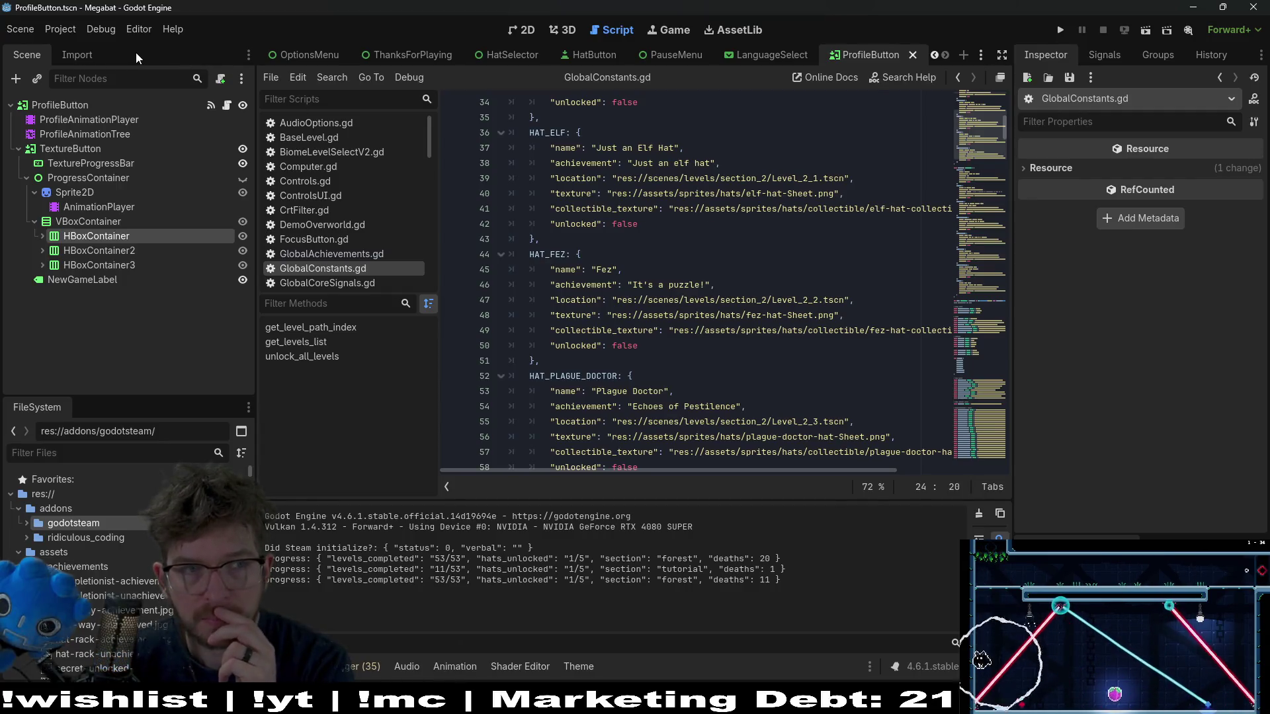
- Check the run instances settings from the Debug menu, then close them
{"action": "left_click", "coordinate": [109, 31]}
{"action": "left_click", "coordinate": [154, 223]}
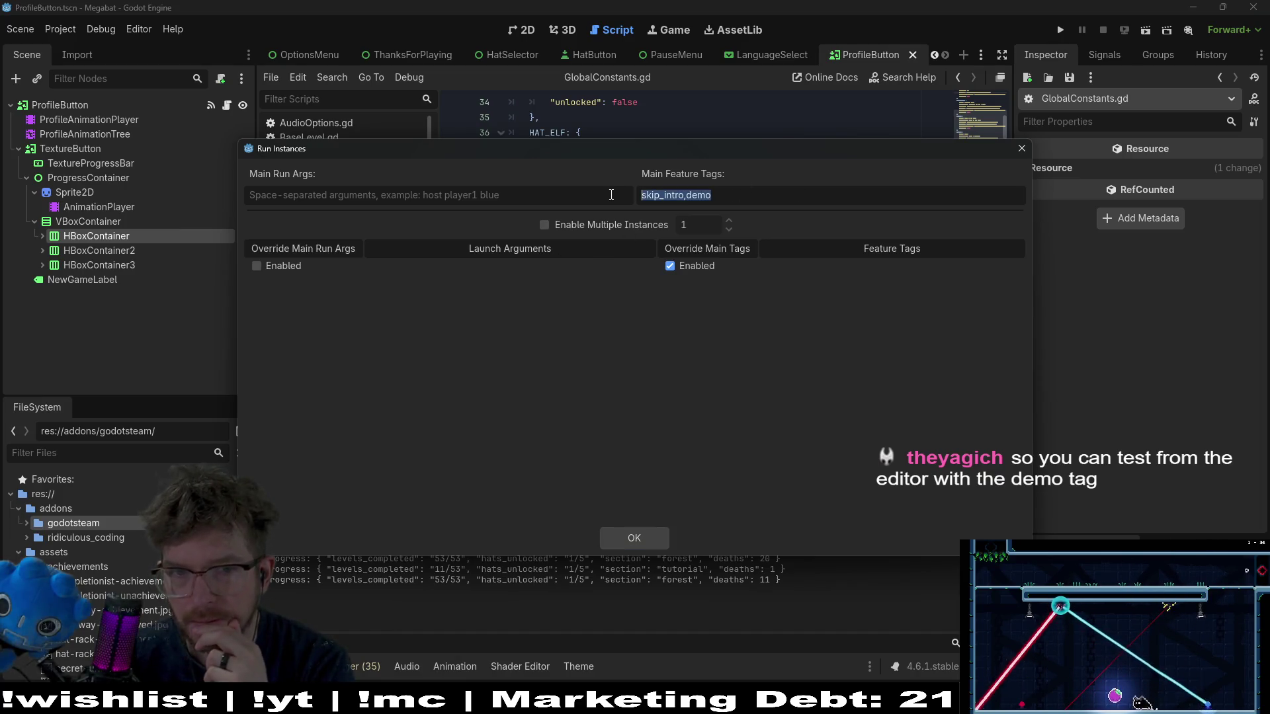
{"action": "left_click", "coordinate": [1016, 156]}
{"action": "scroll", "coordinate": [674, 215], "scroll_direction": "down", "scroll_amount": 3}
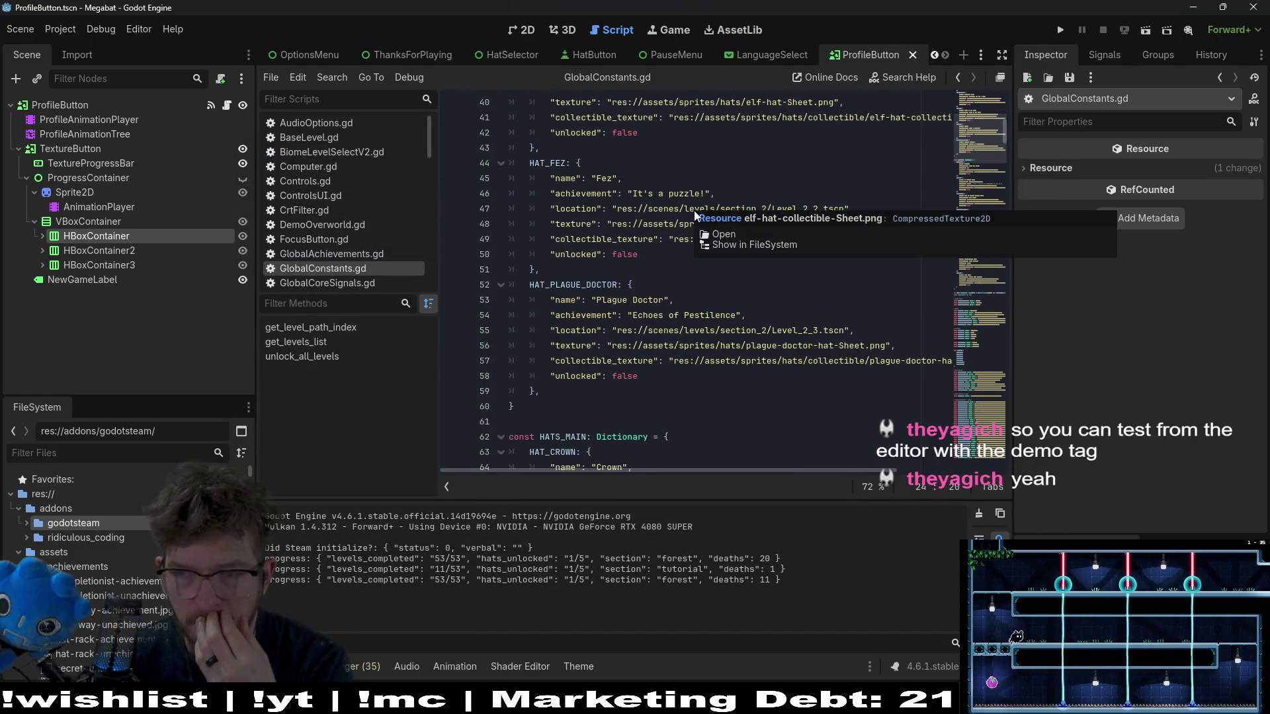
{"action": "scroll", "coordinate": [697, 334], "scroll_direction": "down", "scroll_amount": 1}
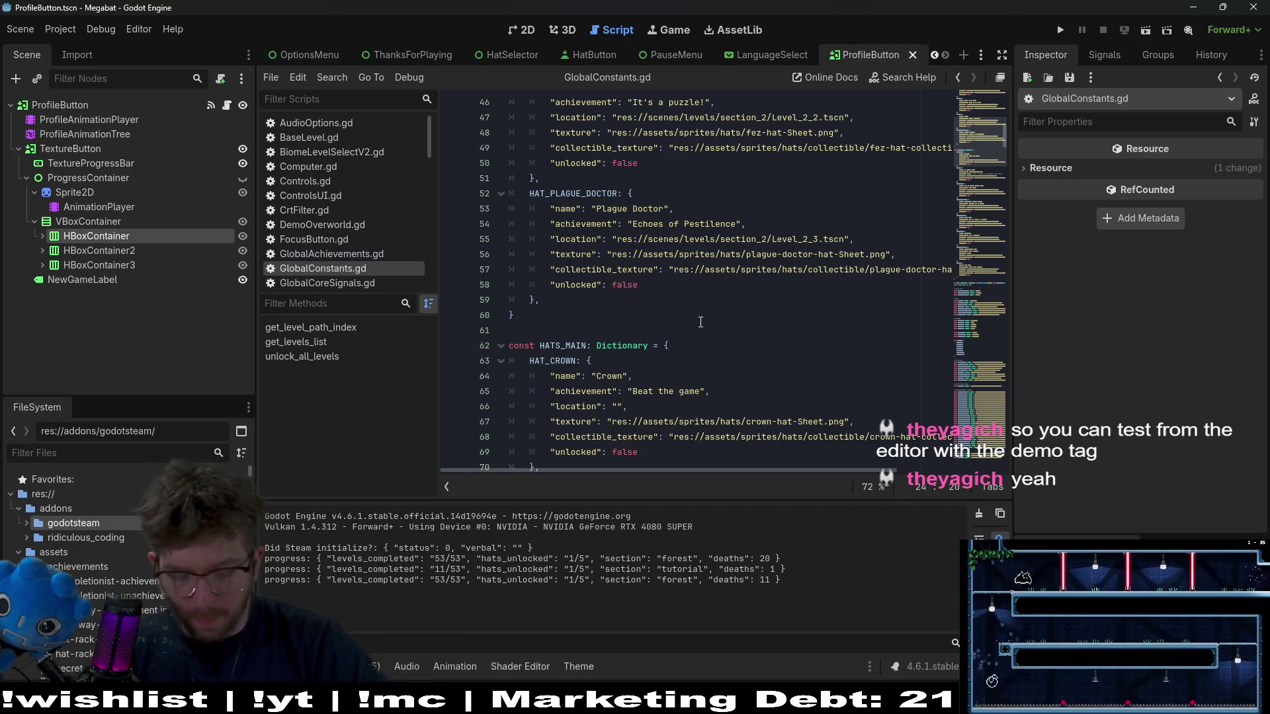
{"action": "left_click", "coordinate": [703, 322]}
- Open ProfileButton.tscn through a quick search for 'profile' and bring up its ProfileButton.gd script
{"action": "key", "text": "shift+alt+o"}
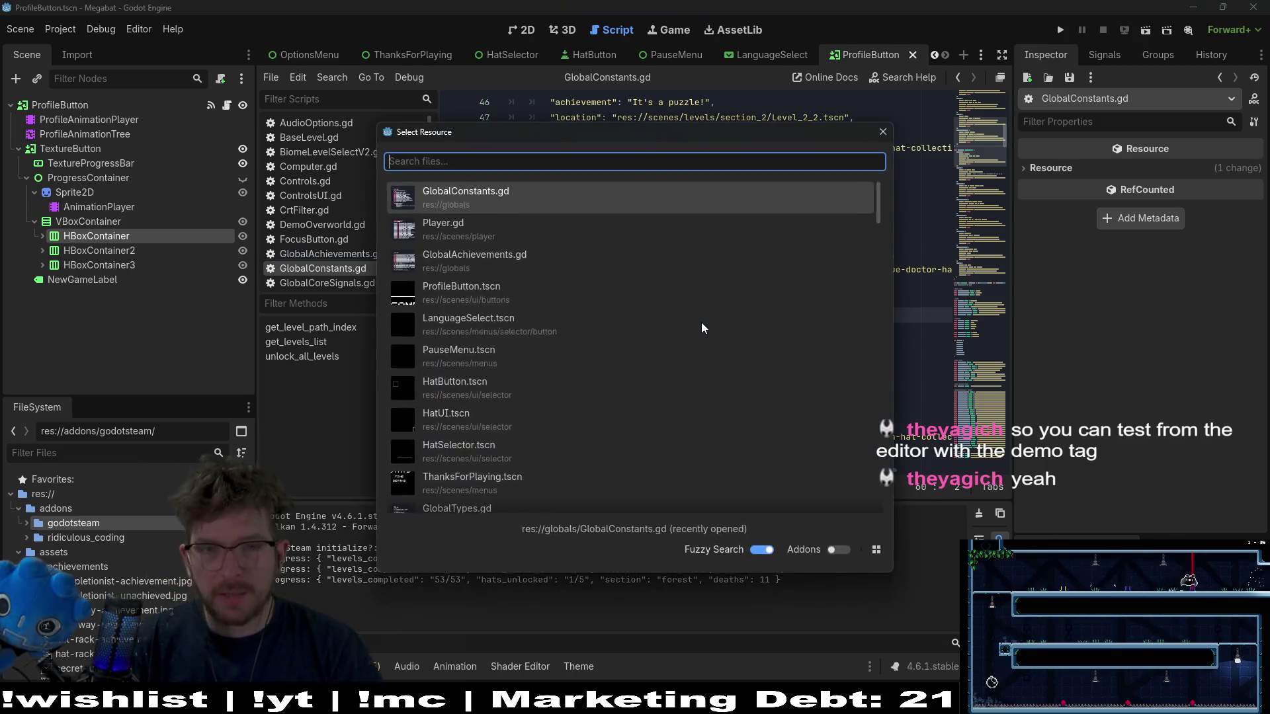
{"action": "type", "text": "profile"}
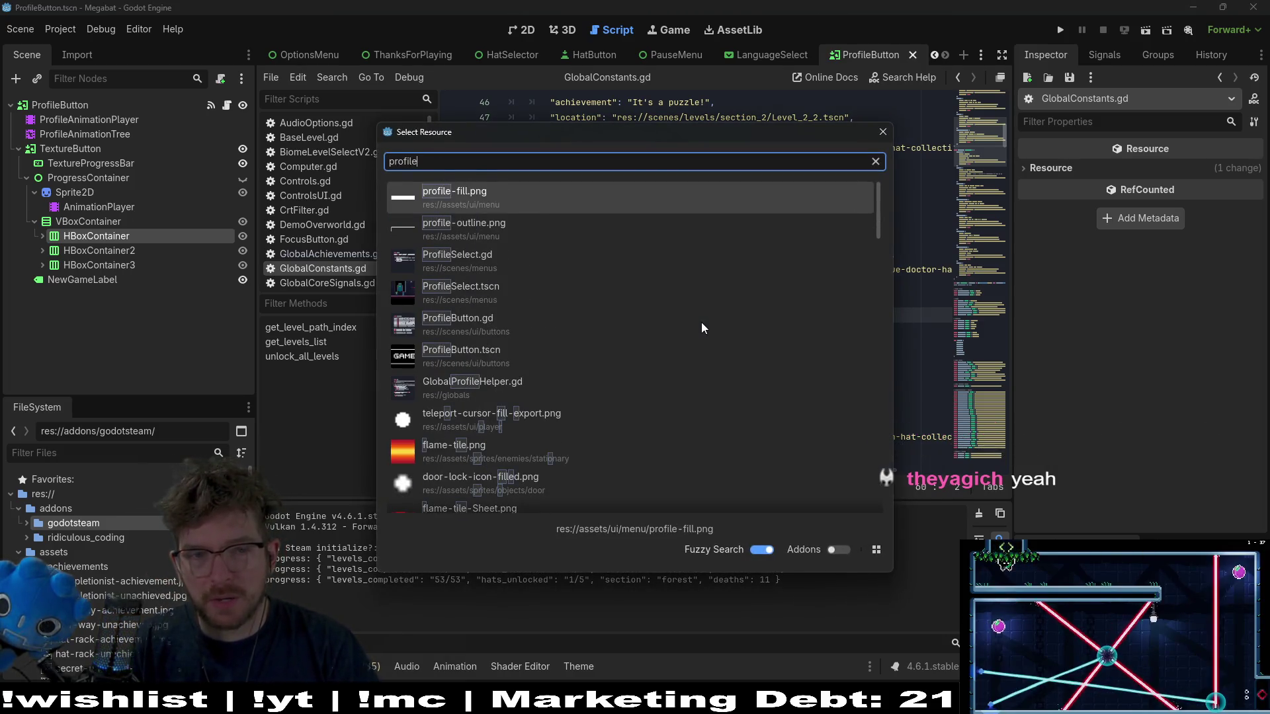
{"action": "key", "text": "Down"}
{"action": "key", "text": "Down"}
{"action": "key", "text": "Down"}
{"action": "key", "text": "Return"}
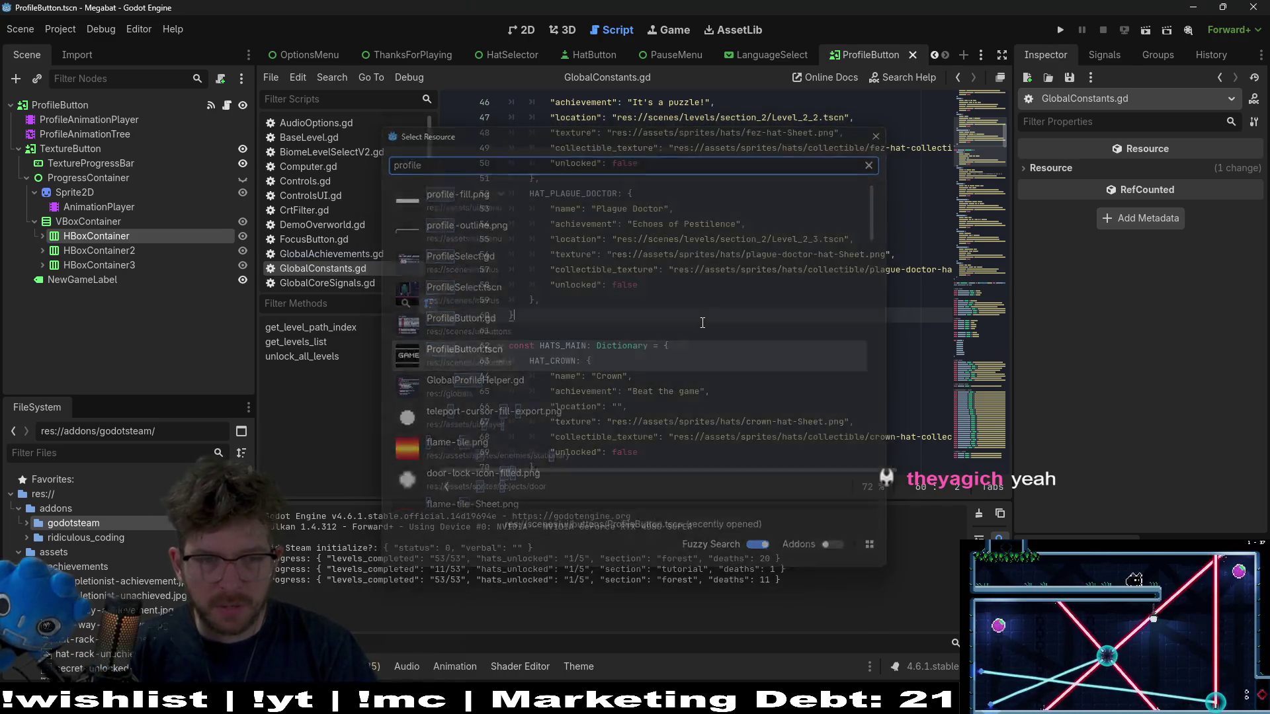
{"action": "left_click", "coordinate": [531, 34]}
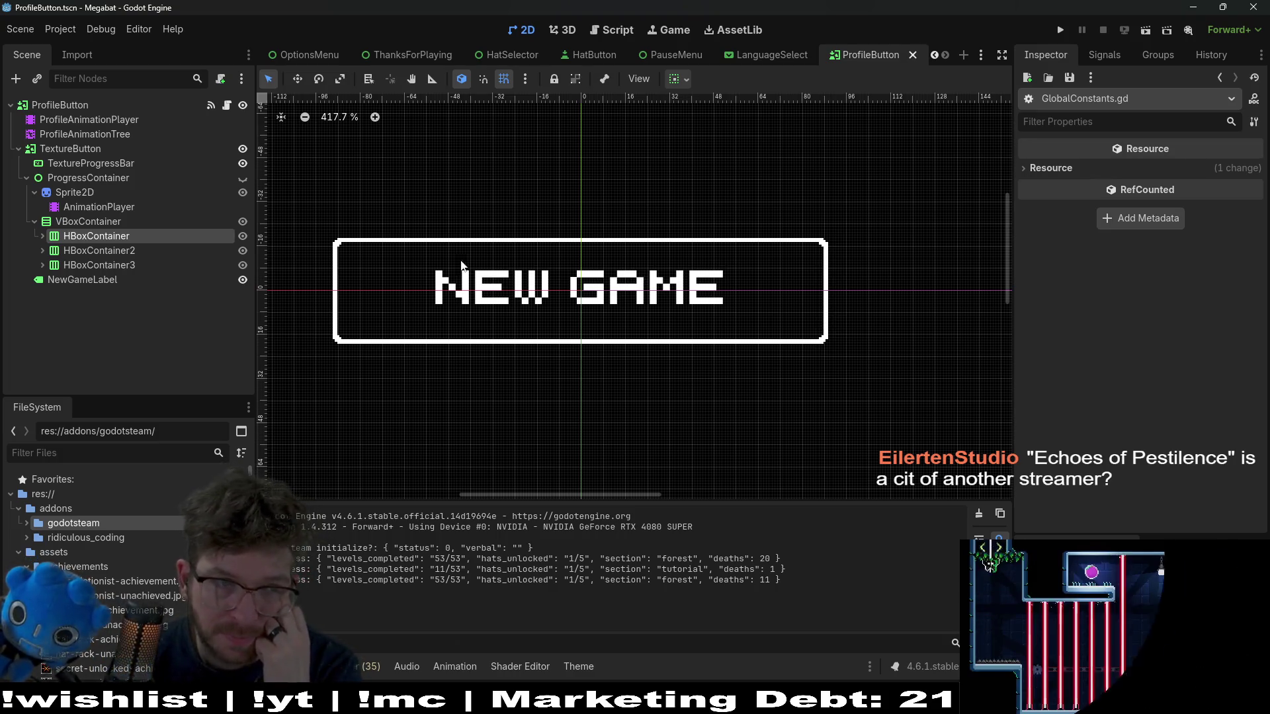
{"action": "left_click", "coordinate": [227, 105]}
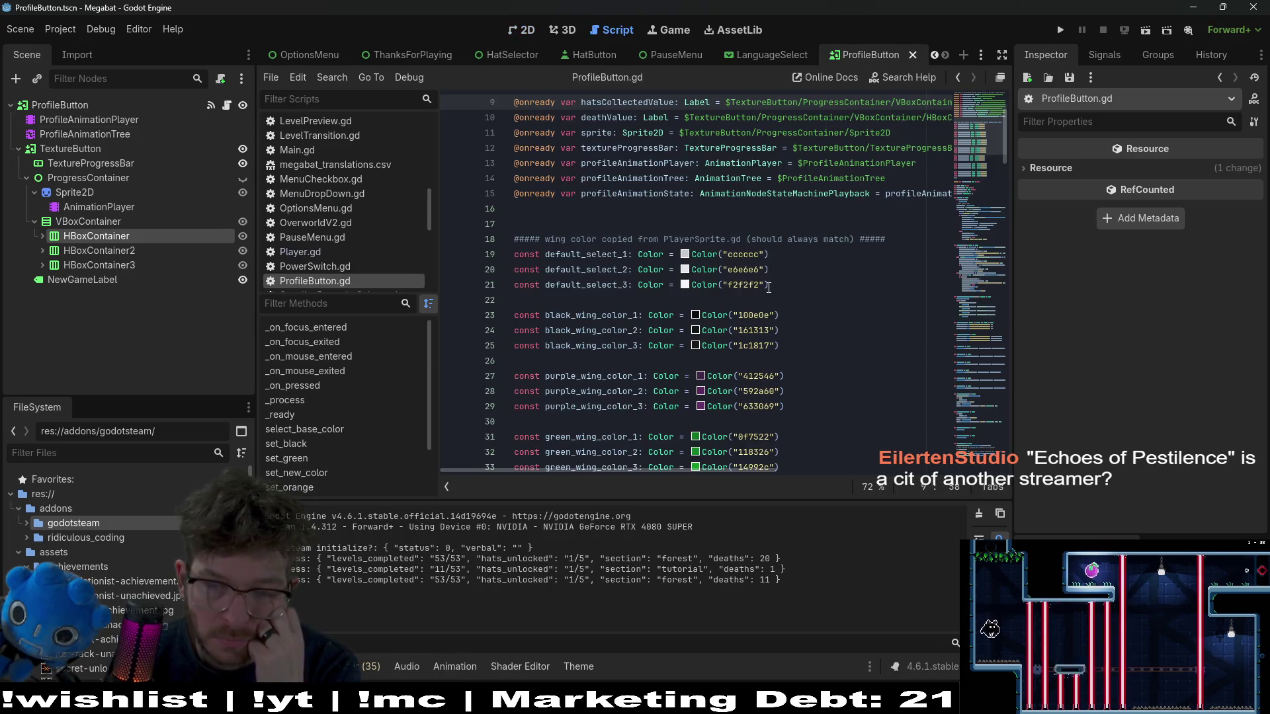
{"action": "scroll", "coordinate": [768, 287], "scroll_direction": "down", "scroll_amount": 2}
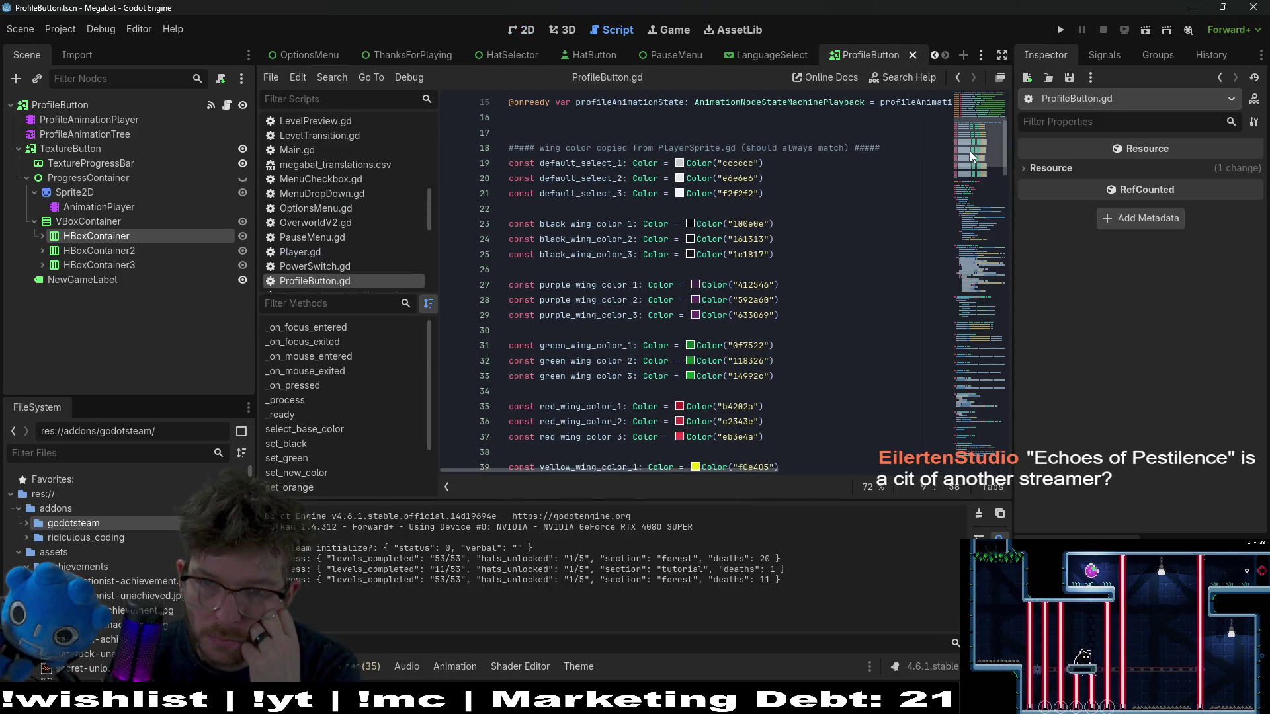
{"action": "left_click_drag", "start_coordinate": [971, 156], "coordinate": [975, 311]}
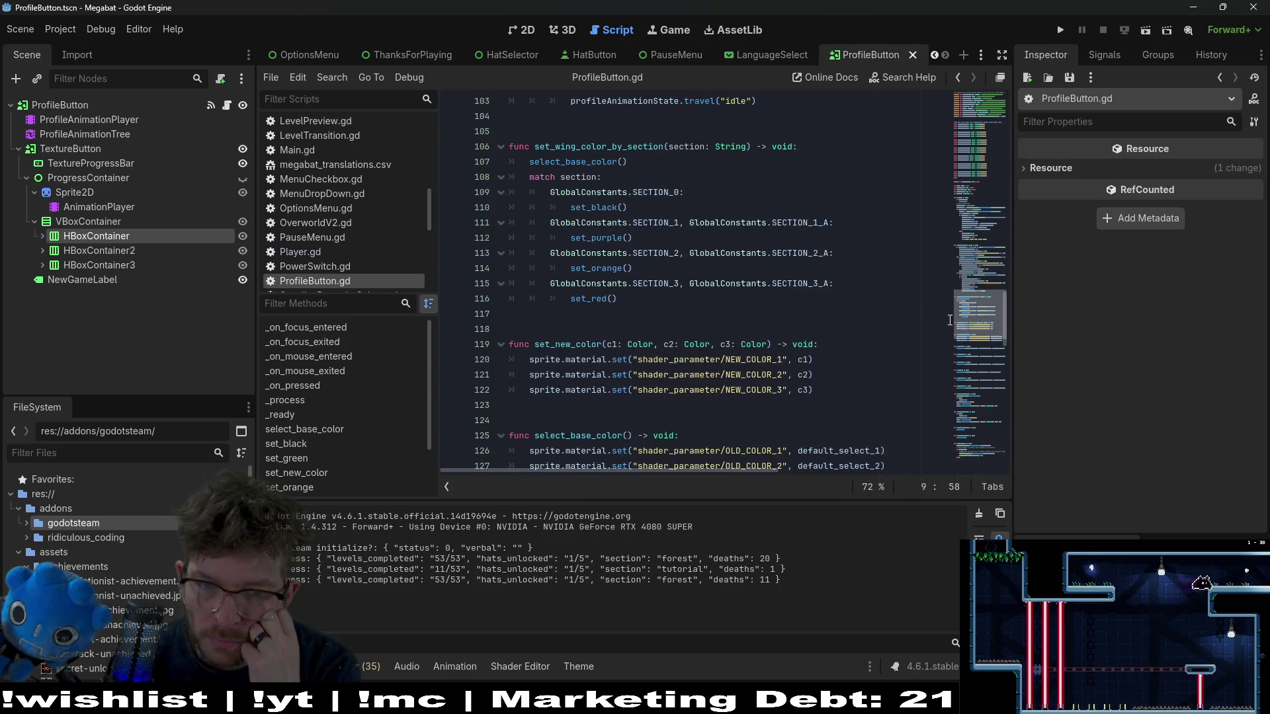
{"action": "left_click", "coordinate": [850, 301]}
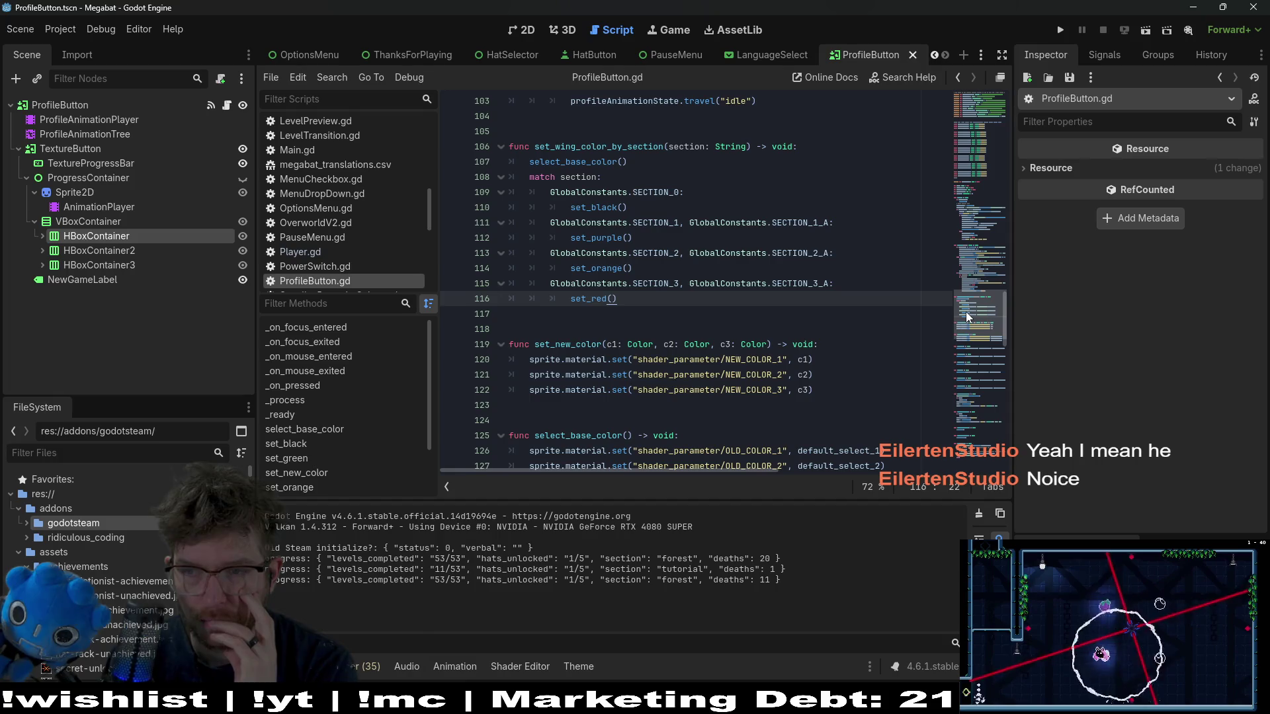
{"action": "left_click", "coordinate": [851, 359]}
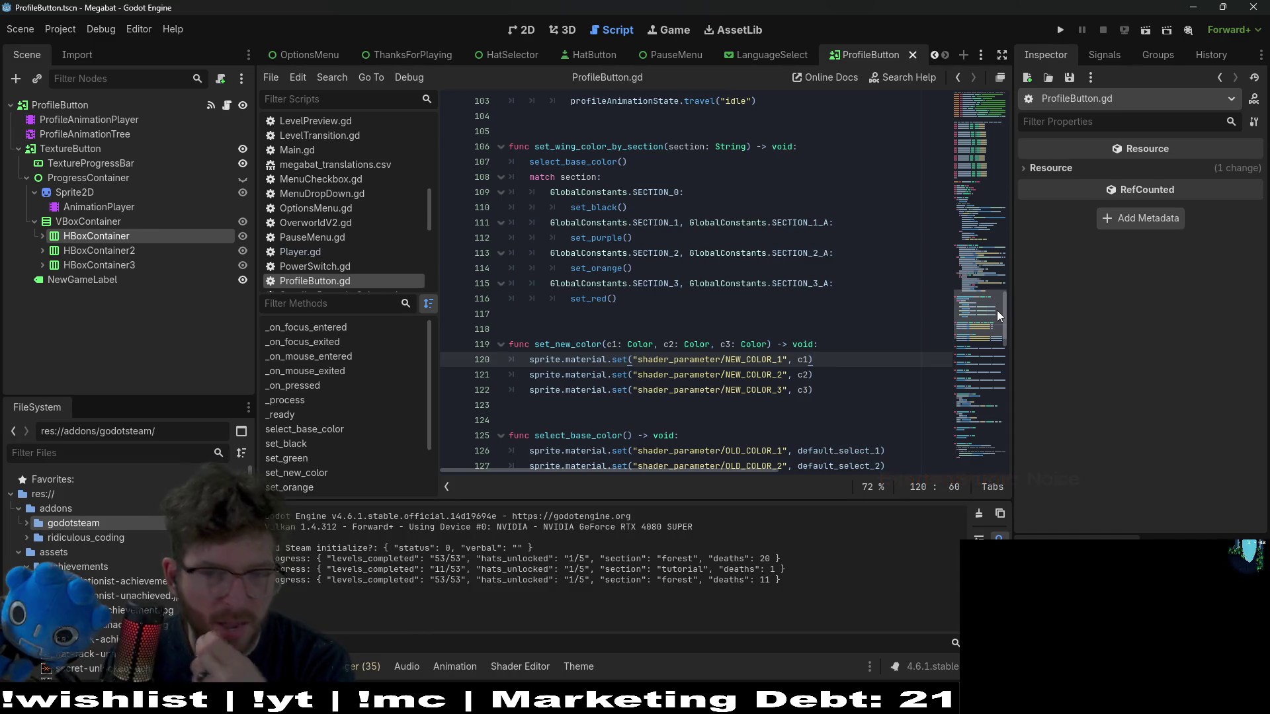
{"action": "mouse_move", "coordinate": [970, 303]}
{"action": "left_mouse_down"}
{"action": "mouse_move", "coordinate": [989, 149]}
{"action": "mouse_move", "coordinate": [990, 220]}
{"action": "left_mouse_up"}
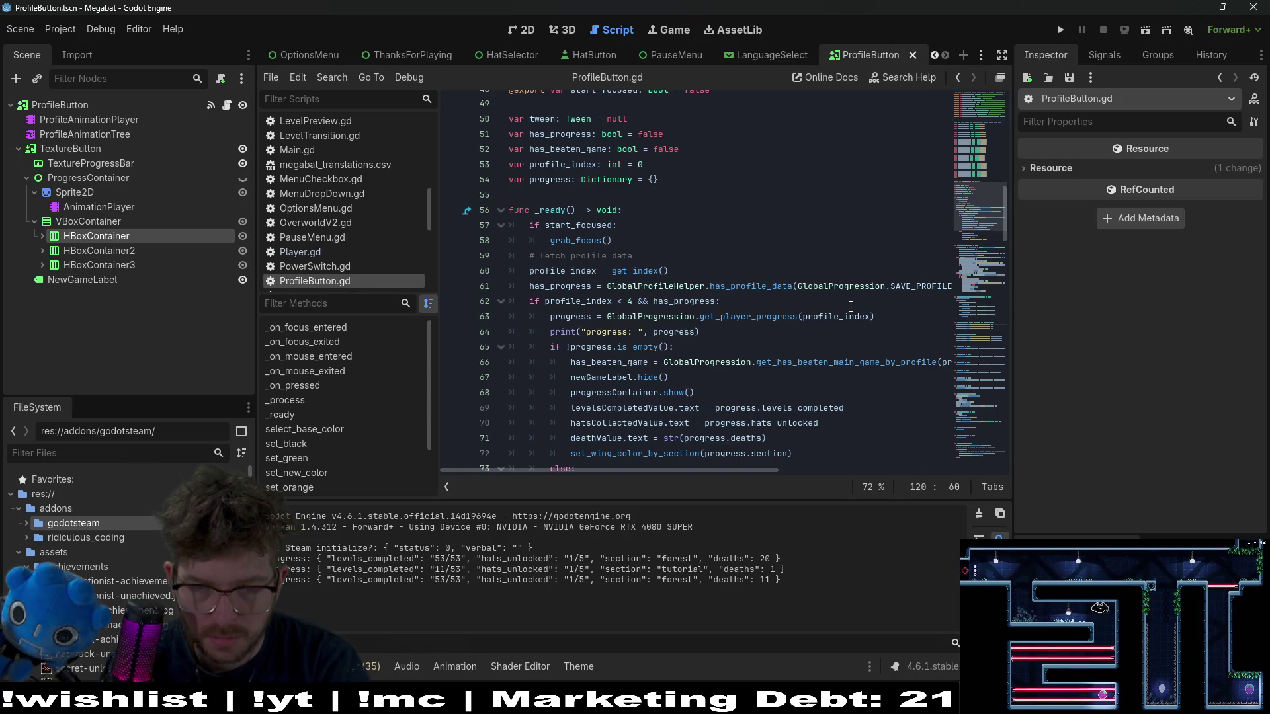
- Inspect the hatsCollectedValue line, highlighting hats_unlocked, progress, get_player_progress and profile_index
{"action": "scroll", "coordinate": [850, 306], "scroll_direction": "down", "scroll_amount": 2}
{"action": "triple_click", "coordinate": [784, 329]}
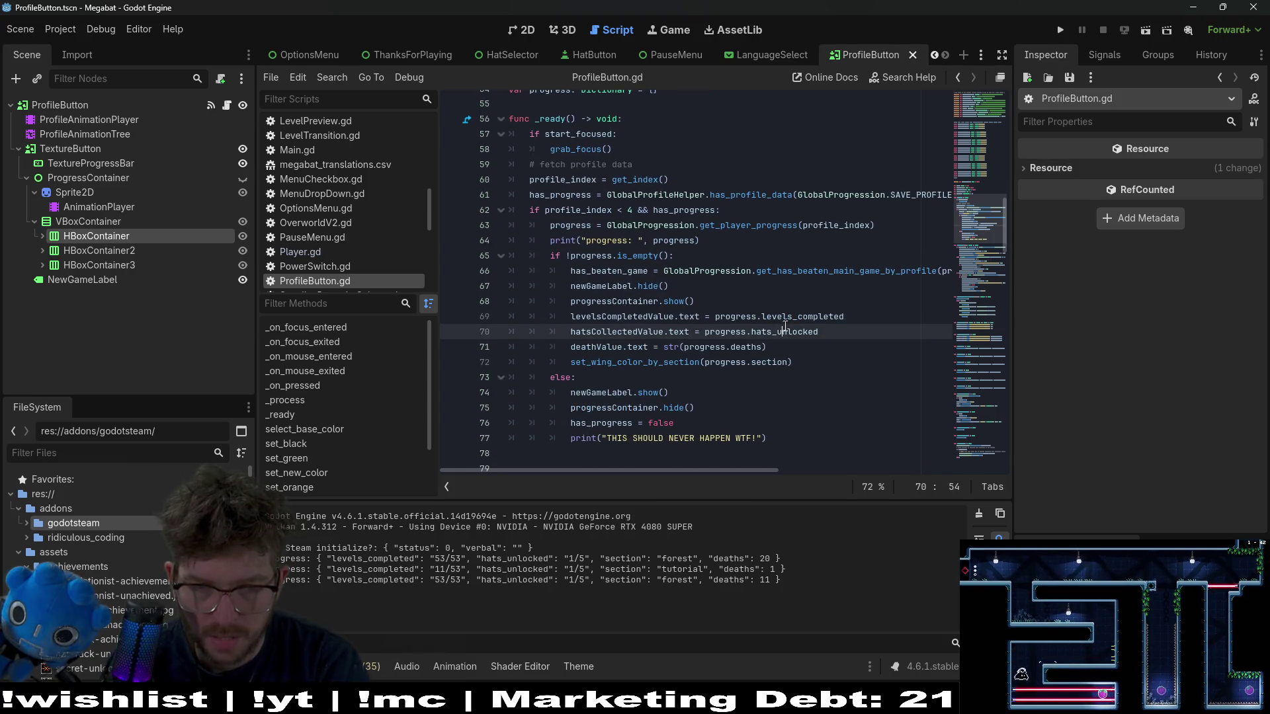
{"action": "double_click", "coordinate": [798, 332]}
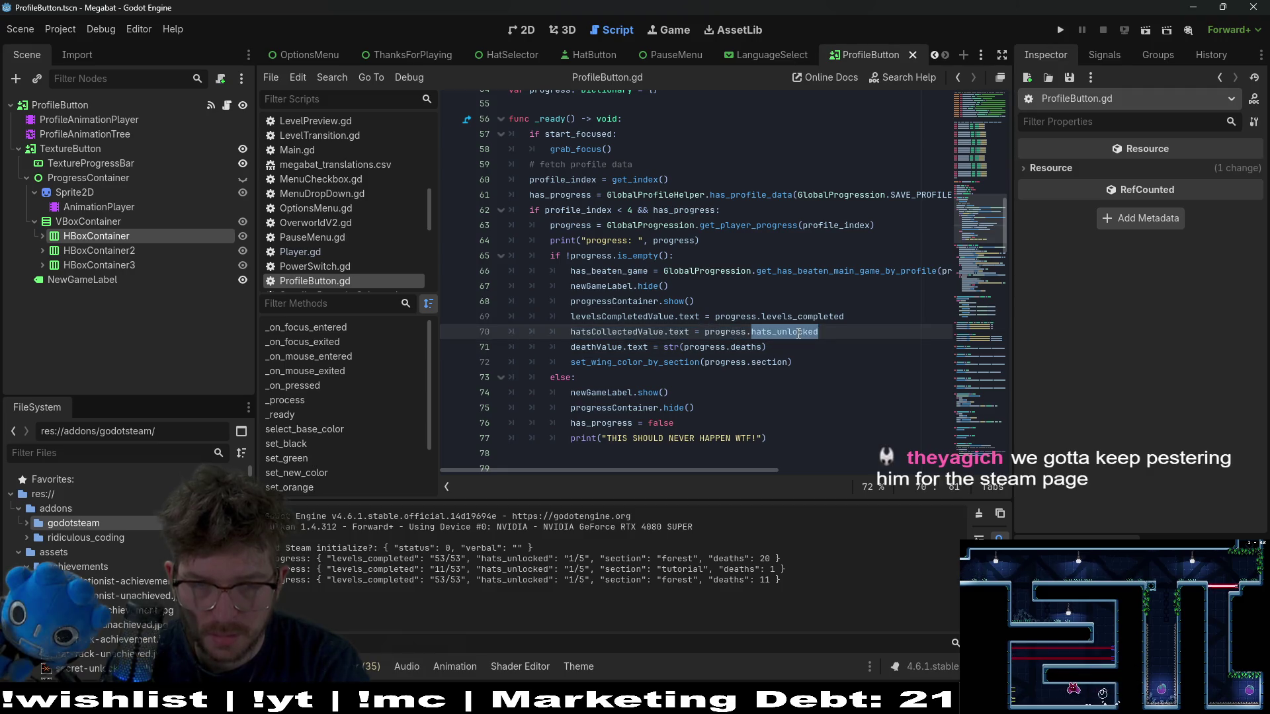
{"action": "double_click", "coordinate": [720, 328]}
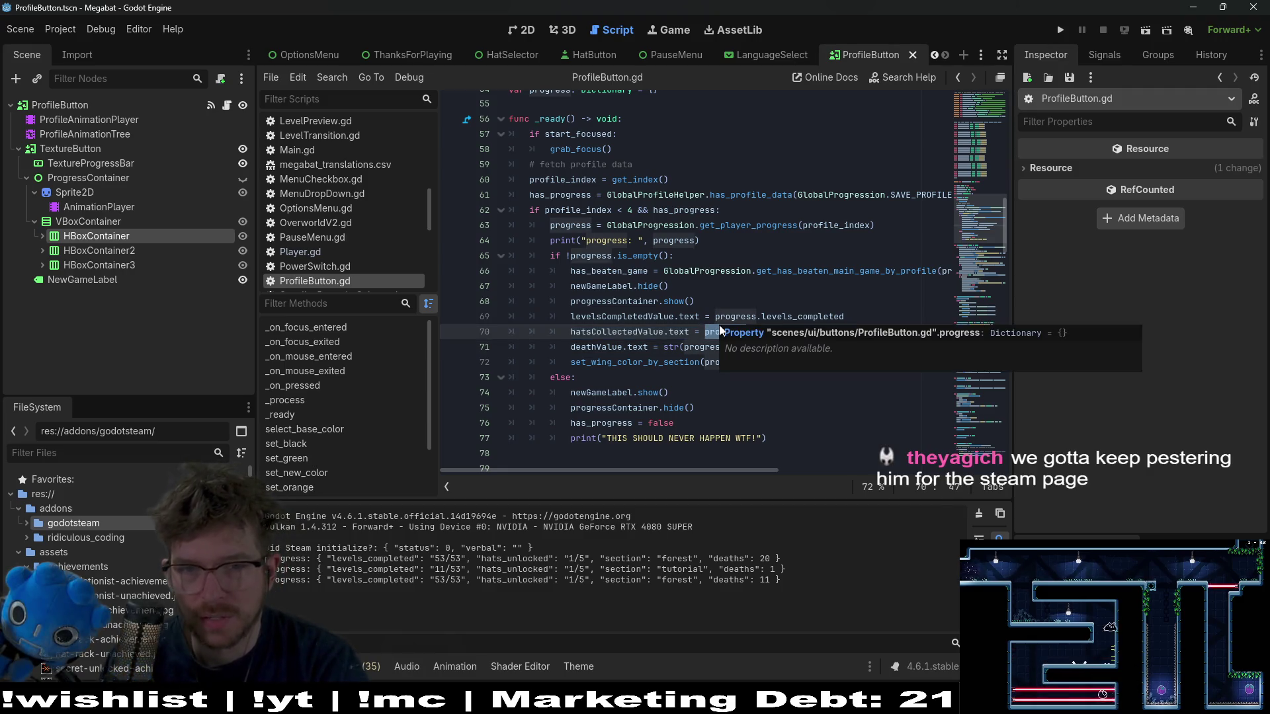
{"action": "double_click", "coordinate": [748, 225]}
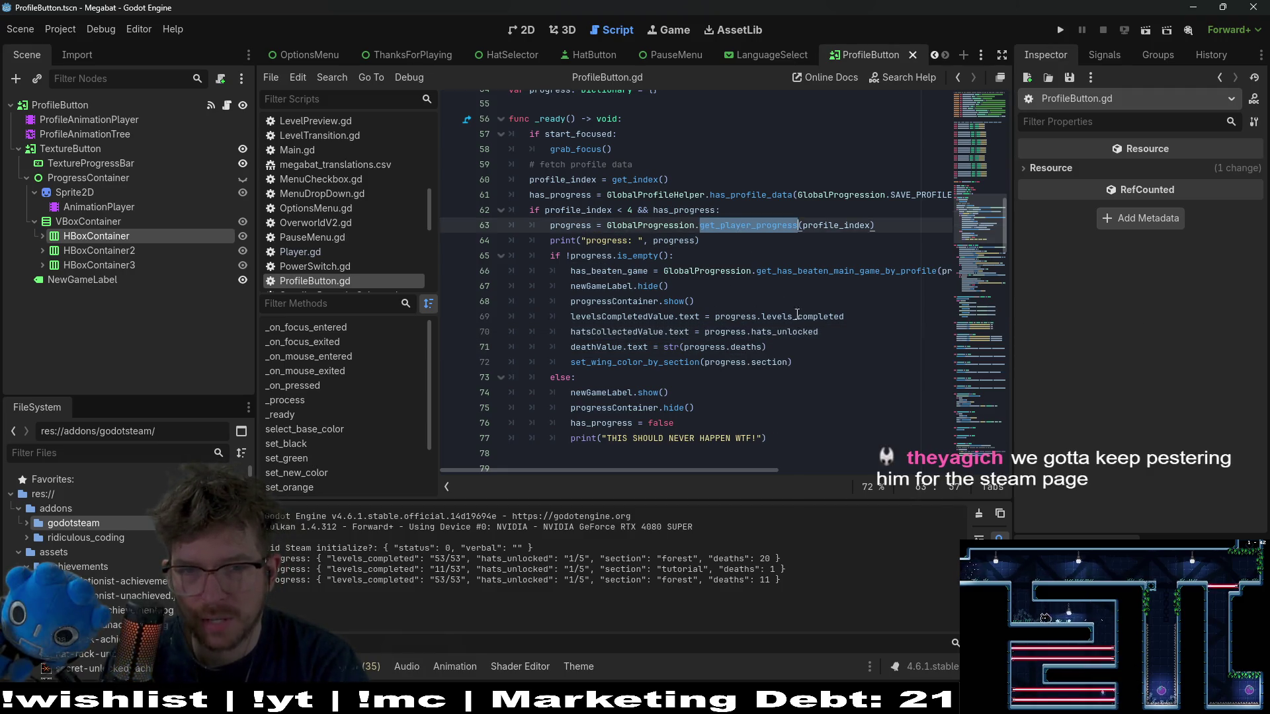
{"action": "double_click", "coordinate": [835, 225]}
{"action": "scroll", "coordinate": [678, 291], "scroll_direction": "up", "scroll_amount": 1}
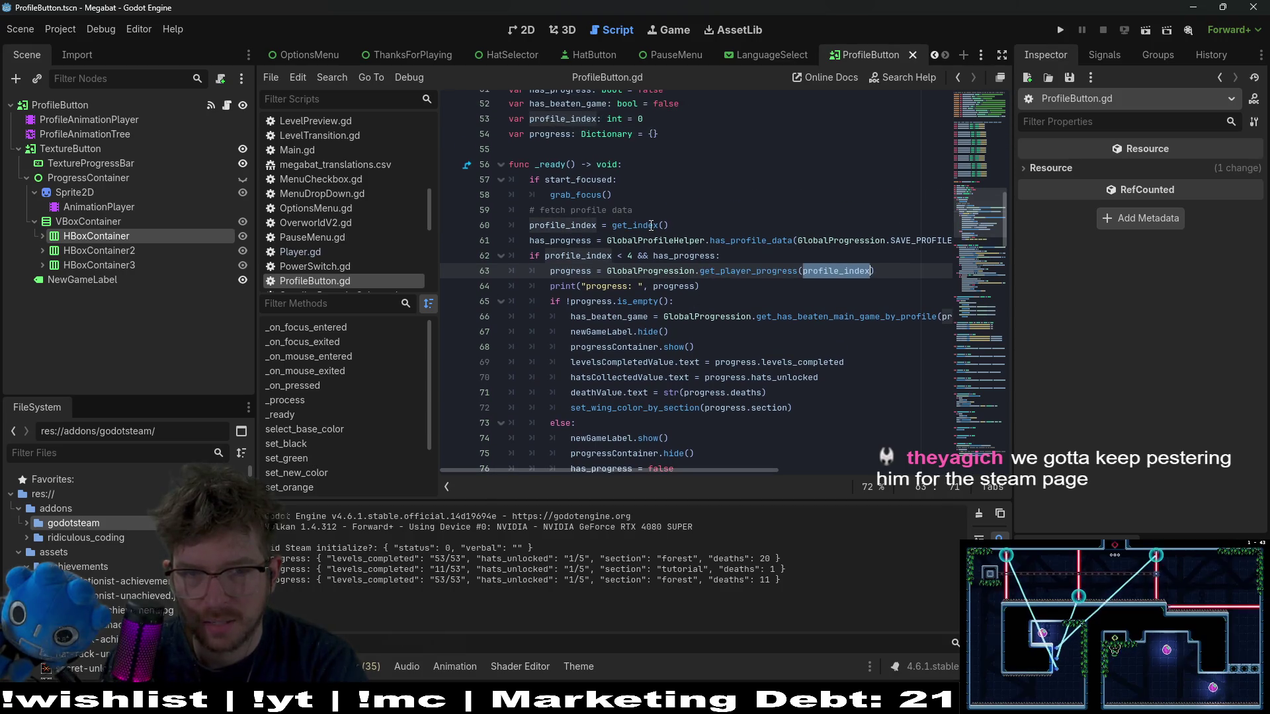
{"action": "scroll", "coordinate": [659, 268], "scroll_direction": "up", "scroll_amount": 1}
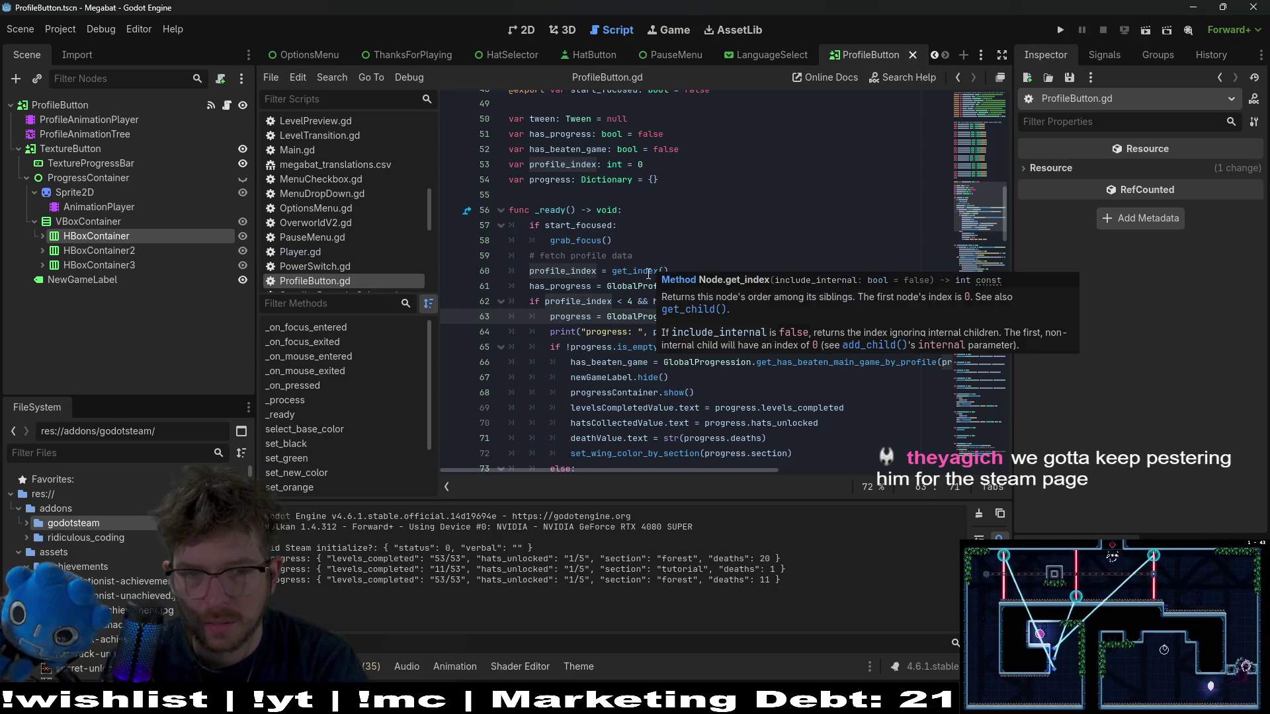
- View the full documentation for get_index, then return to ProfileButton.gd via the 2D view
{"action": "left_click", "coordinate": [648, 271]}
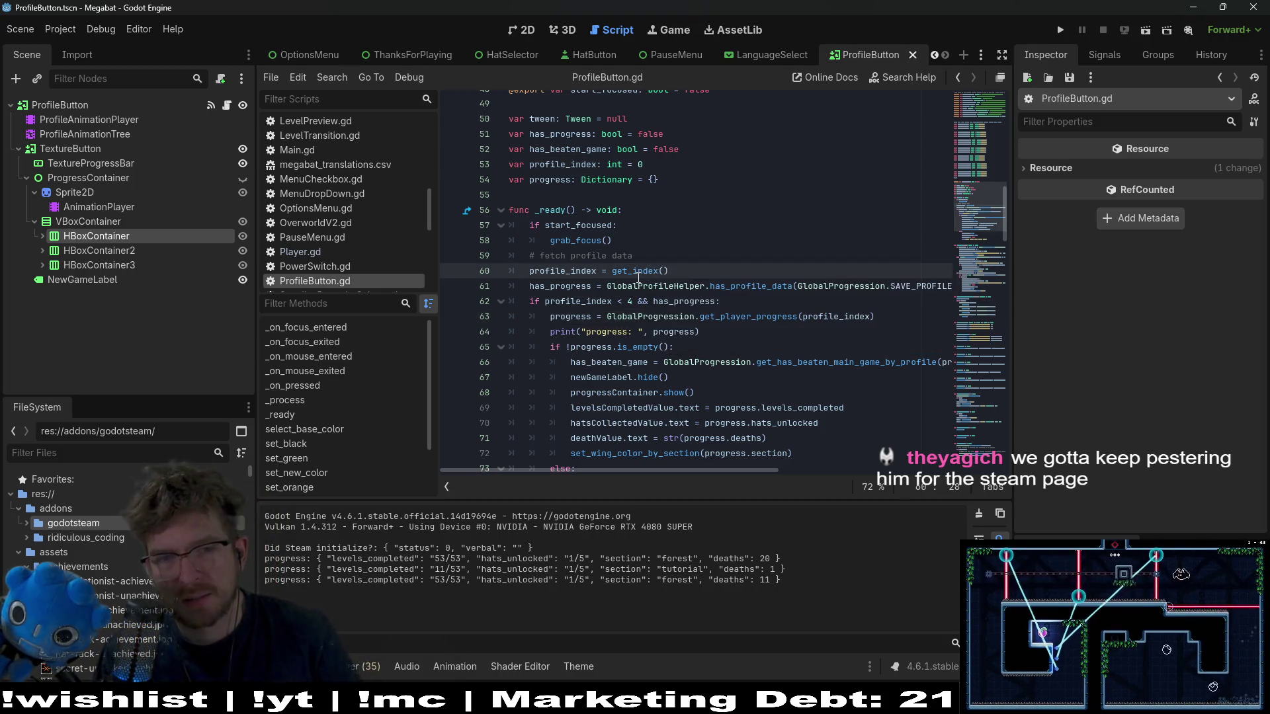
{"action": "left_click", "coordinate": [647, 271], "text": "ctrl"}
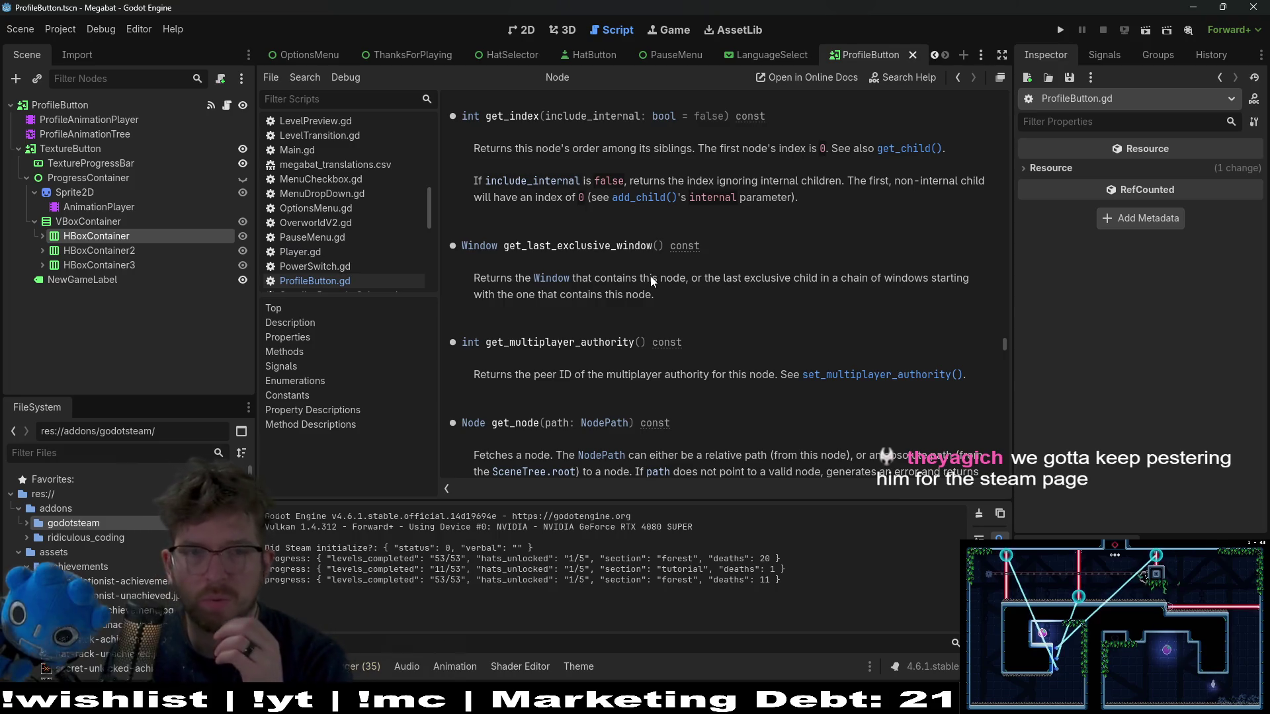
{"action": "left_click", "coordinate": [521, 30]}
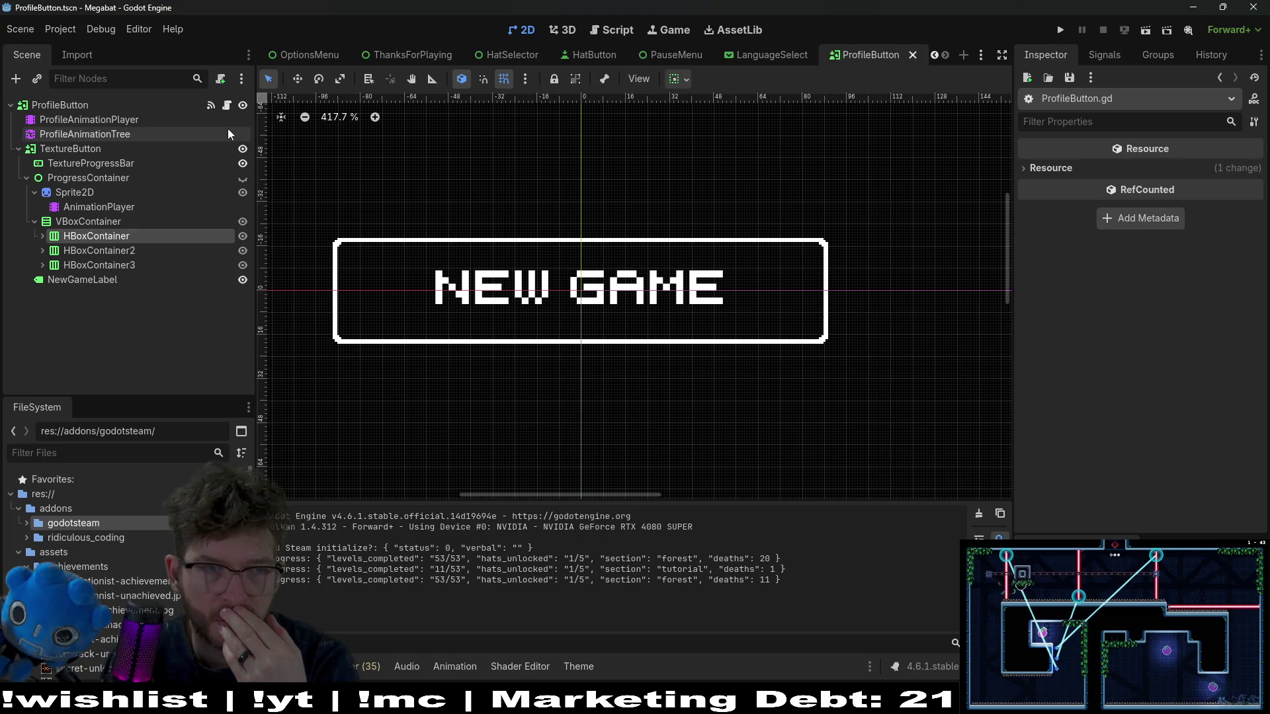
{"action": "left_click", "coordinate": [227, 106]}
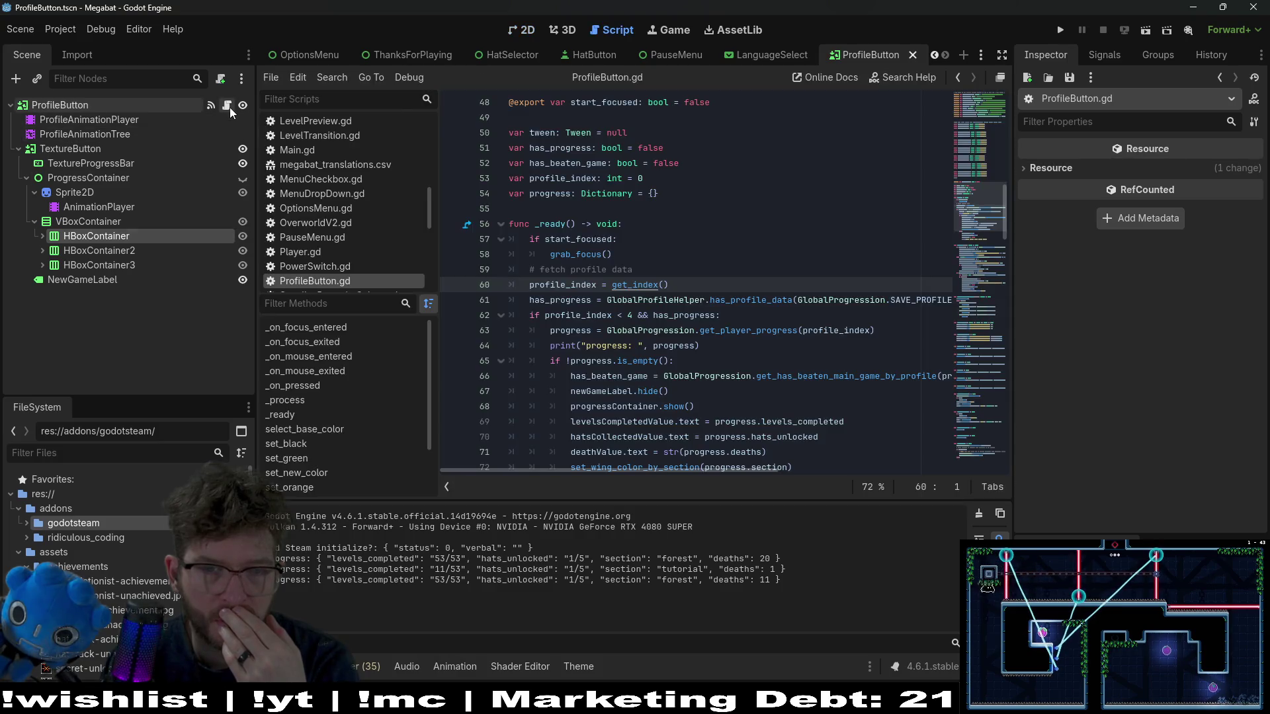
- Highlight uses of get_index and has_progress, then jump to get_player_progress's definition
{"action": "double_click", "coordinate": [651, 285]}
{"action": "left_click", "coordinate": [665, 301]}
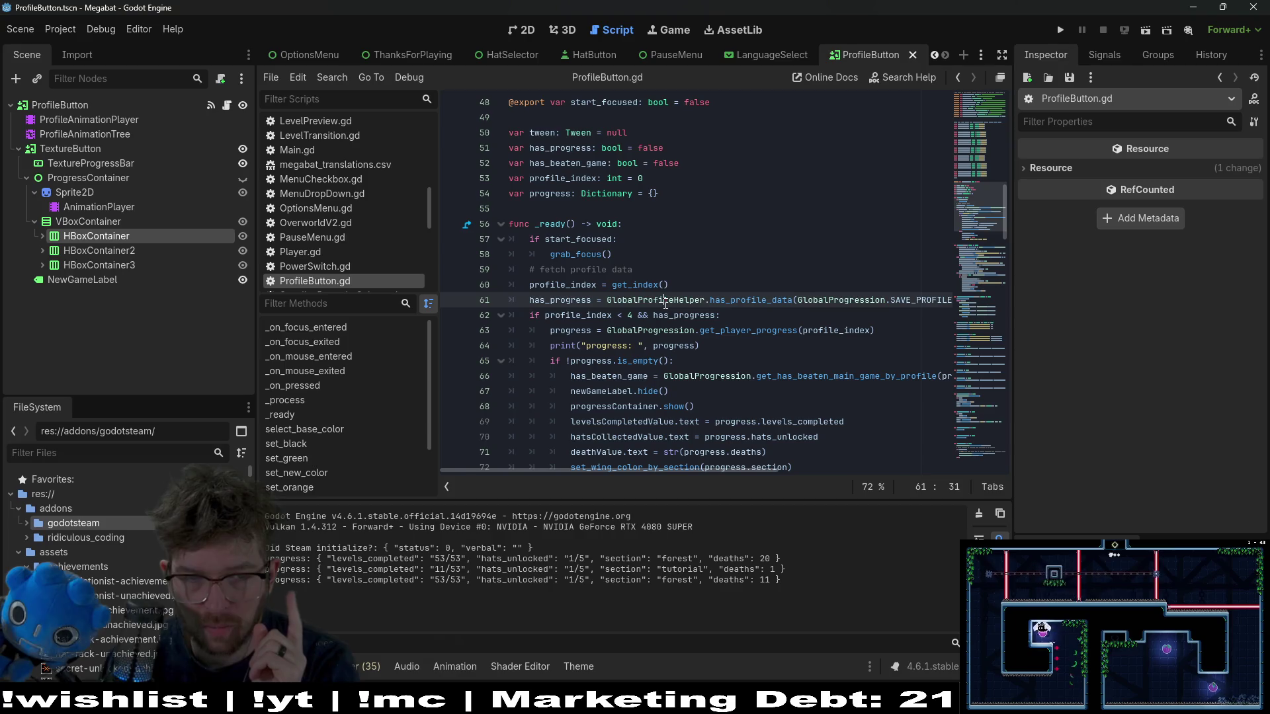
{"action": "double_click", "coordinate": [546, 301]}
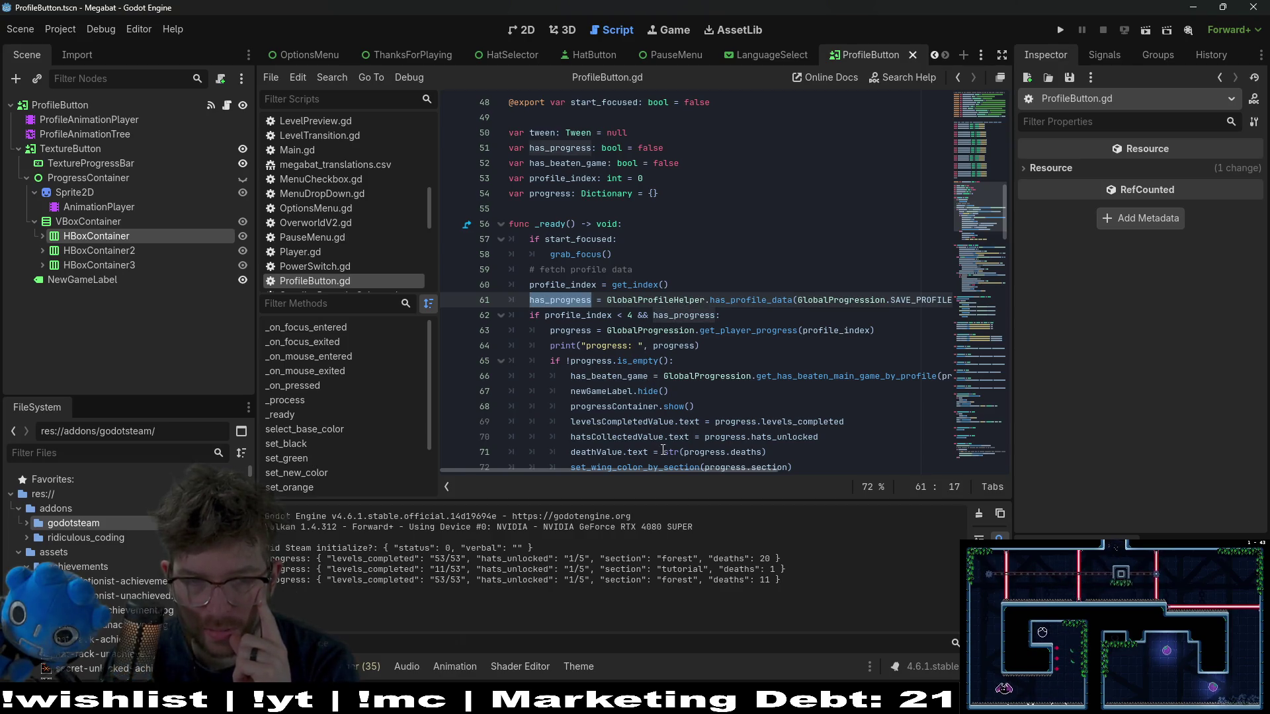
{"action": "double_click", "coordinate": [765, 331]}
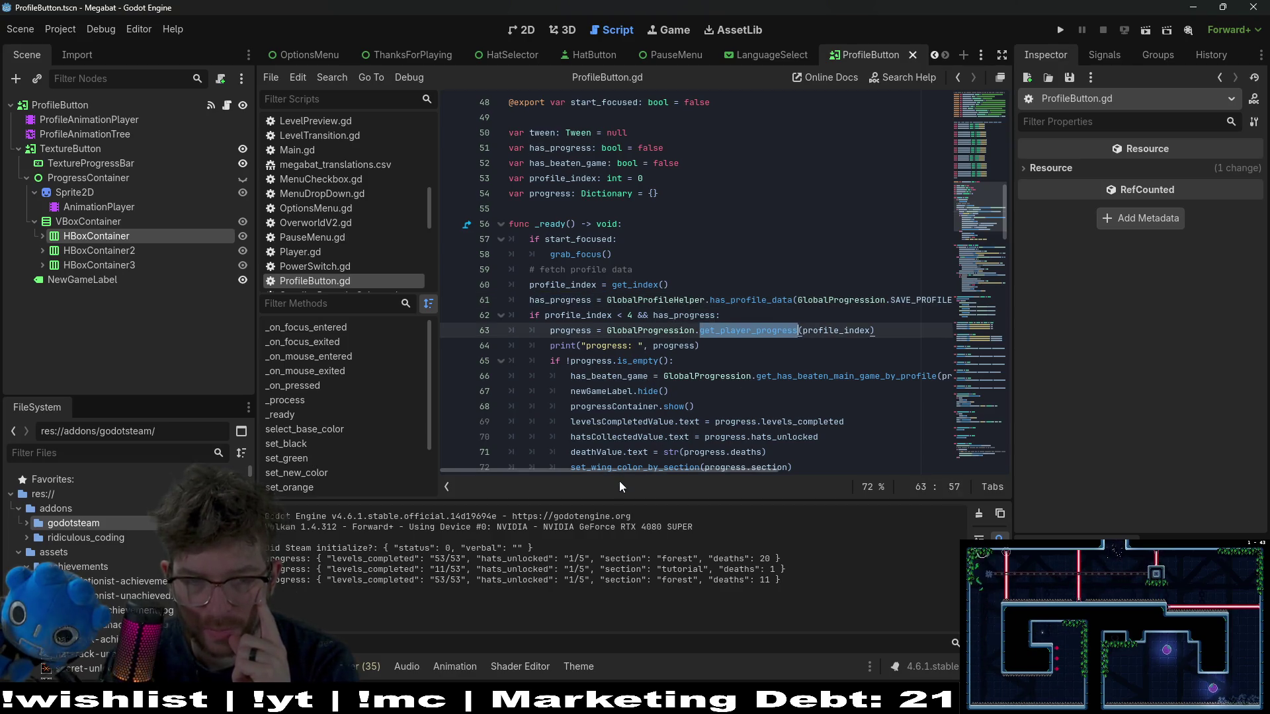
{"action": "scroll", "coordinate": [682, 467], "scroll_direction": "right", "scroll_amount": 3}
{"action": "scroll", "coordinate": [688, 461], "scroll_direction": "left", "scroll_amount": 2}
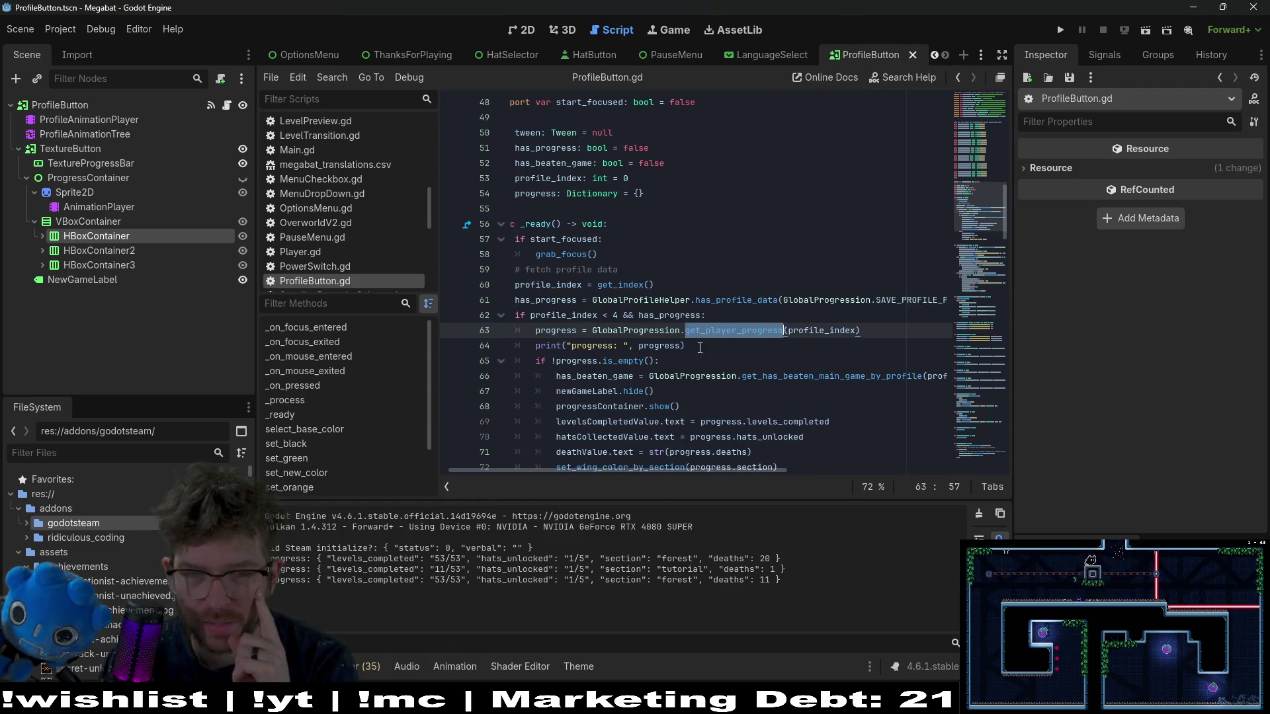
{"action": "left_click", "coordinate": [722, 331], "text": "ctrl"}
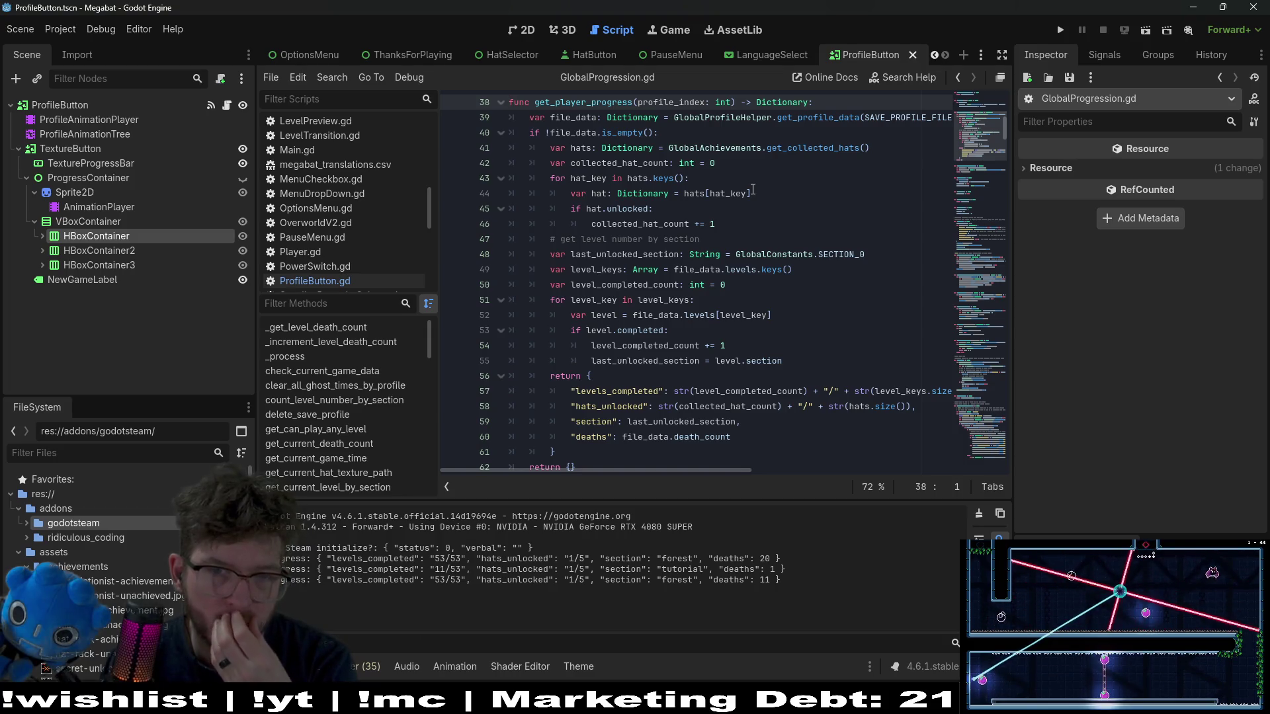
- Highlight get_profile_data on line 39, then launch the Megabat project in a debug run
{"action": "double_click", "coordinate": [806, 119]}
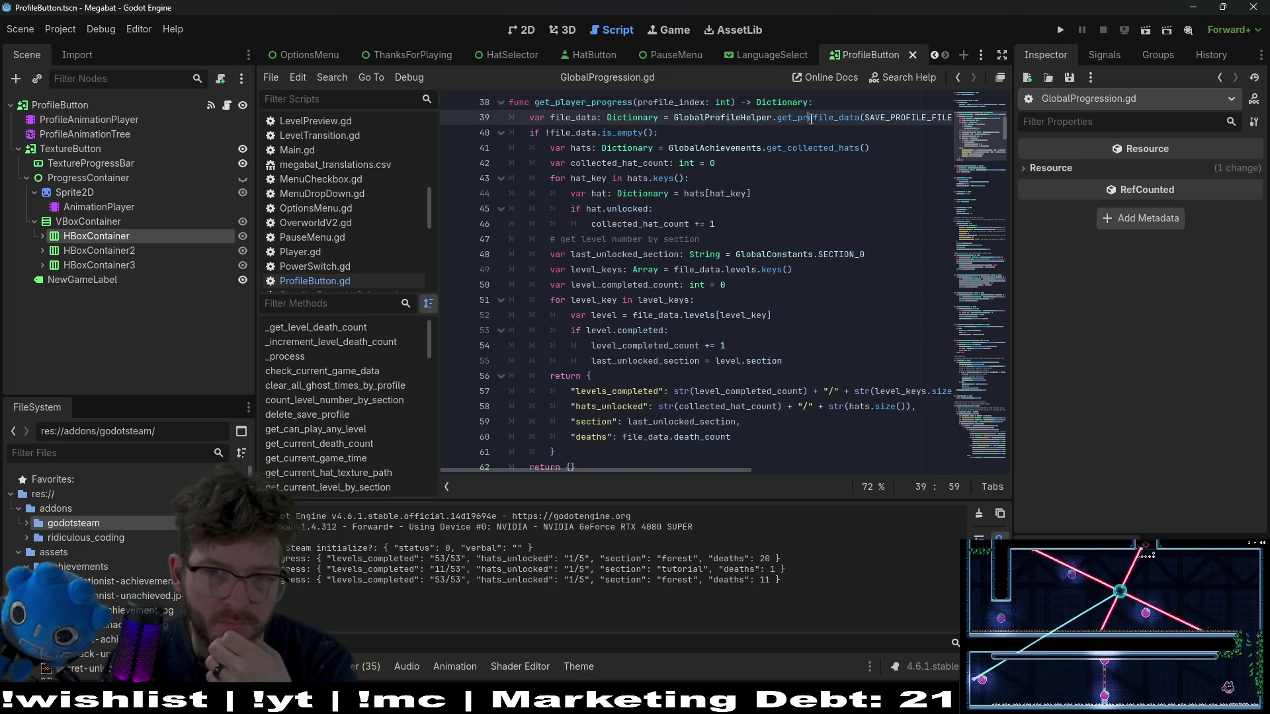
{"action": "mouse_move", "coordinate": [786, 258]}
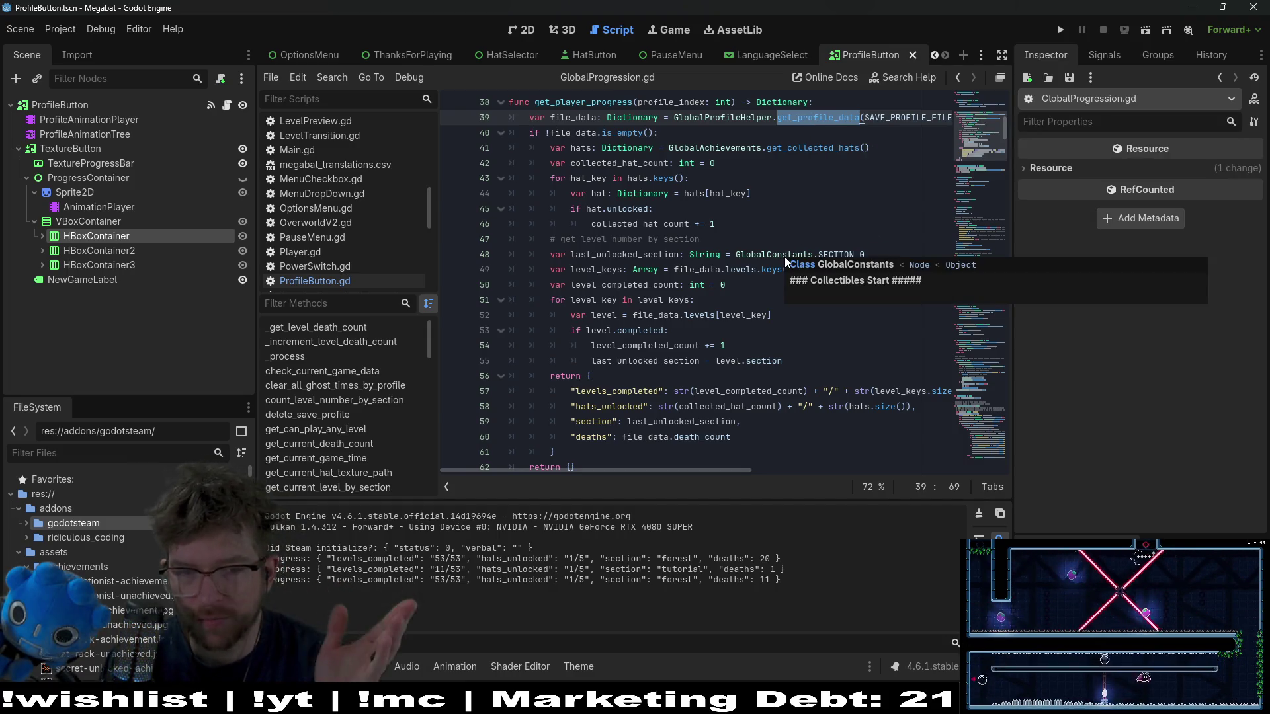
{"action": "left_click", "coordinate": [1059, 31]}
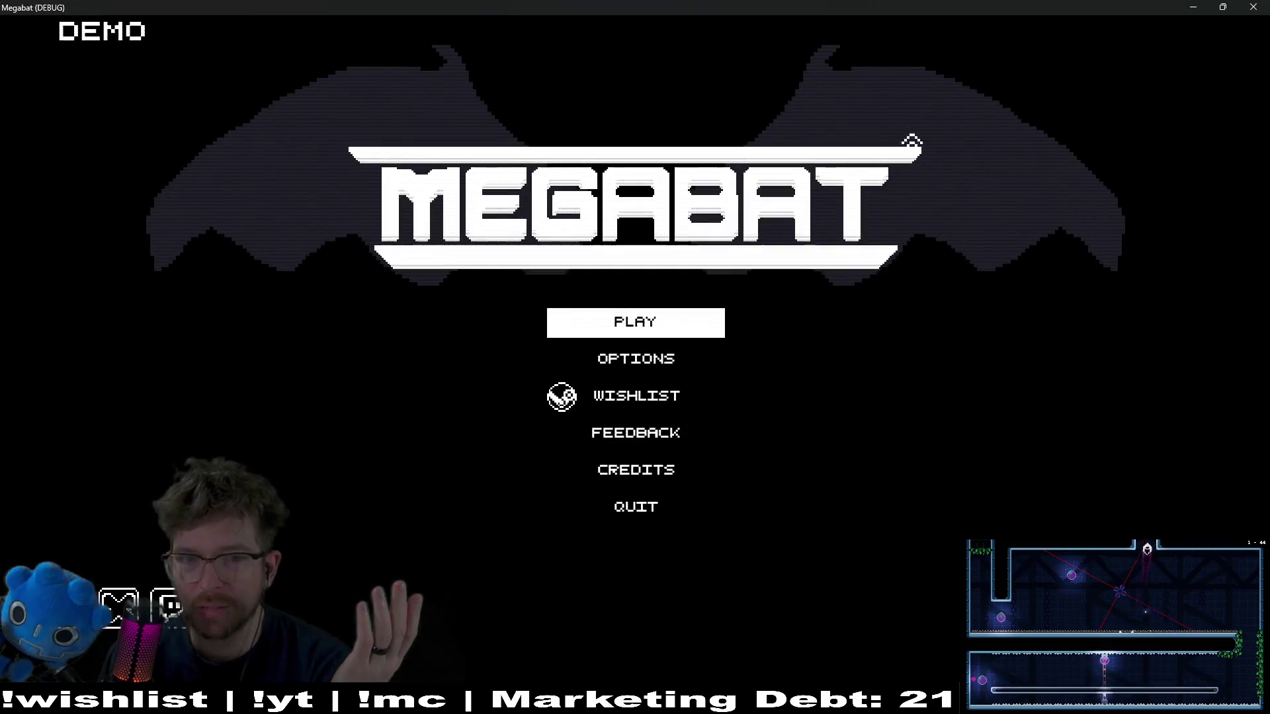
- Load the top save profile, start level 2-1 from the map, and pause
{"action": "left_click", "coordinate": [666, 329]}
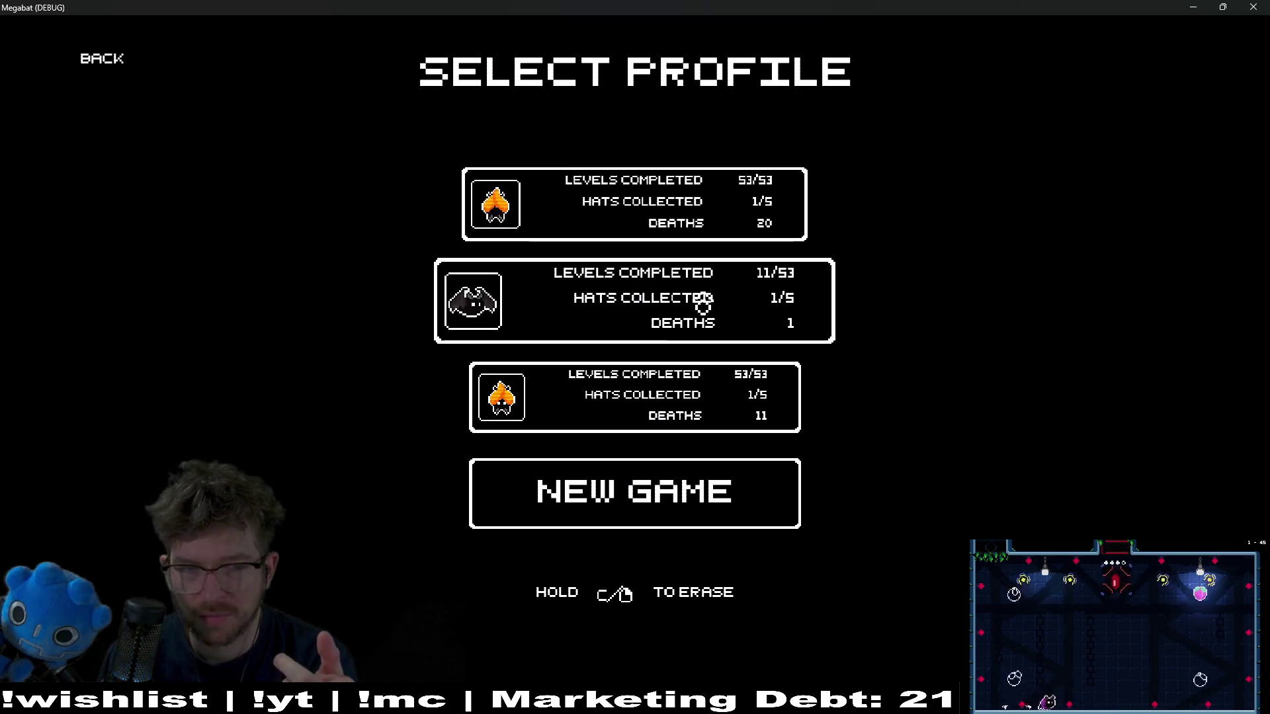
{"action": "left_click", "coordinate": [699, 201]}
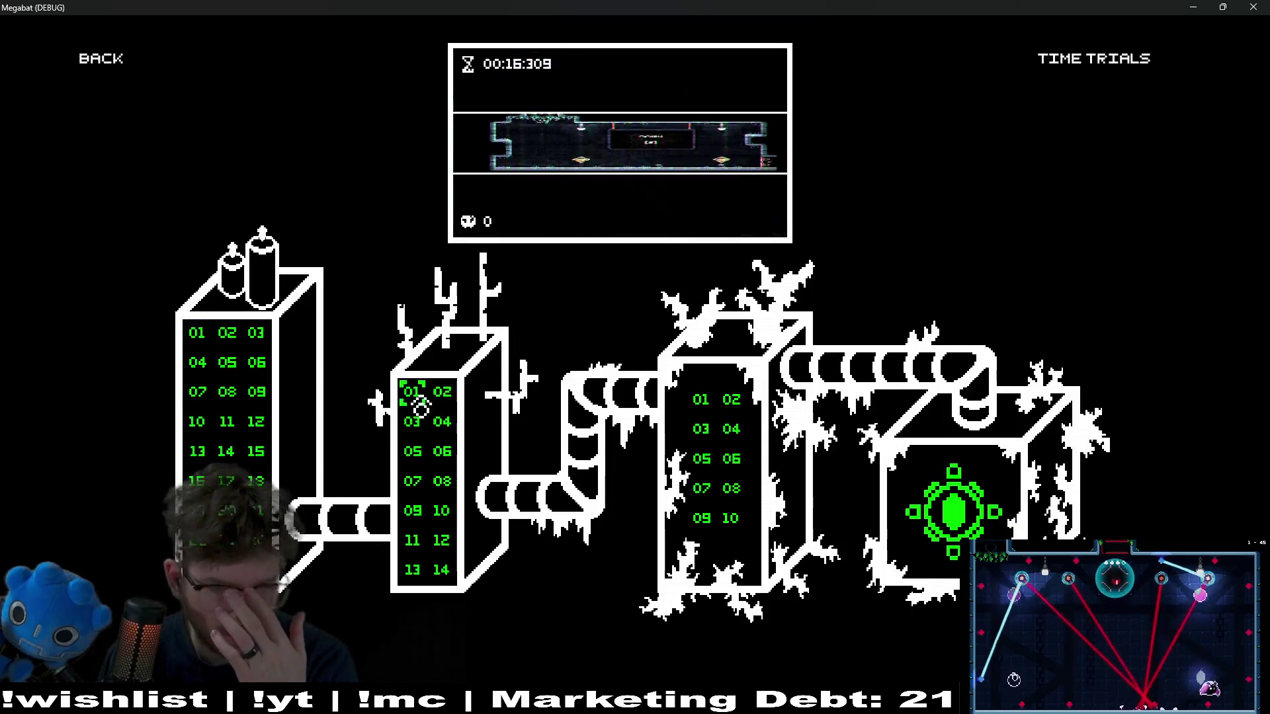
{"action": "left_click", "coordinate": [709, 412]}
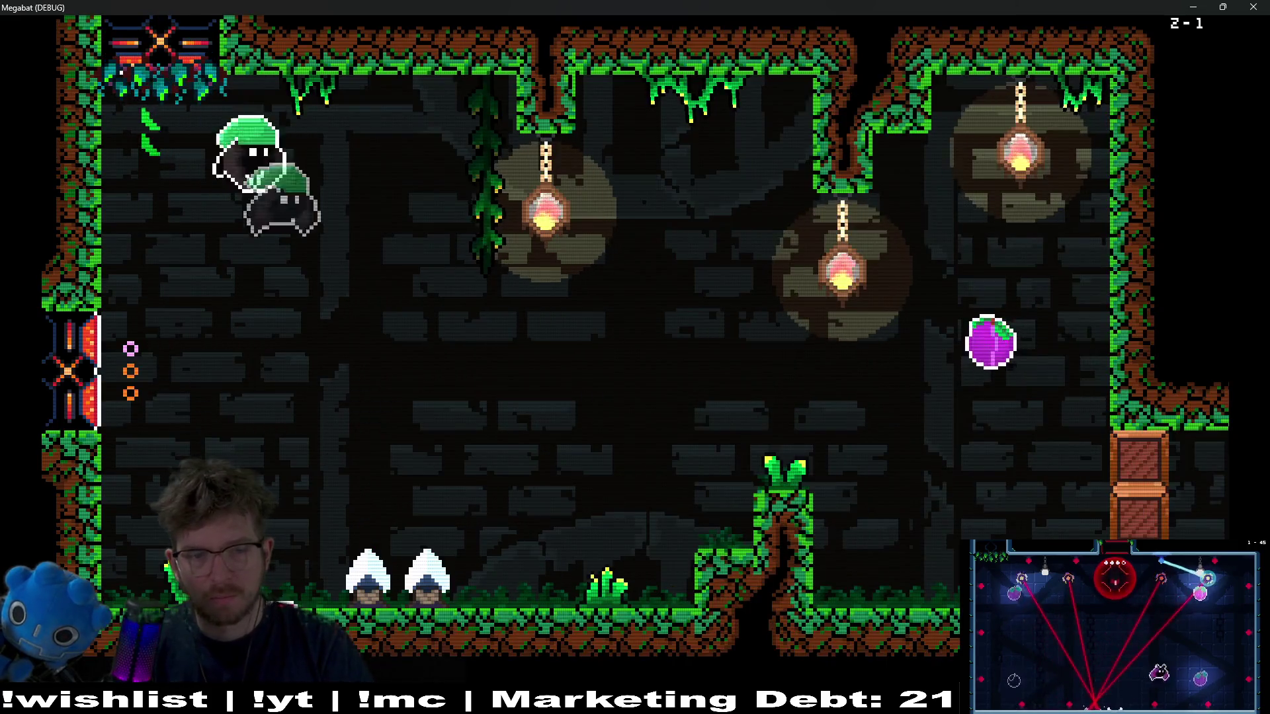
{"action": "key", "text": "Escape"}
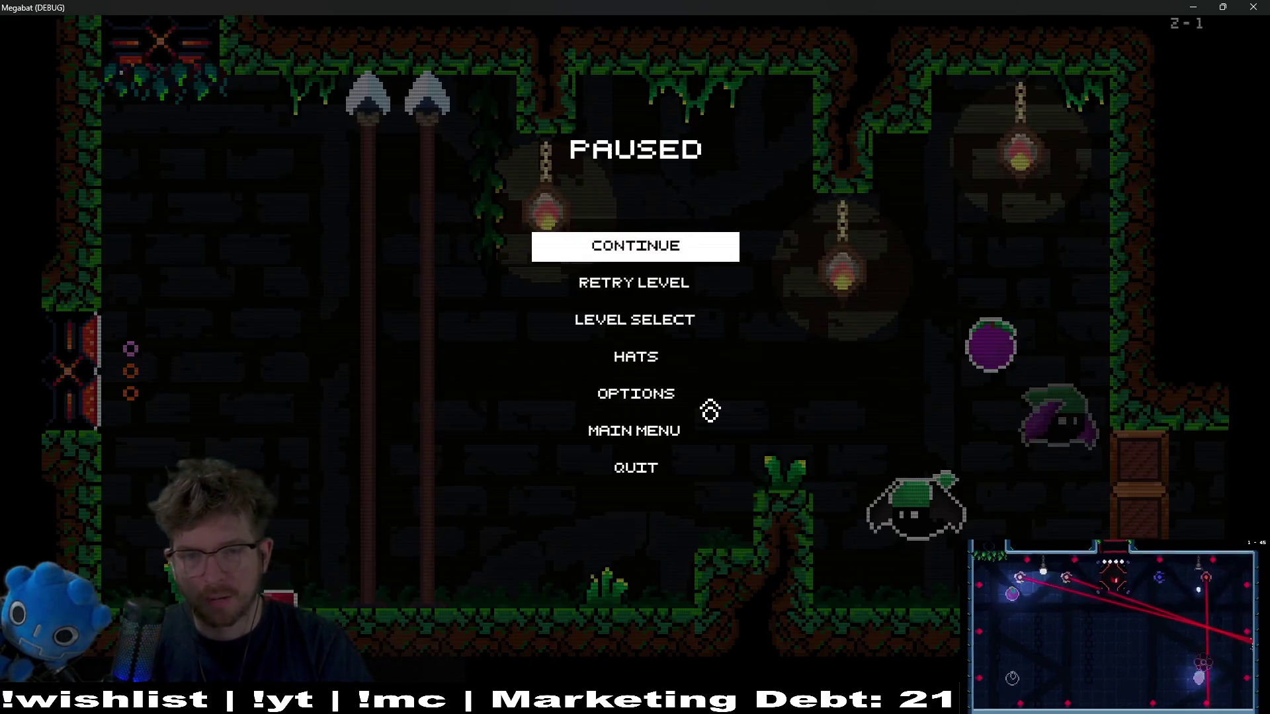
- Open Options from the pause menu and go back to the pause menu
{"action": "key", "text": "Down"}
{"action": "key", "text": "Down"}
{"action": "key", "text": "Down"}
{"action": "key", "text": "Return"}
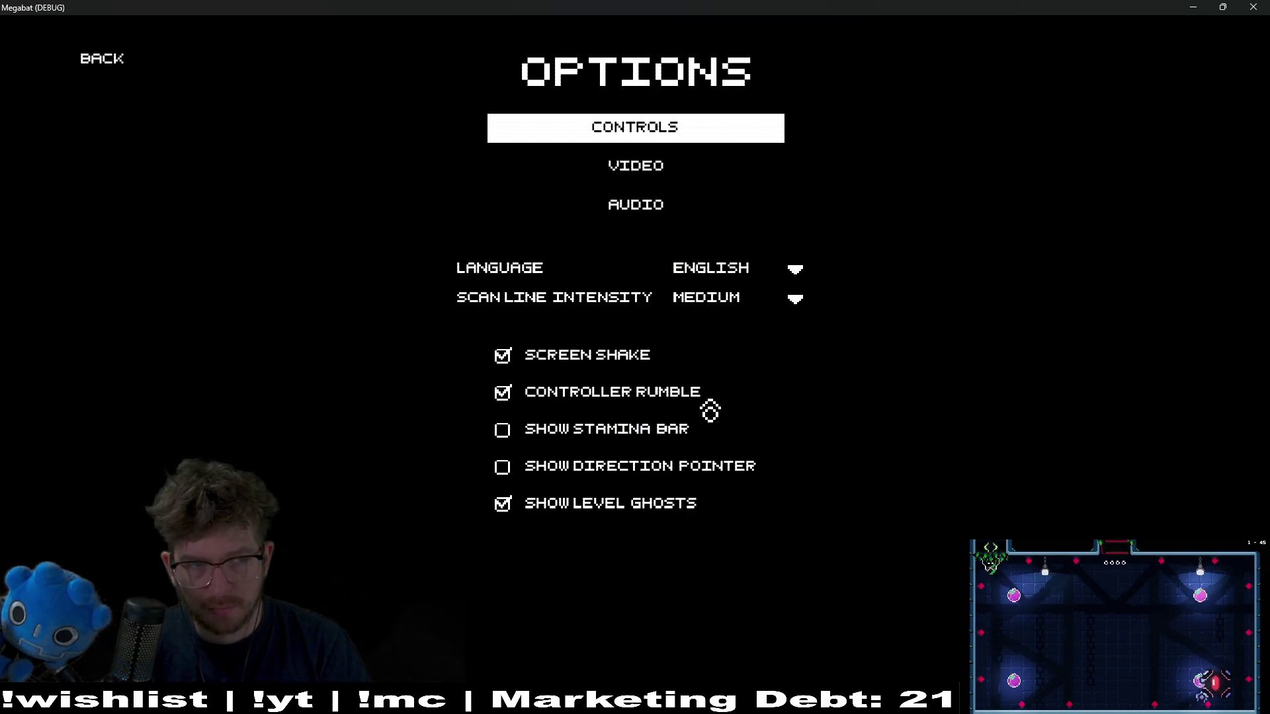
{"action": "key", "text": "Up"}
{"action": "key", "text": "Return"}
- Browse the hat collection, viewing the baseball and puzzle hats, then close the picker
{"action": "key", "text": "Down"}
{"action": "key", "text": "Down"}
{"action": "key", "text": "Return"}
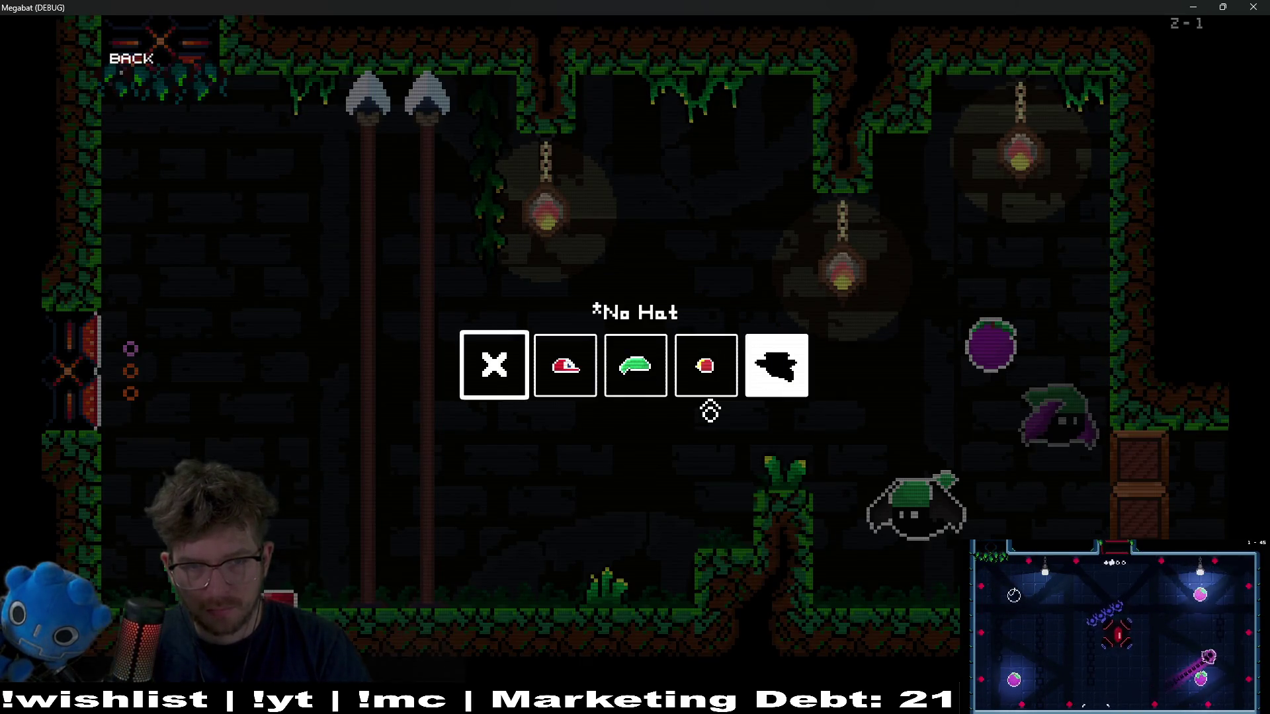
{"action": "key", "text": "Right"}
{"action": "key", "text": "Right"}
{"action": "key", "text": "Right"}
{"action": "key", "text": "Right"}
{"action": "key", "text": "Left"}
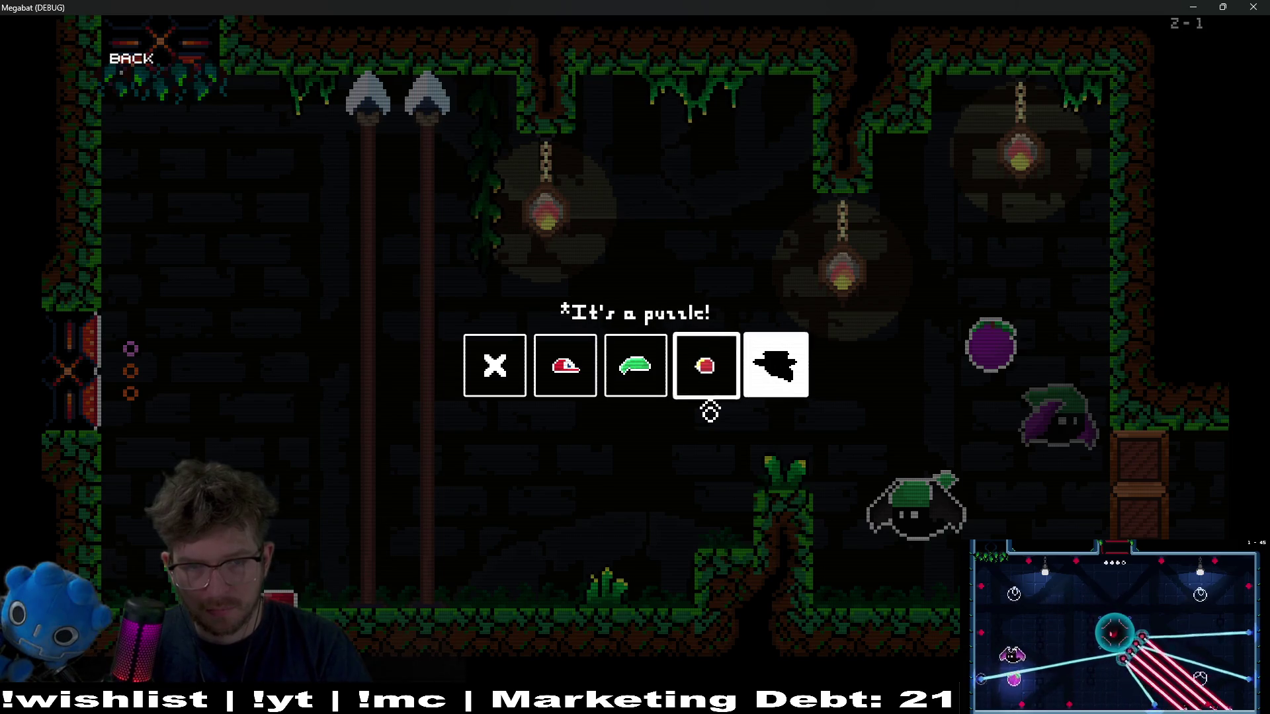
{"action": "key", "text": "Left"}
{"action": "key", "text": "Left"}
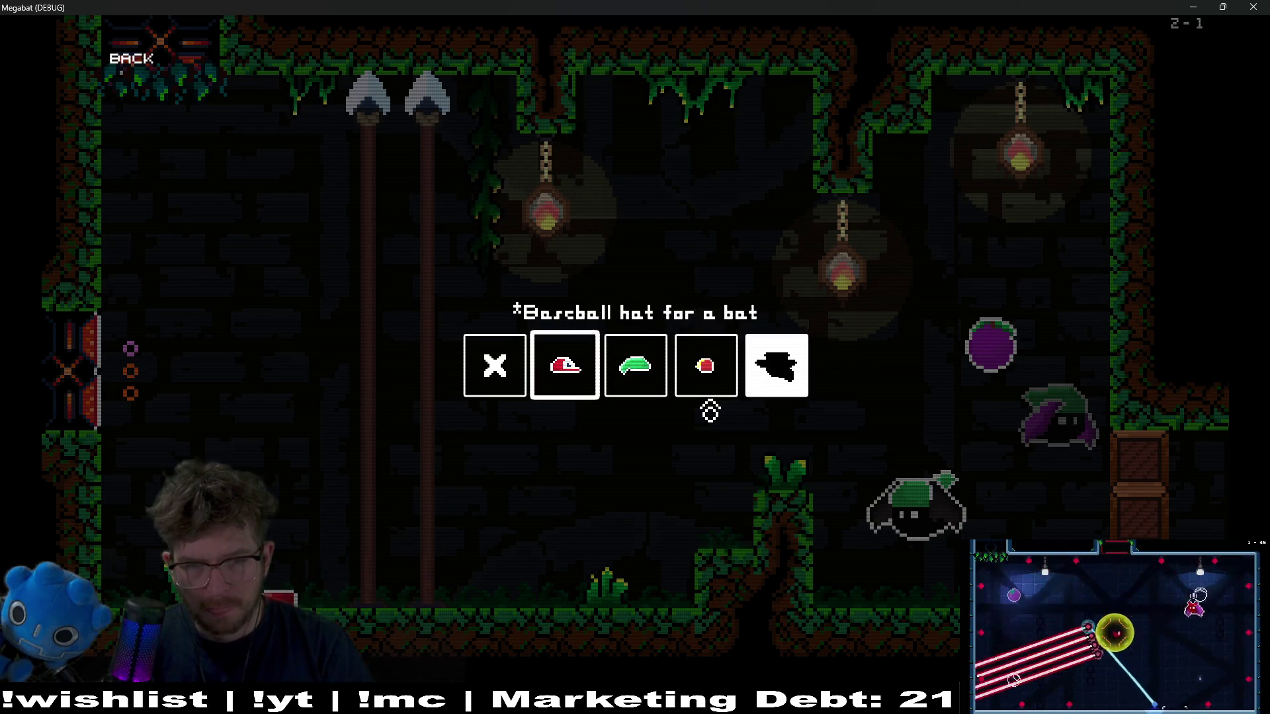
{"action": "key", "text": "Right"}
{"action": "key", "text": "Right"}
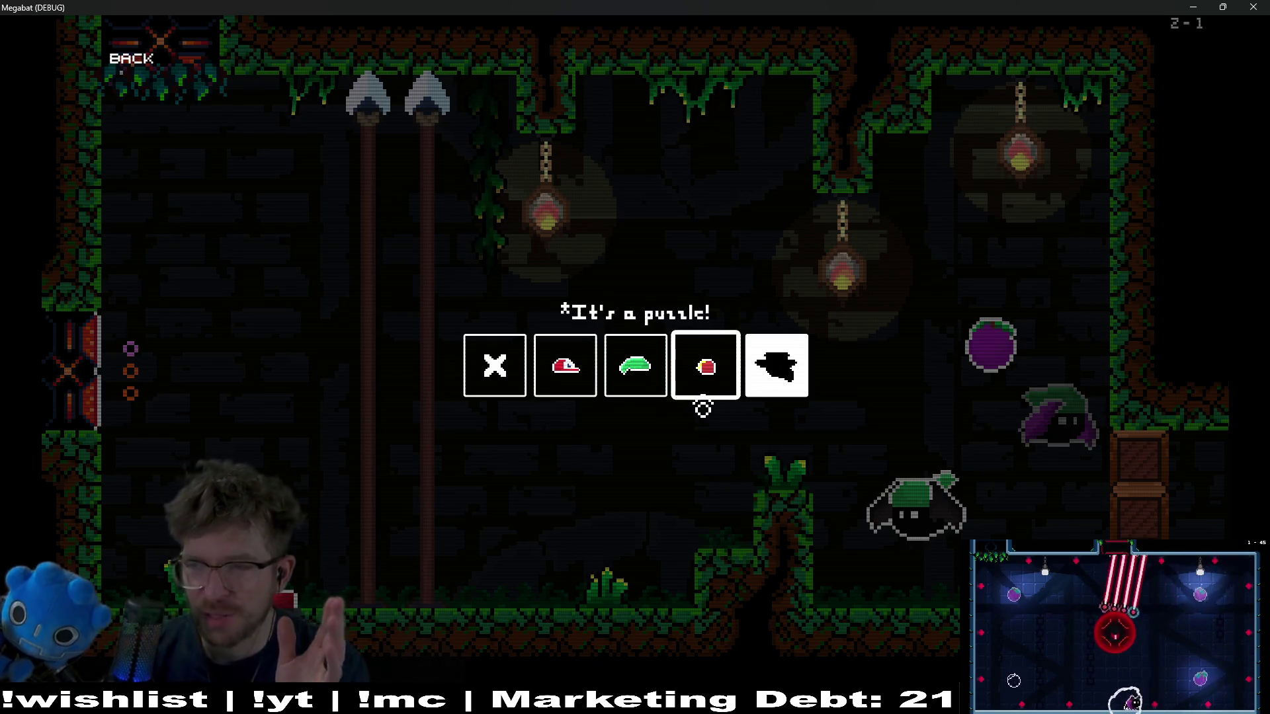
{"action": "key", "text": "Return"}
- Go through Level Select back to the profile select screen, check the profiles, and close the game
{"action": "key", "text": "Up"}
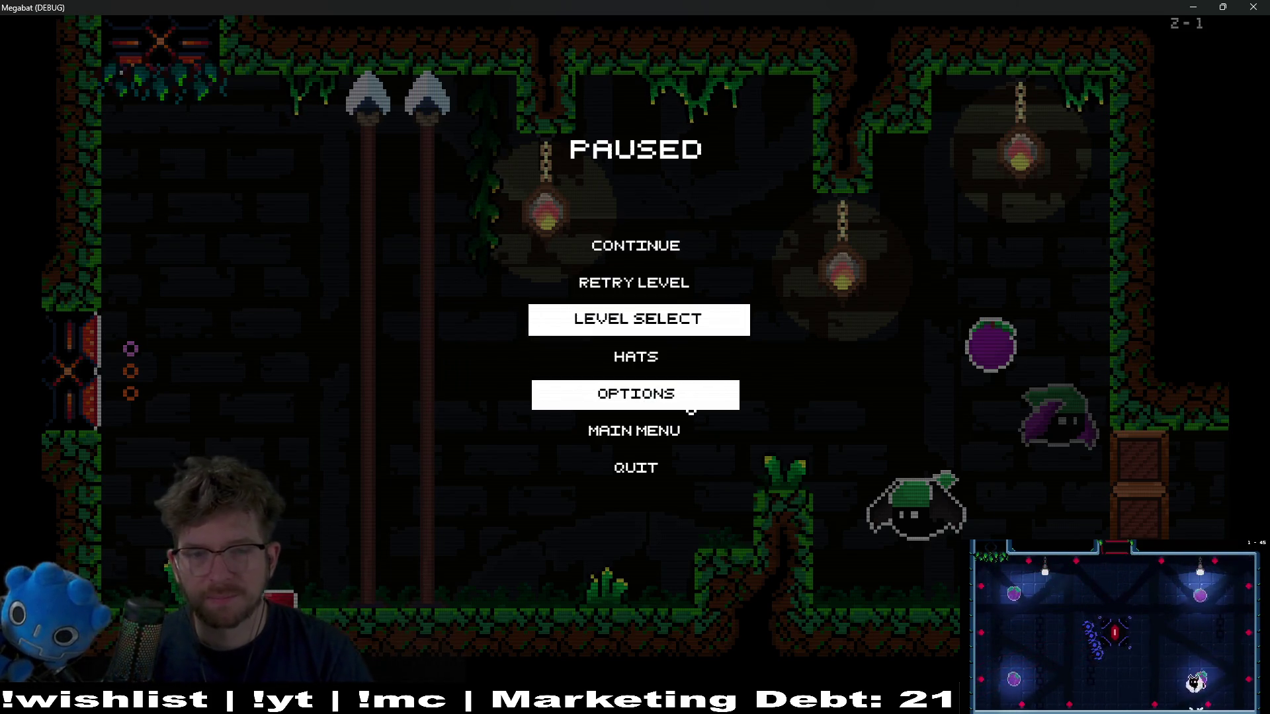
{"action": "key", "text": "Return"}
{"action": "key", "text": "Escape"}
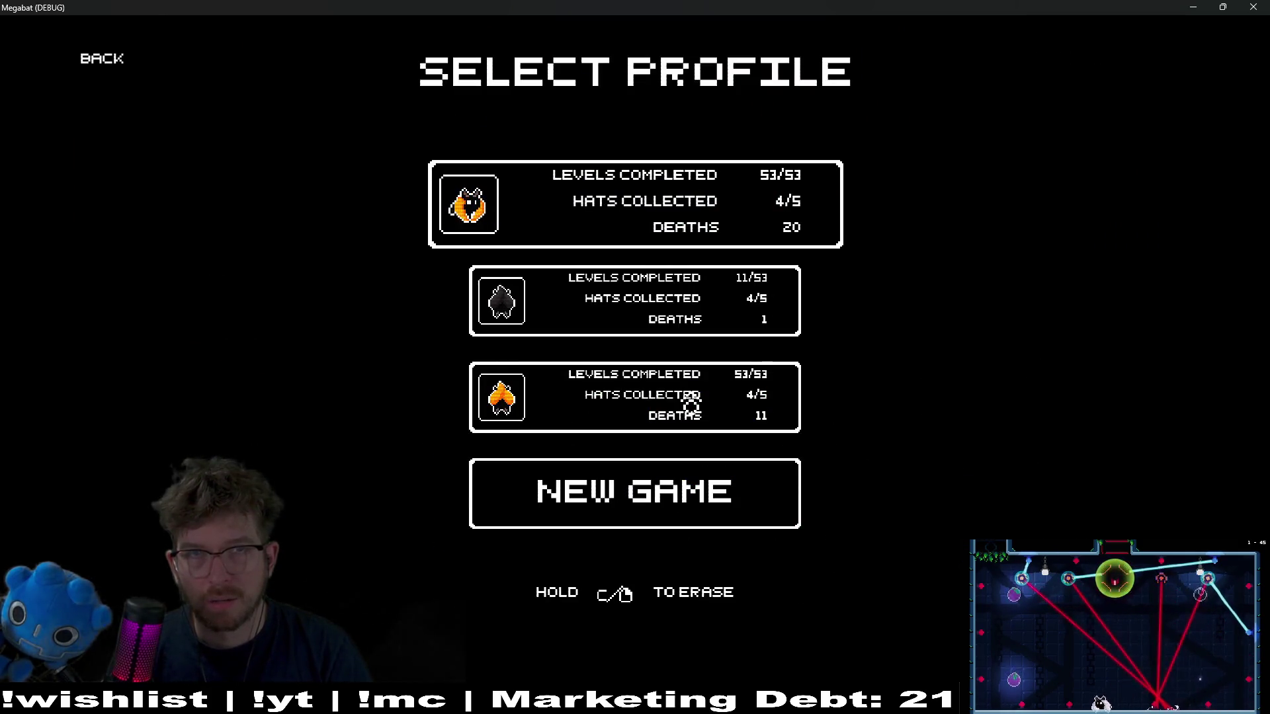
{"action": "key", "text": "Down"}
{"action": "key", "text": "Up"}
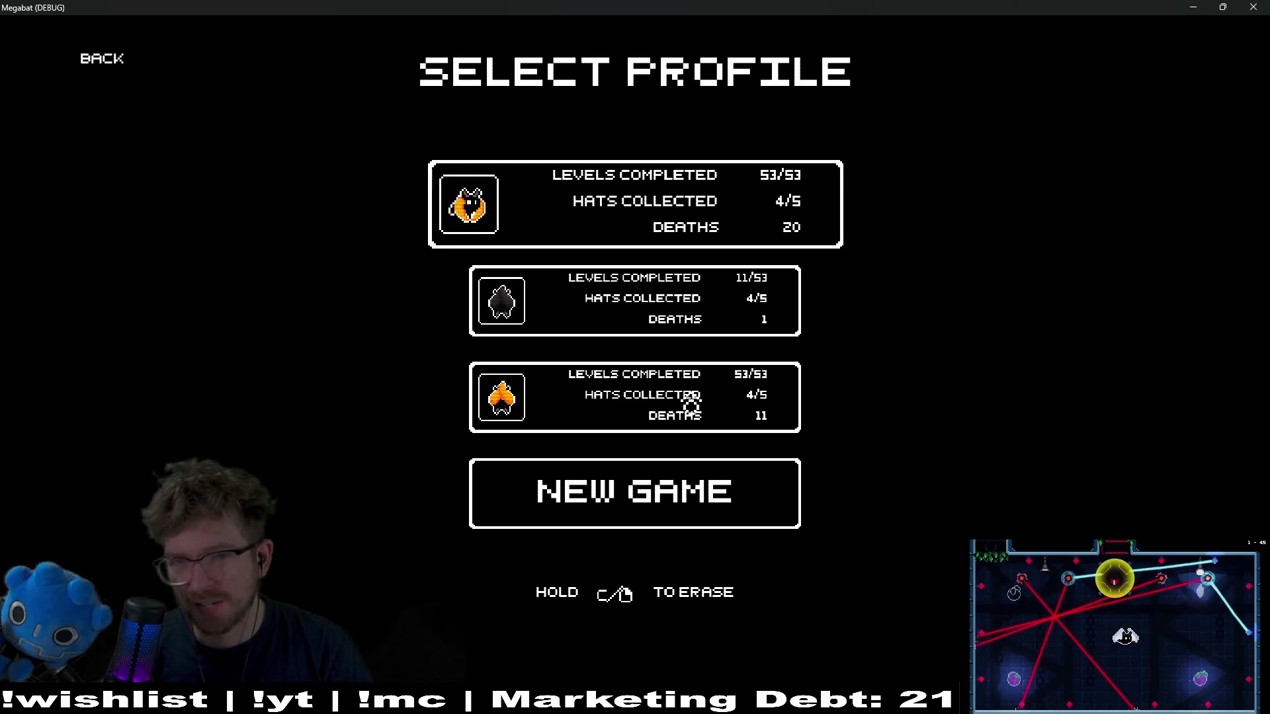
{"action": "key", "text": "Down"}
{"action": "key", "text": "Down"}
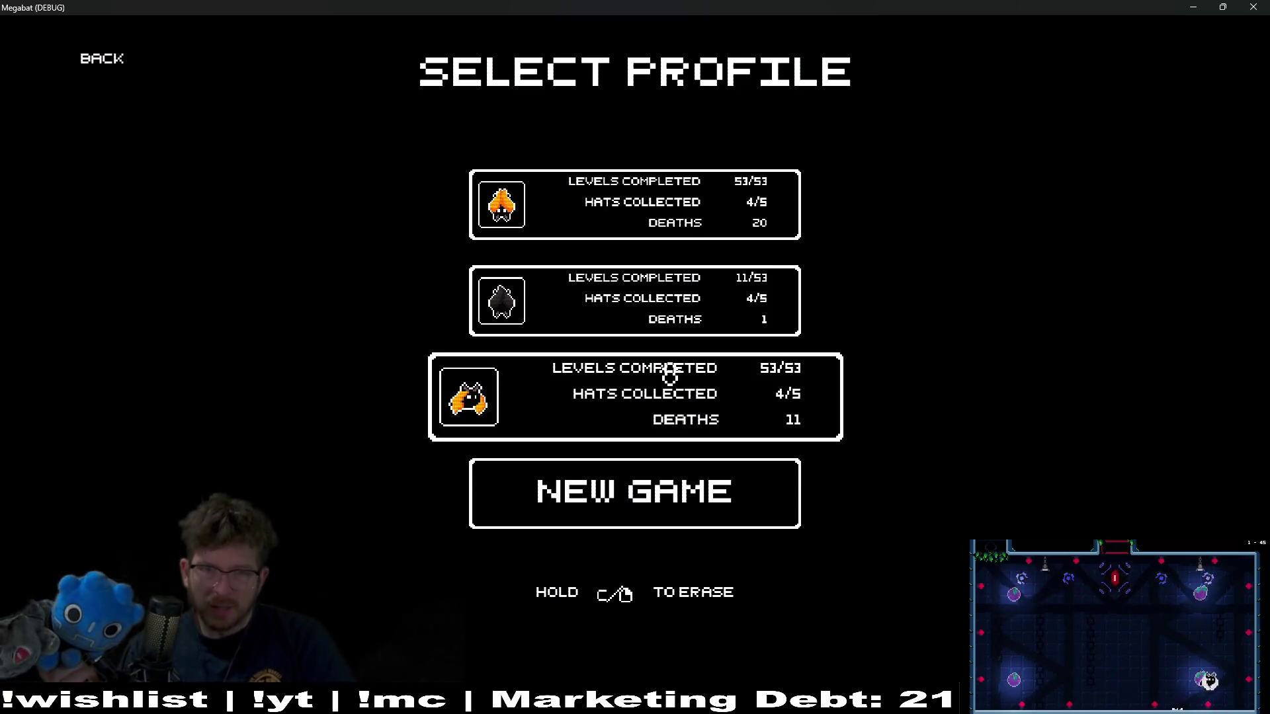
{"action": "left_click", "coordinate": [1253, 8]}
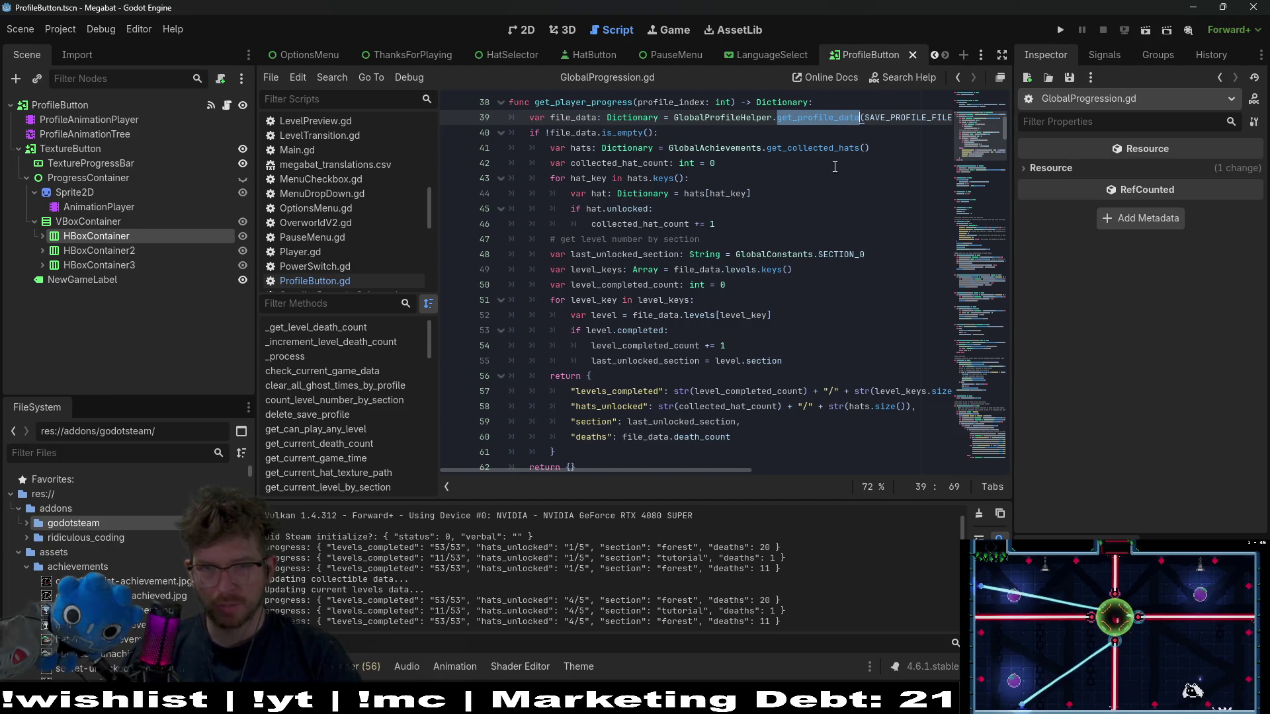
- Follow get_collected_hats on line 41 to its definition, check its saved-hats return, then go back to GlobalProgression.gd
{"action": "double_click", "coordinate": [810, 148]}
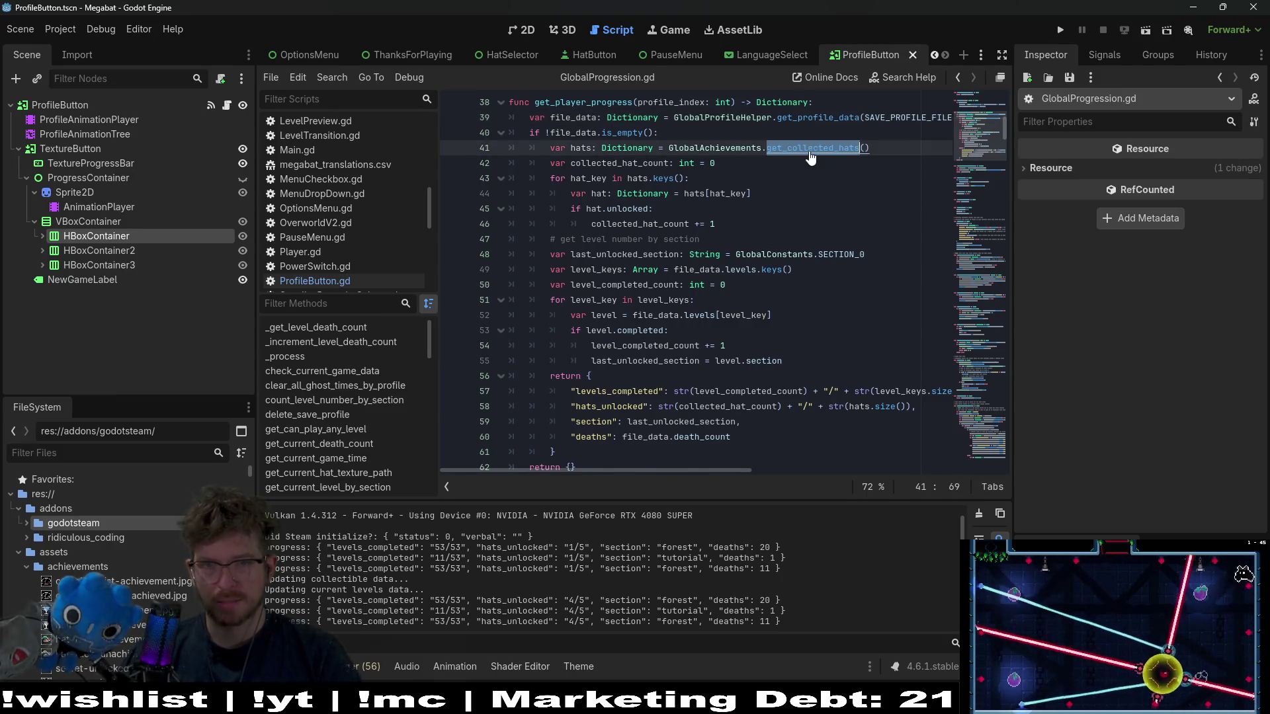
{"action": "left_click", "coordinate": [810, 149], "text": "ctrl"}
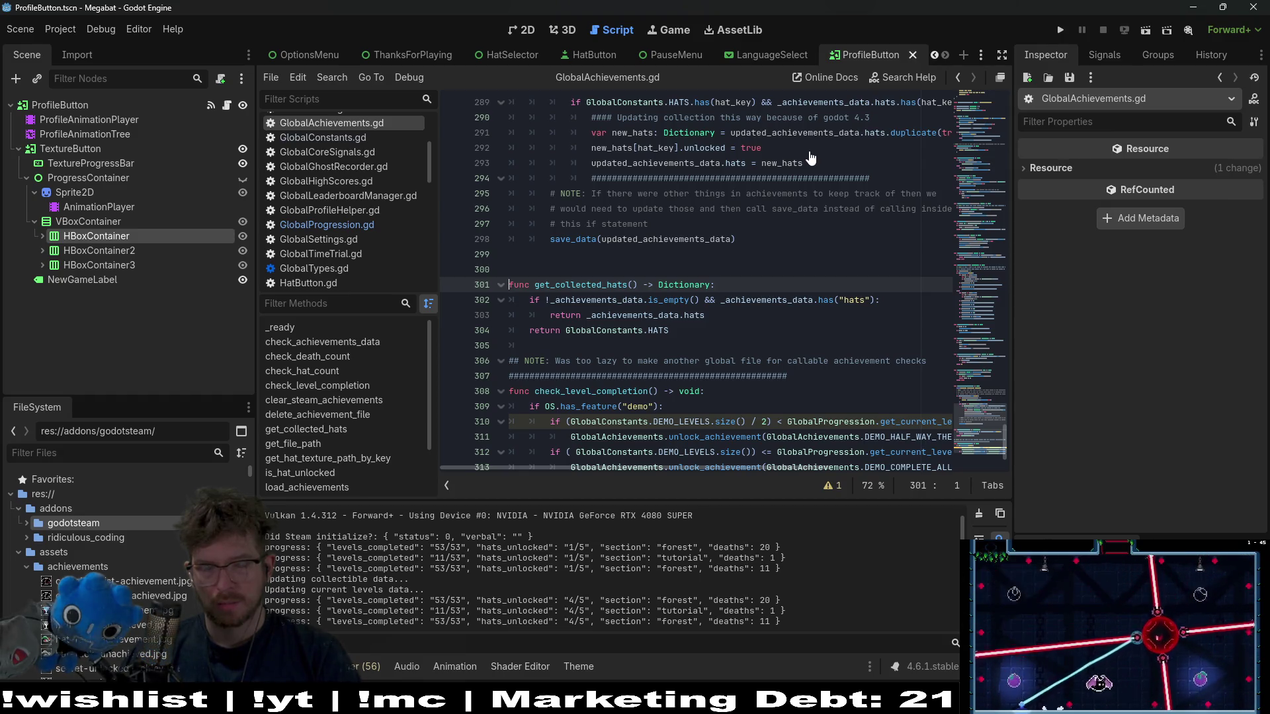
{"action": "double_click", "coordinate": [596, 285]}
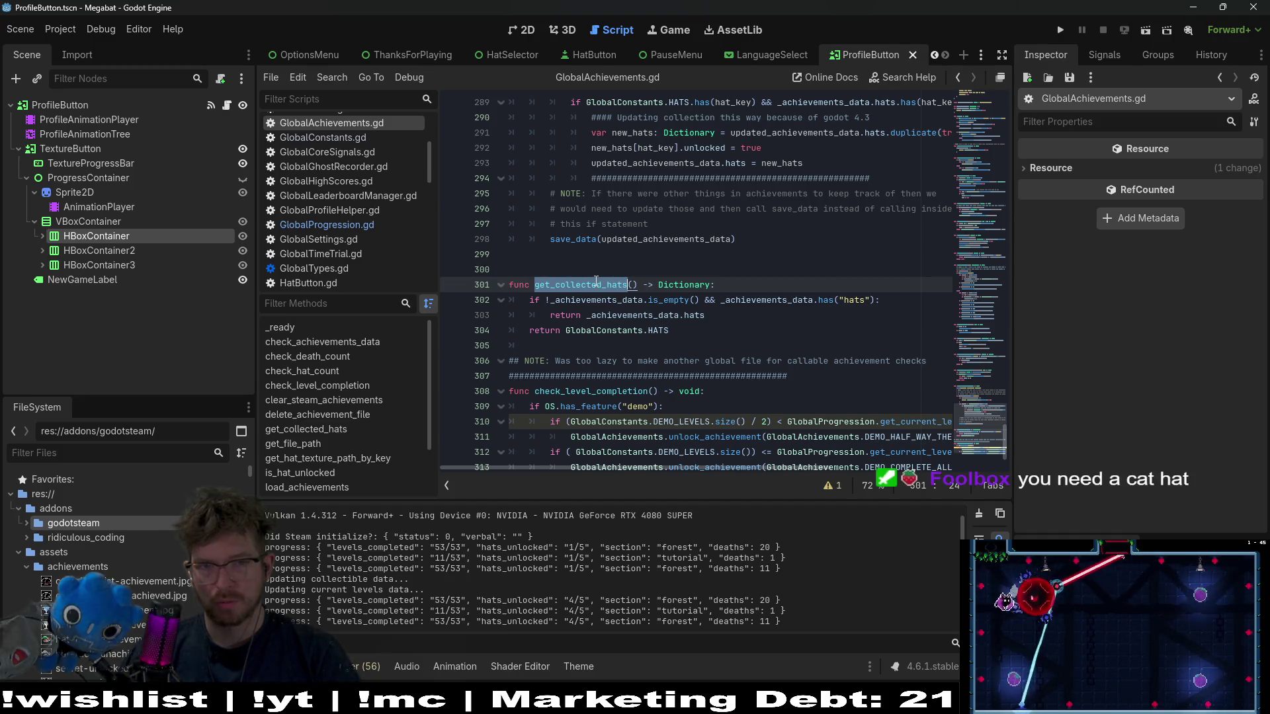
{"action": "left_click", "coordinate": [717, 317]}
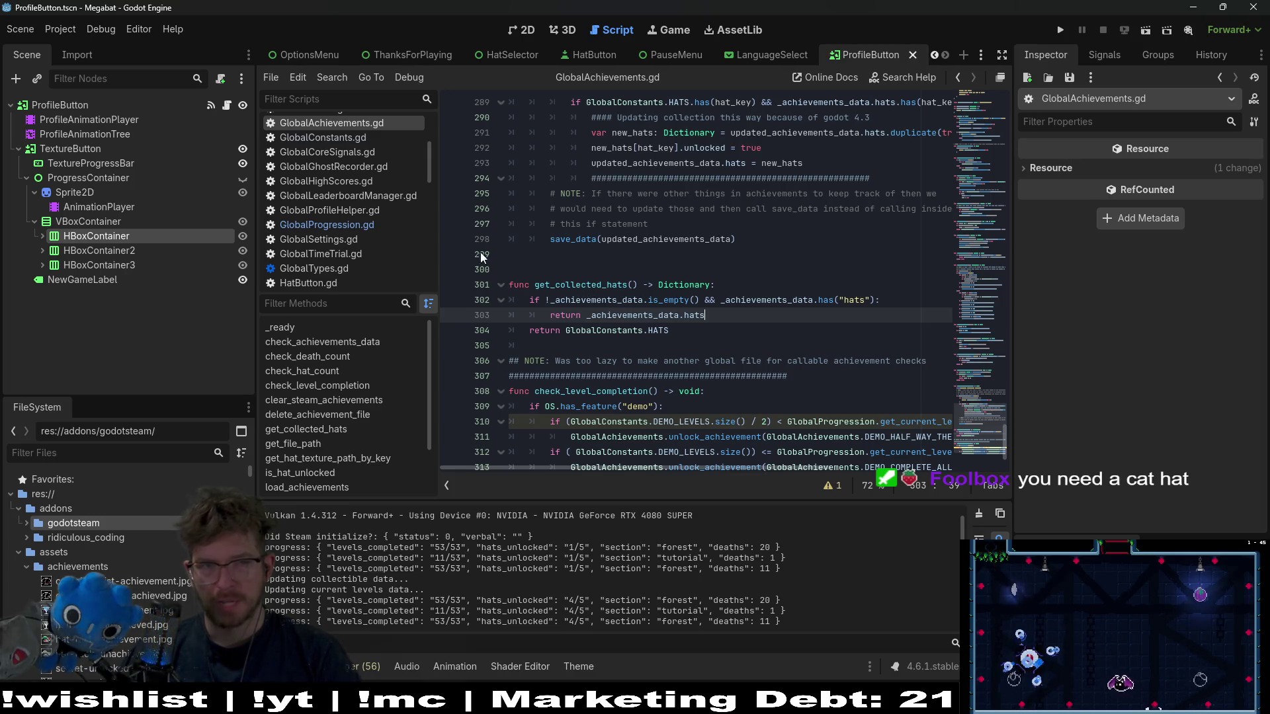
{"action": "left_click", "coordinate": [339, 224]}
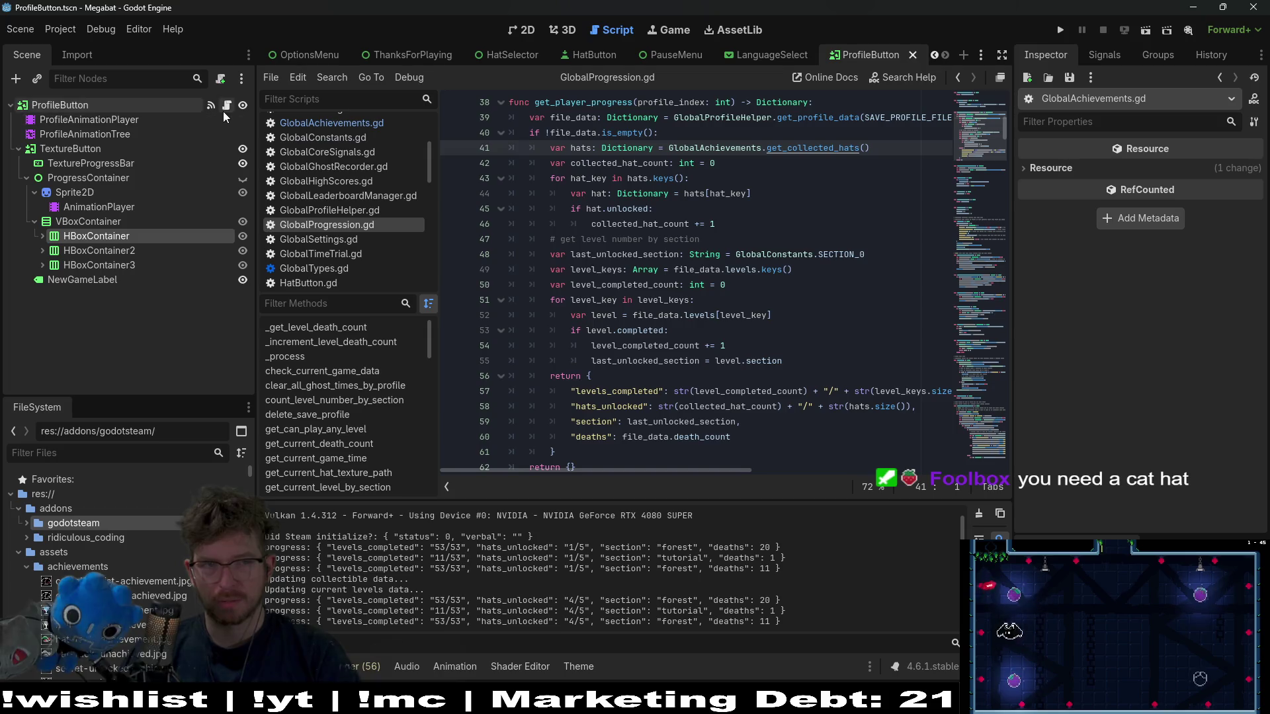
- In ProfileButton.gd, inspect the levelsCompletedValue assignment on line 69
{"action": "left_click", "coordinate": [224, 110]}
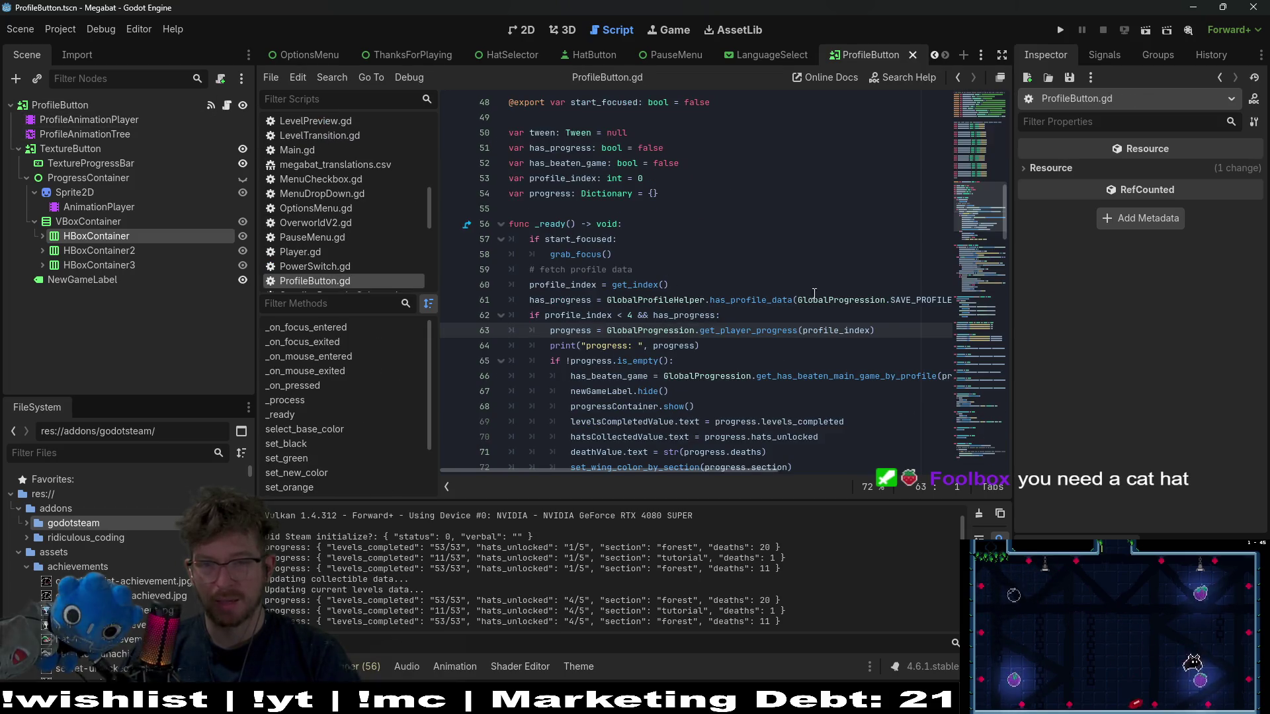
{"action": "scroll", "coordinate": [887, 285], "scroll_direction": "down", "scroll_amount": 1}
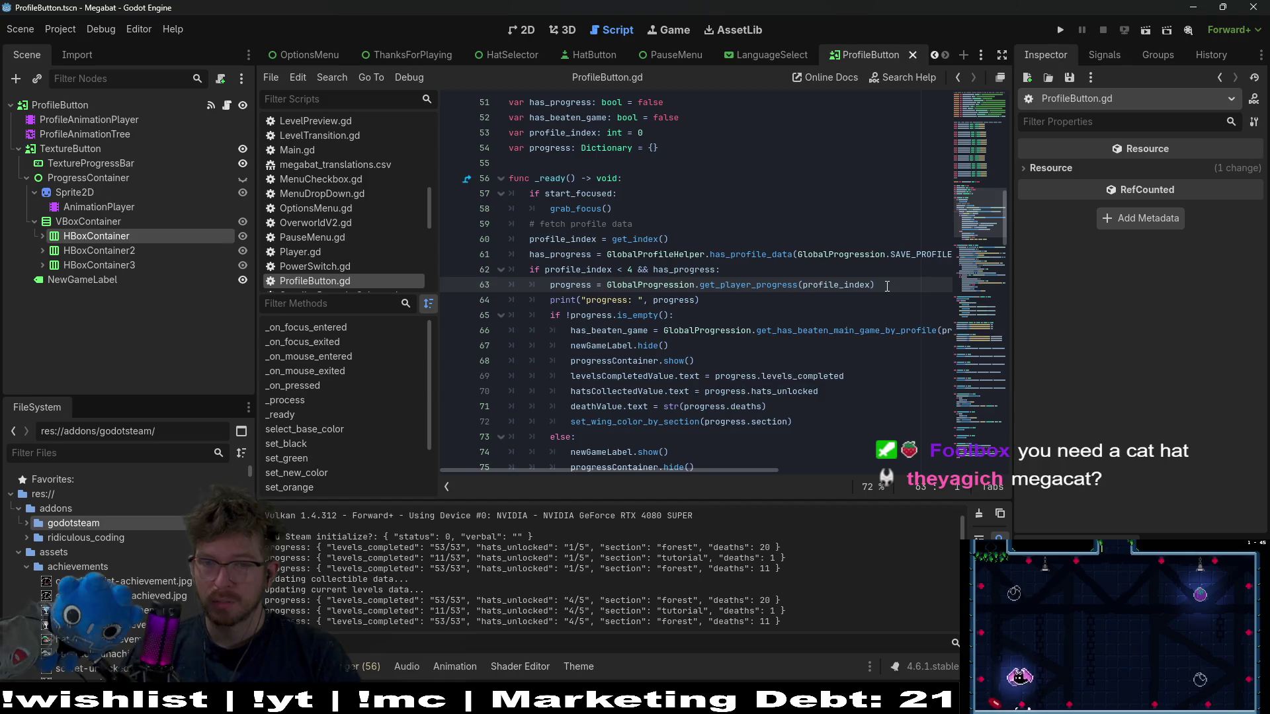
{"action": "left_click", "coordinate": [797, 375]}
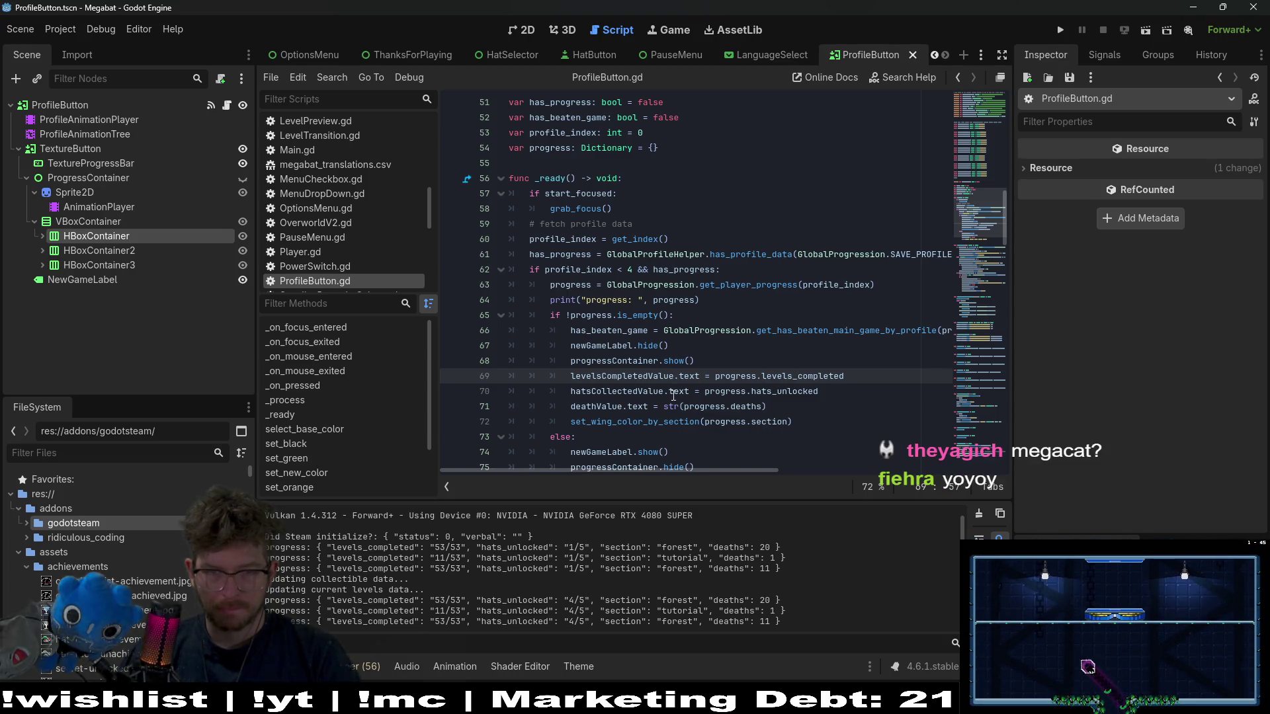
{"action": "double_click", "coordinate": [647, 375]}
{"action": "scroll", "coordinate": [647, 376], "scroll_direction": "down", "scroll_amount": 3}
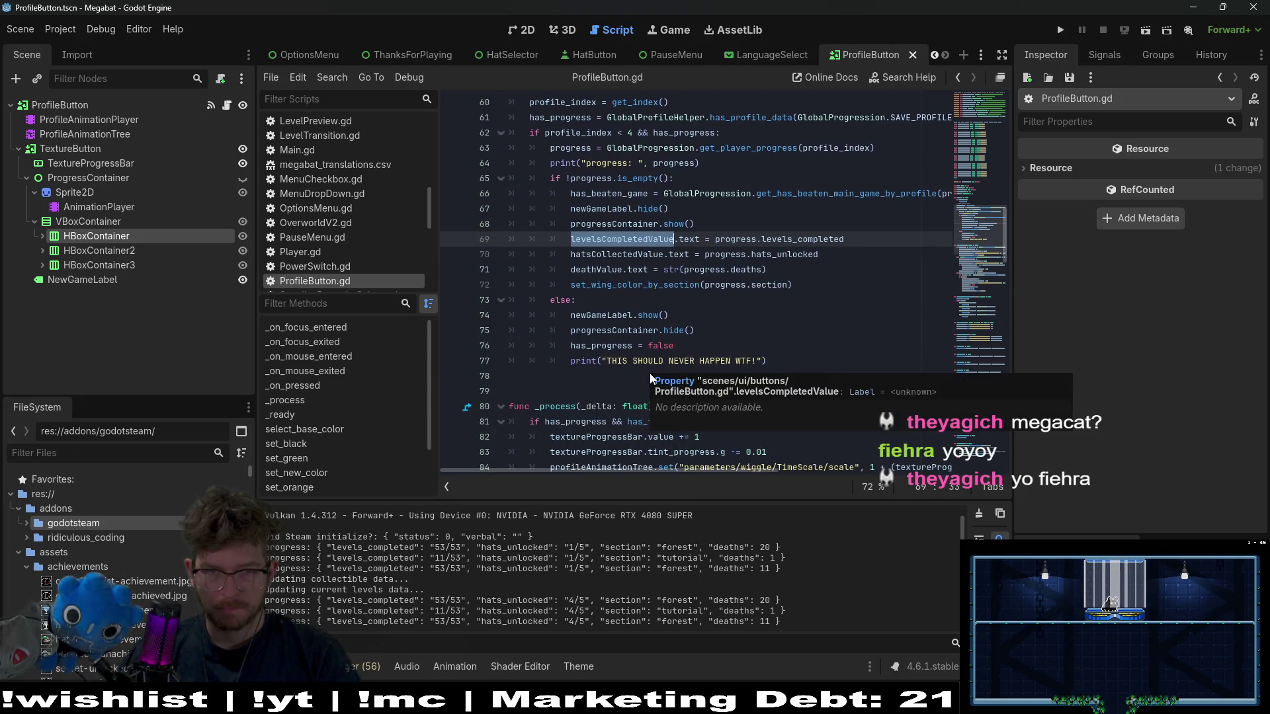
{"action": "scroll", "coordinate": [574, 283], "scroll_direction": "up", "scroll_amount": 5}
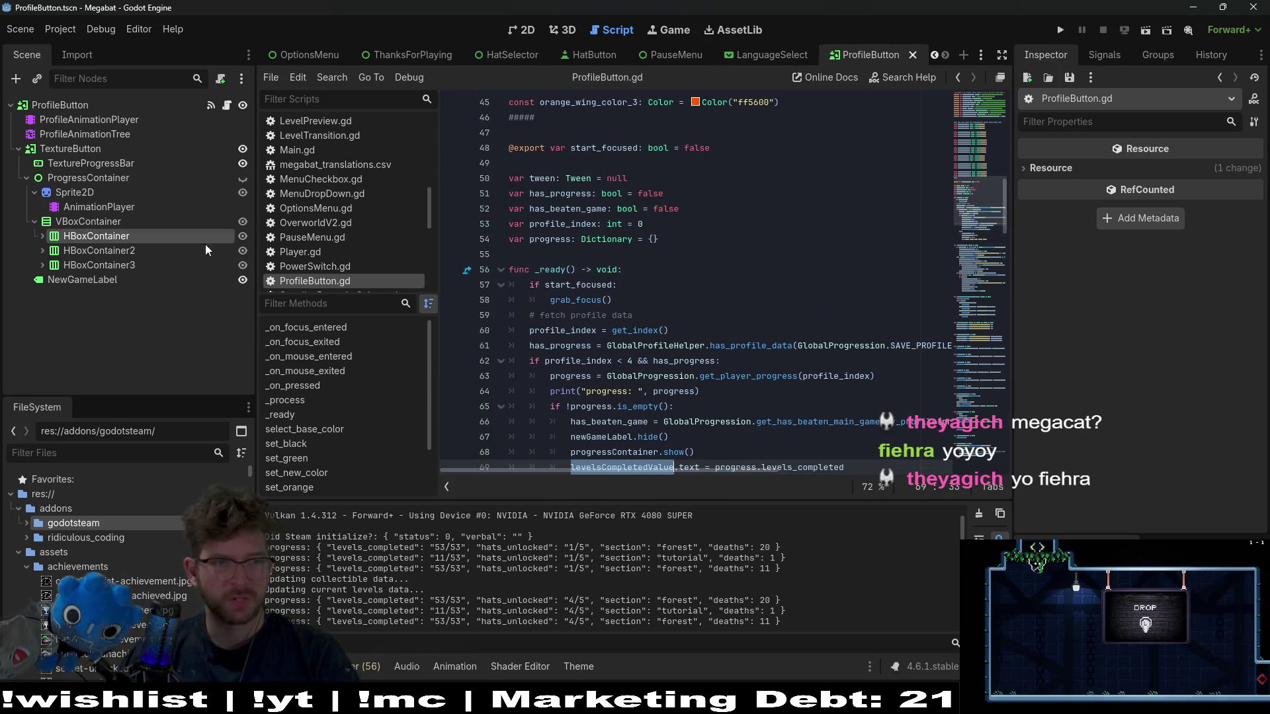
- Preview ProgressContainer in the 2D view, hide it again, and save from the script editor
{"action": "left_click", "coordinate": [523, 32]}
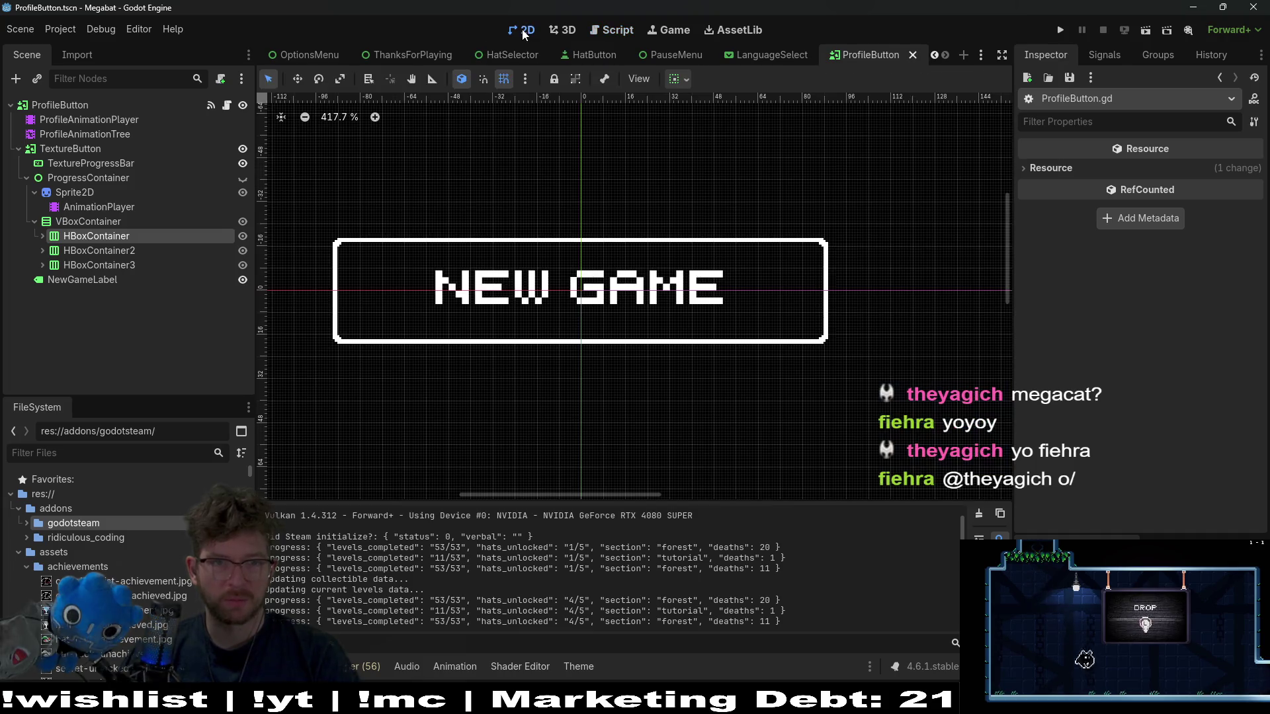
{"action": "left_click", "coordinate": [243, 178]}
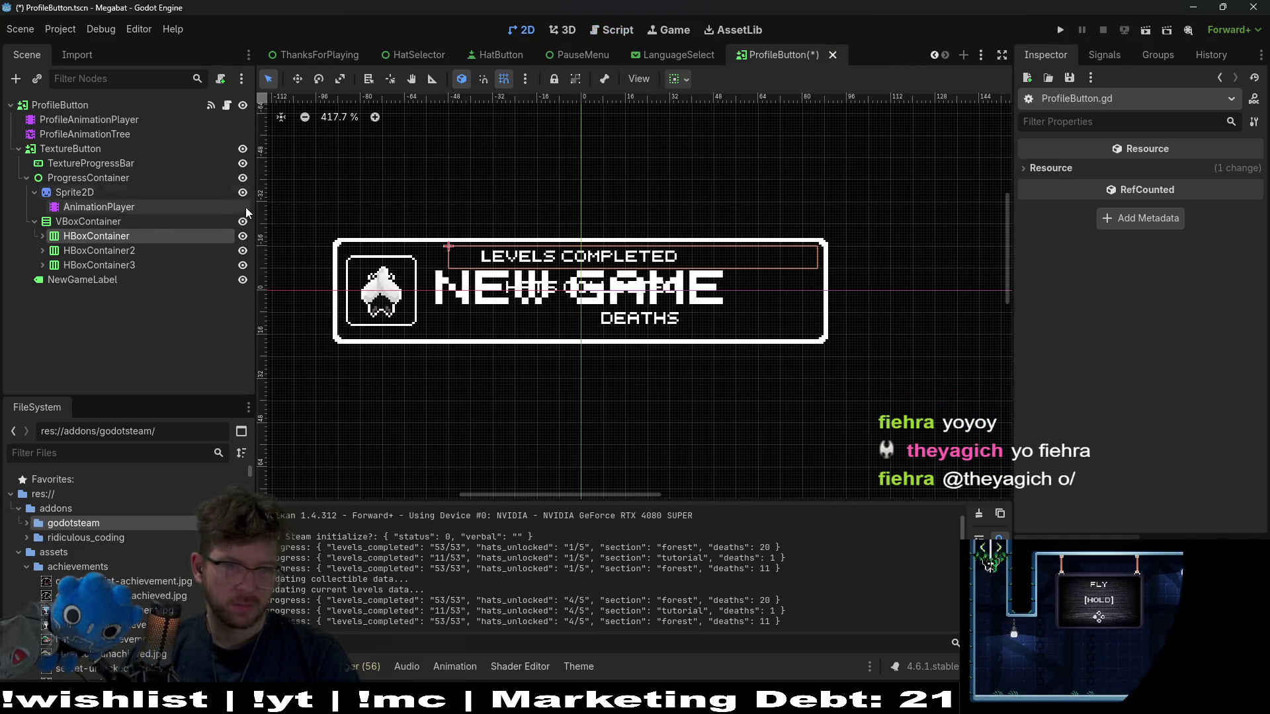
{"action": "left_click", "coordinate": [243, 179]}
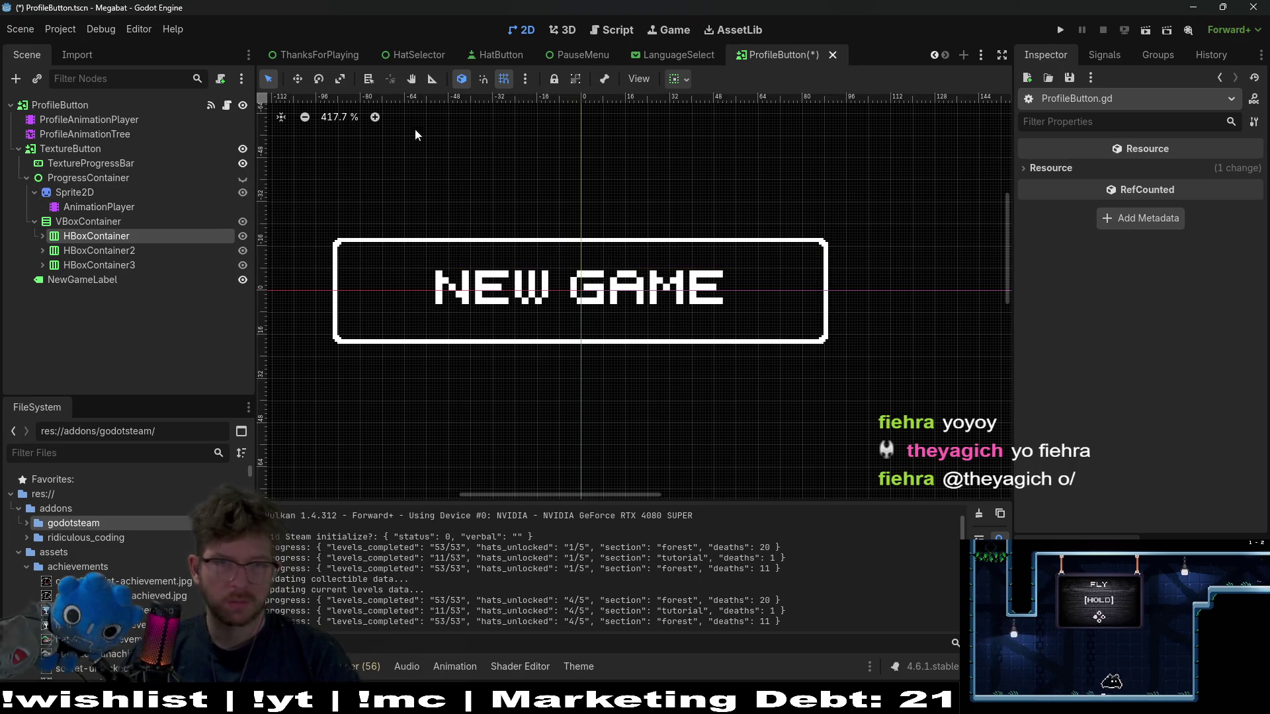
{"action": "left_click", "coordinate": [609, 32]}
{"action": "key", "text": "ctrl+s"}
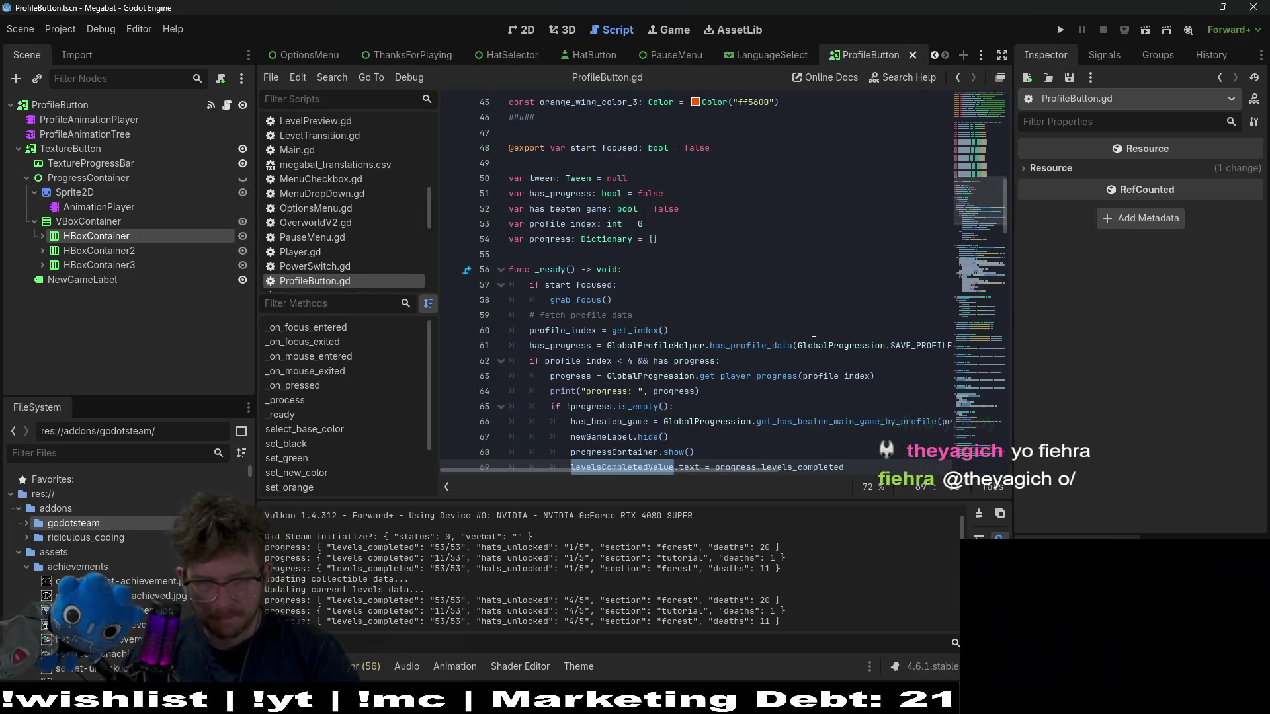
- Highlight hats_unlocked and progress on the hats-collected line, then jump to get_player_progress
{"action": "scroll", "coordinate": [884, 395], "scroll_direction": "down", "scroll_amount": 2}
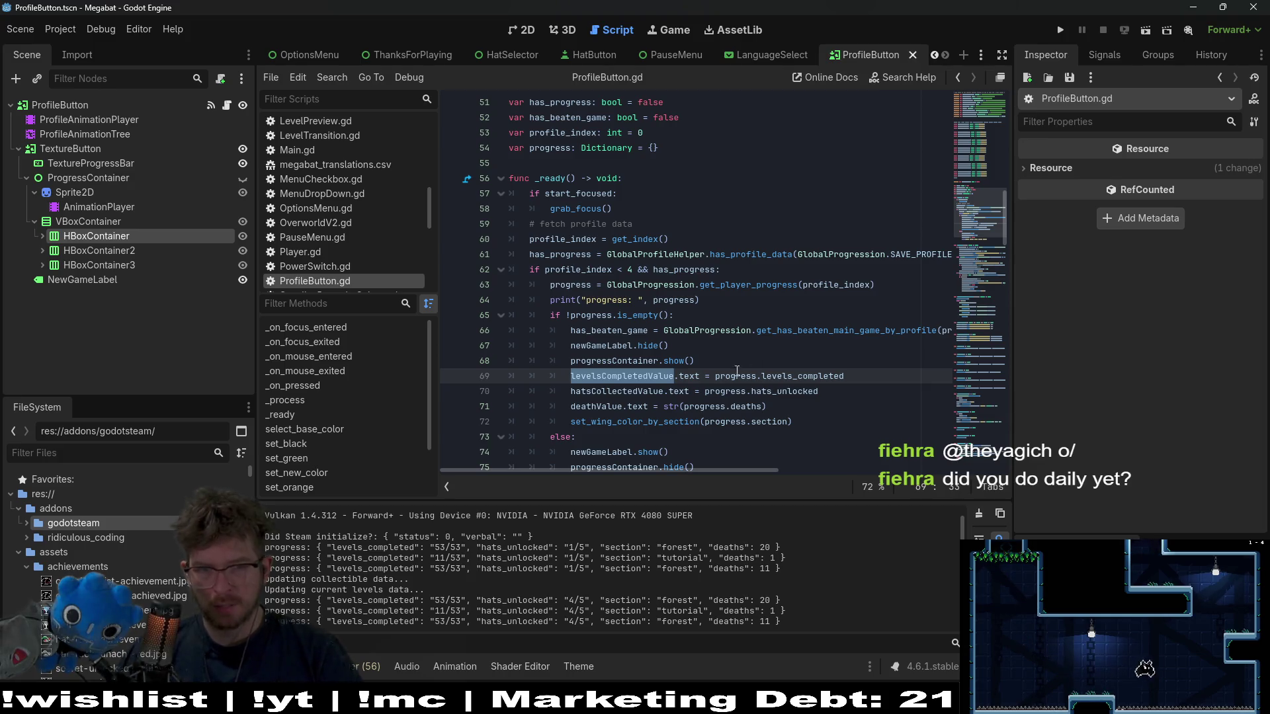
{"action": "left_click", "coordinate": [739, 391]}
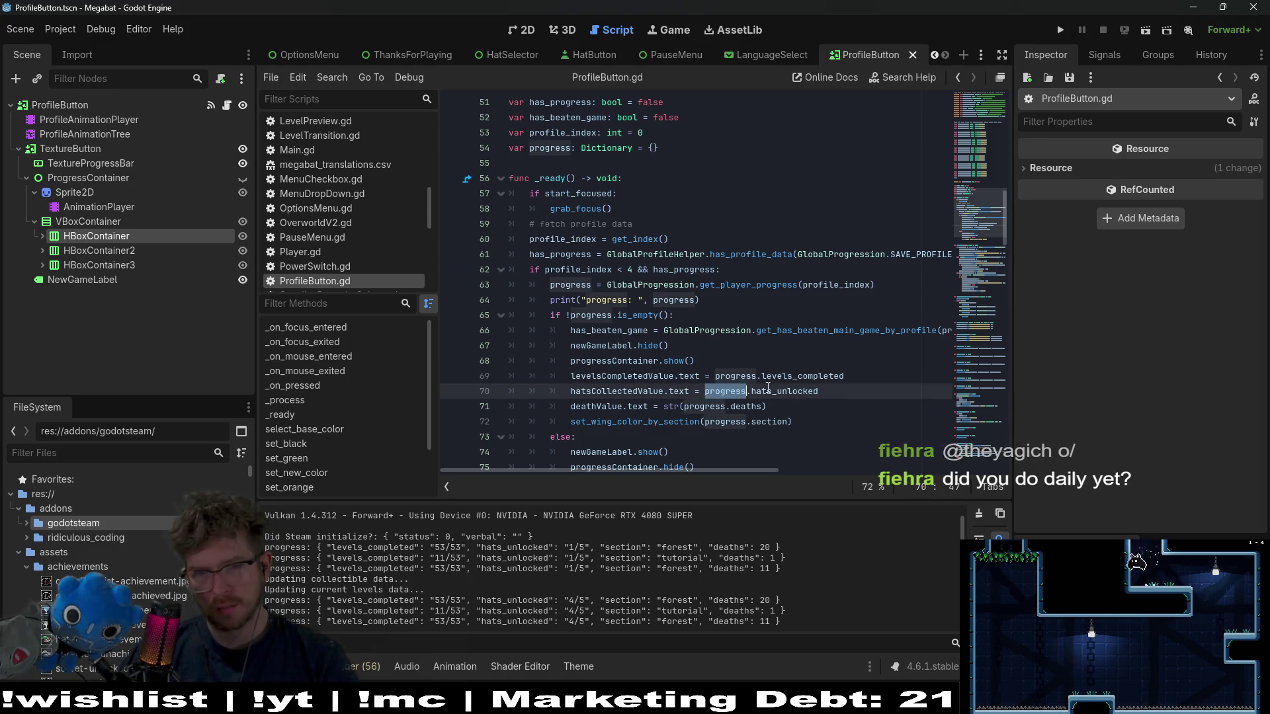
{"action": "double_click", "coordinate": [807, 391]}
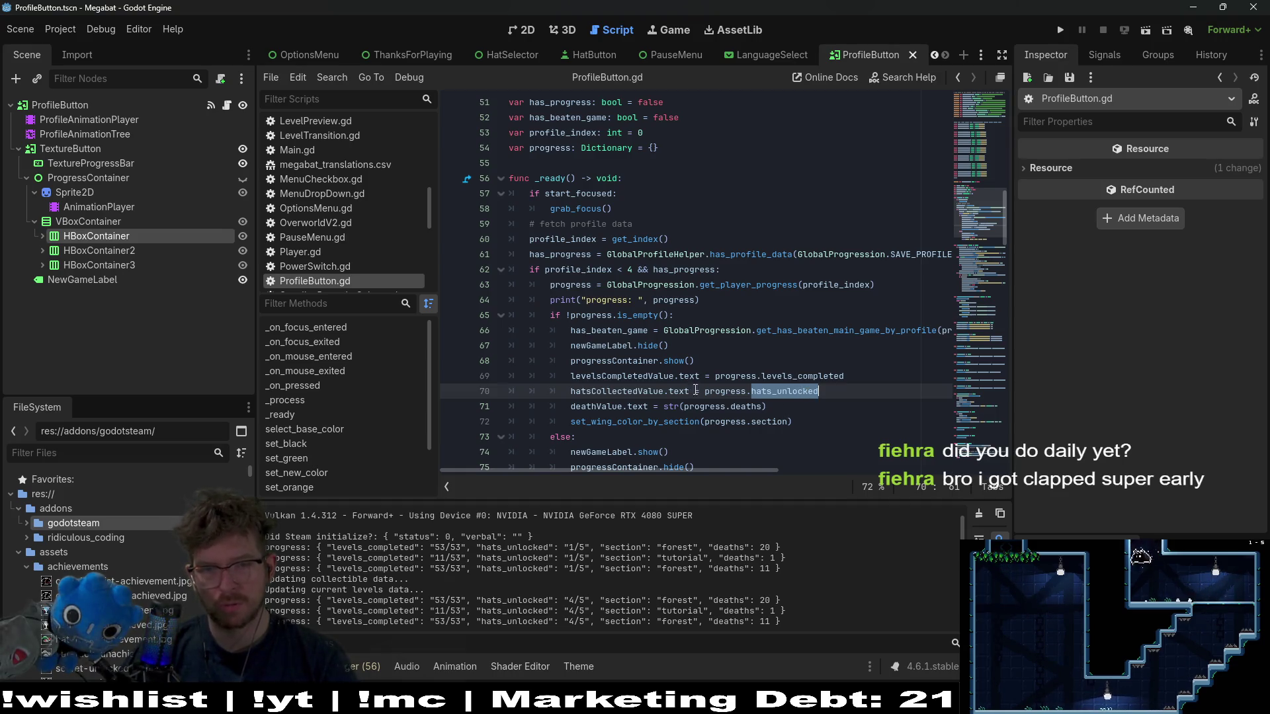
{"action": "double_click", "coordinate": [724, 391]}
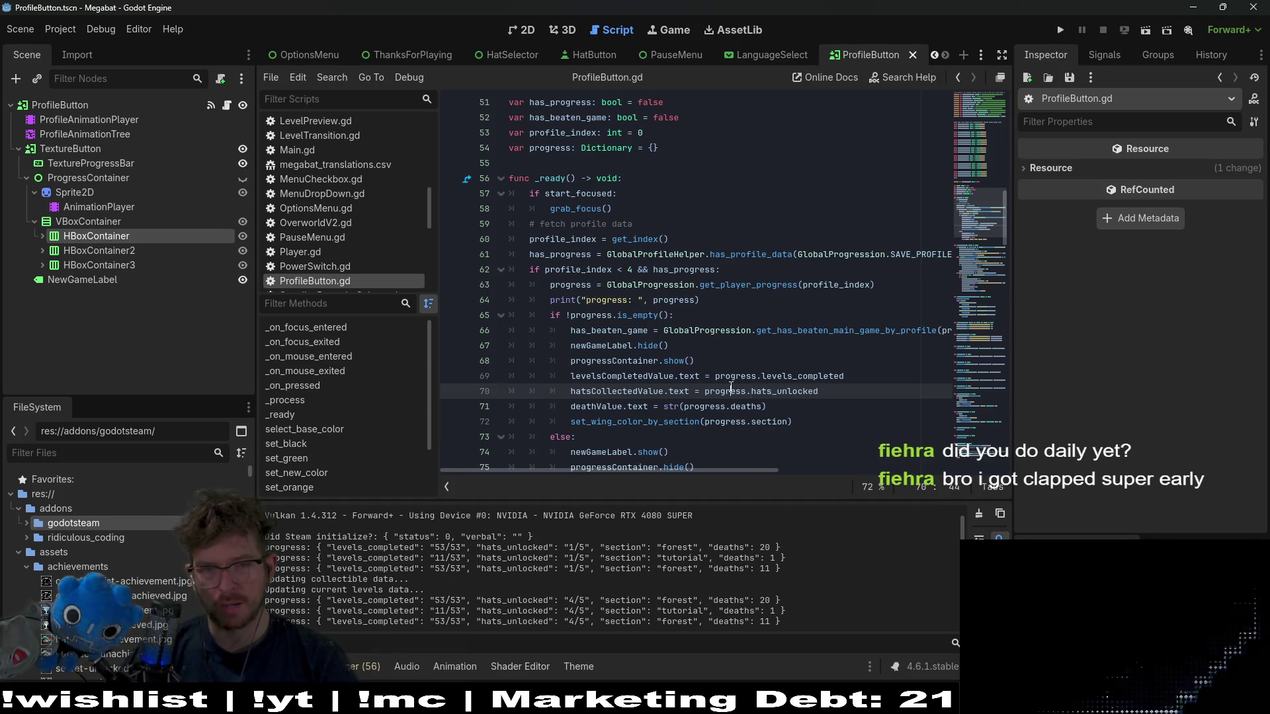
{"action": "left_click", "coordinate": [767, 286], "text": "ctrl"}
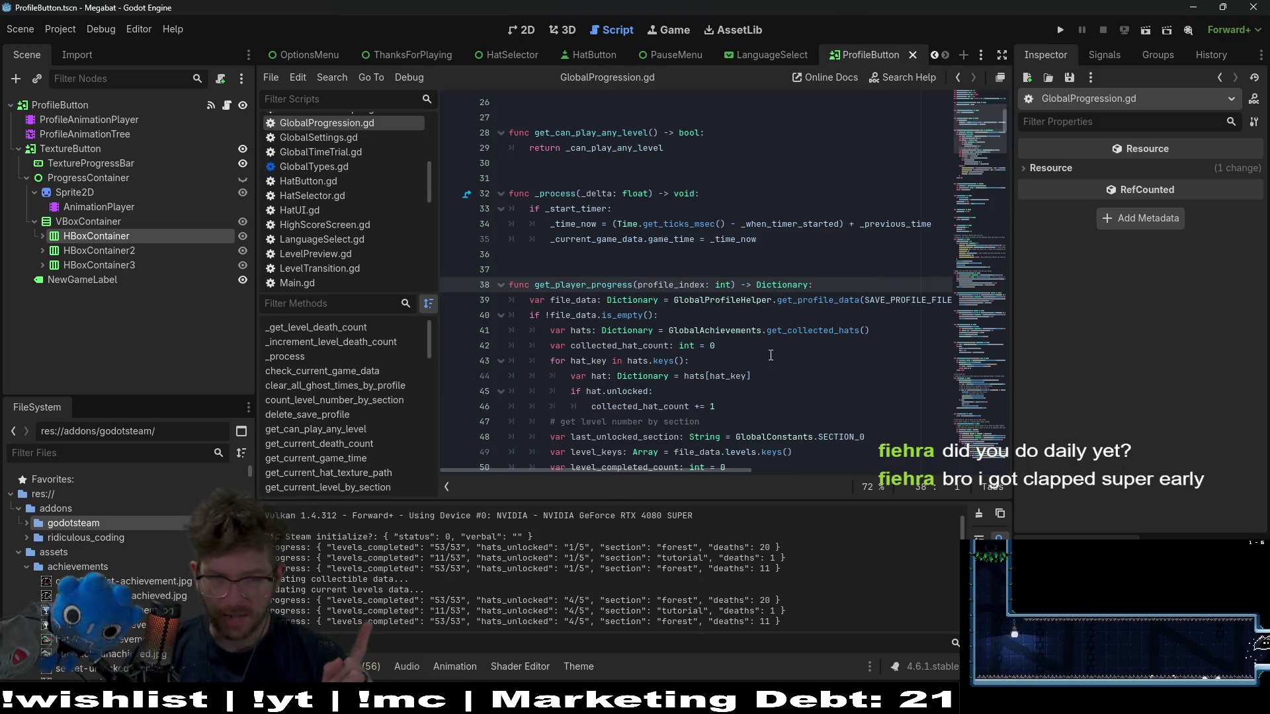
- Examine the hat-key loop, the collected_hat_count increment, and the hat.unlocked condition
{"action": "scroll", "coordinate": [771, 359], "scroll_direction": "down", "scroll_amount": 1}
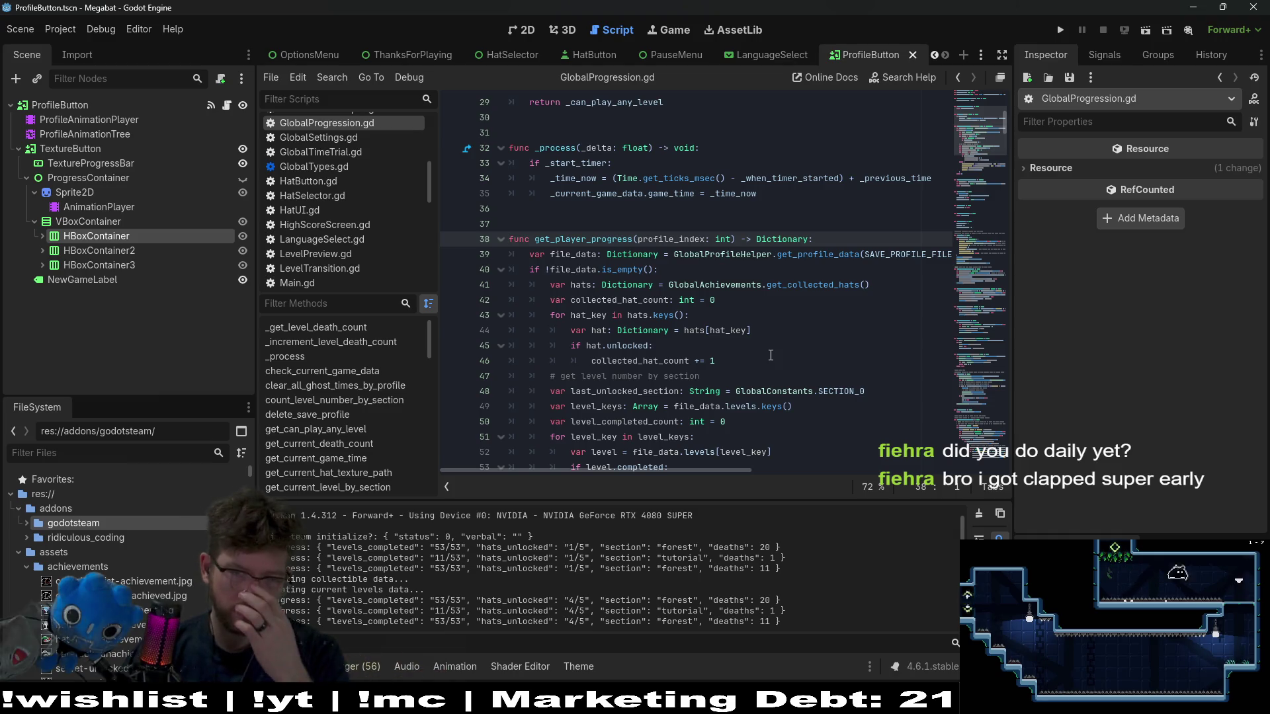
{"action": "scroll", "coordinate": [771, 355], "scroll_direction": "down", "scroll_amount": 1}
{"action": "left_click", "coordinate": [639, 315]}
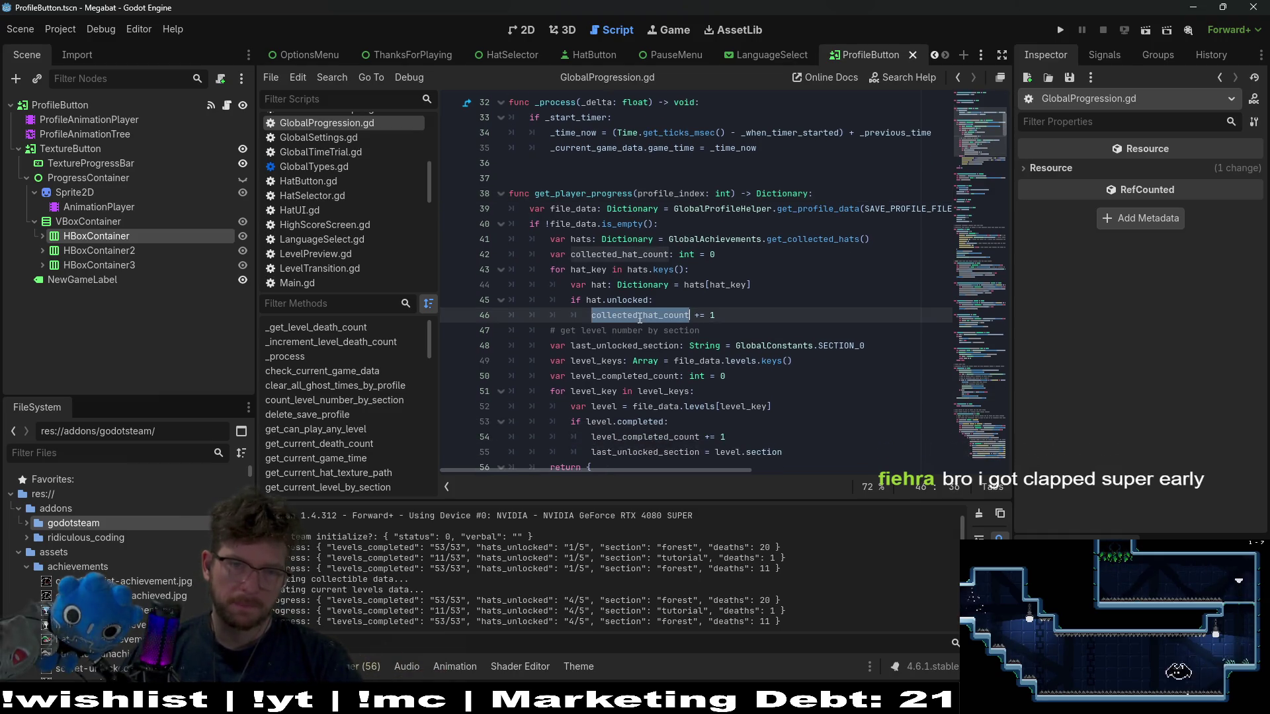
{"action": "left_click", "coordinate": [786, 270]}
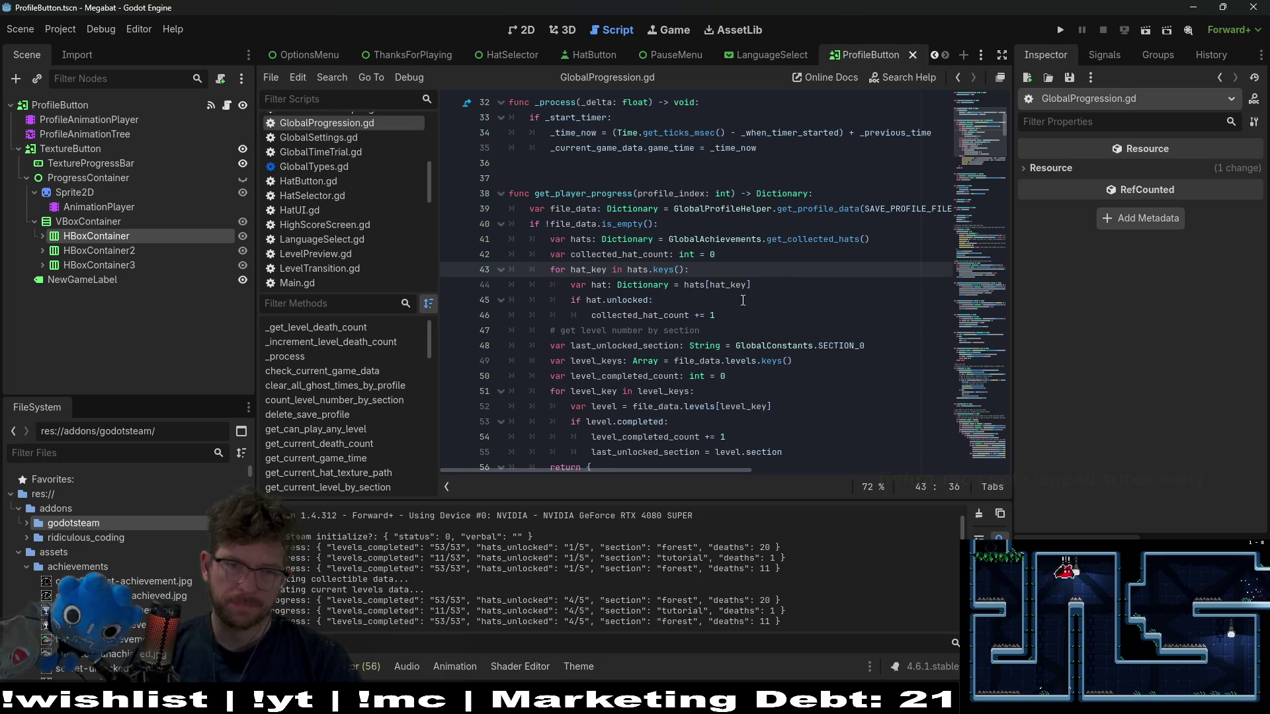
{"action": "double_click", "coordinate": [662, 315]}
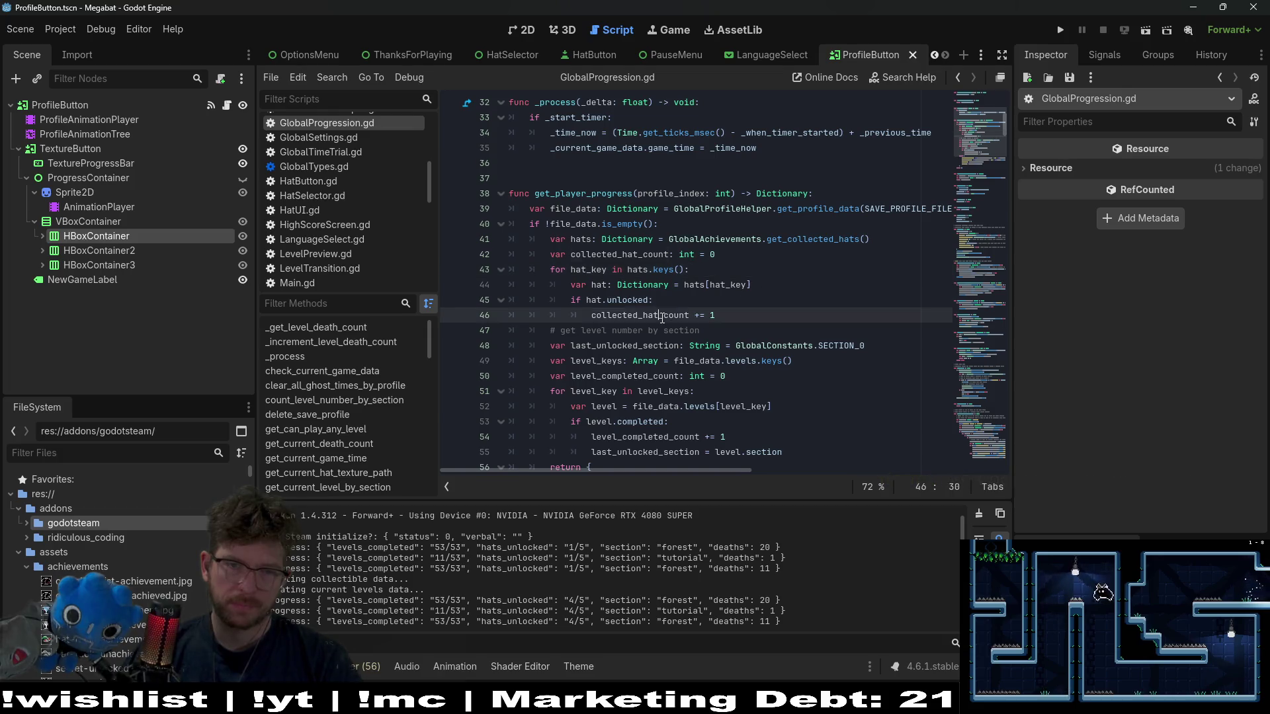
{"action": "left_click", "coordinate": [732, 316]}
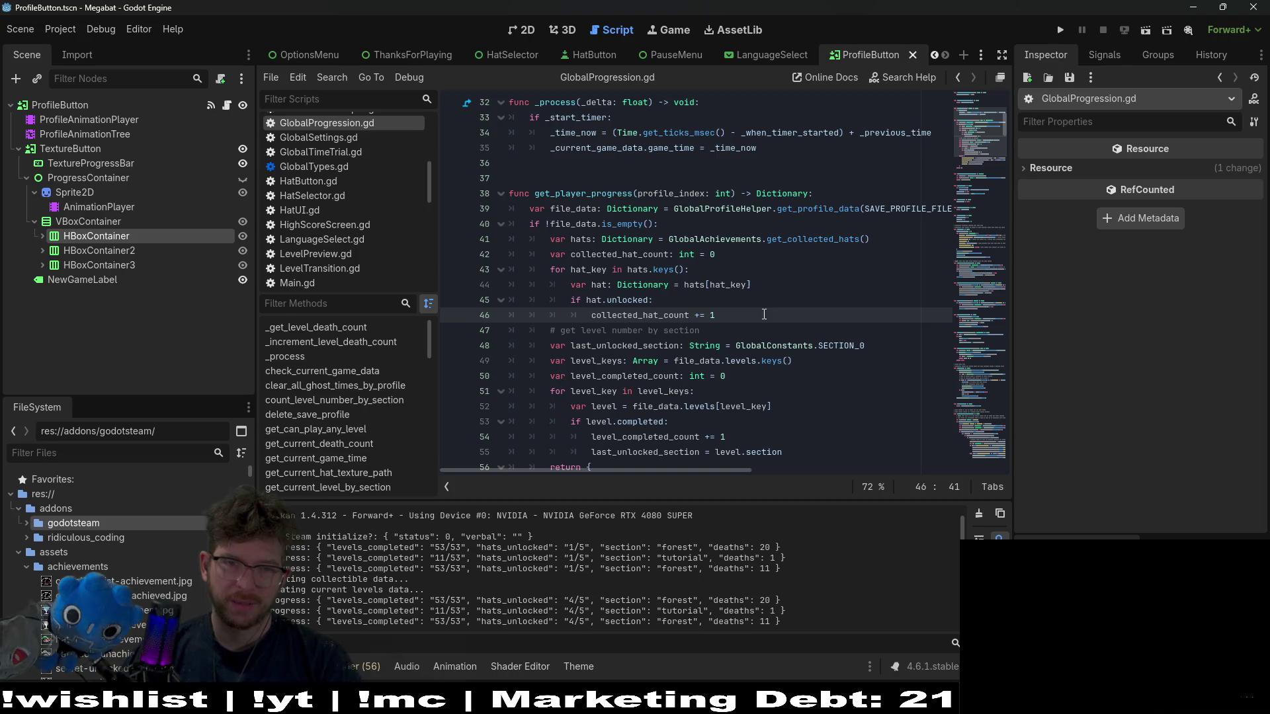
{"action": "left_click", "coordinate": [652, 301]}
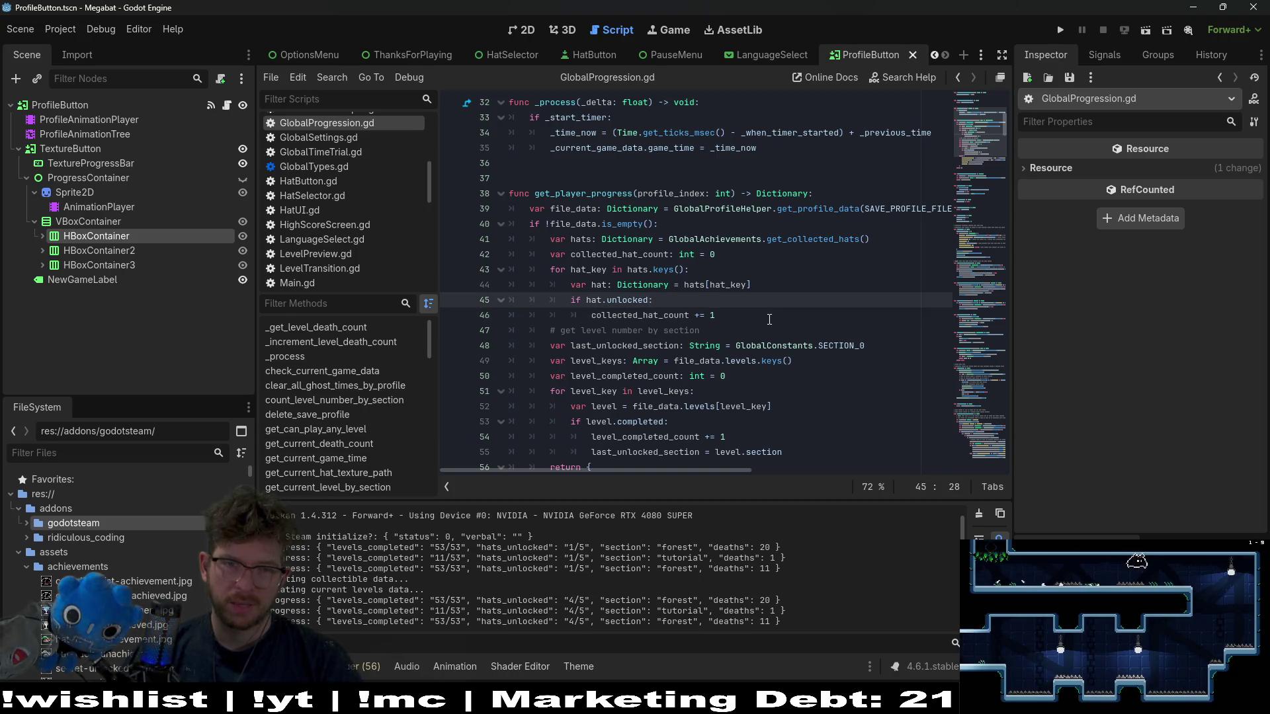
- Append '&& hat.' to the hat.unlocked check and copy the 'name' field from GlobalConstants.HATS
{"action": "type", "text": "&& "}
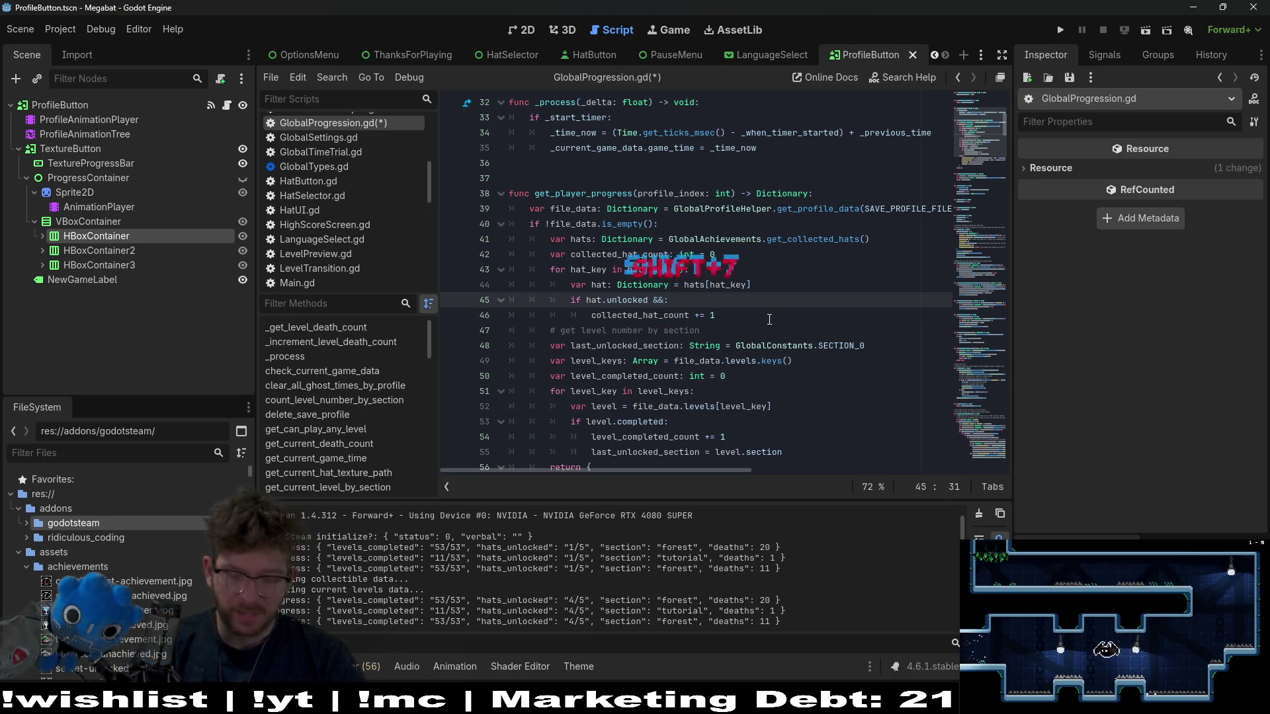
{"action": "type", "text": "h."}
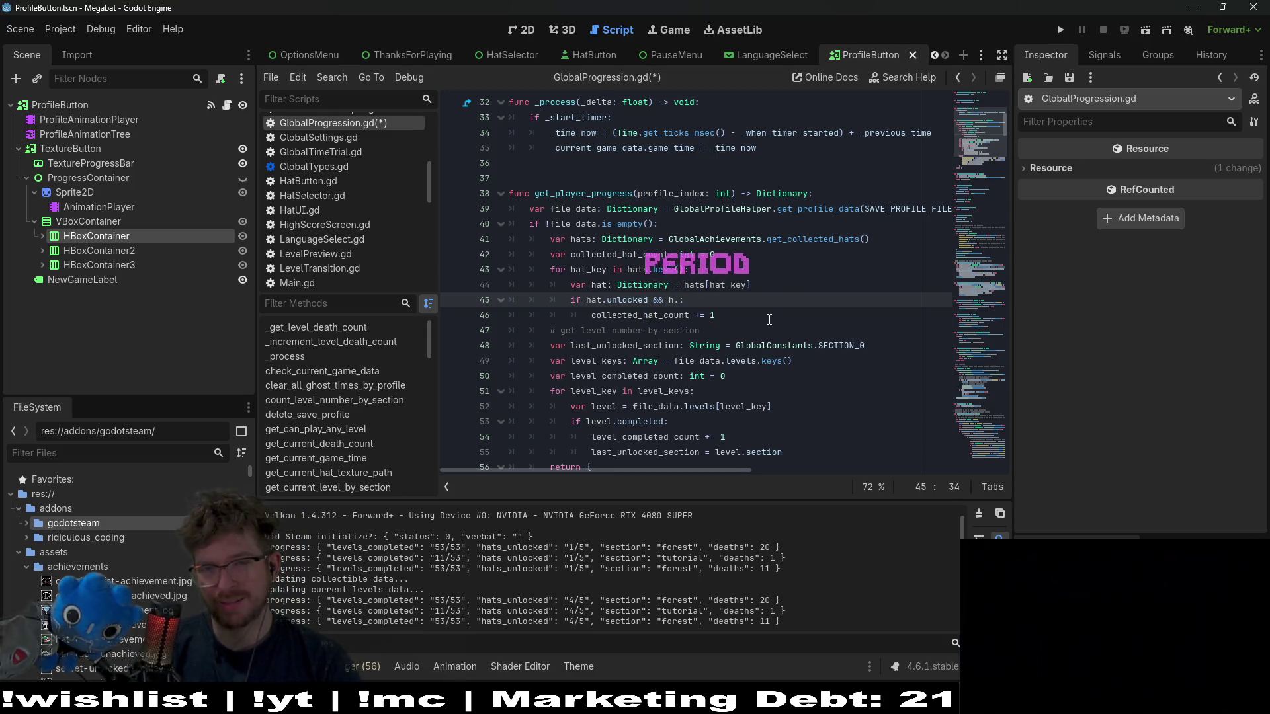
{"action": "type", "text": ":"}
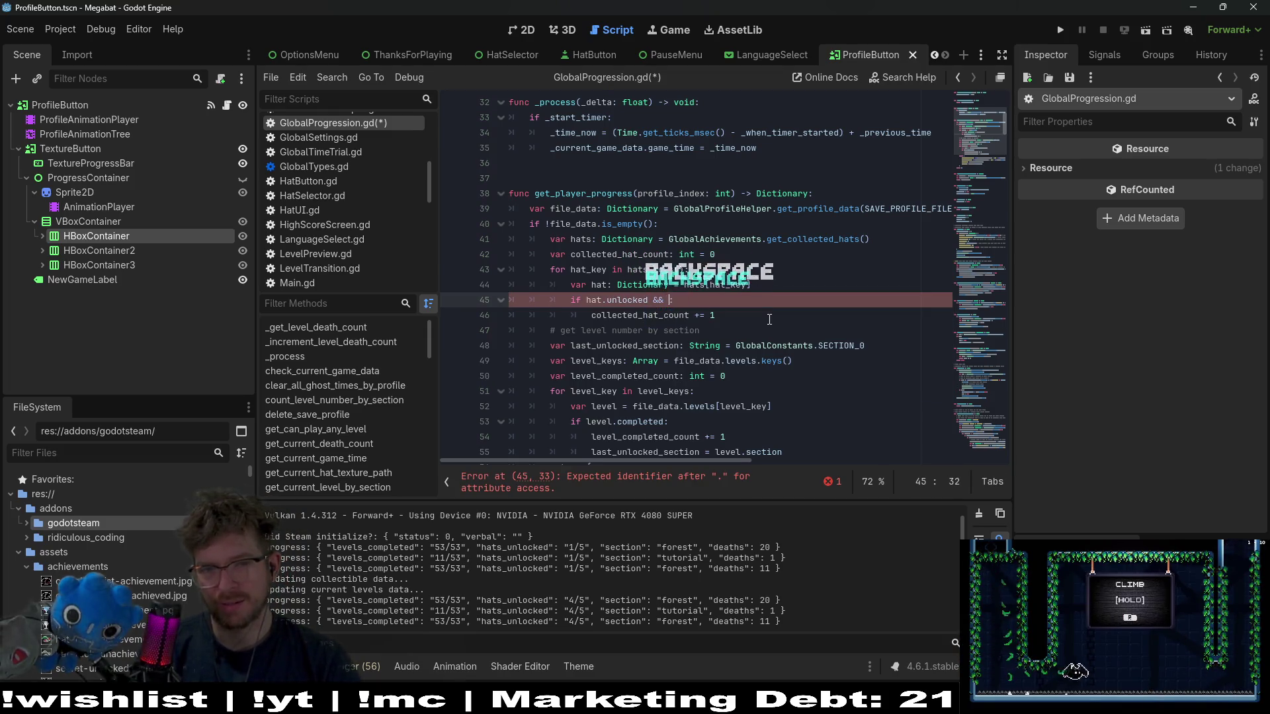
{"action": "type", "text": "hat."}
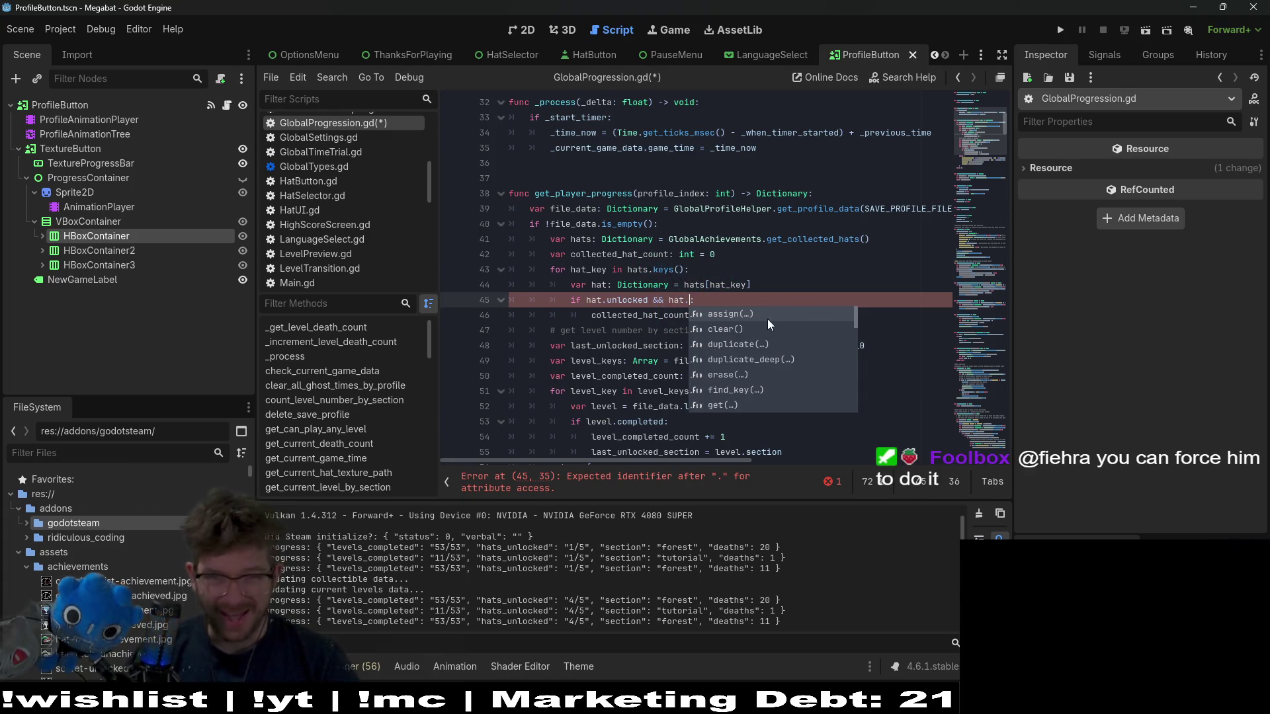
{"action": "left_click", "coordinate": [805, 246], "text": "ctrl"}
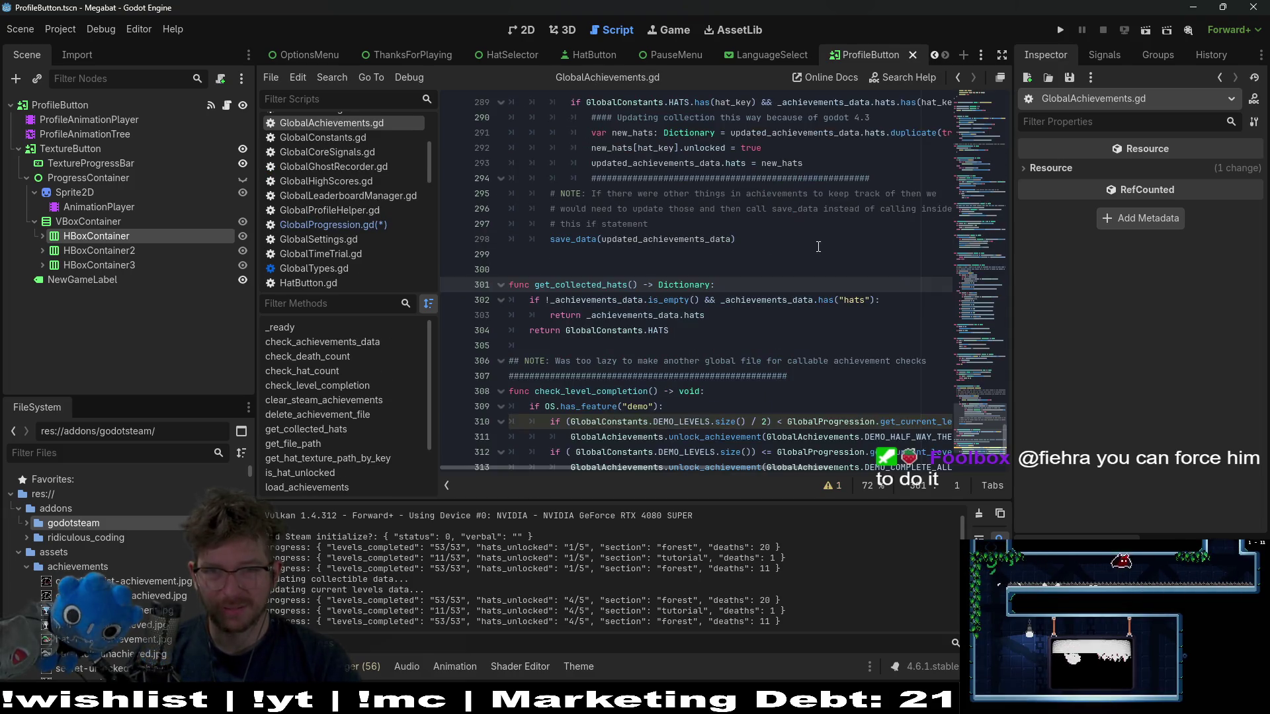
{"action": "left_click", "coordinate": [658, 331], "text": "ctrl"}
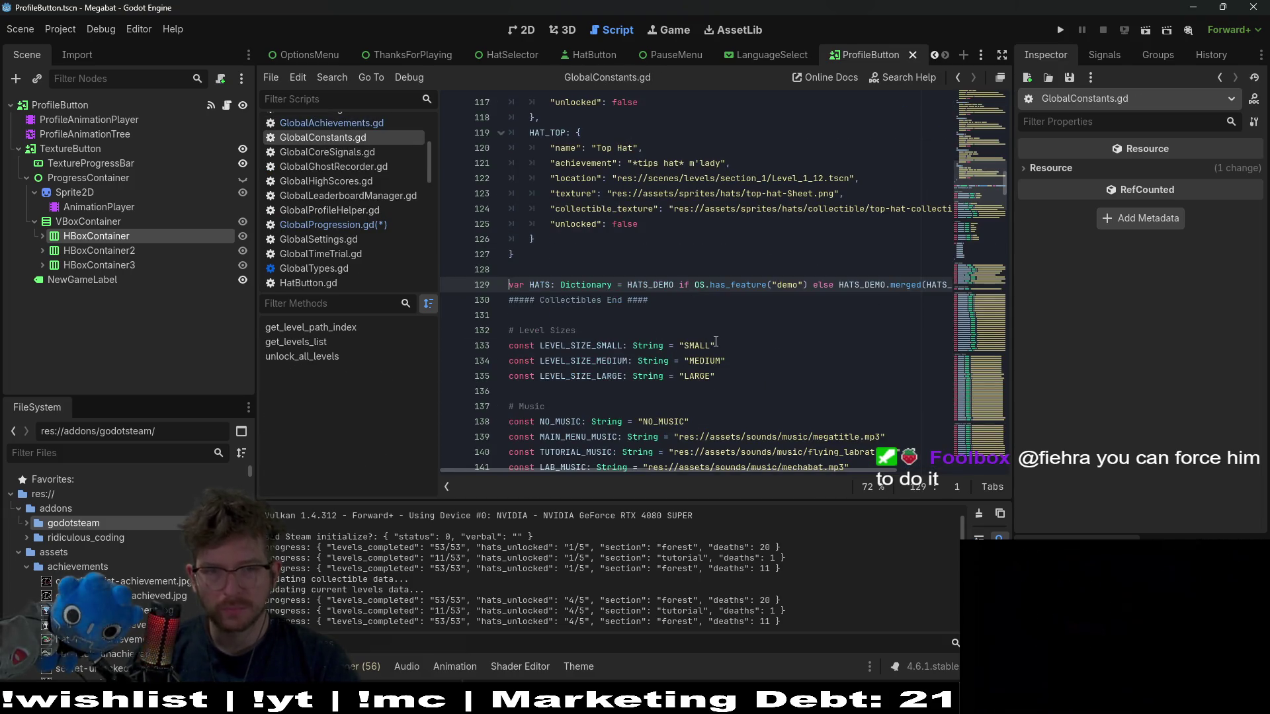
{"action": "scroll", "coordinate": [742, 341], "scroll_direction": "up", "scroll_amount": 4}
{"action": "scroll", "coordinate": [742, 340], "scroll_direction": "up", "scroll_amount": 20}
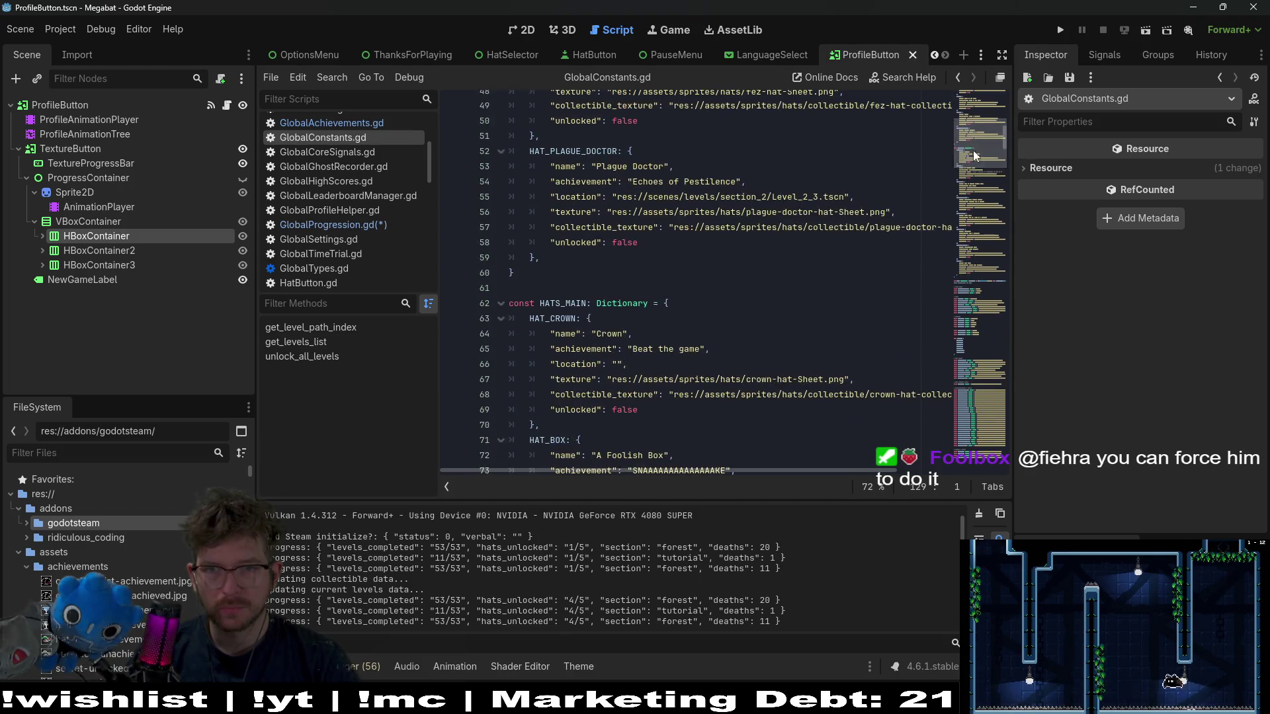
{"action": "scroll", "coordinate": [771, 309], "scroll_direction": "up", "scroll_amount": 7}
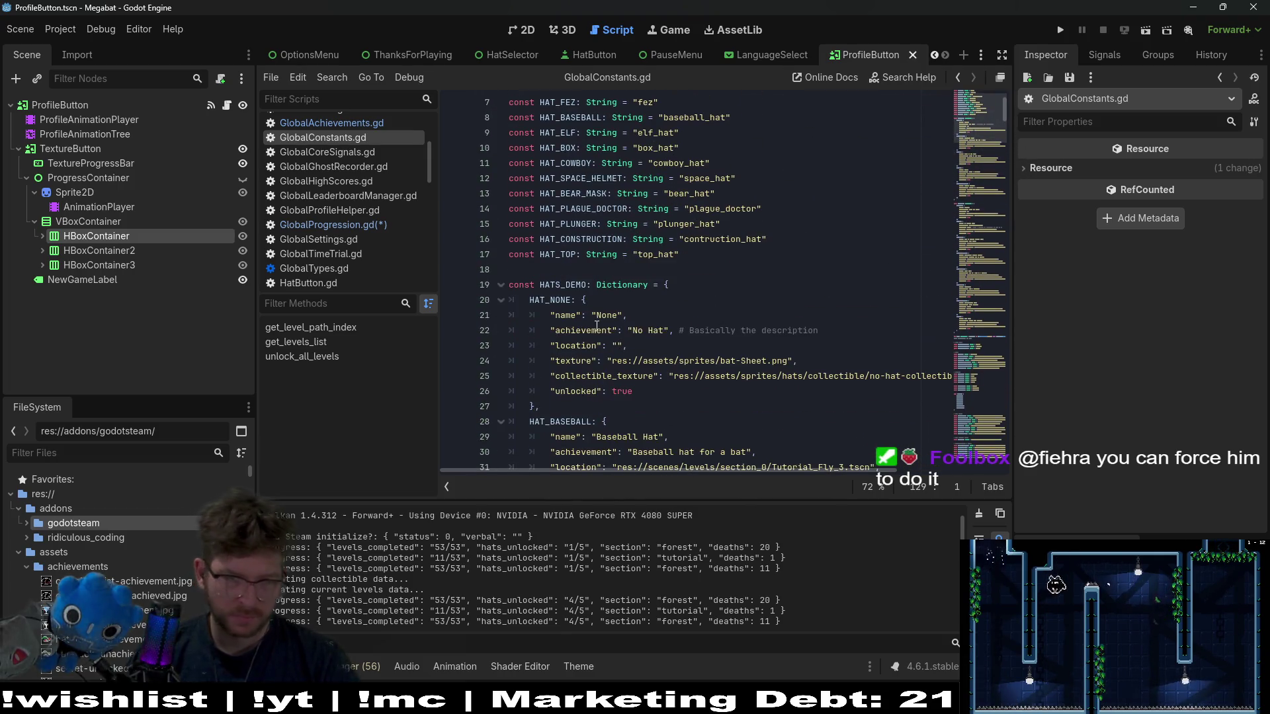
{"action": "double_click", "coordinate": [570, 316]}
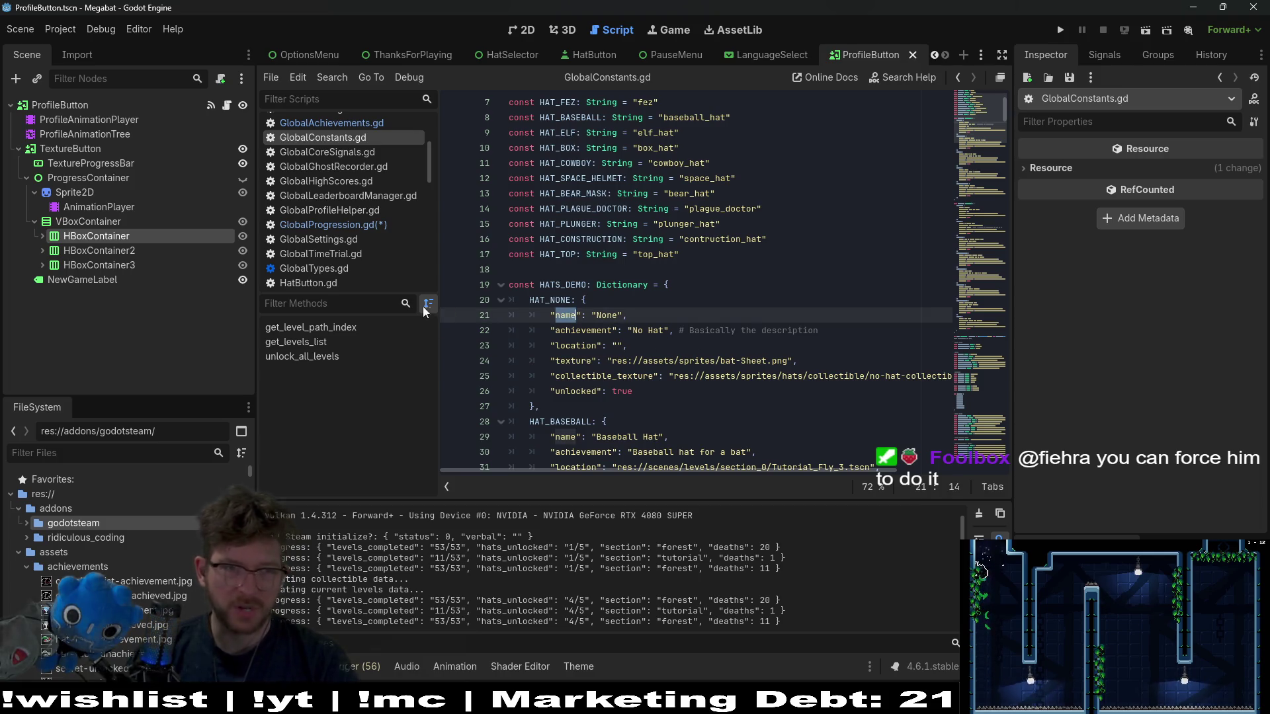
{"action": "left_click", "coordinate": [381, 225]}
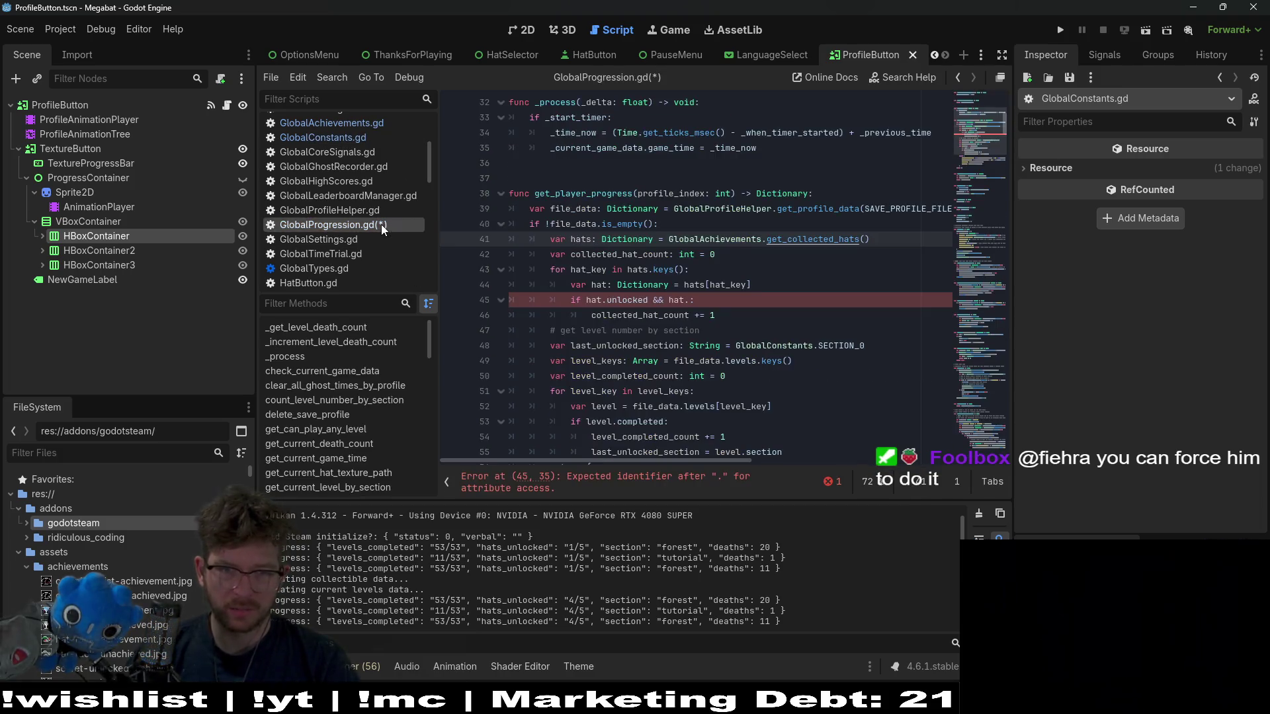
- Complete the condition as hat.name != "None" and save the script
{"action": "left_click", "coordinate": [693, 300]}
{"action": "key", "text": "ctrl+v"}
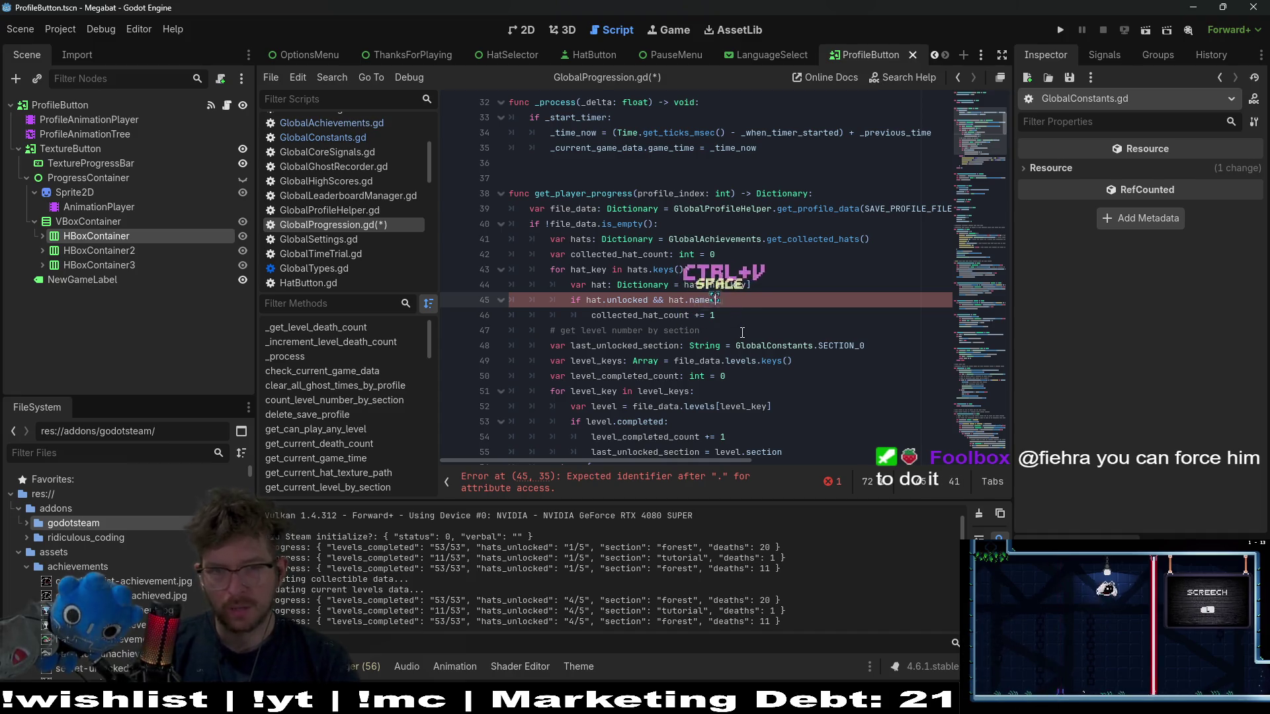
{"action": "type", "text": "!= \"Non"}
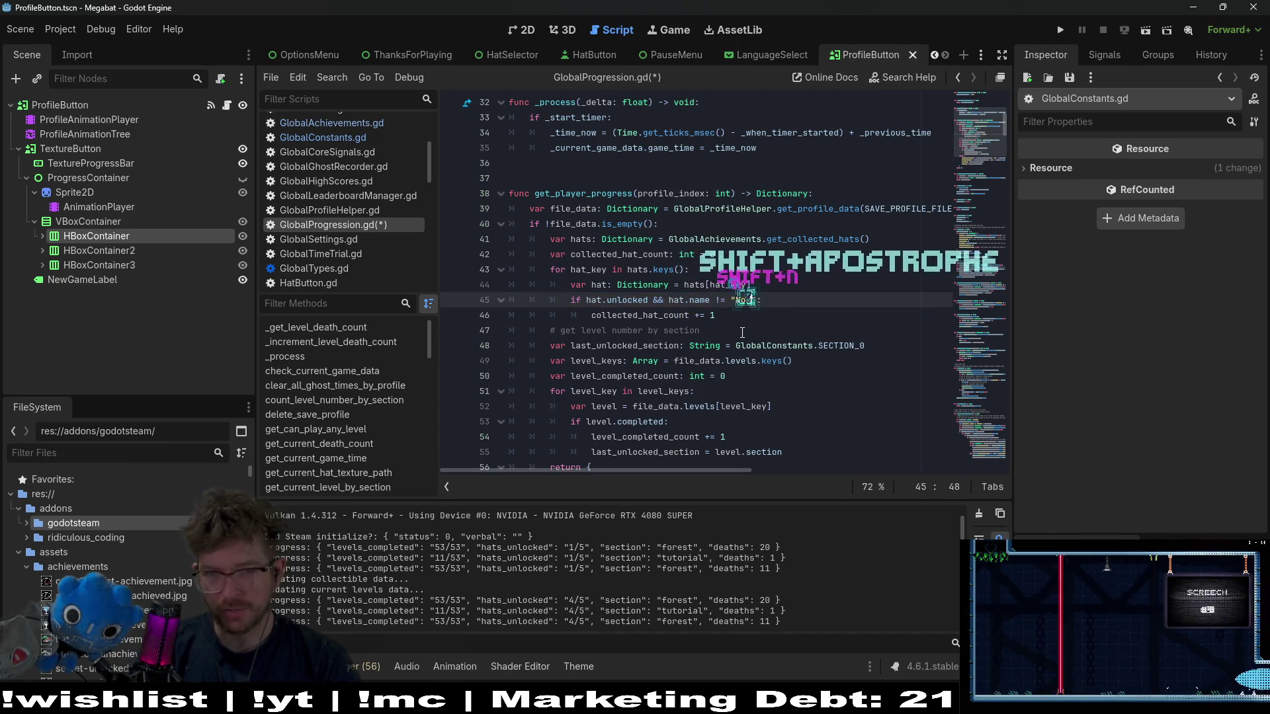
{"action": "type", "text": "e"}
{"action": "left_click", "coordinate": [776, 296]}
{"action": "key", "text": "ctrl+s"}
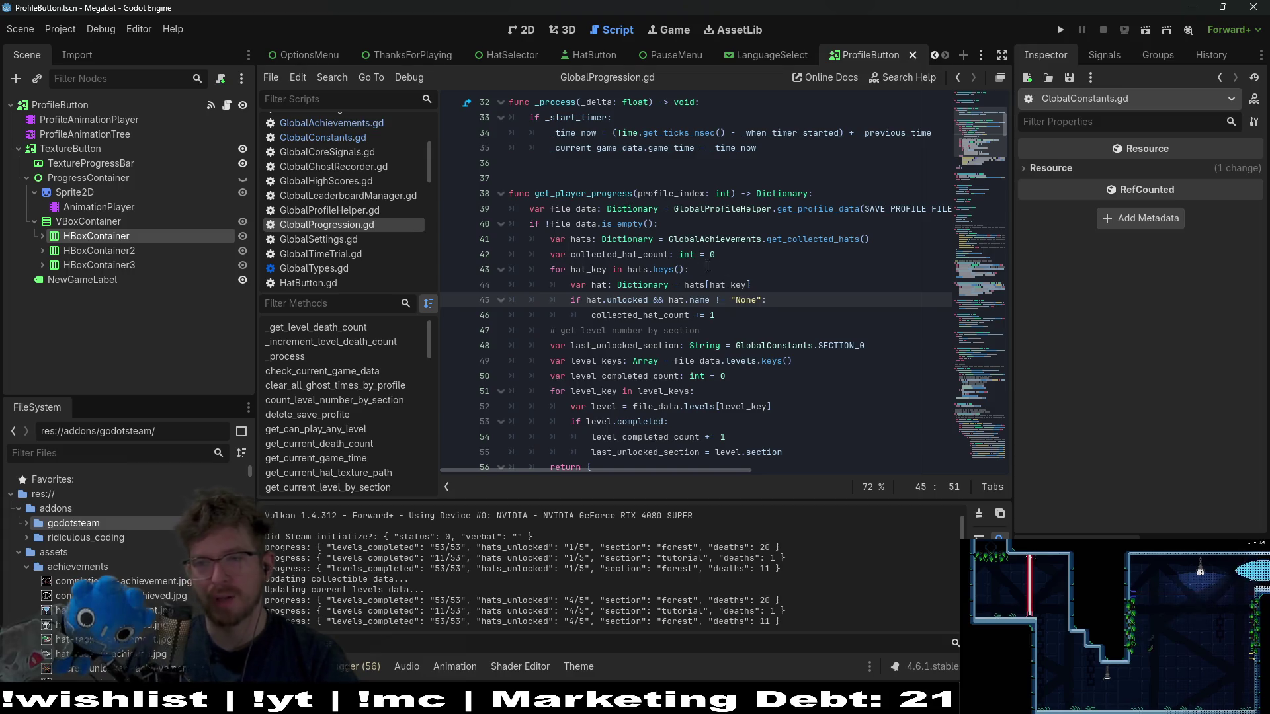
{"action": "left_click", "coordinate": [813, 278]}
{"action": "key", "text": "ctrl+s"}
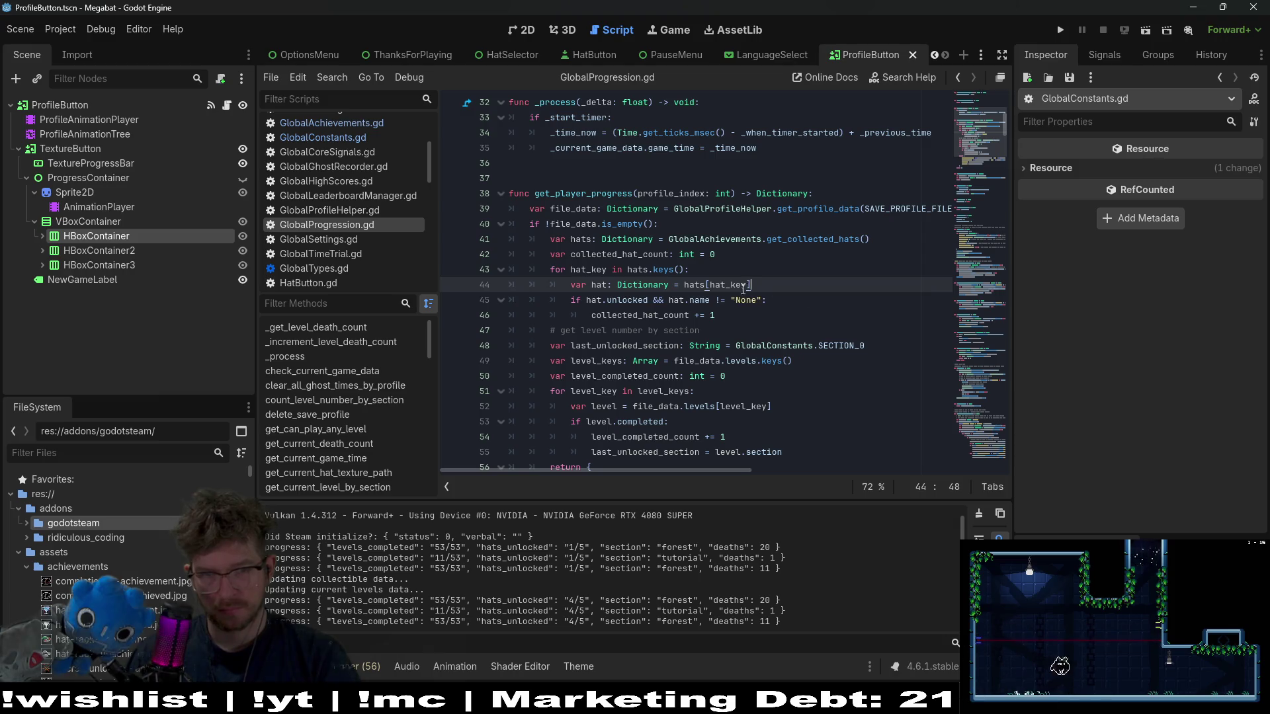
- Run the game to the profile select screen, now showing 0/5 hats, then close it
{"action": "left_click", "coordinate": [763, 311]}
{"action": "scroll", "coordinate": [771, 304], "scroll_direction": "down", "scroll_amount": 1}
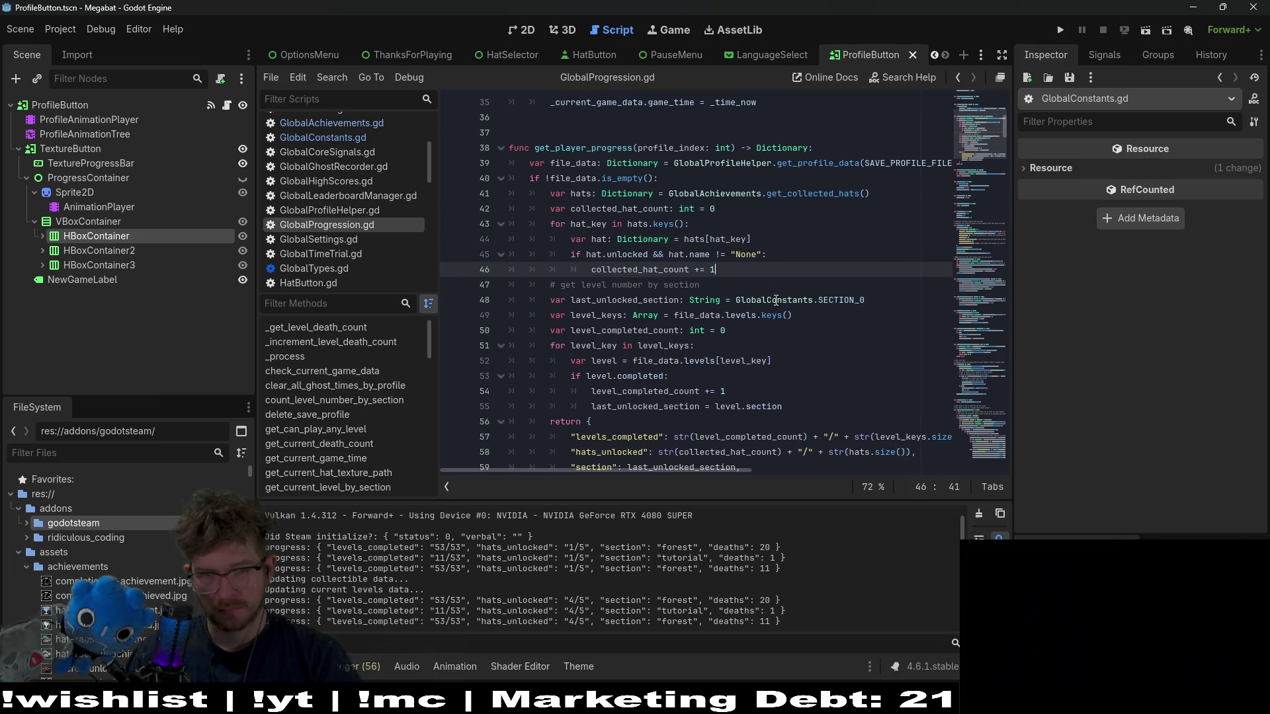
{"action": "left_click", "coordinate": [799, 299]}
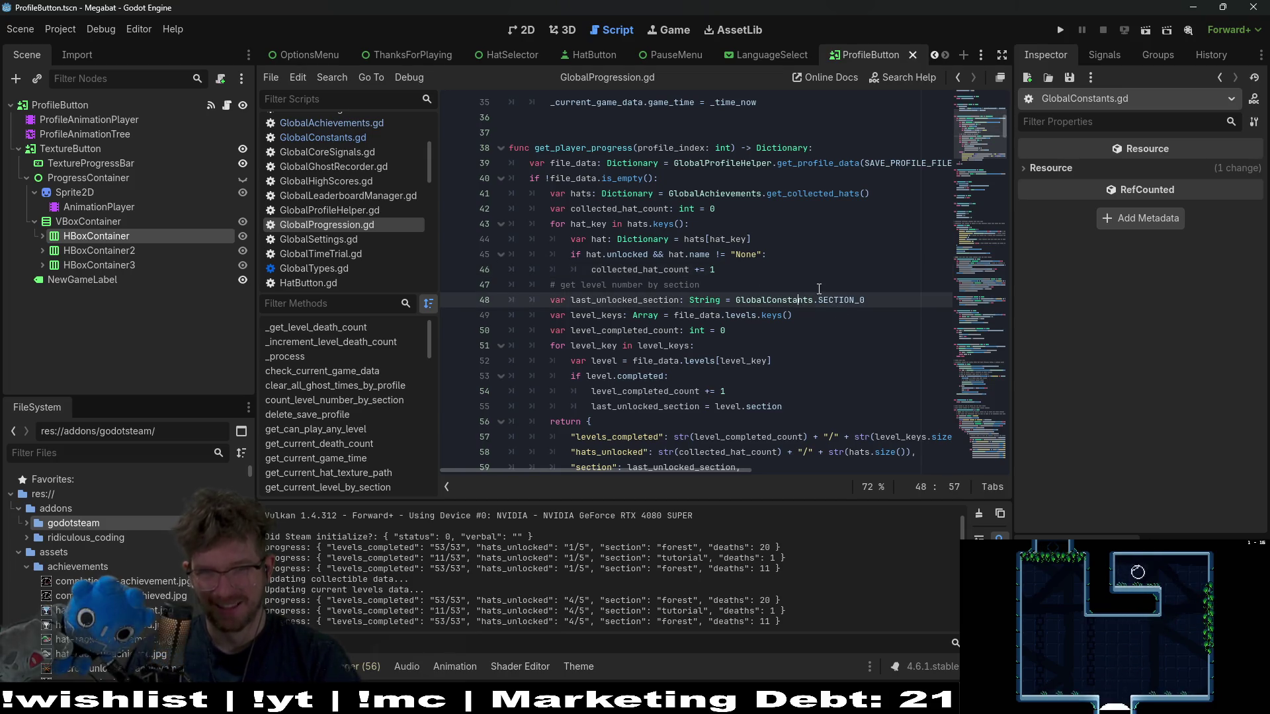
{"action": "left_click", "coordinate": [747, 270]}
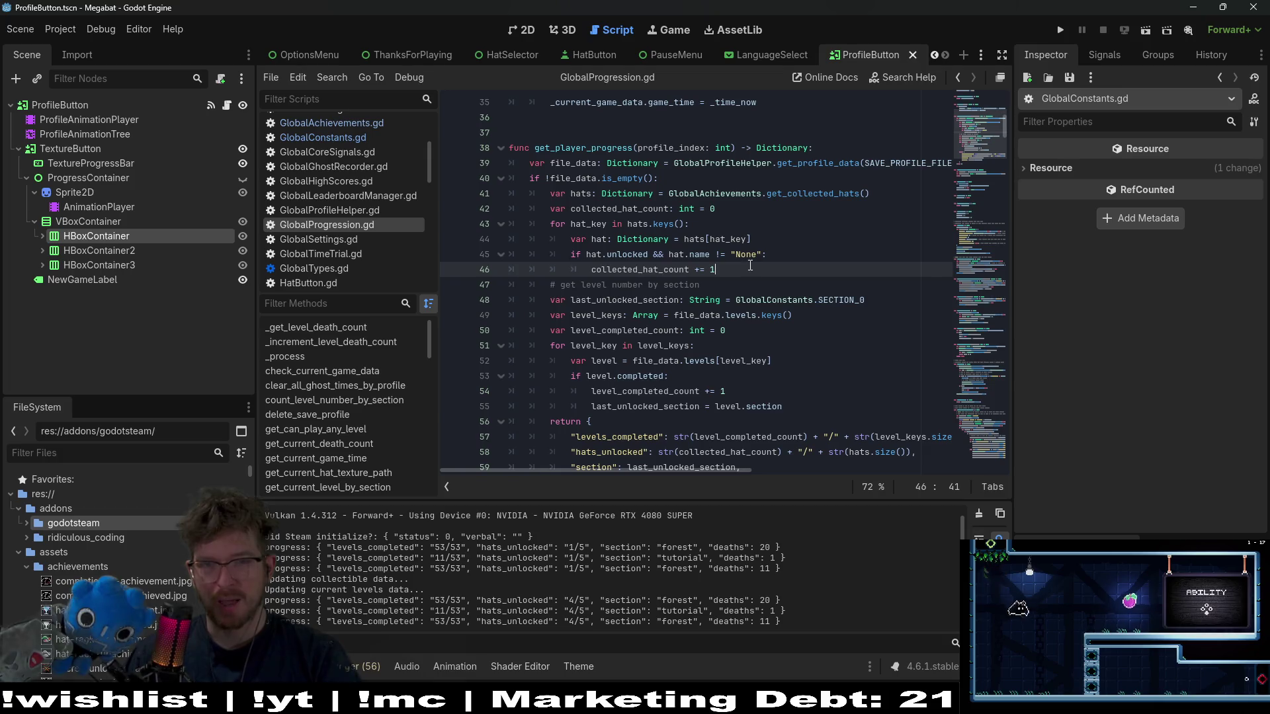
{"action": "left_click", "coordinate": [1060, 30]}
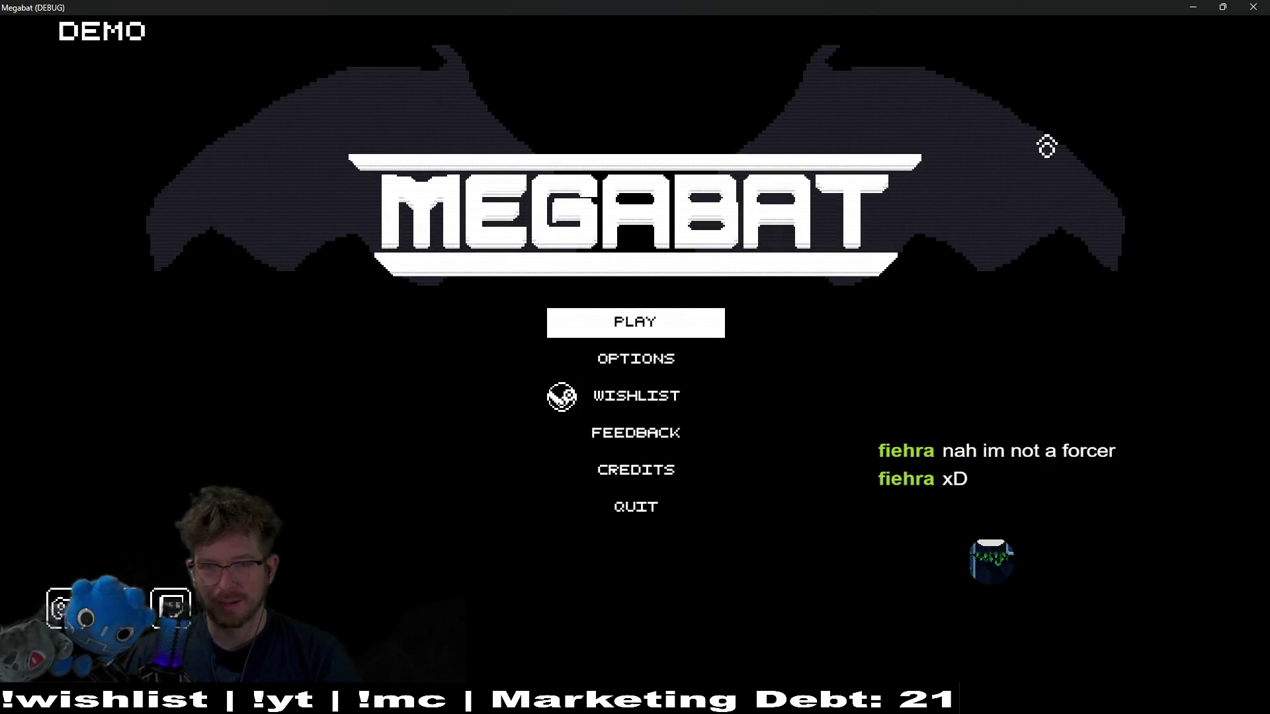
{"action": "left_click", "coordinate": [677, 323]}
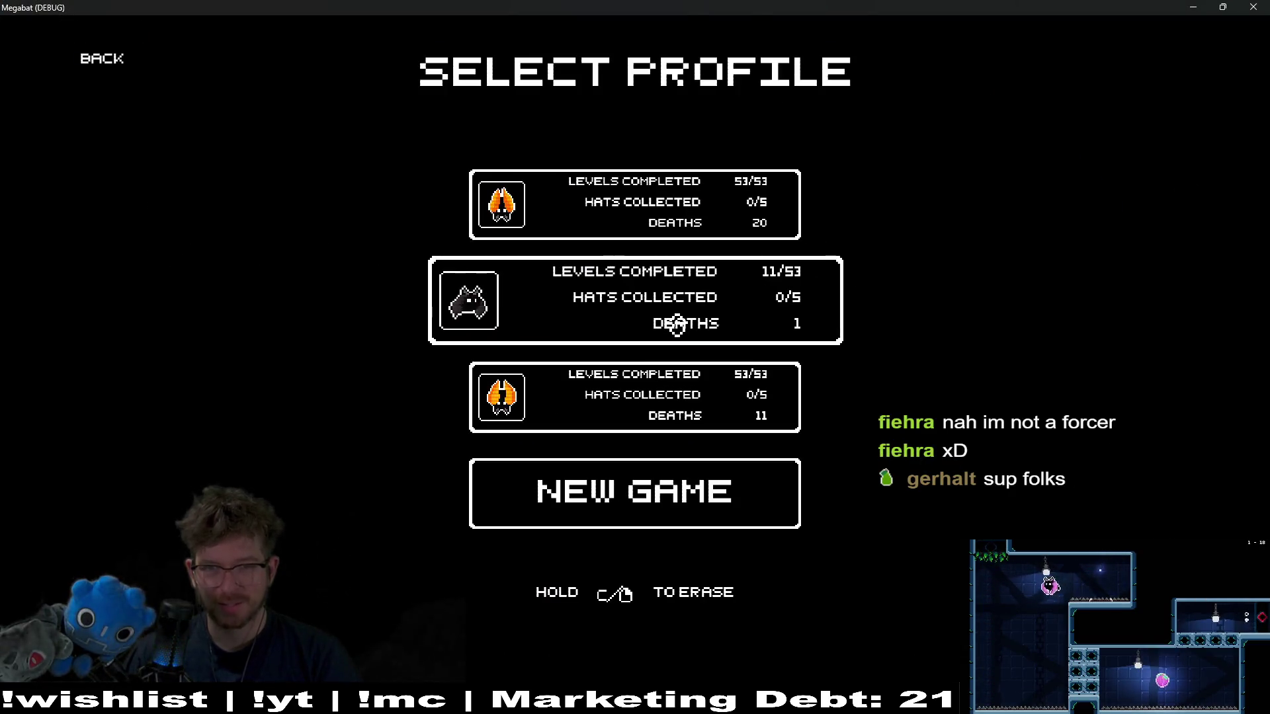
{"action": "key", "text": "alt+F4"}
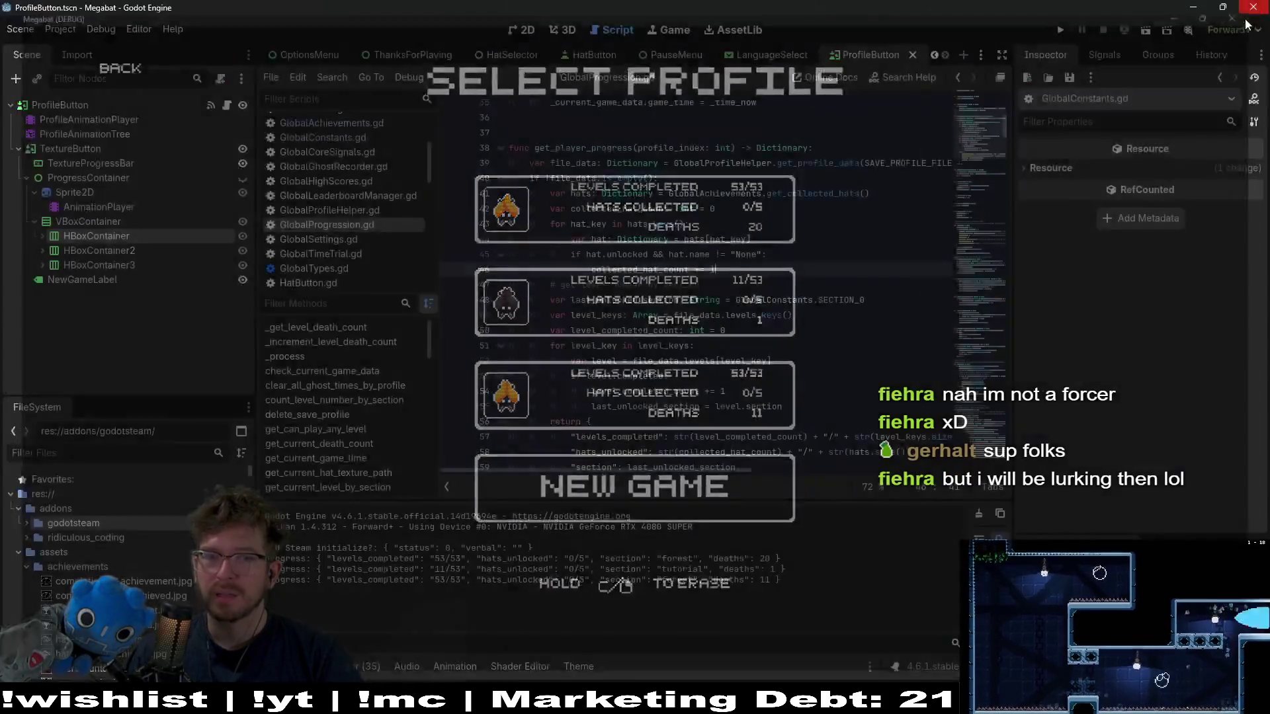
- Change line 58 of GlobalProgression.gd to str(hats.size() - 1)
{"action": "left_click", "coordinate": [770, 332]}
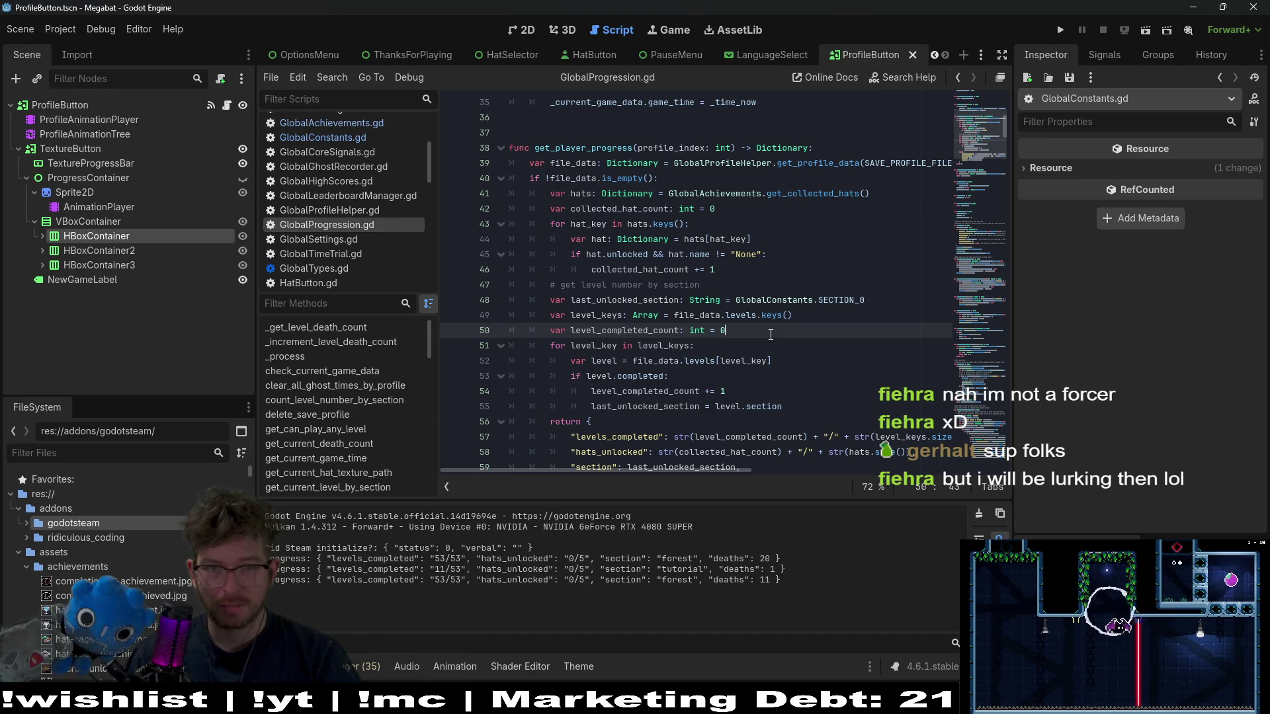
{"action": "double_click", "coordinate": [581, 193]}
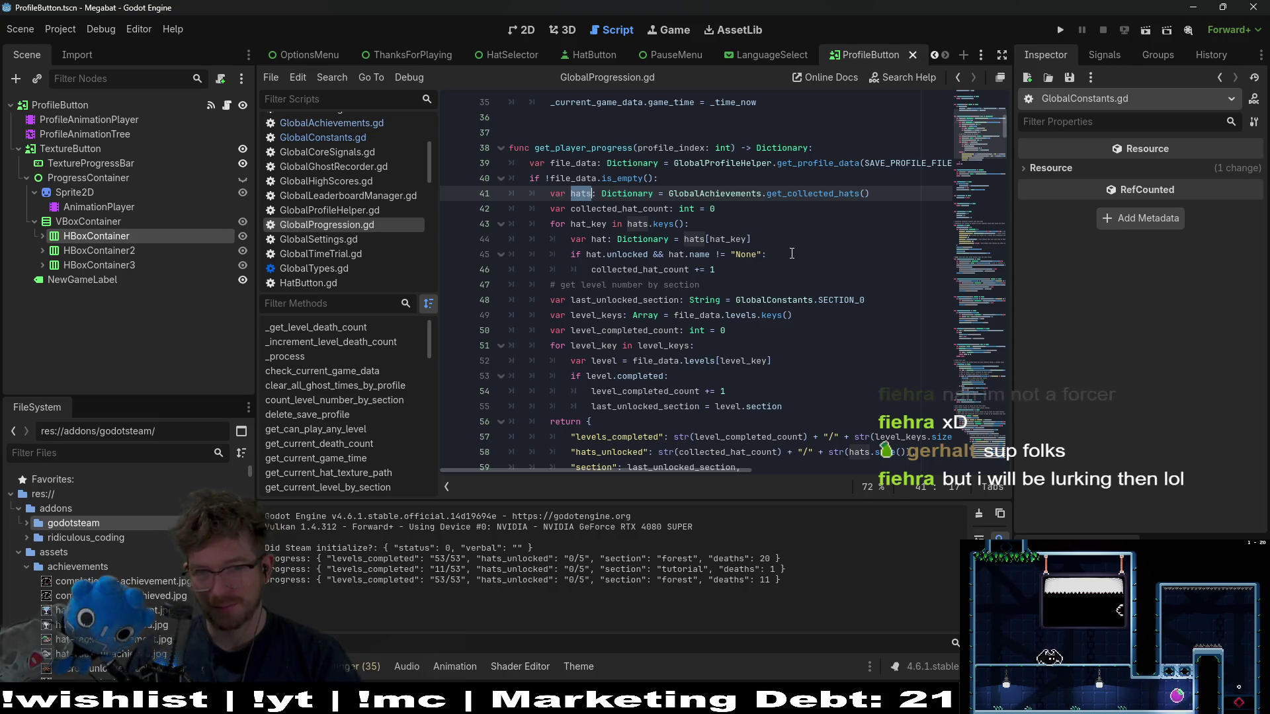
{"action": "scroll", "coordinate": [792, 253], "scroll_direction": "down", "scroll_amount": 1}
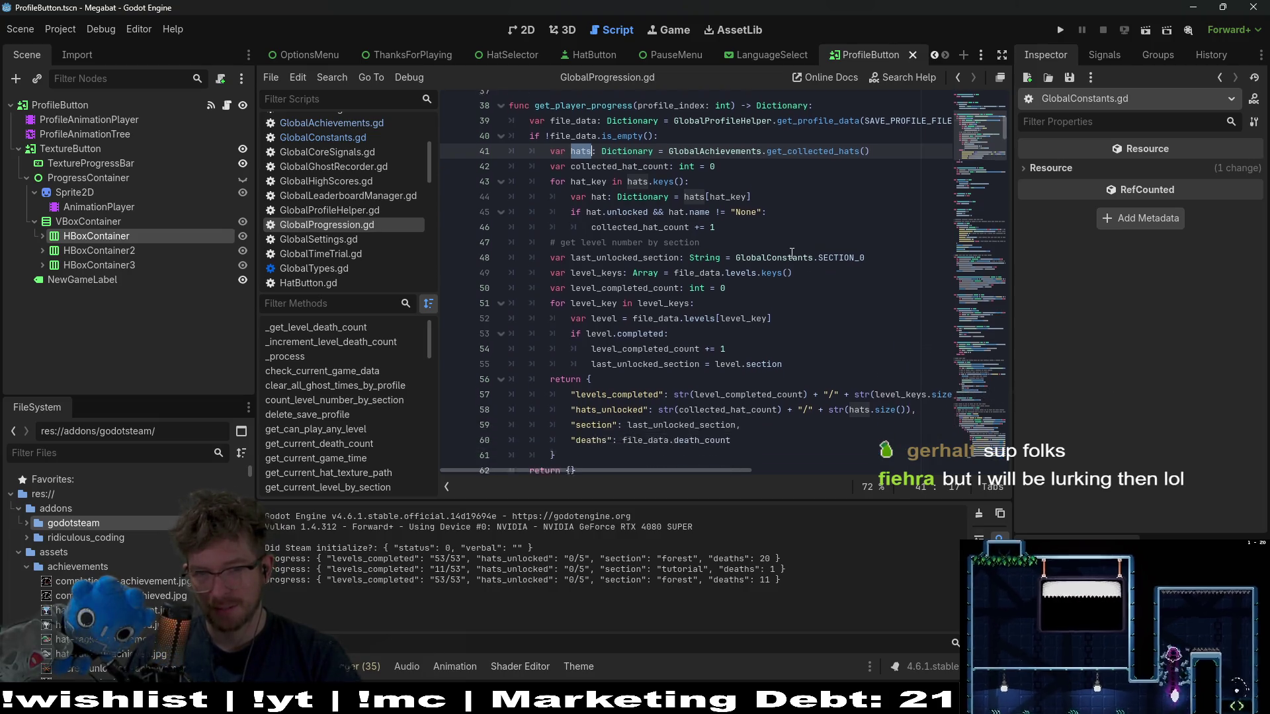
{"action": "left_click", "coordinate": [906, 406]}
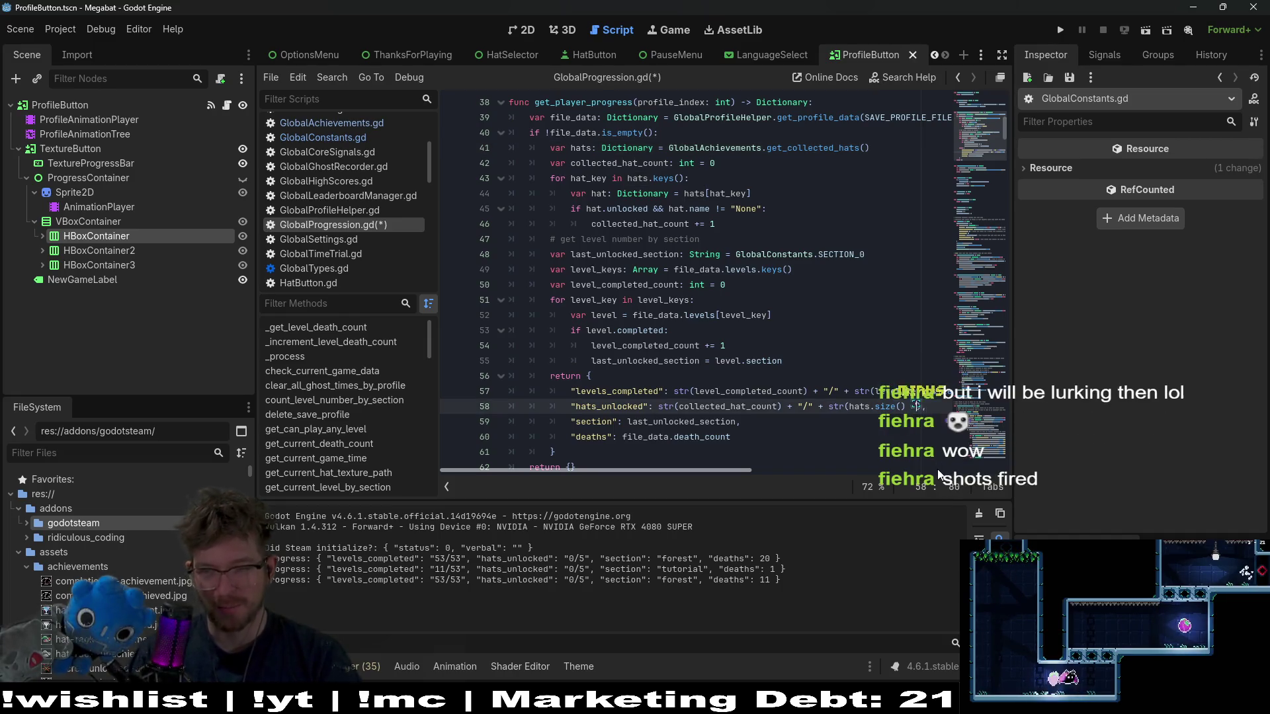
{"action": "type", "text": "-"}
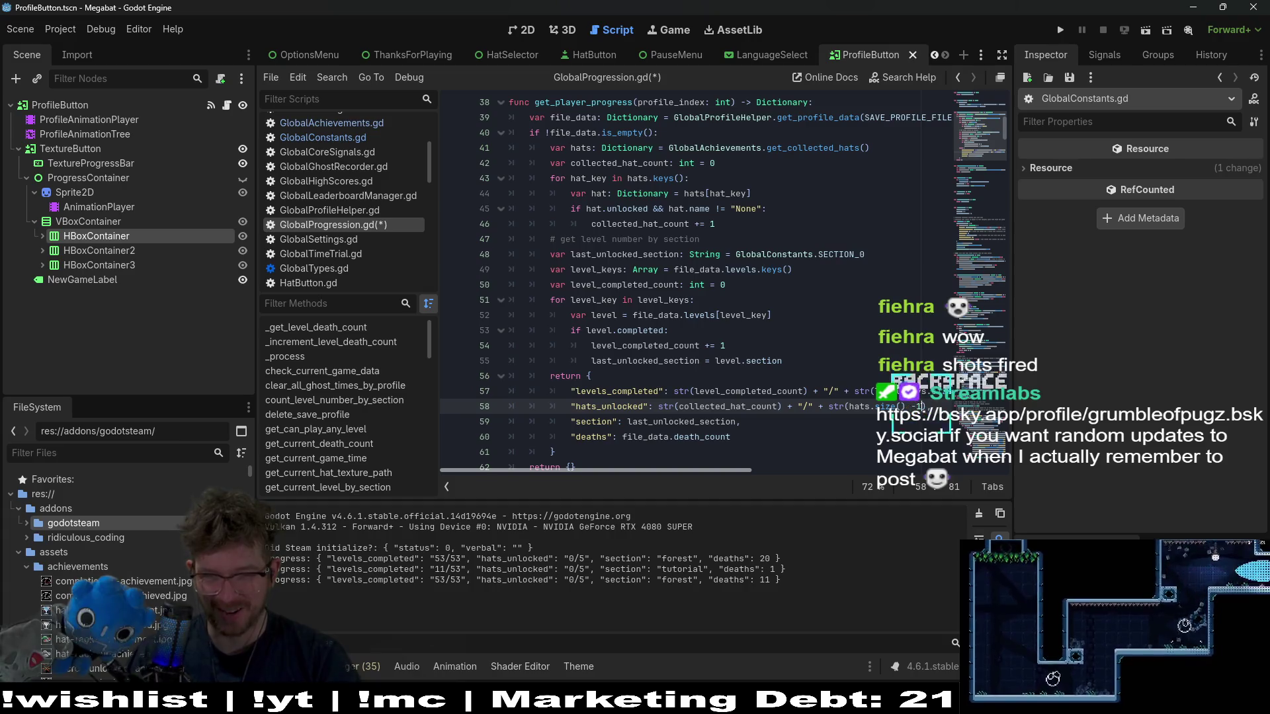
{"action": "key", "text": "BackSpace"}
{"action": "type", "text": "1"}
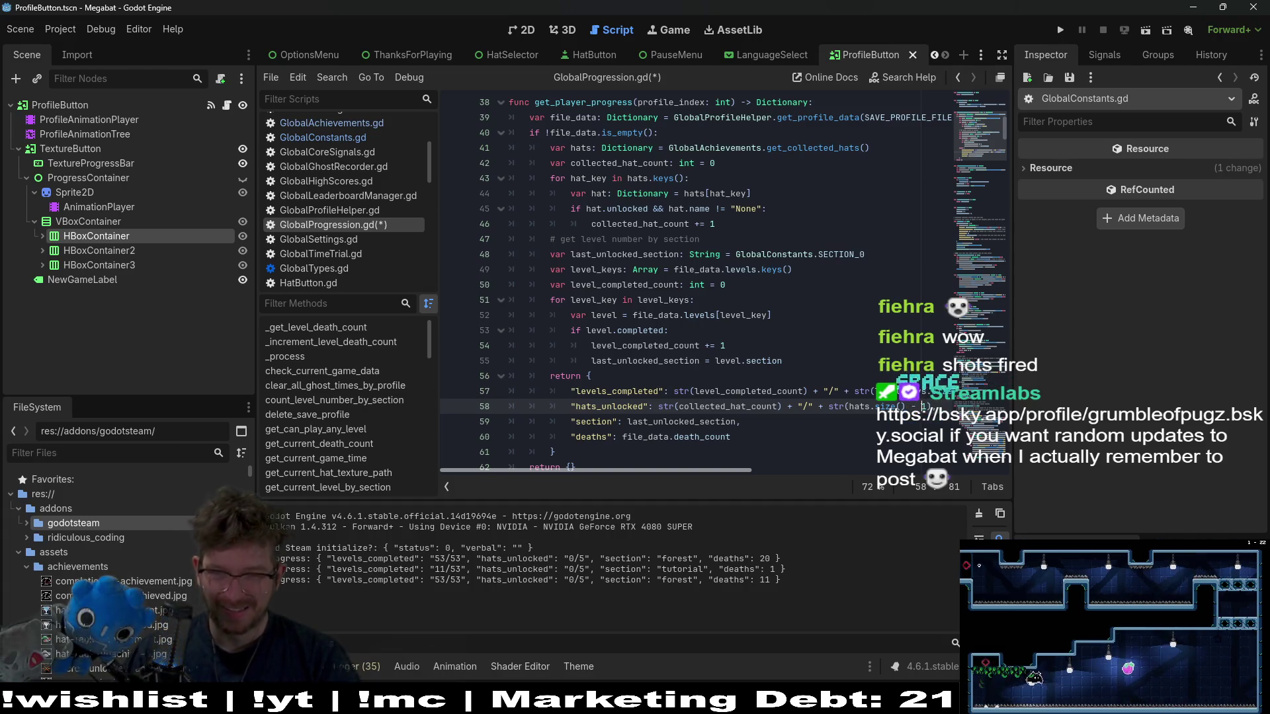
- Search the script for .size() to check the edit, save GlobalProgression.gd, and run the game
{"action": "mouse_move", "coordinate": [725, 468]}
{"action": "left_mouse_down"}
{"action": "mouse_move", "coordinate": [784, 468]}
{"action": "mouse_move", "coordinate": [756, 466]}
{"action": "left_mouse_up"}
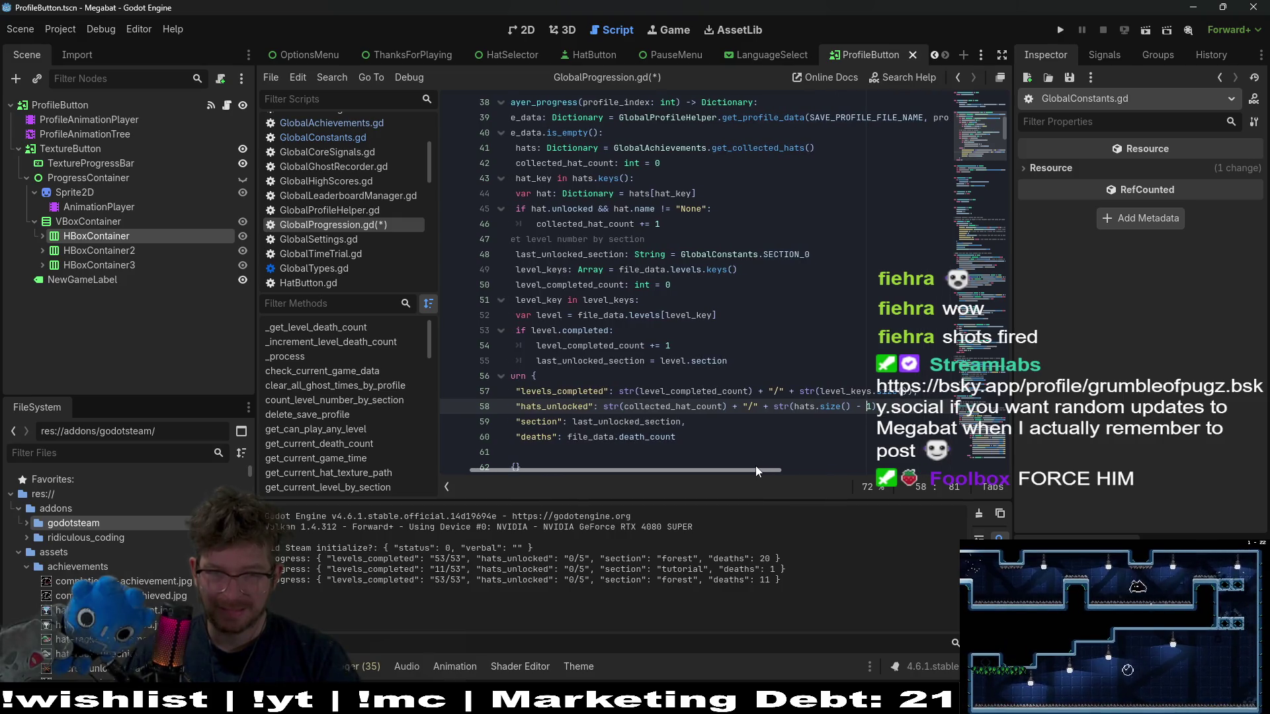
{"action": "left_click", "coordinate": [844, 406]}
{"action": "left_click_drag", "start_coordinate": [850, 406], "coordinate": [813, 406]}
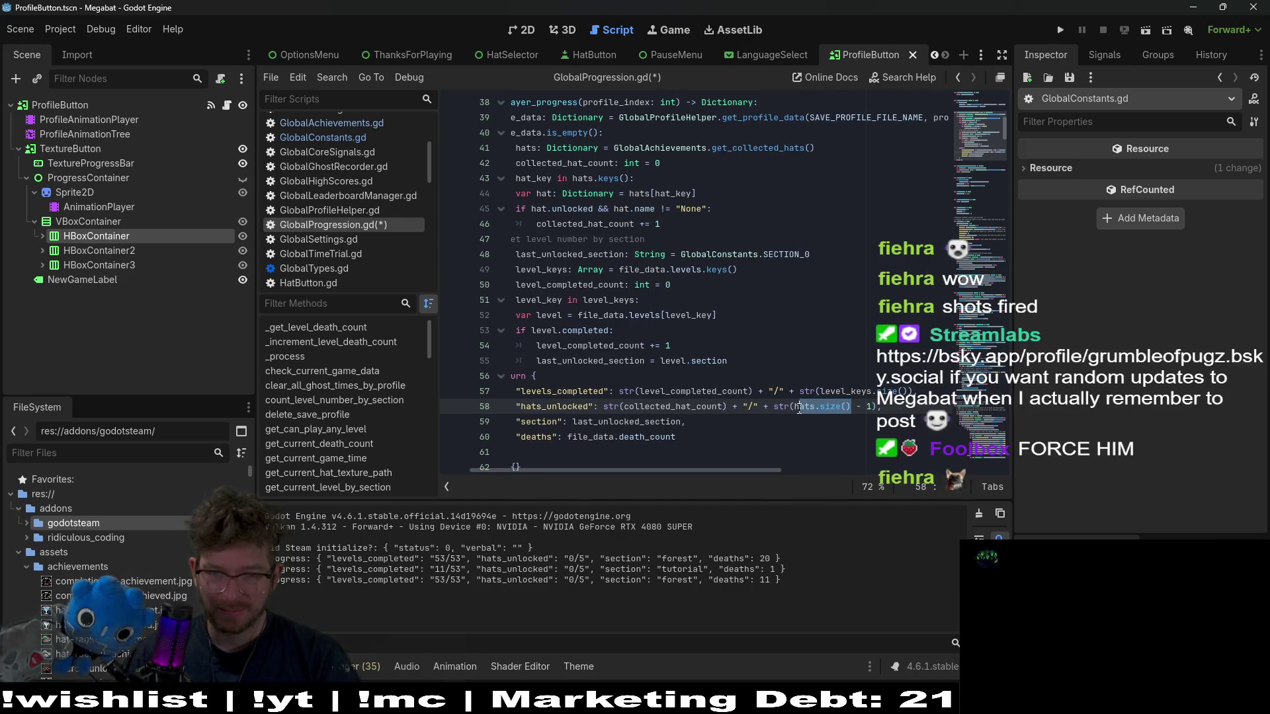
{"action": "key", "text": "ctrl+f"}
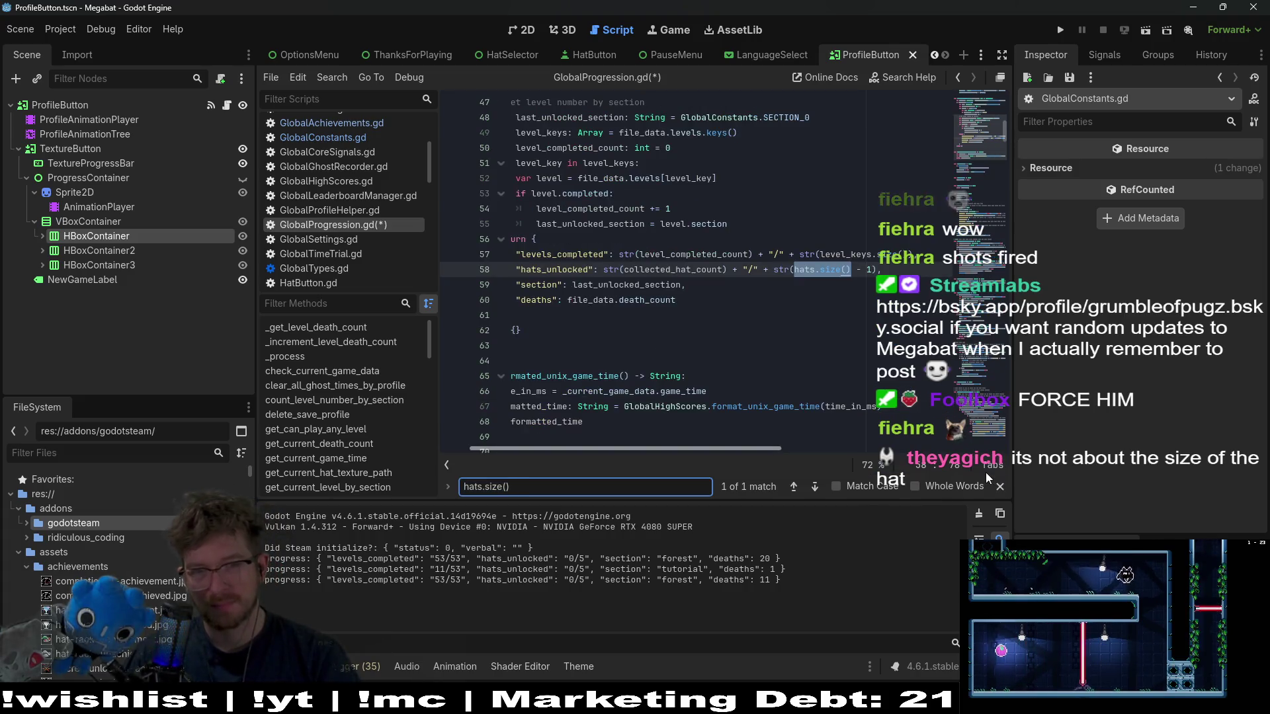
{"action": "left_click_drag", "start_coordinate": [701, 301], "coordinate": [517, 269]}
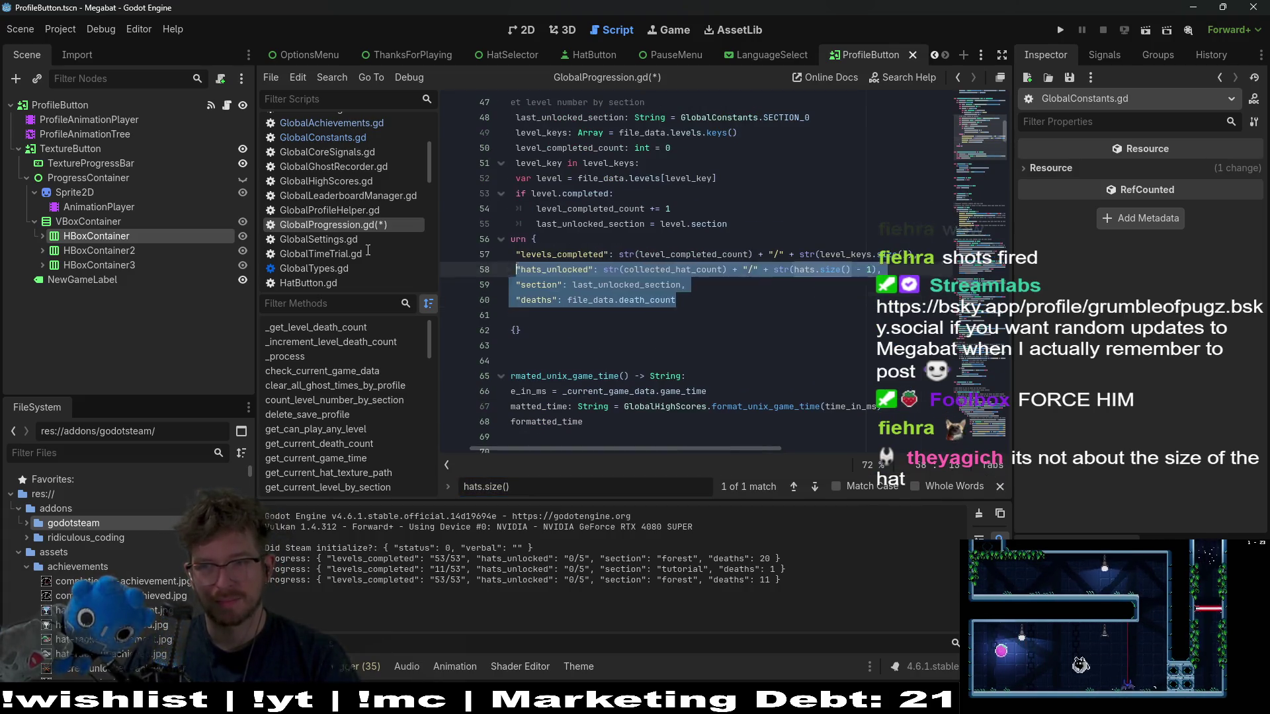
{"action": "key", "text": "ctrl+z"}
{"action": "key", "text": "ctrl+z"}
{"action": "key", "text": "ctrl+z"}
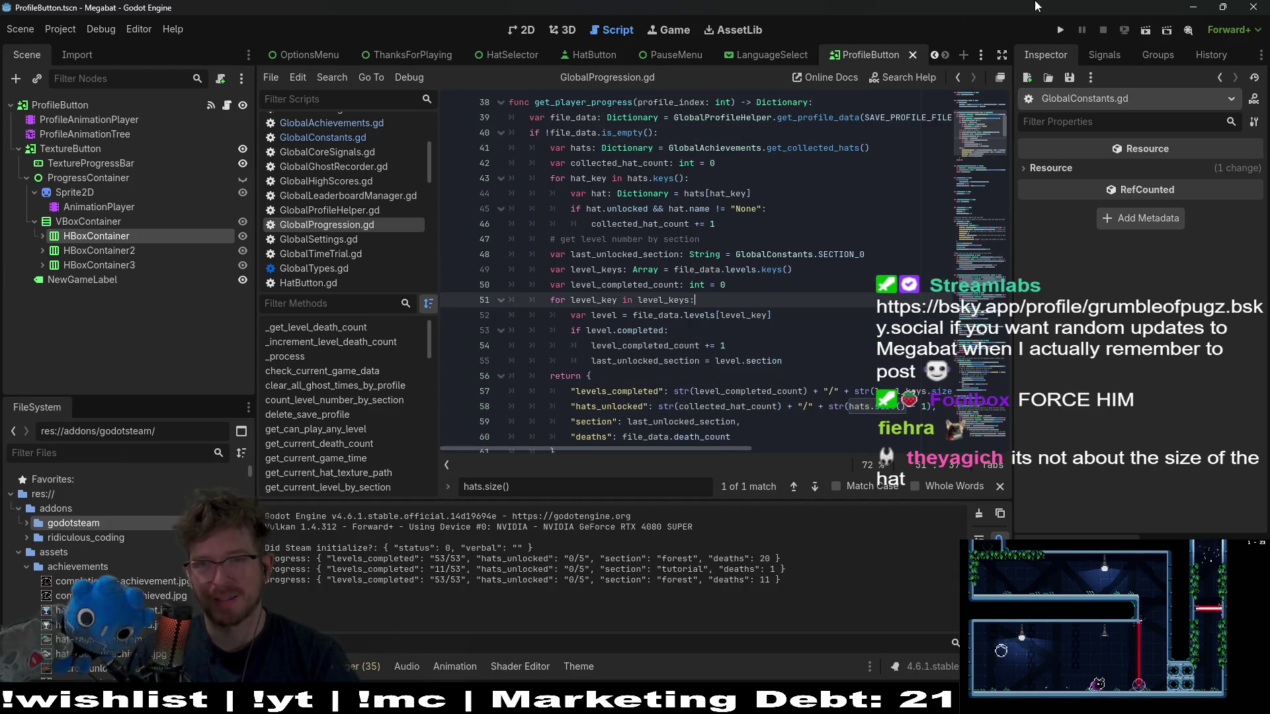
{"action": "left_click", "coordinate": [1060, 30]}
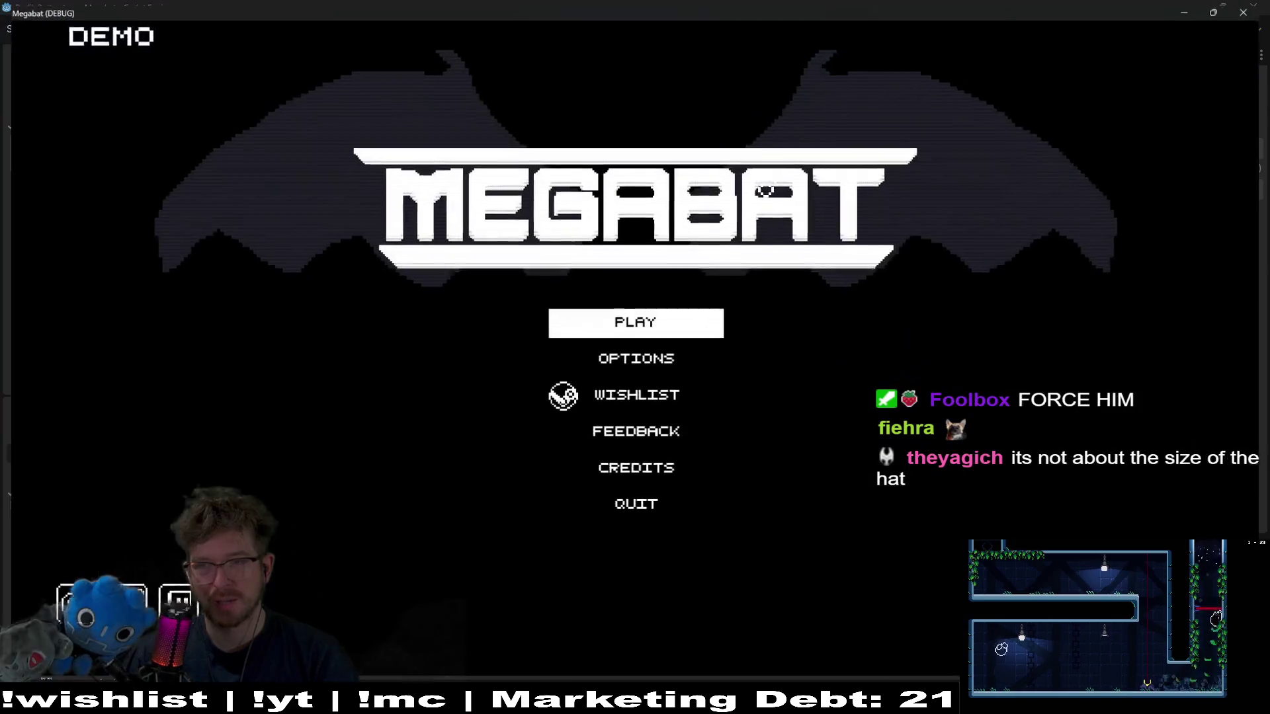
- Check that the profile cards read 0/4 hats, view level 06's hat choices on the second profile, then leave the game
{"action": "left_click", "coordinate": [652, 330]}
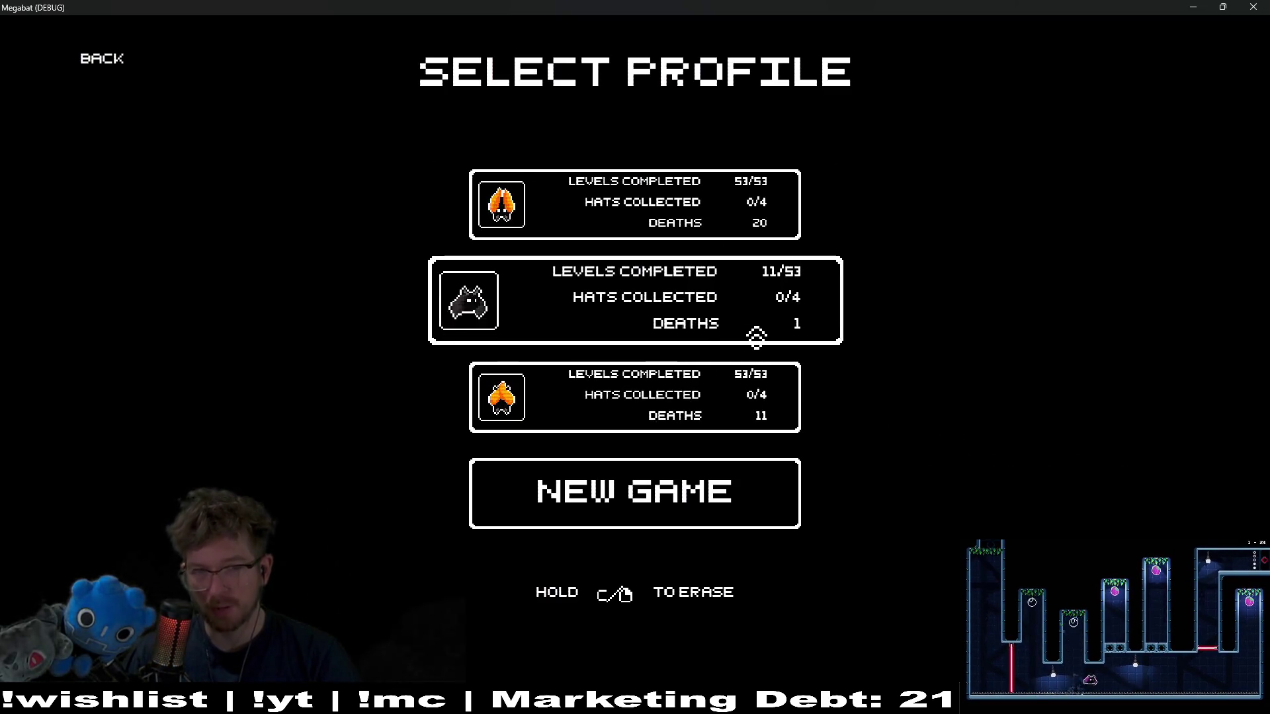
{"action": "left_click", "coordinate": [757, 334]}
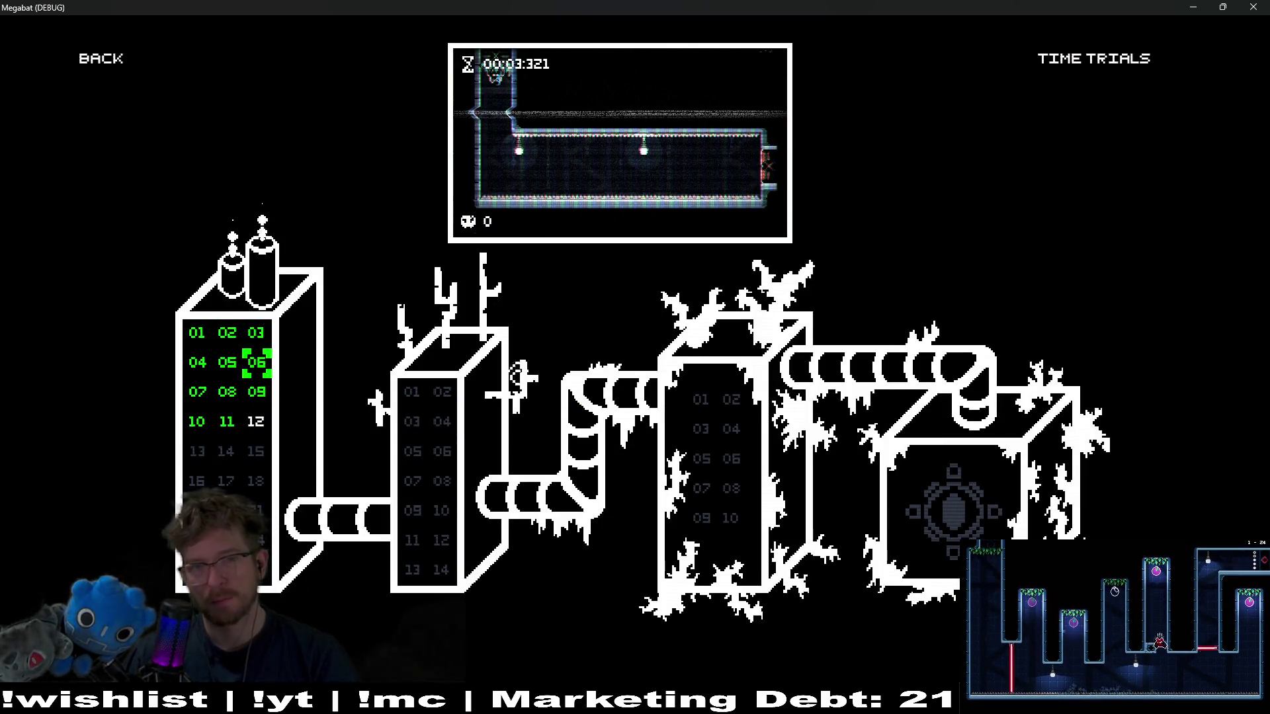
{"action": "left_click", "coordinate": [258, 362]}
{"action": "key", "text": "Escape"}
{"action": "left_click", "coordinate": [649, 371]}
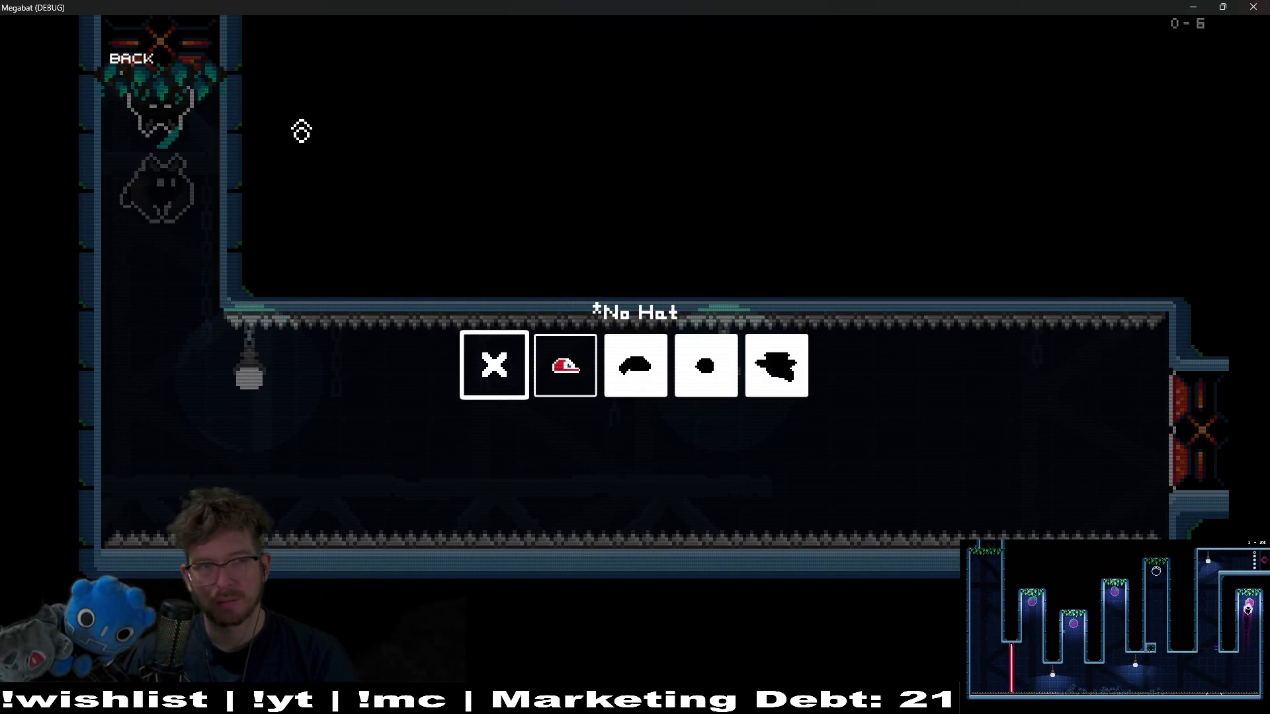
{"action": "left_click", "coordinate": [129, 66]}
{"action": "key", "text": "alt+Tab"}
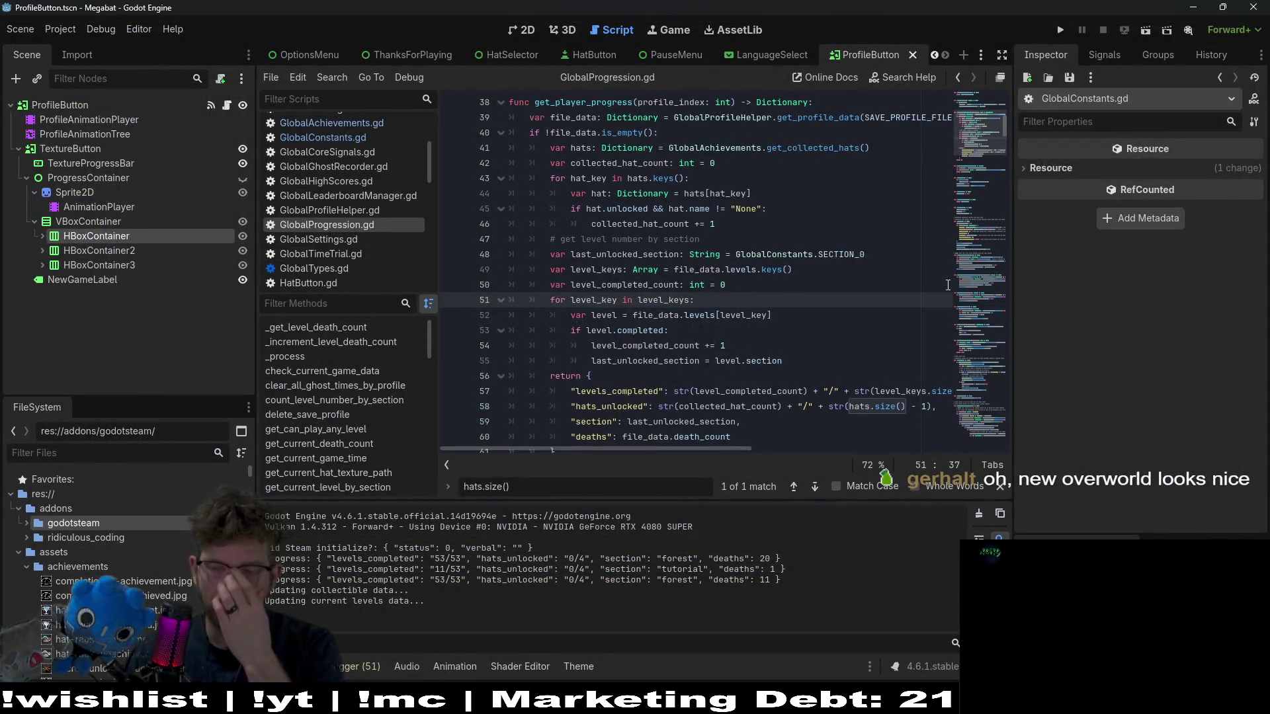
- Review the file_data uses and level counting code down to line 60 of GlobalProgression.gd
{"action": "left_click", "coordinate": [793, 360]}
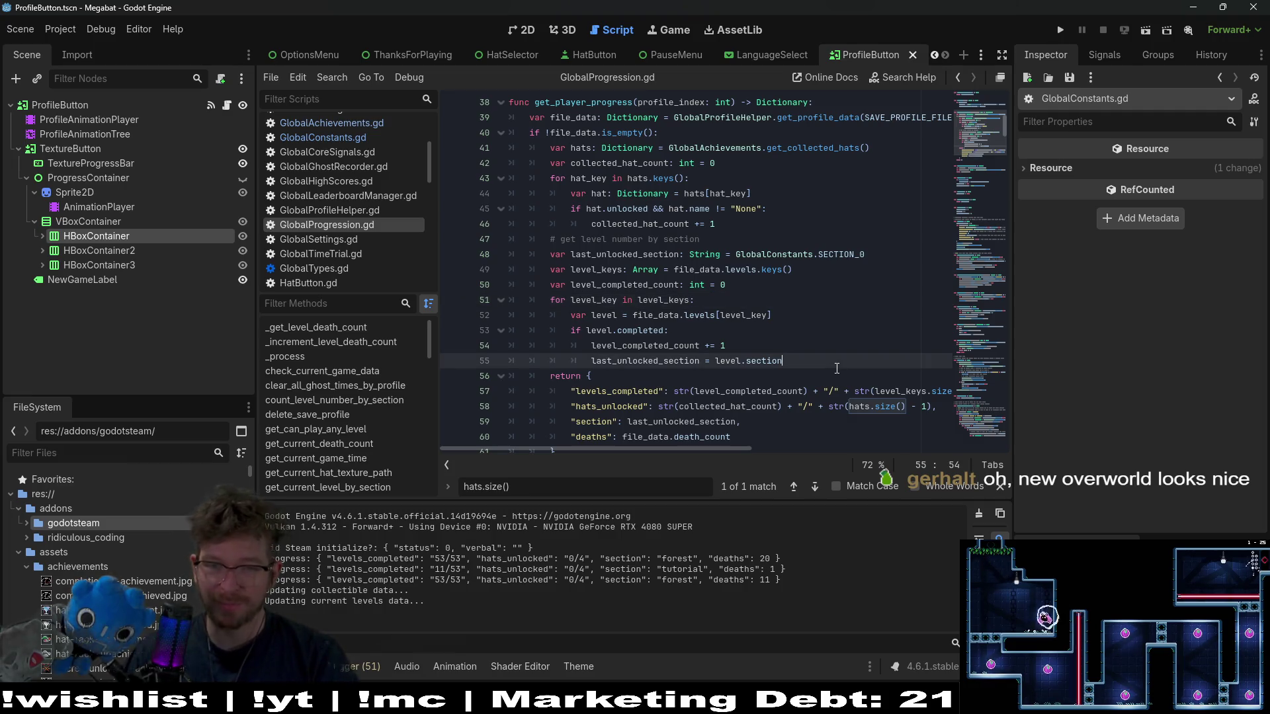
{"action": "scroll", "coordinate": [827, 367], "scroll_direction": "down", "scroll_amount": 1}
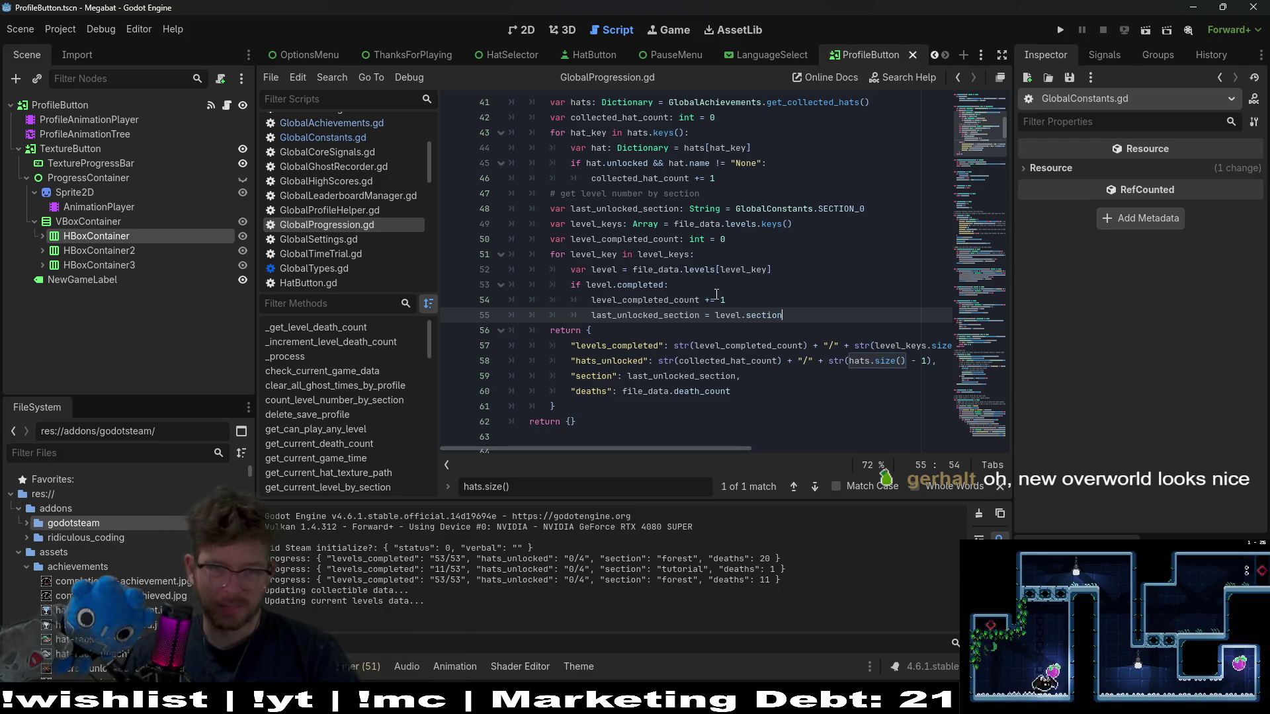
{"action": "double_click", "coordinate": [697, 223]}
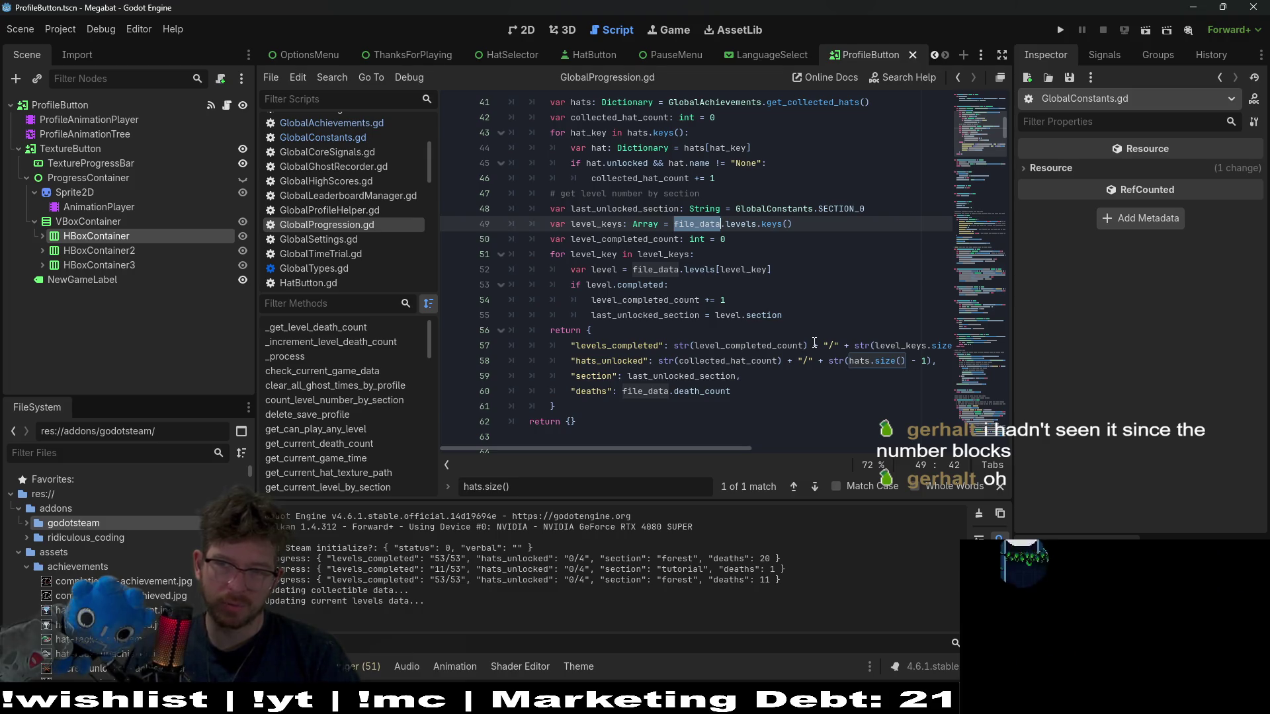
{"action": "left_click", "coordinate": [764, 386]}
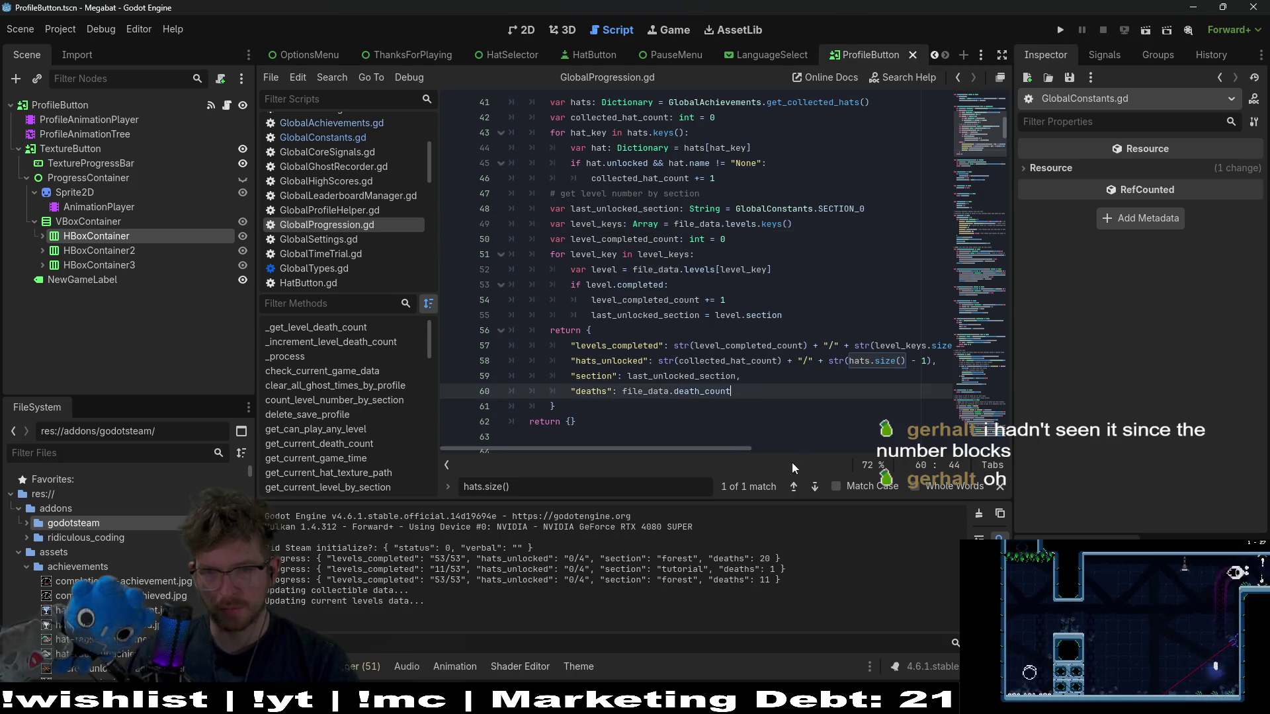
{"action": "mouse_move", "coordinate": [723, 447]}
{"action": "left_mouse_down"}
{"action": "mouse_move", "coordinate": [820, 442]}
{"action": "mouse_move", "coordinate": [721, 439]}
{"action": "left_mouse_up"}
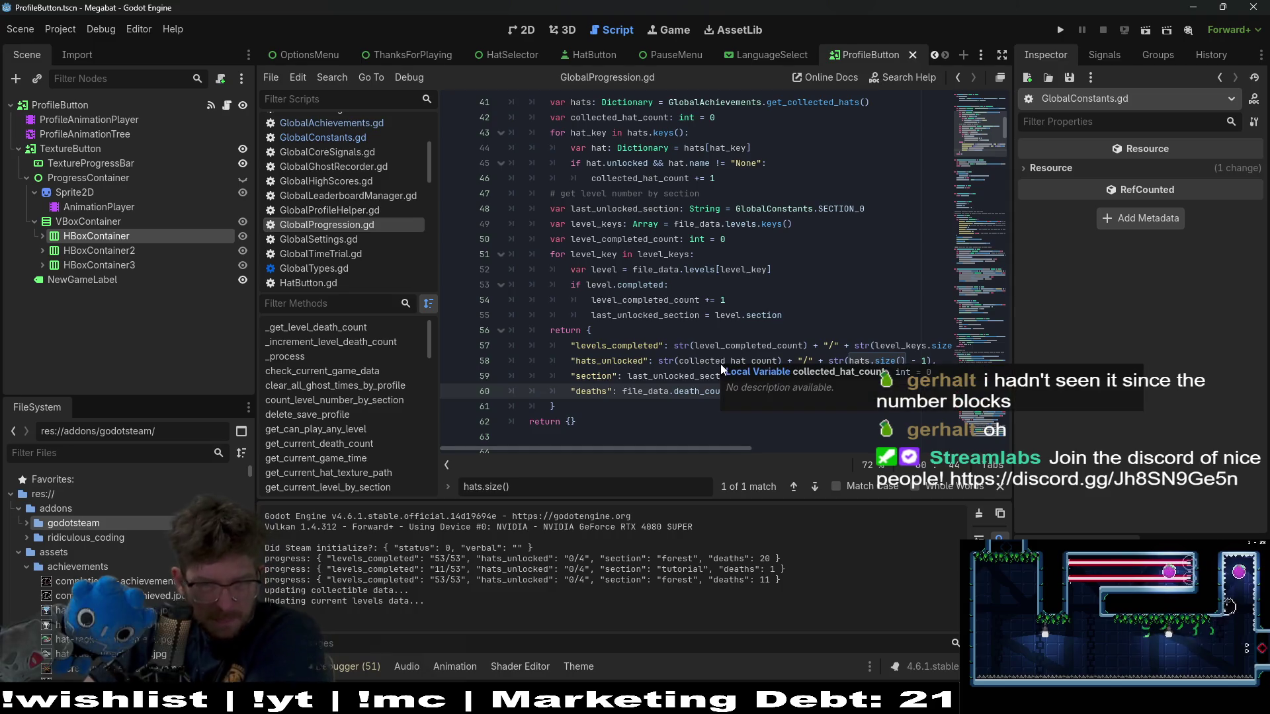
{"action": "mouse_move", "coordinate": [712, 361]}
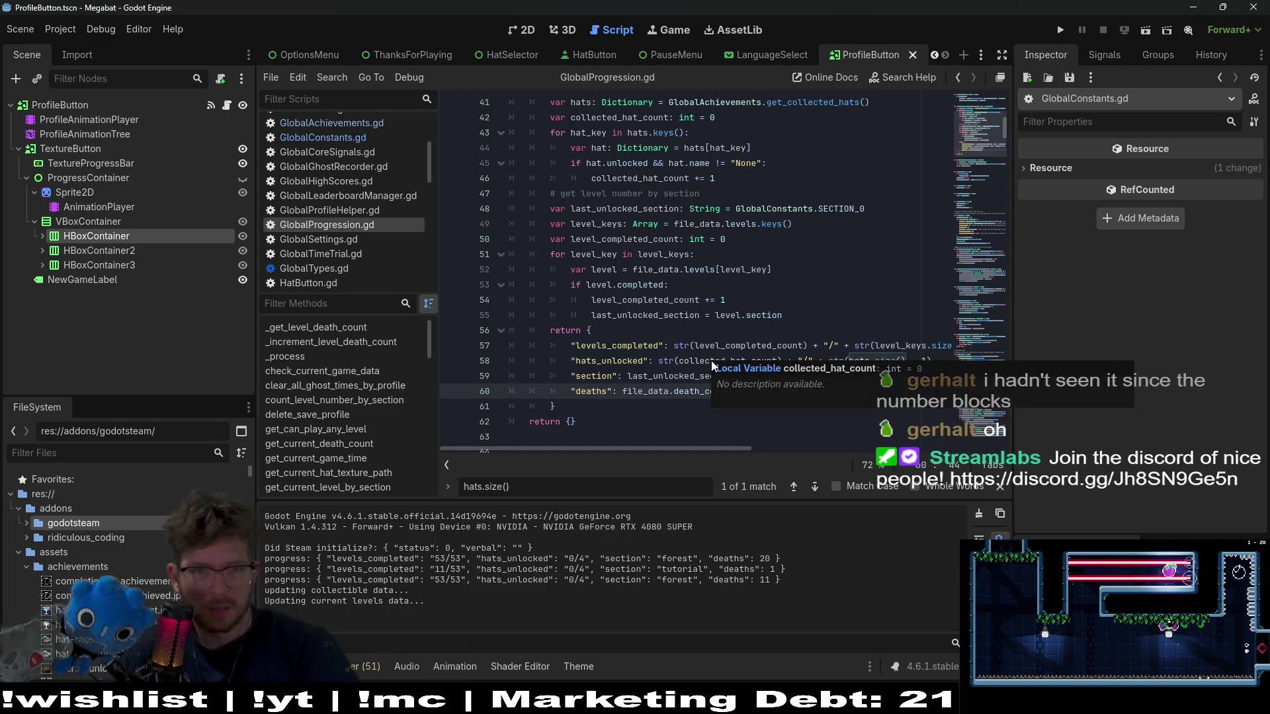
- Check the "None" hat entry on line 45, select the ProfileButton root node, and rerun the project
{"action": "scroll", "coordinate": [759, 257], "scroll_direction": "up", "scroll_amount": 2}
{"action": "left_click", "coordinate": [760, 256]}
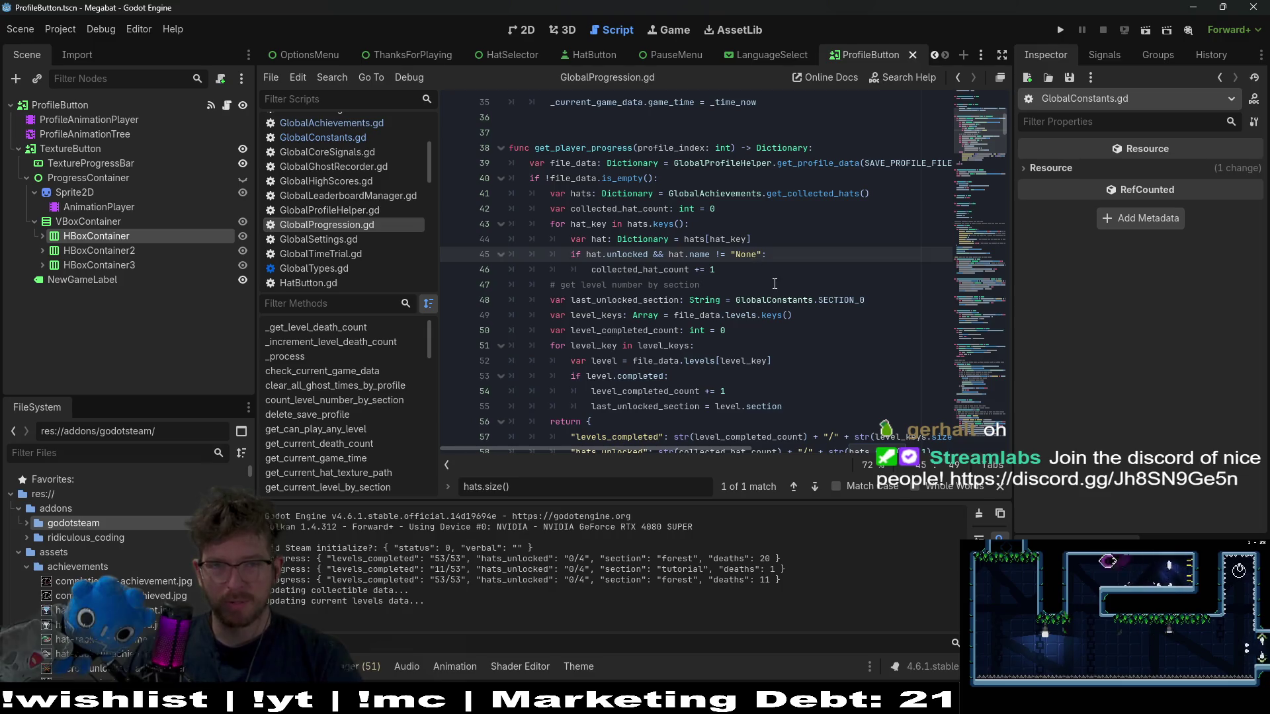
{"action": "scroll", "coordinate": [775, 284], "scroll_direction": "down", "scroll_amount": 1}
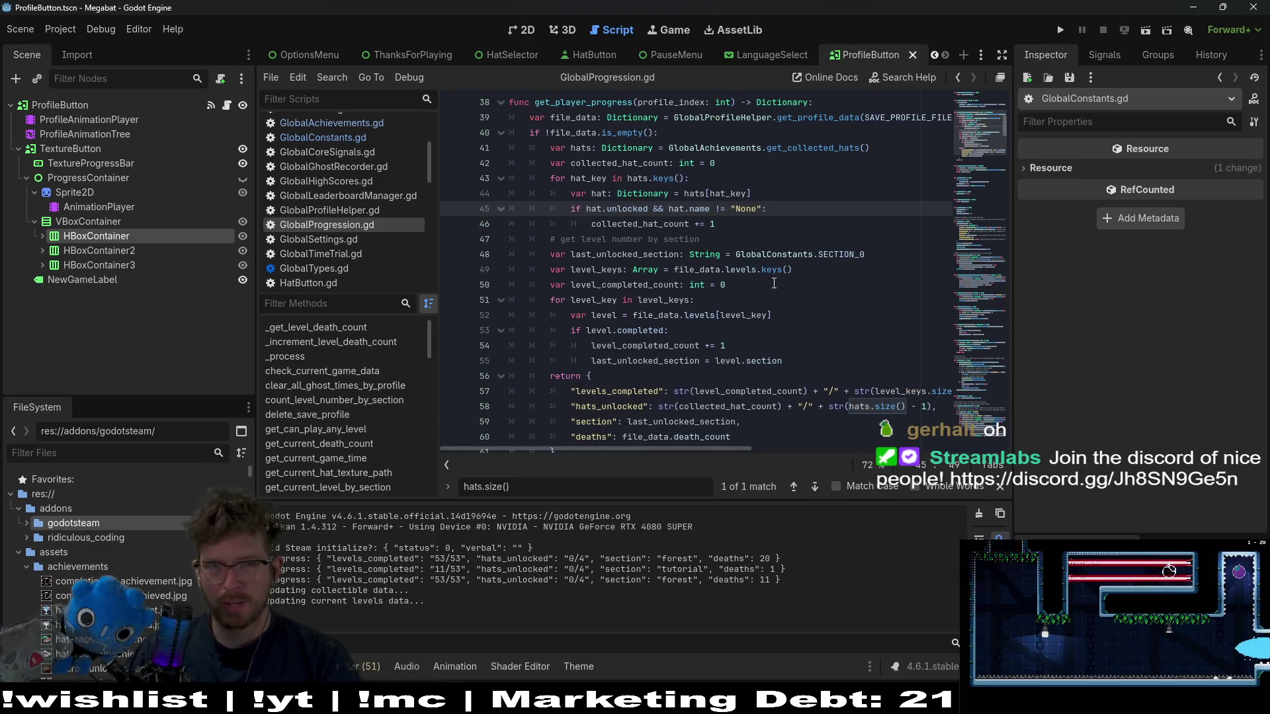
{"action": "scroll", "coordinate": [774, 283], "scroll_direction": "down", "scroll_amount": 1}
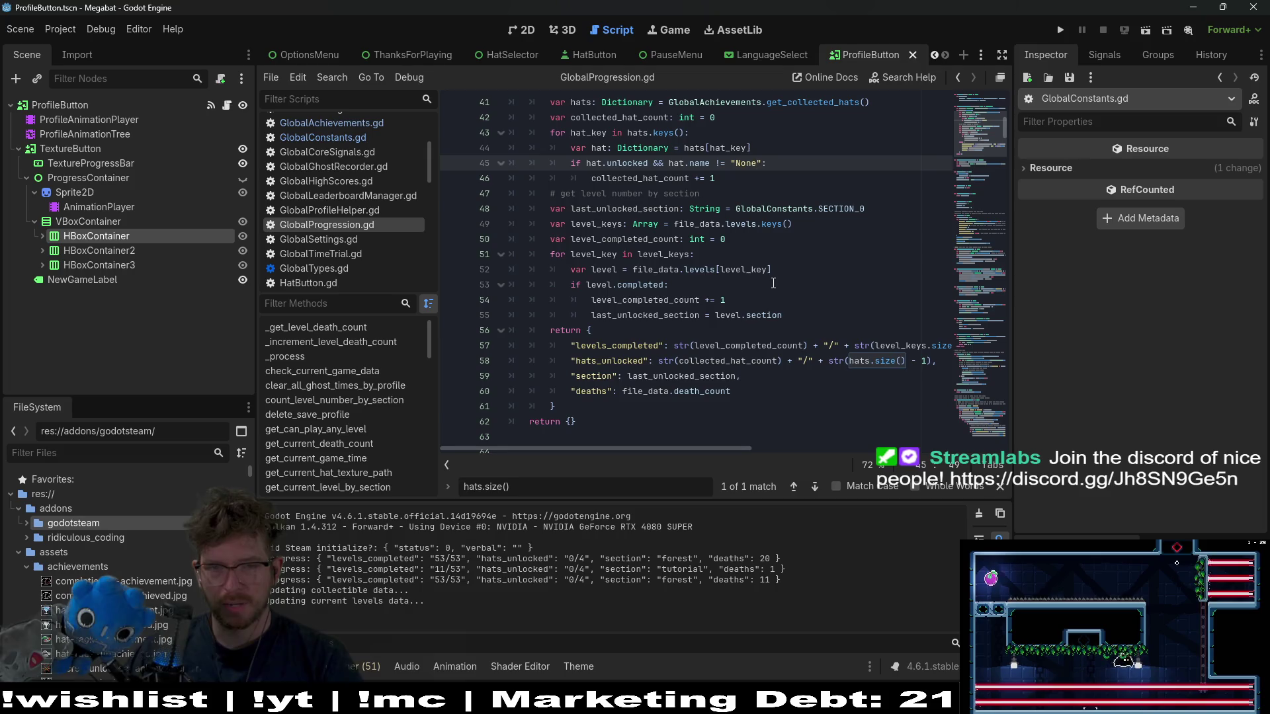
{"action": "scroll", "coordinate": [773, 283], "scroll_direction": "up", "scroll_amount": 3}
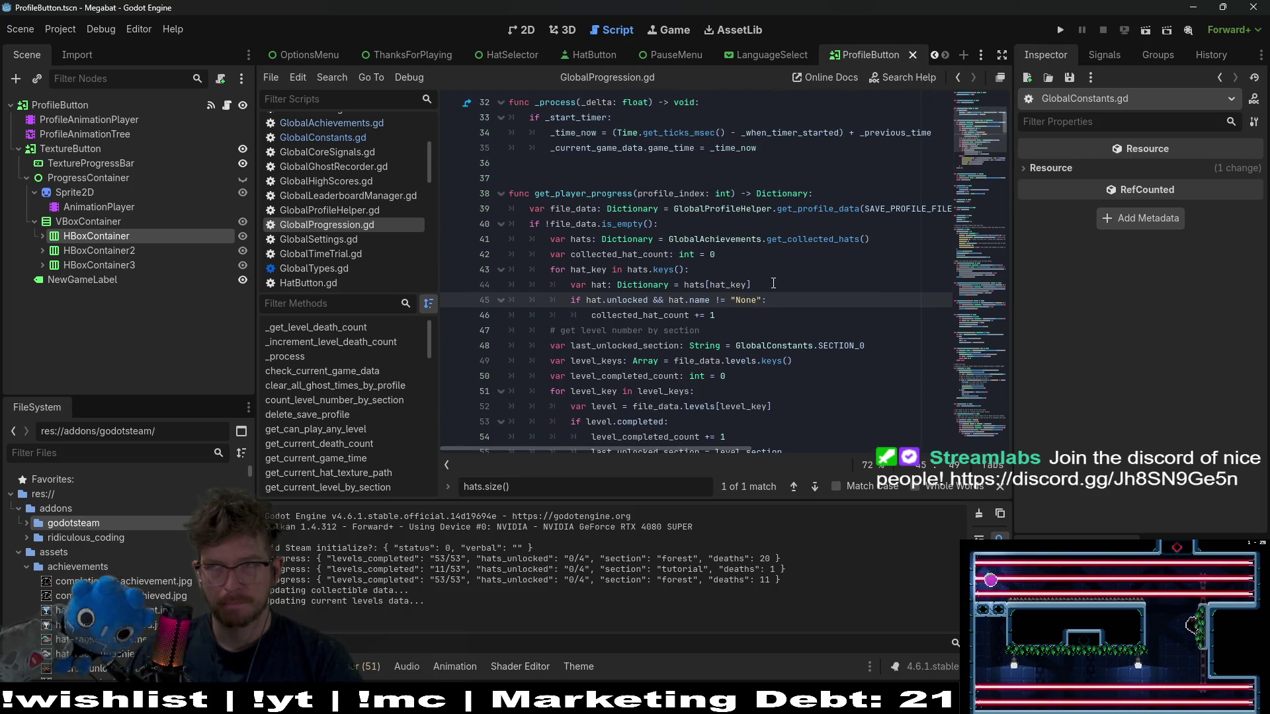
{"action": "left_click", "coordinate": [85, 107]}
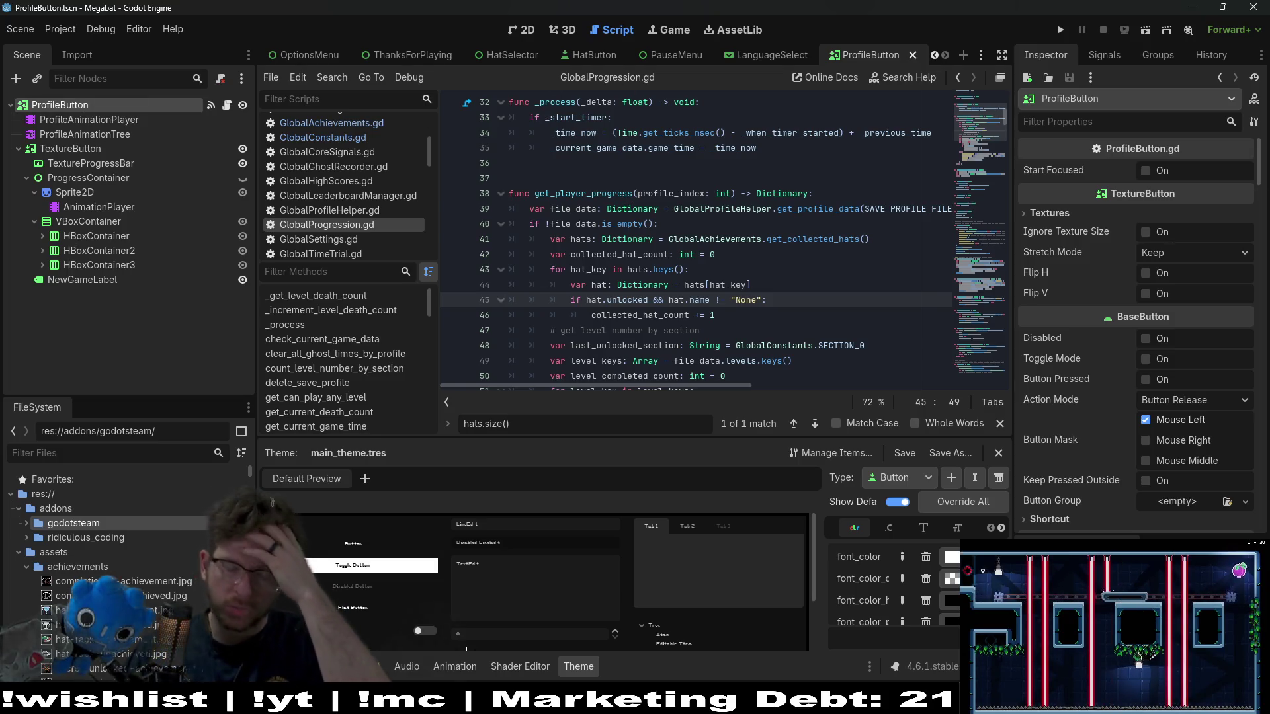
{"action": "key", "text": "F5"}
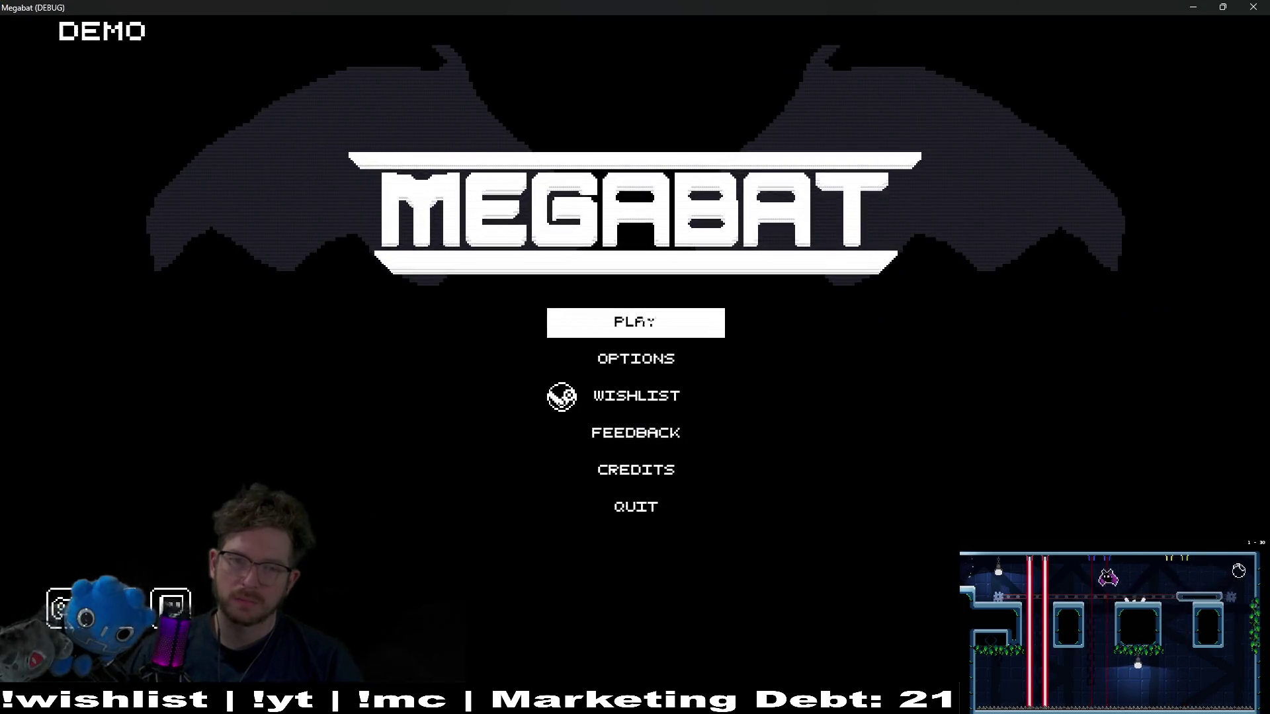
- Start a level on the first profile, view its hat choices, and return to Select Profile
{"action": "key", "text": "Return"}
{"action": "key", "text": "Return"}
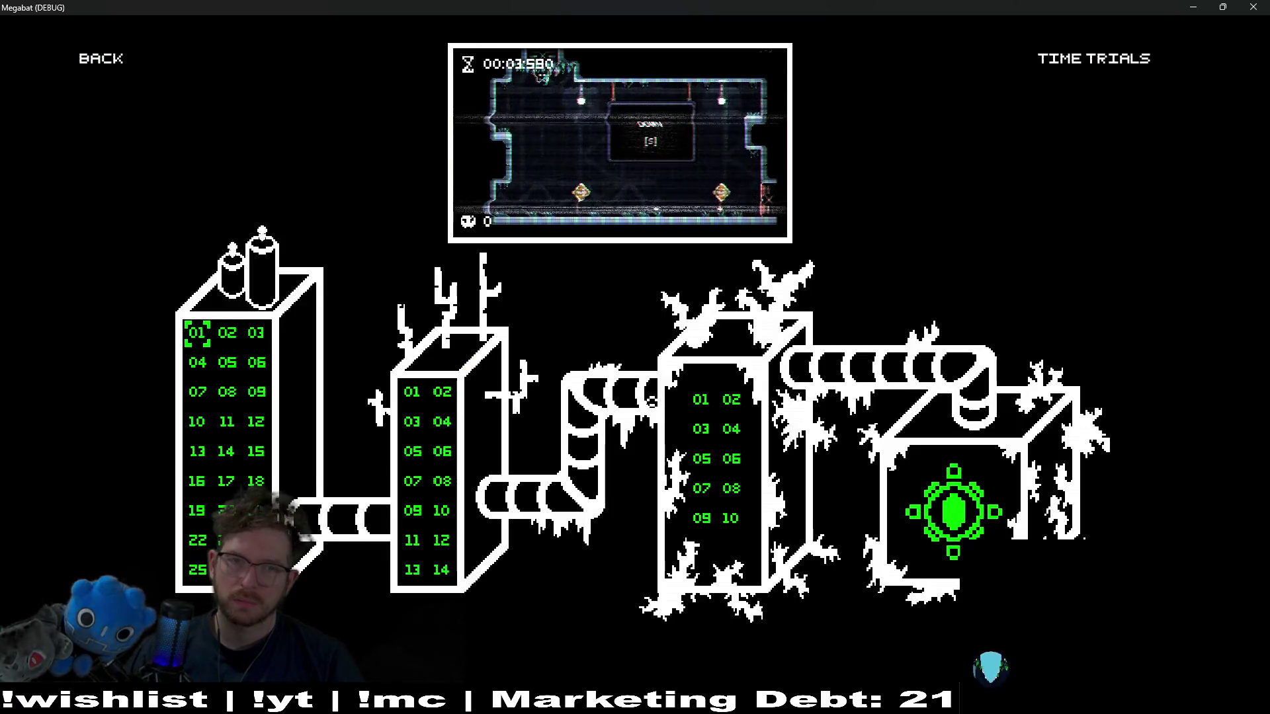
{"action": "key", "text": "Right"}
{"action": "key", "text": "Return"}
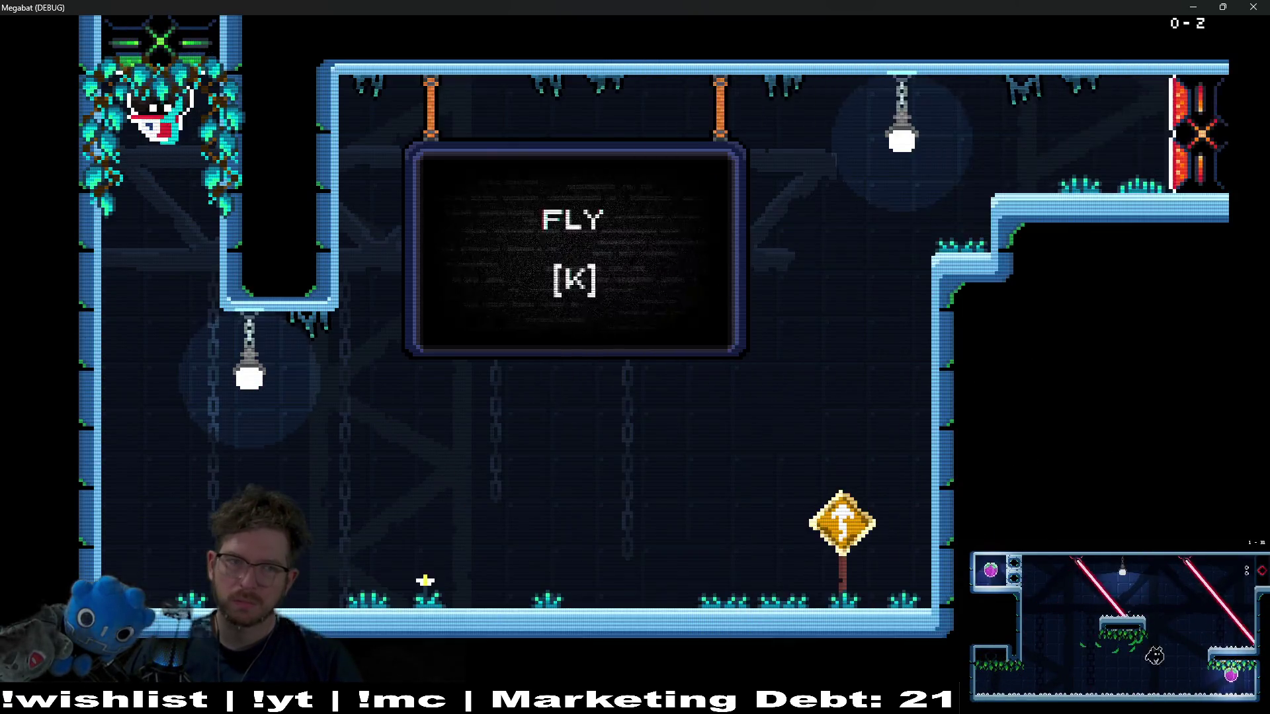
{"action": "key", "text": "Escape"}
{"action": "key", "text": "Down"}
{"action": "key", "text": "Down"}
{"action": "key", "text": "Down"}
{"action": "key", "text": "Return"}
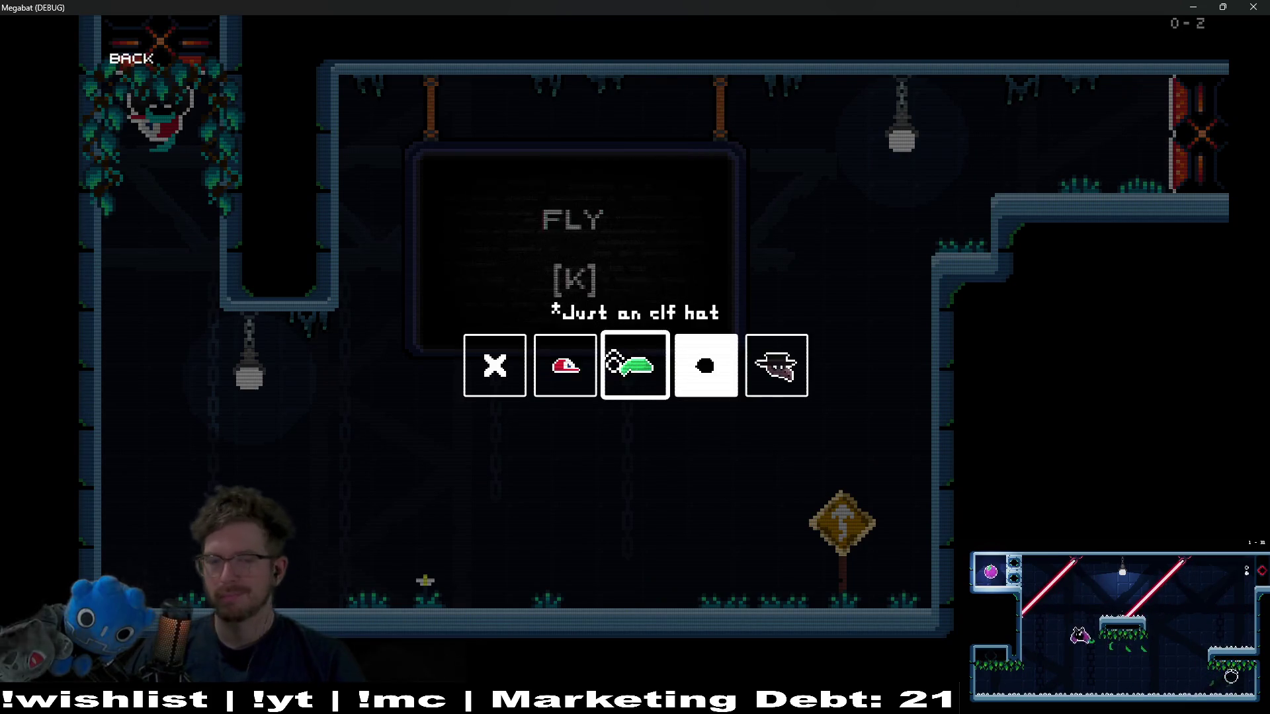
{"action": "left_click", "coordinate": [137, 81]}
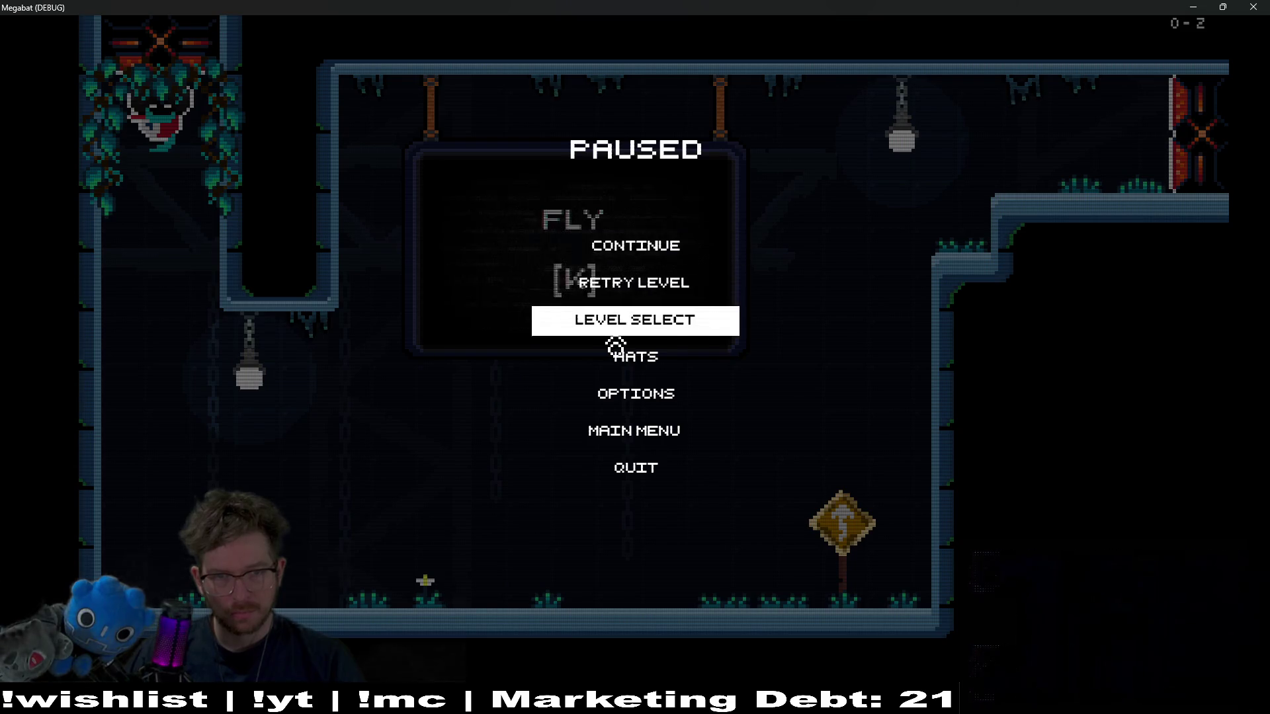
{"action": "left_click", "coordinate": [612, 328]}
{"action": "key", "text": "Escape"}
- Start a level on the second profile, view its hat choices, and return to Select Profile
{"action": "left_click", "coordinate": [469, 274]}
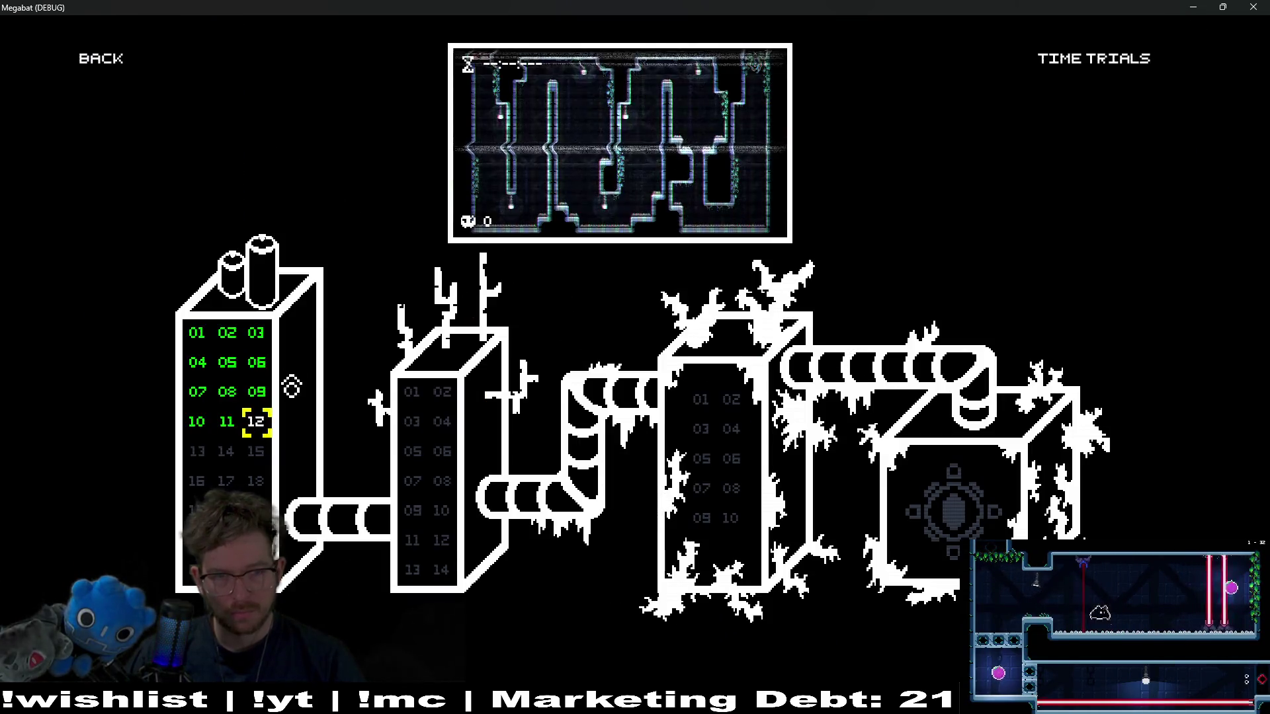
{"action": "left_click", "coordinate": [254, 409]}
{"action": "key", "text": "Escape"}
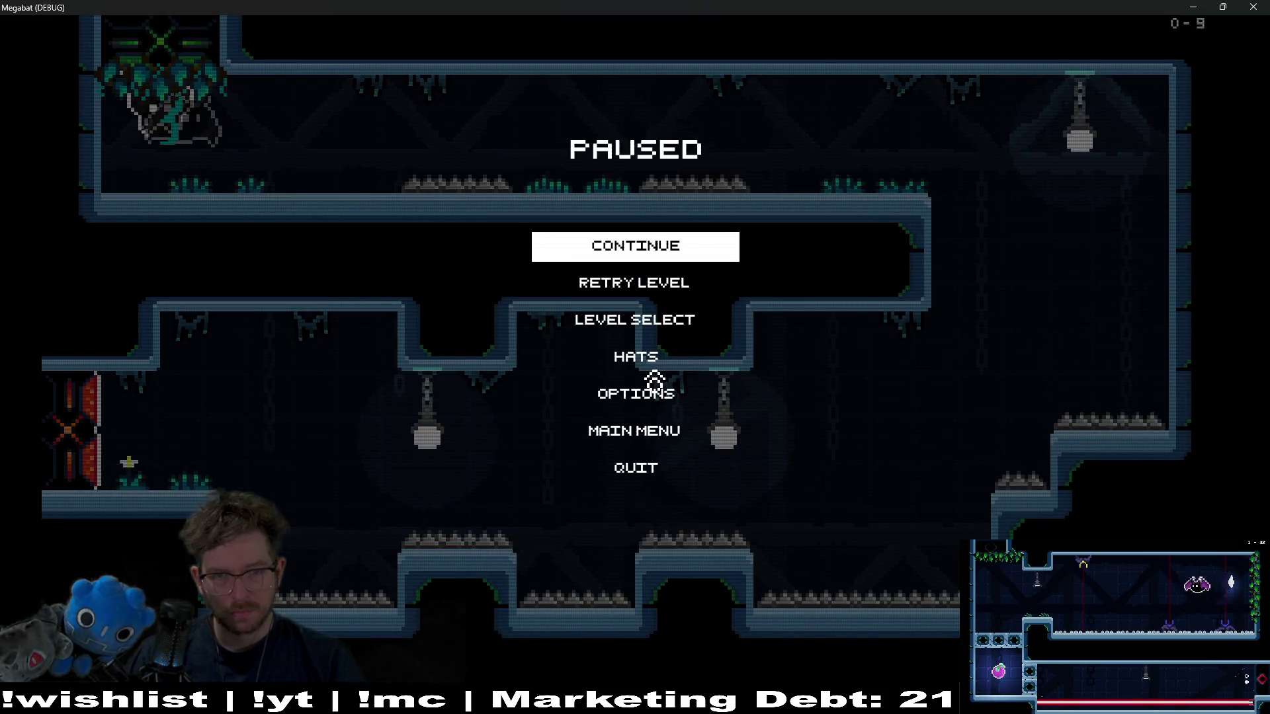
{"action": "left_click", "coordinate": [650, 360]}
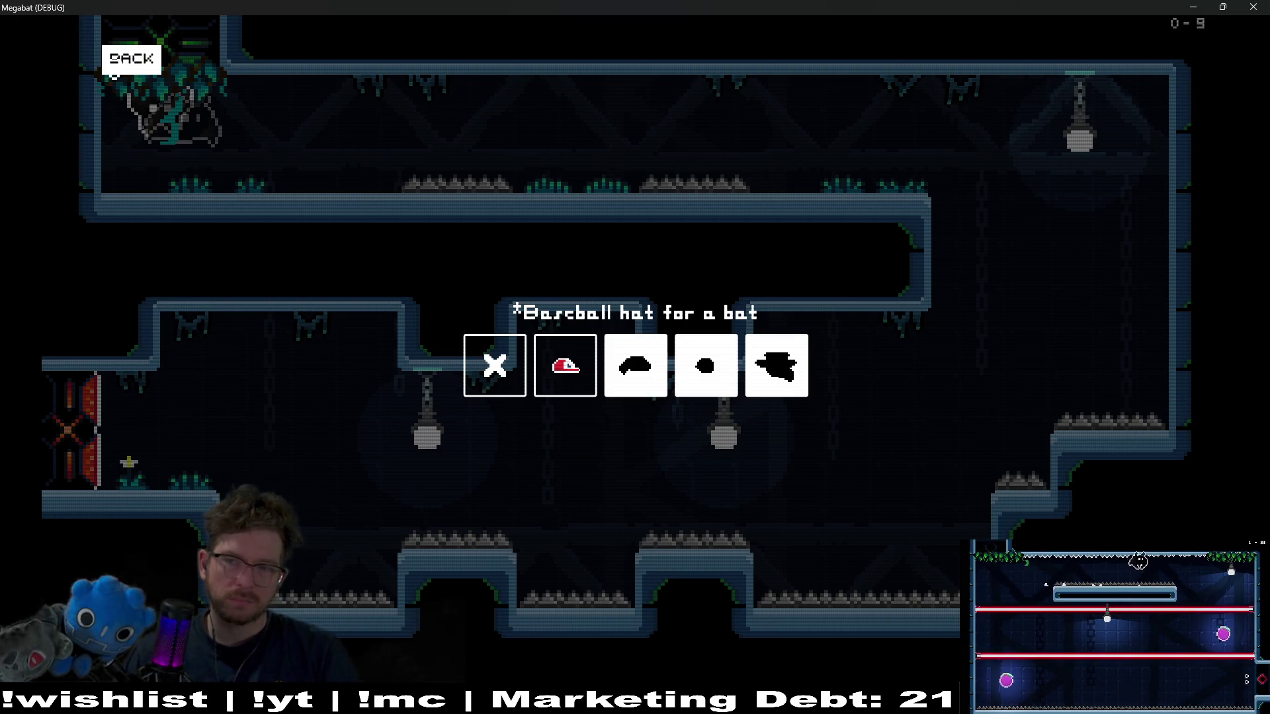
{"action": "left_click", "coordinate": [114, 69]}
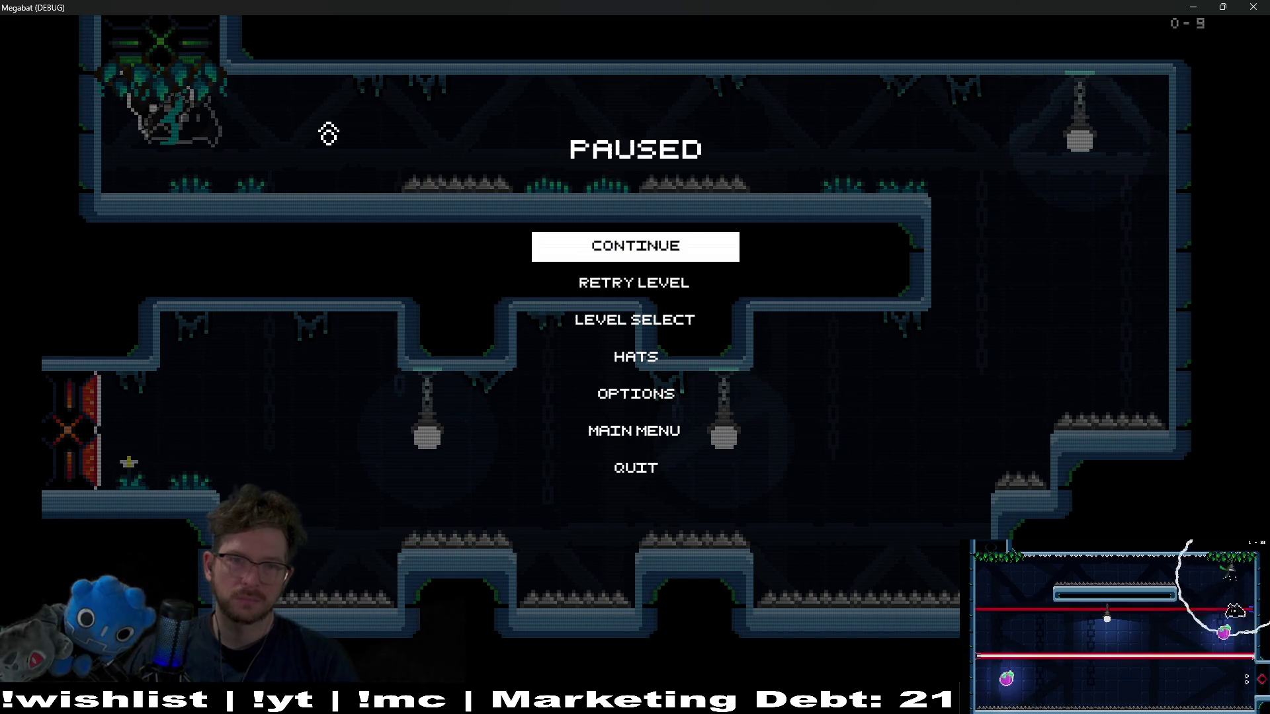
{"action": "left_click", "coordinate": [645, 320]}
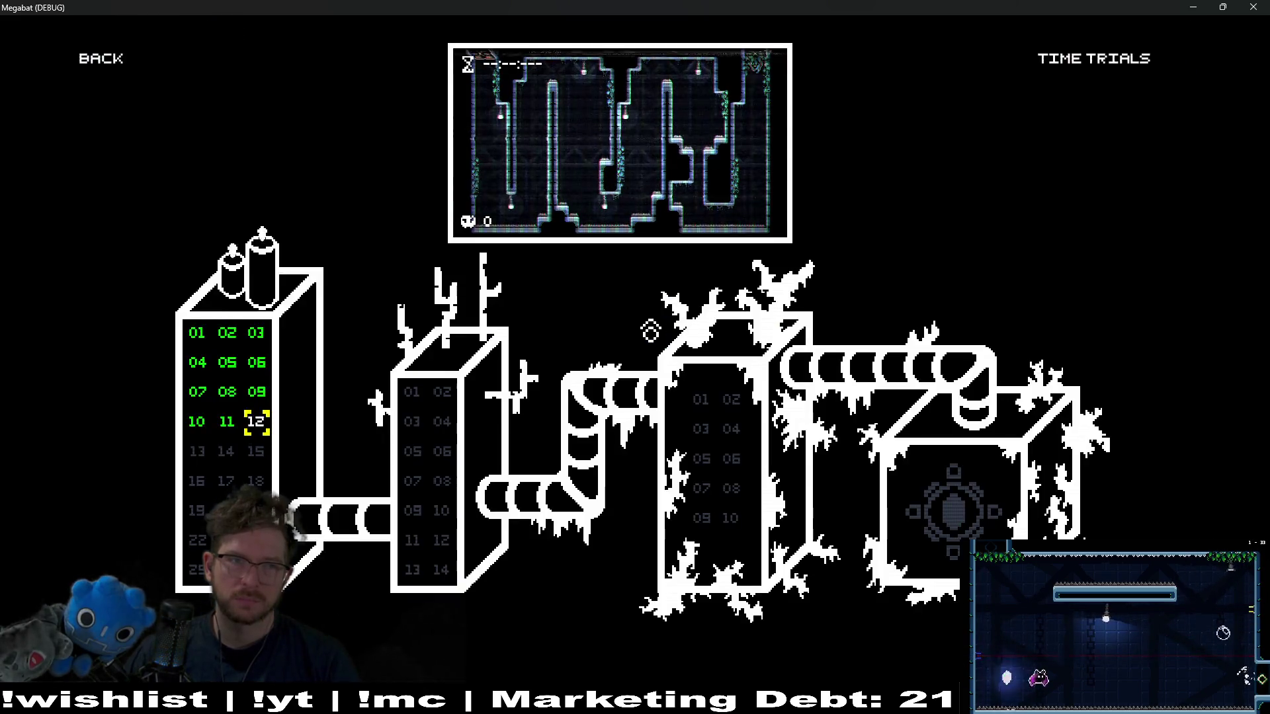
{"action": "key", "text": "Escape"}
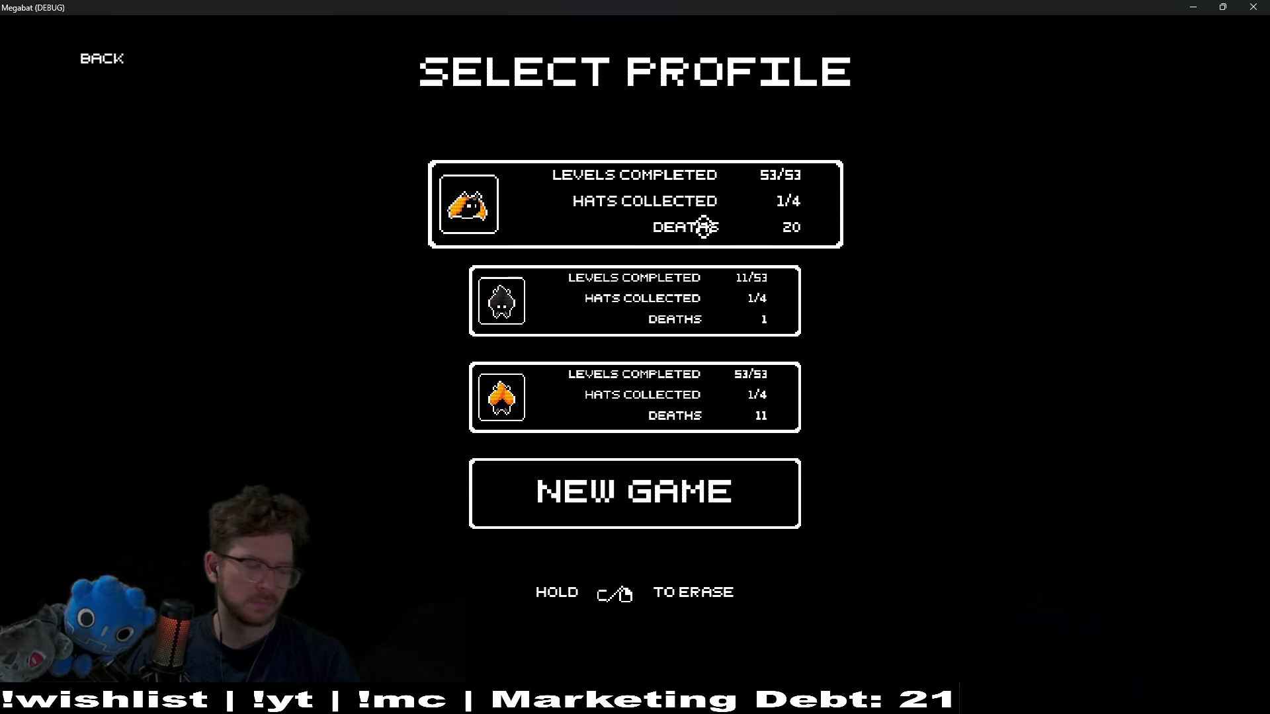
- Play level 09 on the first profile, view its hats, and return to Select Profile
{"action": "left_click", "coordinate": [704, 226]}
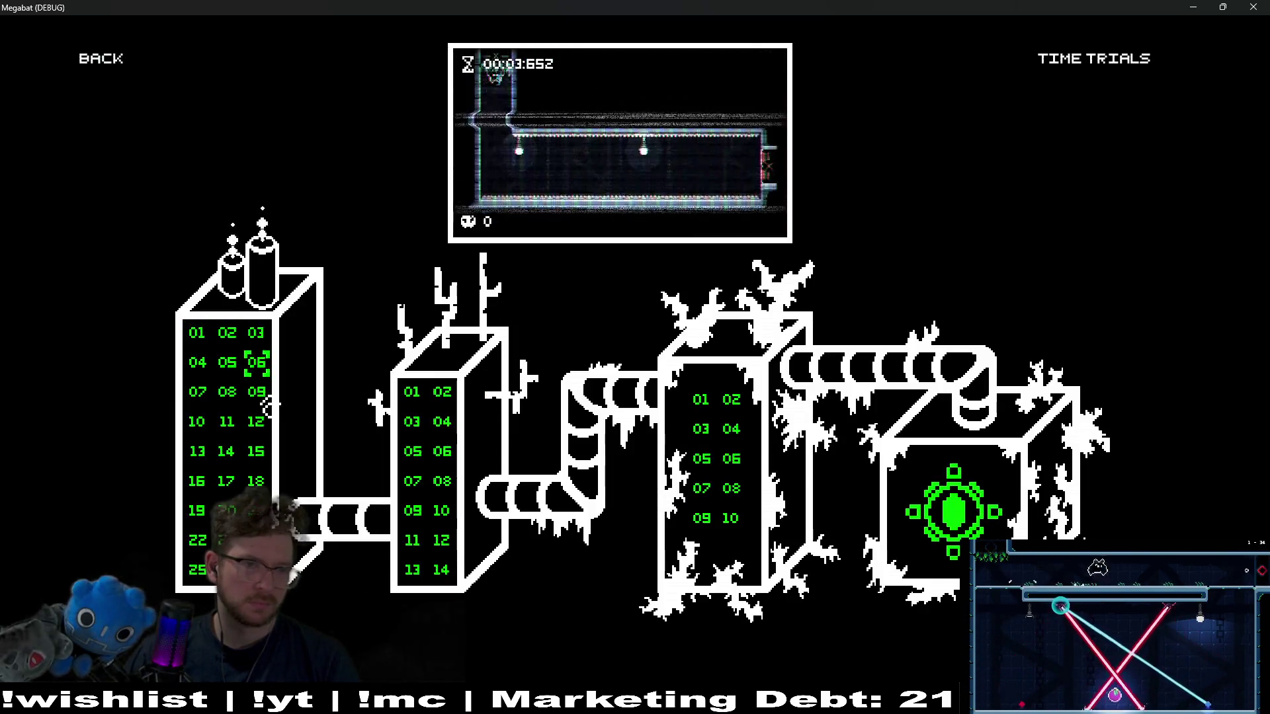
{"action": "left_click", "coordinate": [257, 392]}
{"action": "key", "text": "Escape"}
{"action": "key", "text": "Down"}
{"action": "key", "text": "Down"}
{"action": "key", "text": "Down"}
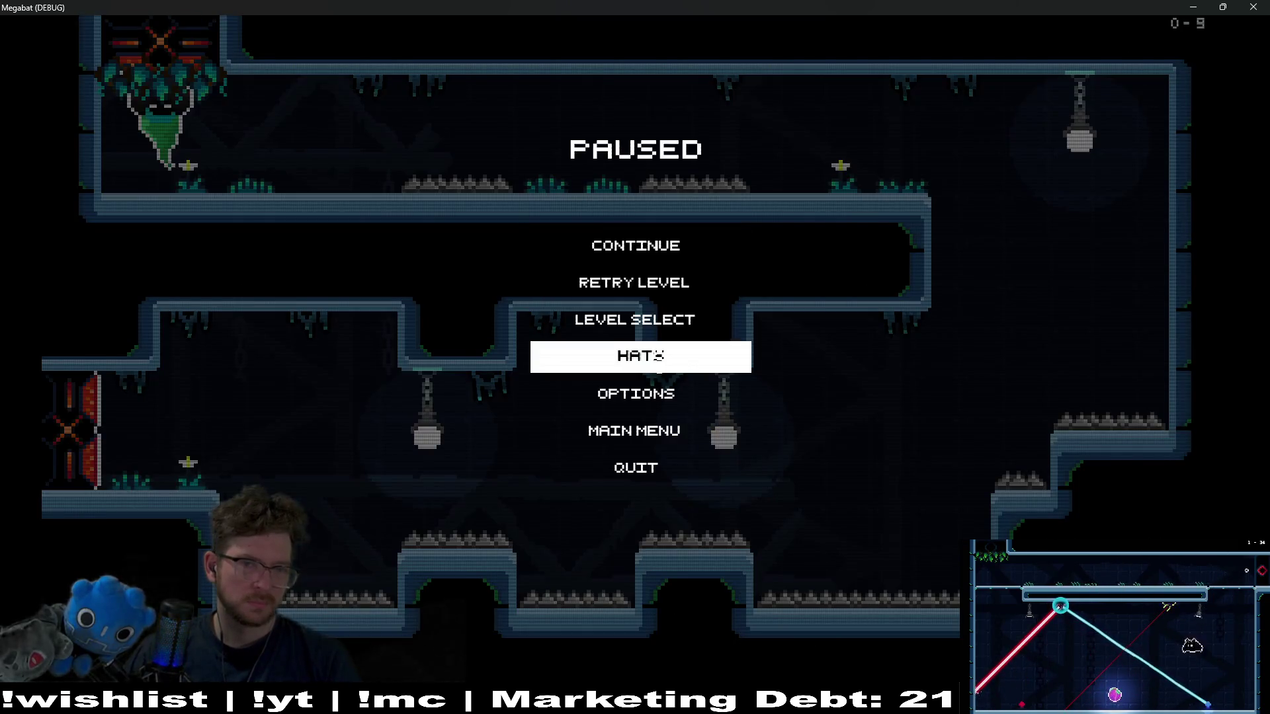
{"action": "key", "text": "Return"}
{"action": "left_click", "coordinate": [126, 45]}
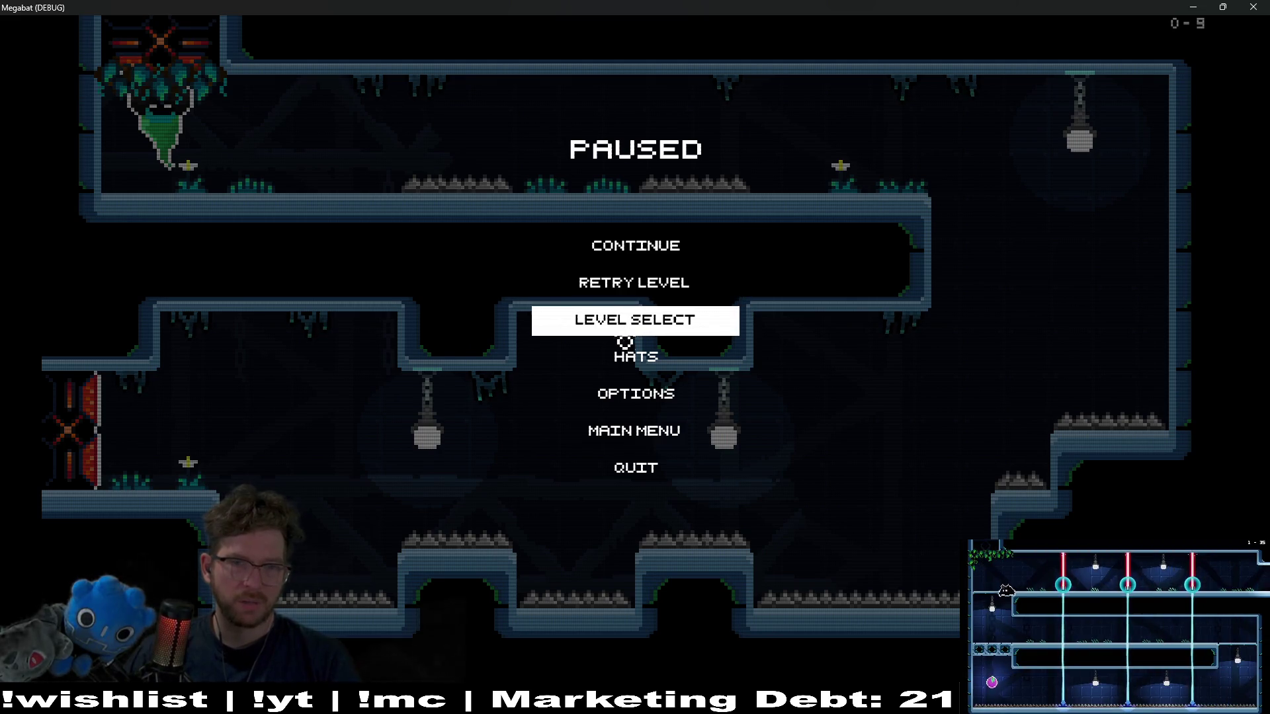
{"action": "left_click", "coordinate": [553, 320]}
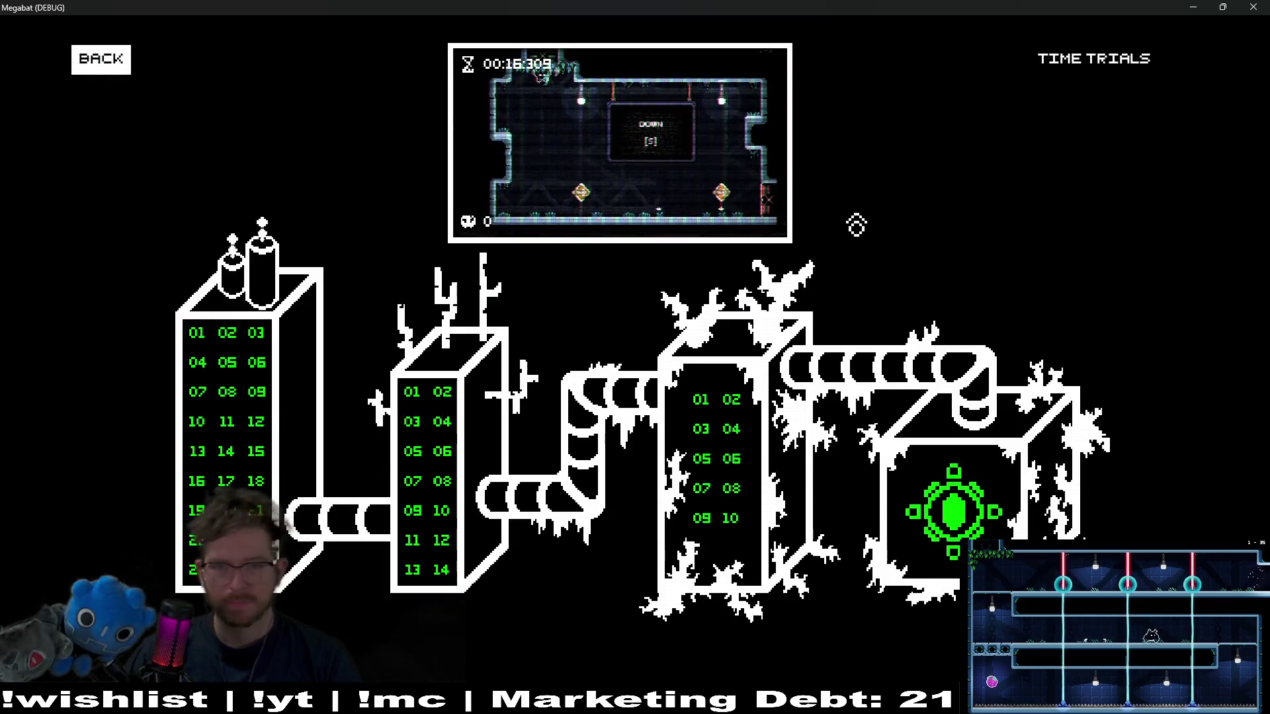
{"action": "key", "text": "Escape"}
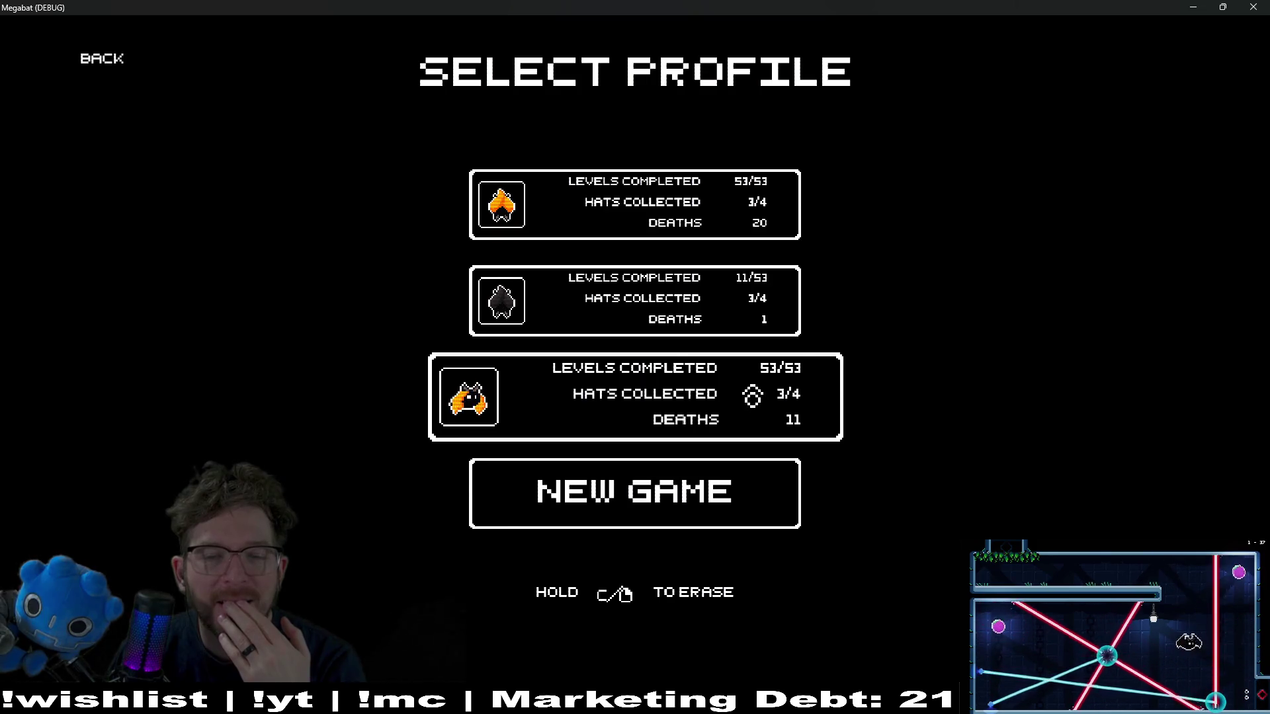
- Start a level on the third profile, view its hats, and return to Select Profile
{"action": "left_click", "coordinate": [751, 396]}
{"action": "left_click", "coordinate": [207, 405]}
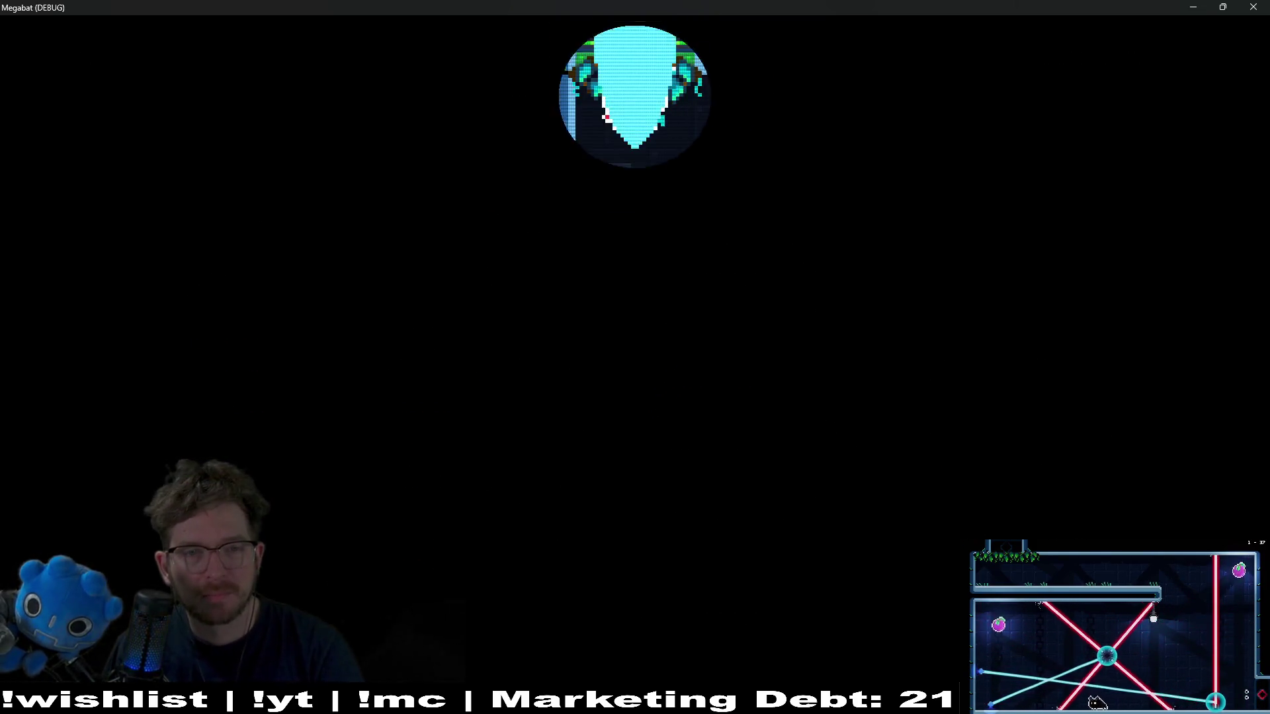
{"action": "key", "text": "Escape"}
{"action": "key", "text": "Down"}
{"action": "key", "text": "Down"}
{"action": "key", "text": "Down"}
{"action": "key", "text": "Return"}
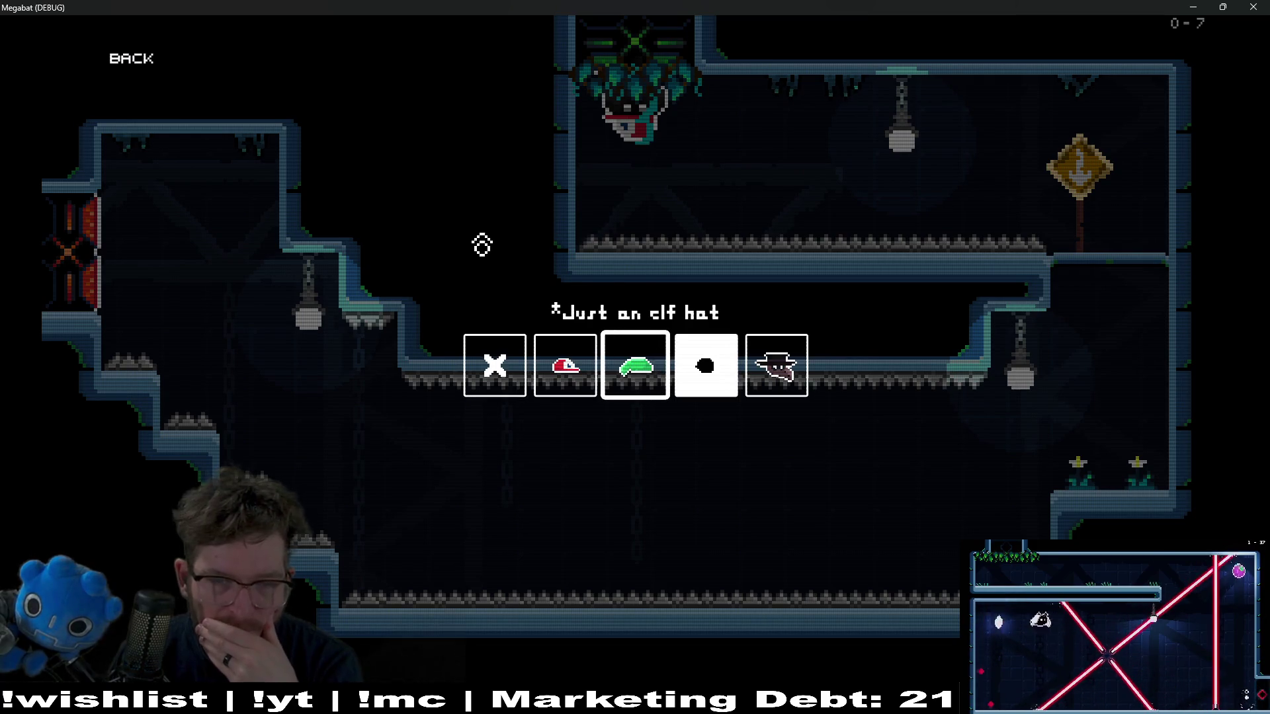
{"action": "left_click", "coordinate": [131, 58]}
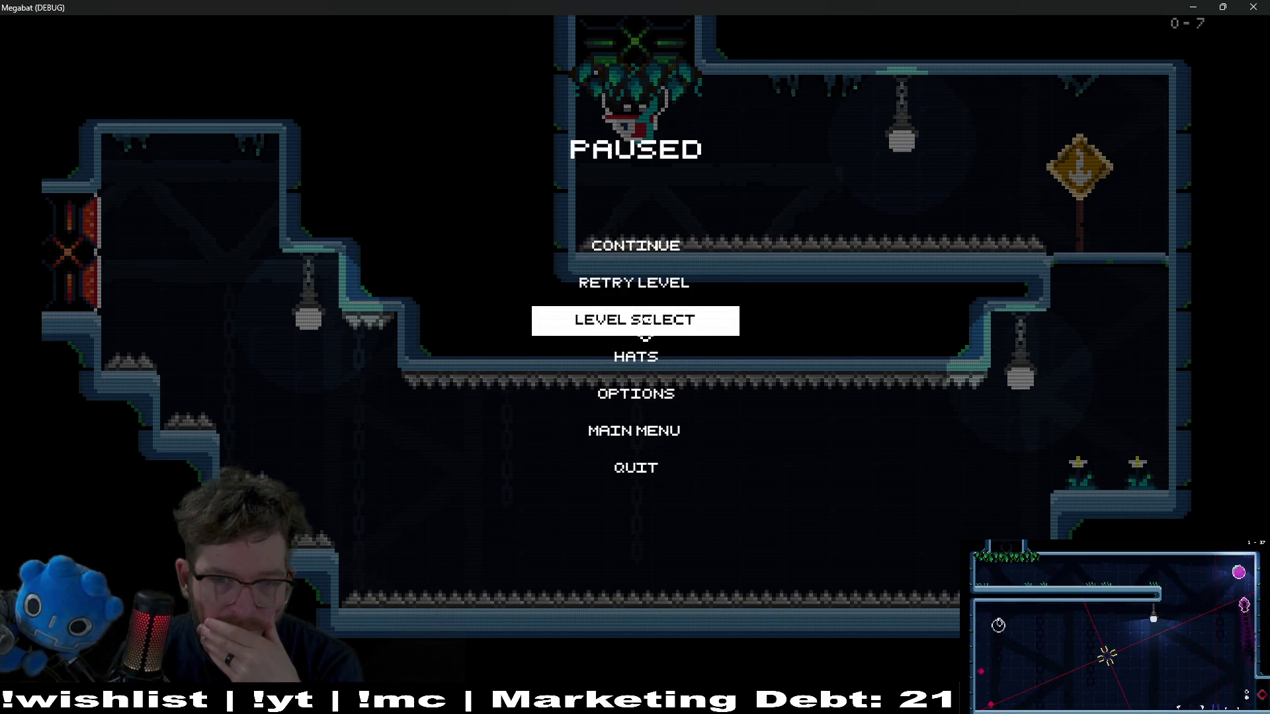
{"action": "left_click", "coordinate": [644, 331]}
{"action": "left_click", "coordinate": [96, 72]}
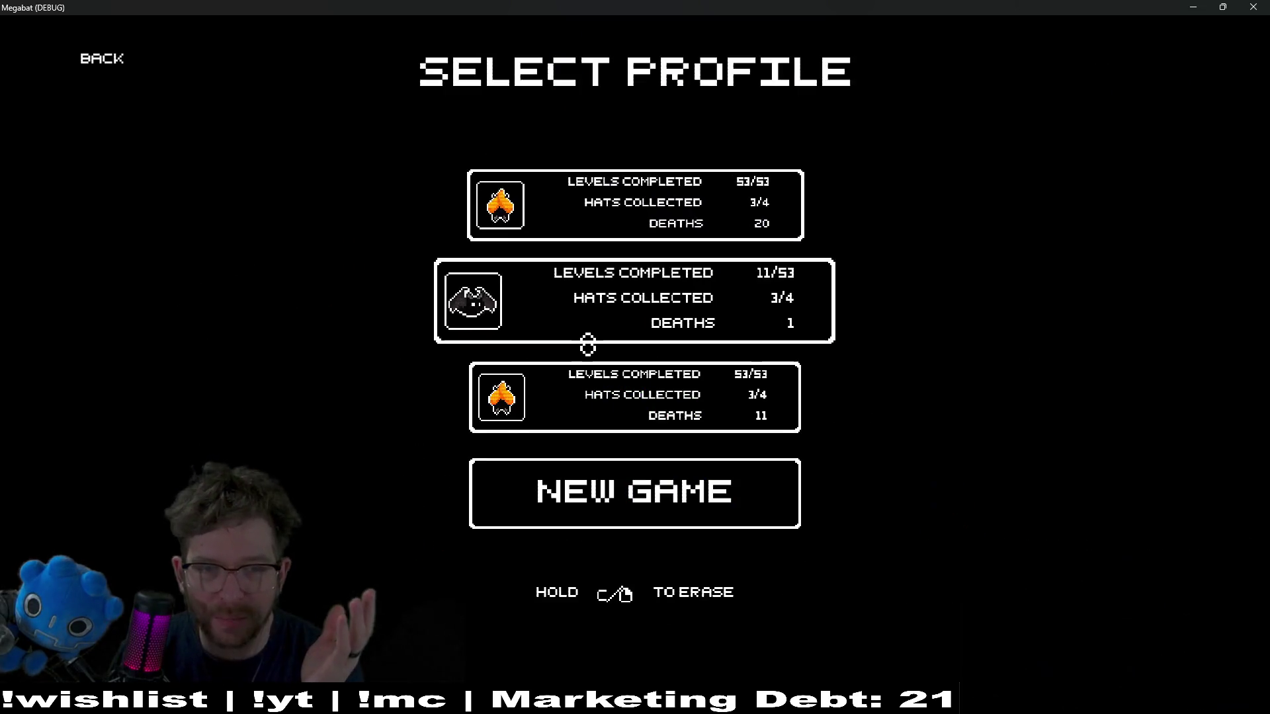
- Start level 11 on the second profile, back out to profiles, then close and relaunch the game
{"action": "left_click", "coordinate": [604, 329]}
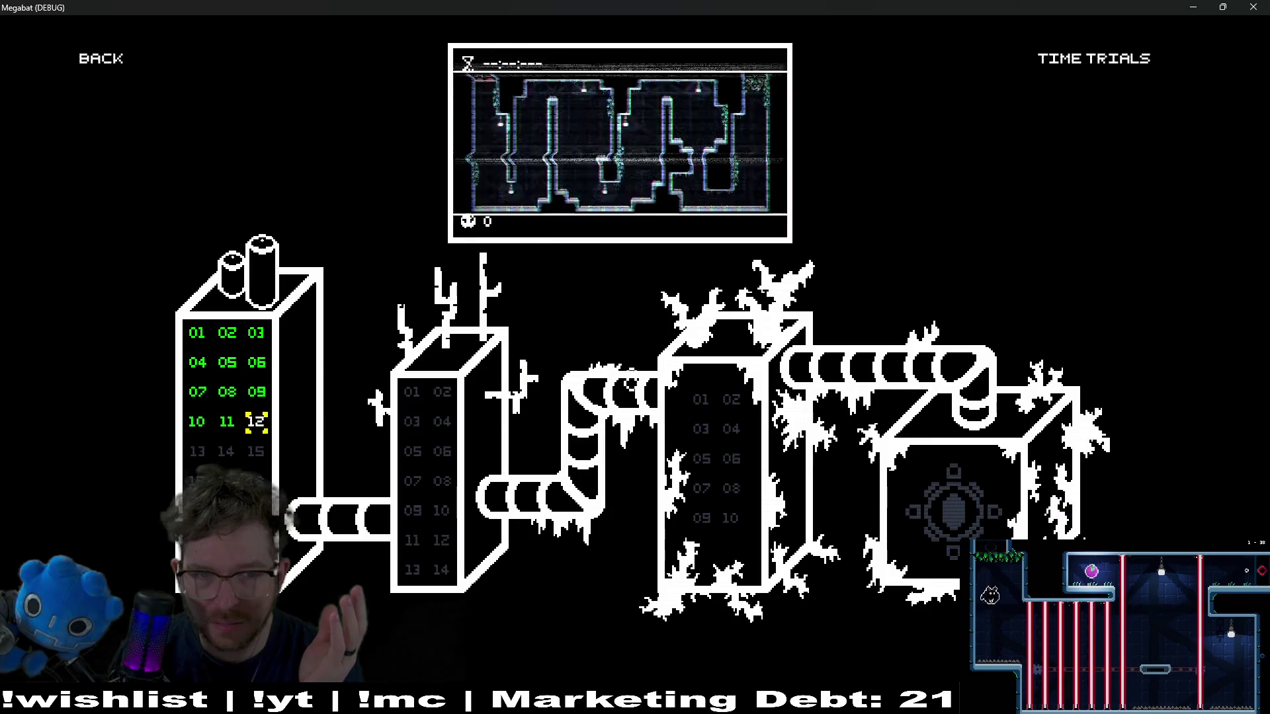
{"action": "left_click", "coordinate": [220, 422]}
{"action": "key", "text": "Escape"}
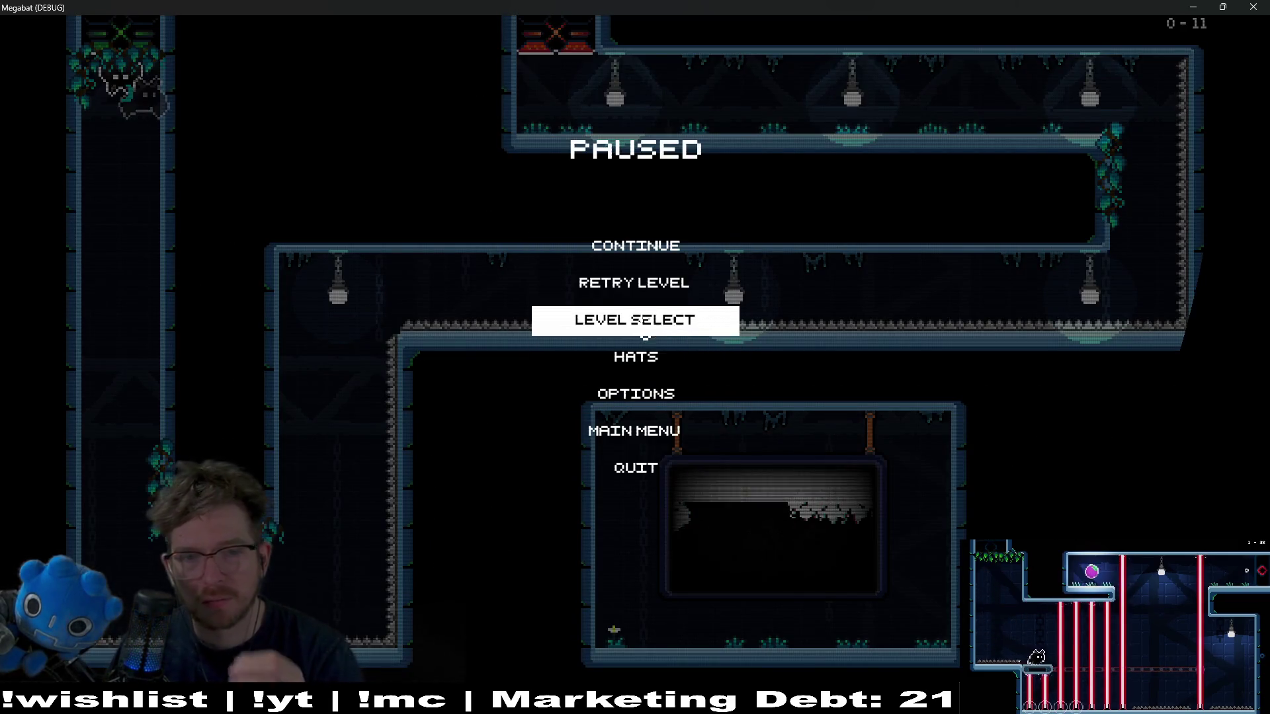
{"action": "left_click", "coordinate": [644, 332]}
{"action": "left_click", "coordinate": [111, 74]}
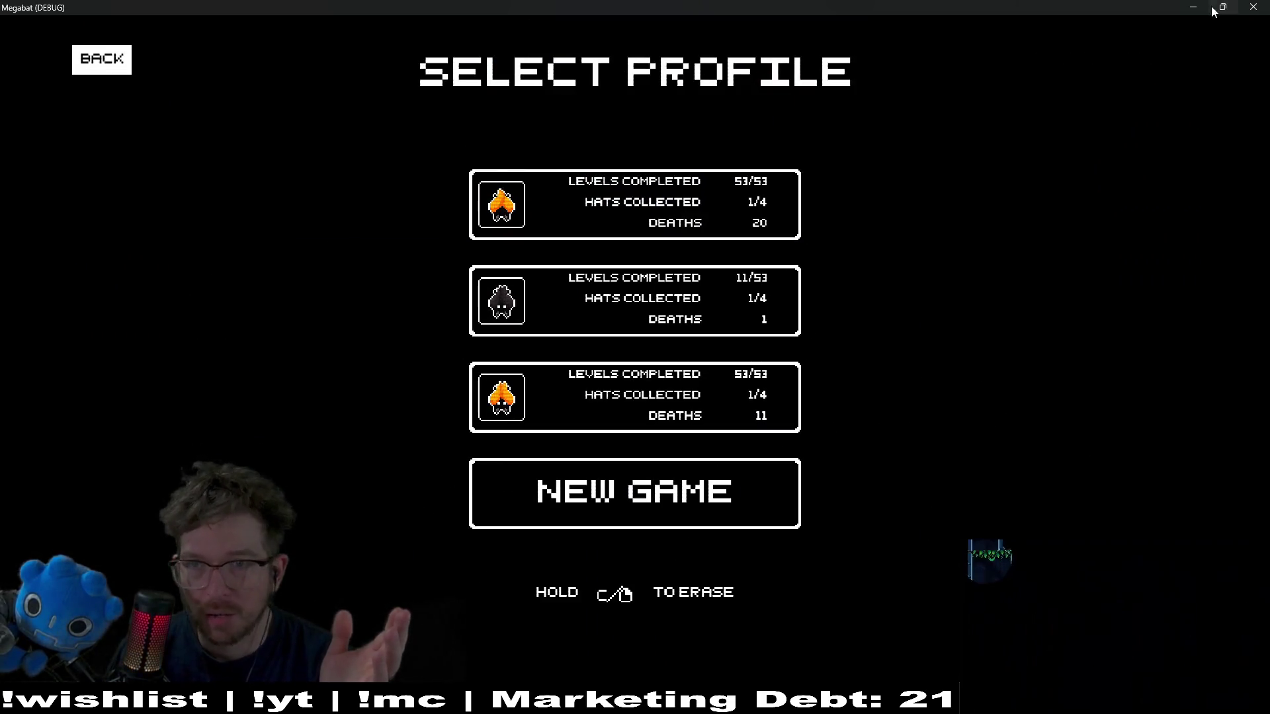
{"action": "left_click", "coordinate": [1252, 7]}
{"action": "left_click", "coordinate": [1061, 31]}
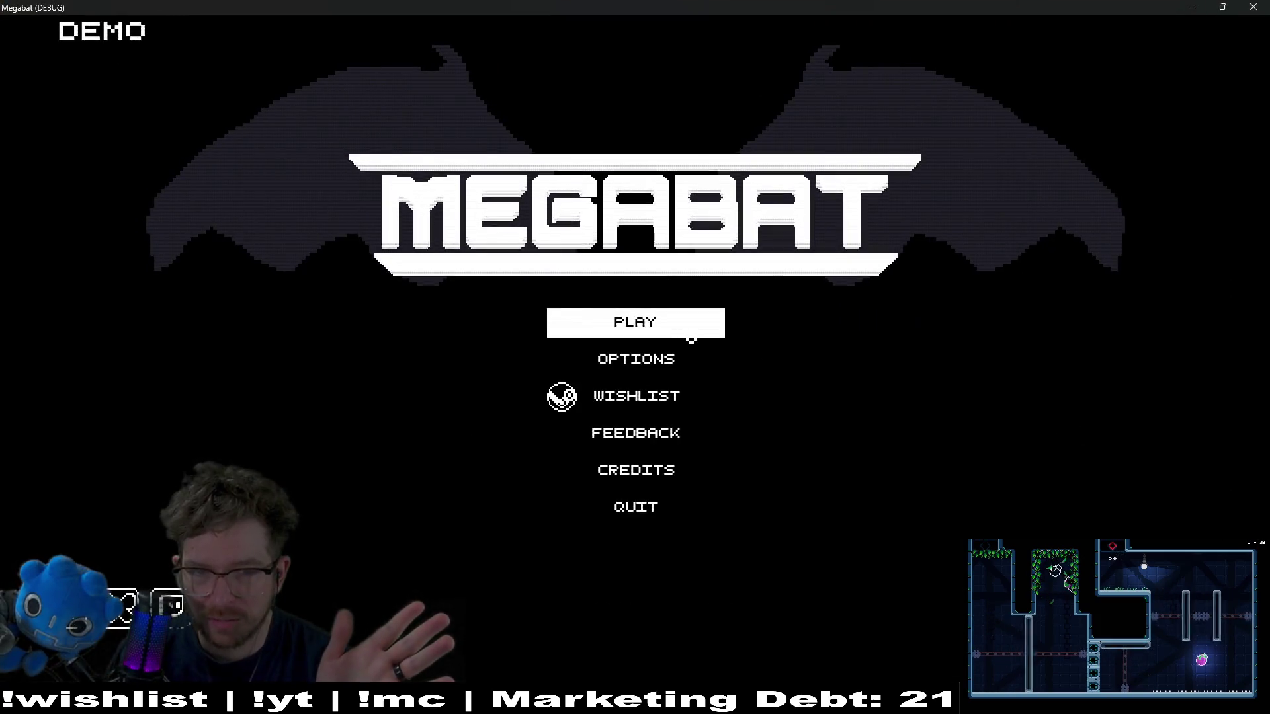
- Show Select Profile with every profile at 0/4 hats collected, then close the Megabat window
{"action": "left_click", "coordinate": [689, 332]}
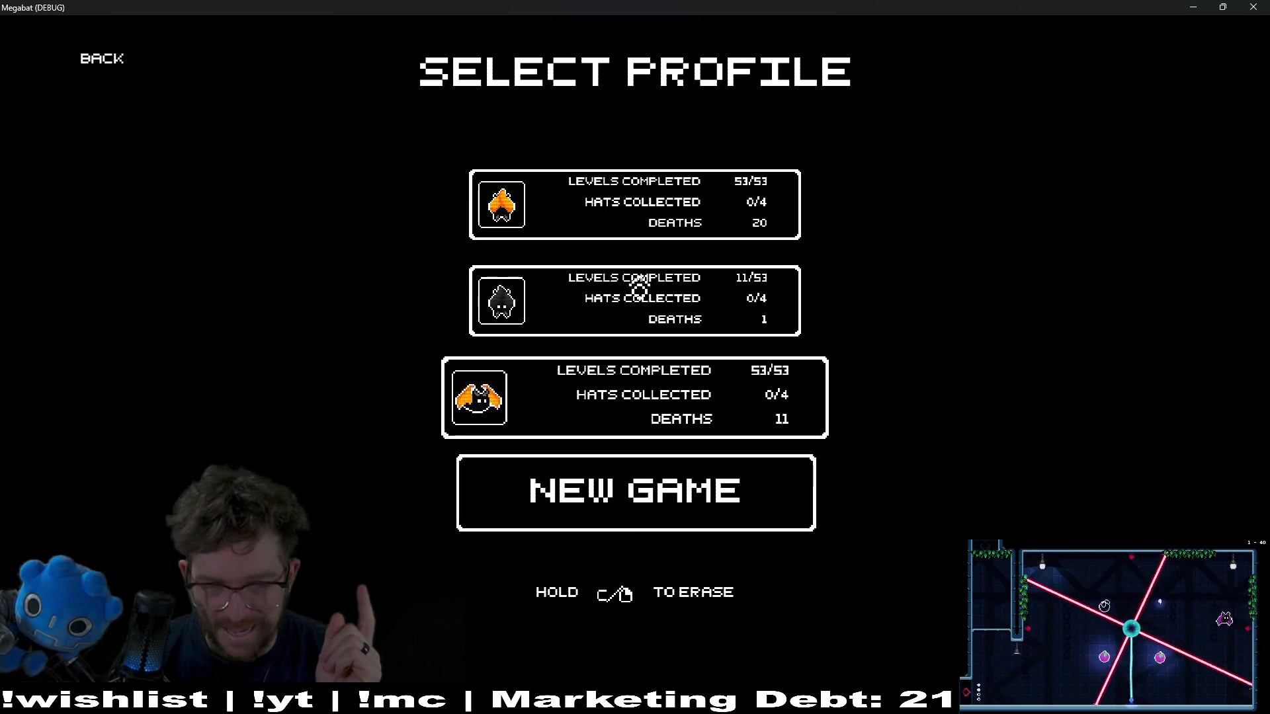
{"action": "left_click", "coordinate": [1254, 7]}
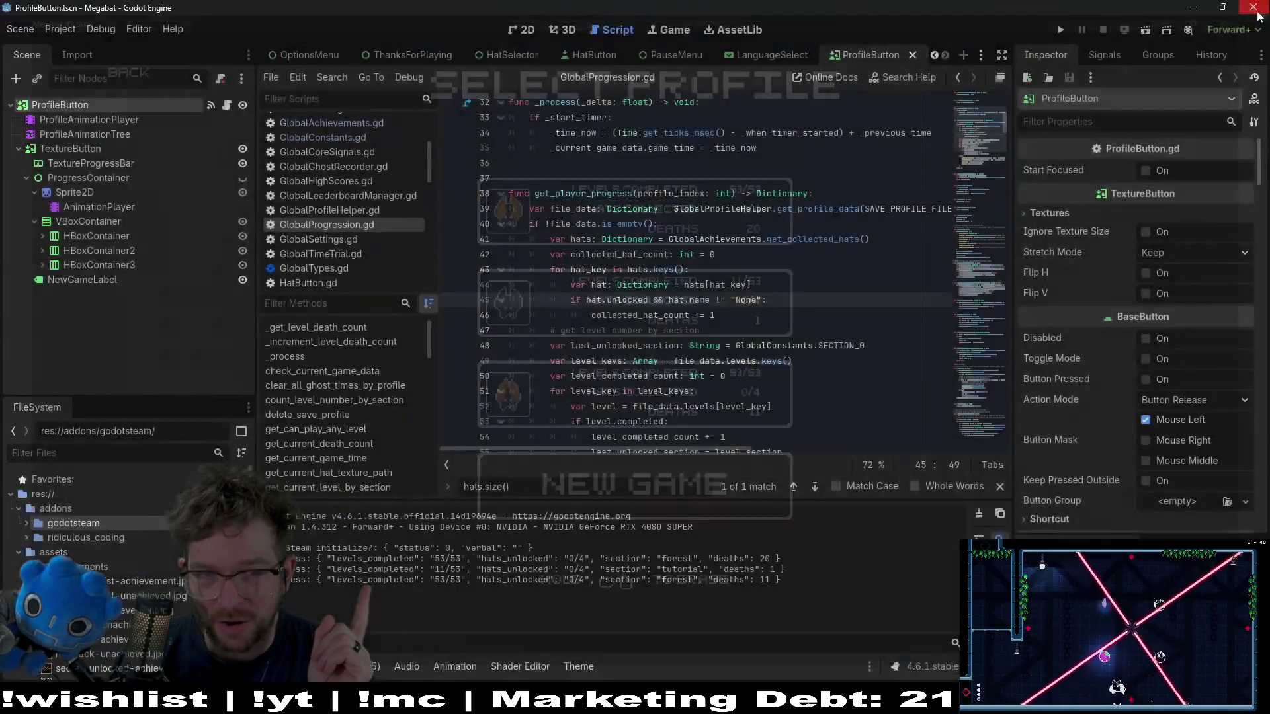
- Select the ProfileButton root node and scroll through its Inspector properties
{"action": "left_click", "coordinate": [95, 117]}
{"action": "left_click", "coordinate": [103, 104]}
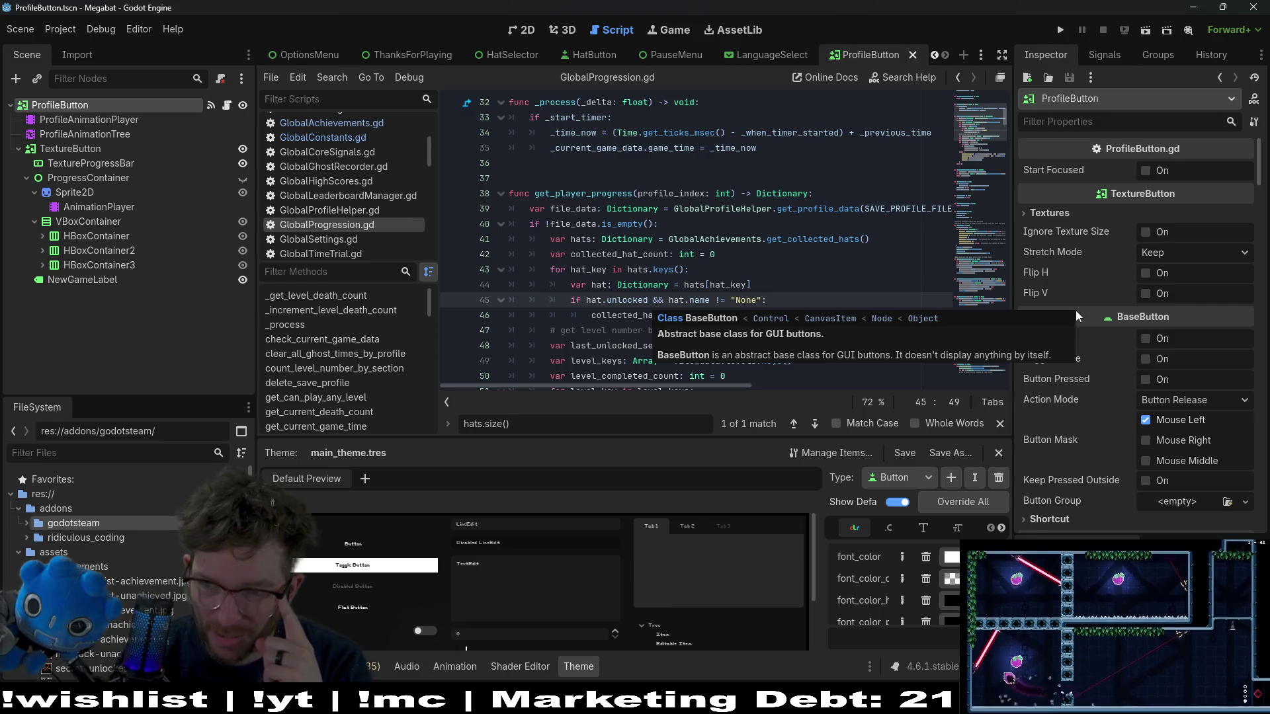
{"action": "scroll", "coordinate": [1075, 311], "scroll_direction": "down", "scroll_amount": 5}
{"action": "scroll", "coordinate": [1075, 311], "scroll_direction": "up", "scroll_amount": 4}
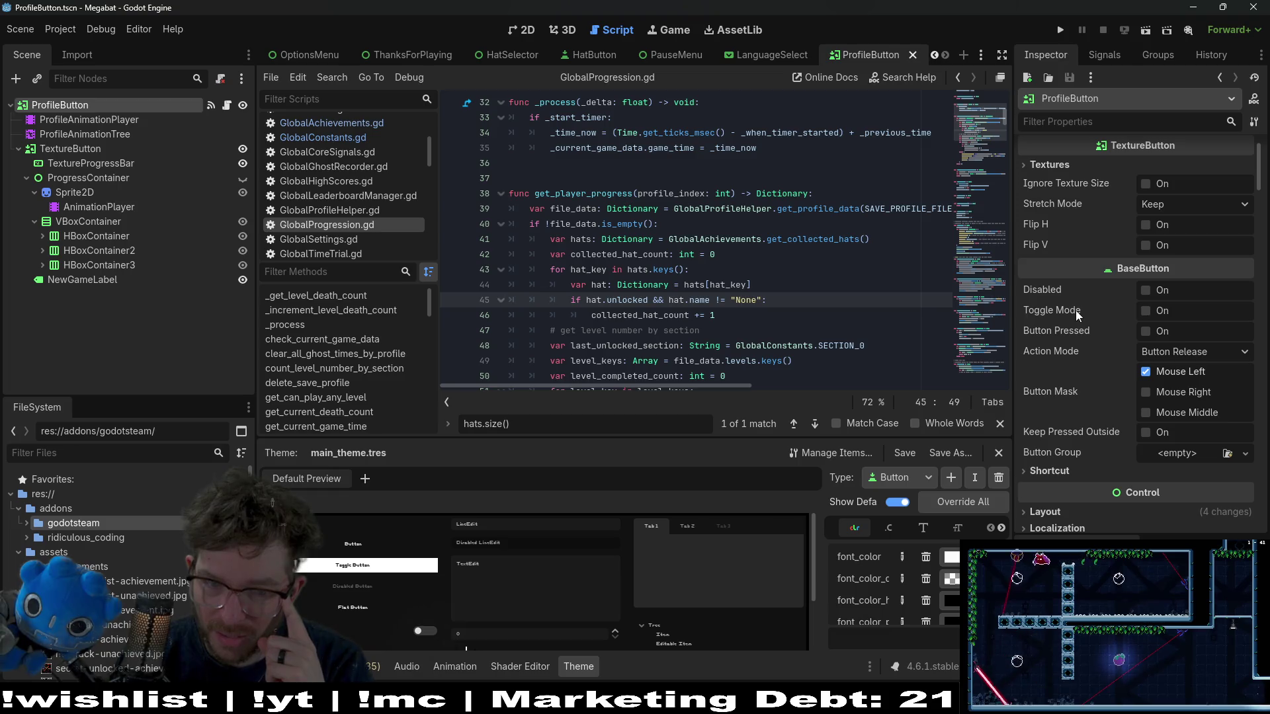
{"action": "scroll", "coordinate": [1075, 311], "scroll_direction": "down", "scroll_amount": 8}
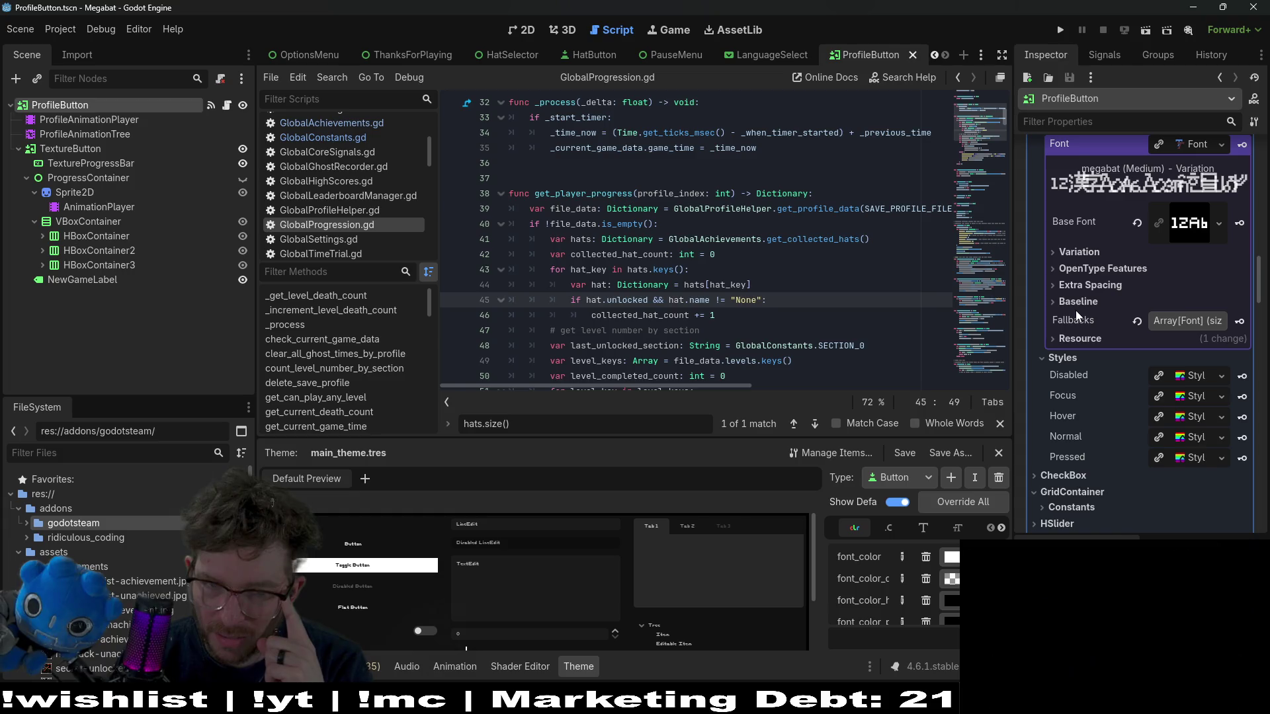
{"action": "scroll", "coordinate": [1075, 311], "scroll_direction": "up", "scroll_amount": 10}
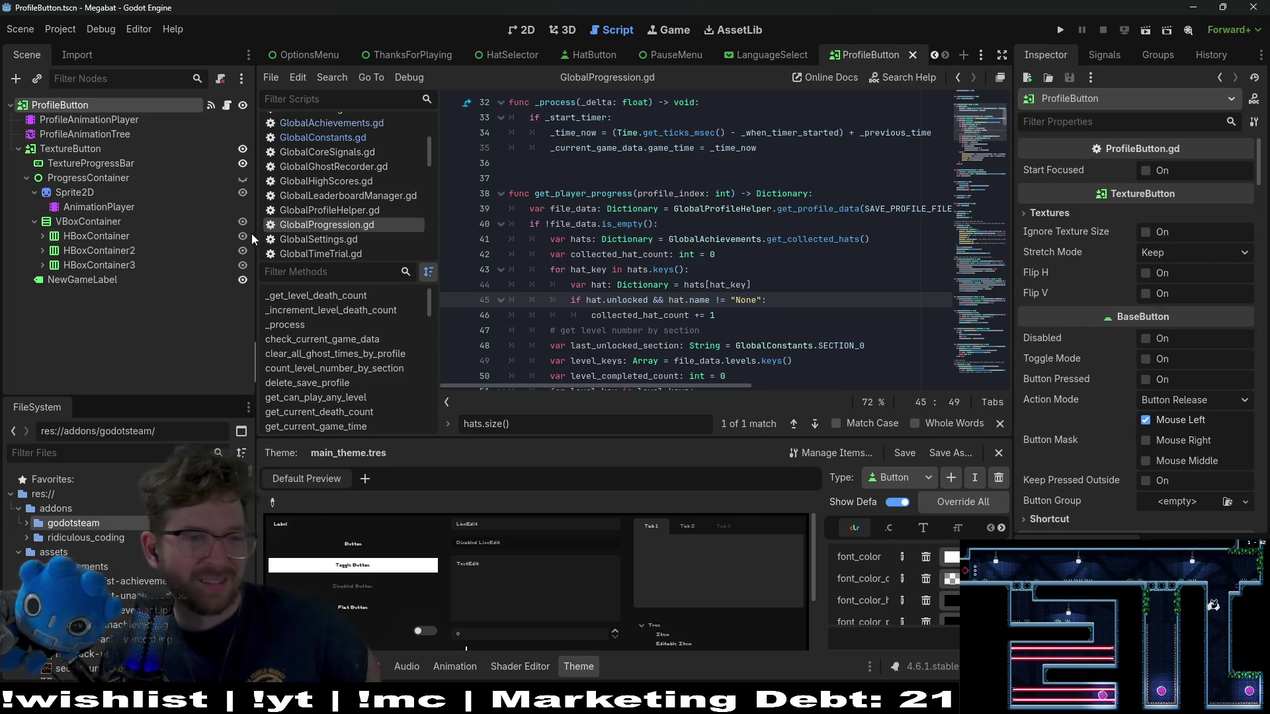
- Expand HBoxContainer3 and HBoxContainer2, inspect the HatsCollectedValue label, then reselect ProfileButton
{"action": "left_click", "coordinate": [41, 265]}
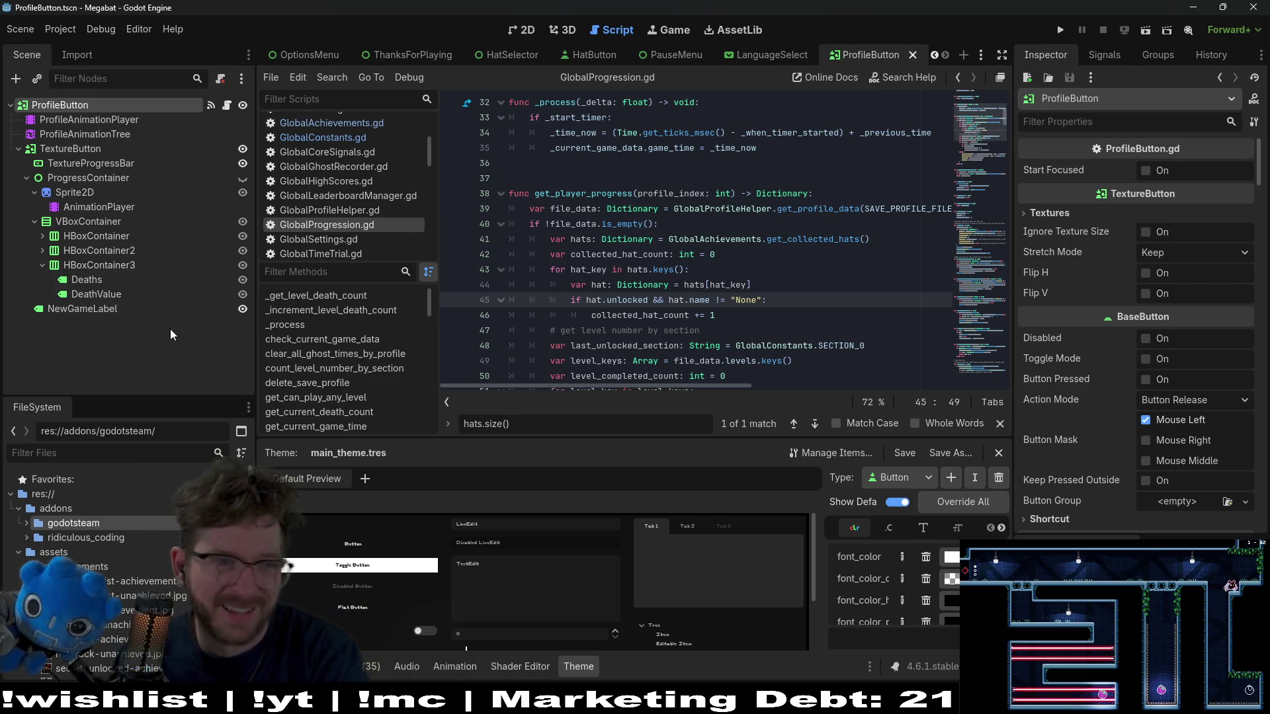
{"action": "left_click", "coordinate": [42, 250]}
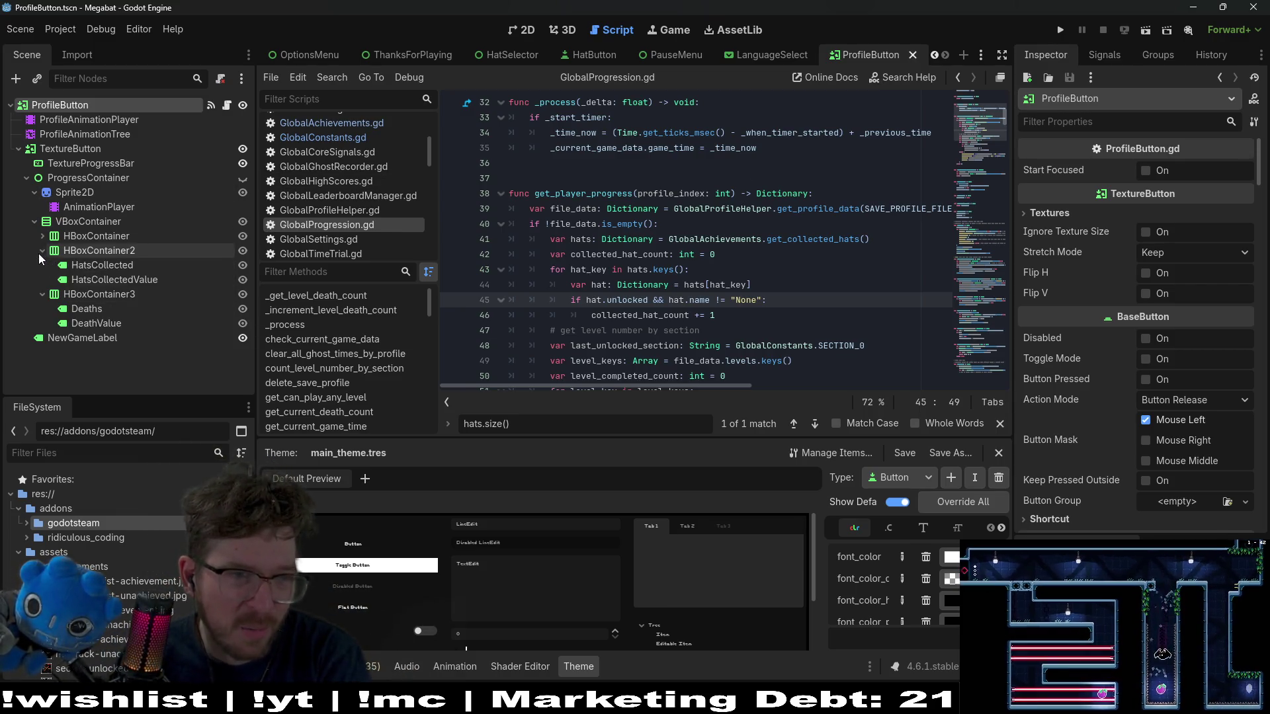
{"action": "left_click", "coordinate": [114, 281]}
{"action": "scroll", "coordinate": [1122, 264], "scroll_direction": "down", "scroll_amount": 15}
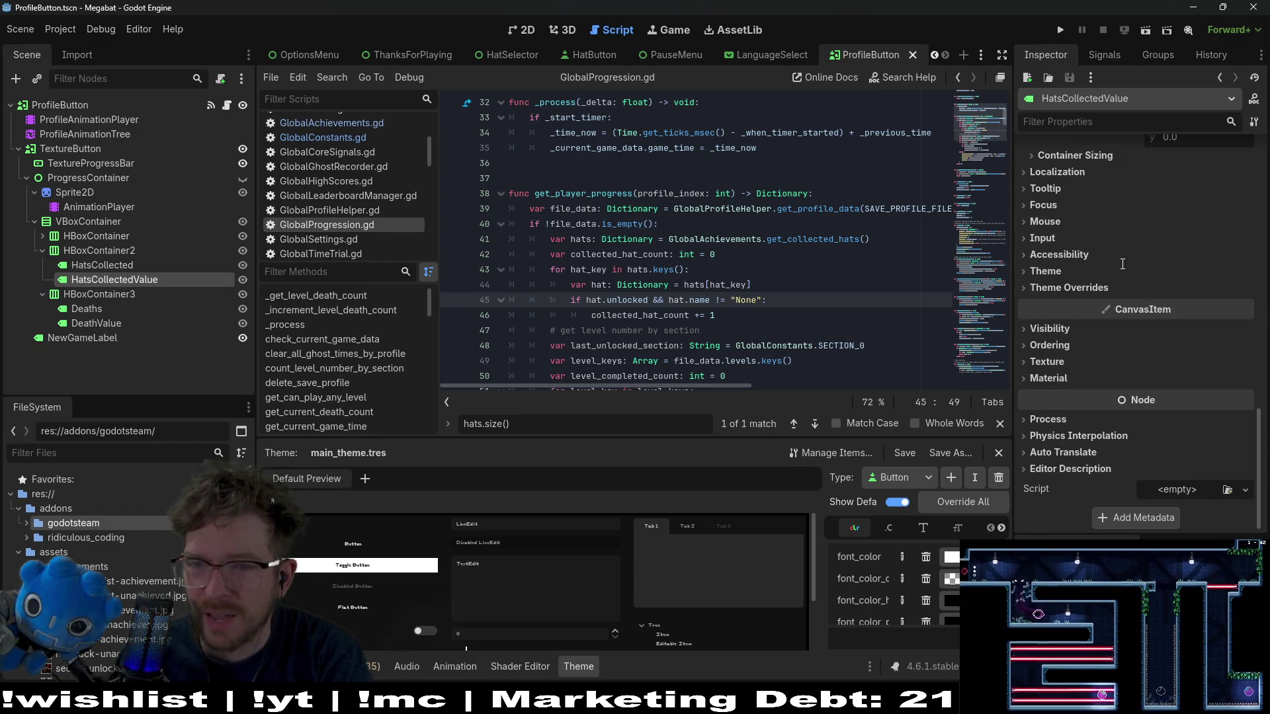
{"action": "left_click", "coordinate": [72, 107]}
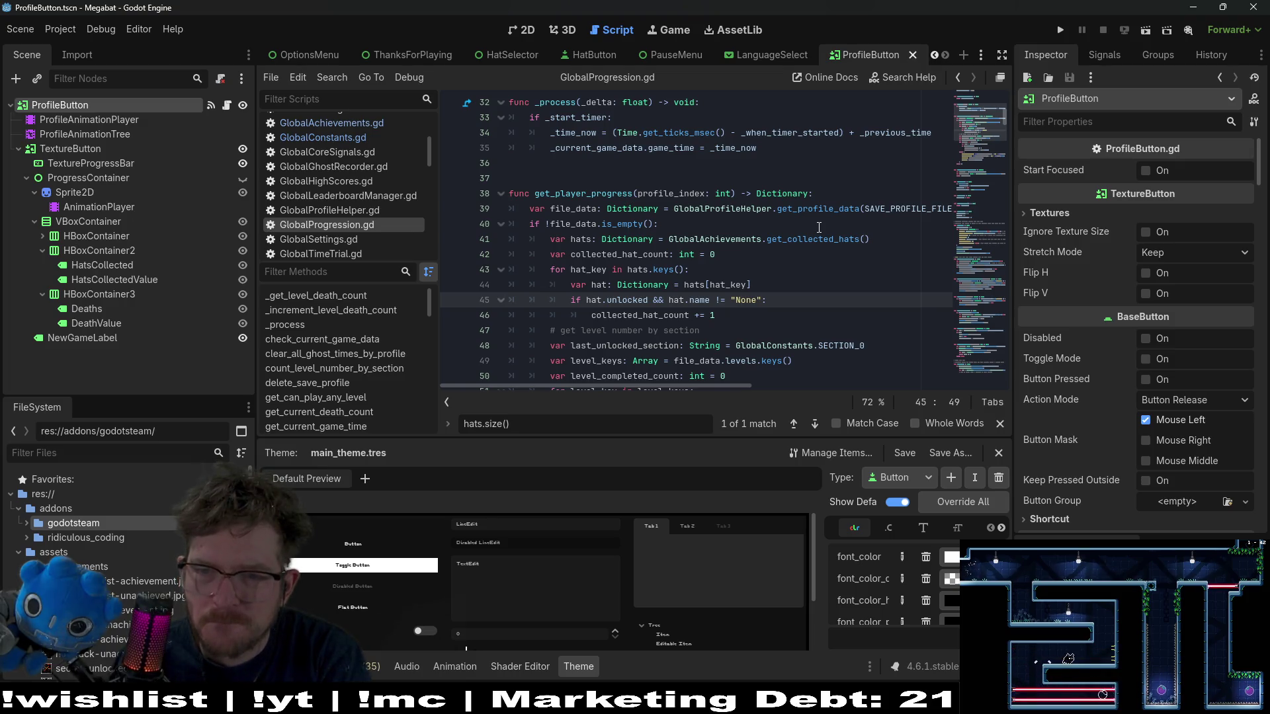
- Filter the Inspector properties by "uniqu", then clear the filter
{"action": "scroll", "coordinate": [1163, 324], "scroll_direction": "down", "scroll_amount": 3}
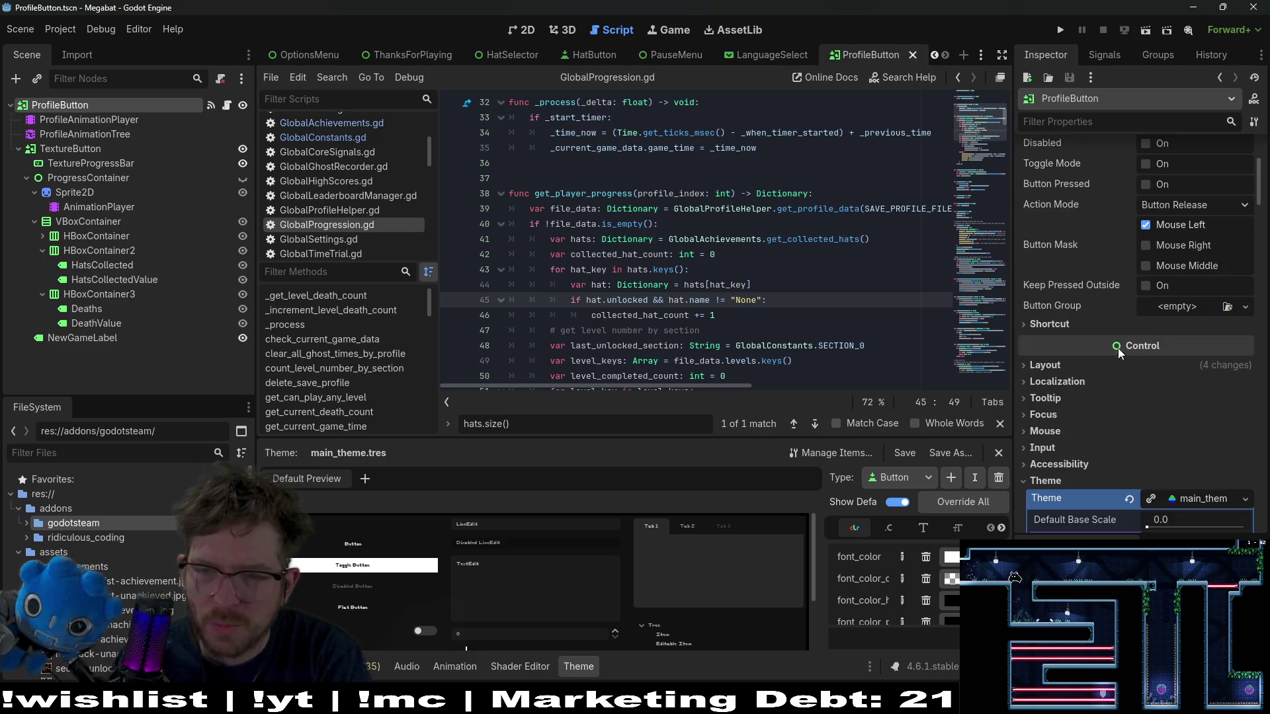
{"action": "scroll", "coordinate": [1103, 351], "scroll_direction": "down", "scroll_amount": 4}
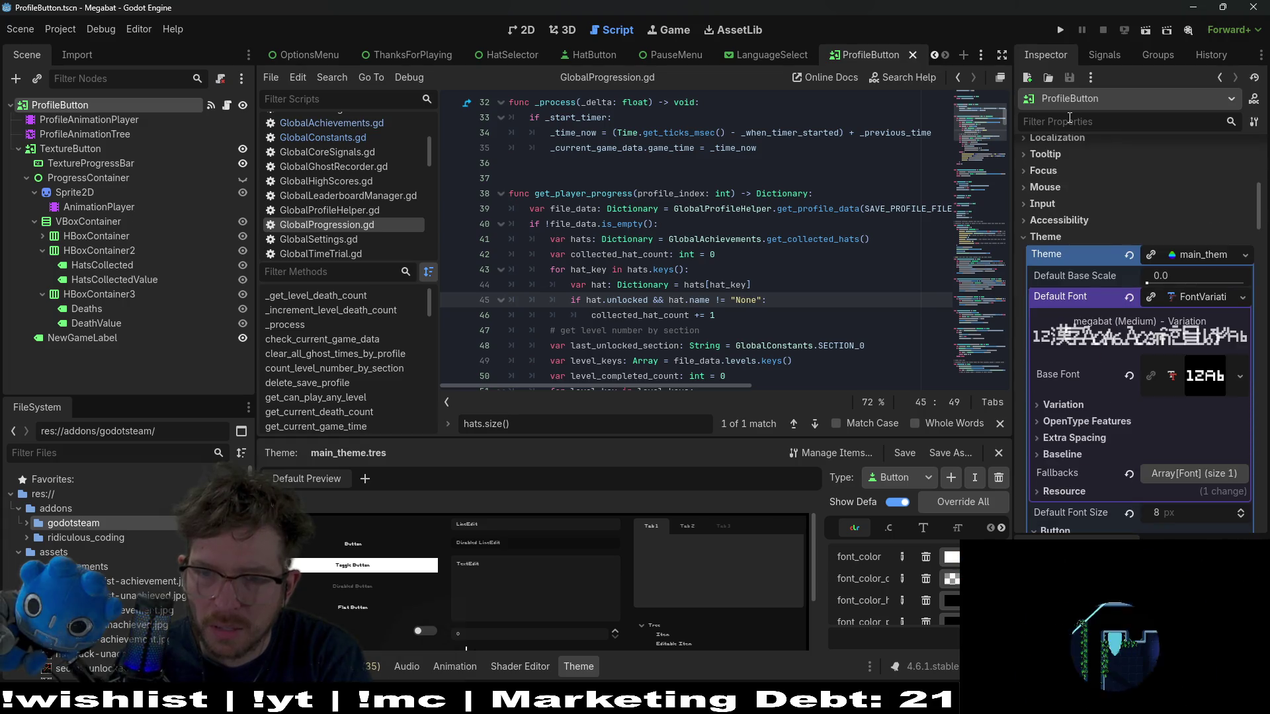
{"action": "left_click", "coordinate": [1070, 117]}
{"action": "type", "text": "uniqu"}
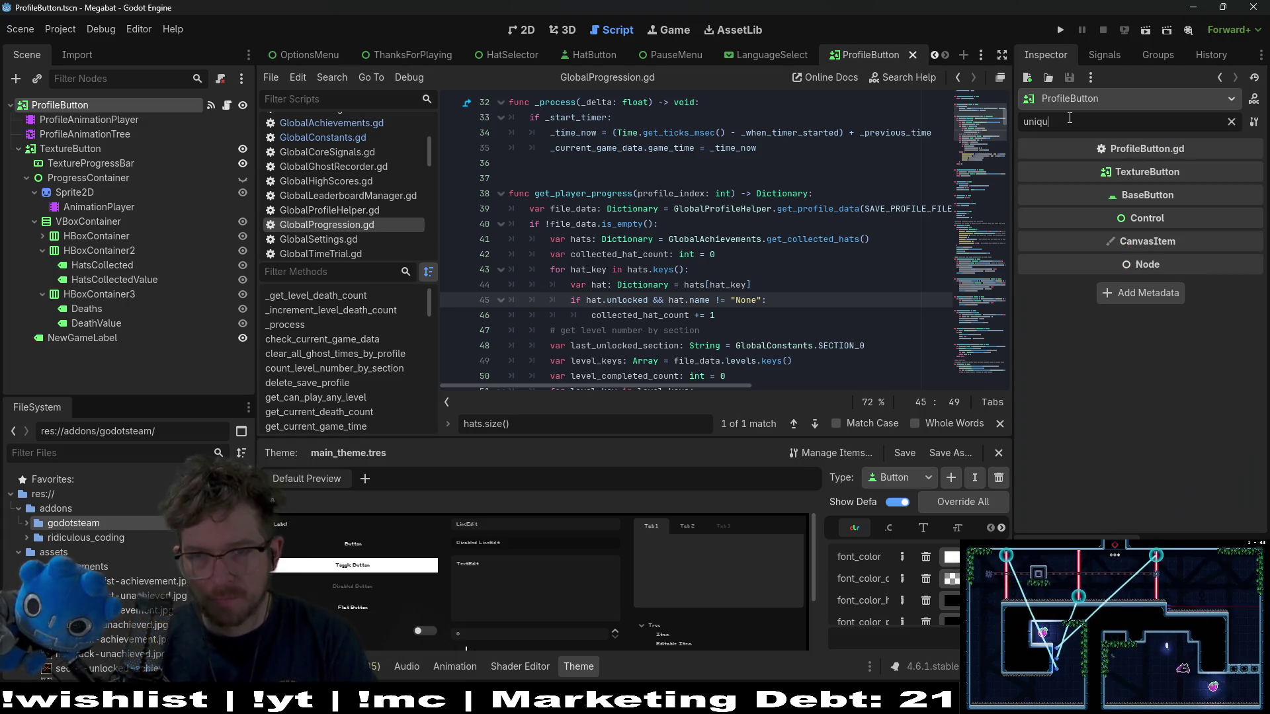
{"action": "key", "text": "BackSpace"}
{"action": "key", "text": "BackSpace"}
{"action": "key", "text": "BackSpace"}
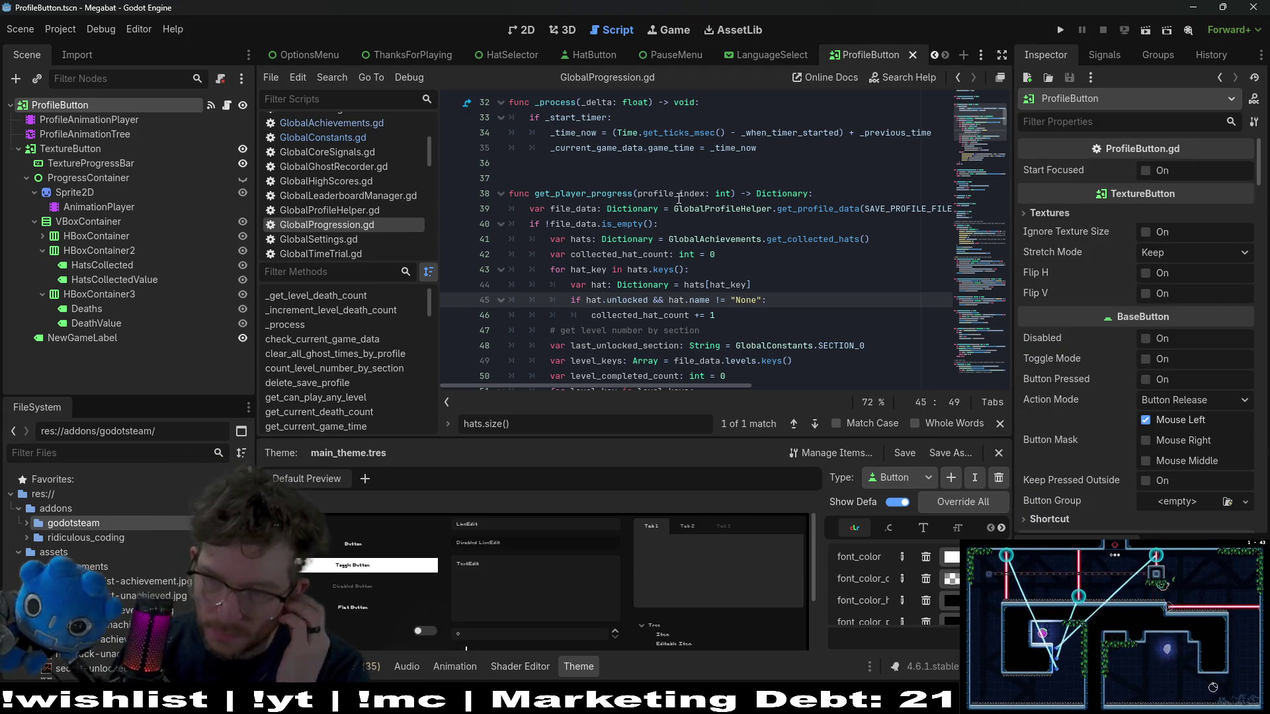
{"action": "scroll", "coordinate": [728, 225], "scroll_direction": "up", "scroll_amount": 3}
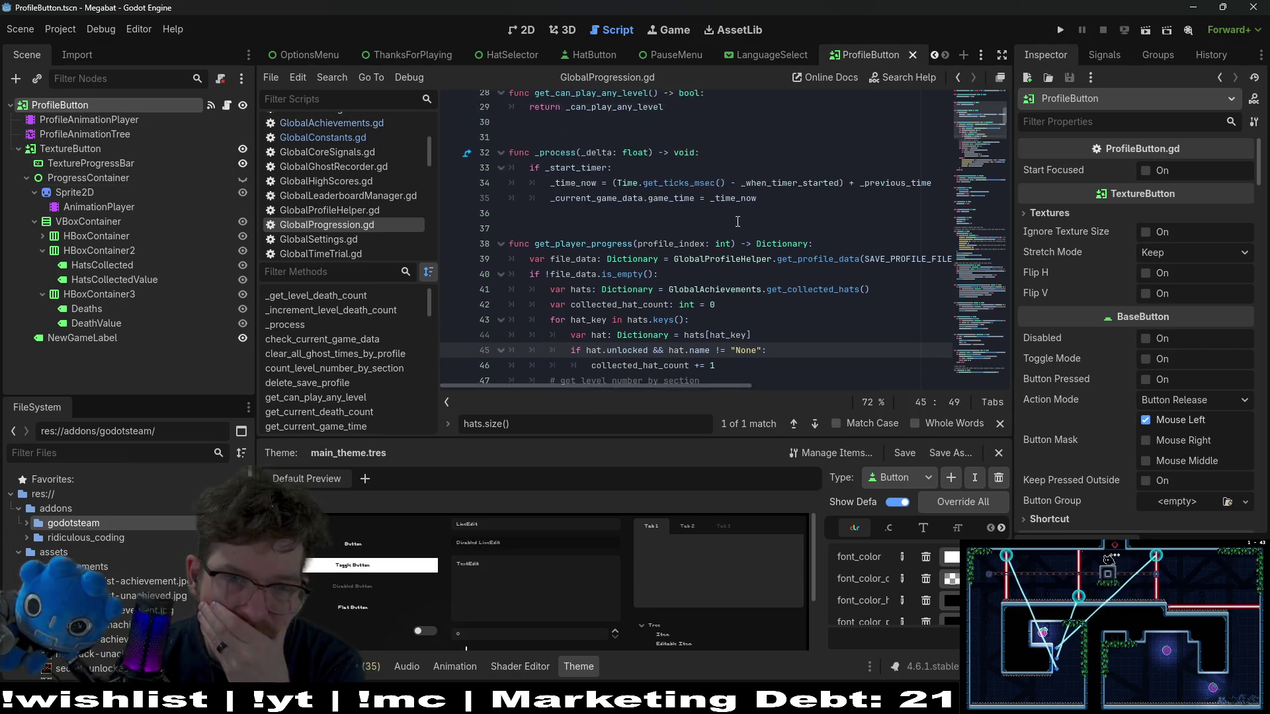
- Add a breakpoint on line 39 of GlobalProgression.gd, where get_player_progress loads the profile data
{"action": "left_click", "coordinate": [737, 222]}
{"action": "scroll", "coordinate": [736, 222], "scroll_direction": "down", "scroll_amount": 2}
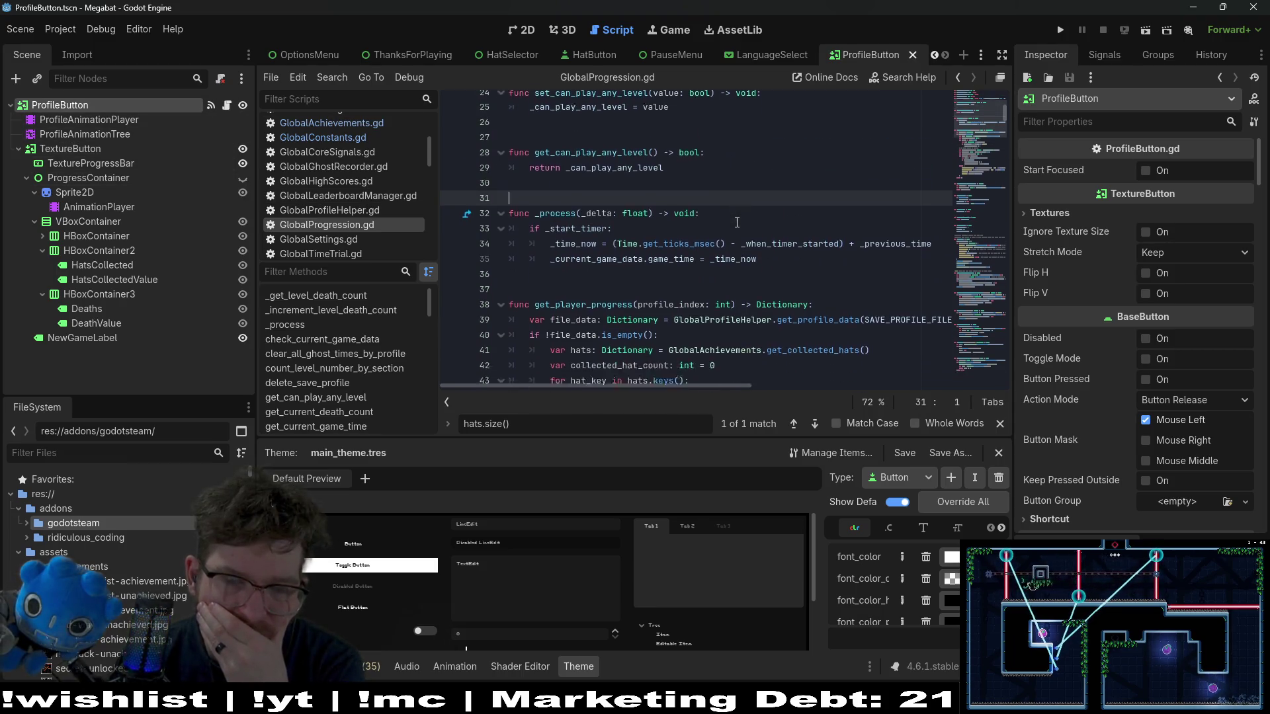
{"action": "scroll", "coordinate": [737, 222], "scroll_direction": "up", "scroll_amount": 3}
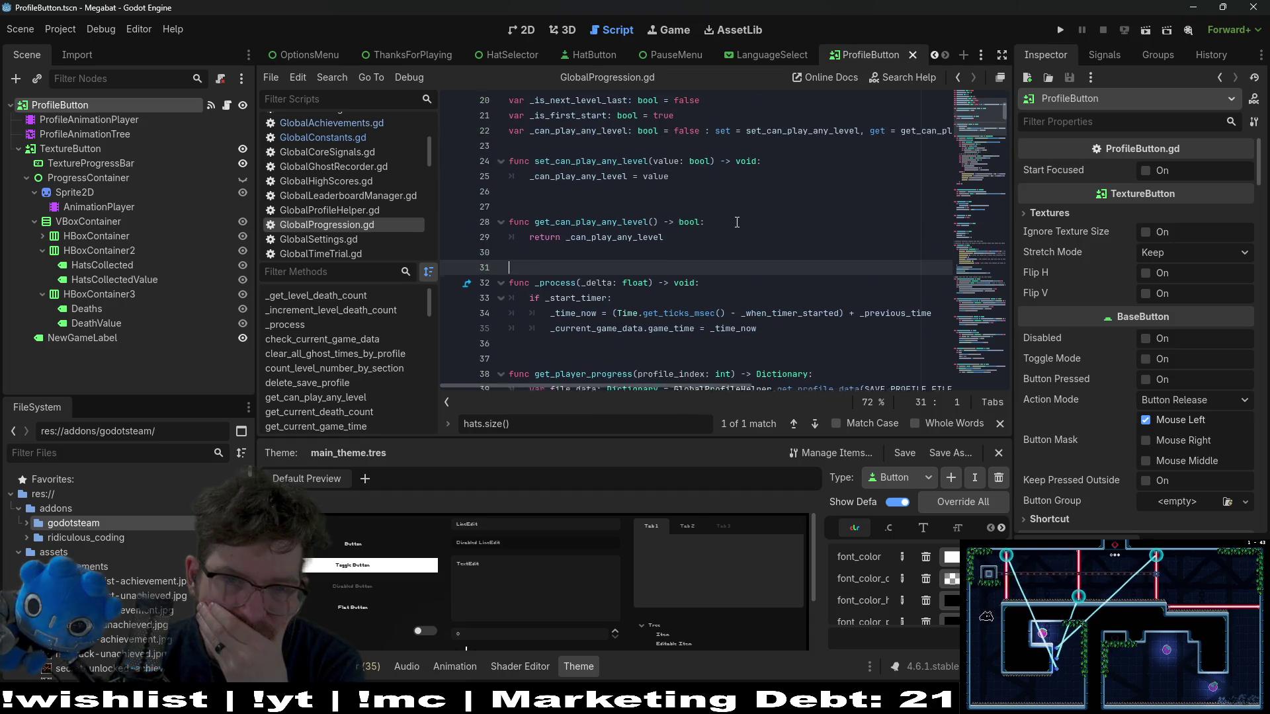
{"action": "scroll", "coordinate": [737, 222], "scroll_direction": "down", "scroll_amount": 2}
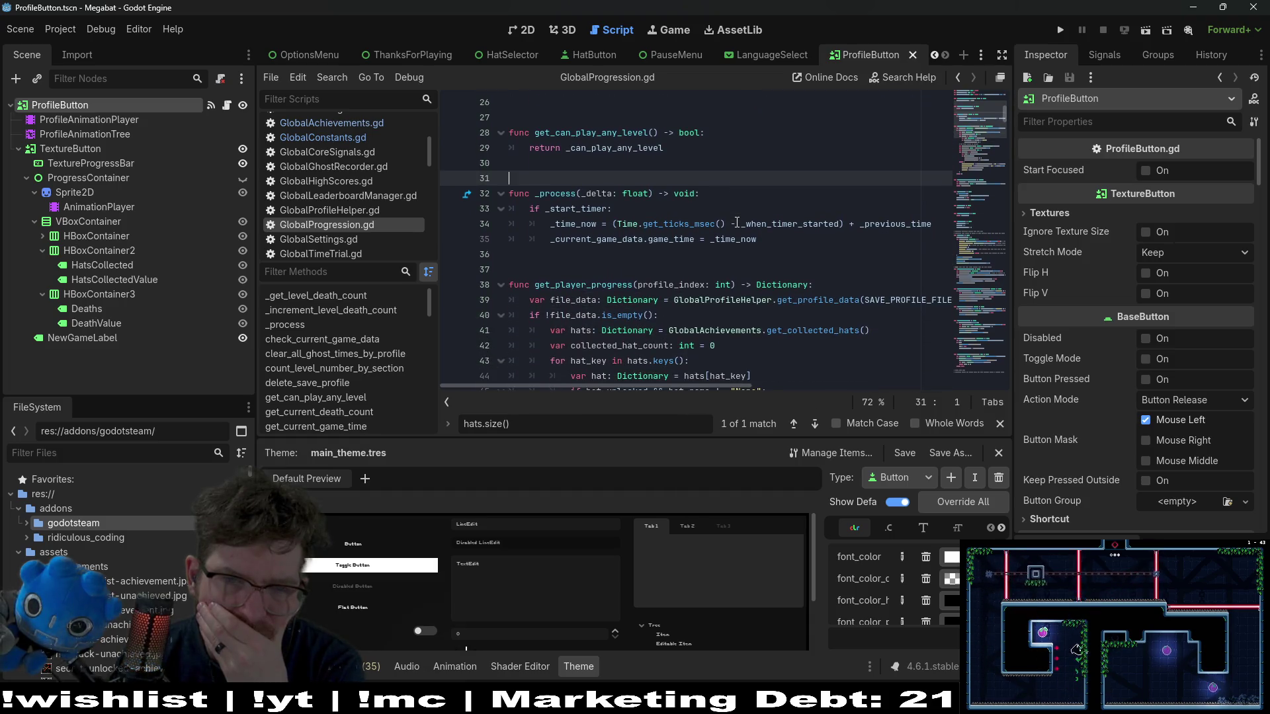
{"action": "scroll", "coordinate": [613, 229], "scroll_direction": "up", "scroll_amount": 4}
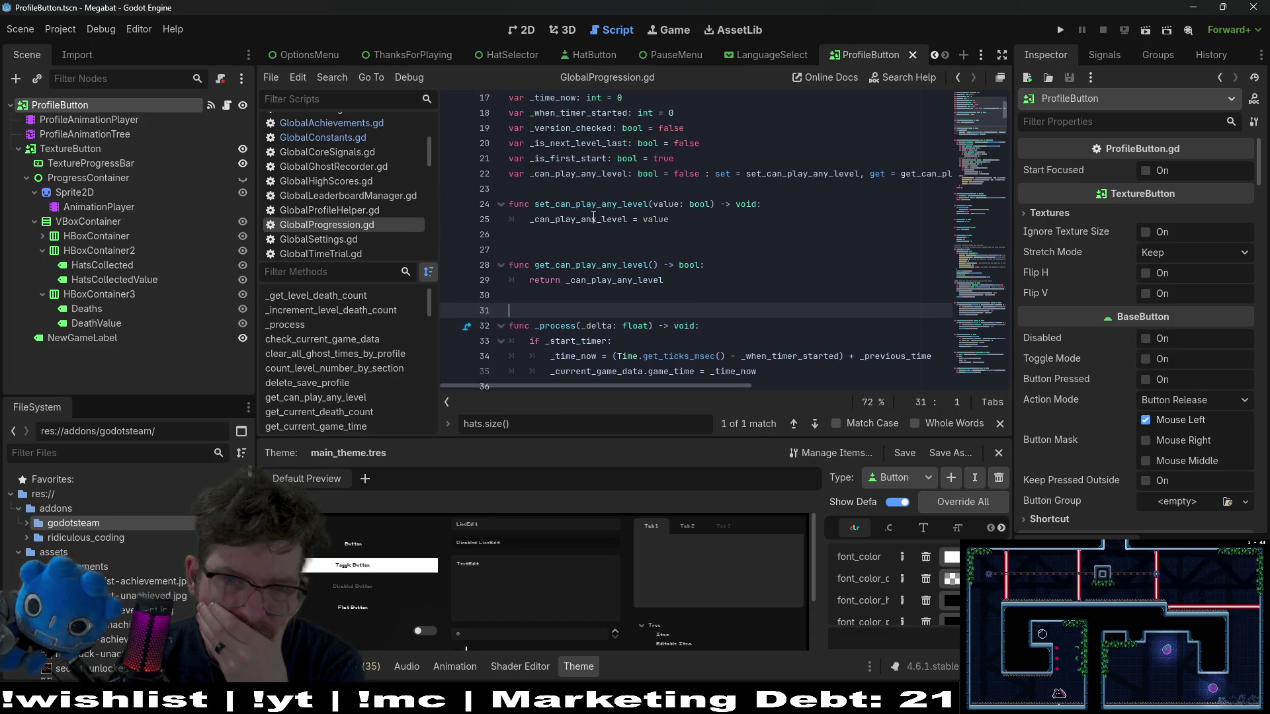
{"action": "scroll", "coordinate": [593, 216], "scroll_direction": "down", "scroll_amount": 5}
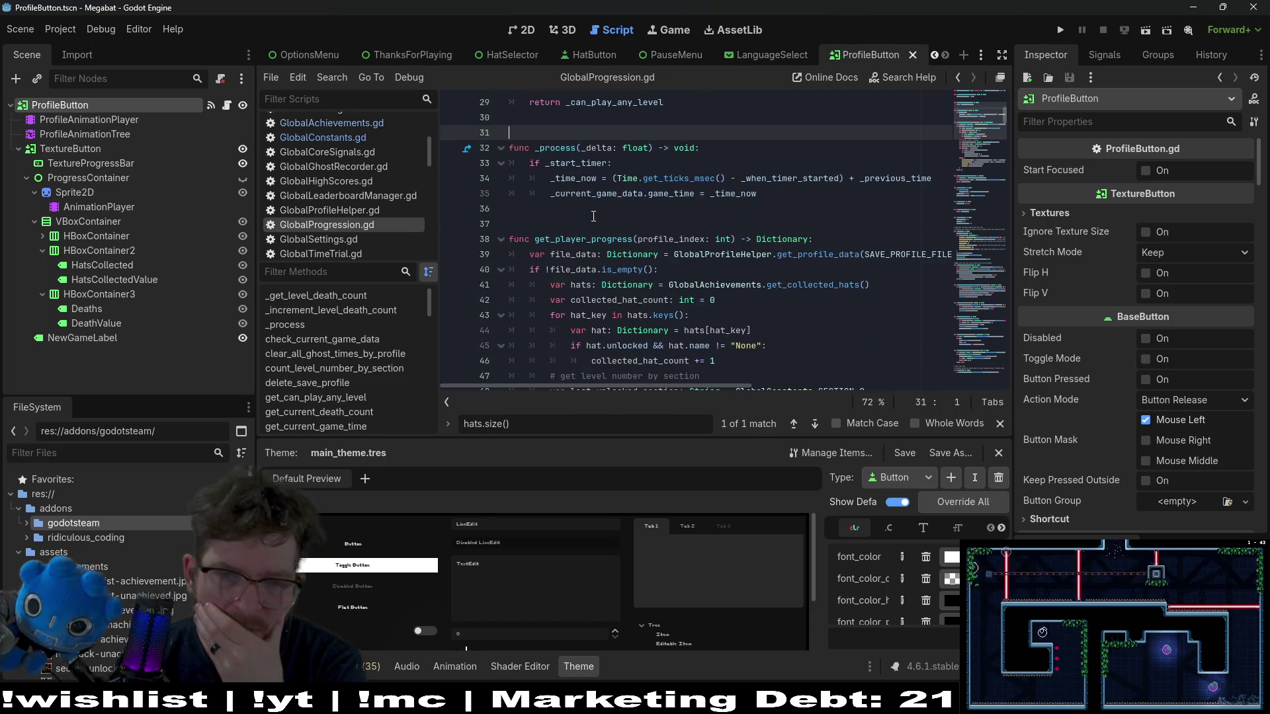
{"action": "mouse_move", "coordinate": [648, 386]}
{"action": "left_mouse_down"}
{"action": "mouse_move", "coordinate": [776, 372]}
{"action": "mouse_move", "coordinate": [536, 361]}
{"action": "left_mouse_up"}
{"action": "left_click", "coordinate": [450, 256]}
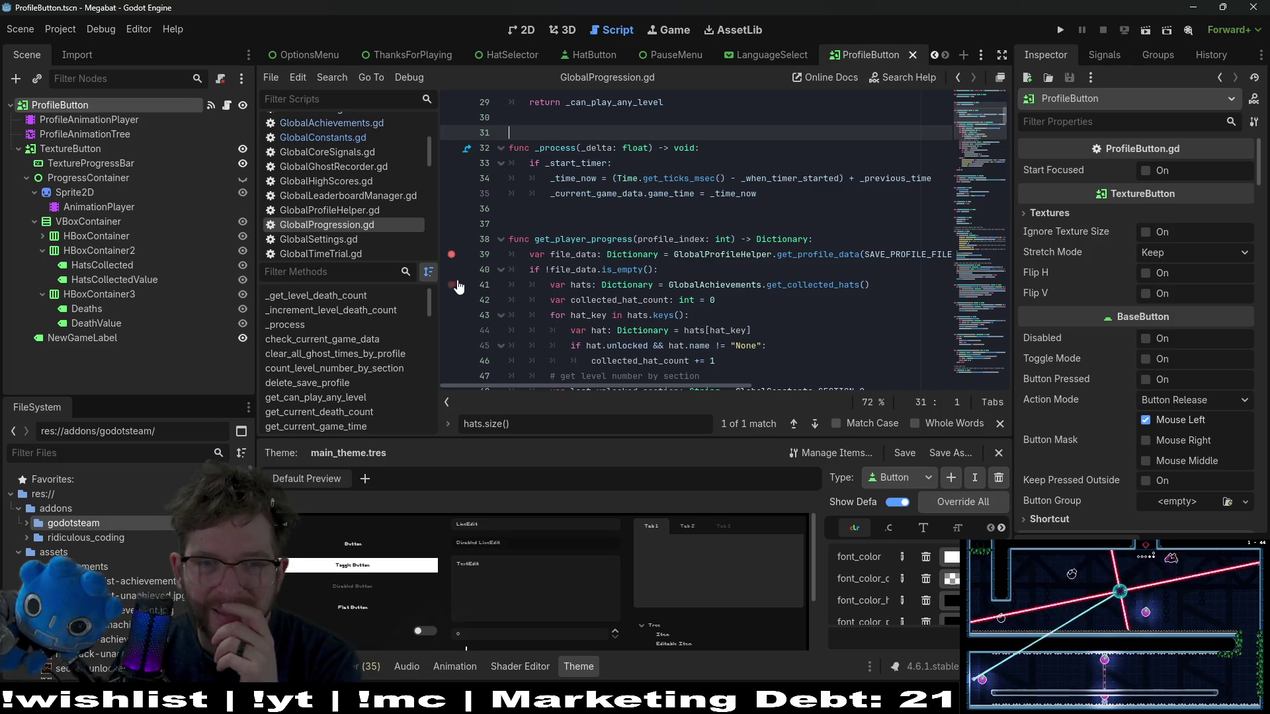
- Search GlobalProgression.gd for get_player_progress, then open ProfileButton.gd from the root node's script icon
{"action": "double_click", "coordinate": [589, 239]}
{"action": "key", "text": "ctrl+f"}
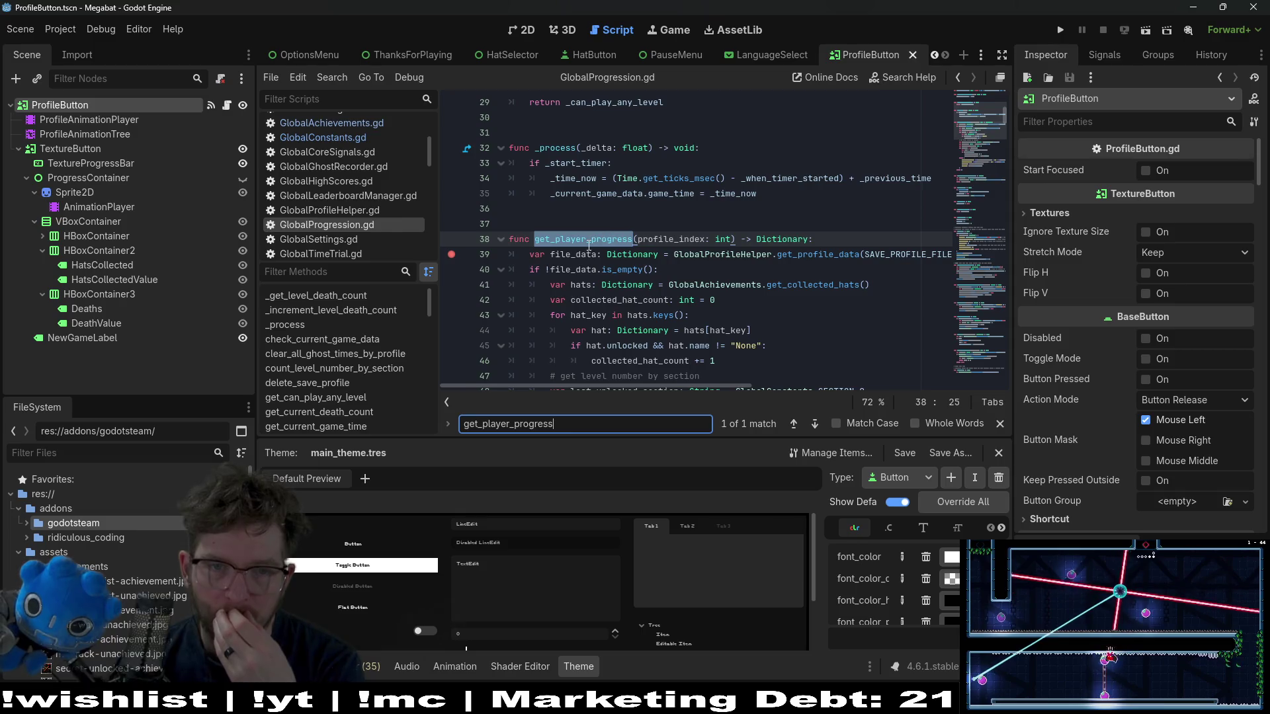
{"action": "scroll", "coordinate": [449, 263], "scroll_direction": "up", "scroll_amount": 3}
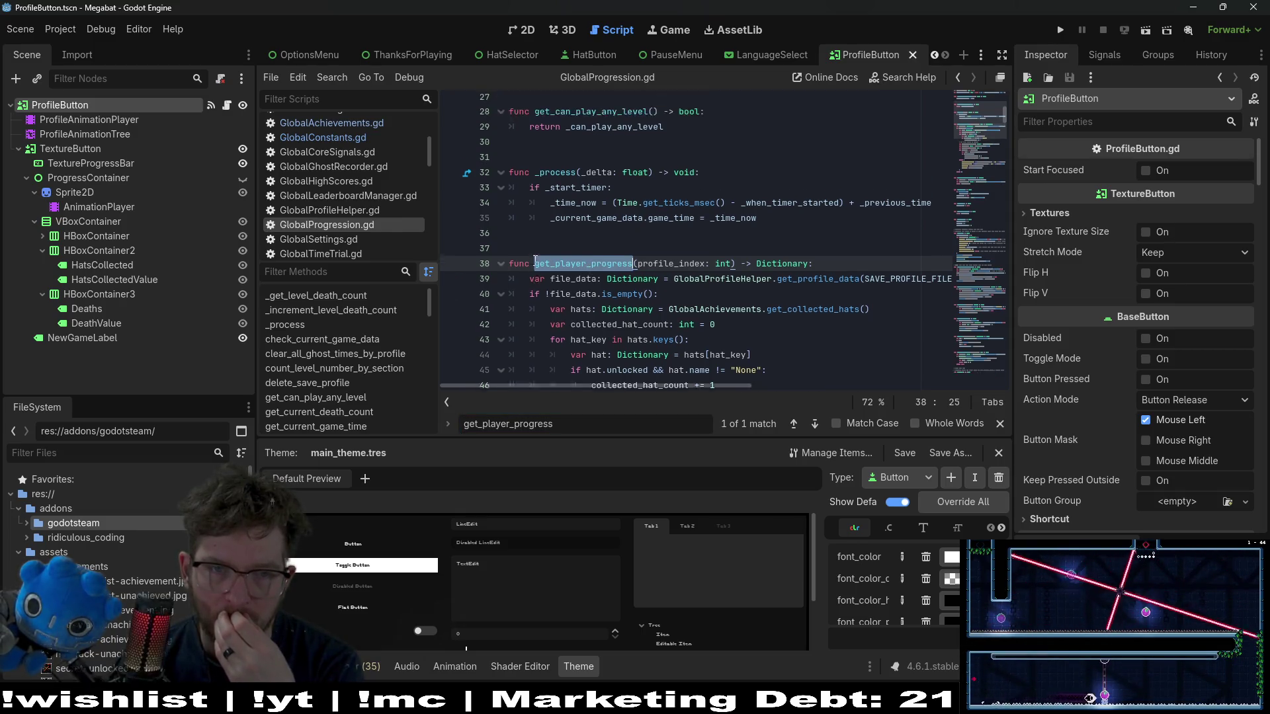
{"action": "mouse_move", "coordinate": [575, 284]}
{"action": "left_click", "coordinate": [701, 204]}
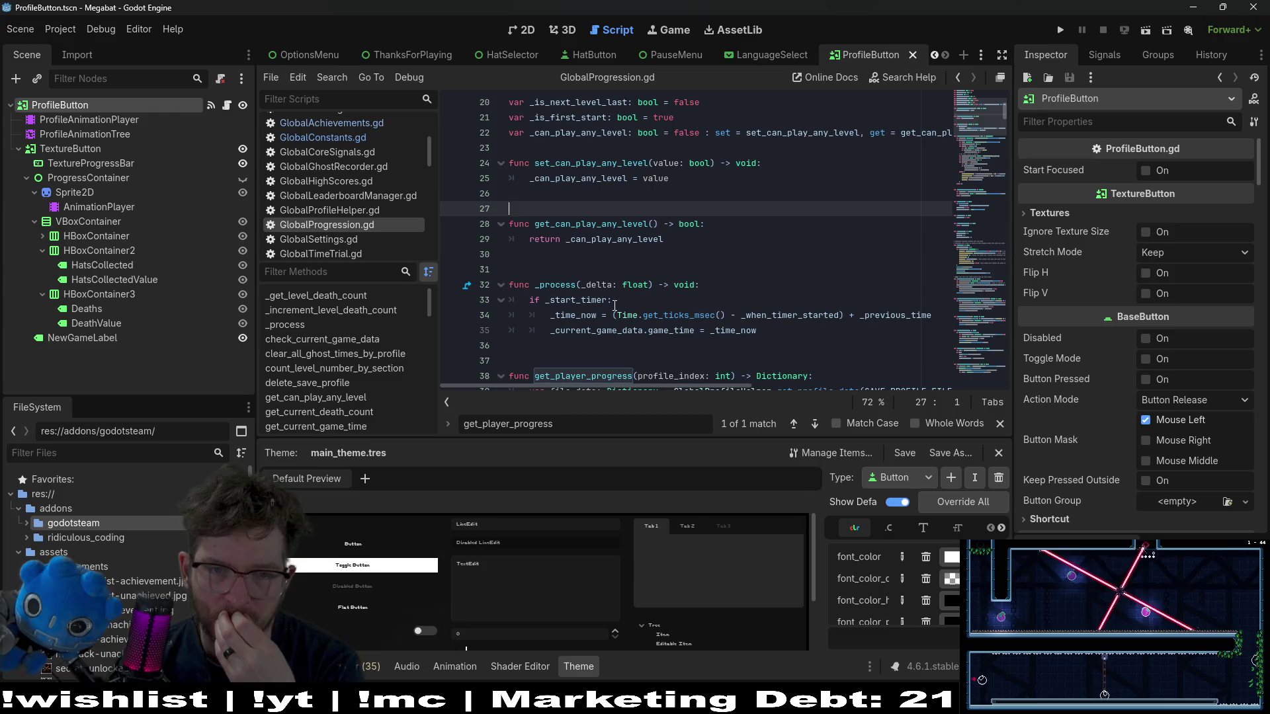
{"action": "scroll", "coordinate": [595, 304], "scroll_direction": "up", "scroll_amount": 6}
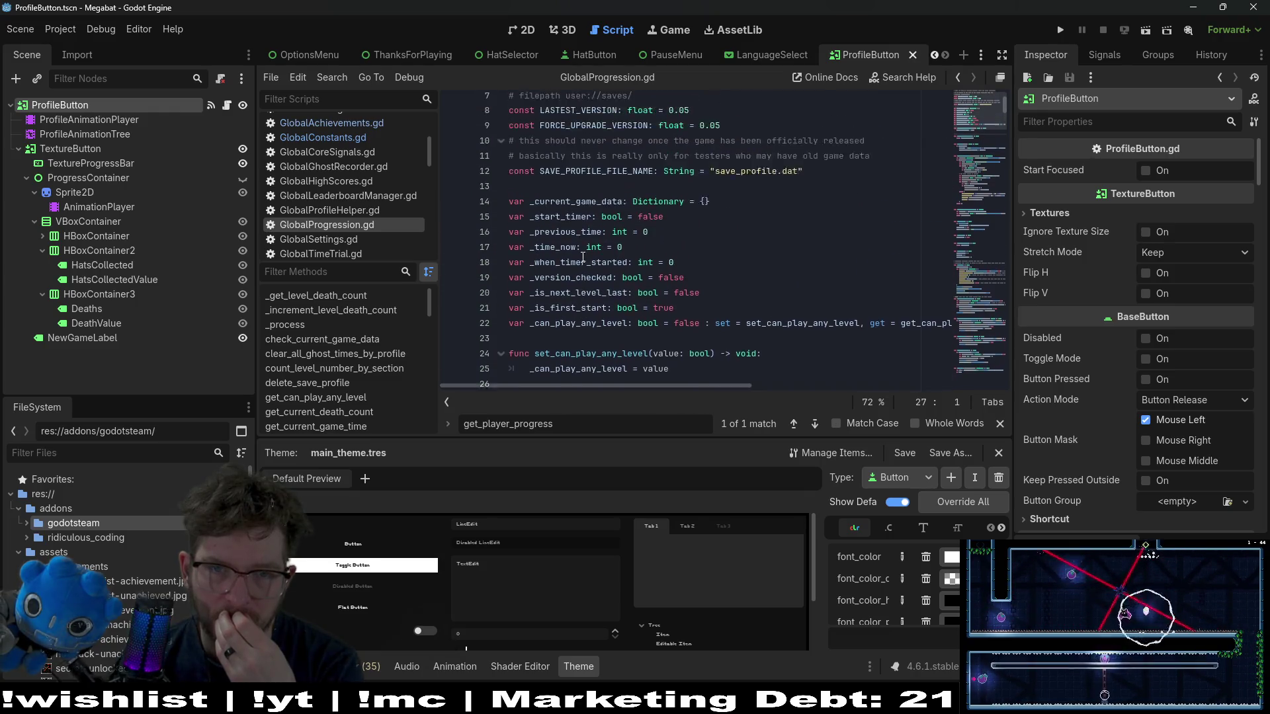
{"action": "left_click", "coordinate": [228, 106]}
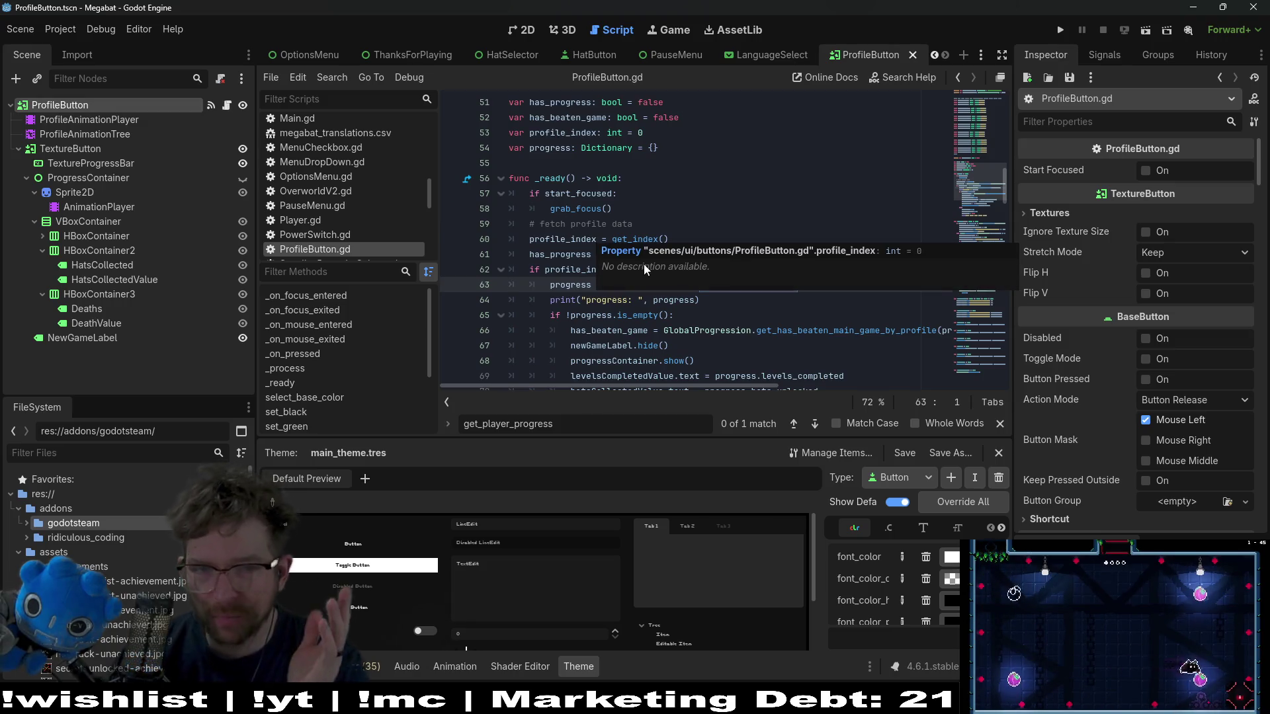
- Review where profile_index and has_progress are used in ProfileButton.gd, then launch a debug run
{"action": "left_click", "coordinate": [668, 178]}
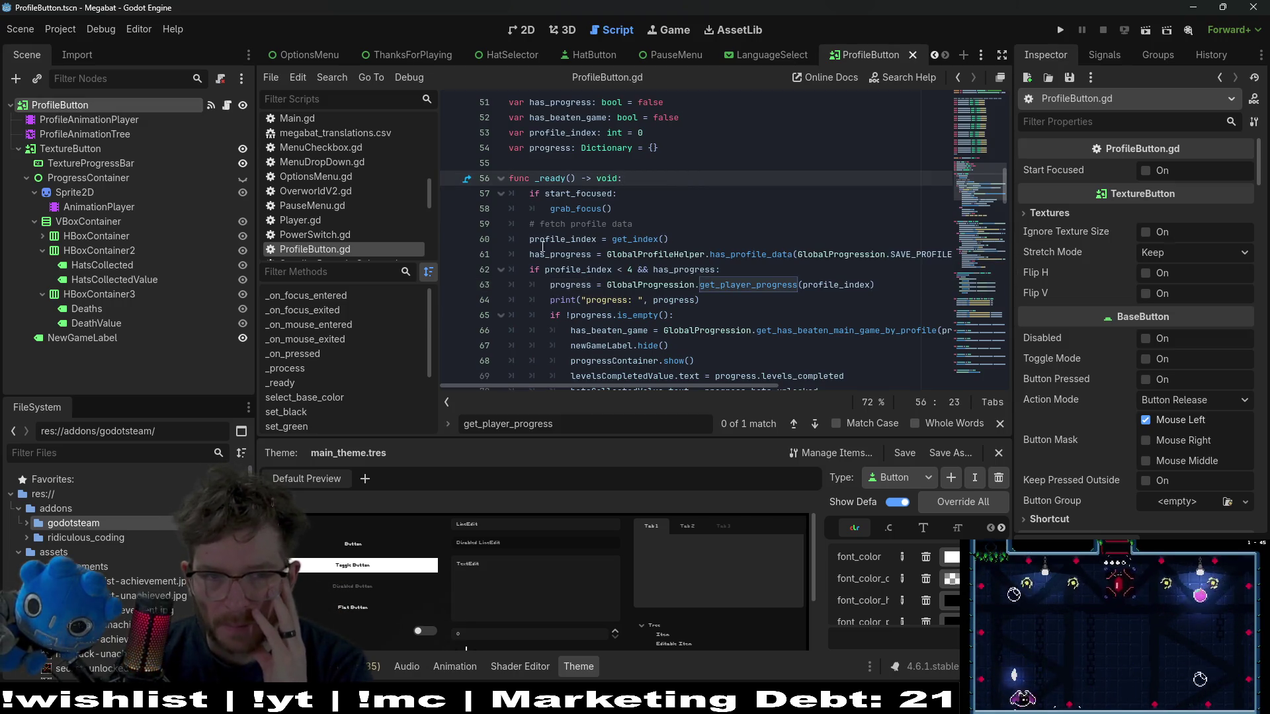
{"action": "double_click", "coordinate": [563, 240]}
{"action": "left_click", "coordinate": [665, 195]}
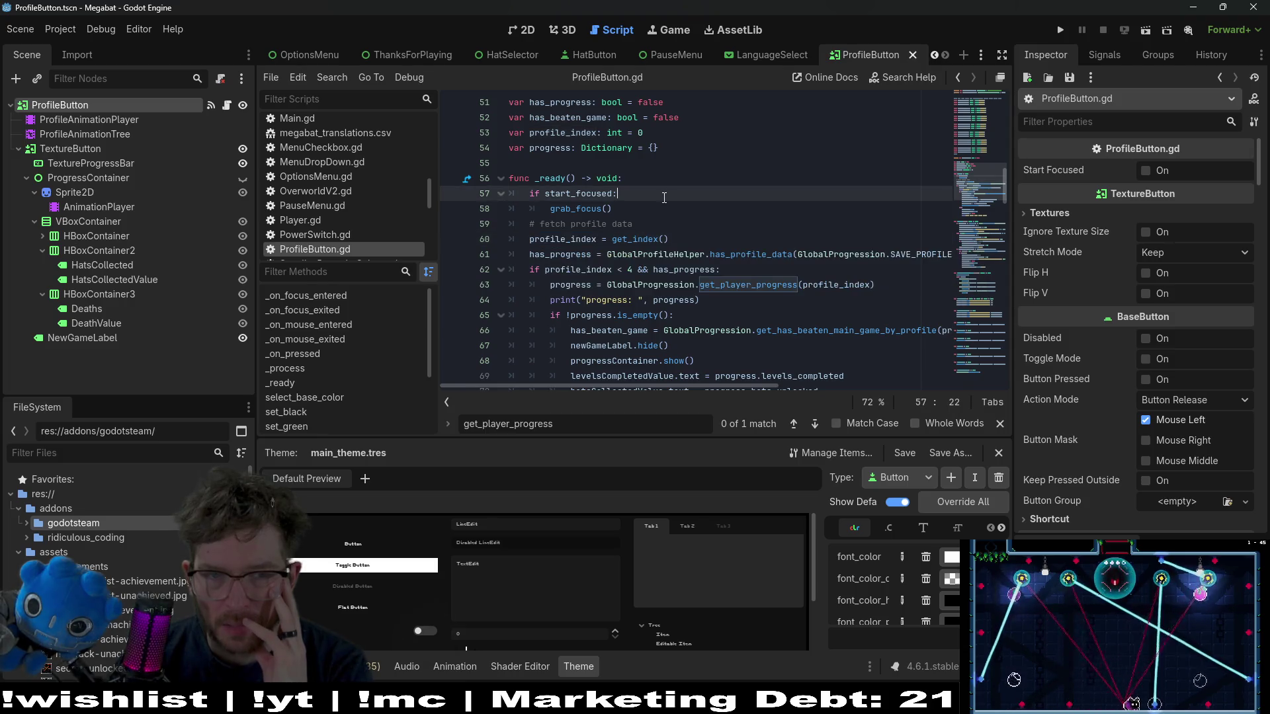
{"action": "double_click", "coordinate": [688, 274]}
{"action": "mouse_move", "coordinate": [686, 278]}
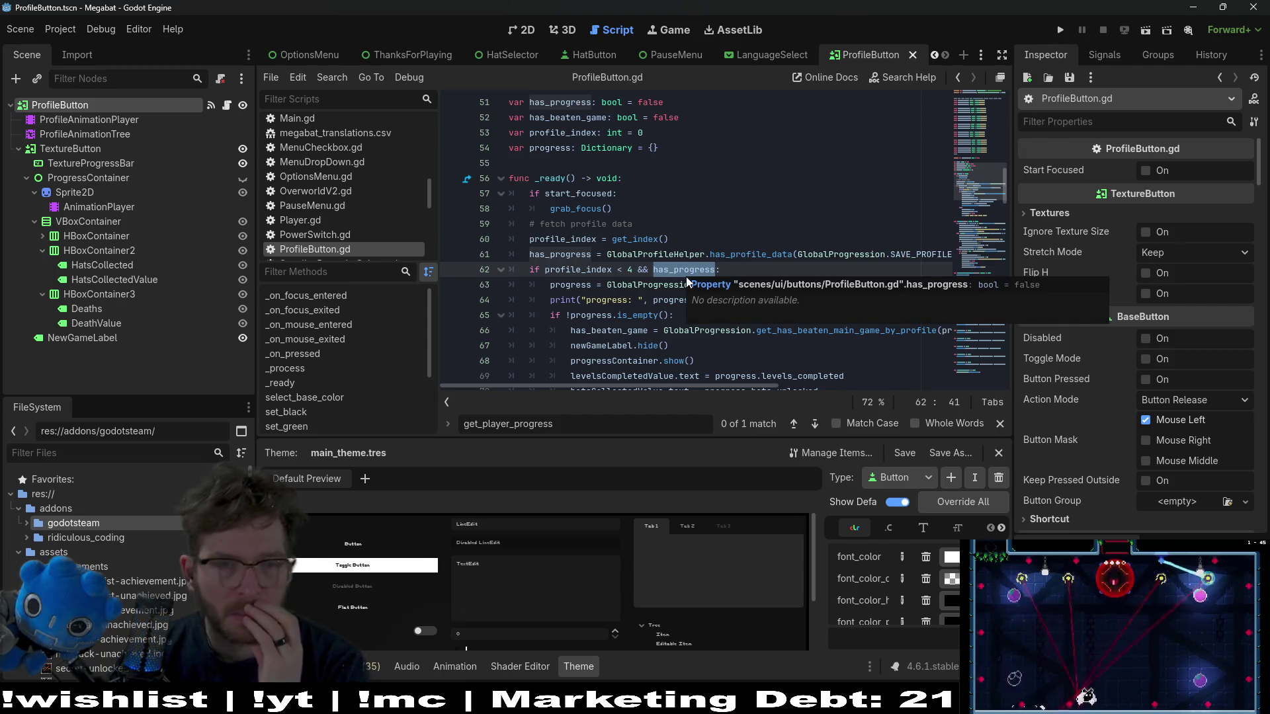
{"action": "scroll", "coordinate": [661, 272], "scroll_direction": "up", "scroll_amount": 2}
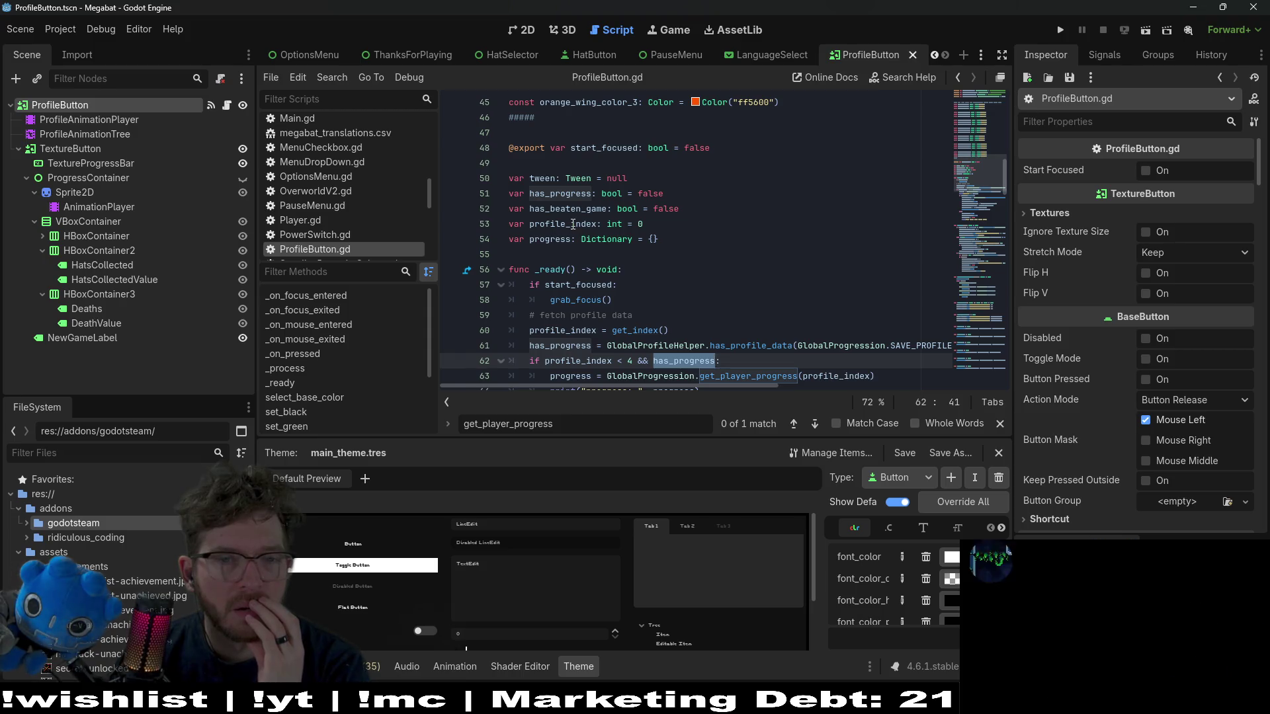
{"action": "double_click", "coordinate": [573, 224]}
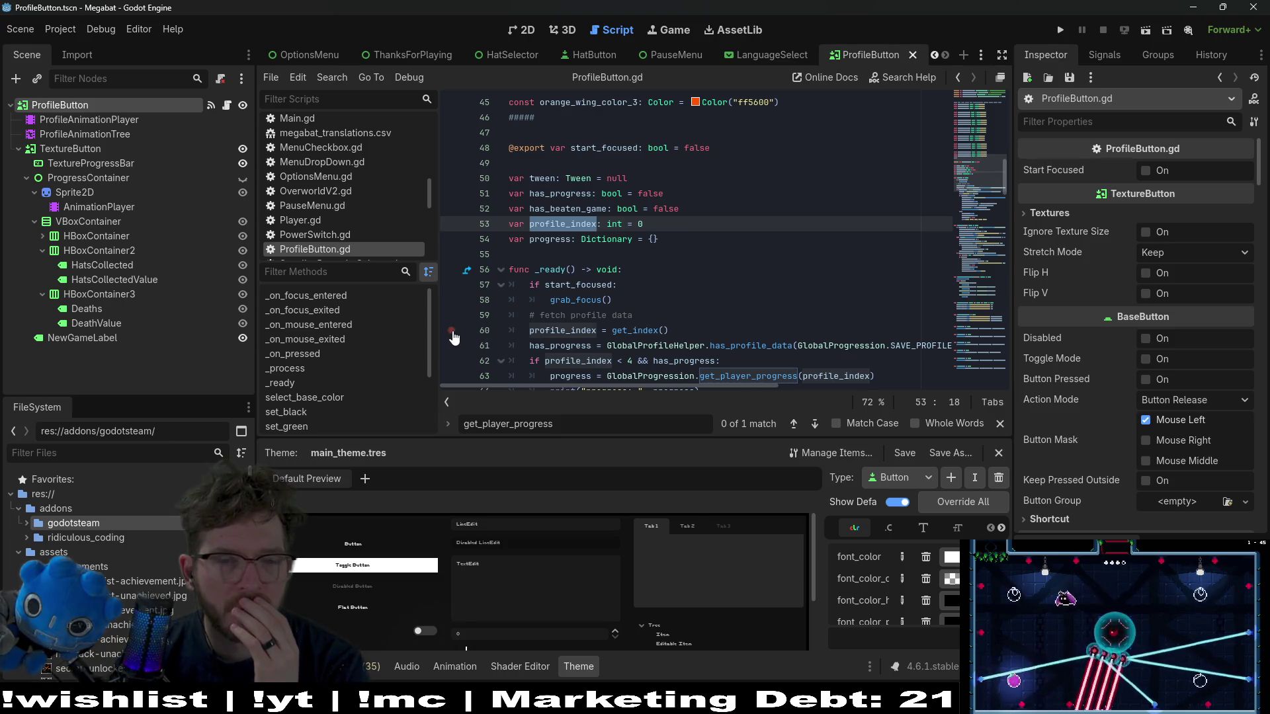
{"action": "left_click", "coordinate": [1060, 31]}
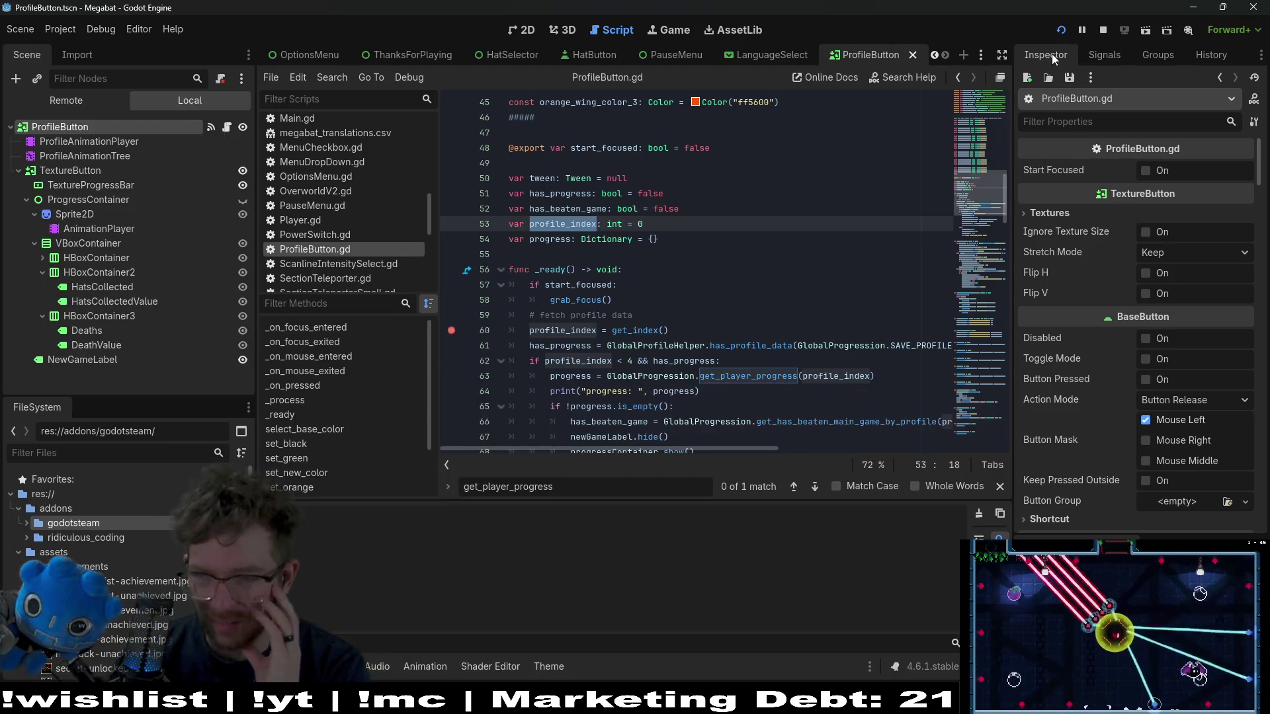
- Reach profile selection, resume past the line 60 breakpoint, confirm 0/4 hats per profile, and close the game
{"action": "key", "text": "Return"}
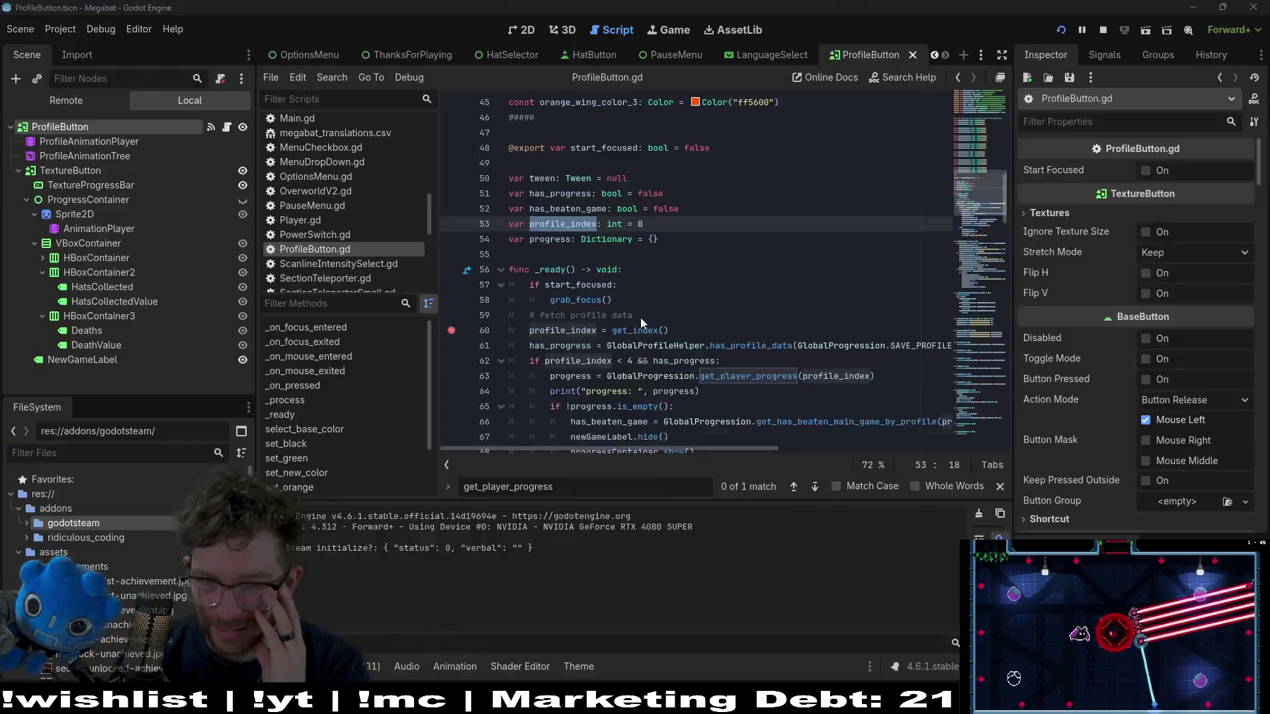
{"action": "left_click", "coordinate": [999, 529]}
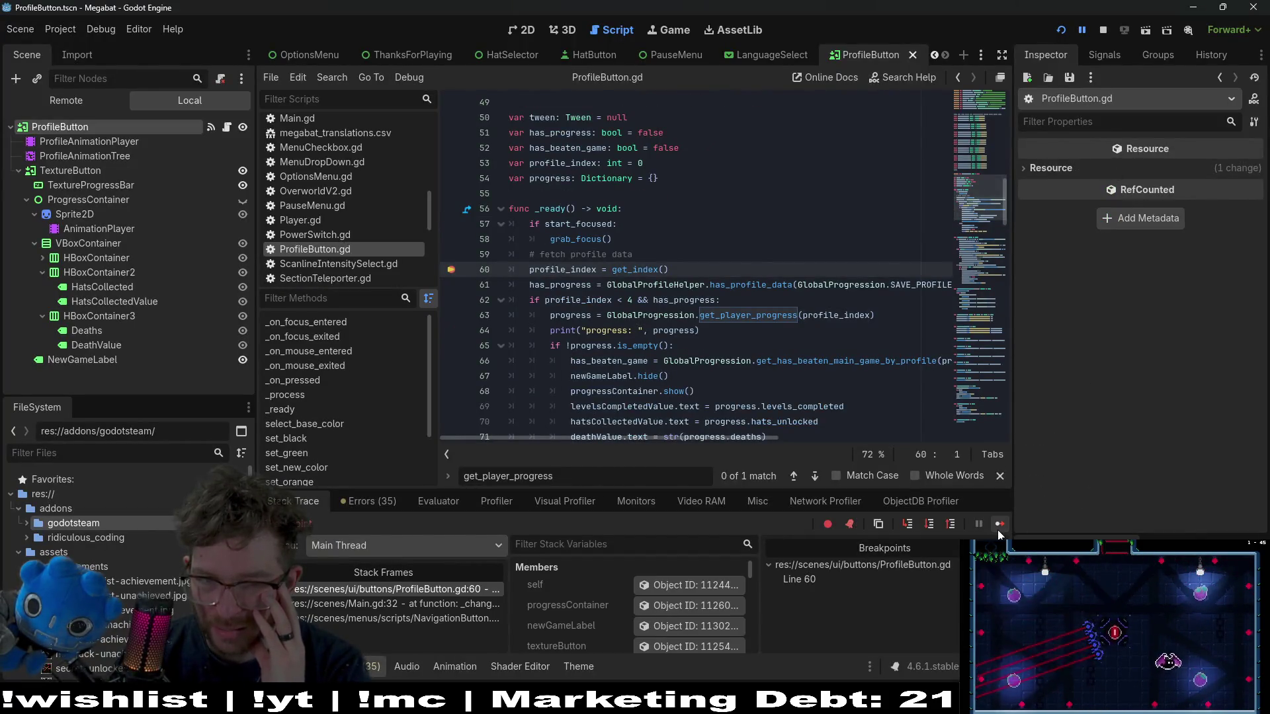
{"action": "left_click", "coordinate": [999, 527]}
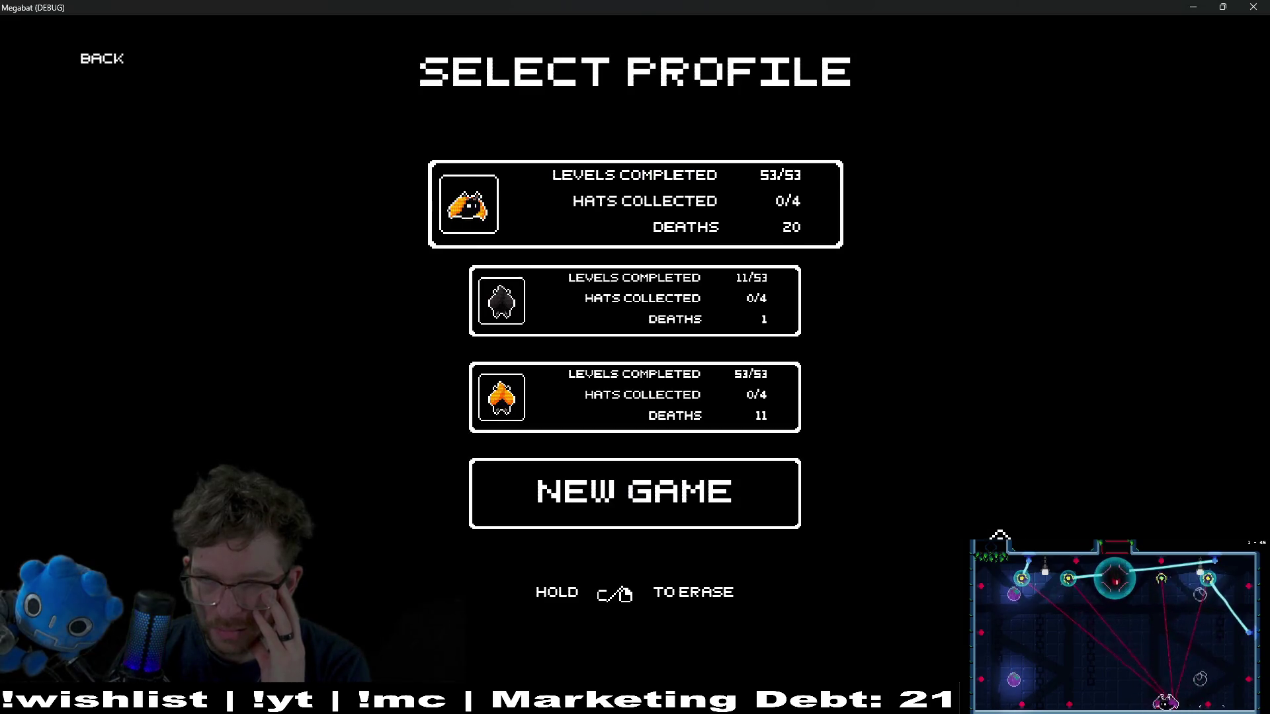
{"action": "left_click", "coordinate": [1250, 6]}
{"action": "scroll", "coordinate": [702, 343], "scroll_direction": "down", "scroll_amount": 3}
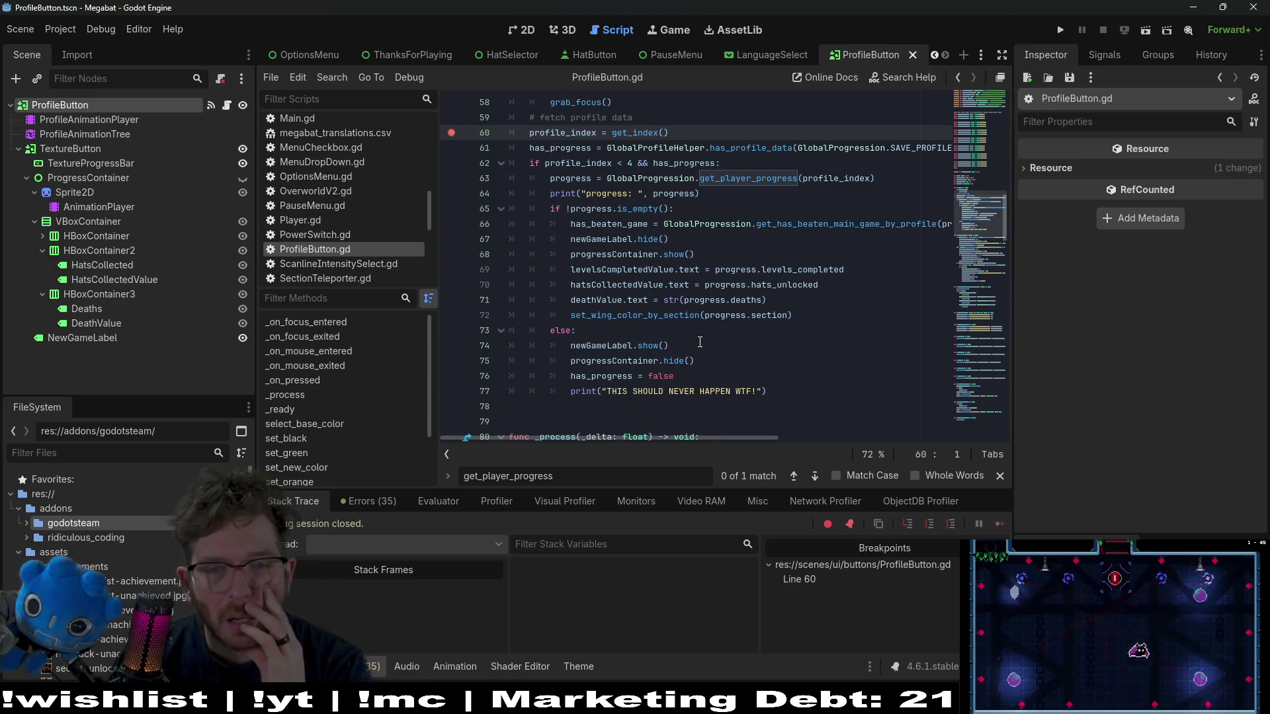
- Scroll through ProfileButton.gd around the line 60 breakpoint in _ready
{"action": "scroll", "coordinate": [700, 341], "scroll_direction": "up", "scroll_amount": 8}
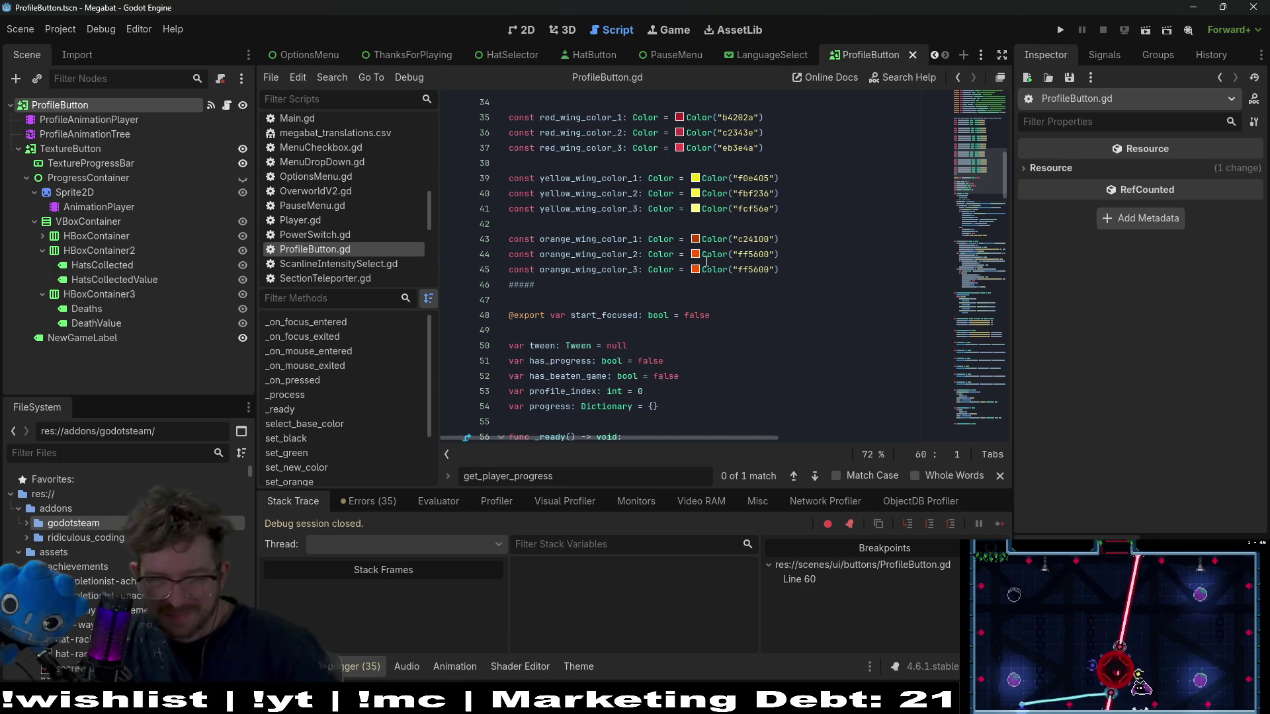
{"action": "scroll", "coordinate": [702, 224], "scroll_direction": "down", "scroll_amount": 7}
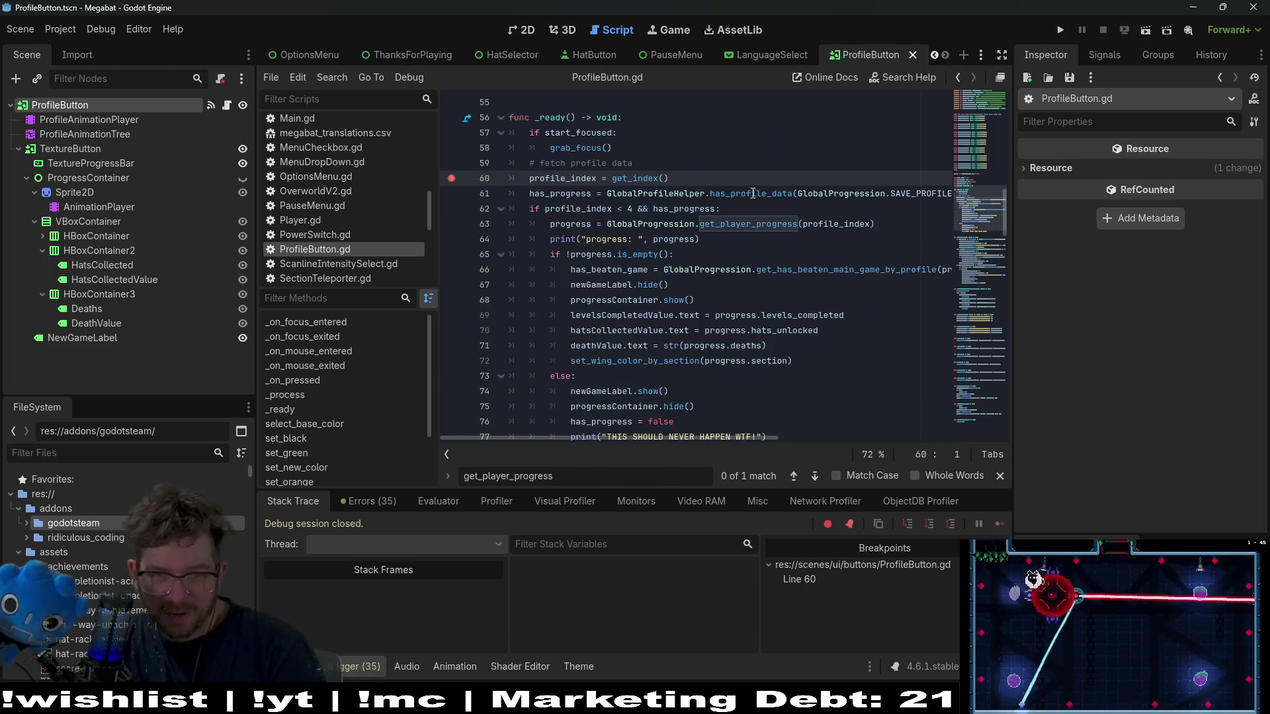
{"action": "scroll", "coordinate": [753, 193], "scroll_direction": "down", "scroll_amount": 1}
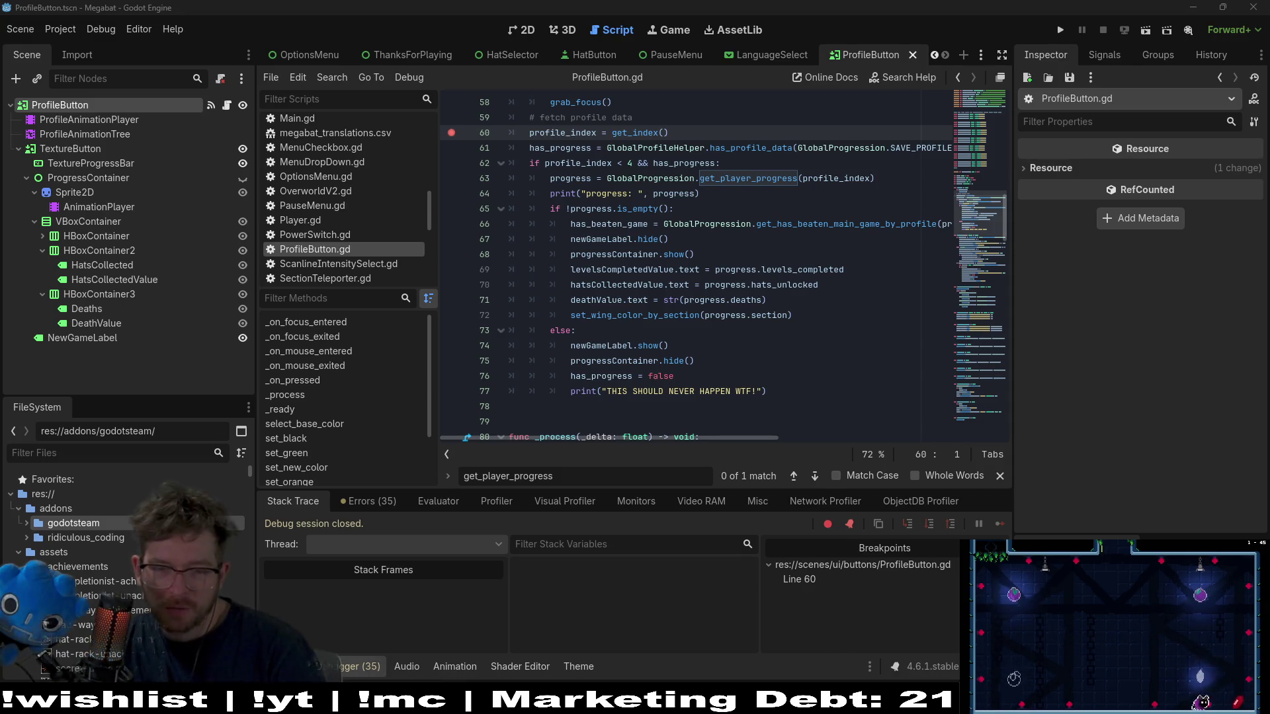
- Switch to Steam and launch Space Scavenger 2 Playtest from its Library page
{"action": "left_click", "coordinate": [688, 595]}
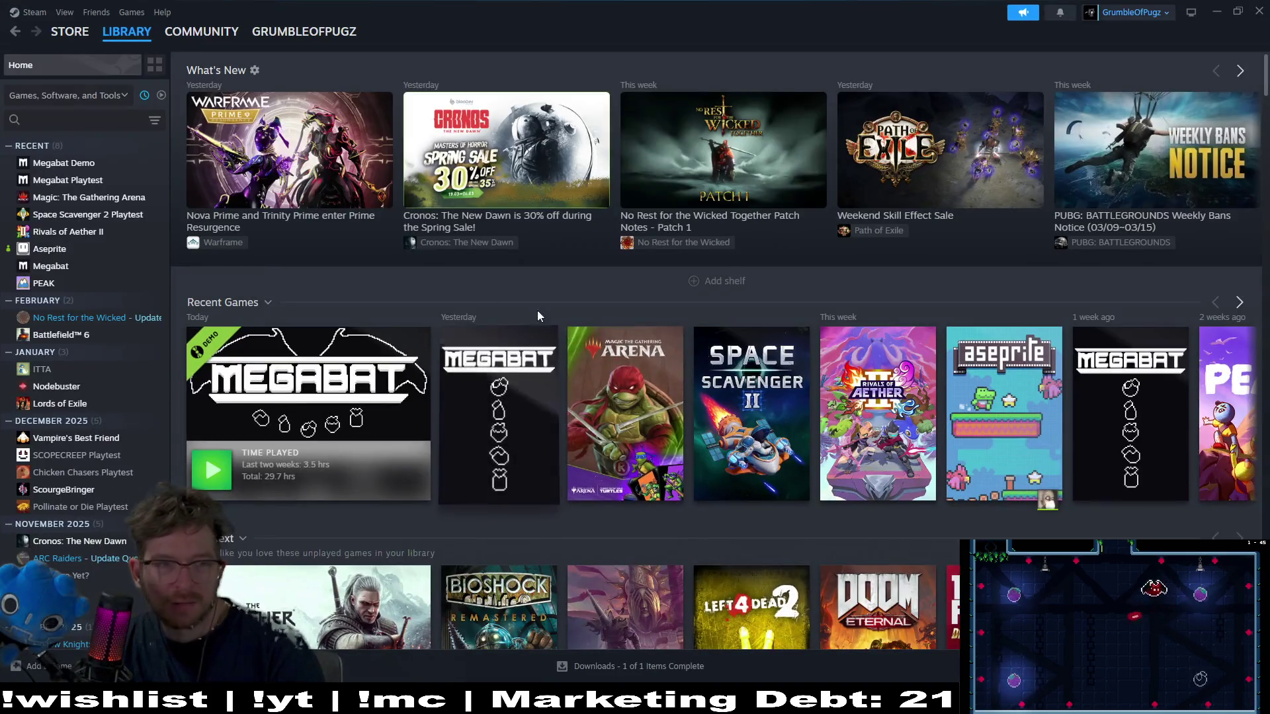
{"action": "left_click", "coordinate": [756, 426]}
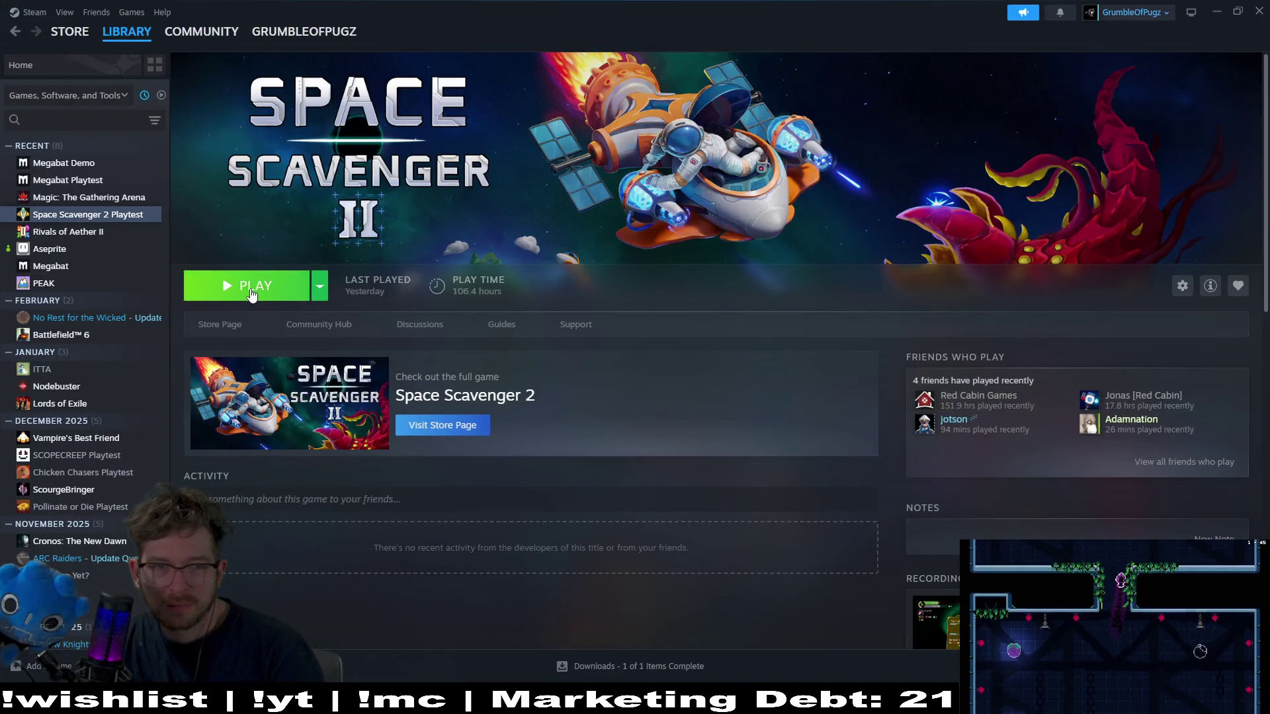
{"action": "left_click", "coordinate": [246, 286]}
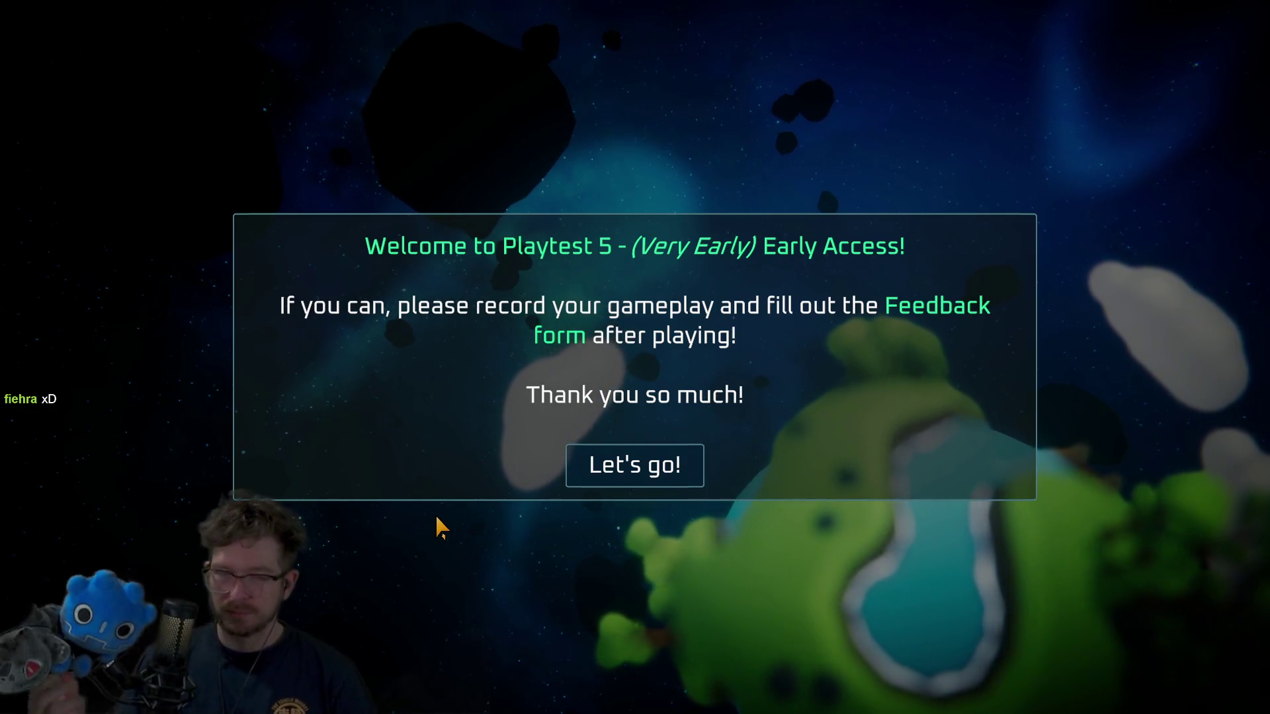
- Dismiss the Playtest 5 welcome message and choose Play from the title menu
{"action": "key", "text": "Return"}
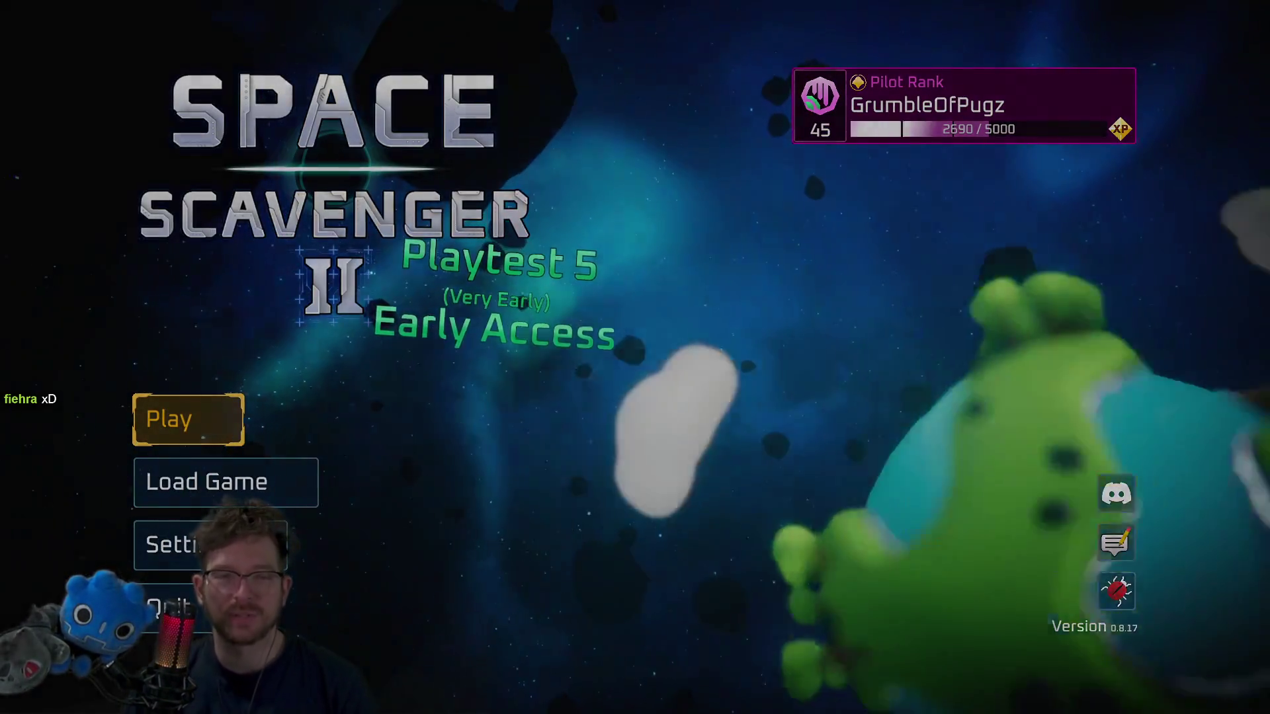
{"action": "key", "text": "Return"}
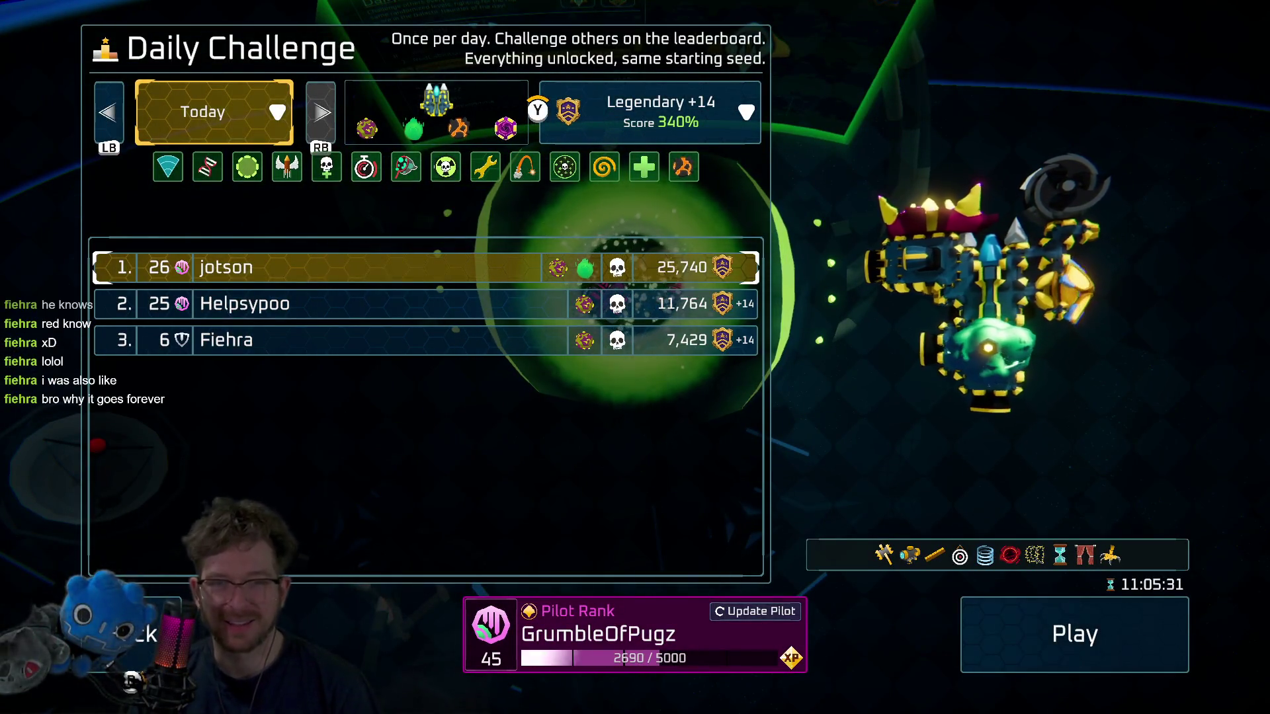
- Look over the Daily Challenge modifiers and start today's run
{"action": "key", "text": "Down"}
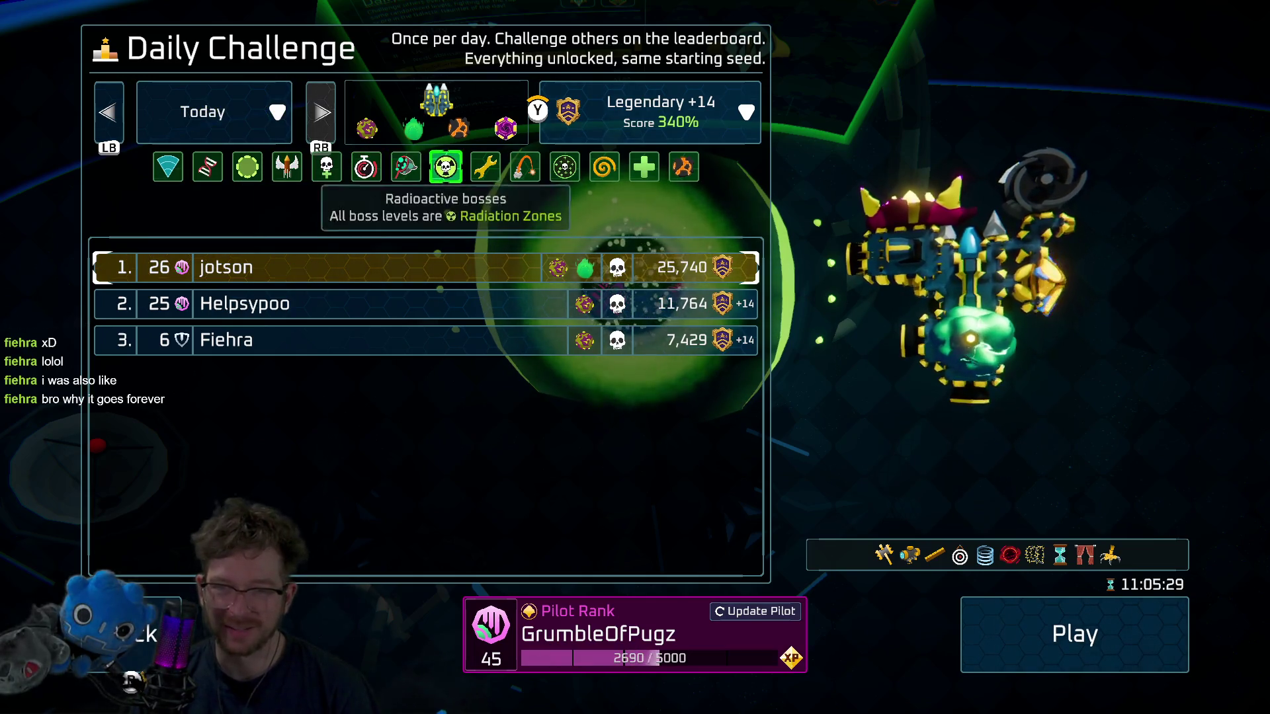
{"action": "key", "text": "Down"}
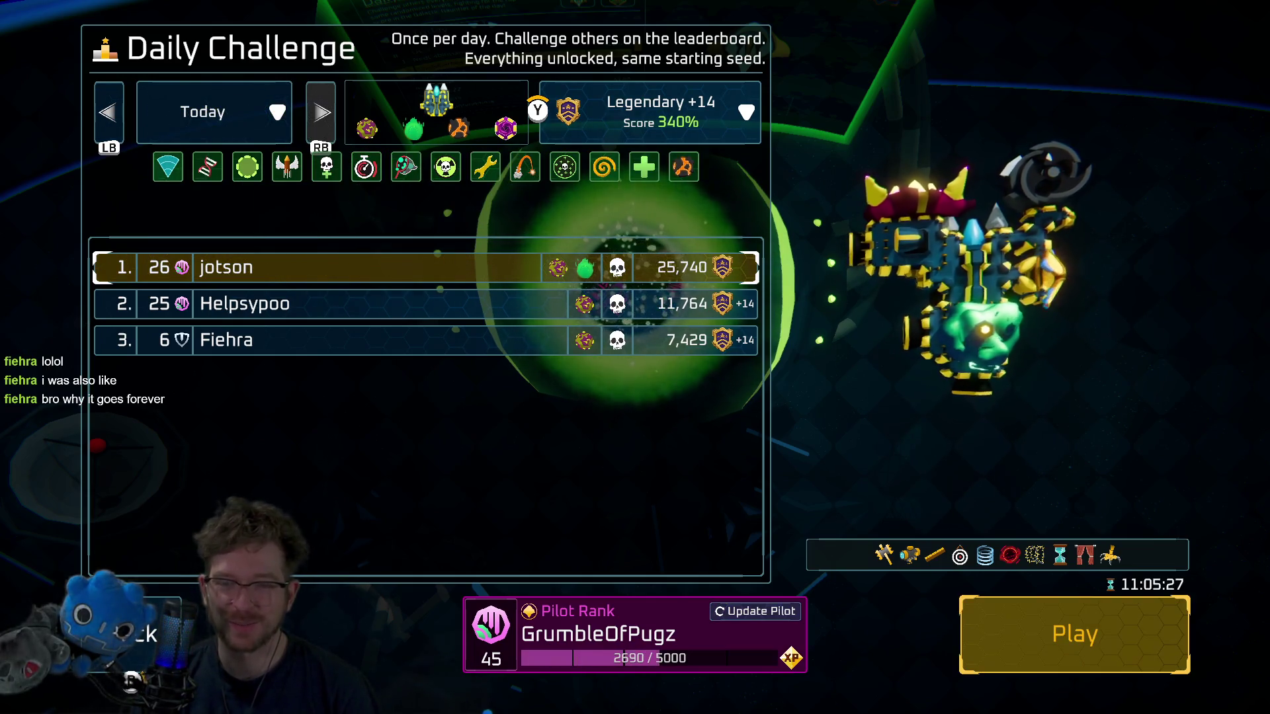
{"action": "key", "text": "Return"}
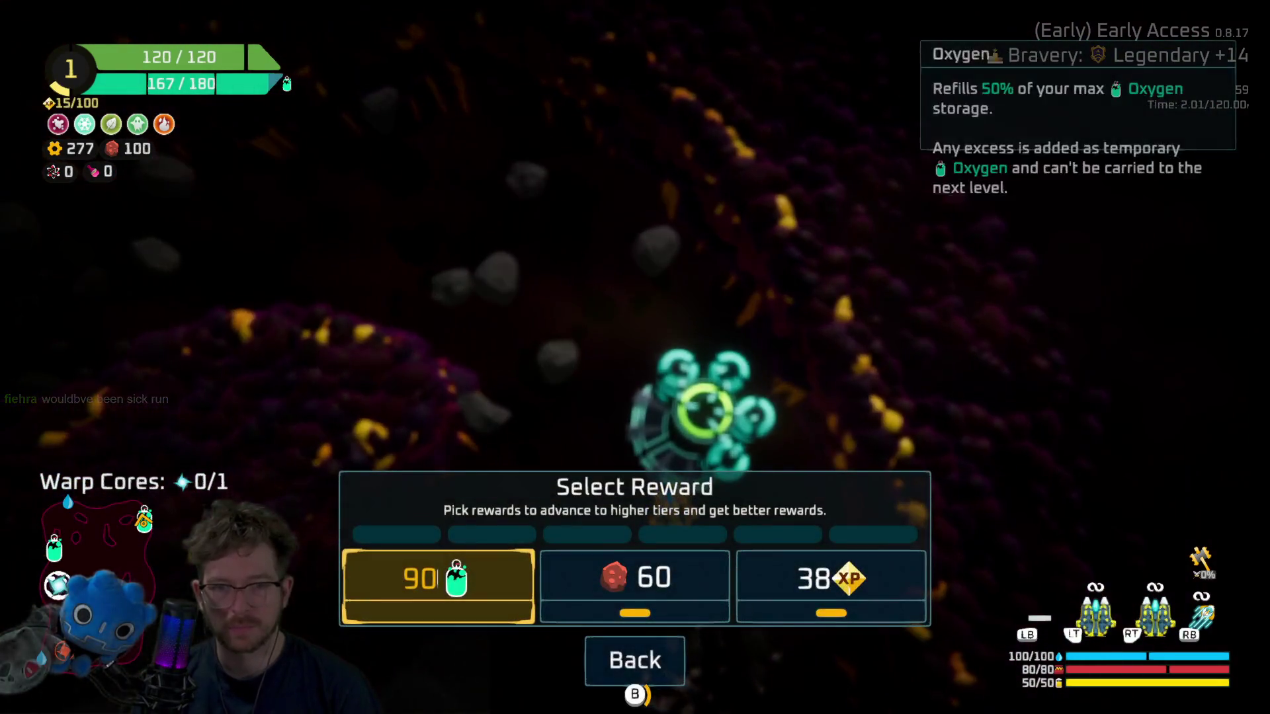
- Claim the 38 XP reward and craft a Double Shield from spare parts
{"action": "key", "text": "Right"}
{"action": "key", "text": "Right"}
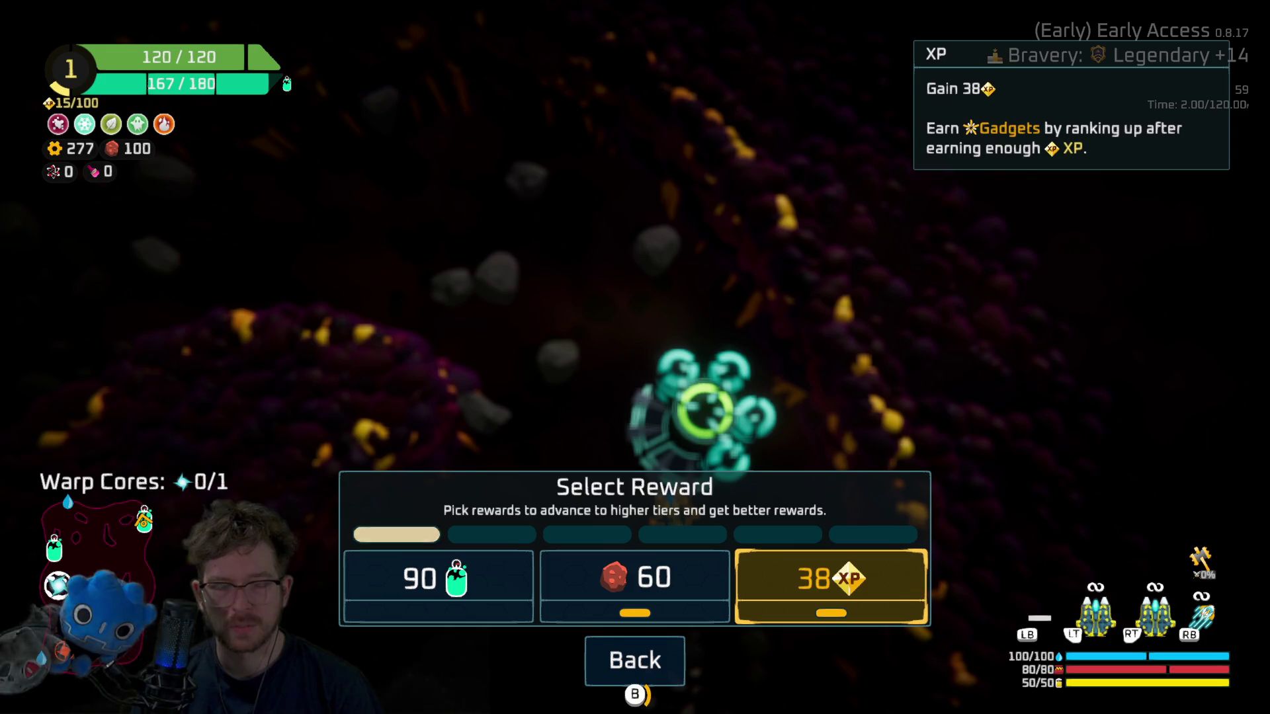
{"action": "key", "text": "Return"}
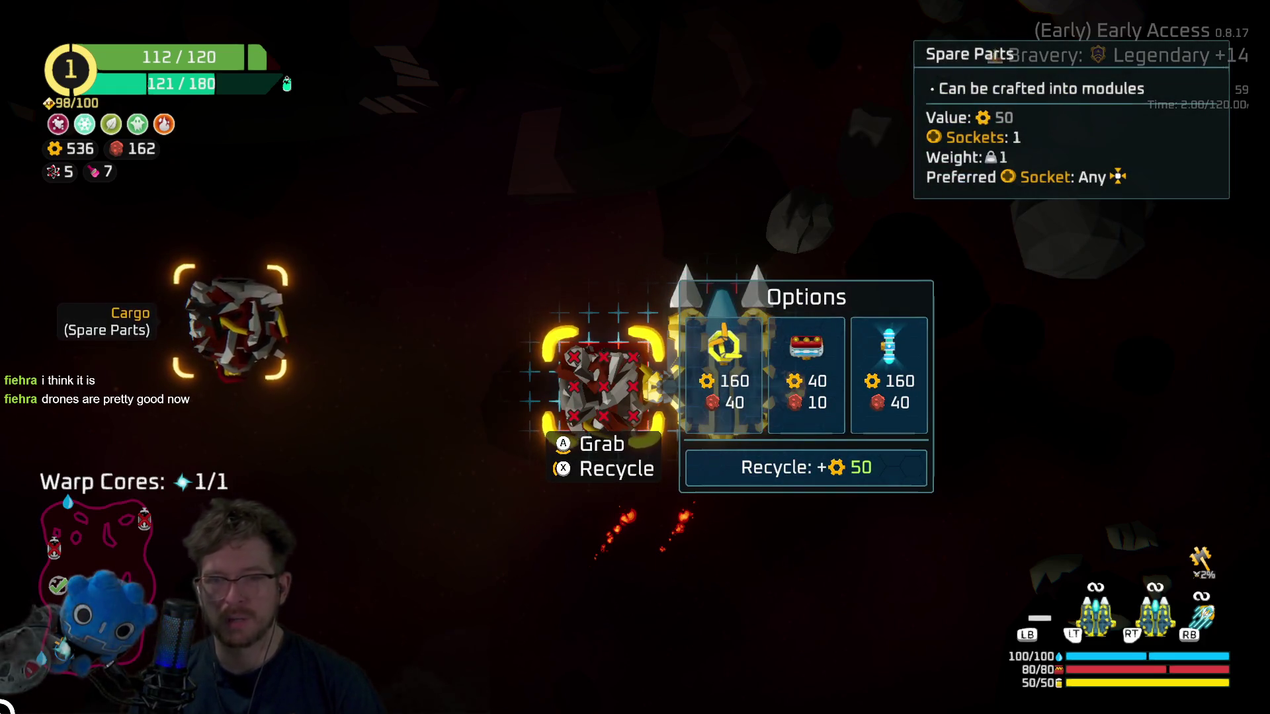
{"action": "key", "text": "Right"}
{"action": "key", "text": "Right"}
{"action": "key", "text": "Right"}
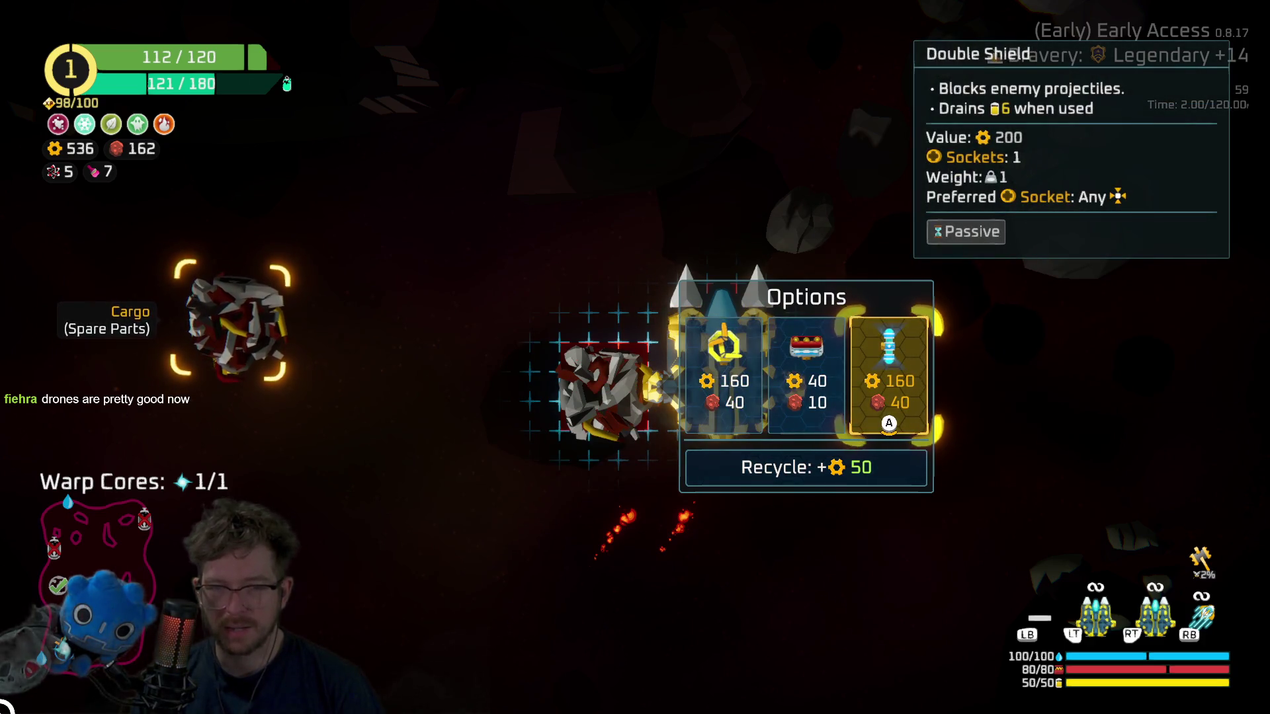
{"action": "key", "text": "Return"}
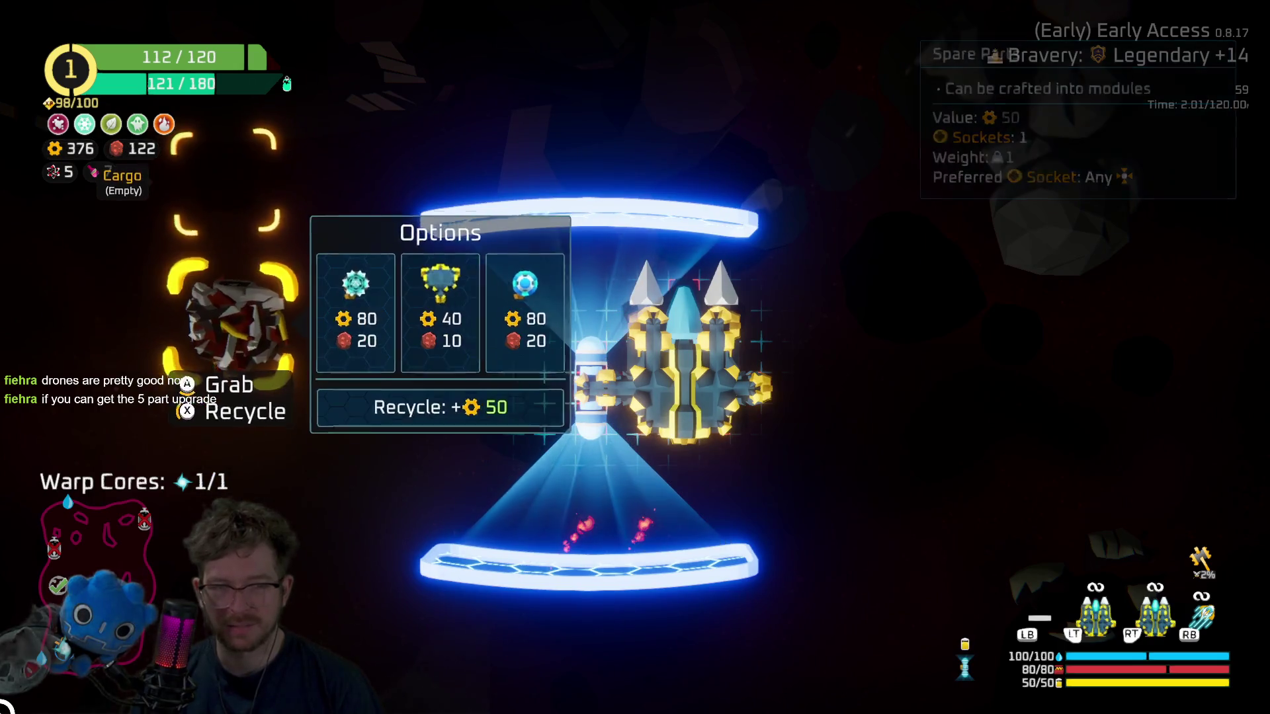
- Stash the leftover spare parts in cargo, attach the Double Shield, and warp to the route map
{"action": "key", "text": "Return"}
{"action": "key", "text": "Left"}
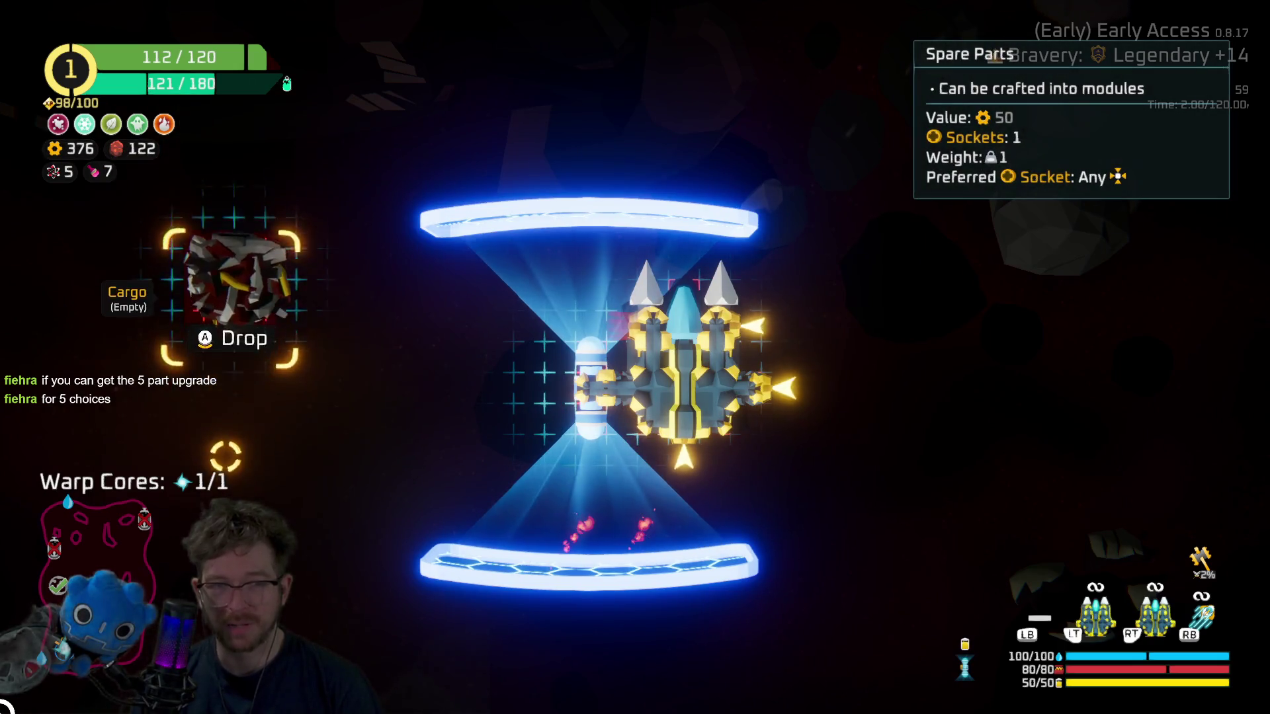
{"action": "key", "text": "Return"}
{"action": "key", "text": "Right"}
{"action": "key", "text": "Right"}
{"action": "key", "text": "Return"}
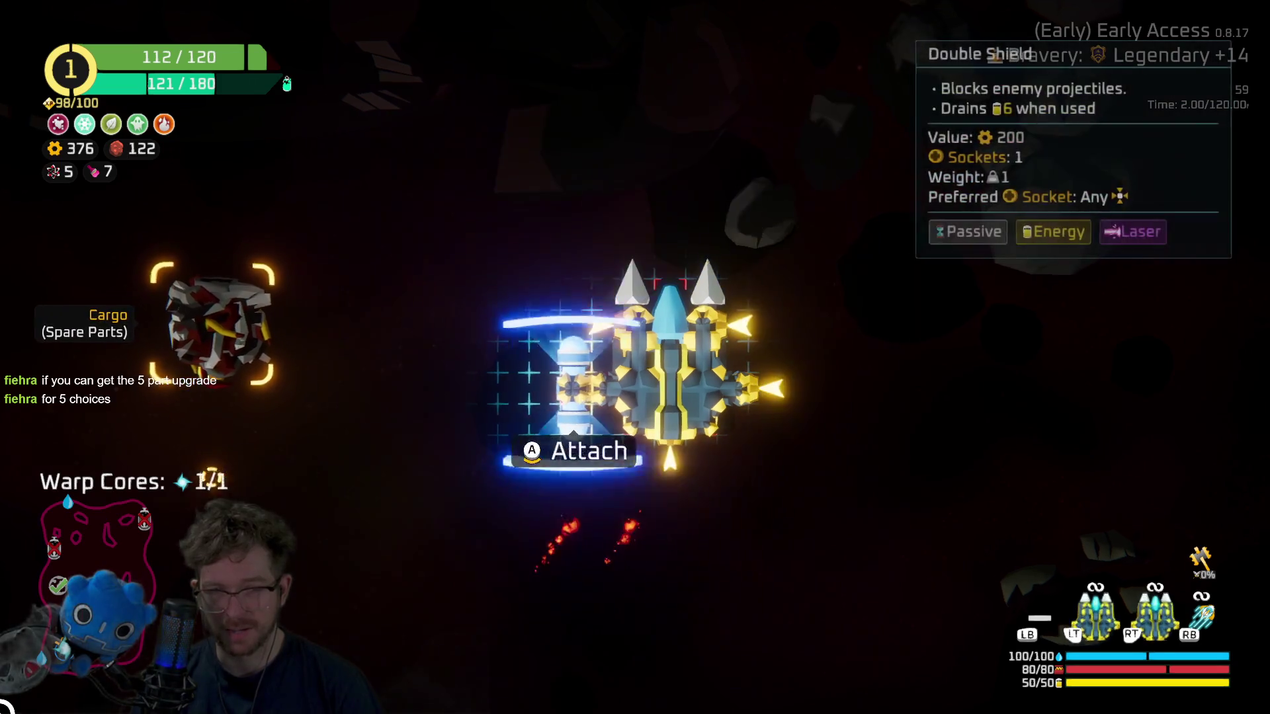
{"action": "key", "text": "Return"}
{"action": "key", "text": "Escape"}
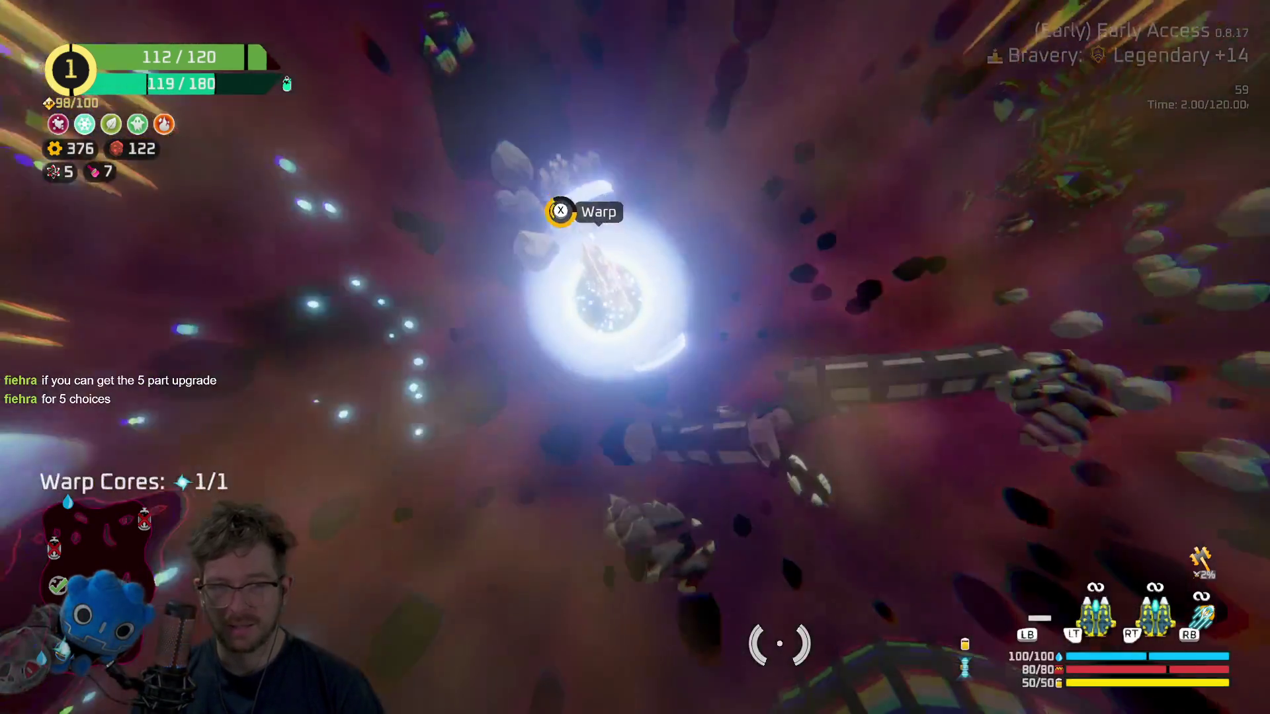
{"action": "key", "text": "Return"}
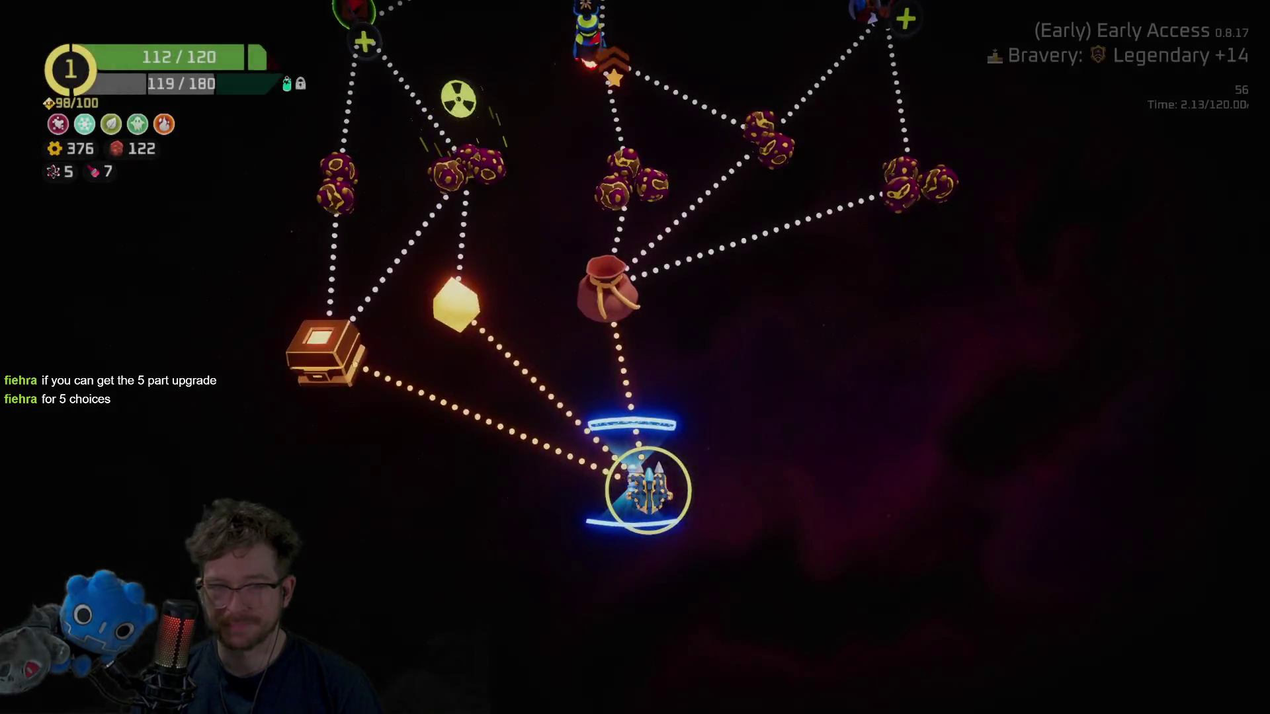
- Travel to the crystal XP drop point and claim its 200 XP reward
{"action": "key", "text": "Up"}
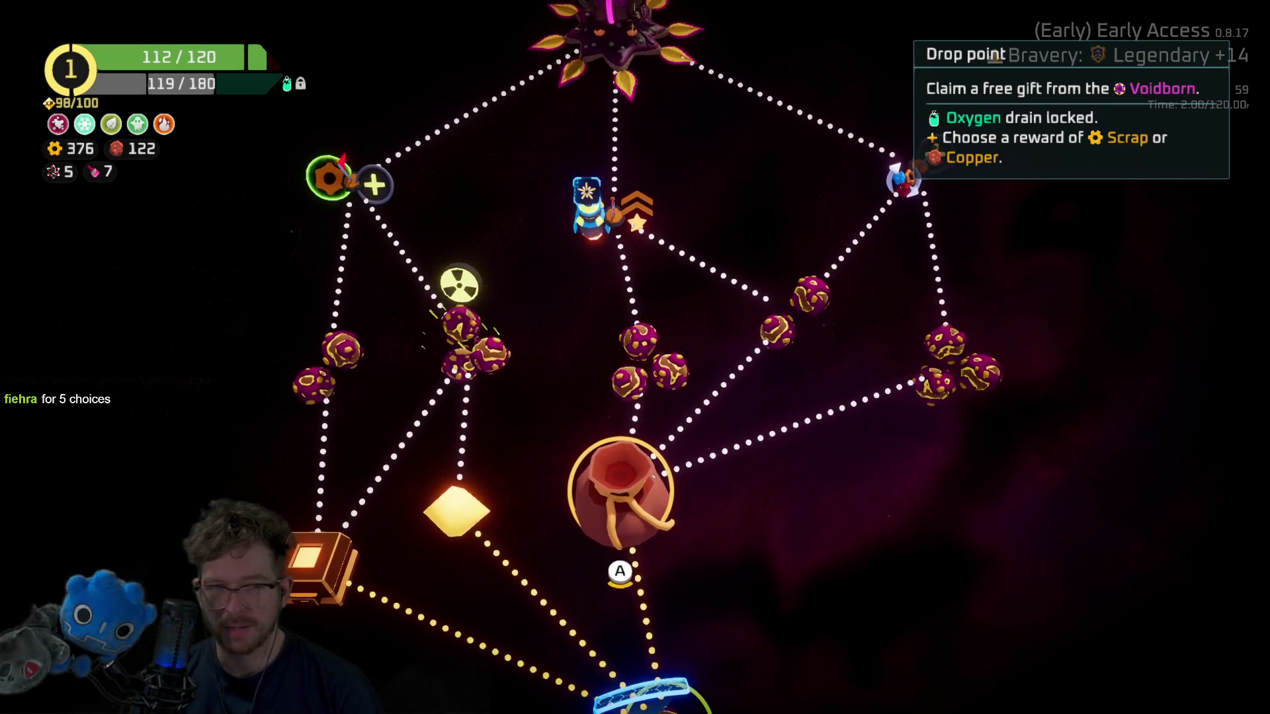
{"action": "key", "text": "Left"}
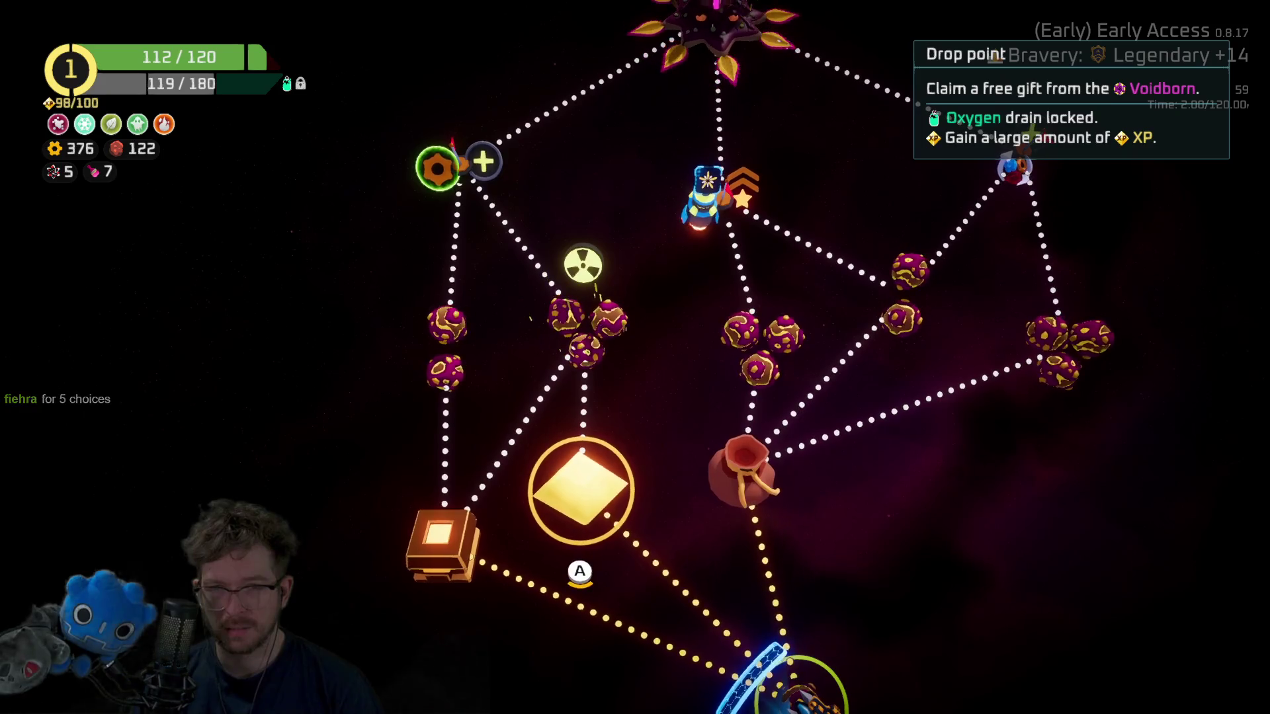
{"action": "key", "text": "Return"}
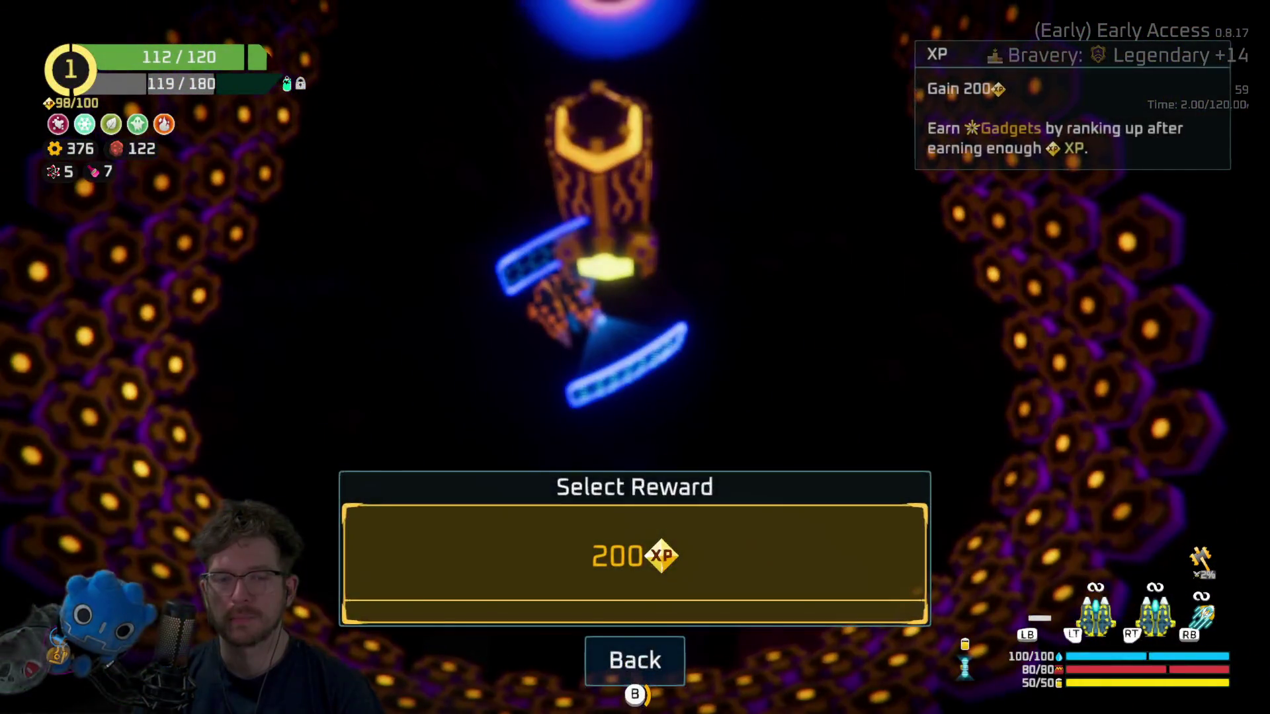
{"action": "key", "text": "Return"}
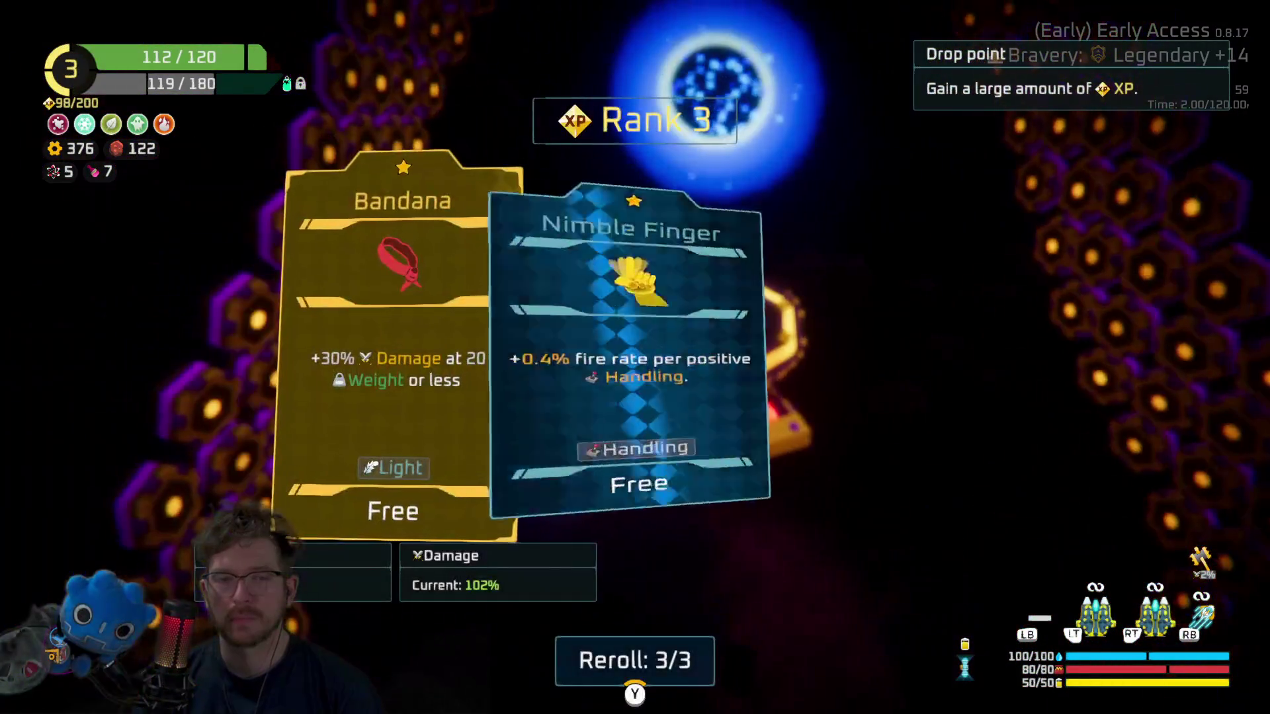
- Choose the Scope upgrade in both Rank 3 pickers, raising Range to 10
{"action": "key", "text": "Right"}
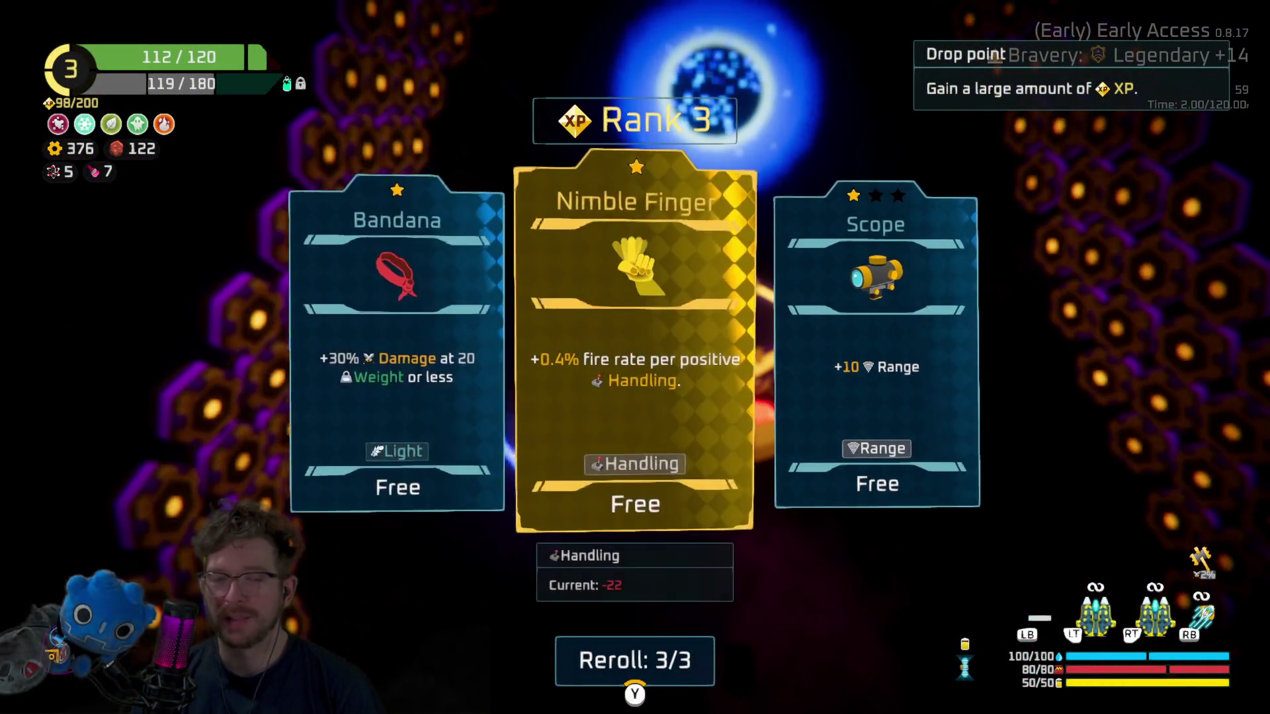
{"action": "key", "text": "Left"}
{"action": "key", "text": "Left"}
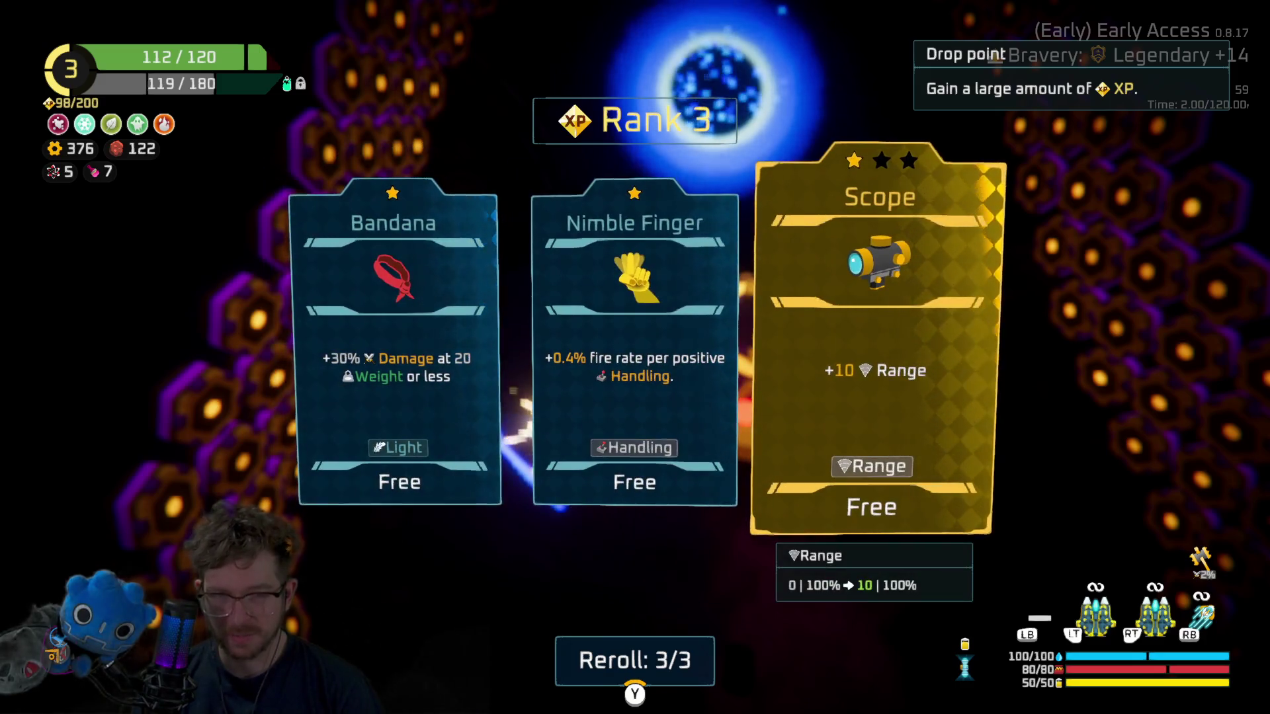
{"action": "key", "text": "Return"}
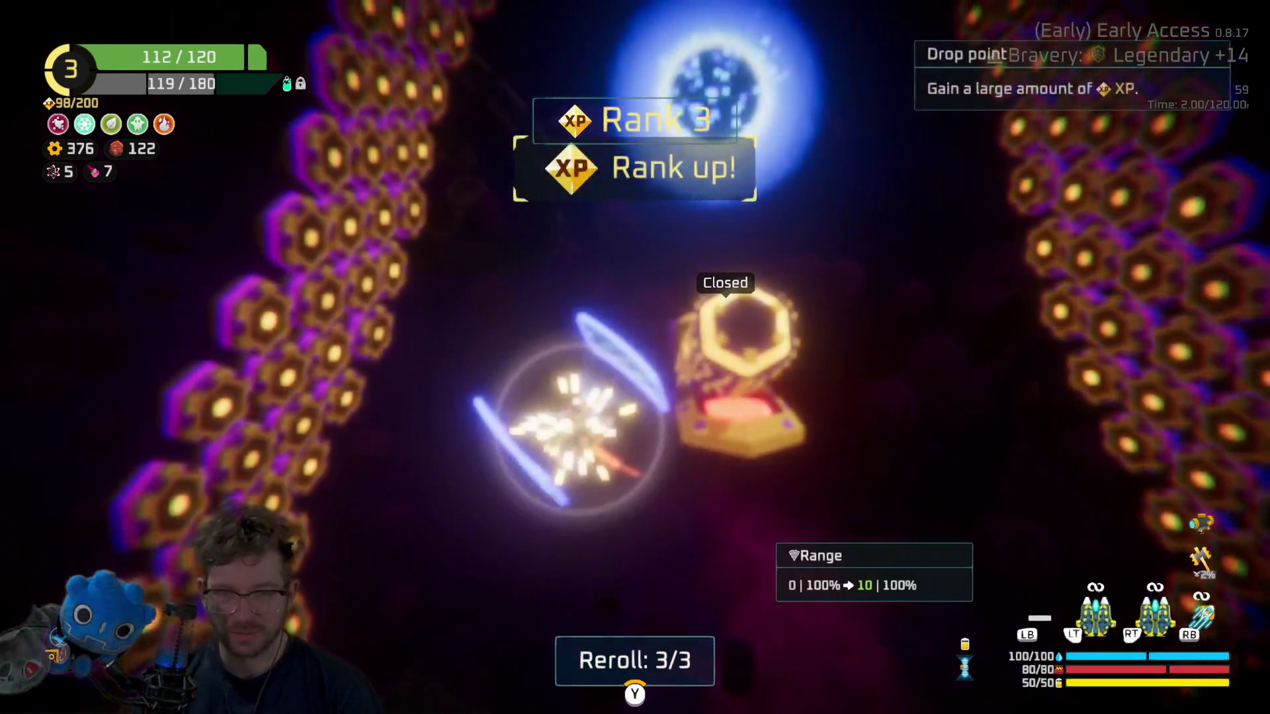
{"action": "key", "text": "Right"}
{"action": "key", "text": "Right"}
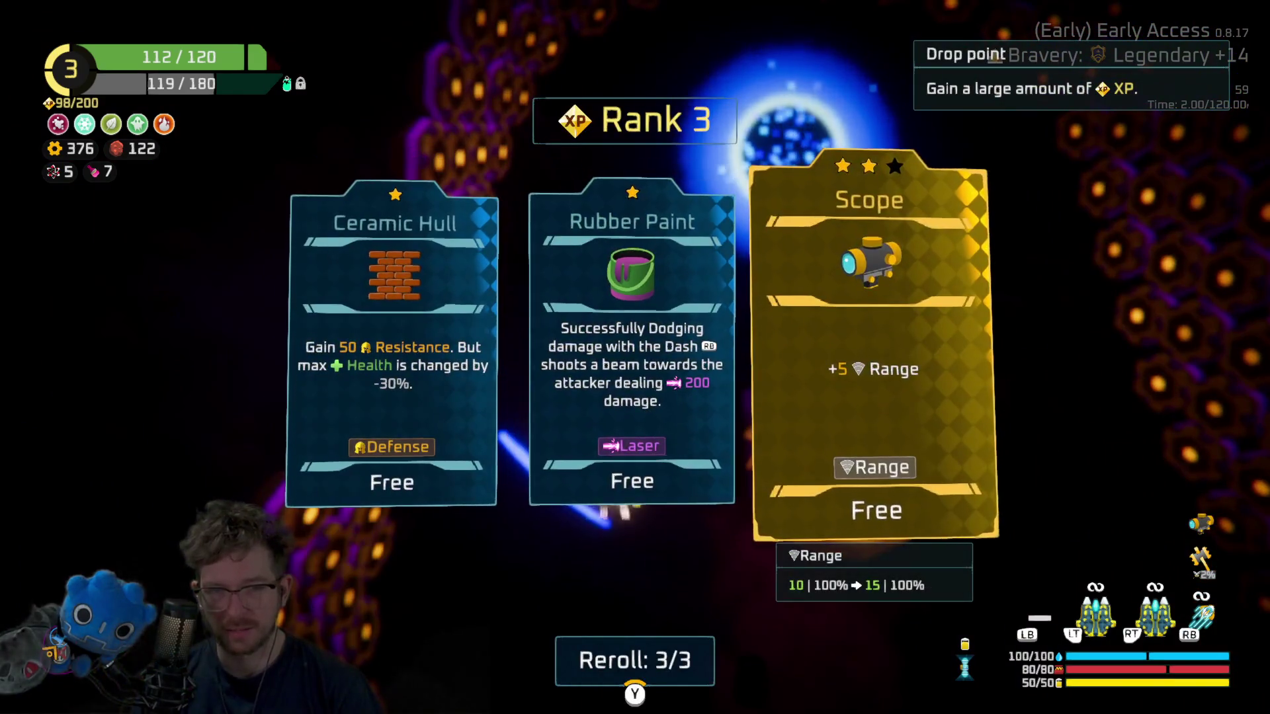
{"action": "key", "text": "Return"}
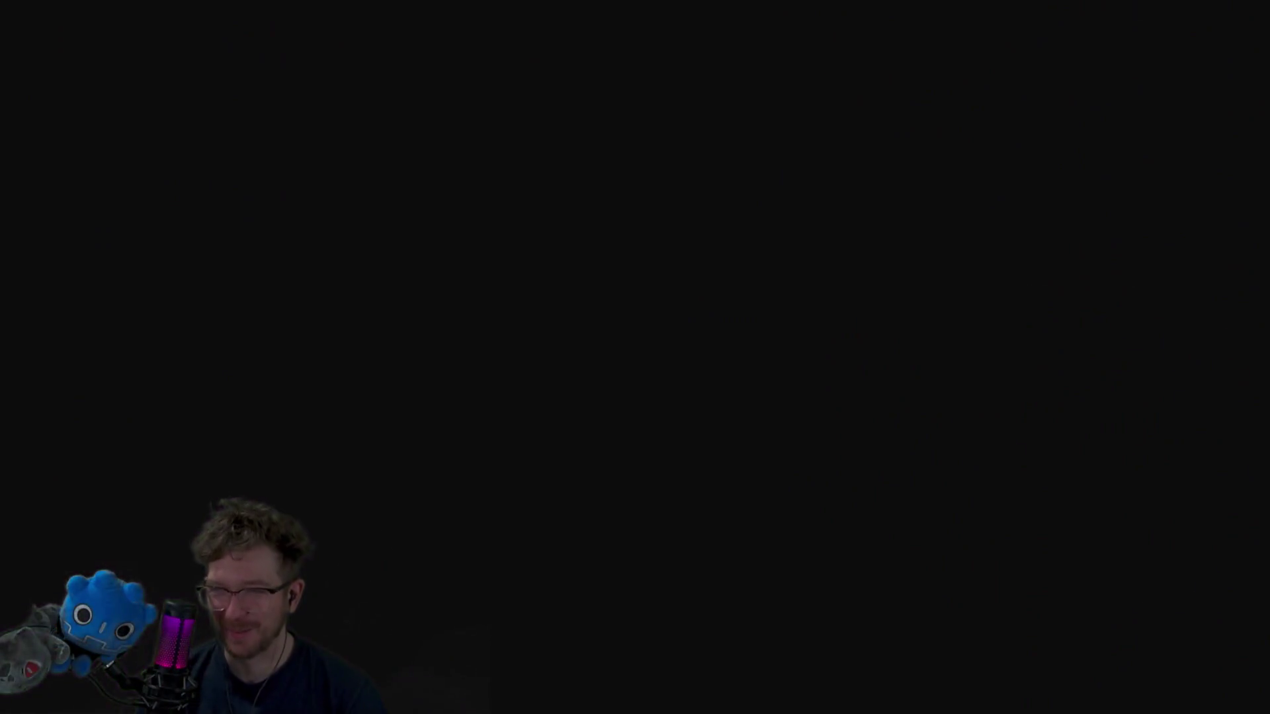
- Fly to the radiation-zone node above the ship on the map
{"action": "key", "text": "Up"}
{"action": "key", "text": "Return"}
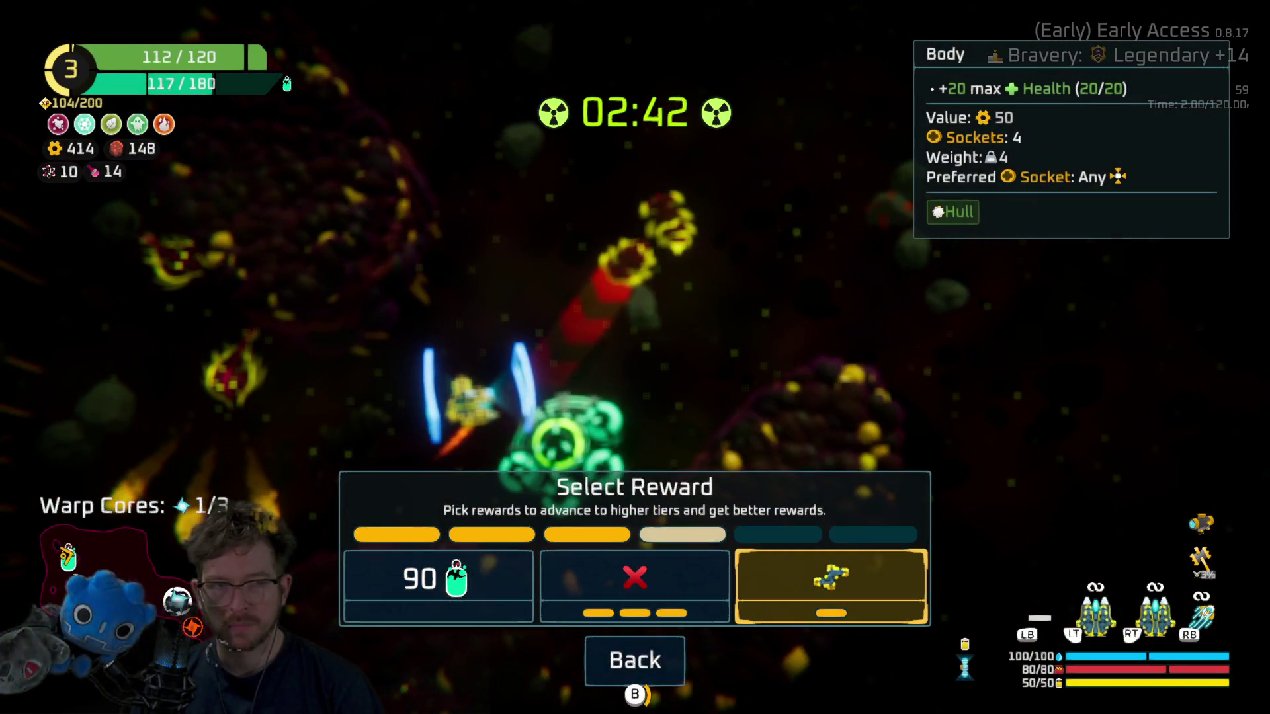
- Claim the third ship-part reward and attach the Freeze Drone to the ship
{"action": "key", "text": "Return"}
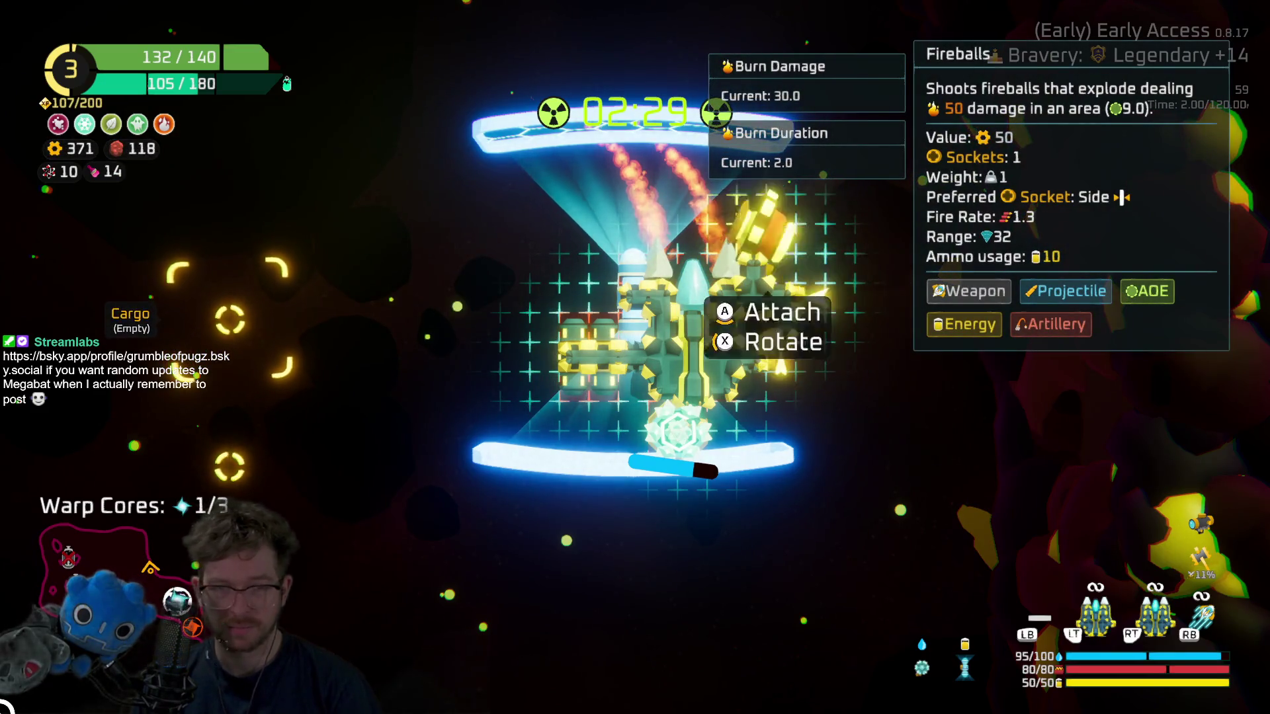
{"action": "key", "text": "space"}
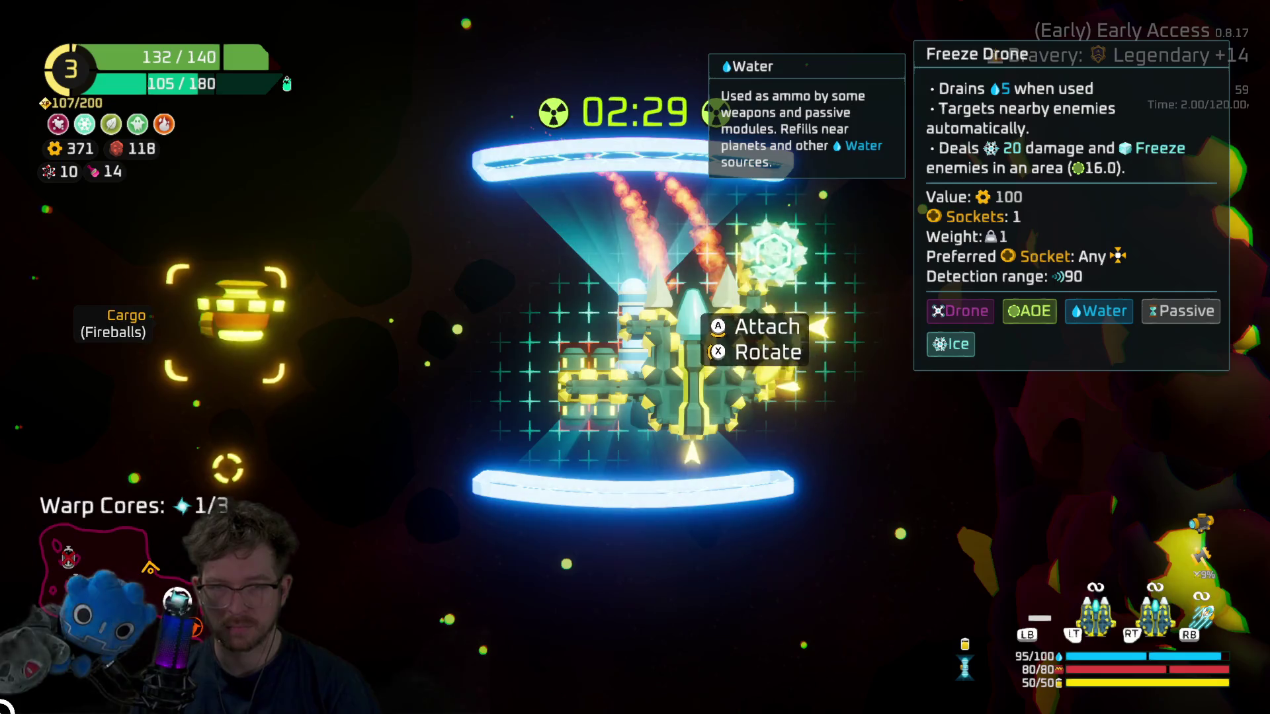
{"action": "key", "text": "space"}
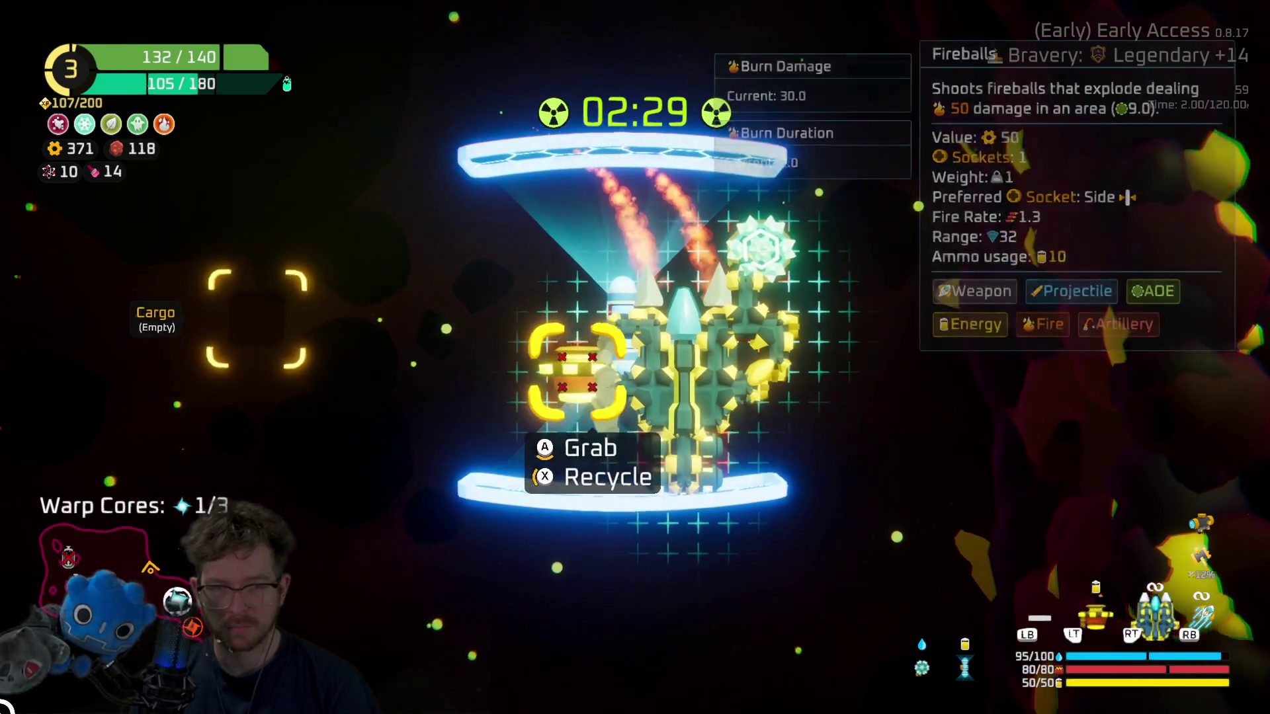
{"action": "key", "text": "Escape"}
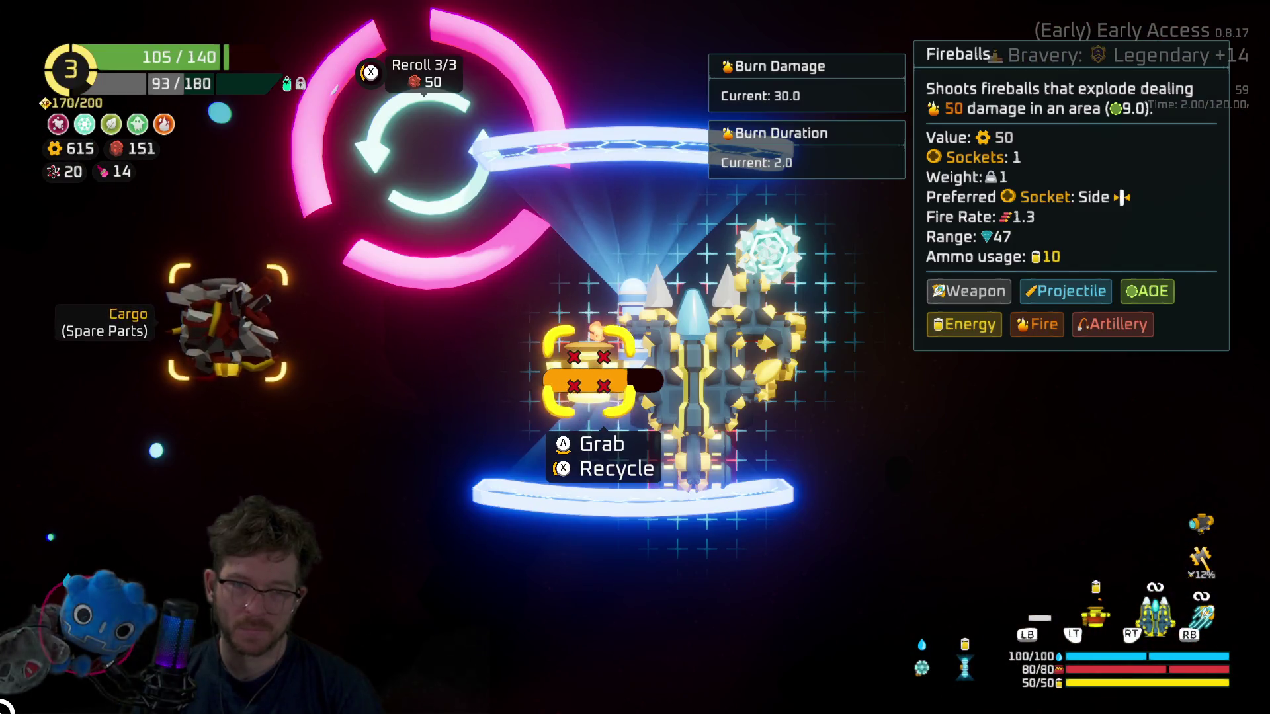
- Recycle the Fireballs part, buy Artillery+, and attach it to the ship's bottom
{"action": "key", "text": "x"}
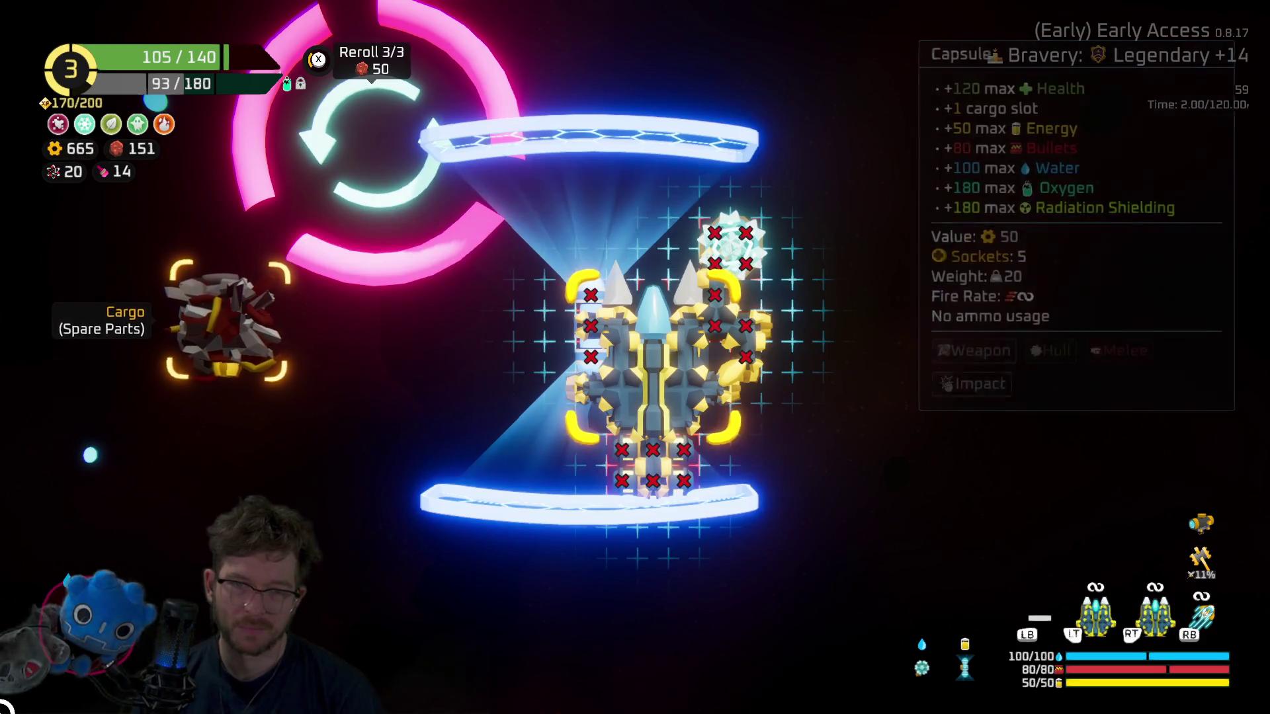
{"action": "key", "text": "Escape"}
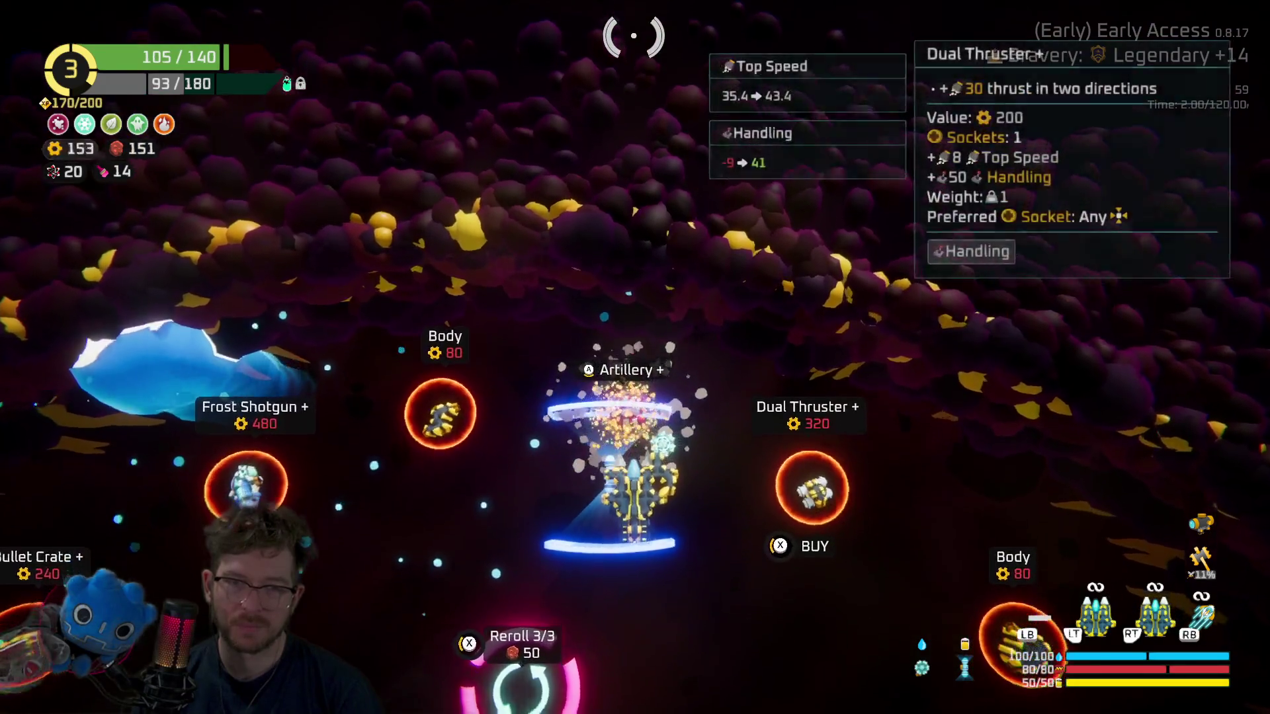
{"action": "key", "text": "x"}
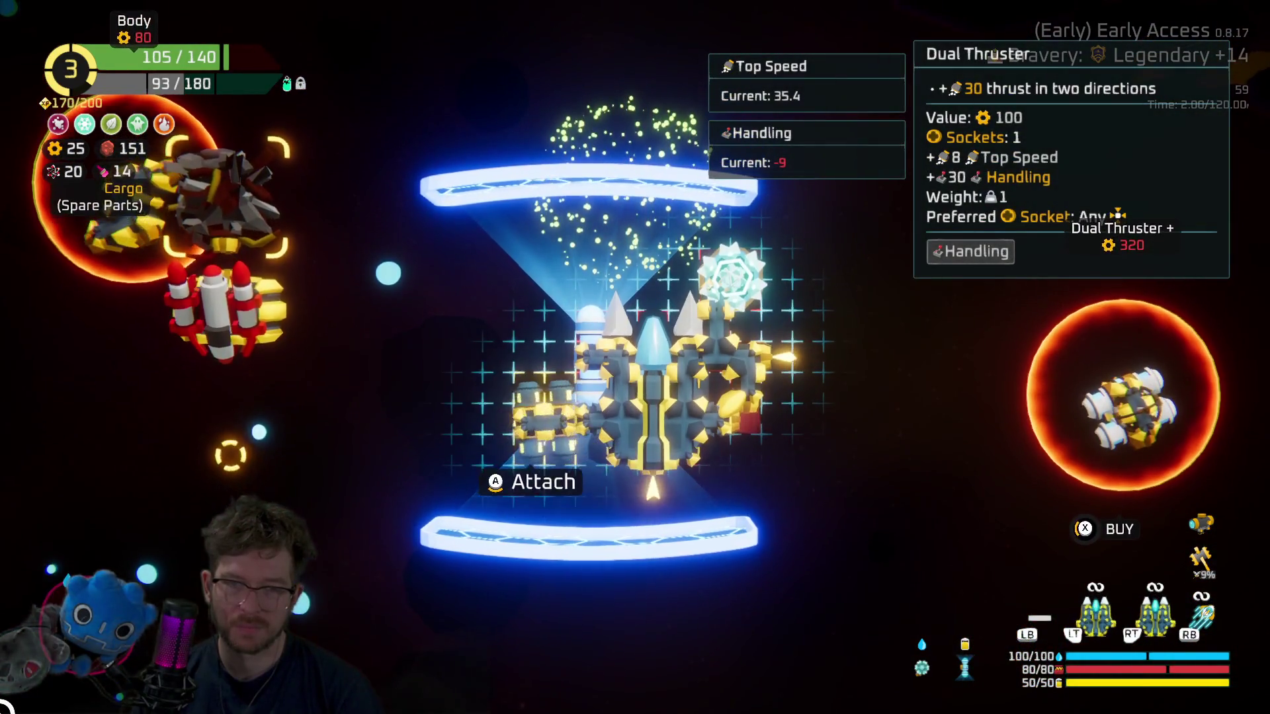
{"action": "key", "text": "a"}
- Review the Spare Parts options and the Capsule, Freeze Drone and Body stats, then warp onward
{"action": "key", "text": "x"}
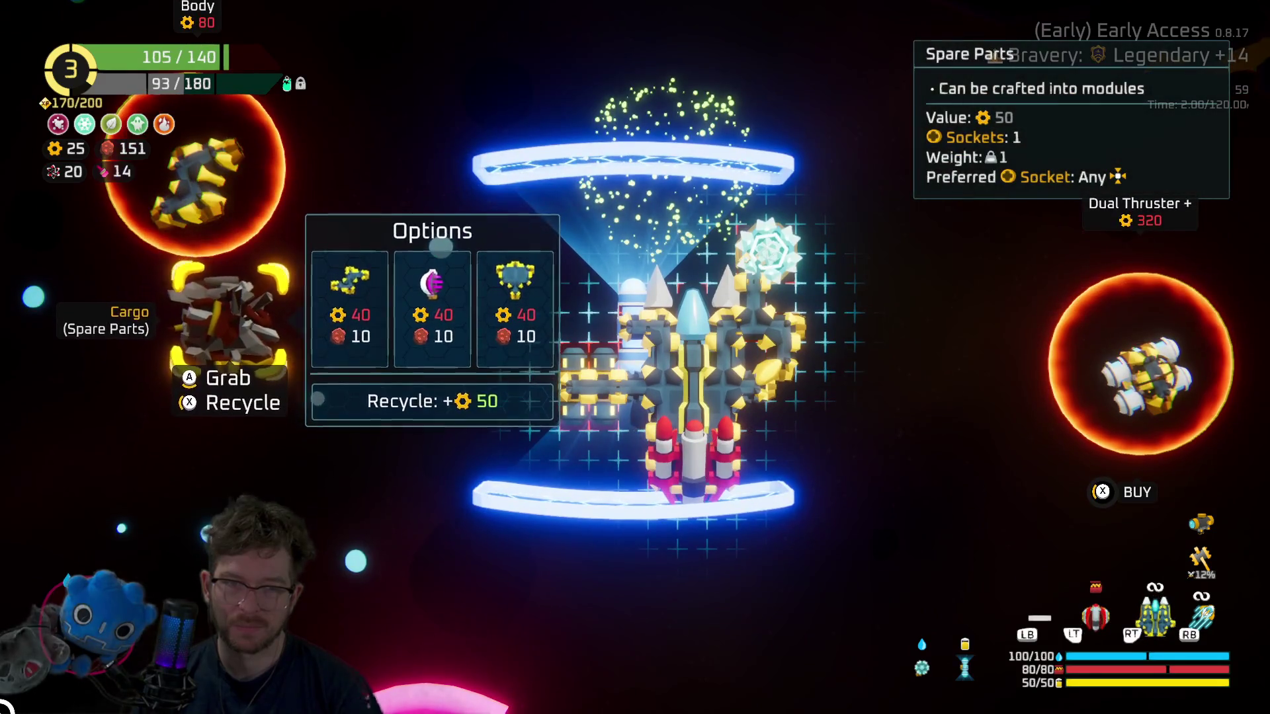
{"action": "key", "text": "Escape"}
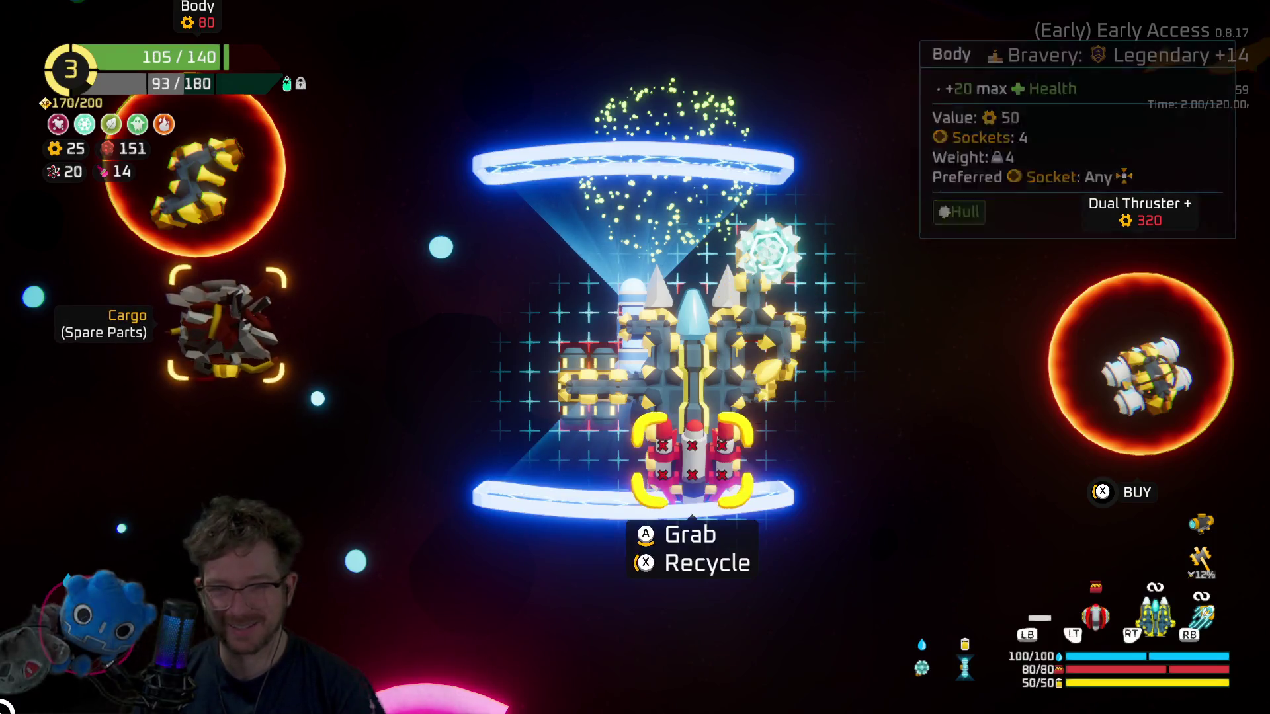
{"action": "key", "text": "Up"}
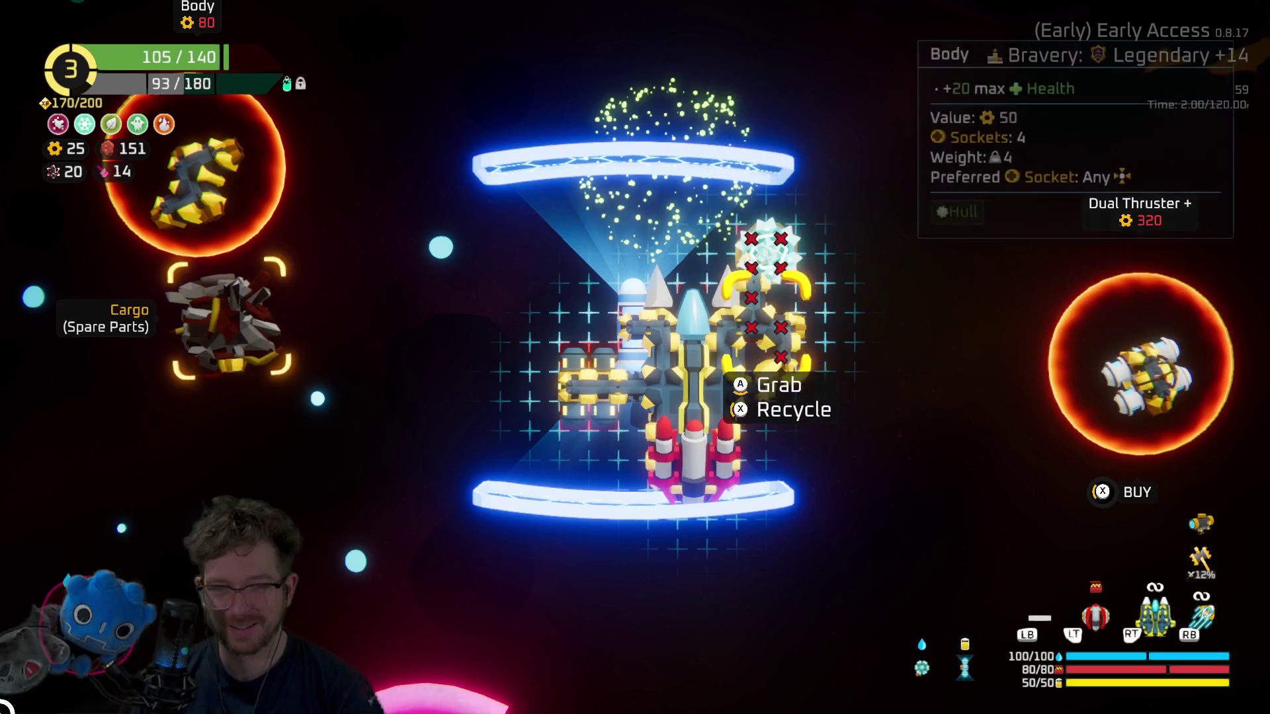
{"action": "key", "text": "Down"}
{"action": "key", "text": "Up"}
{"action": "key", "text": "Down"}
{"action": "key", "text": "Down"}
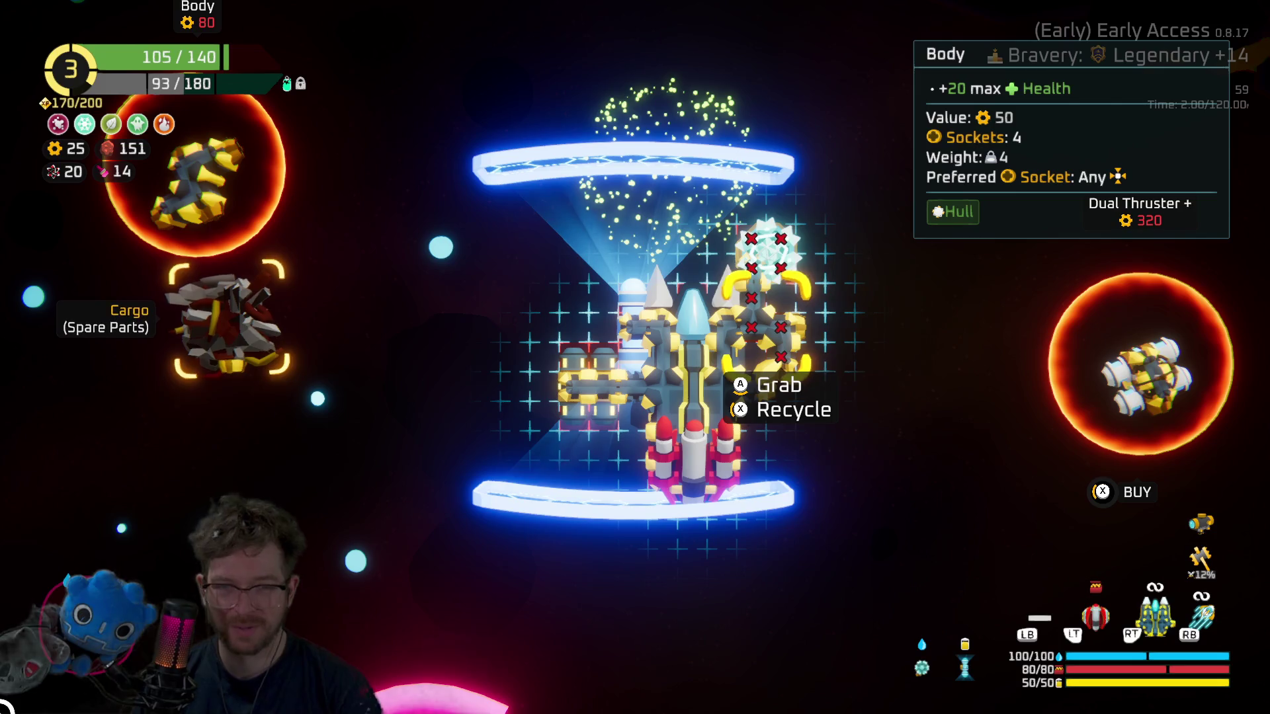
{"action": "key", "text": "Escape"}
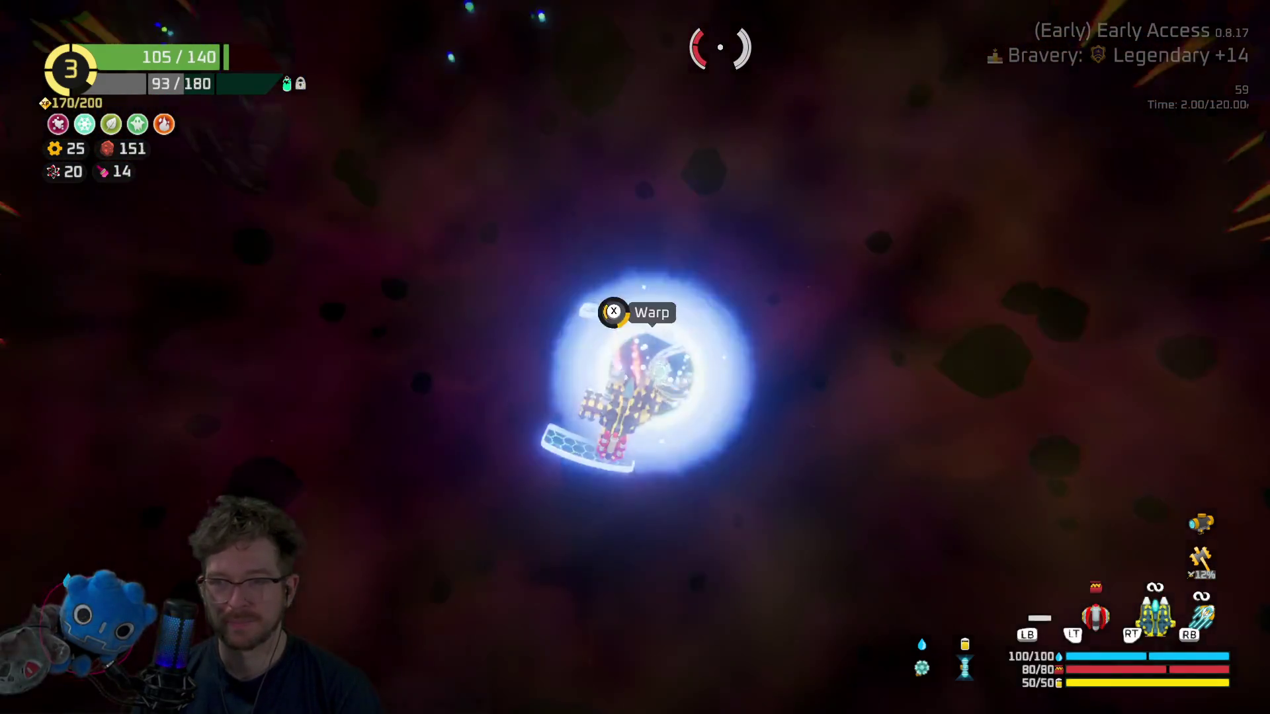
{"action": "key", "text": "e"}
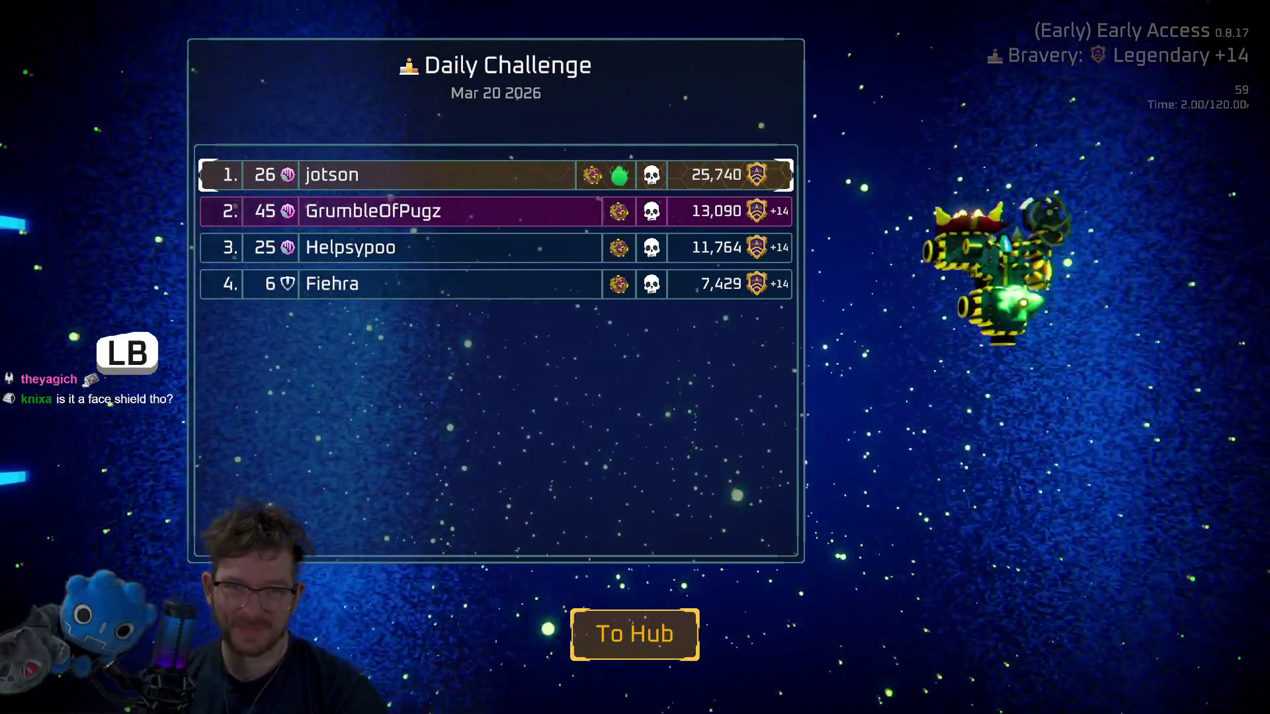
- Leave the Mar 20 2026 Daily Challenge leaderboard and return to the hub
{"action": "key", "text": "Return"}
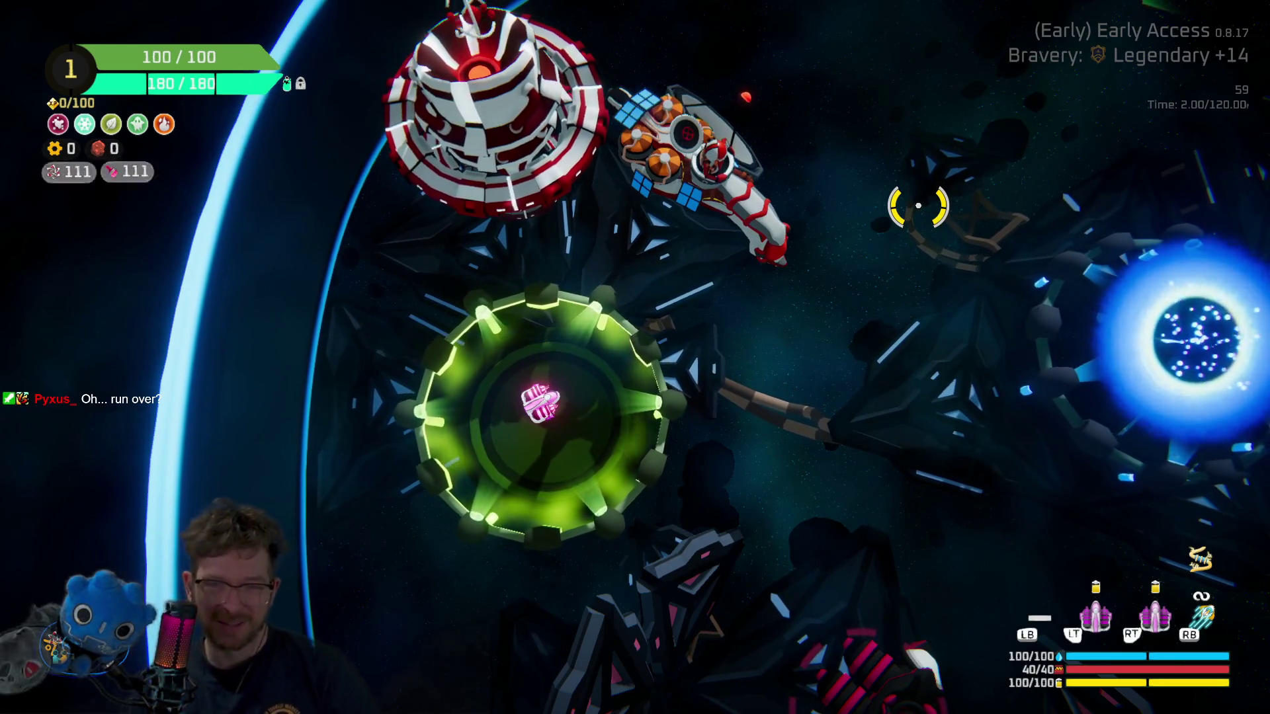
- Fly toward the blue portal, then quit Space Scavenger II to the desktop from the pause menu
{"action": "key", "text": "d"}
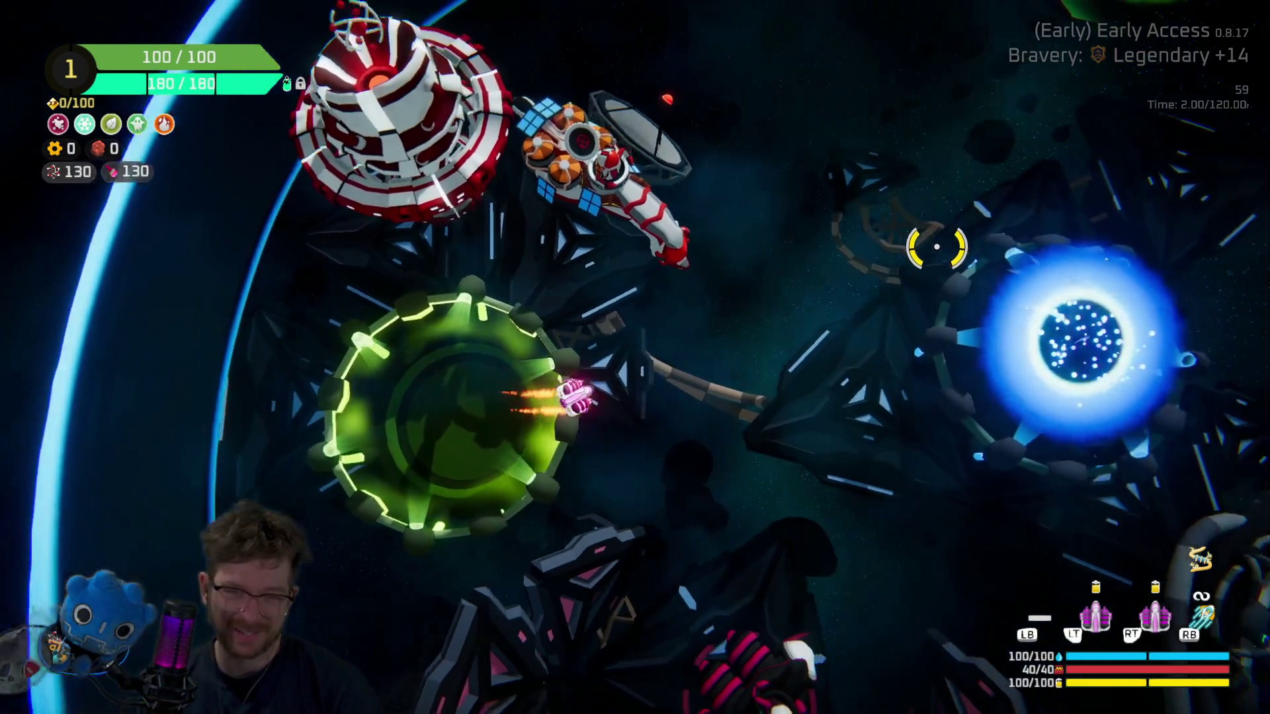
{"action": "key", "text": "Escape"}
{"action": "key", "text": "Down"}
{"action": "key", "text": "Down"}
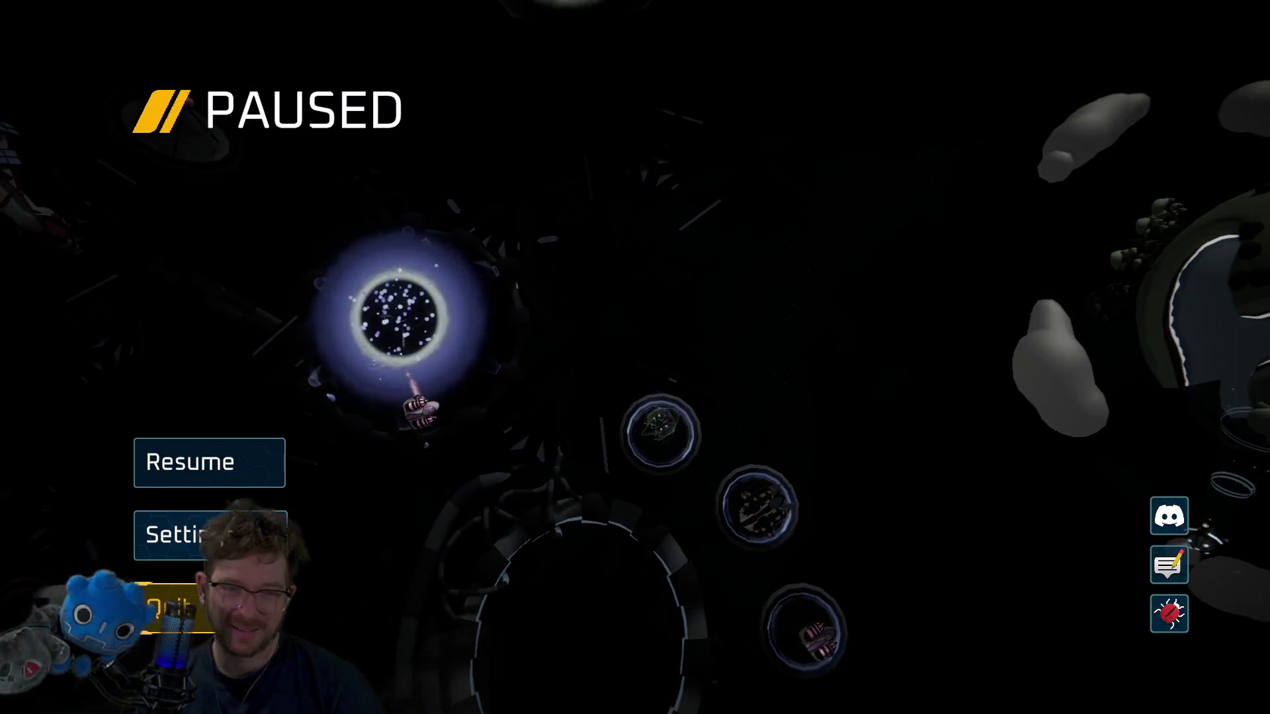
{"action": "key", "text": "Return"}
{"action": "key", "text": "Right"}
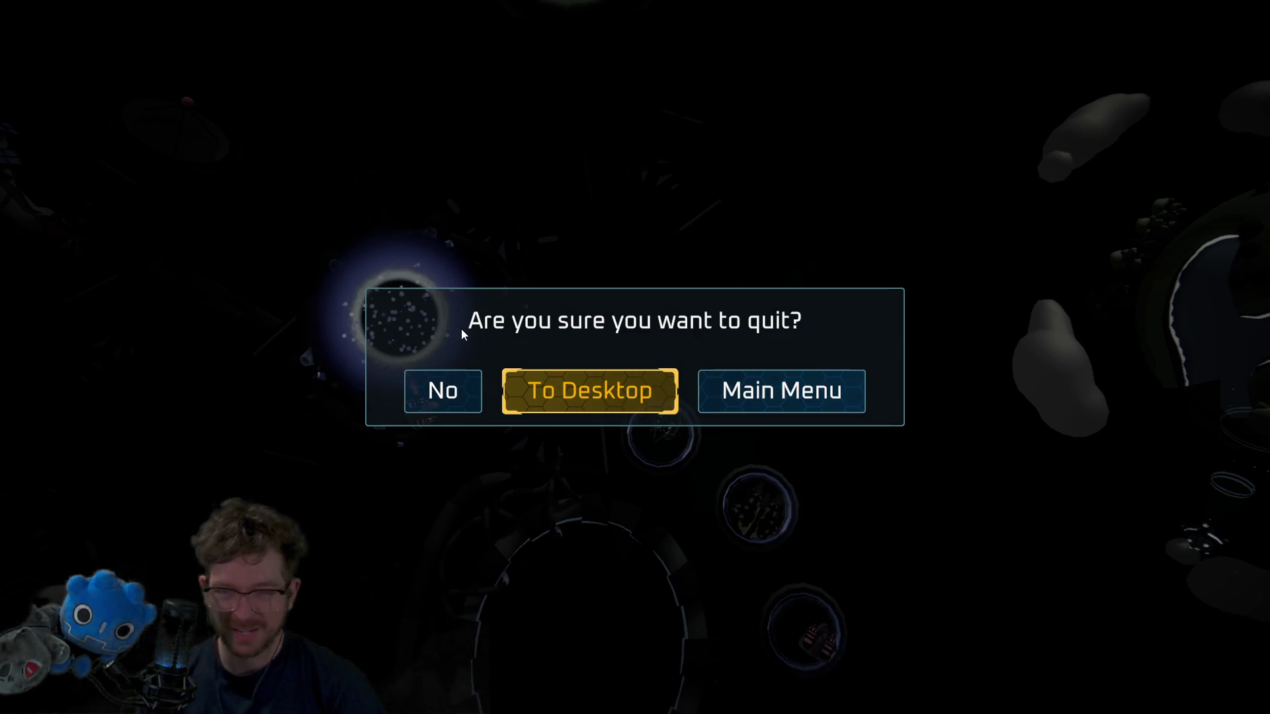
{"action": "key", "text": "Return"}
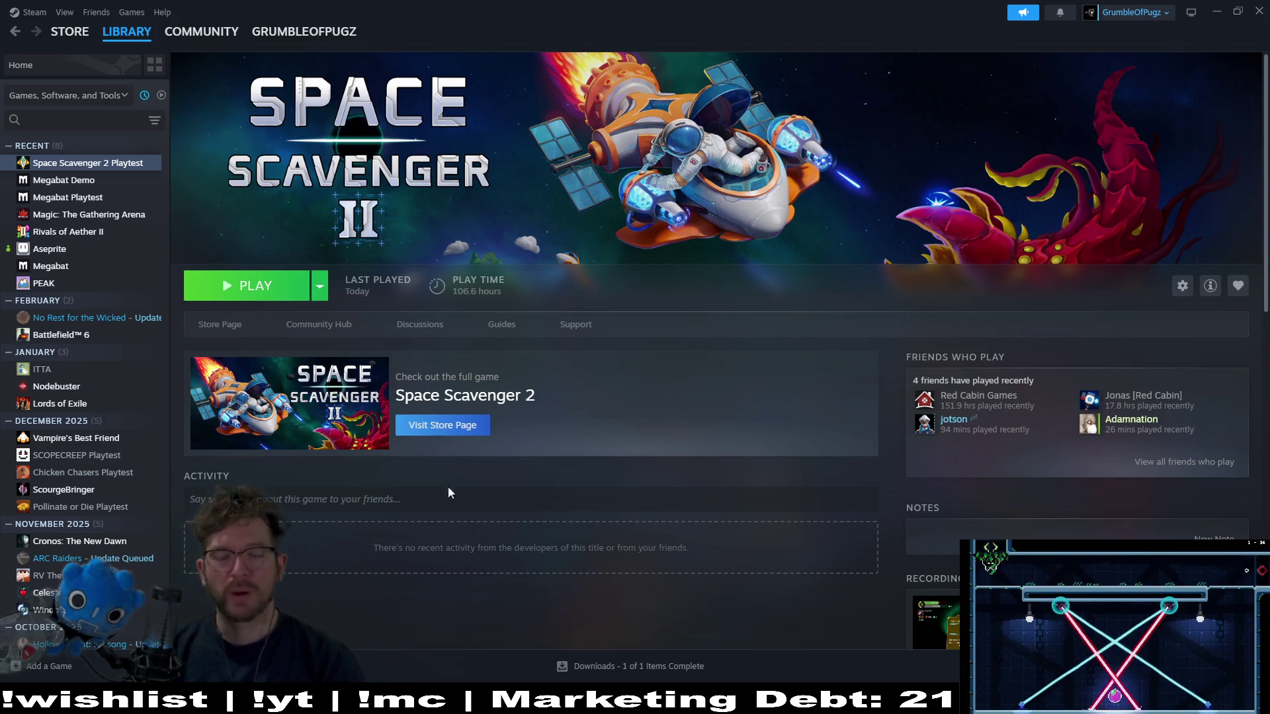
- Switch from the Steam library page back to the Godot script editor
{"action": "key", "text": "alt+Tab"}
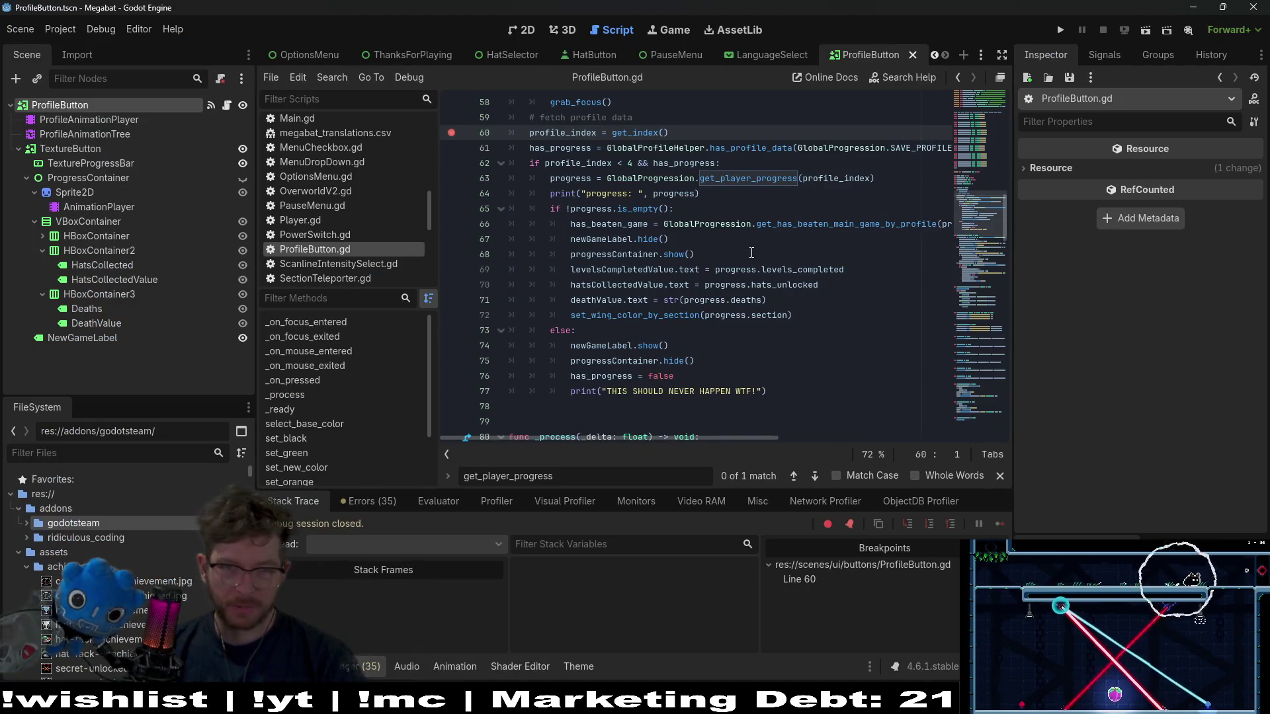
- Examine the get_player_progress call on line 63 of ProfileButton.gd's _ready()
{"action": "scroll", "coordinate": [751, 253], "scroll_direction": "up", "scroll_amount": 1}
{"action": "left_click", "coordinate": [654, 225]}
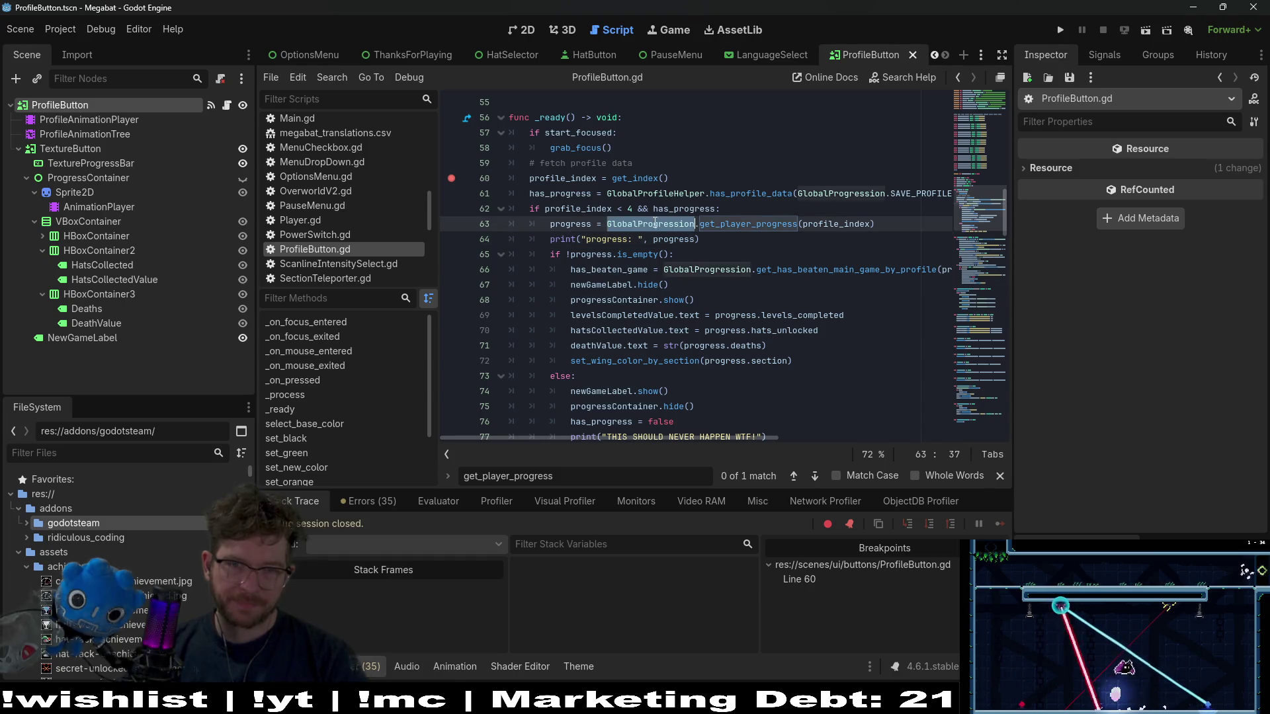
{"action": "double_click", "coordinate": [775, 224]}
{"action": "mouse_move", "coordinate": [777, 227]}
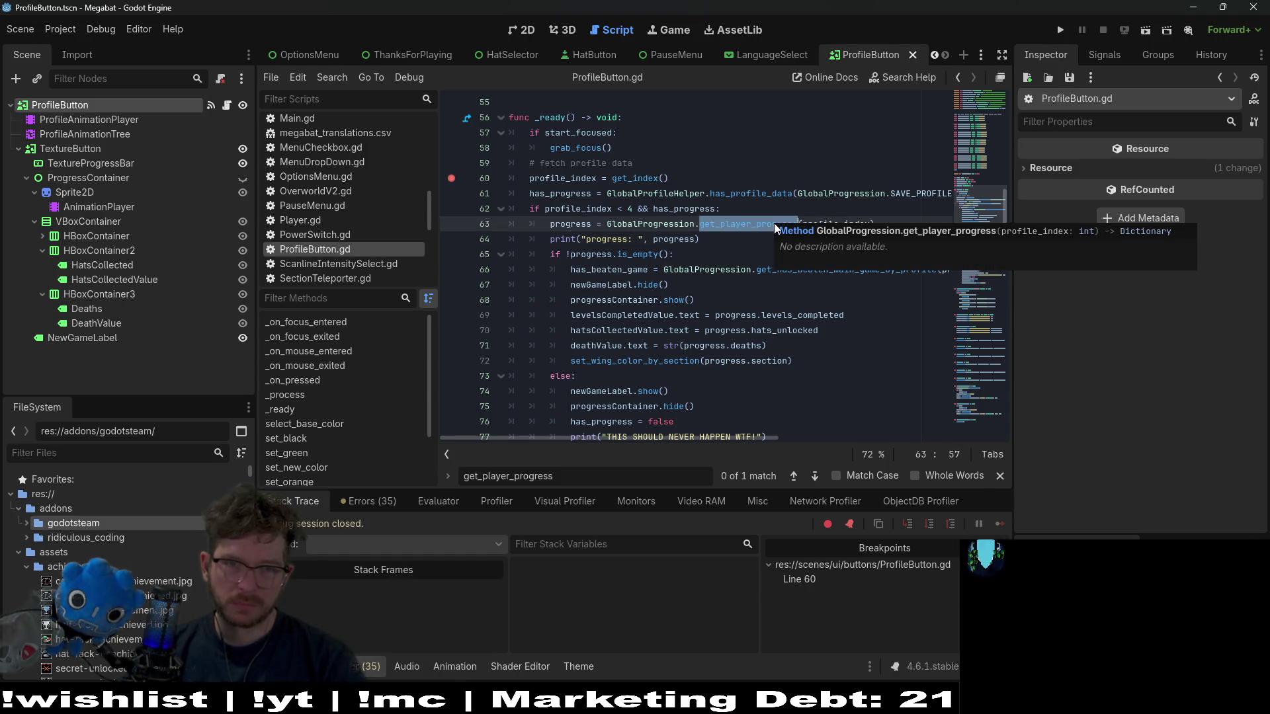
{"action": "mouse_move", "coordinate": [673, 224]}
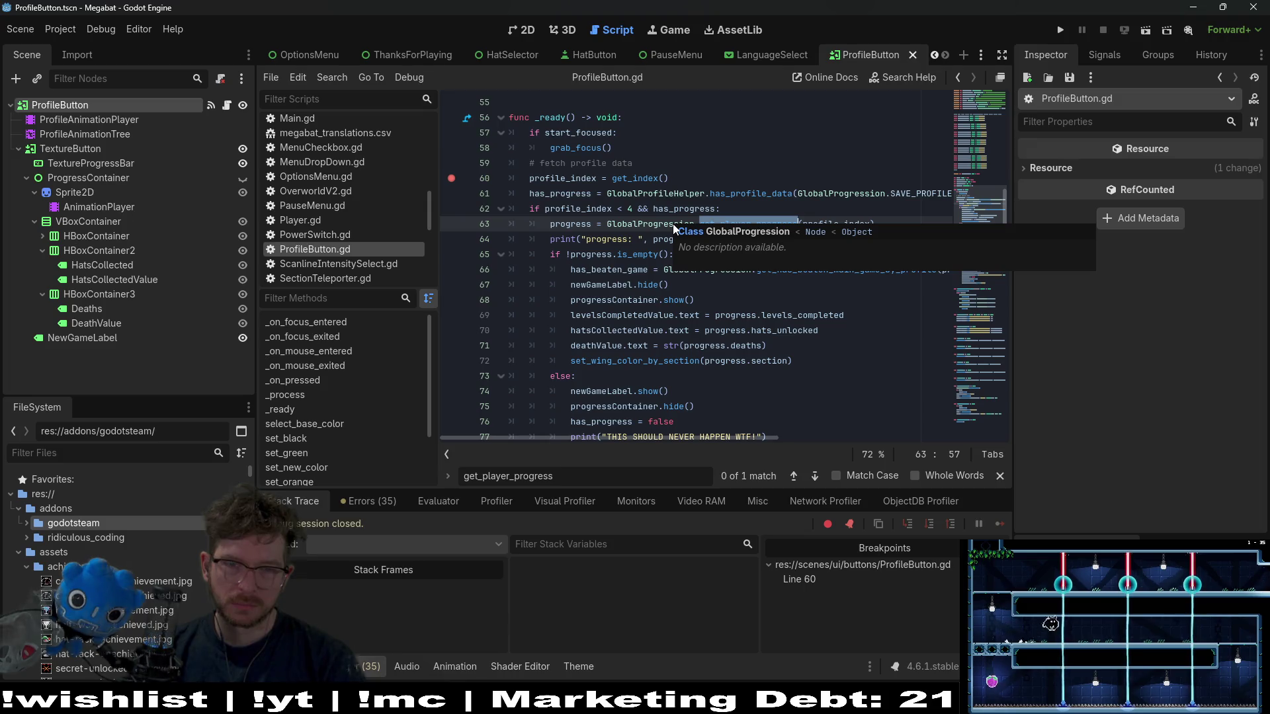
{"action": "scroll", "coordinate": [673, 224], "scroll_direction": "down", "scroll_amount": 2}
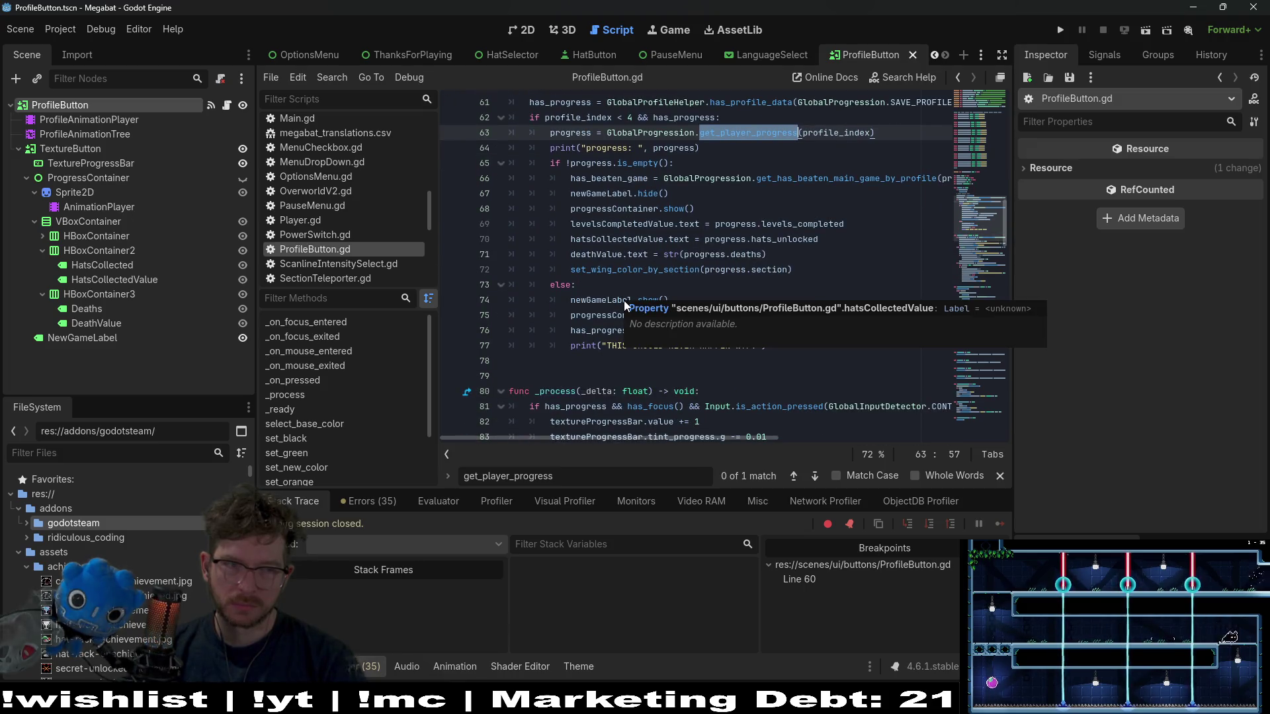
- Inspect the VBoxContainer and root ProfileButton nodes, then bring up quick file search
{"action": "left_click", "coordinate": [69, 222]}
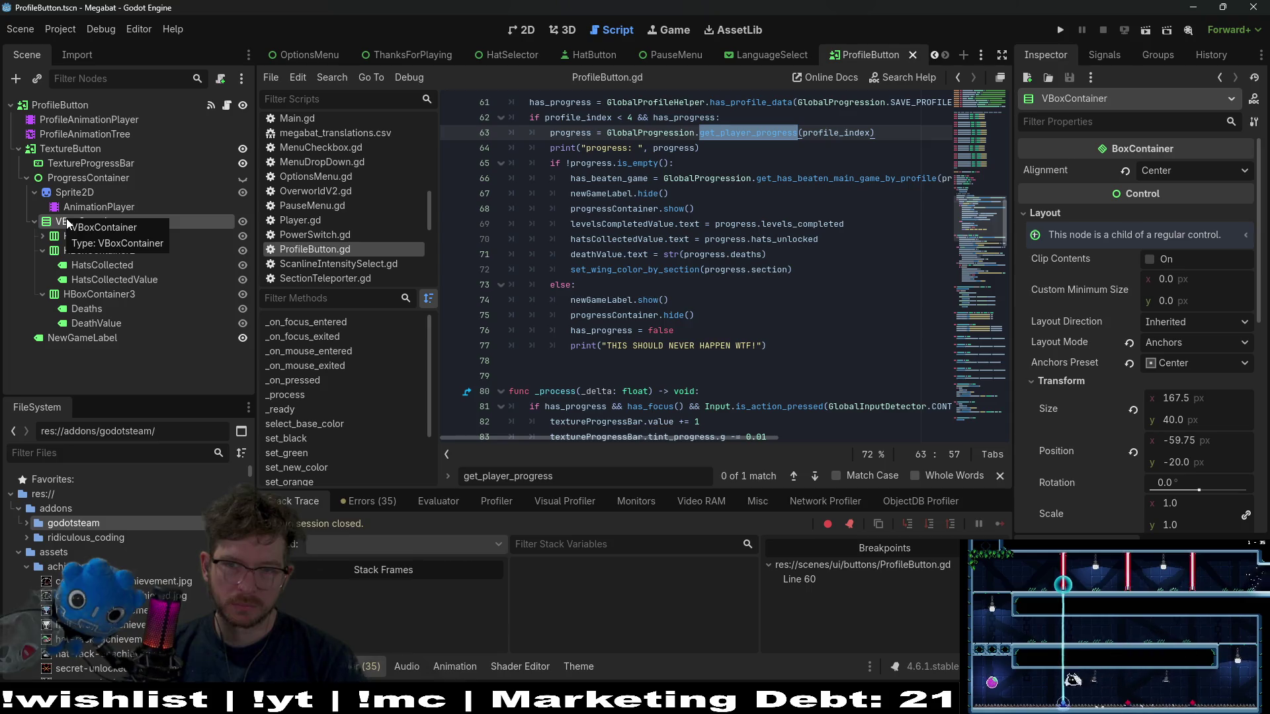
{"action": "scroll", "coordinate": [1078, 351], "scroll_direction": "down", "scroll_amount": 5}
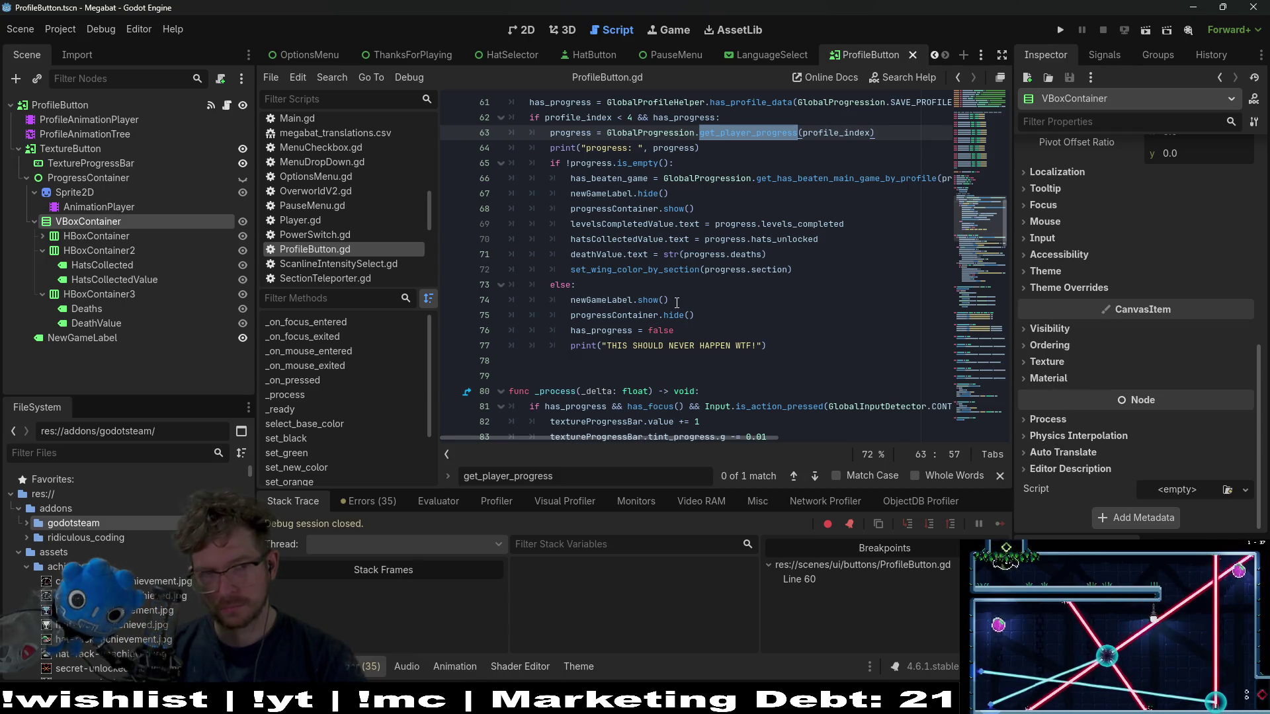
{"action": "left_click", "coordinate": [47, 105]}
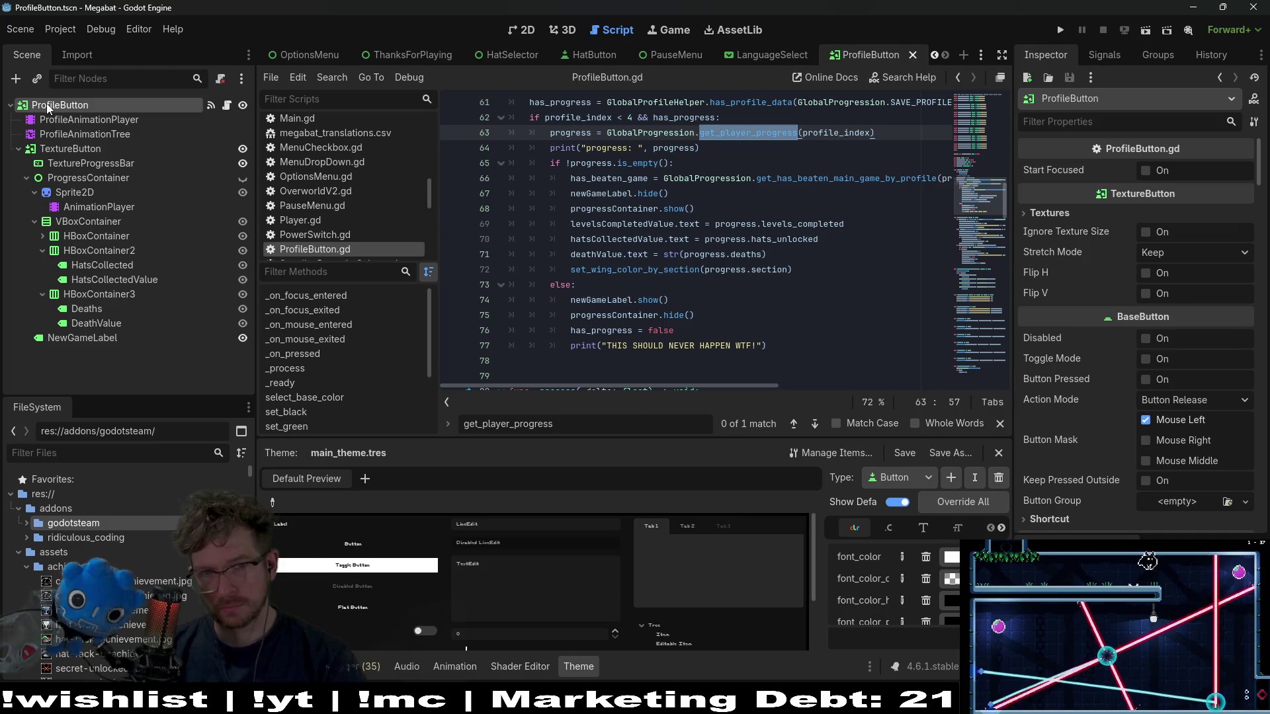
{"action": "mouse_move", "coordinate": [727, 240]}
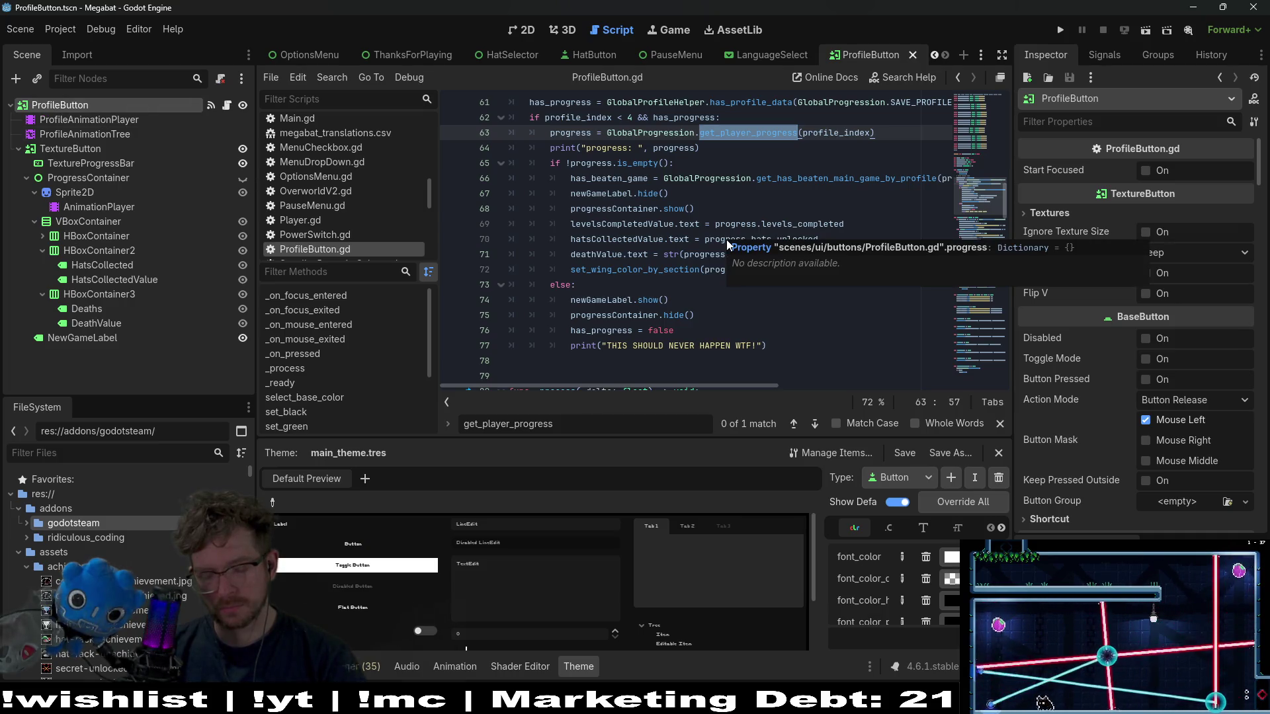
{"action": "key", "text": "shift+alt+o"}
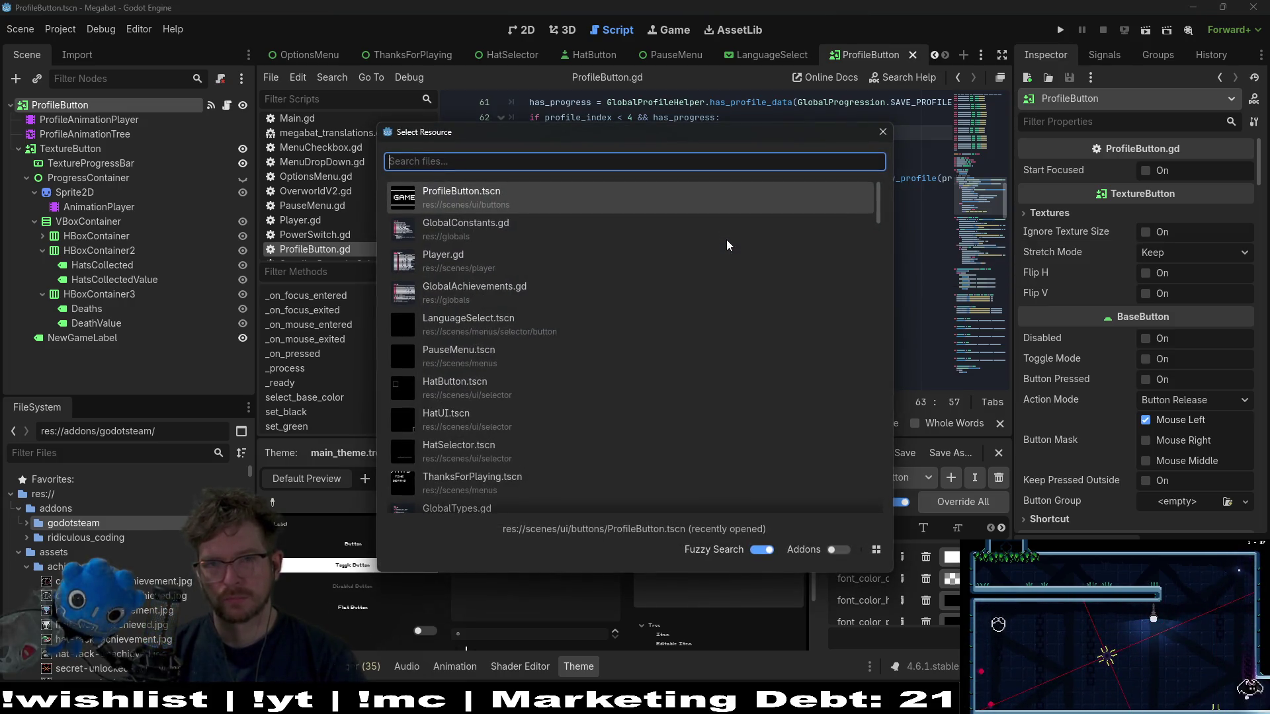
- Open ProfileSelect.tscn via quick open and show it in the 2D view
{"action": "type", "text": "profileselect"}
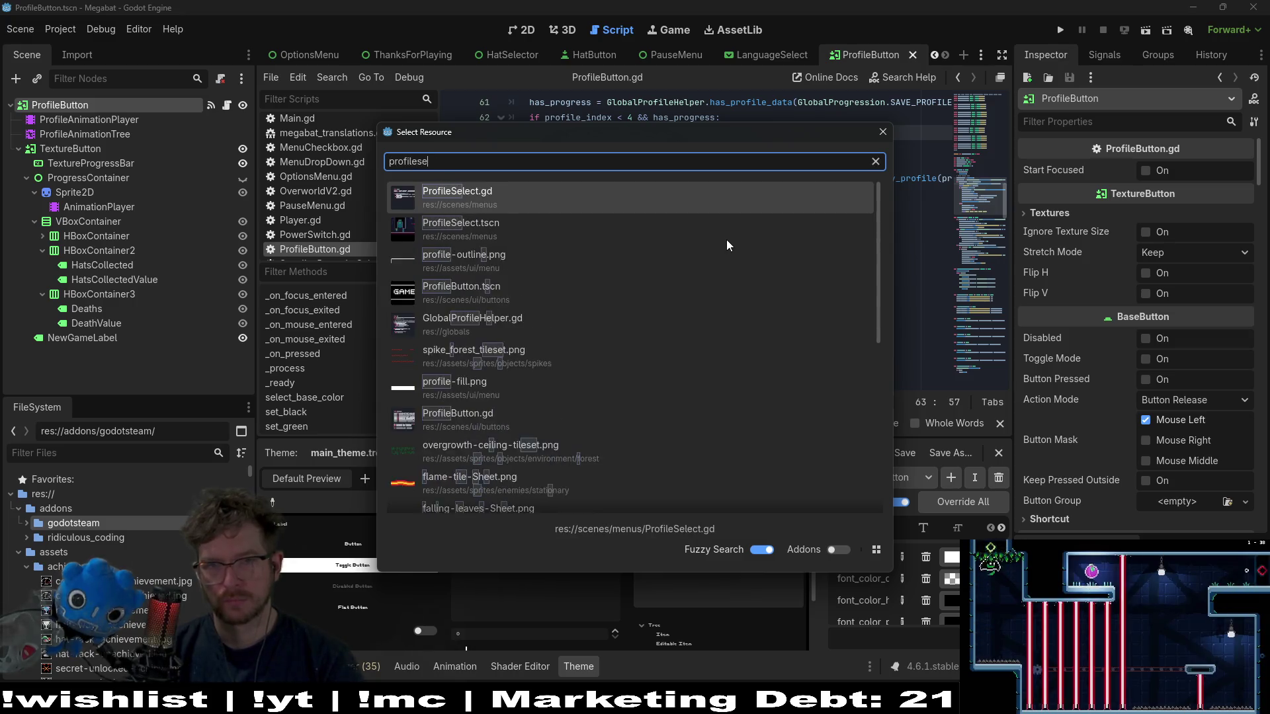
{"action": "key", "text": "Return"}
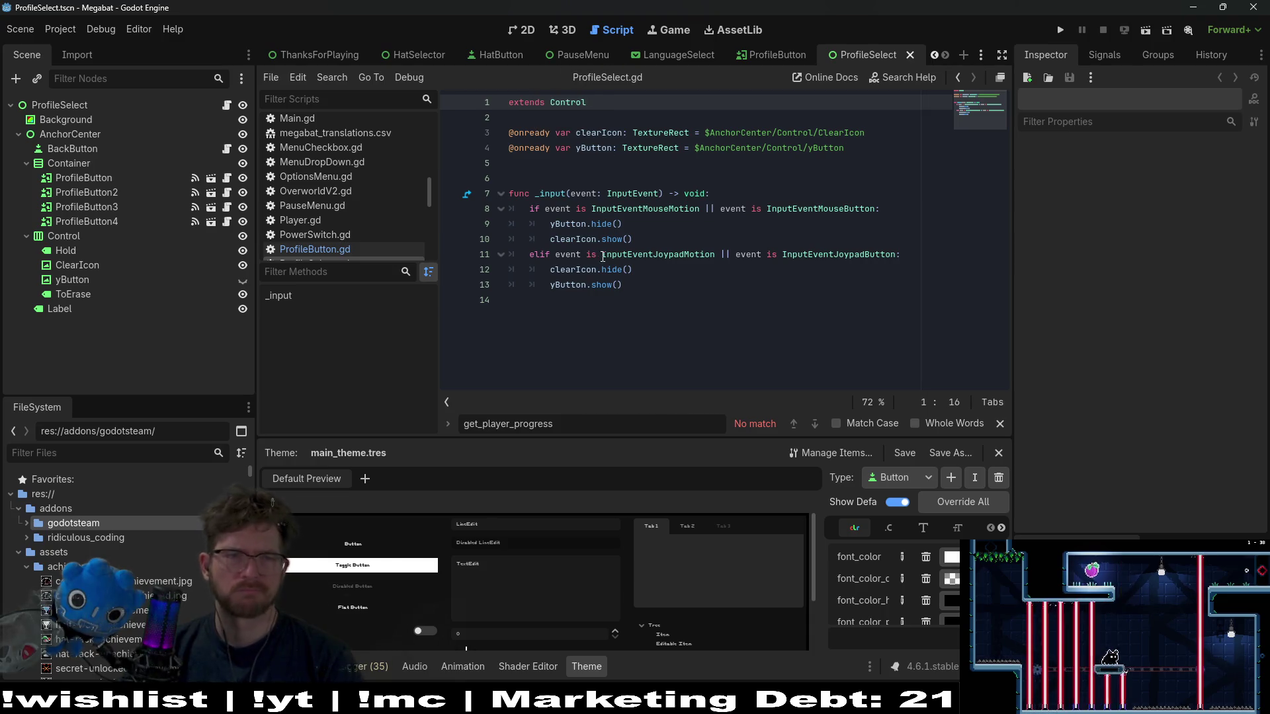
{"action": "key", "text": "ctrl+F1"}
- Show the first ProfileButton's signal connections, then hide ProfileSelect's contents on the canvas
{"action": "left_click", "coordinate": [140, 180]}
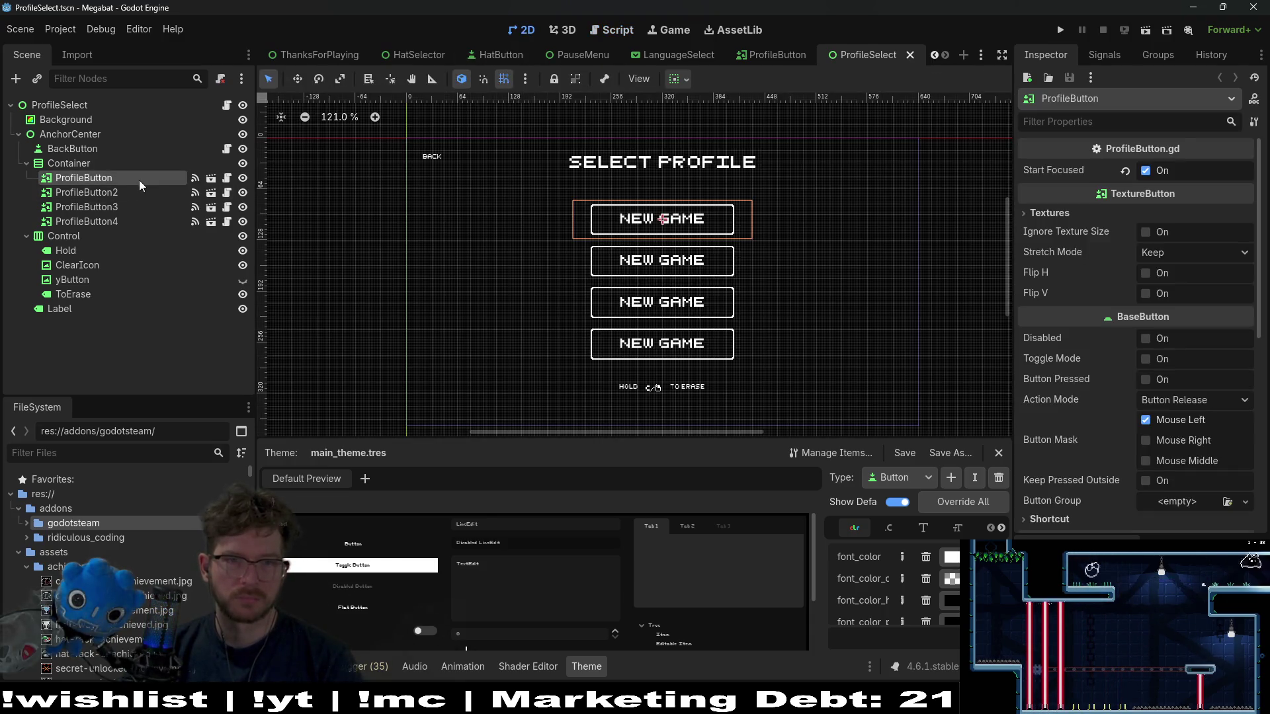
{"action": "left_click", "coordinate": [1104, 54]}
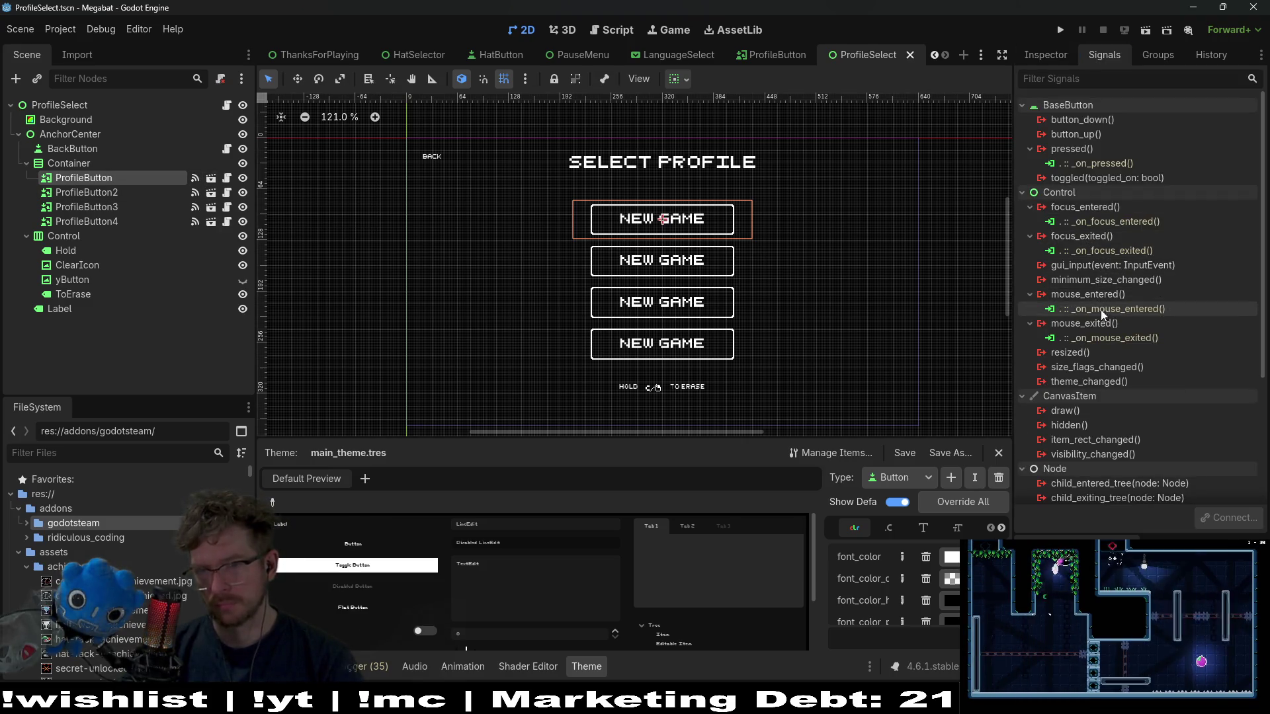
{"action": "mouse_move", "coordinate": [1103, 346]}
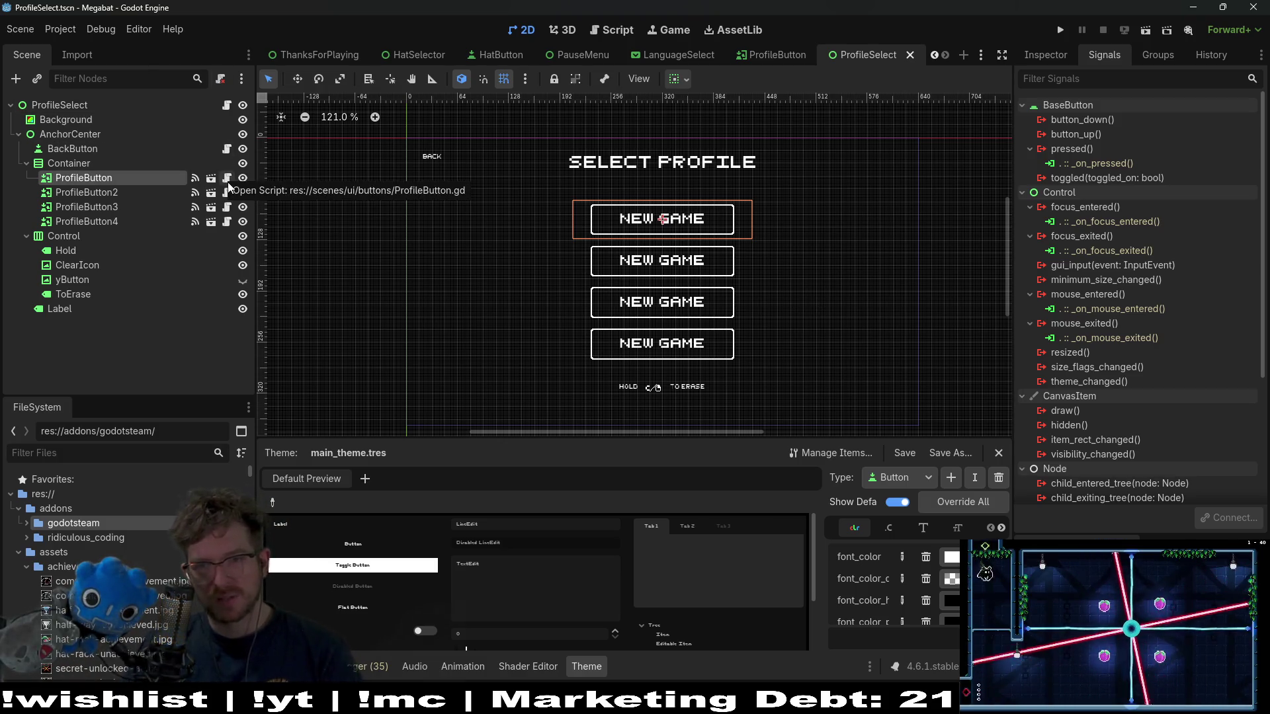
{"action": "left_click", "coordinate": [242, 106]}
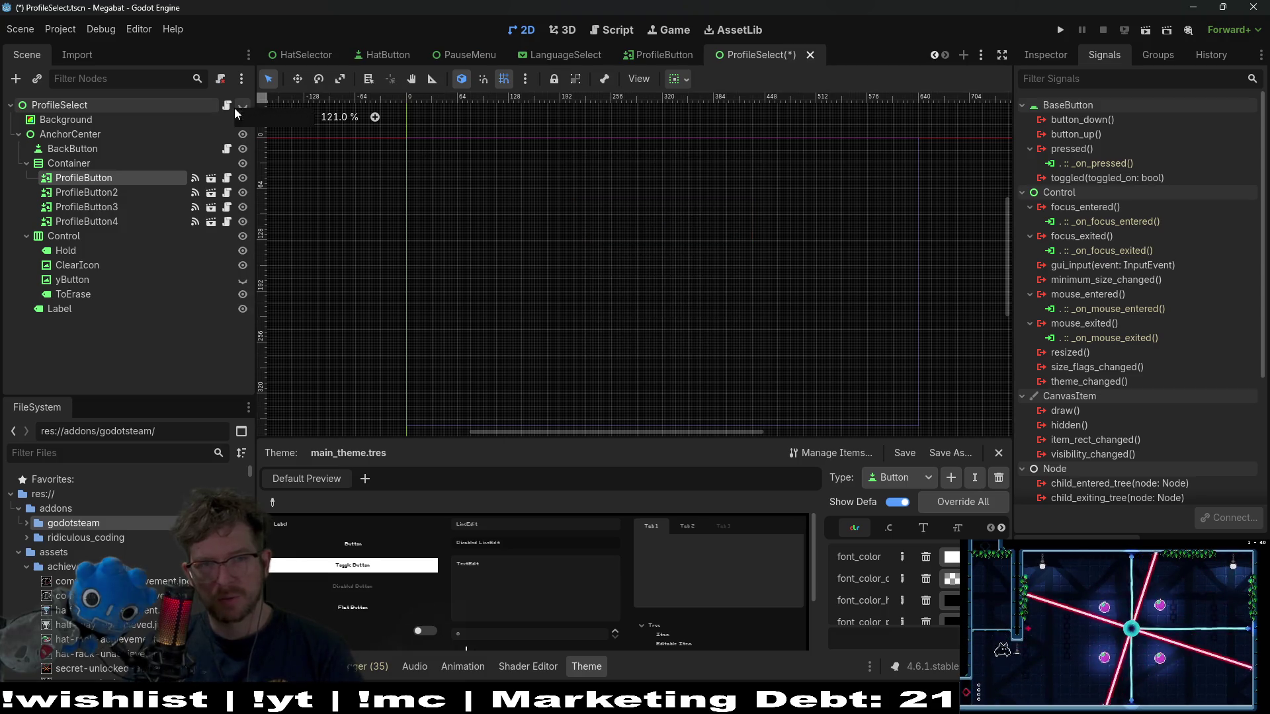
- Make ProfileSelect visible again and review its script's _input function
{"action": "left_click", "coordinate": [242, 105]}
{"action": "left_click", "coordinate": [226, 105]}
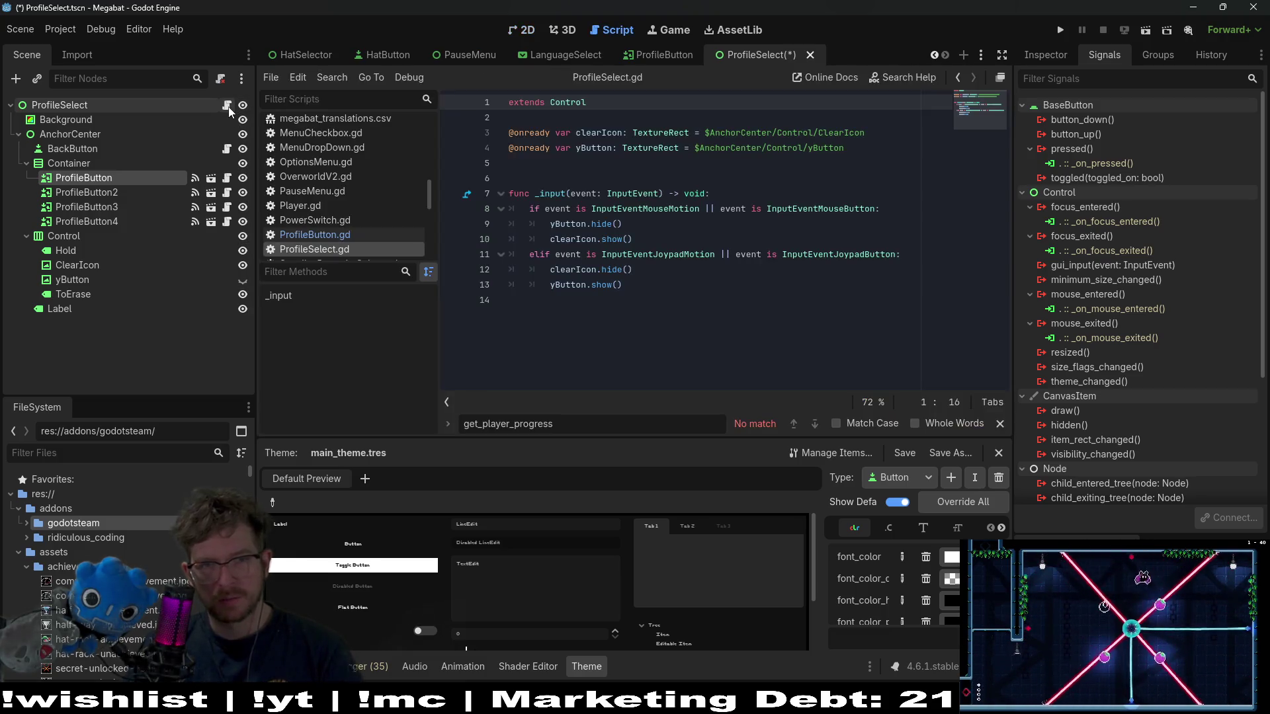
{"action": "mouse_move", "coordinate": [623, 267]}
{"action": "left_mouse_down"}
{"action": "mouse_move", "coordinate": [553, 268]}
{"action": "mouse_move", "coordinate": [509, 193]}
{"action": "left_mouse_up"}
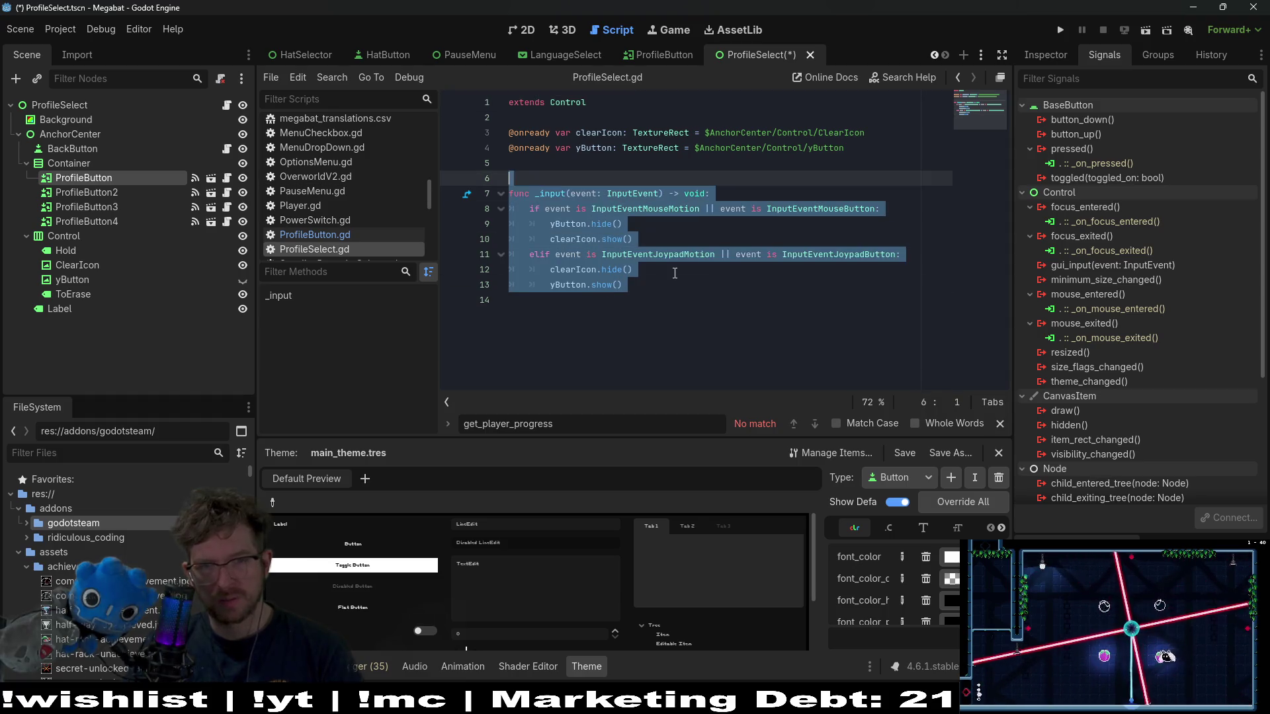
{"action": "left_click", "coordinate": [675, 273]}
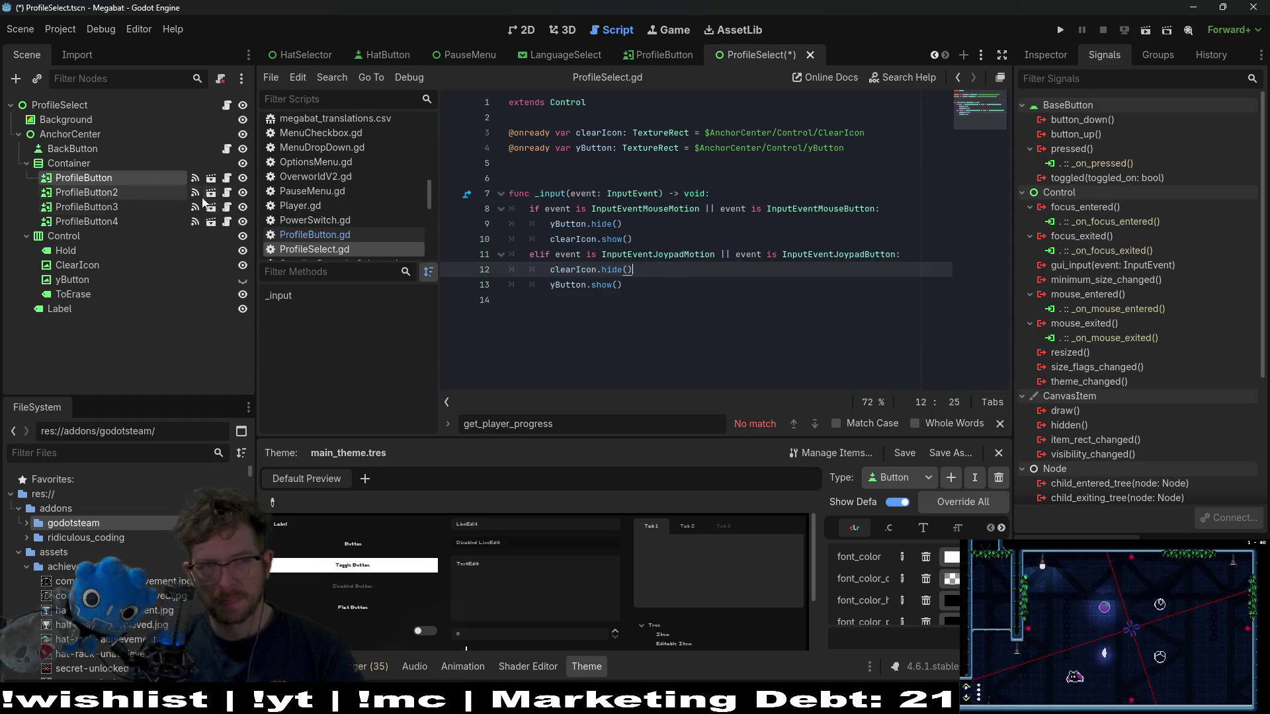
- Open ProfileButton.gd and read _ready(), highlighting start_focused and profile_index on line 60
{"action": "left_click", "coordinate": [227, 193]}
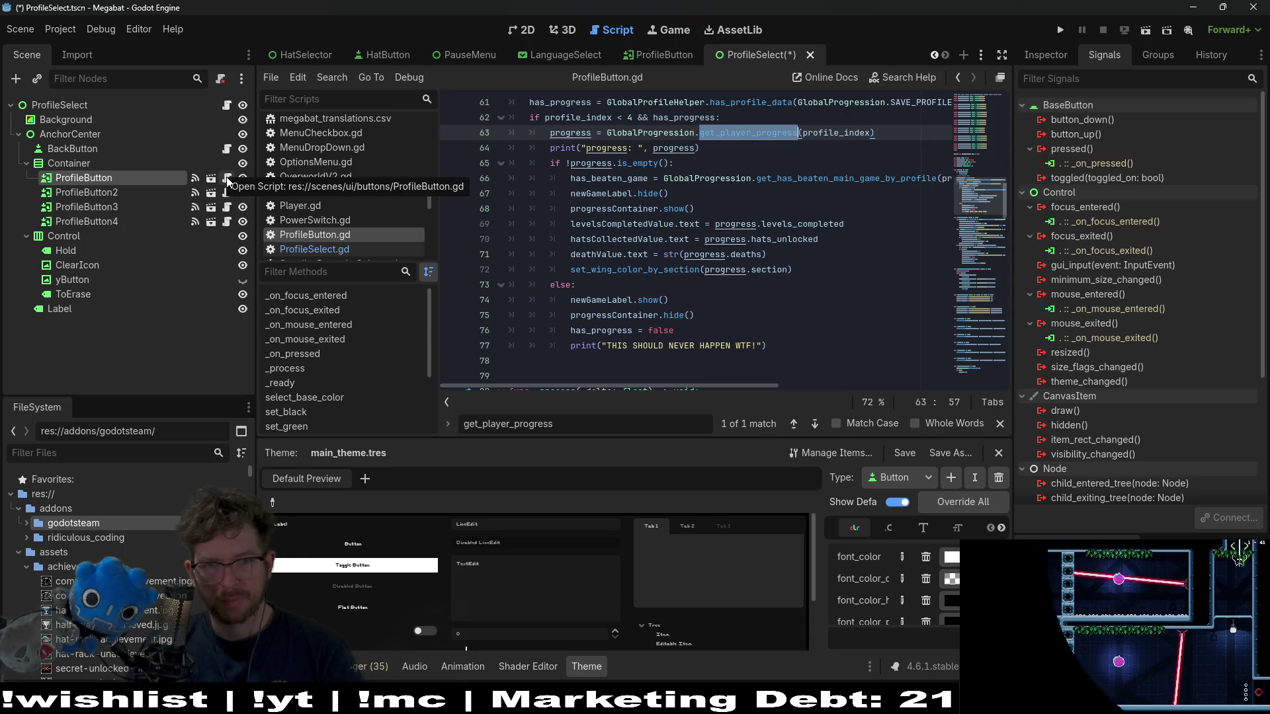
{"action": "scroll", "coordinate": [739, 235], "scroll_direction": "up", "scroll_amount": 2}
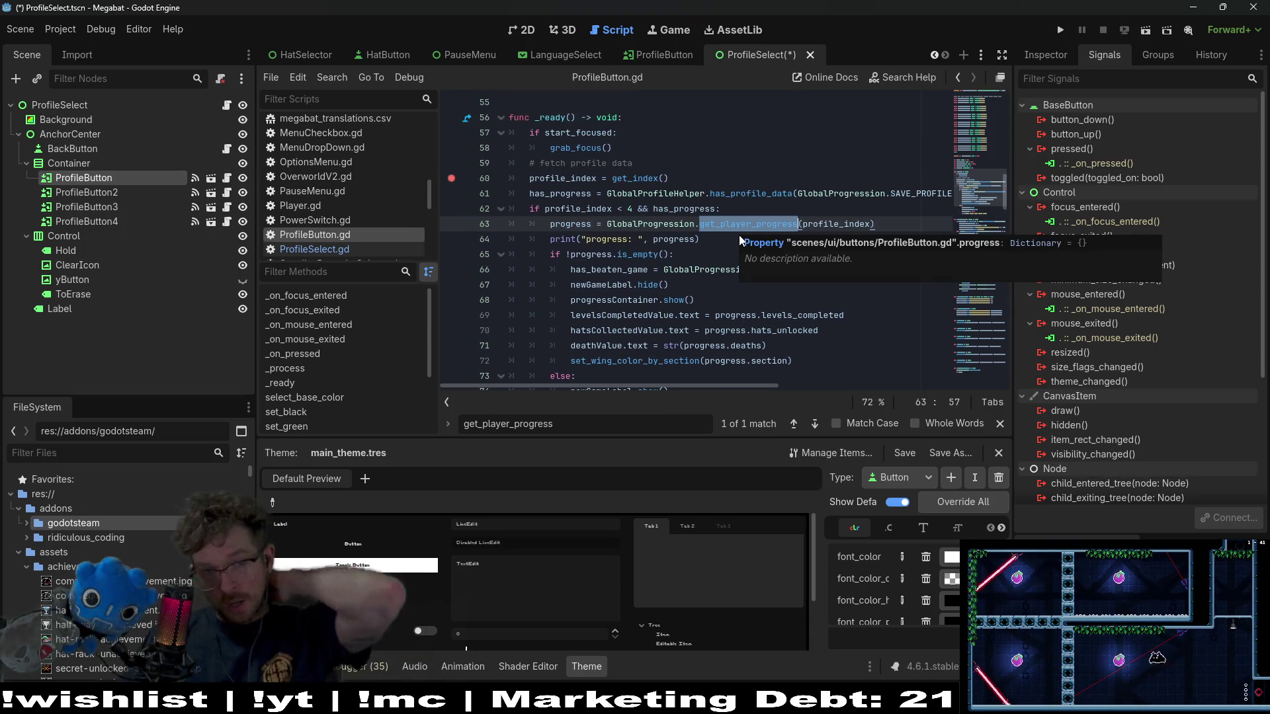
{"action": "scroll", "coordinate": [736, 235], "scroll_direction": "up", "scroll_amount": 18}
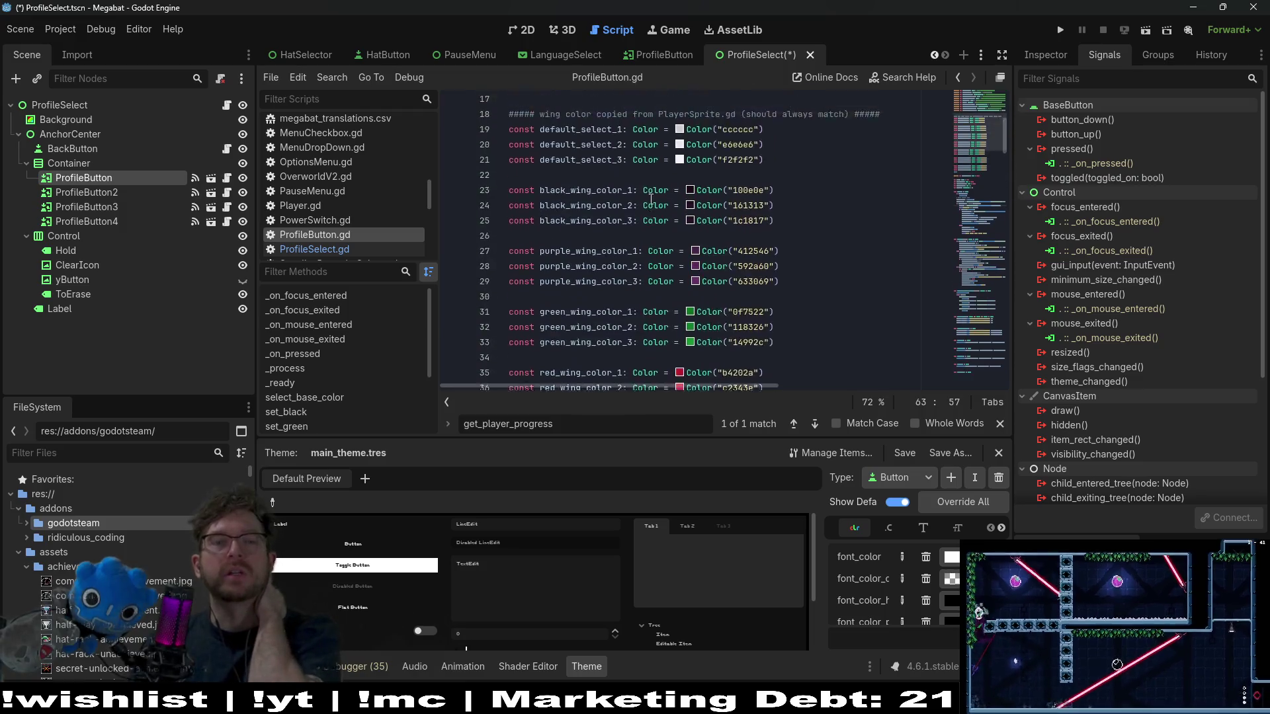
{"action": "scroll", "coordinate": [650, 198], "scroll_direction": "down", "scroll_amount": 17}
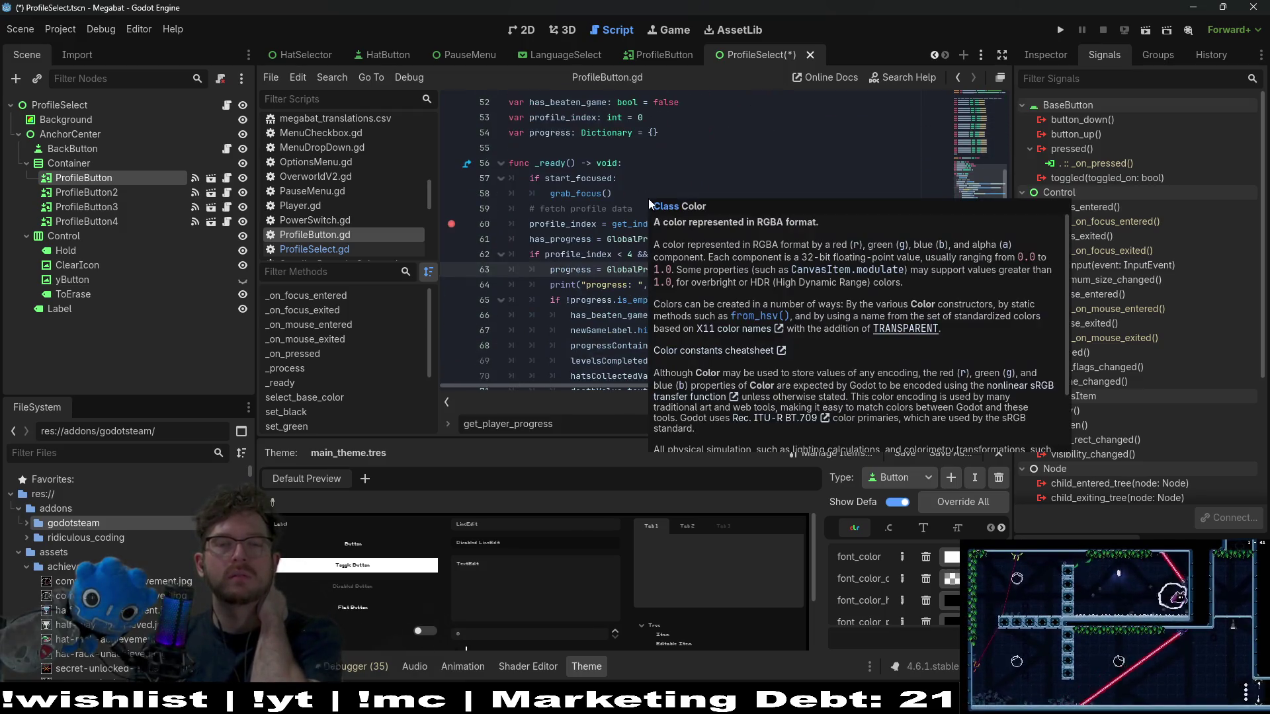
{"action": "left_click", "coordinate": [853, 165]}
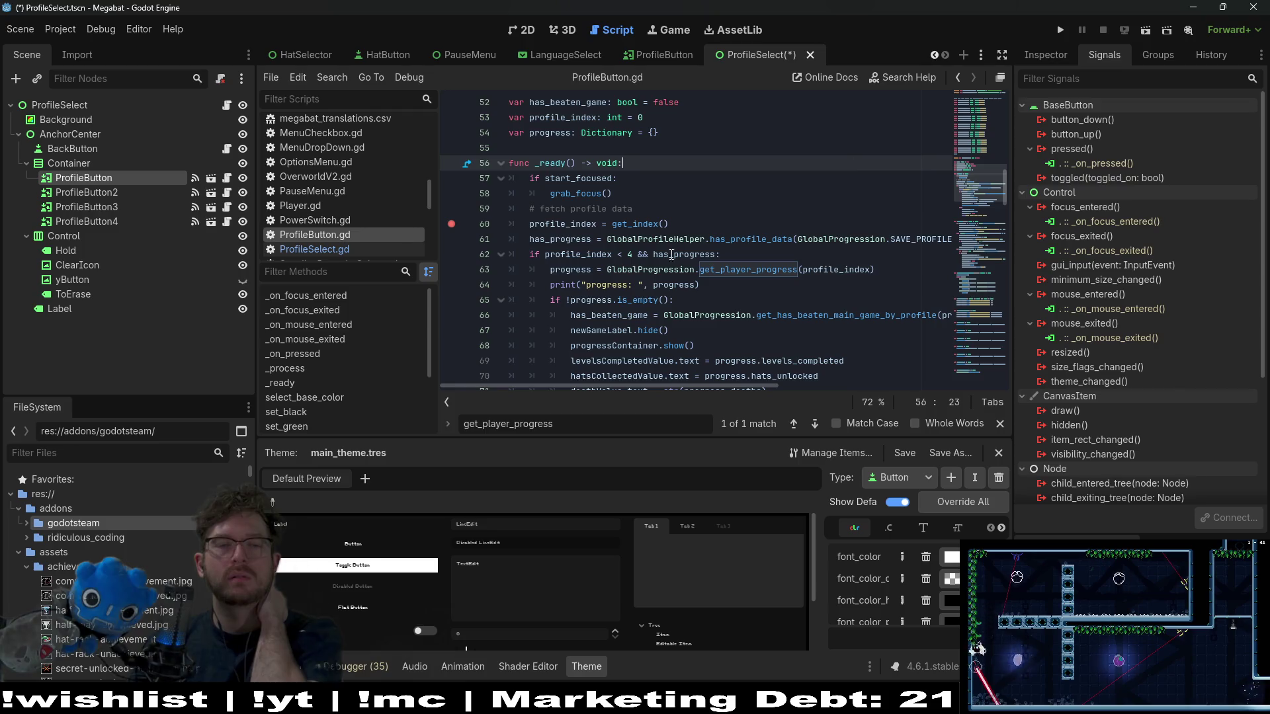
{"action": "double_click", "coordinate": [568, 178]}
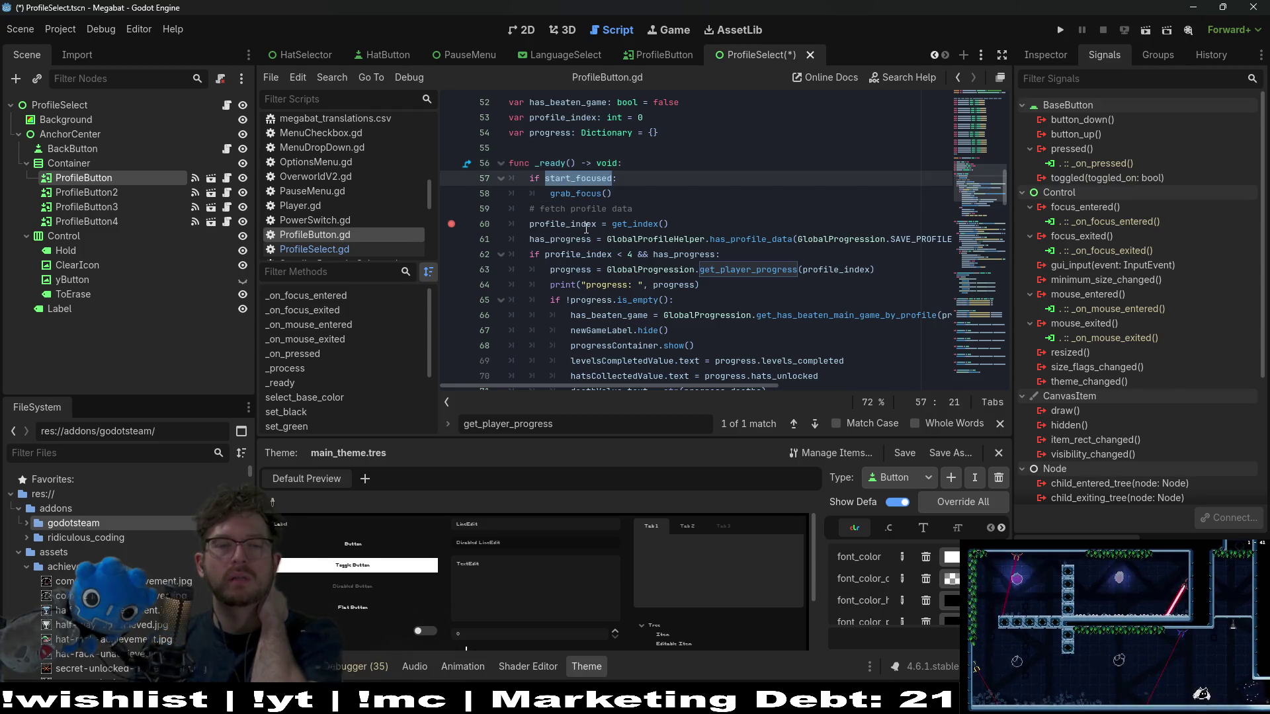
{"action": "double_click", "coordinate": [586, 224]}
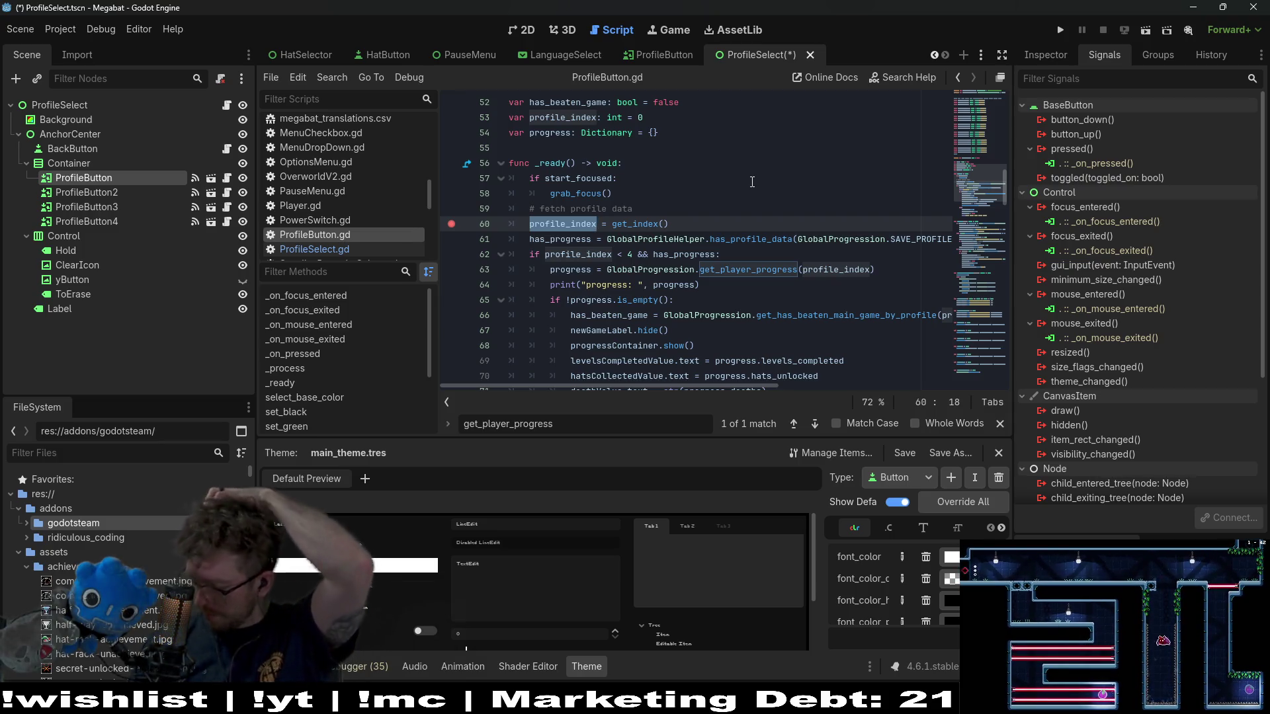
- Trace profile_index to its line 53 declaration, then open the Node docs for get_index
{"action": "scroll", "coordinate": [611, 233], "scroll_direction": "up", "scroll_amount": 4}
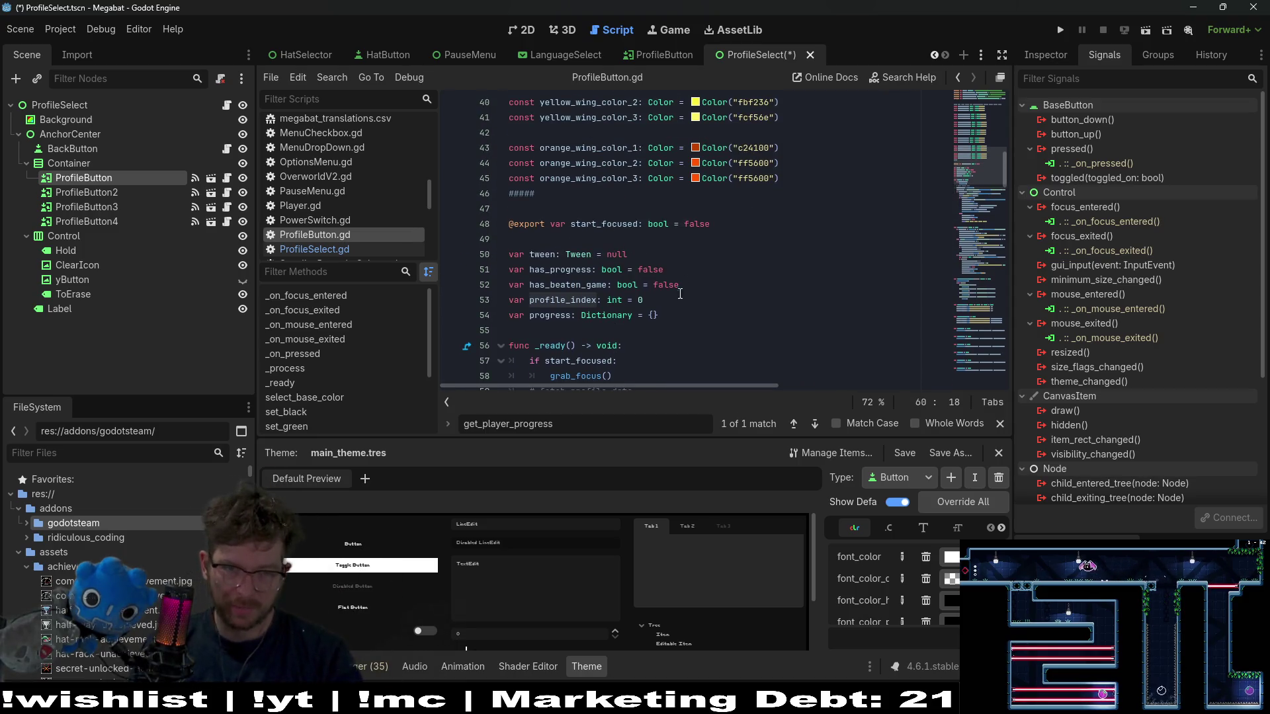
{"action": "double_click", "coordinate": [563, 300]}
{"action": "scroll", "coordinate": [661, 301], "scroll_direction": "down", "scroll_amount": 3}
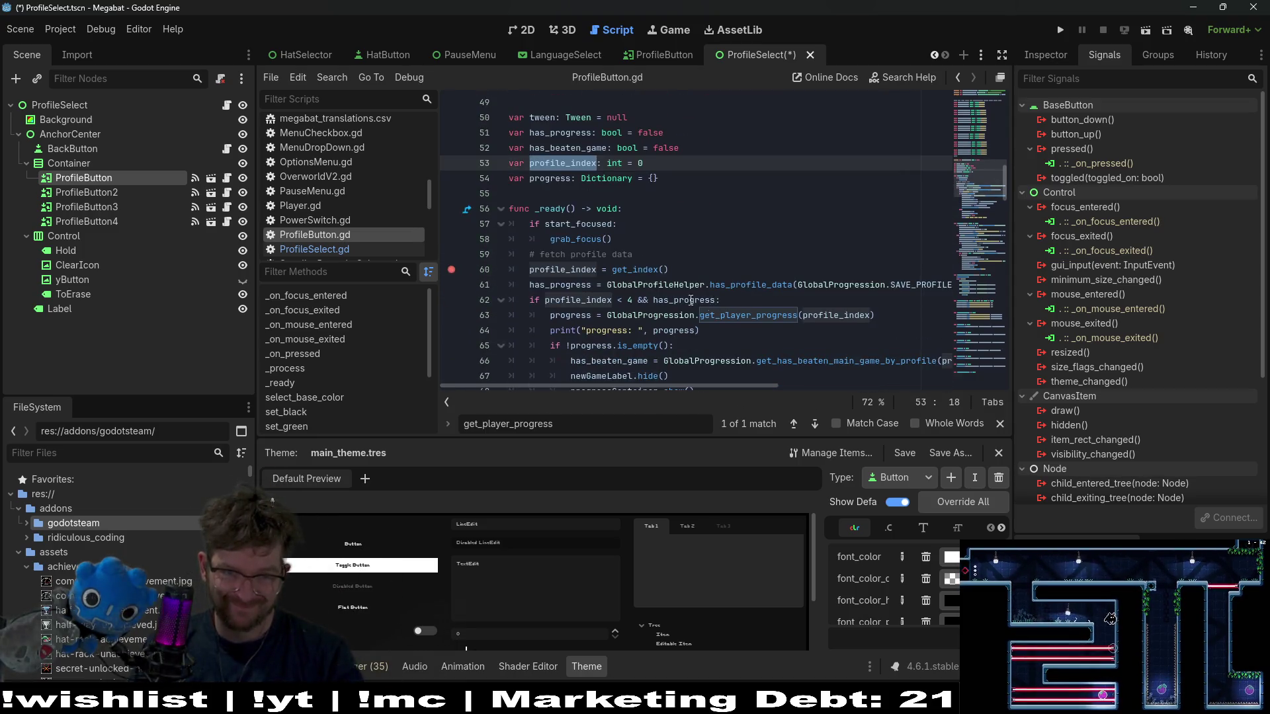
{"action": "left_click", "coordinate": [683, 167]}
{"action": "double_click", "coordinate": [562, 269]}
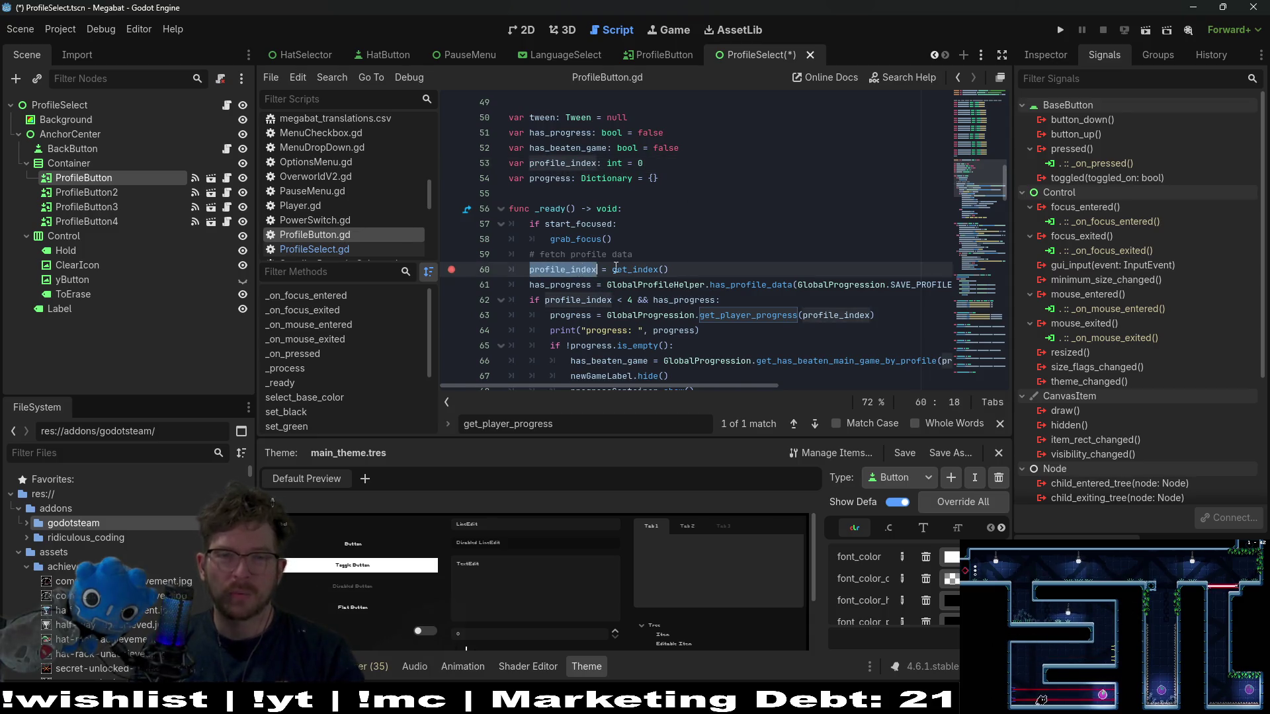
{"action": "left_click", "coordinate": [638, 269], "text": "ctrl"}
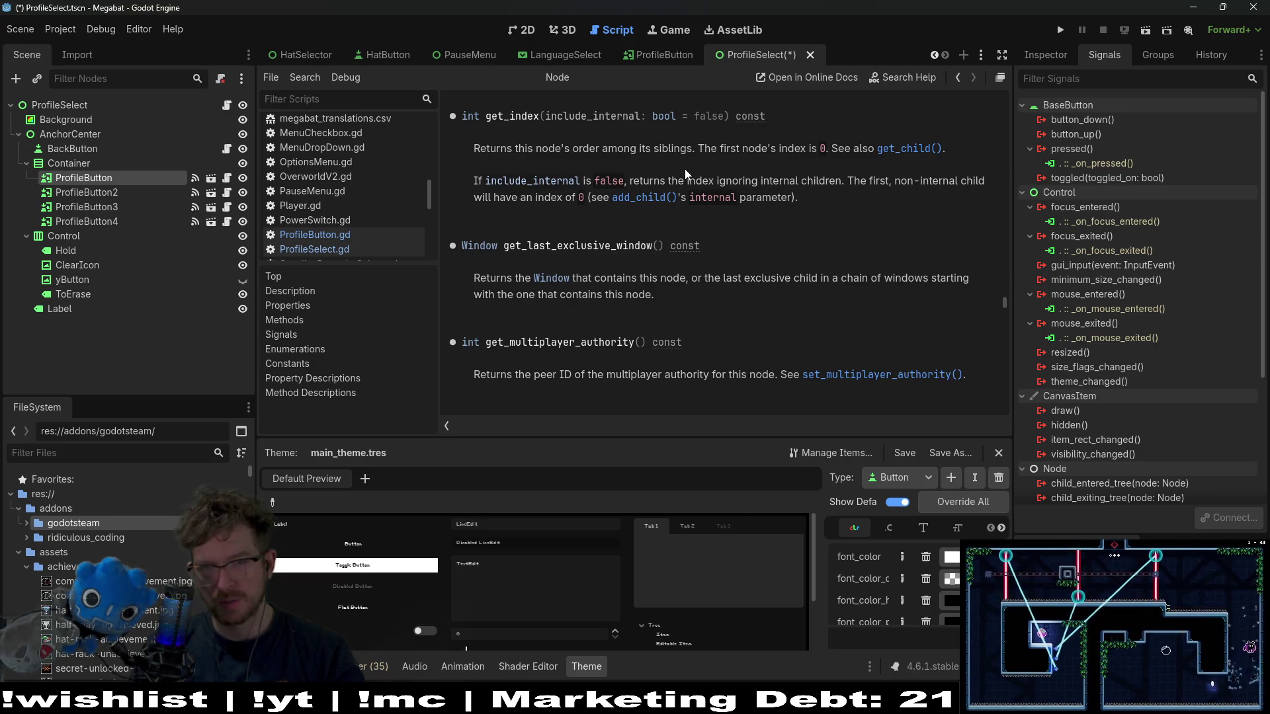
- Go from the 2D layout back to the ProfileButton.gd code in the Script view
{"action": "left_click", "coordinate": [513, 33]}
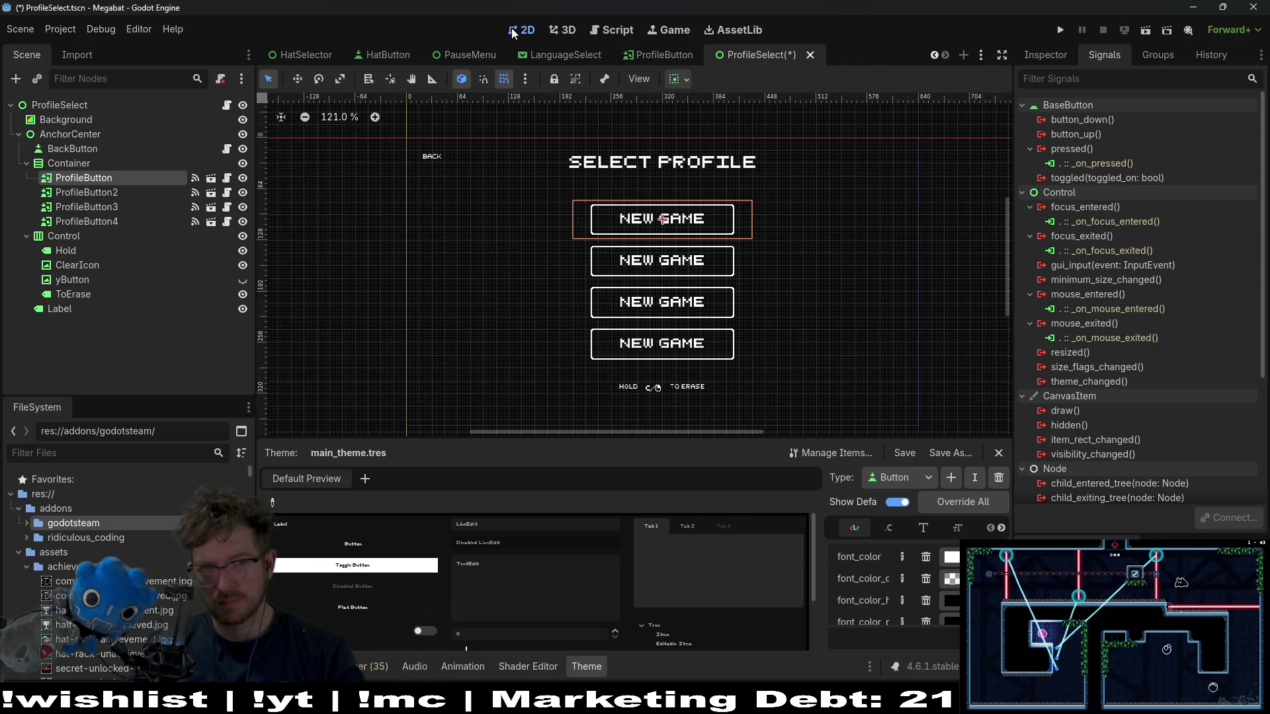
{"action": "left_click", "coordinate": [607, 31]}
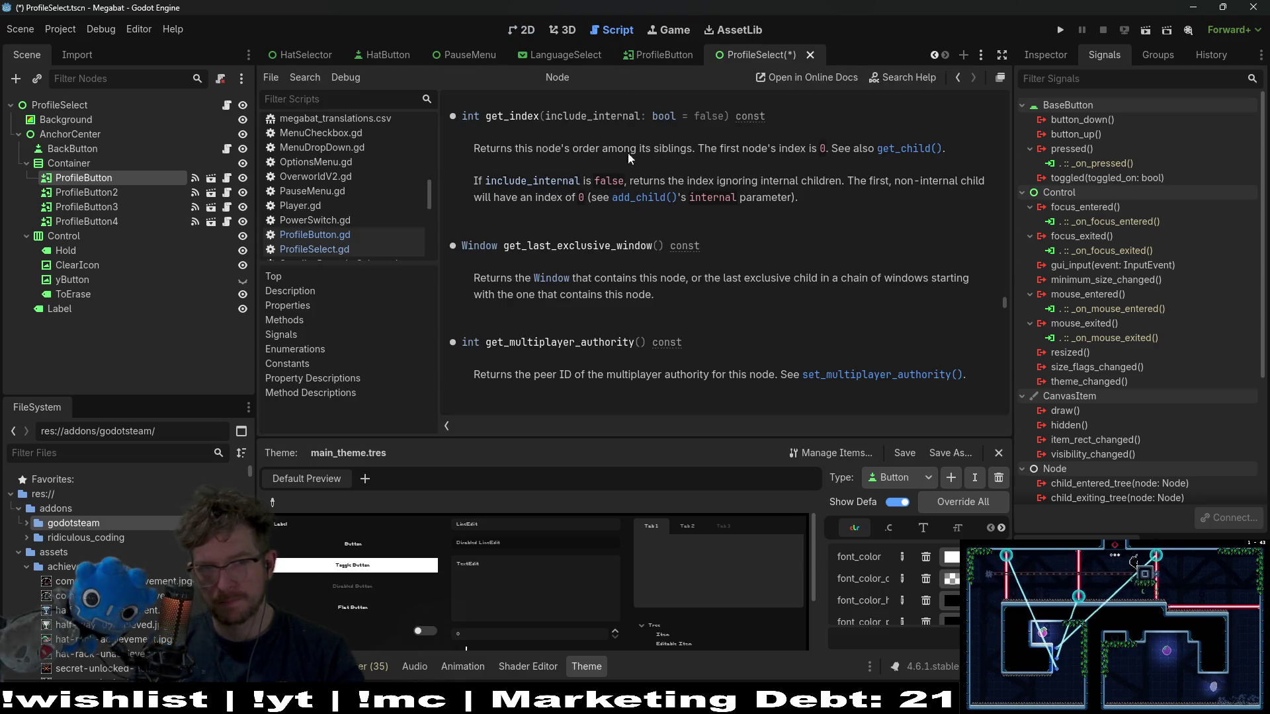
{"action": "left_click", "coordinate": [229, 178]}
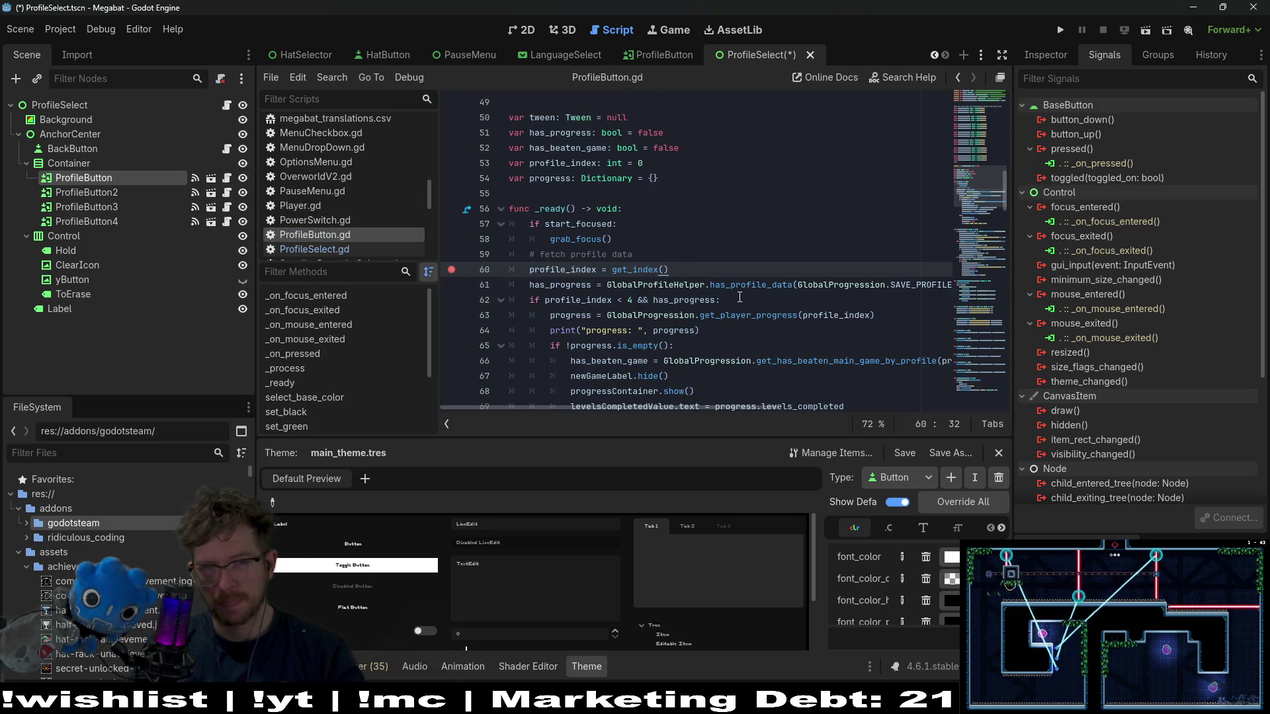
- Review lines 62-63 (profile_index, has_profile_data) and move the breakpoint to line 63
{"action": "left_click", "coordinate": [668, 311]}
{"action": "double_click", "coordinate": [580, 298]}
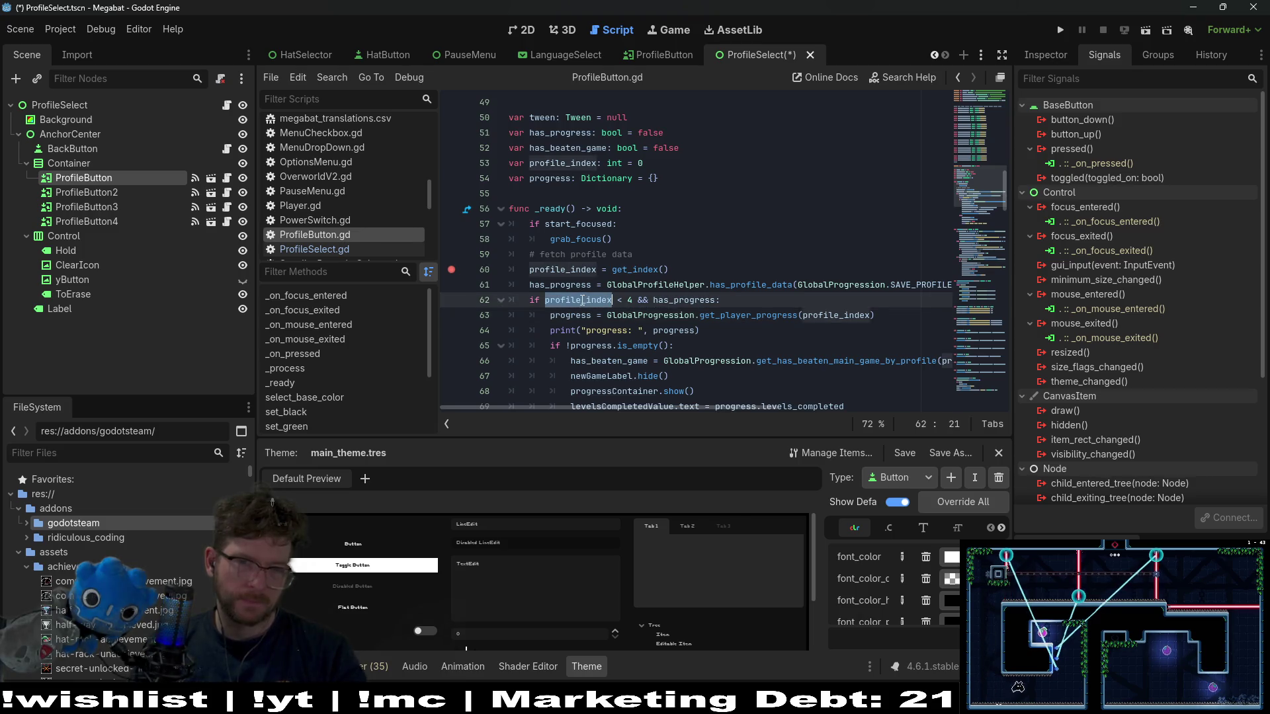
{"action": "double_click", "coordinate": [750, 284]}
{"action": "mouse_move", "coordinate": [790, 322]}
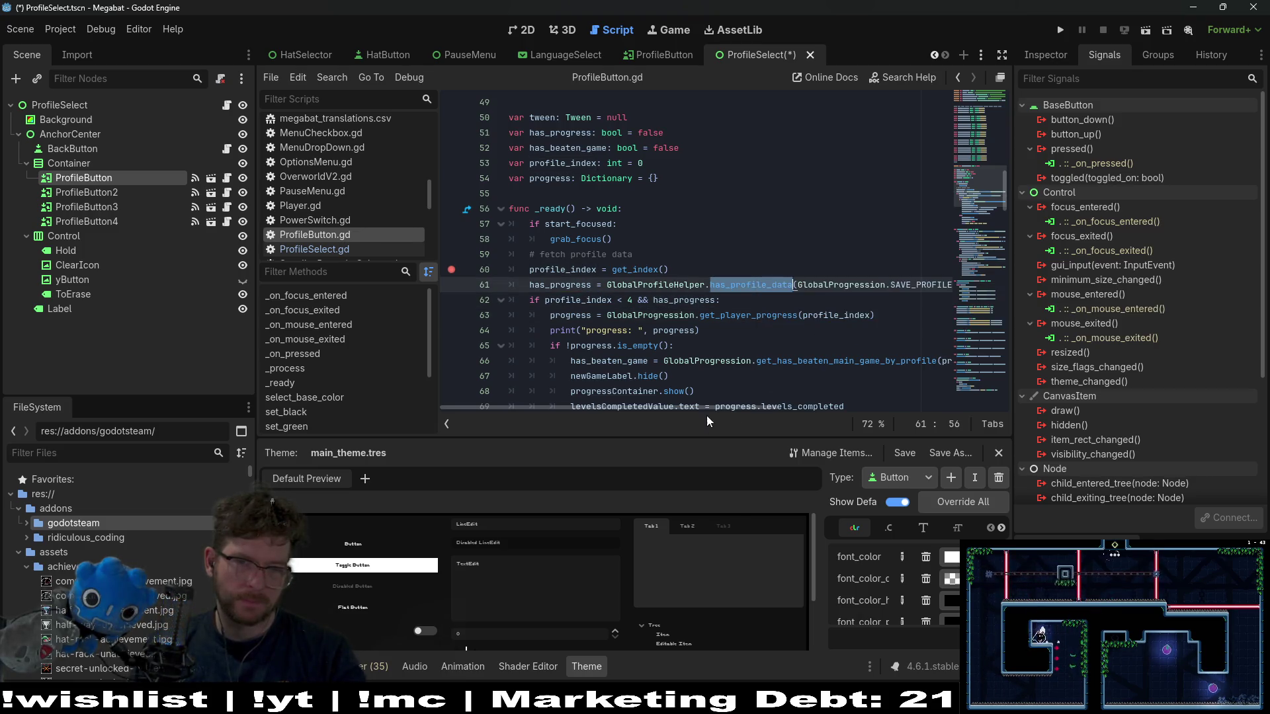
{"action": "scroll", "coordinate": [796, 411], "scroll_direction": "right", "scroll_amount": 2}
{"action": "scroll", "coordinate": [796, 408], "scroll_direction": "right", "scroll_amount": 5}
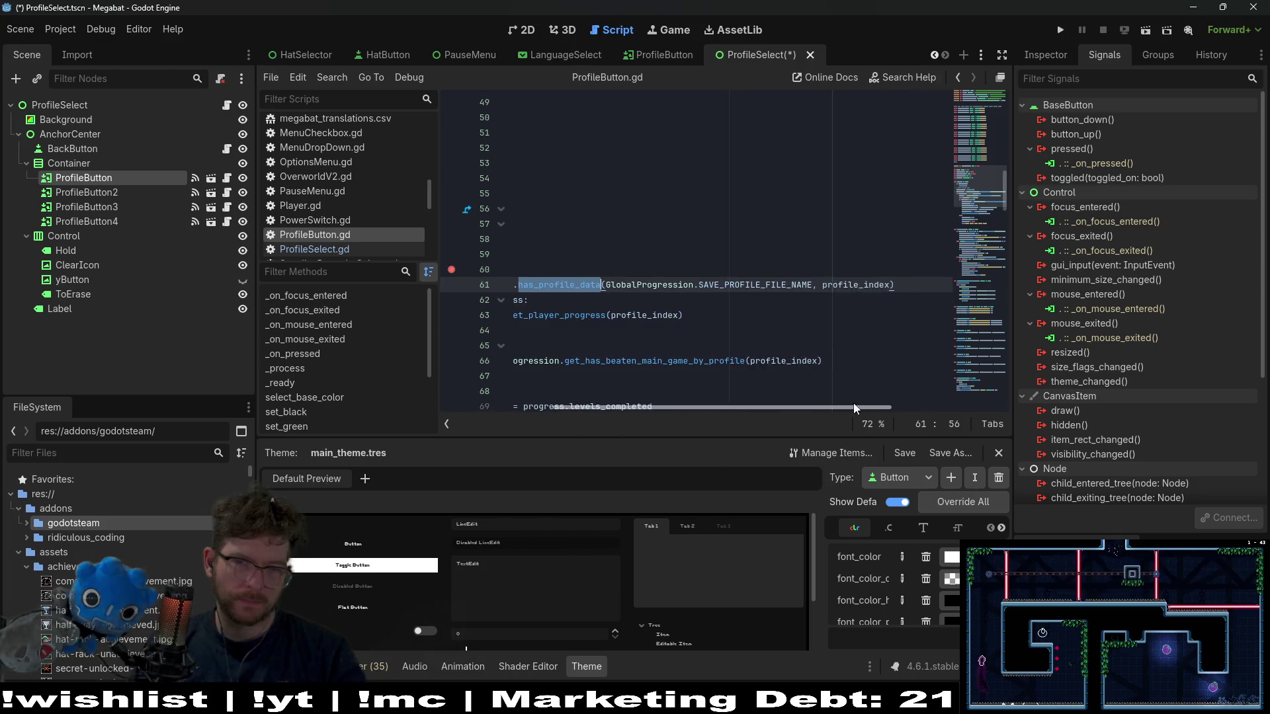
{"action": "left_click_drag", "start_coordinate": [863, 408], "coordinate": [660, 403]}
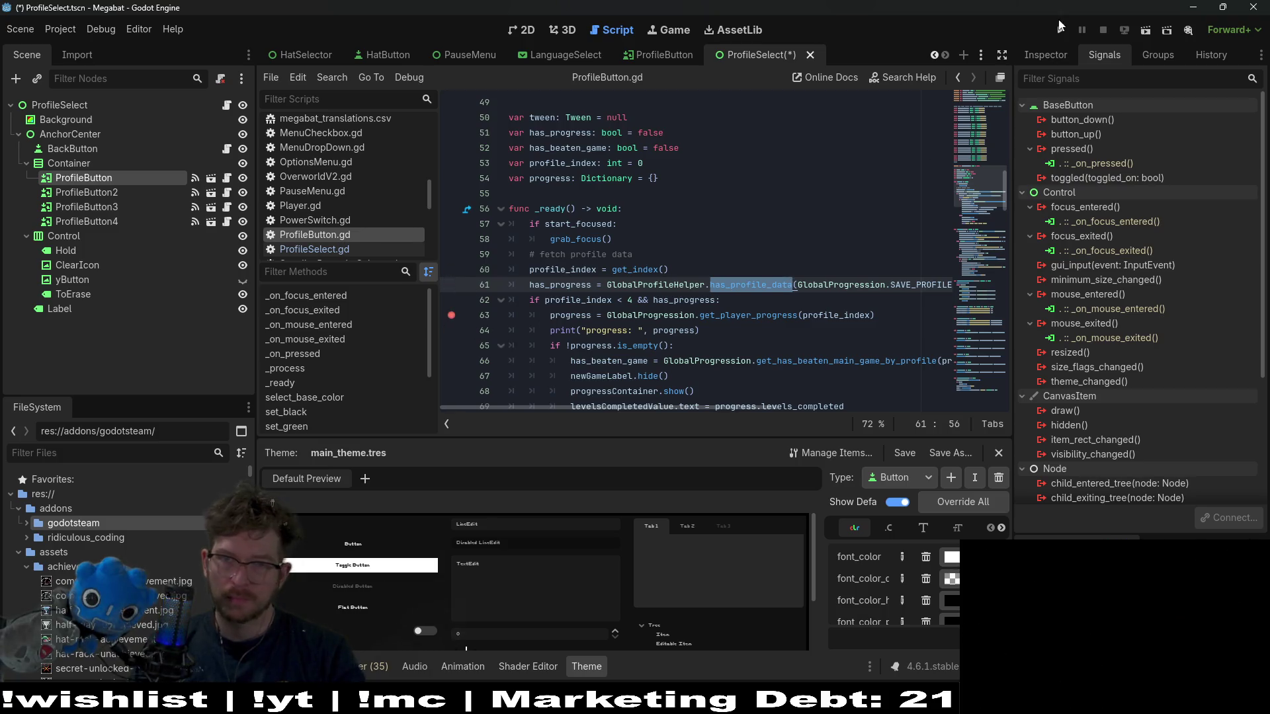
- Run Megabat, press PLAY, and check the Errors tab and variables at the line 63 breakpoint
{"action": "left_click", "coordinate": [1062, 30]}
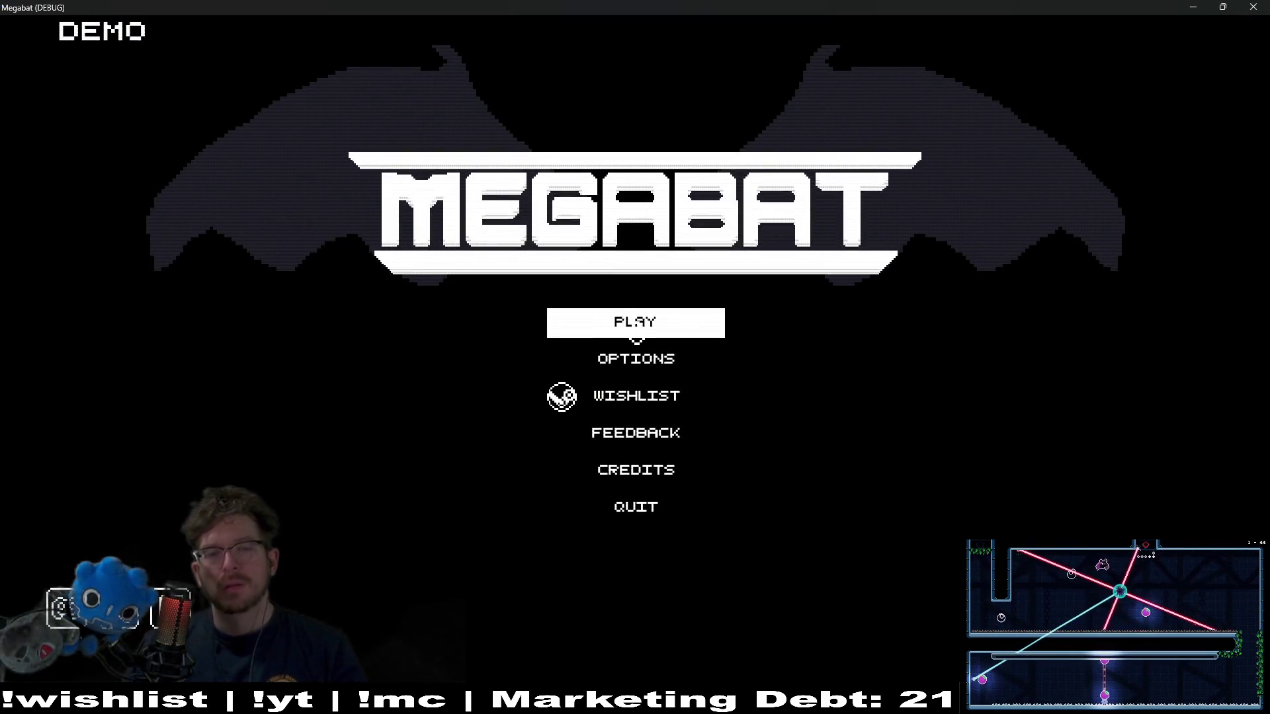
{"action": "left_click", "coordinate": [637, 320]}
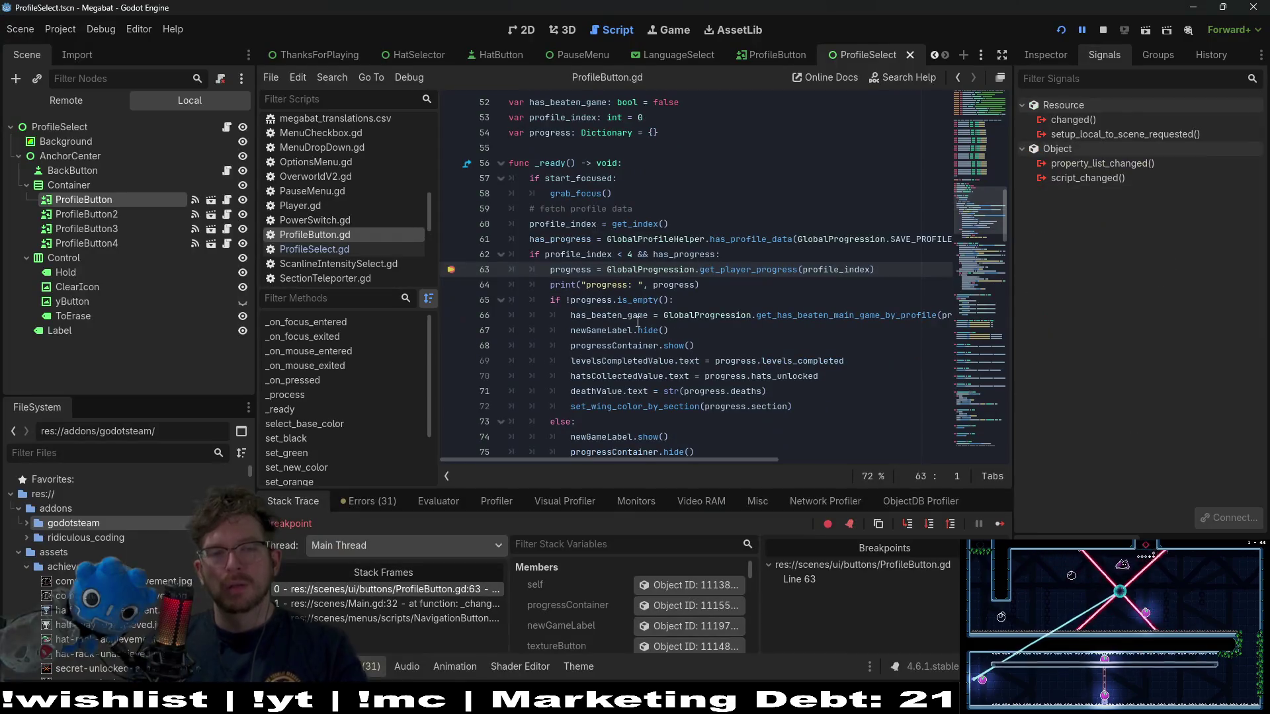
{"action": "left_click", "coordinate": [387, 500]}
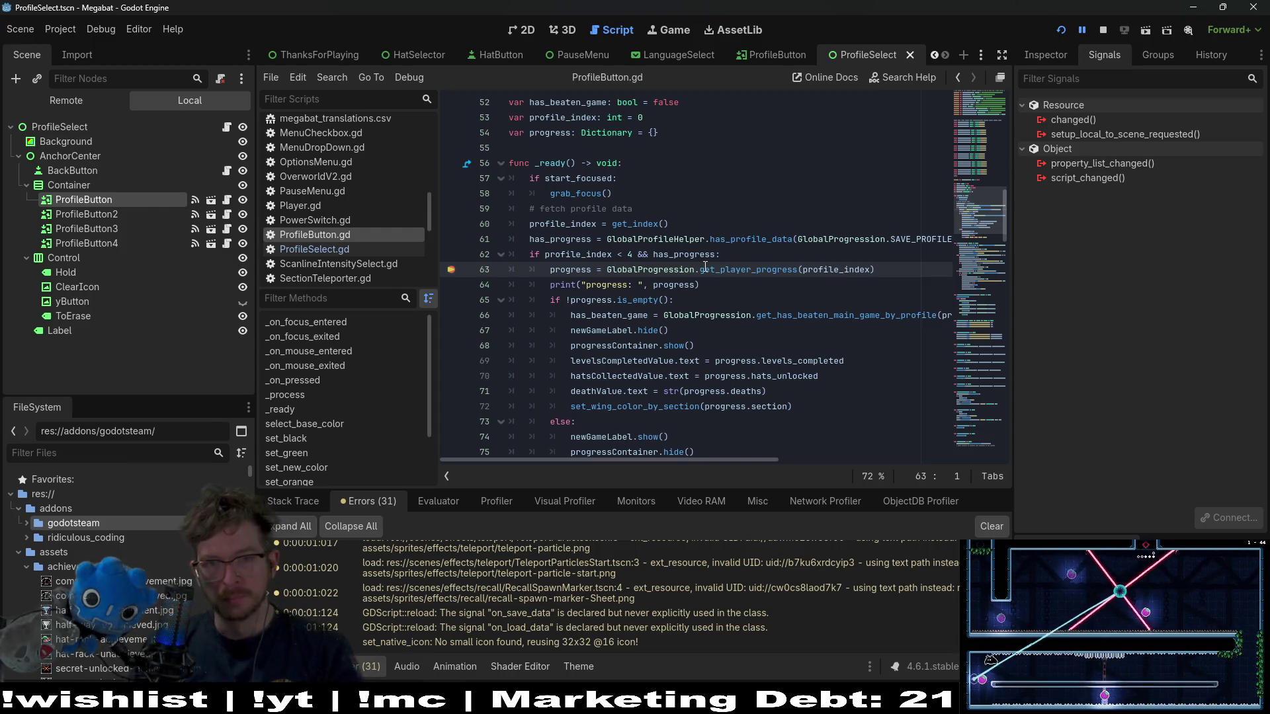
{"action": "mouse_move", "coordinate": [578, 258]}
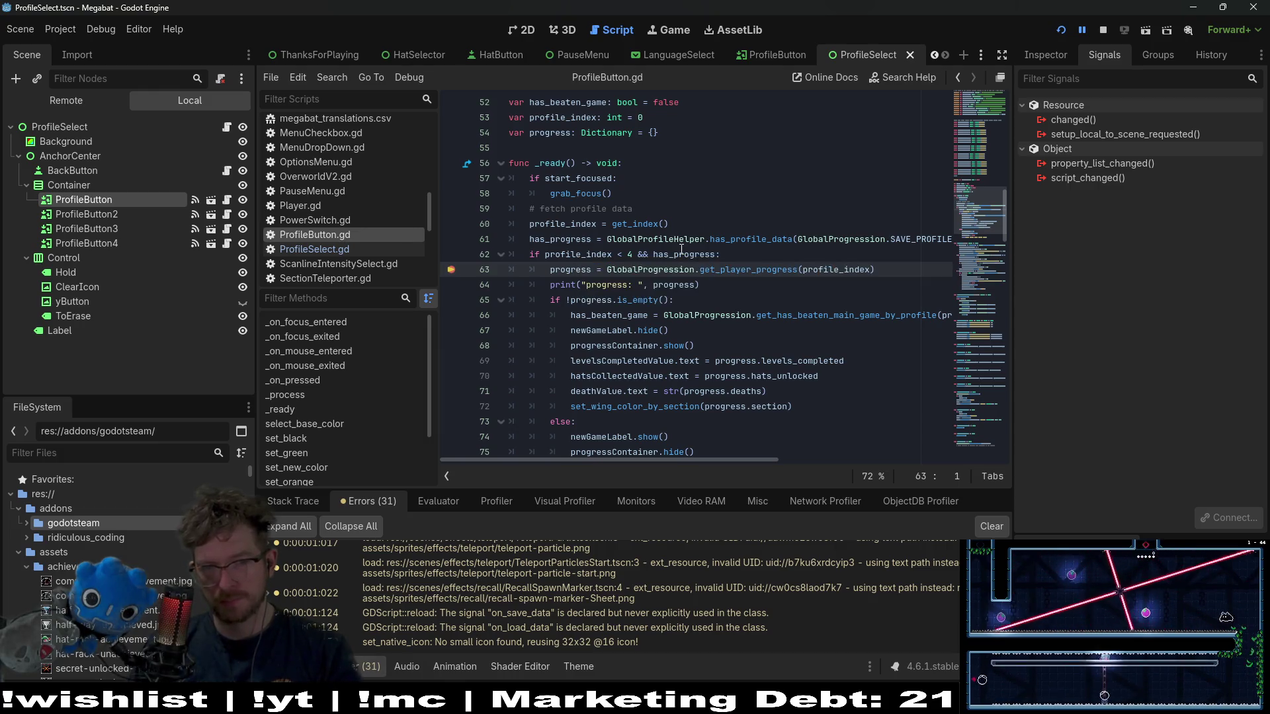
{"action": "mouse_move", "coordinate": [680, 250]}
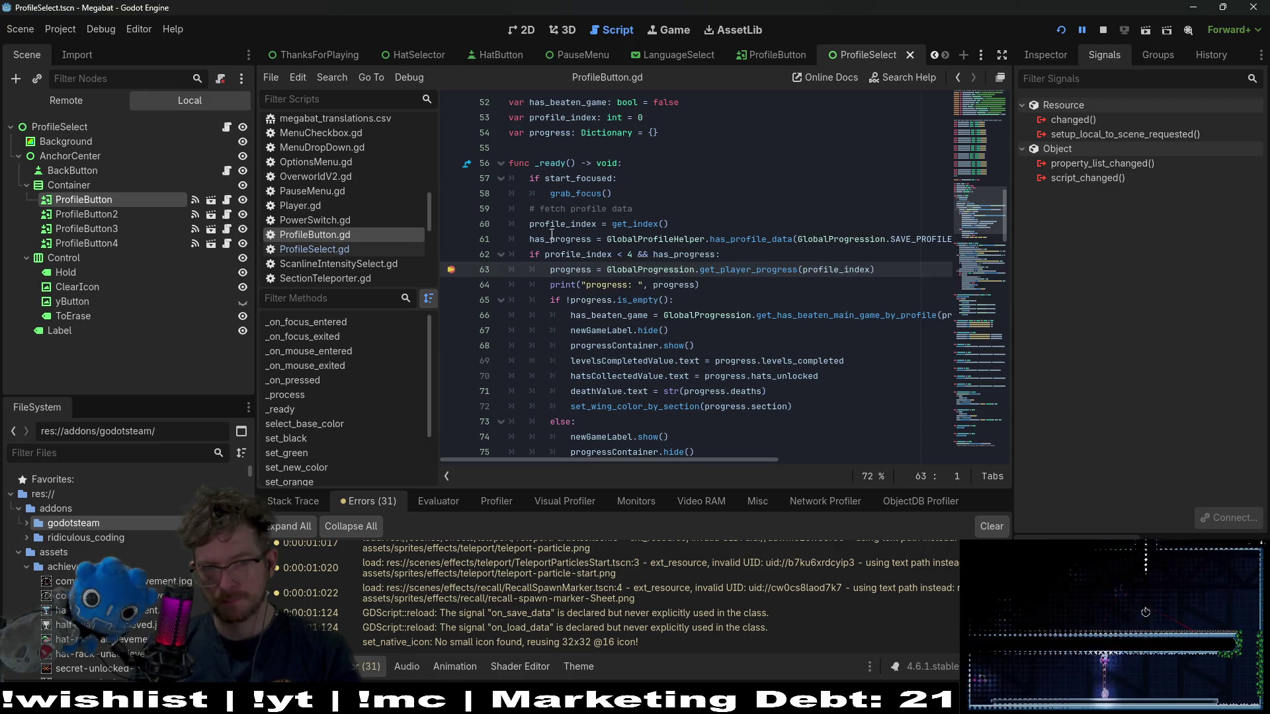
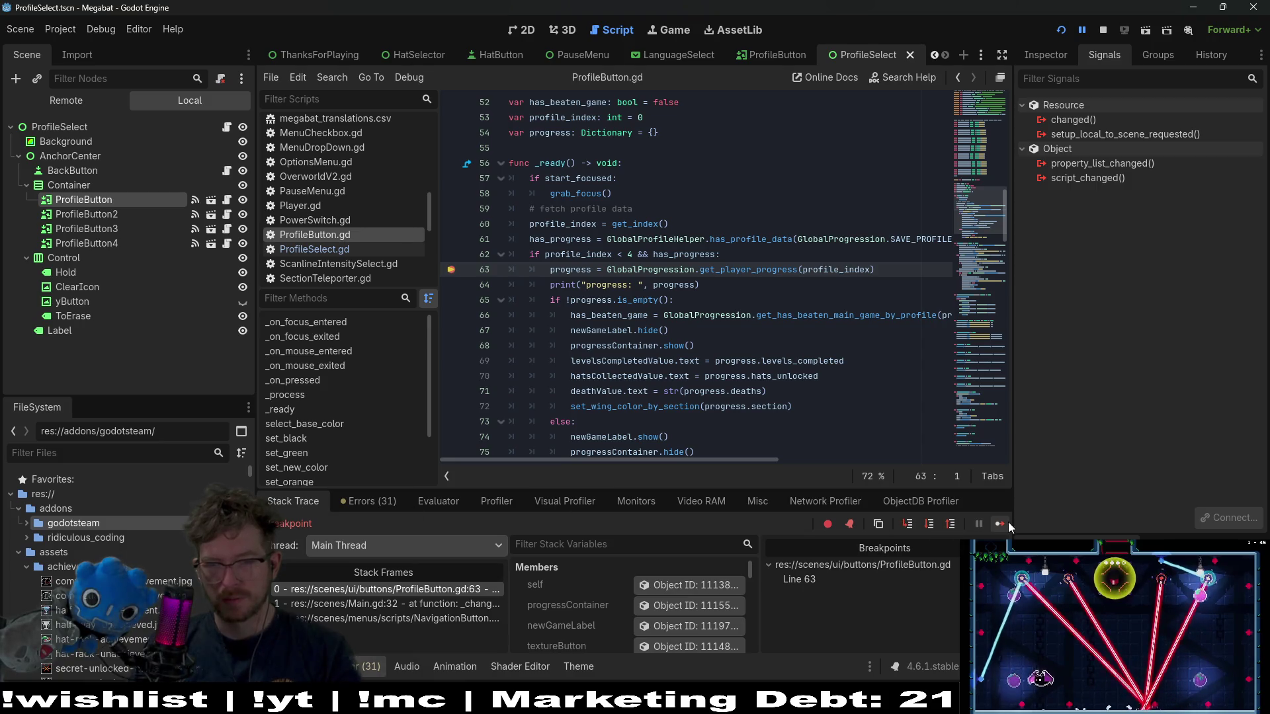
- Resume the game and add a breakpoint on line 64 of ProfileButton.gd
{"action": "left_click", "coordinate": [1000, 523]}
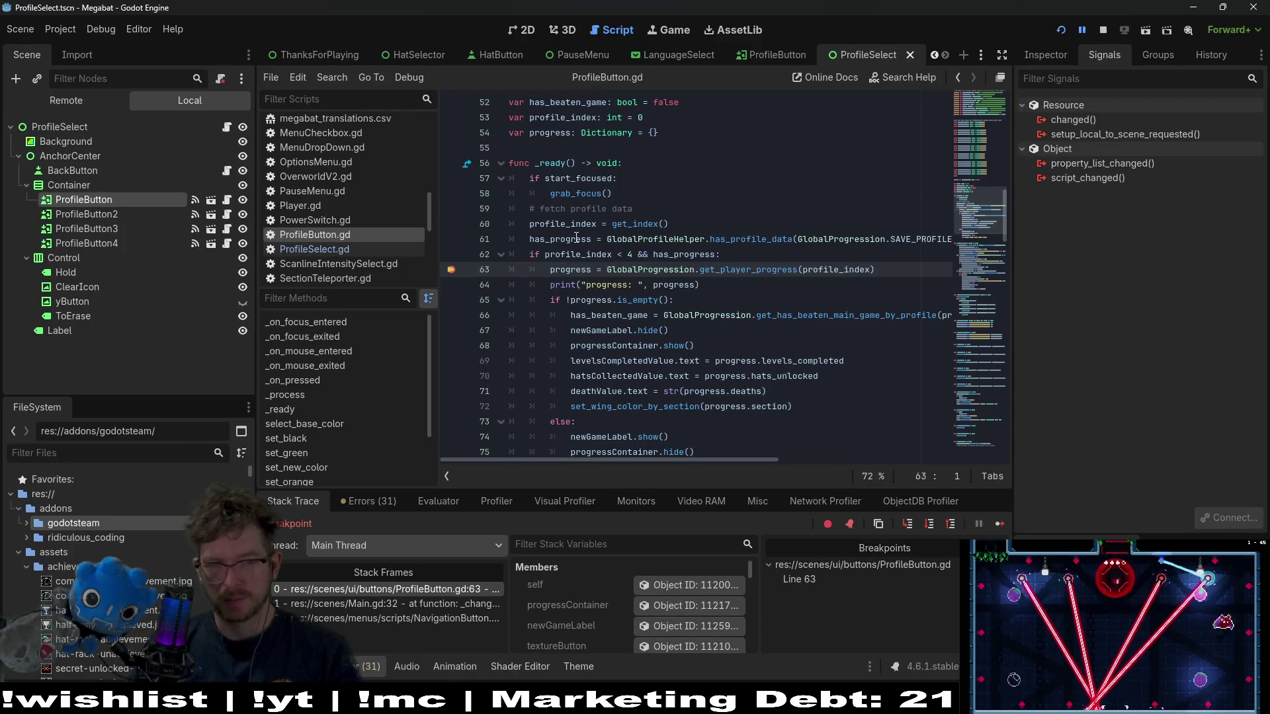
{"action": "left_click", "coordinate": [621, 178]}
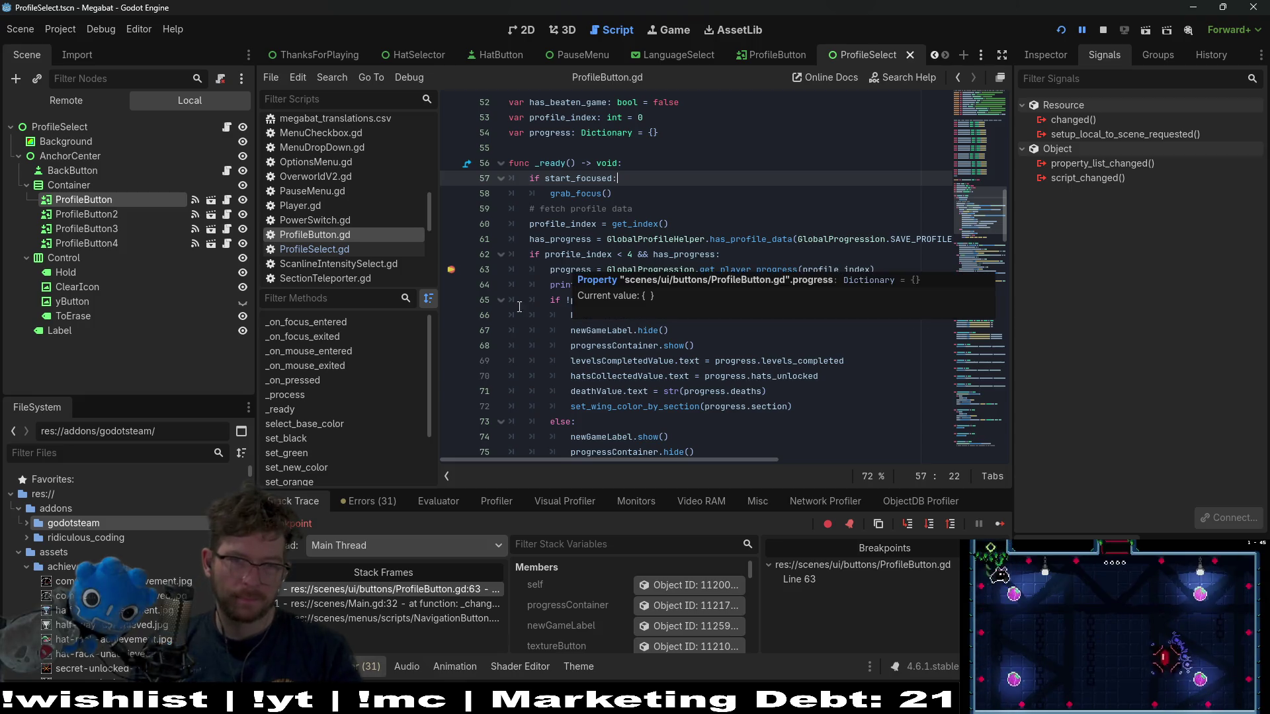
{"action": "left_click", "coordinate": [451, 284]}
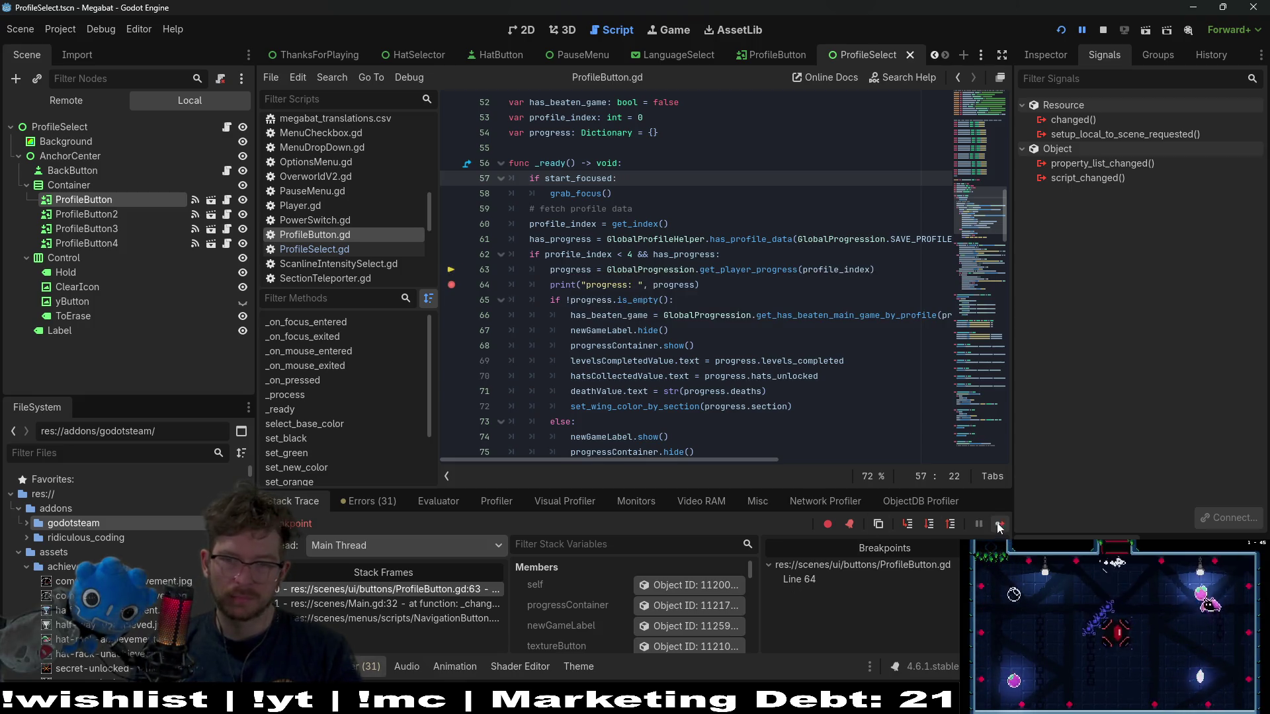
- Step to line 64, check the progress value, and resume until the next profile reaches it
{"action": "key", "text": "F10"}
{"action": "mouse_move", "coordinate": [660, 269]}
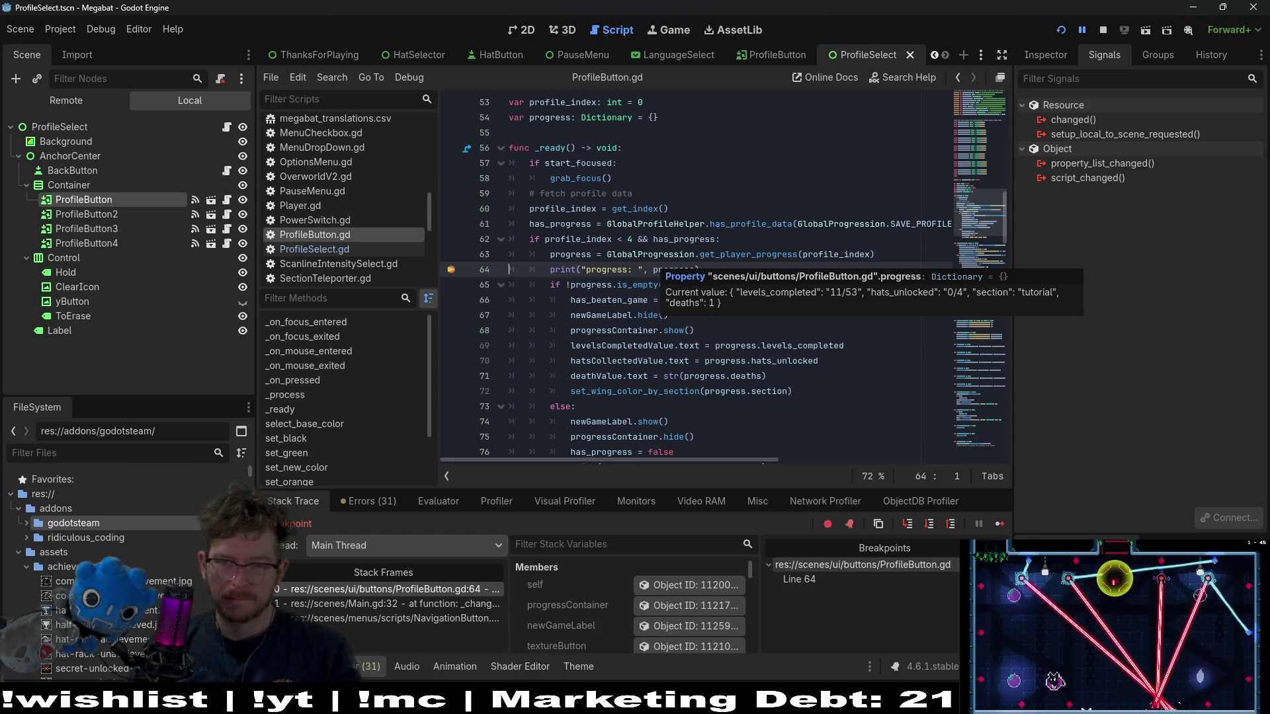
{"action": "left_click", "coordinate": [999, 523]}
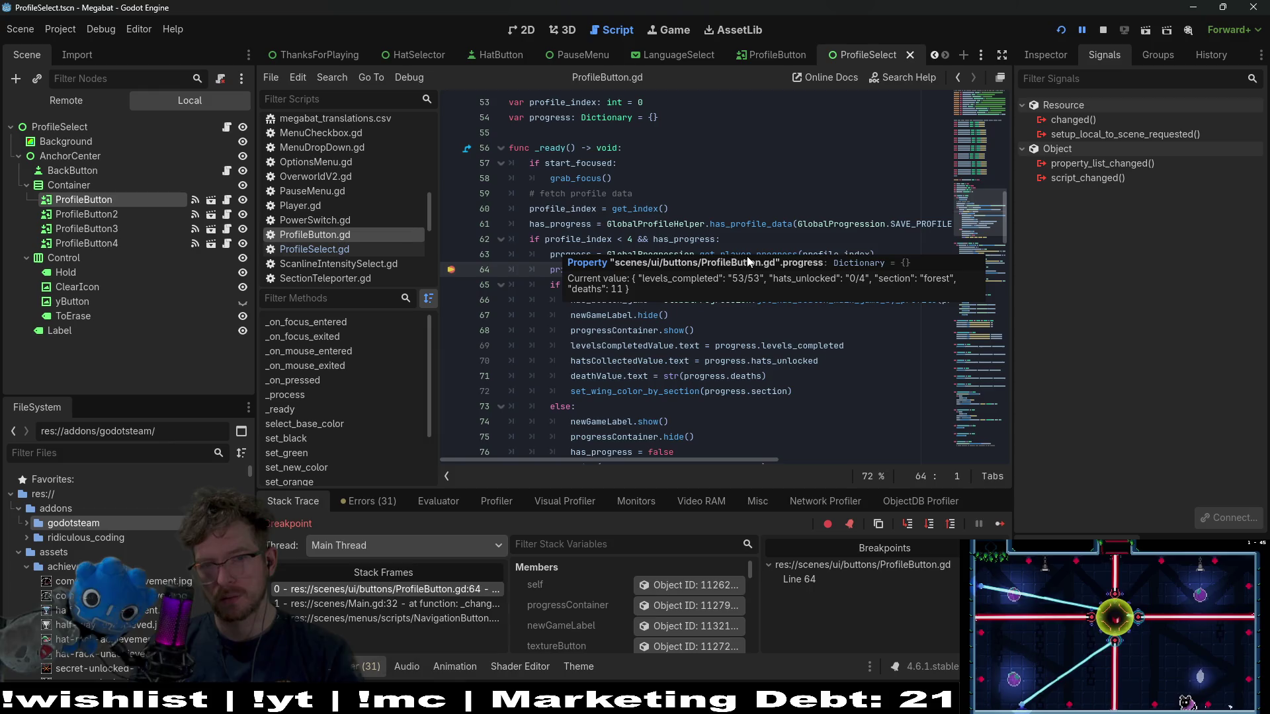
{"action": "left_click", "coordinate": [782, 224]}
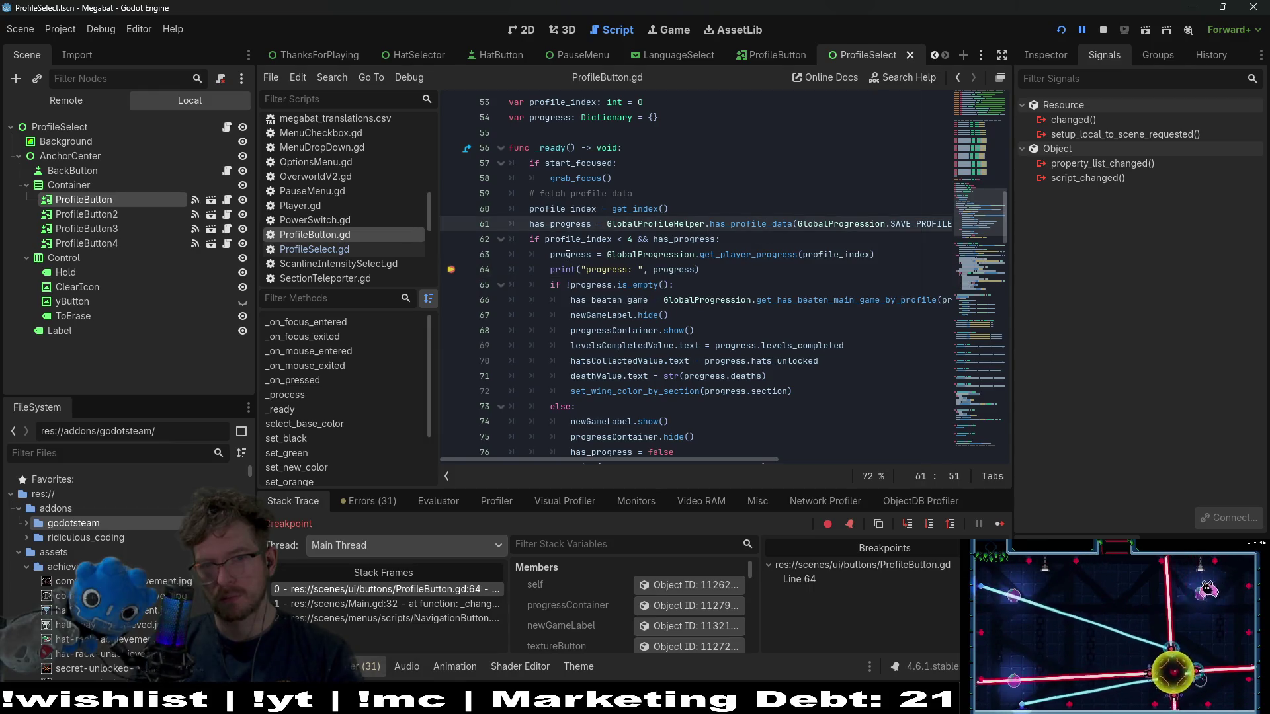
- Select has_progress on line 64 to review its other uses
{"action": "scroll", "coordinate": [566, 257], "scroll_direction": "up", "scroll_amount": 3}
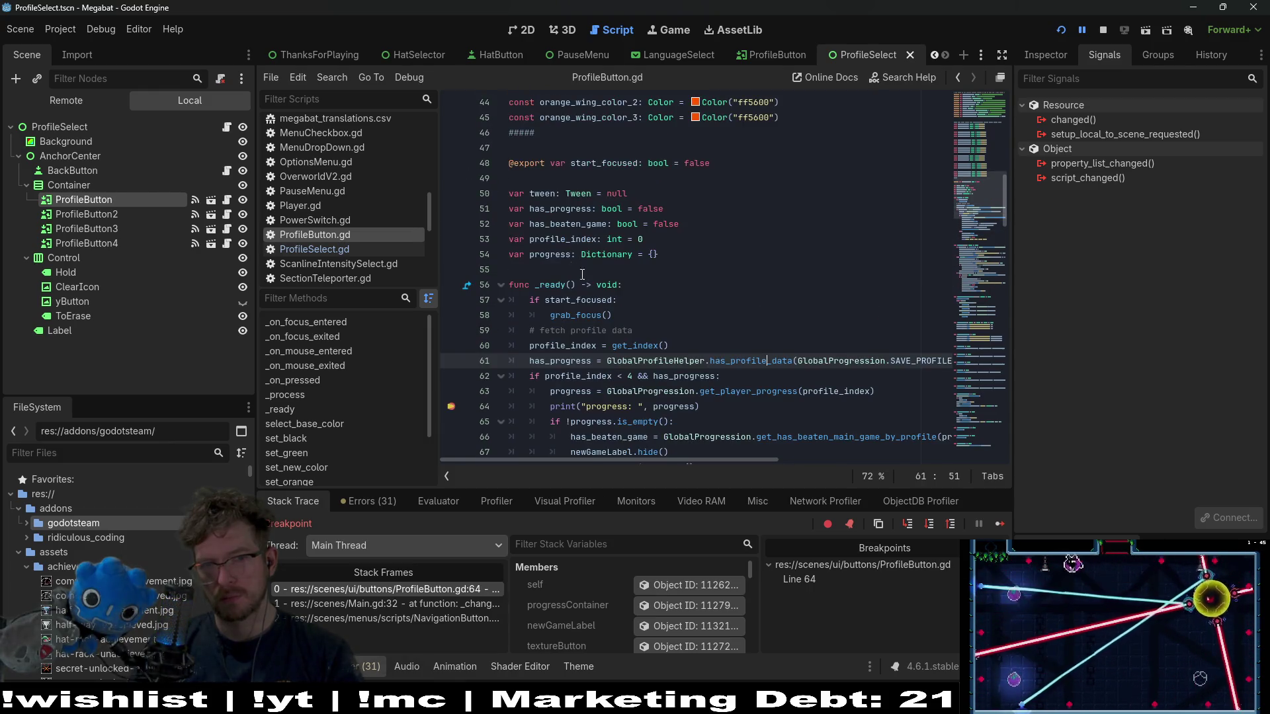
{"action": "scroll", "coordinate": [691, 328], "scroll_direction": "down", "scroll_amount": 5}
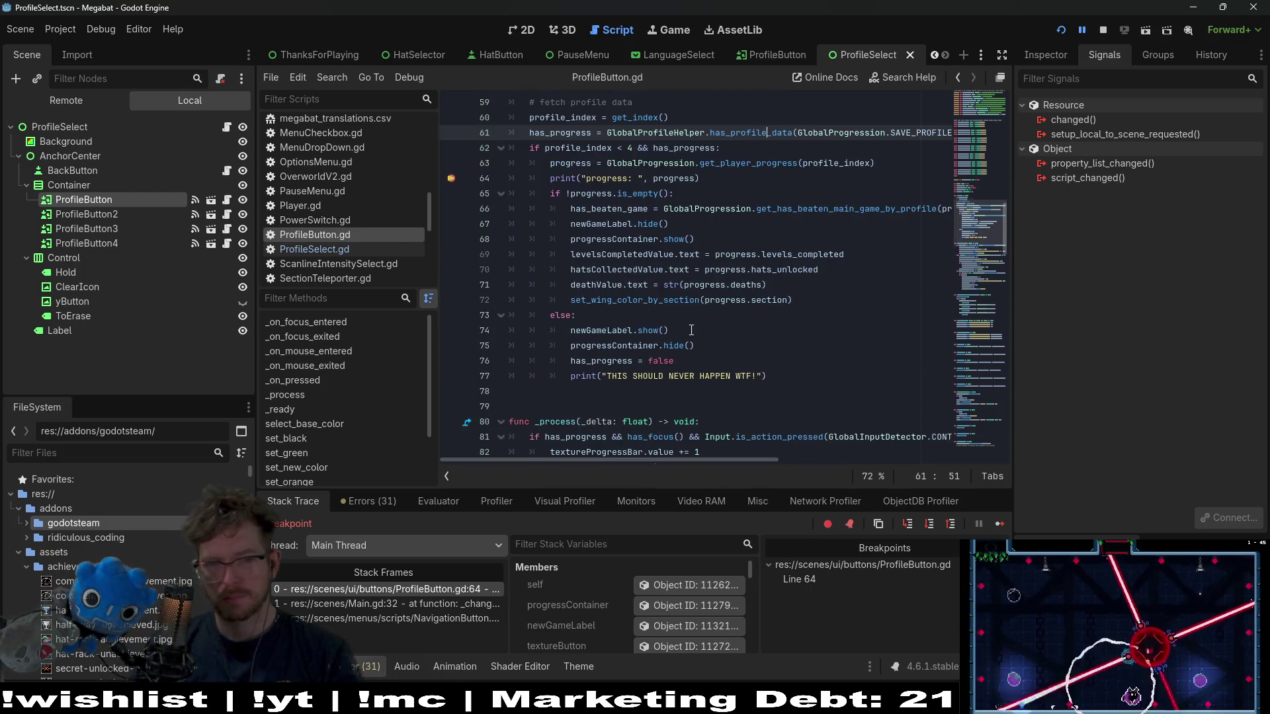
{"action": "scroll", "coordinate": [691, 329], "scroll_direction": "down", "scroll_amount": 9}
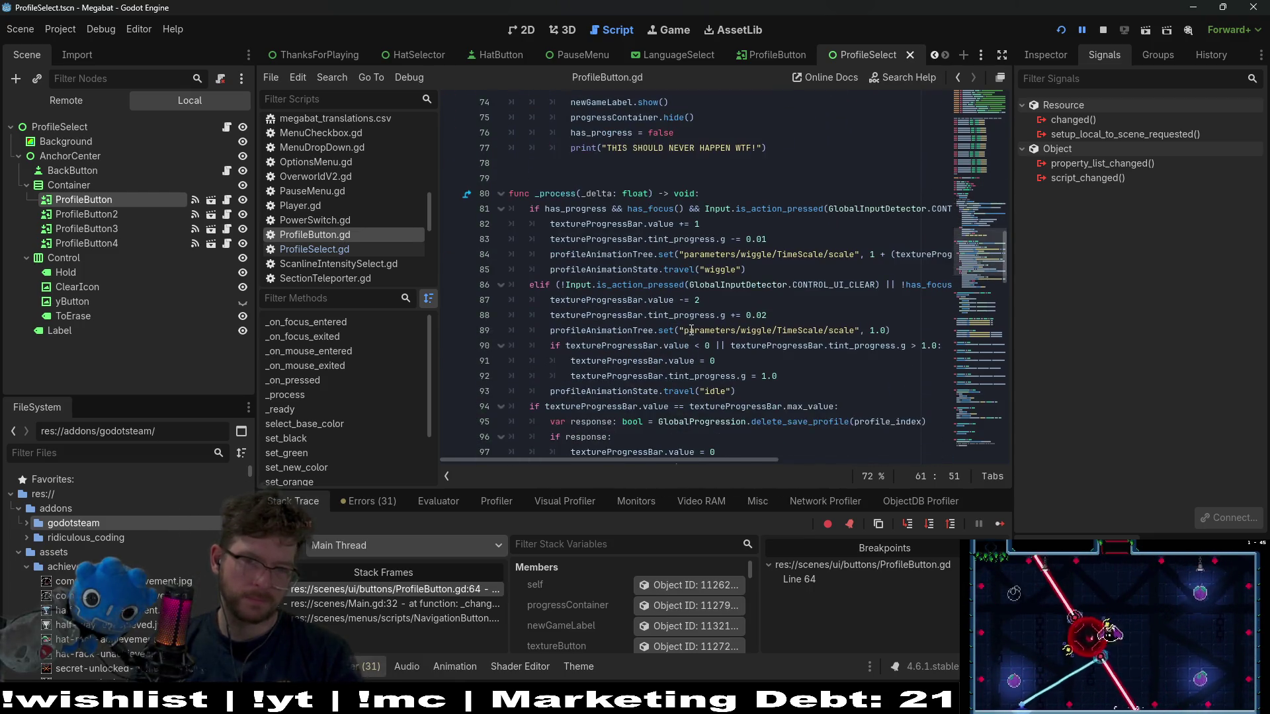
{"action": "scroll", "coordinate": [691, 330], "scroll_direction": "up", "scroll_amount": 7}
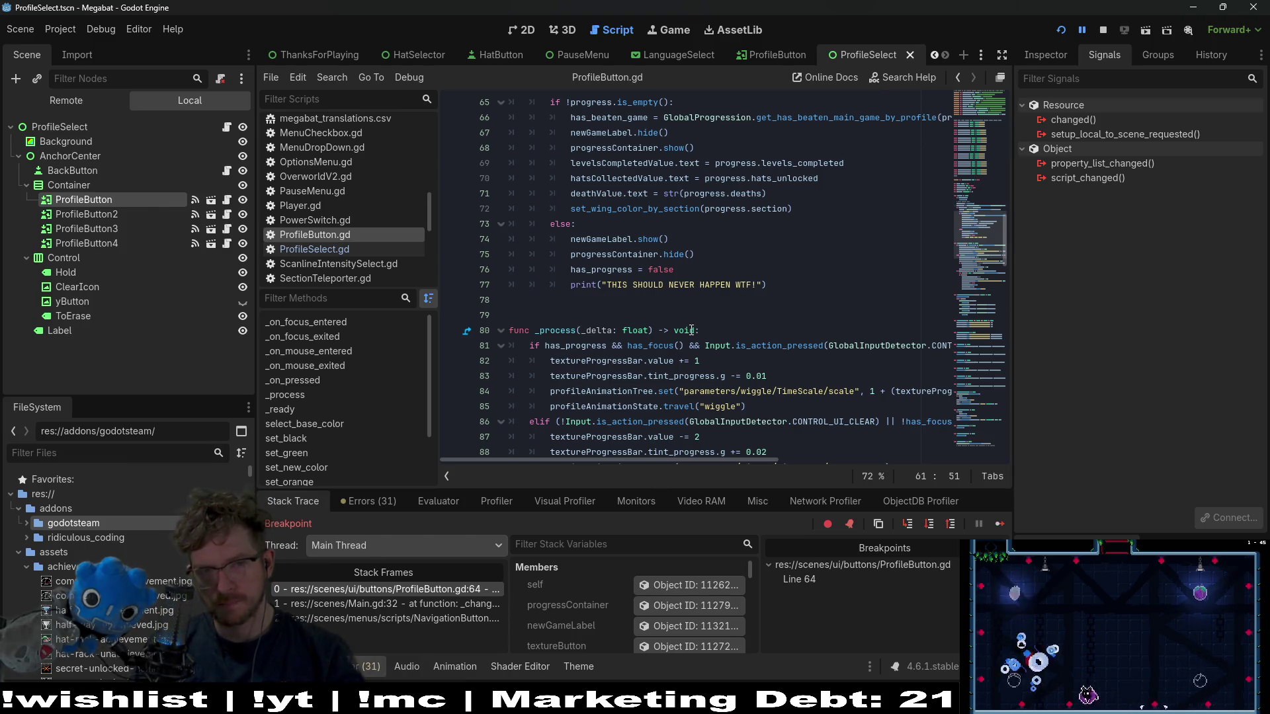
{"action": "scroll", "coordinate": [691, 330], "scroll_direction": "up", "scroll_amount": 1}
{"action": "scroll", "coordinate": [691, 330], "scroll_direction": "up", "scroll_amount": 1}
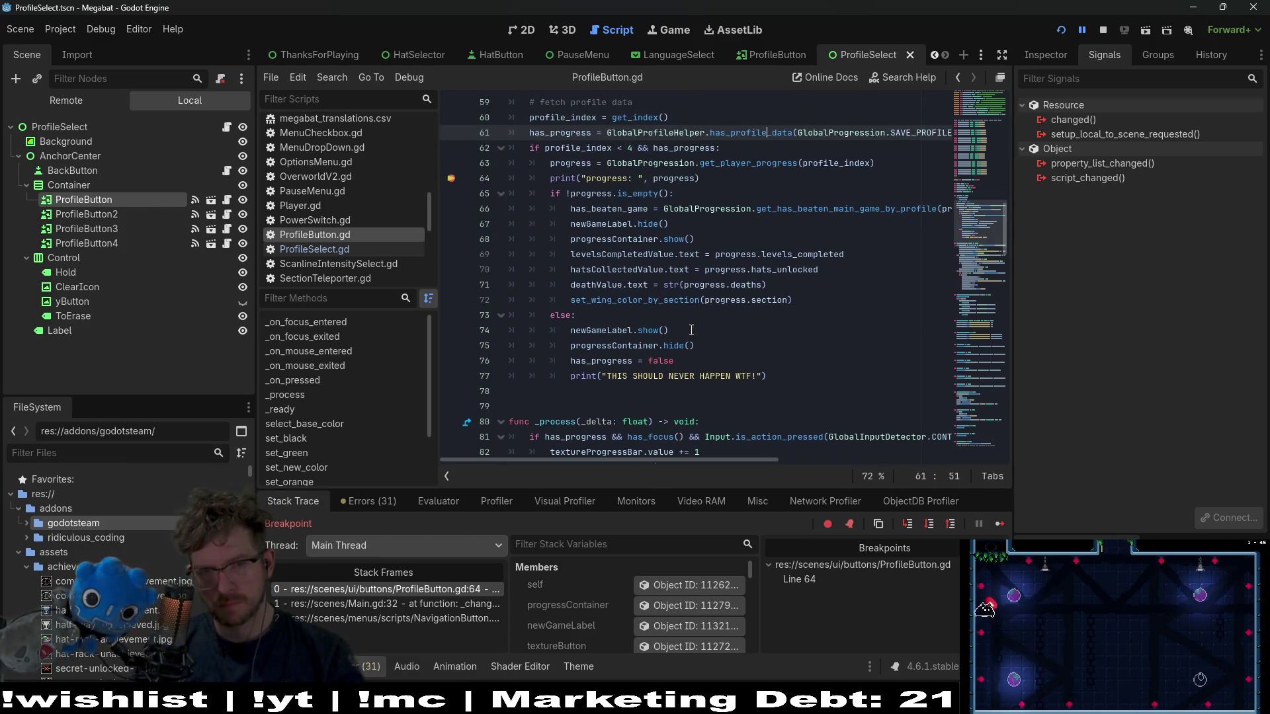
{"action": "scroll", "coordinate": [691, 330], "scroll_direction": "up", "scroll_amount": 3}
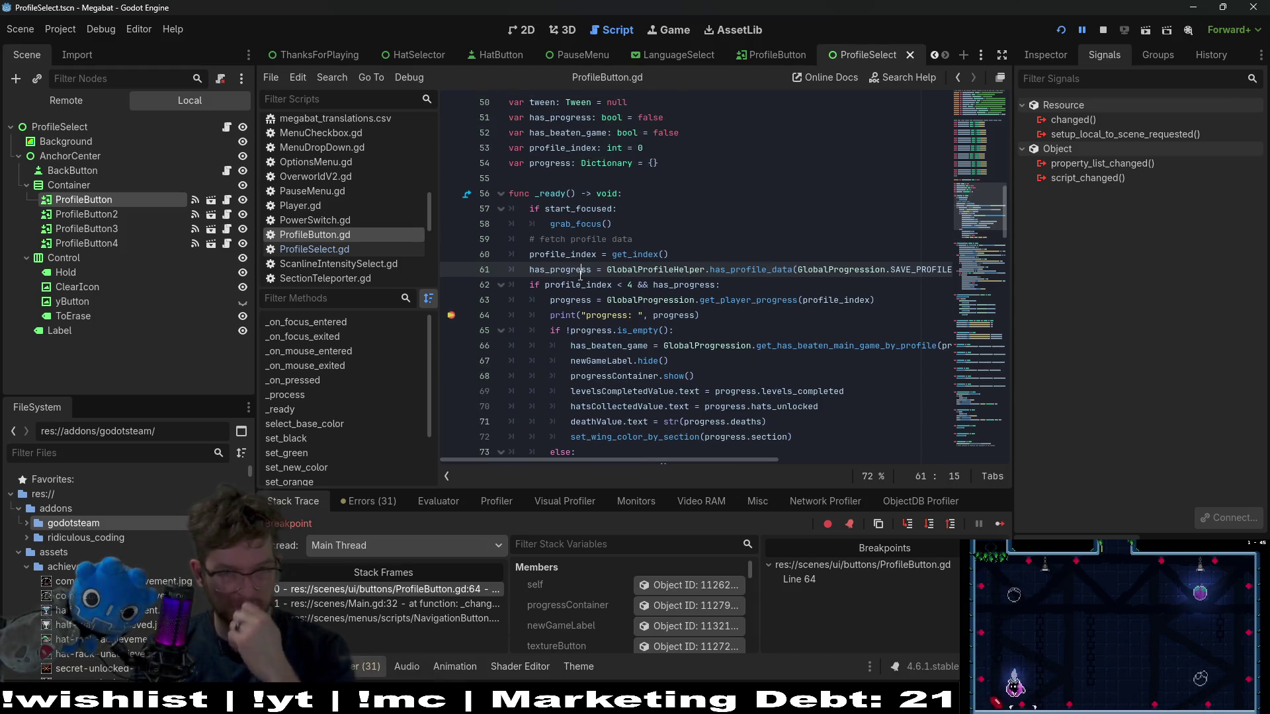
{"action": "double_click", "coordinate": [560, 269]}
{"action": "scroll", "coordinate": [636, 304], "scroll_direction": "down", "scroll_amount": 8}
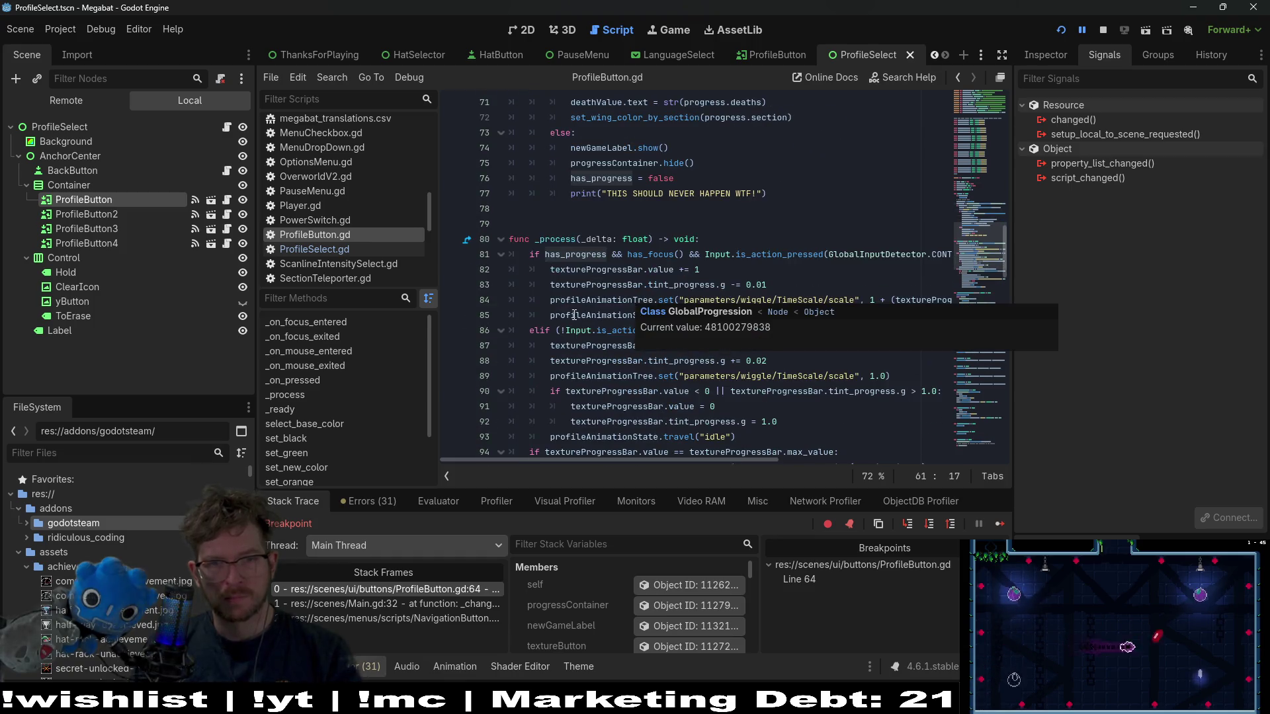
{"action": "scroll", "coordinate": [570, 315], "scroll_direction": "up", "scroll_amount": 8}
- Jump to the progress declaration and search the script for progress, finding 57 matches
{"action": "left_click", "coordinate": [569, 299], "text": "ctrl"}
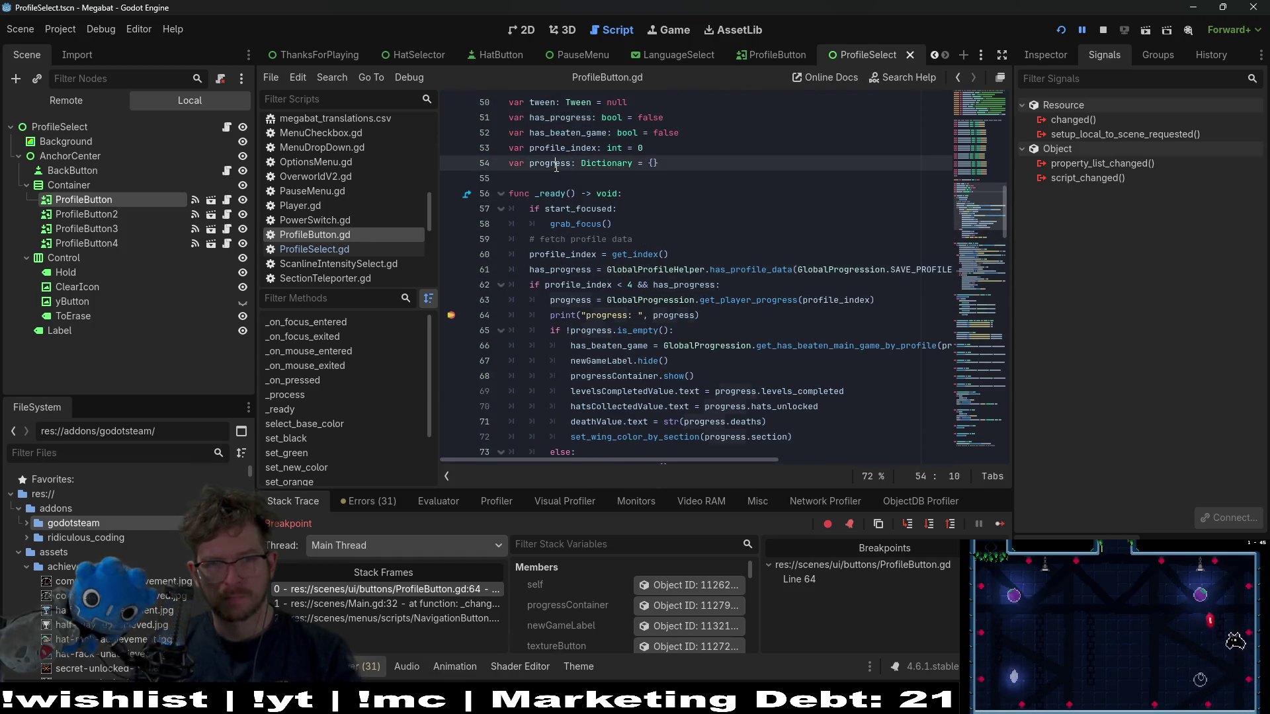
{"action": "key", "text": "ctrl+f"}
{"action": "key", "text": "Return"}
{"action": "key", "text": "Return"}
{"action": "key", "text": "Return"}
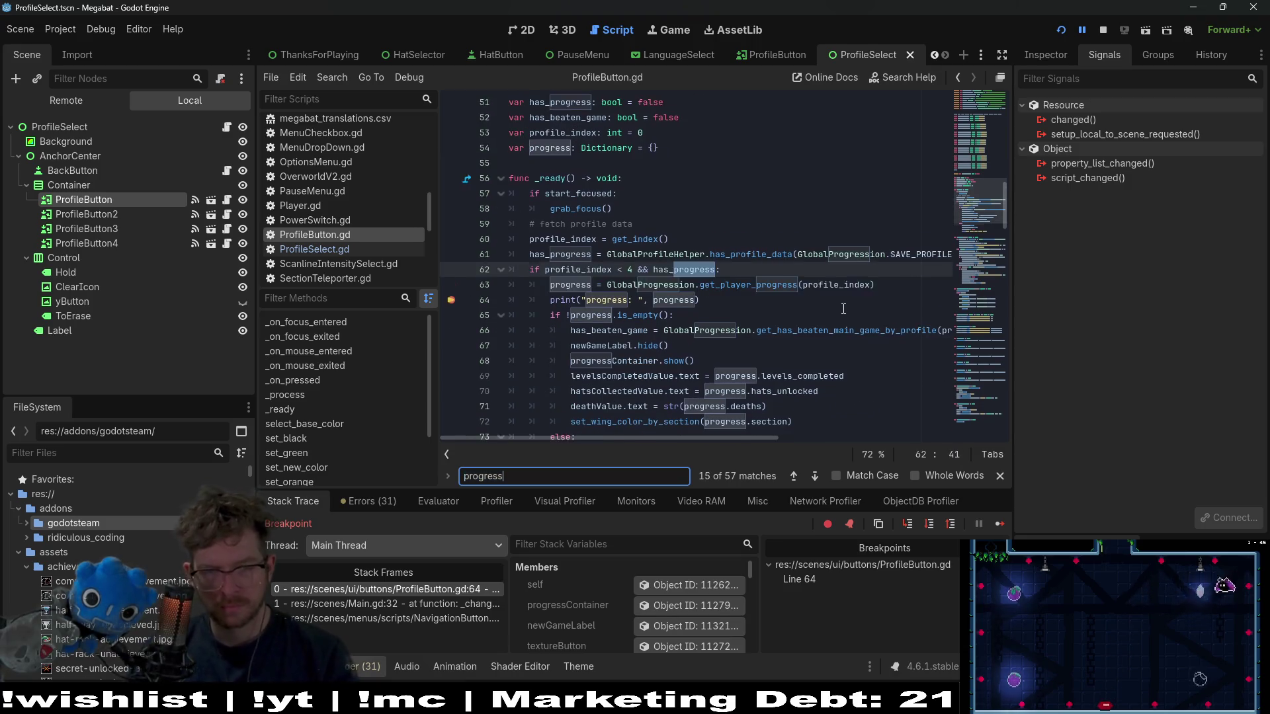
{"action": "key", "text": "Return"}
{"action": "key", "text": "Return"}
{"action": "key", "text": "Return"}
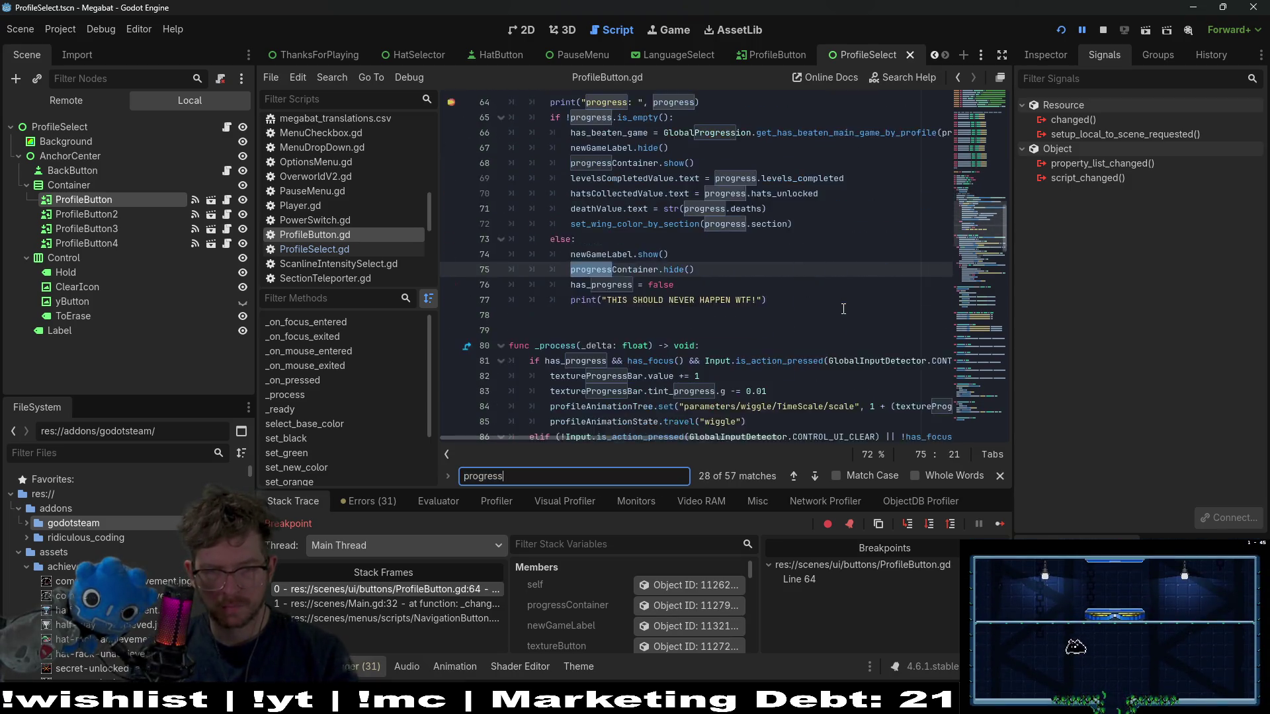
{"action": "left_click", "coordinate": [844, 308]}
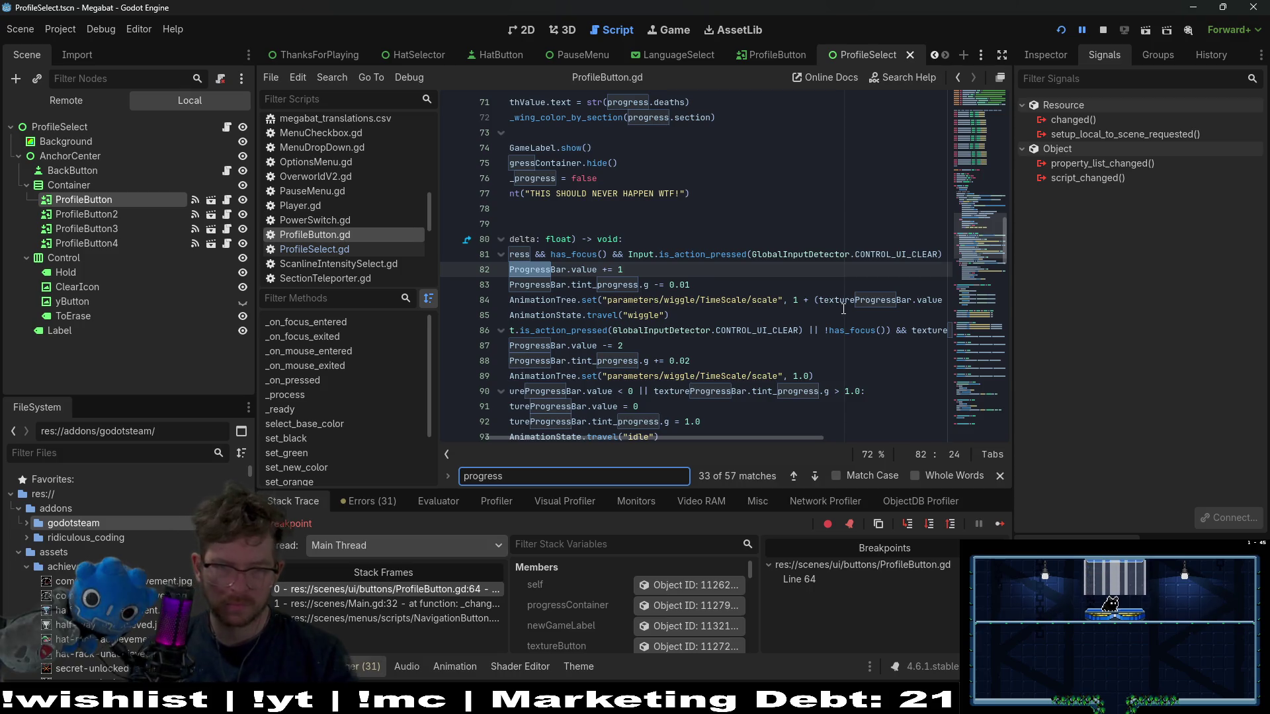
{"action": "left_click", "coordinate": [709, 344]}
{"action": "scroll", "coordinate": [705, 359], "scroll_direction": "down", "scroll_amount": 15}
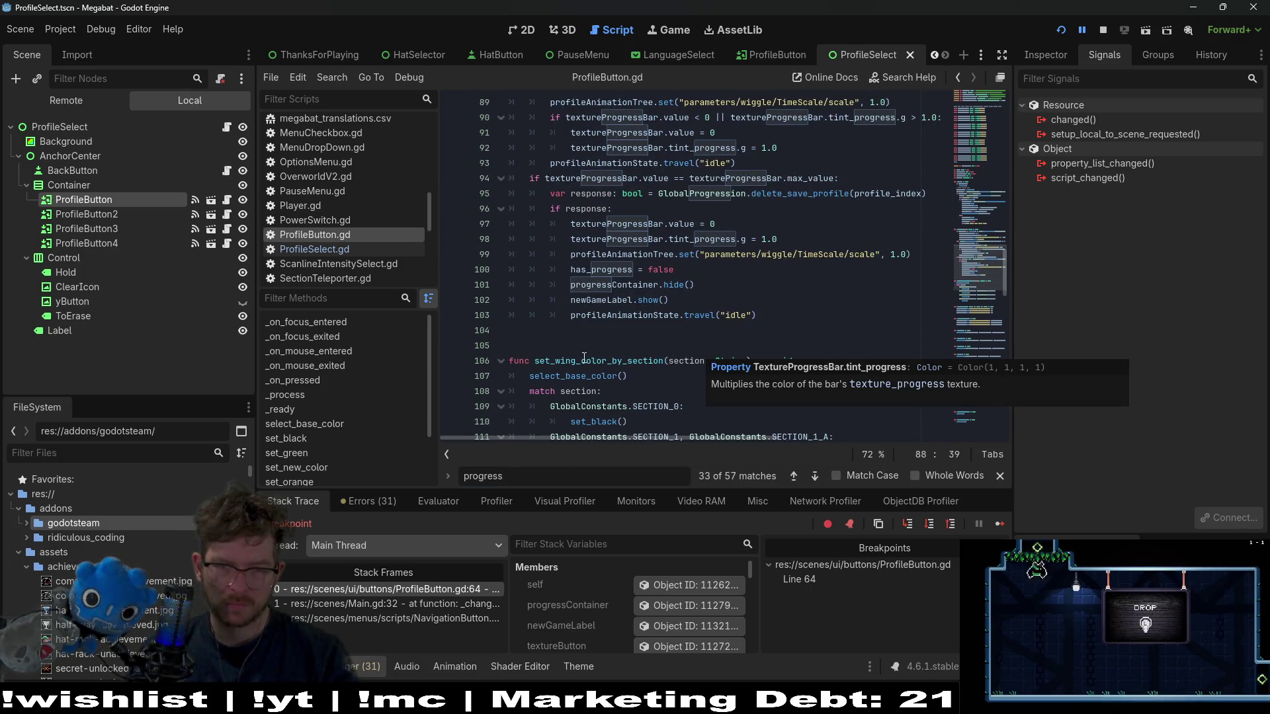
{"action": "scroll", "coordinate": [611, 386], "scroll_direction": "up", "scroll_amount": 20}
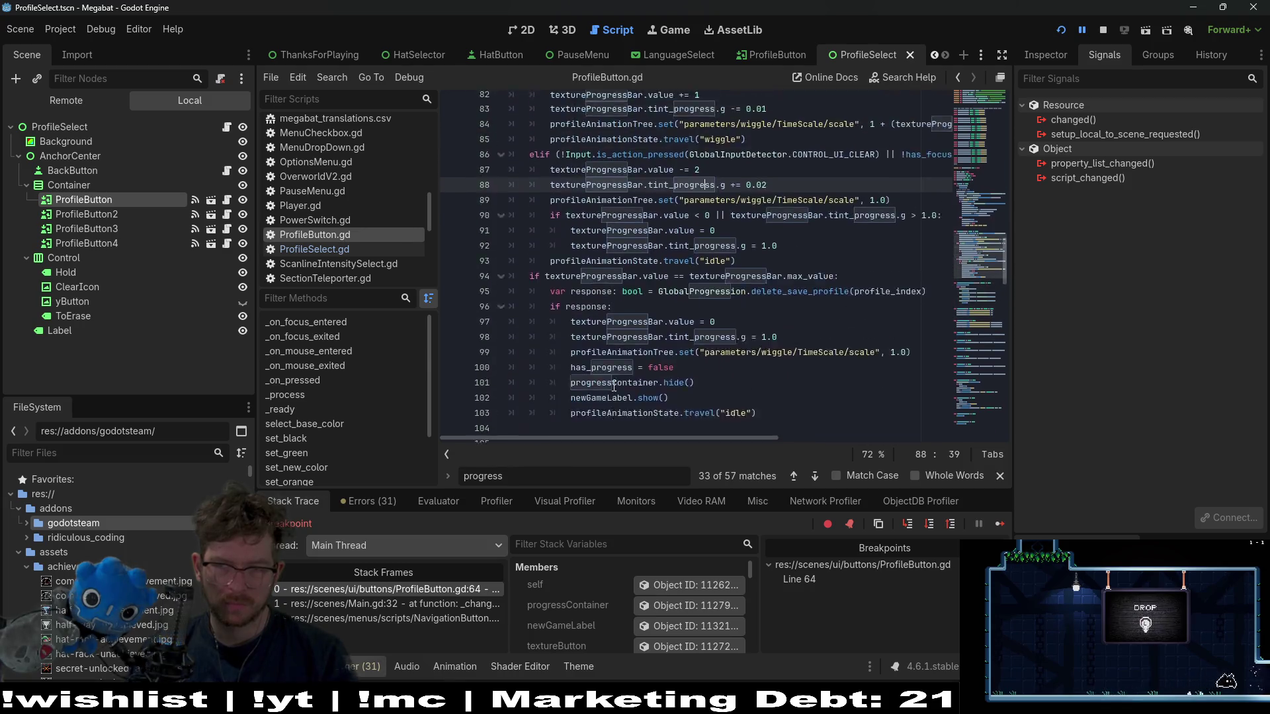
{"action": "left_click", "coordinate": [653, 391]}
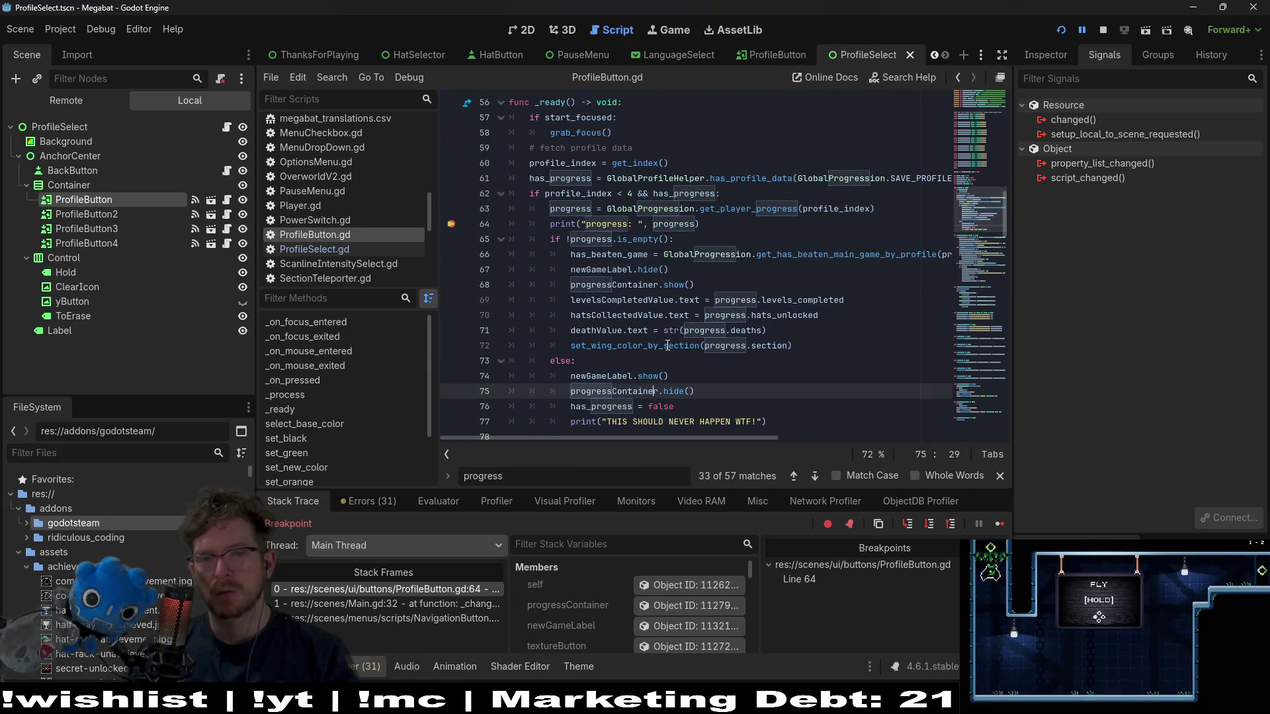
{"action": "mouse_move", "coordinate": [622, 351]}
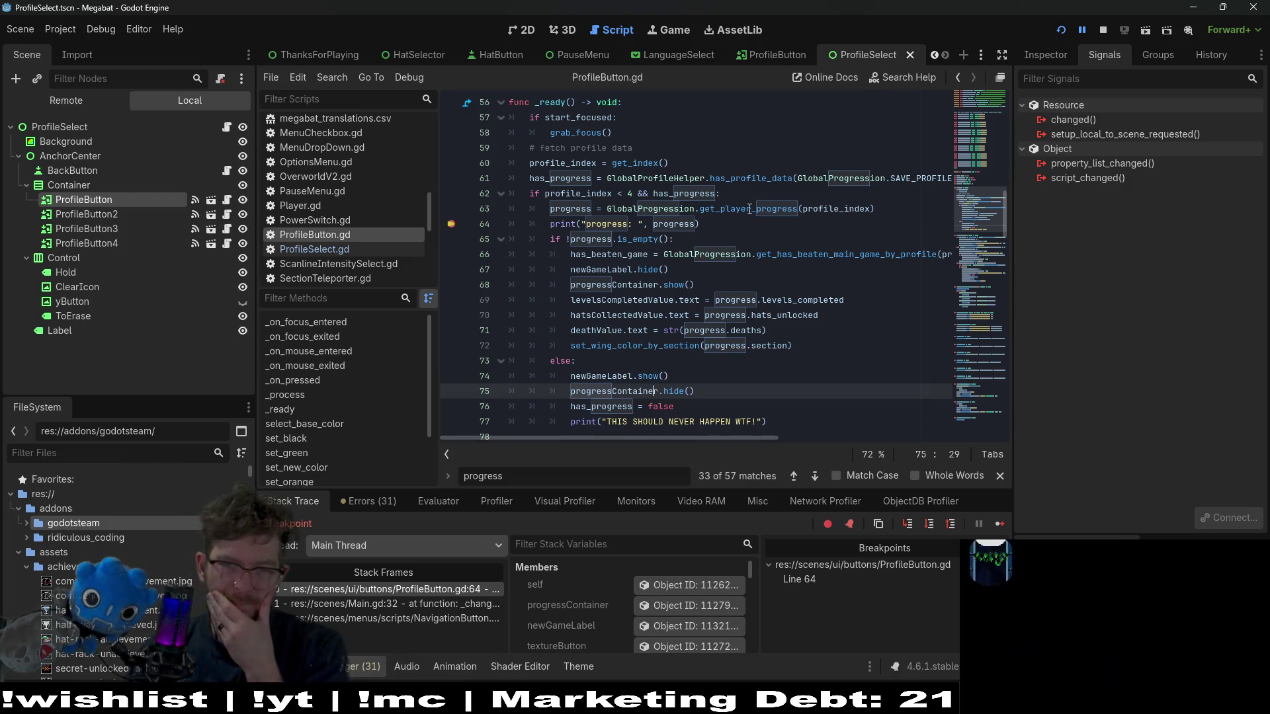
{"action": "mouse_move", "coordinate": [843, 217]}
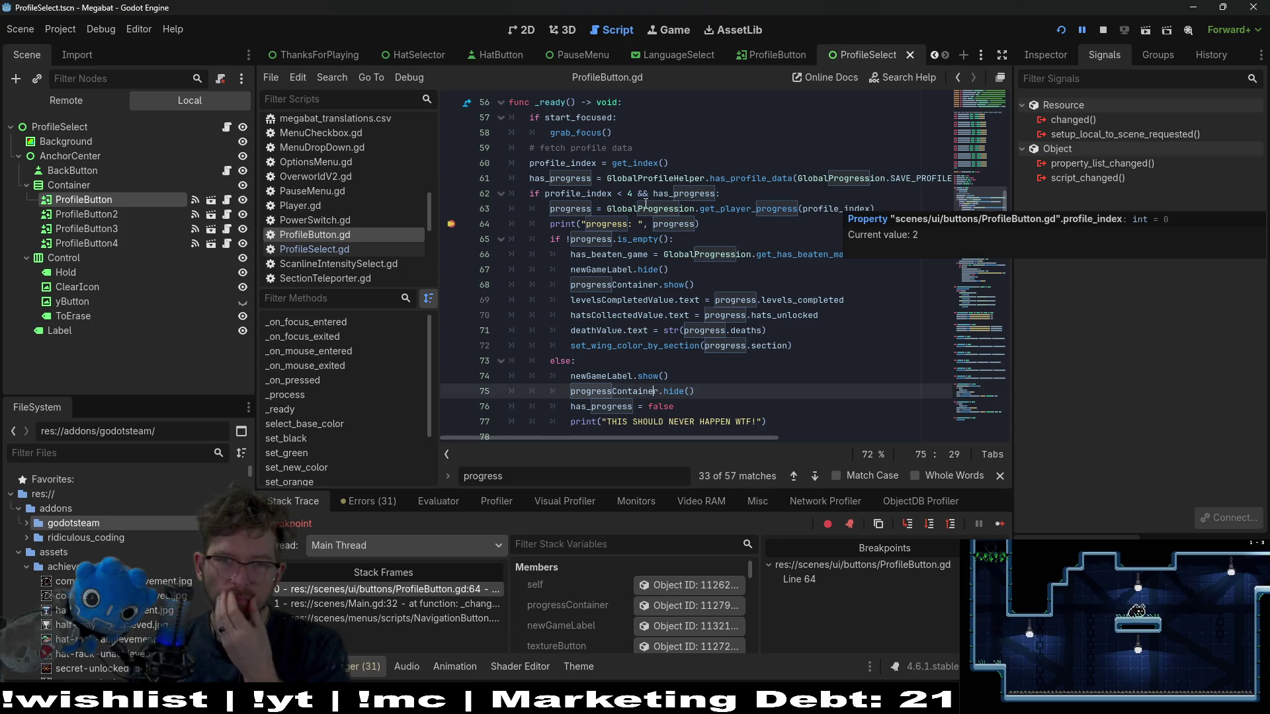
{"action": "mouse_move", "coordinate": [564, 209]}
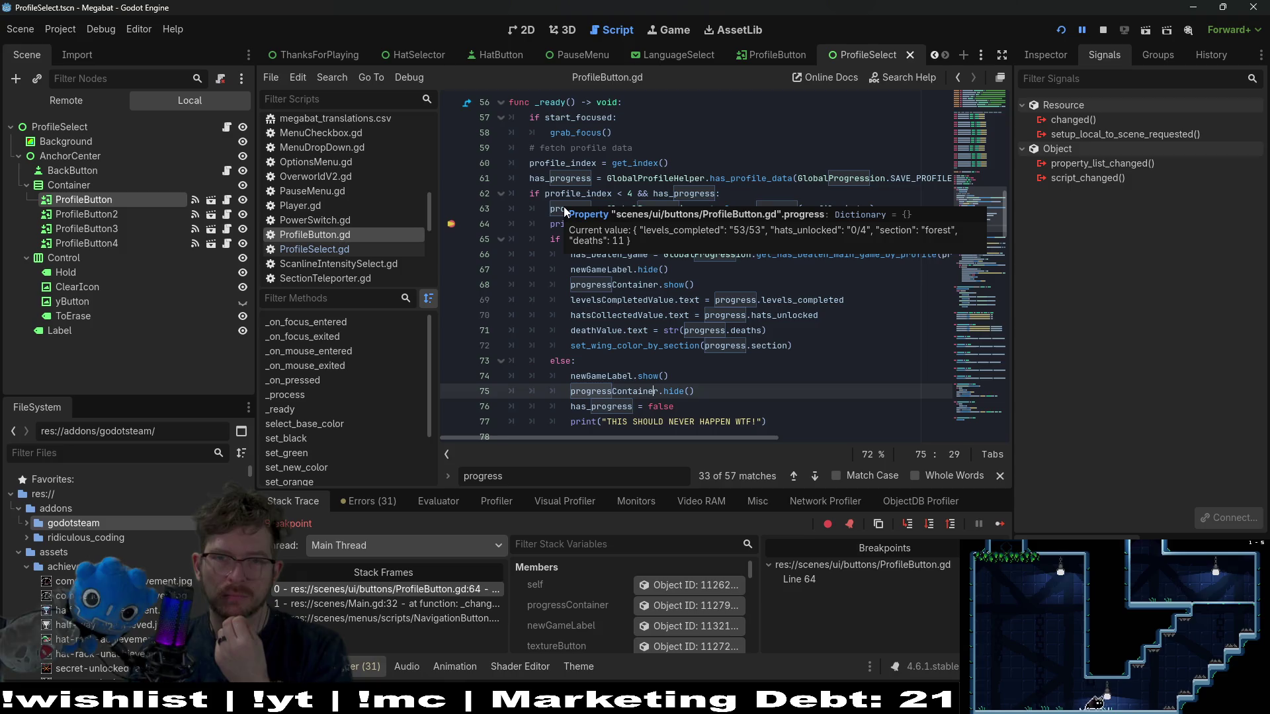
- Follow get_player_progress into GlobalProgression.gd, then collected_hat_count to the get_collected_hats definition
{"action": "left_click", "coordinate": [748, 209], "text": "ctrl"}
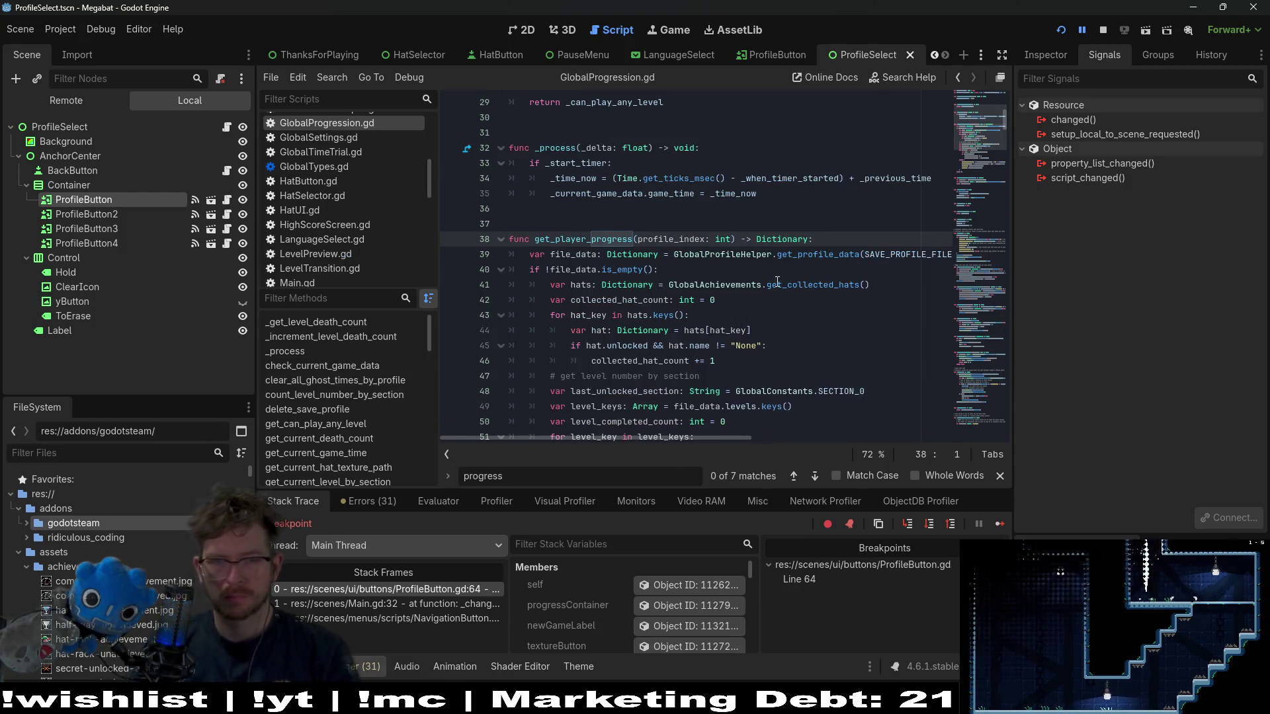
{"action": "scroll", "coordinate": [777, 281], "scroll_direction": "down", "scroll_amount": 2}
{"action": "scroll", "coordinate": [777, 281], "scroll_direction": "down", "scroll_amount": 2}
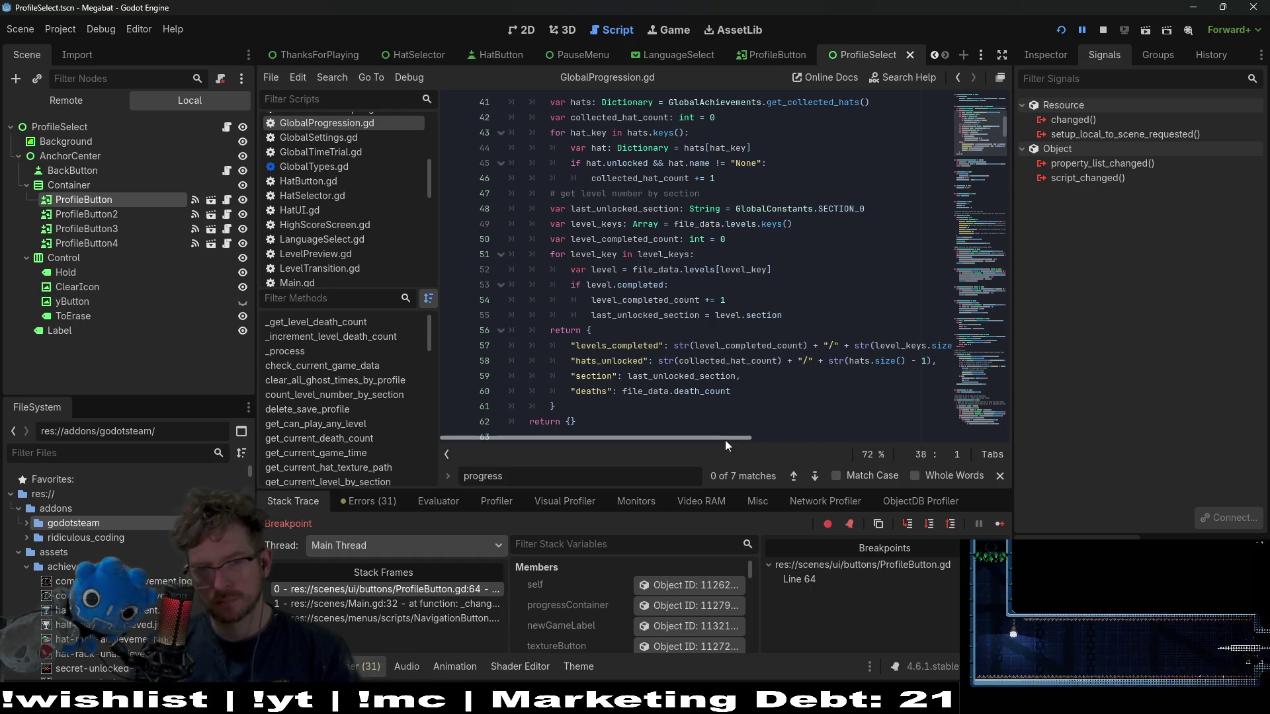
{"action": "left_click_drag", "start_coordinate": [724, 439], "coordinate": [760, 438]}
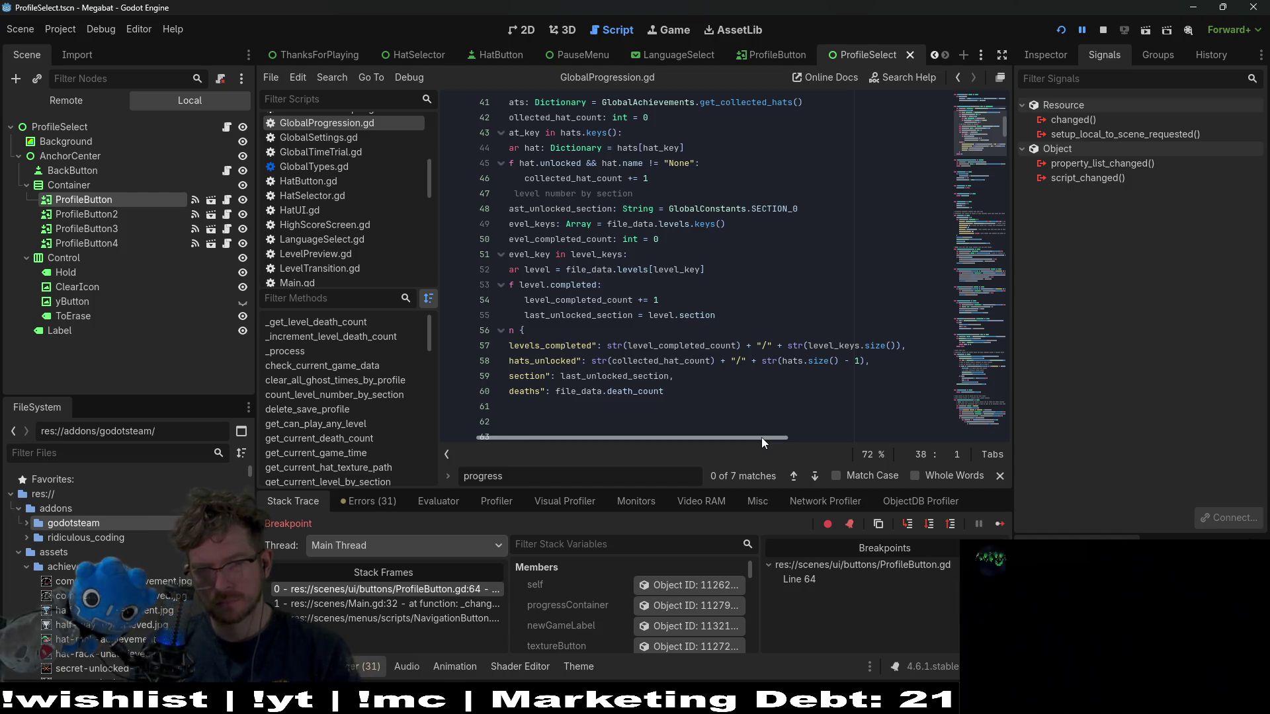
{"action": "left_click_drag", "start_coordinate": [761, 438], "coordinate": [681, 428]}
{"action": "key", "text": "Down"}
{"action": "key", "text": "Down"}
{"action": "key", "text": "Down"}
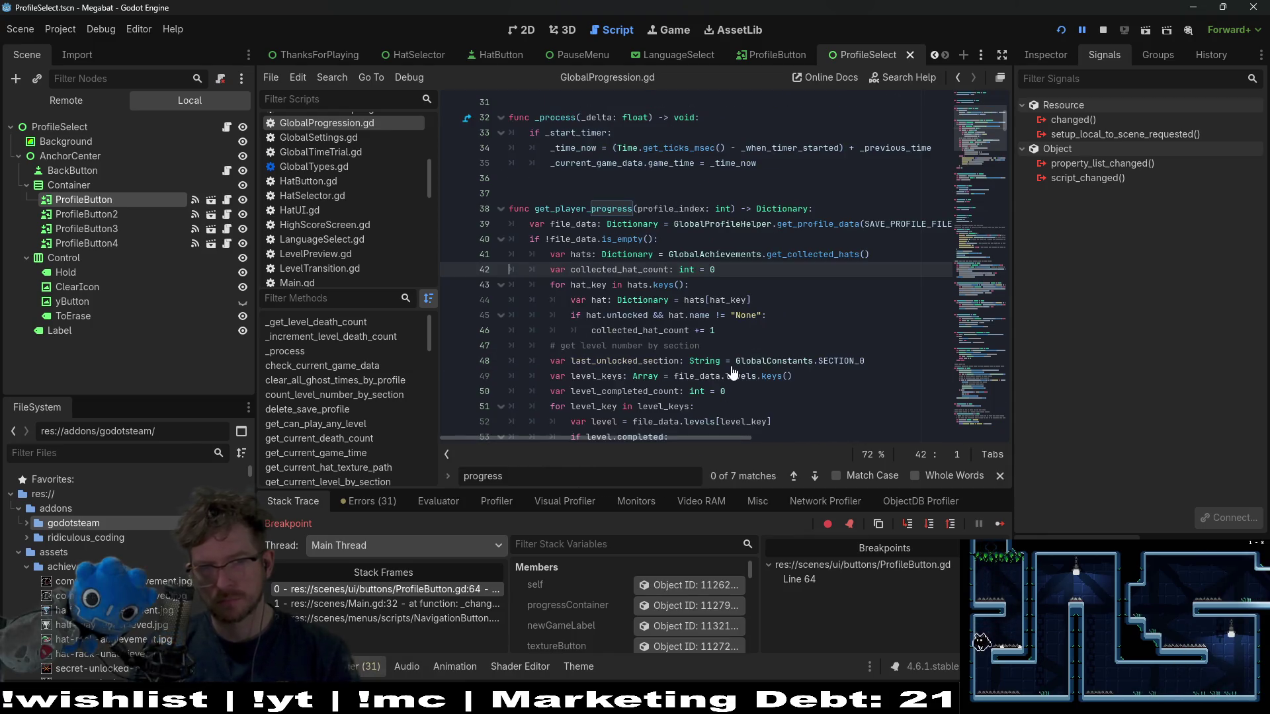
{"action": "double_click", "coordinate": [604, 269]}
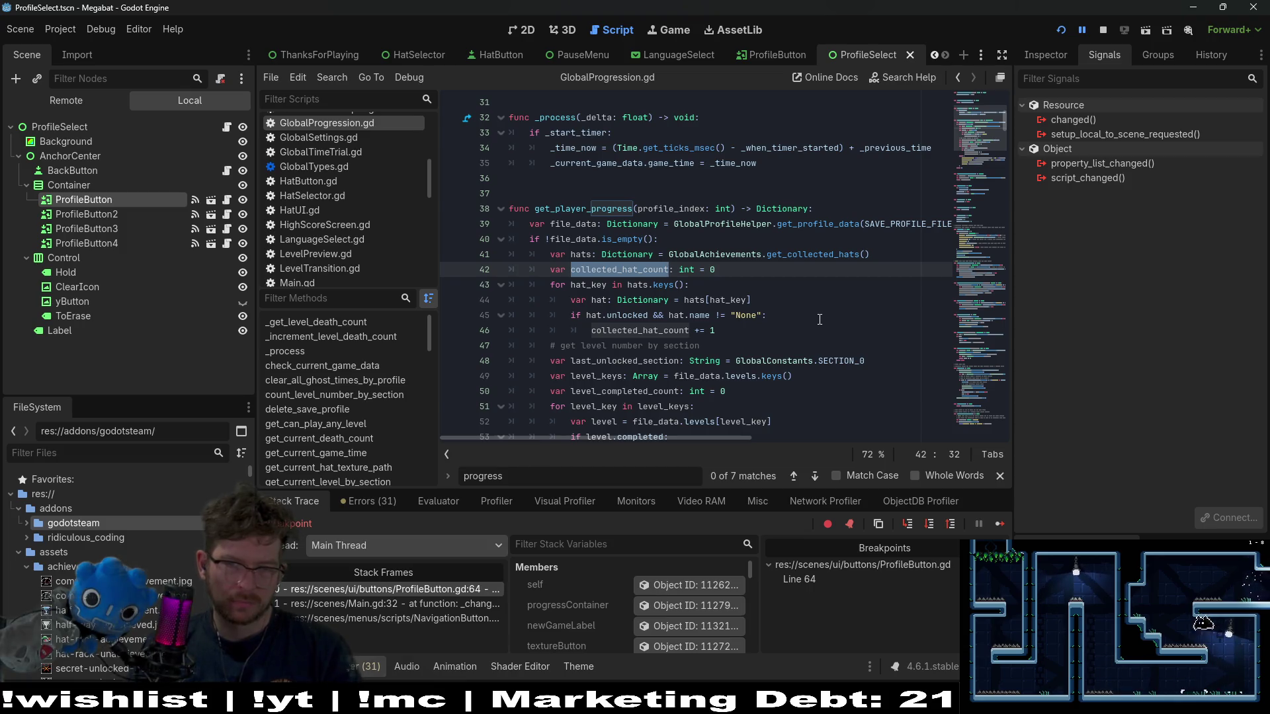
{"action": "left_click", "coordinate": [822, 255], "text": "ctrl"}
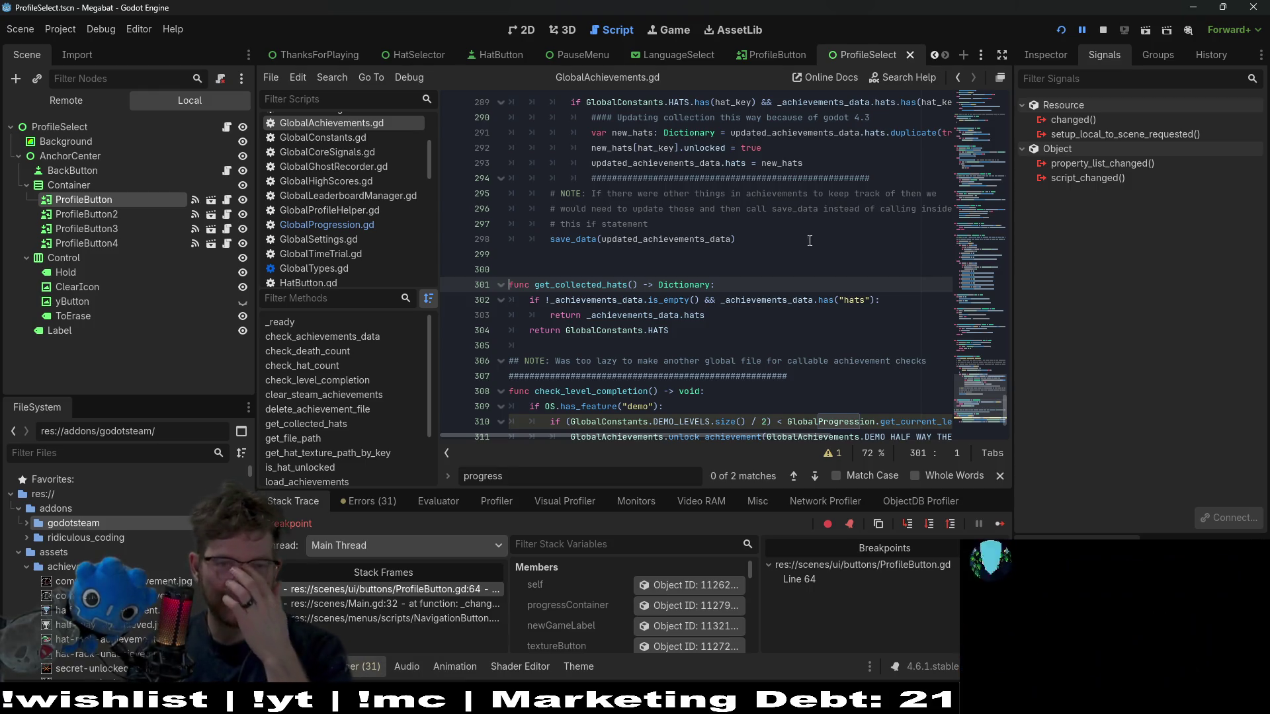
- Select _achievements_data on line 302 in the hat-count logic
{"action": "left_click", "coordinate": [754, 239]}
{"action": "scroll", "coordinate": [793, 330], "scroll_direction": "up", "scroll_amount": 4}
{"action": "scroll", "coordinate": [792, 330], "scroll_direction": "down", "scroll_amount": 5}
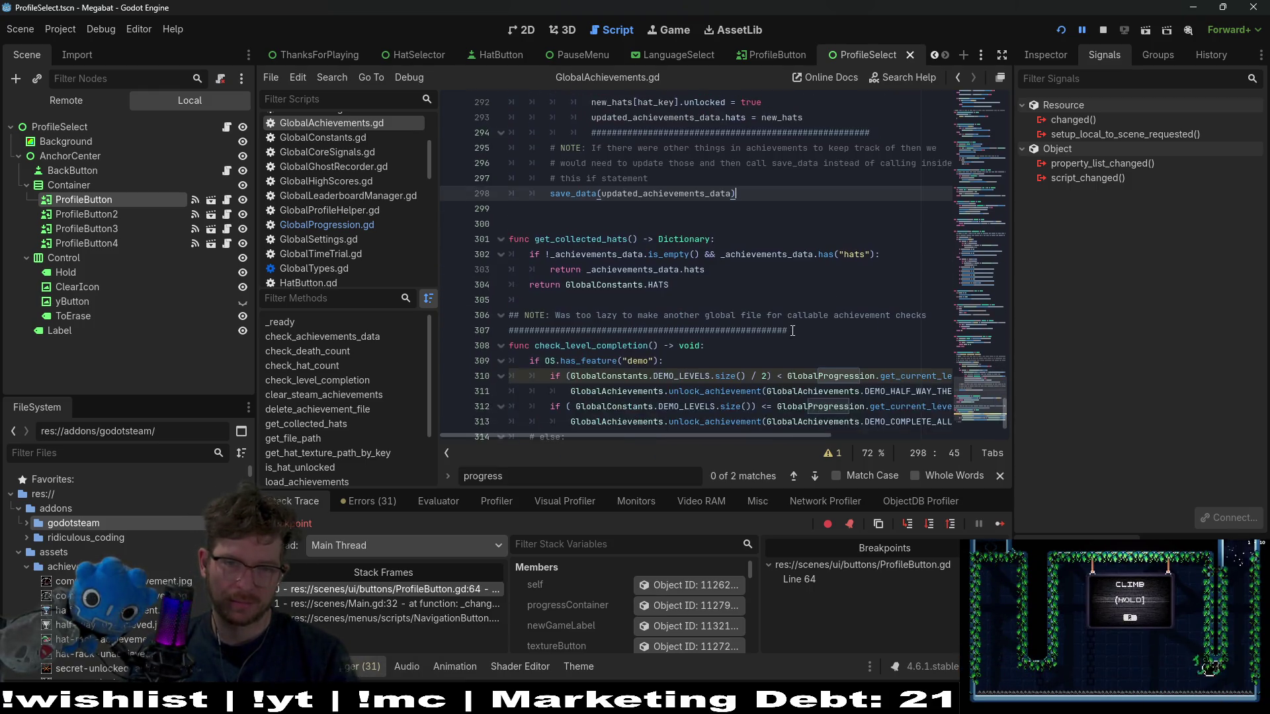
{"action": "double_click", "coordinate": [761, 254]}
{"action": "scroll", "coordinate": [771, 285], "scroll_direction": "up", "scroll_amount": 7}
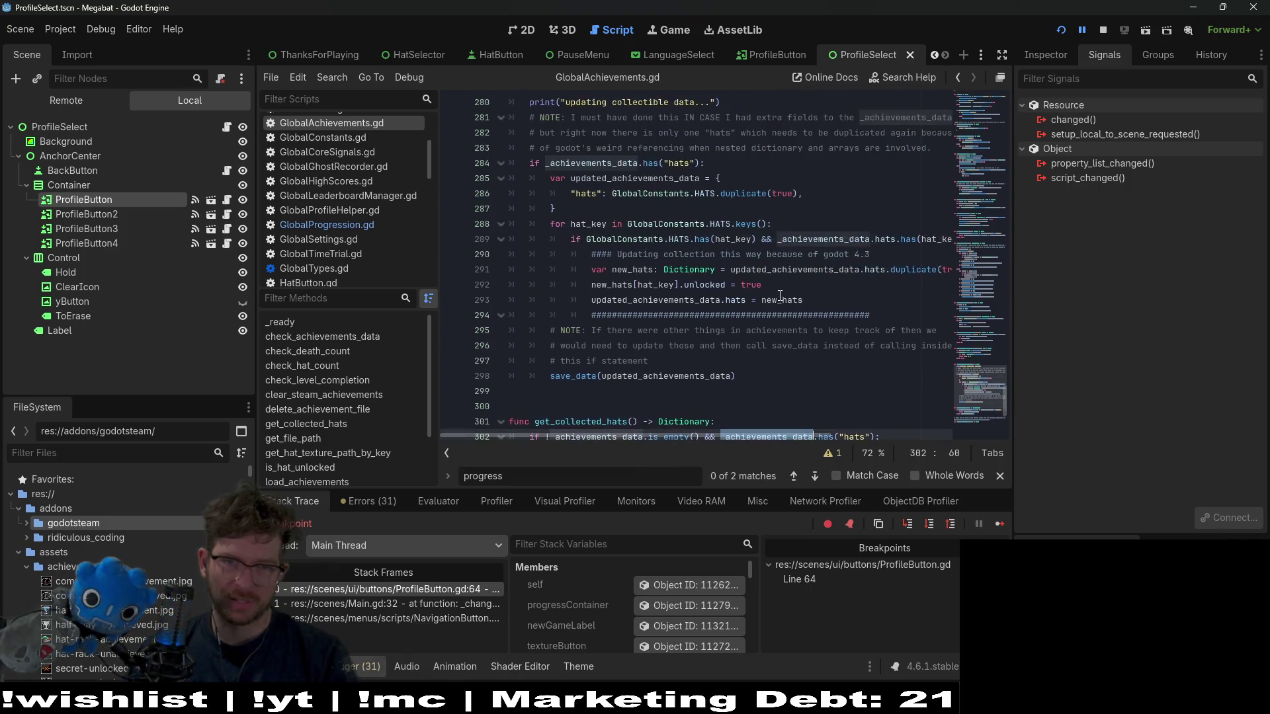
{"action": "scroll", "coordinate": [677, 271], "scroll_direction": "up", "scroll_amount": 3}
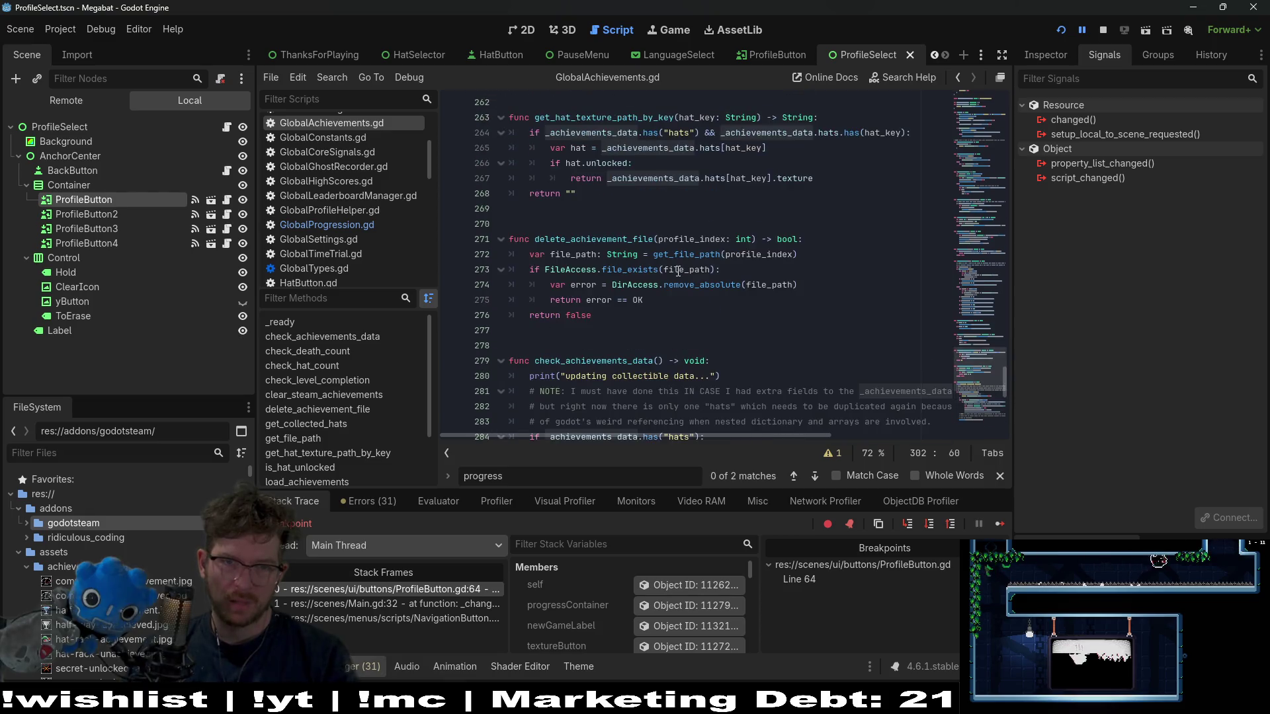
{"action": "scroll", "coordinate": [677, 271], "scroll_direction": "up", "scroll_amount": 6}
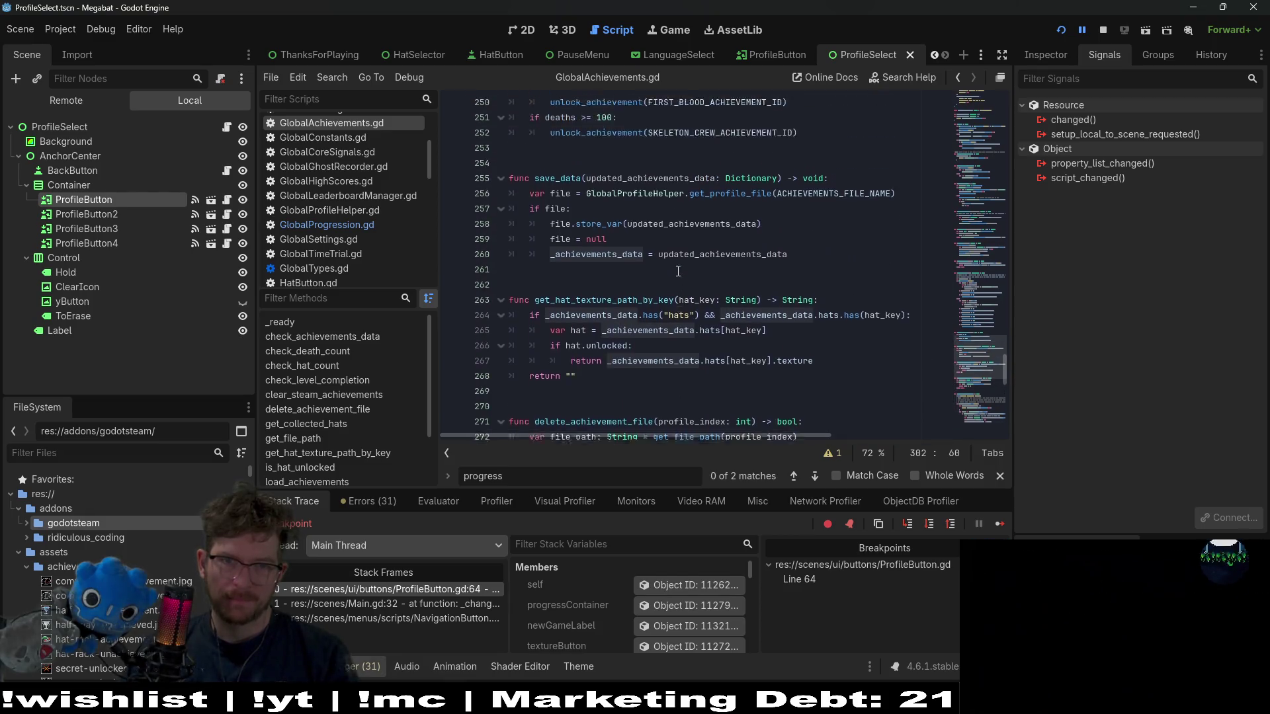
{"action": "scroll", "coordinate": [678, 271], "scroll_direction": "up", "scroll_amount": 4}
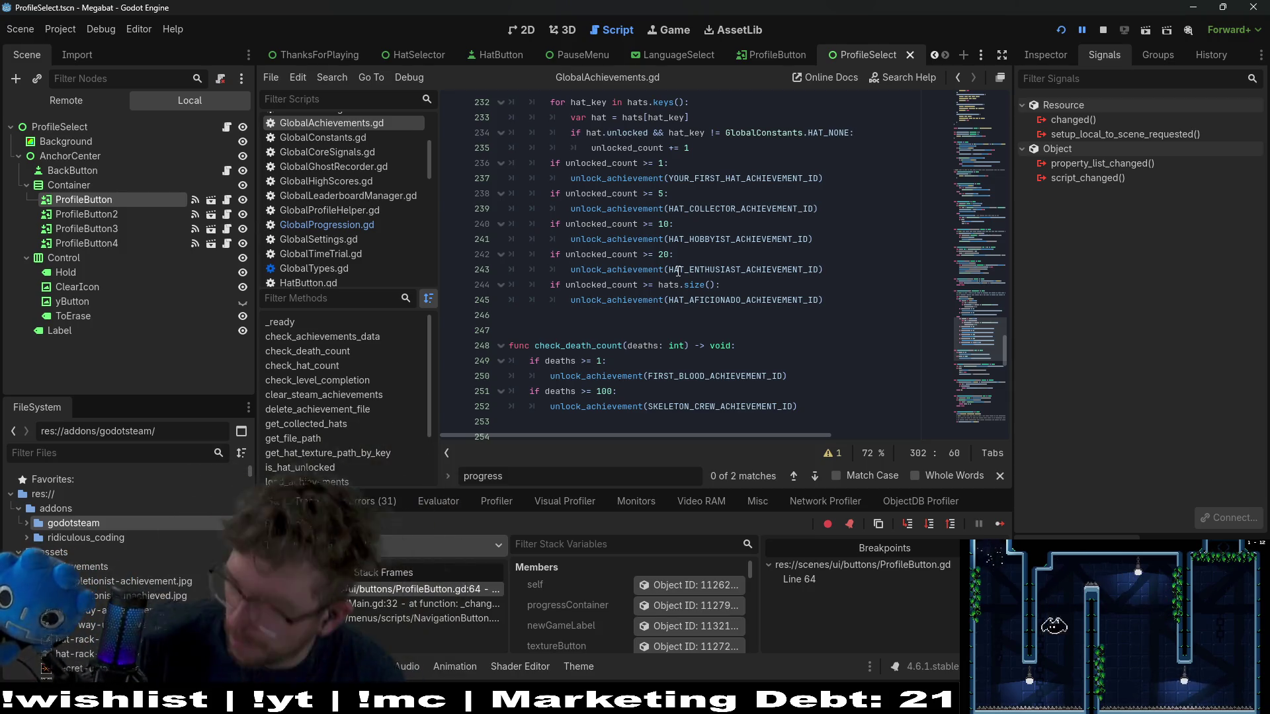
{"action": "scroll", "coordinate": [688, 351], "scroll_direction": "up", "scroll_amount": 5}
{"action": "scroll", "coordinate": [688, 351], "scroll_direction": "up", "scroll_amount": 8}
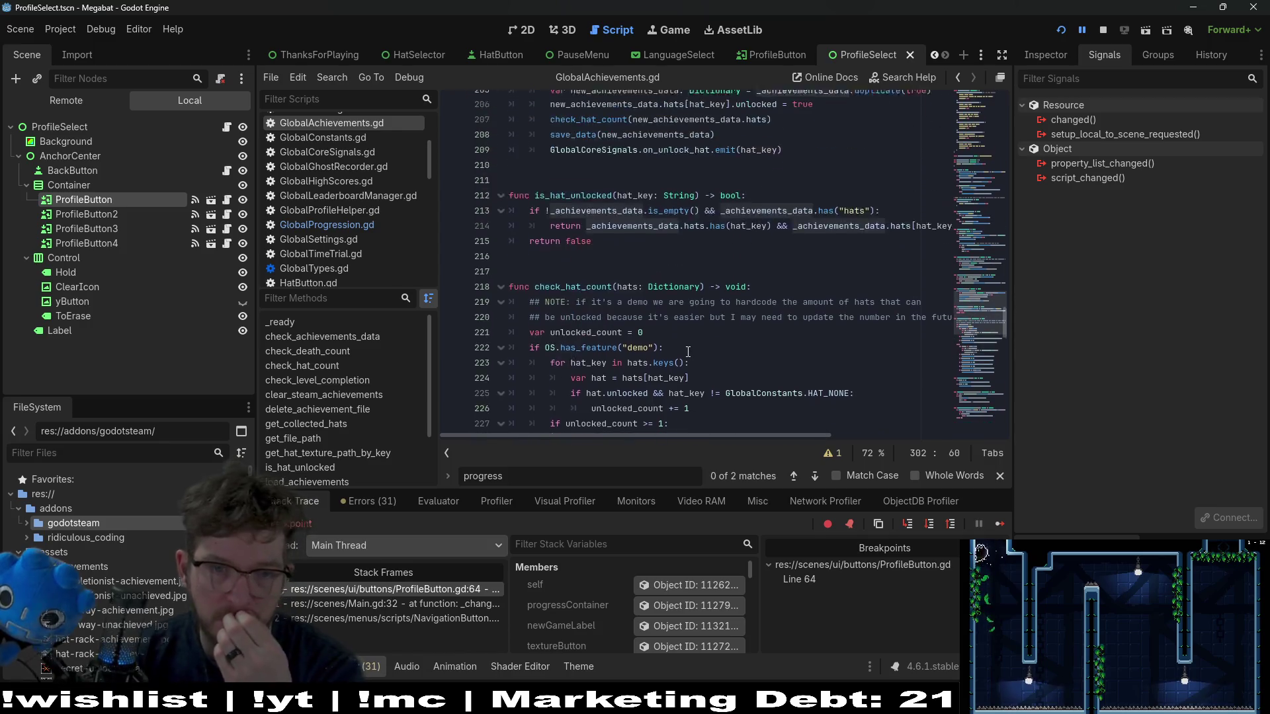
{"action": "scroll", "coordinate": [701, 342], "scroll_direction": "up", "scroll_amount": 3}
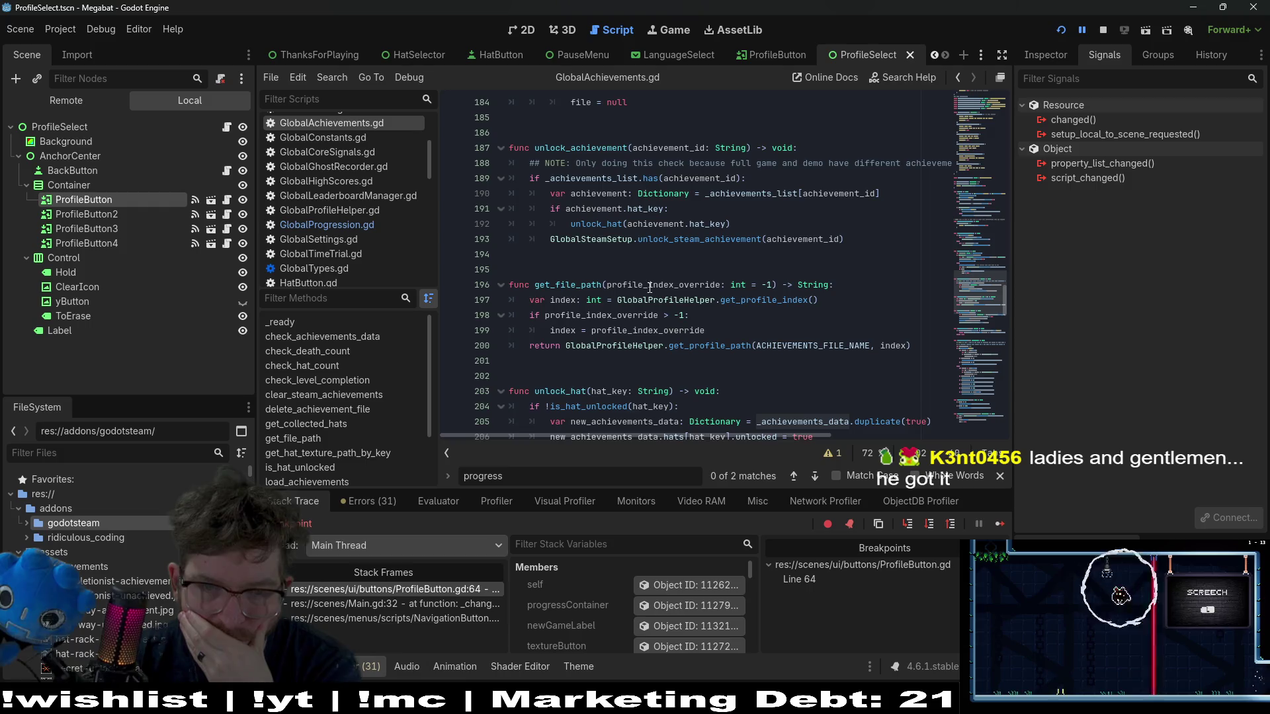
{"action": "scroll", "coordinate": [646, 290], "scroll_direction": "down", "scroll_amount": 1}
- Highlight get_file_path and the _achievements_list and _achievements_data variables at the top of the script
{"action": "double_click", "coordinate": [568, 239]}
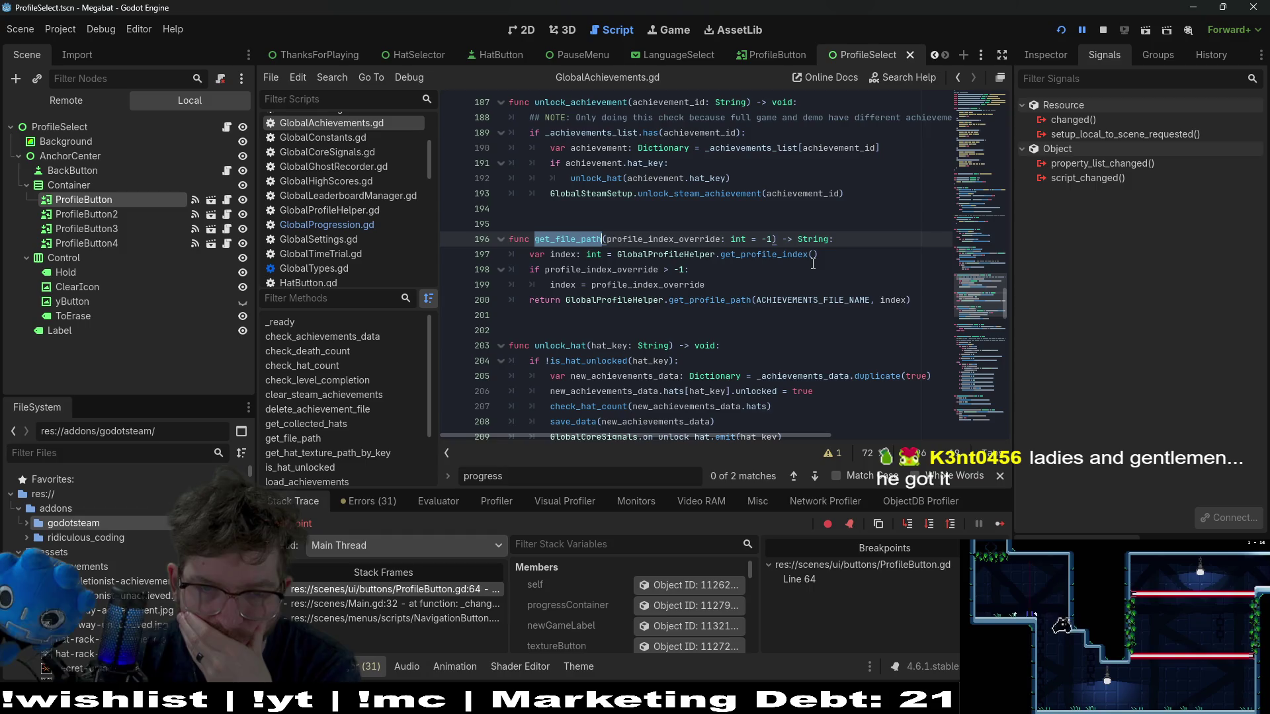
{"action": "scroll", "coordinate": [812, 264], "scroll_direction": "up", "scroll_amount": 9}
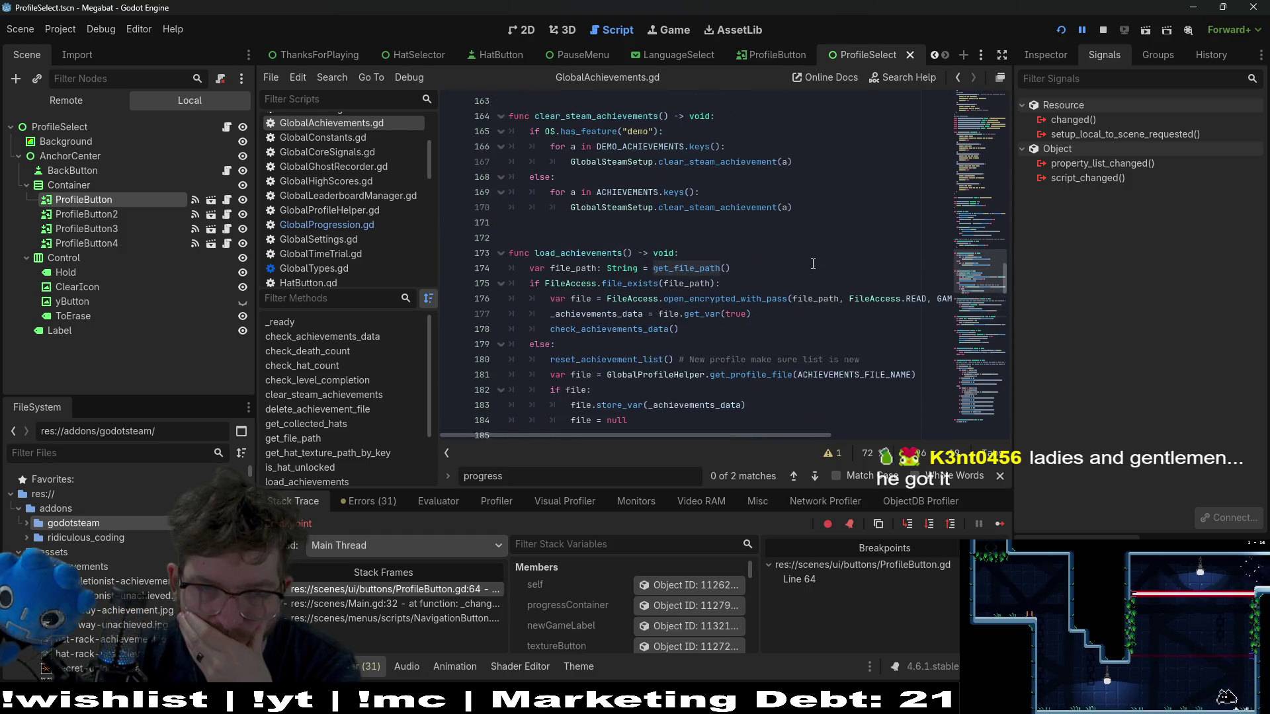
{"action": "scroll", "coordinate": [812, 264], "scroll_direction": "up", "scroll_amount": 7}
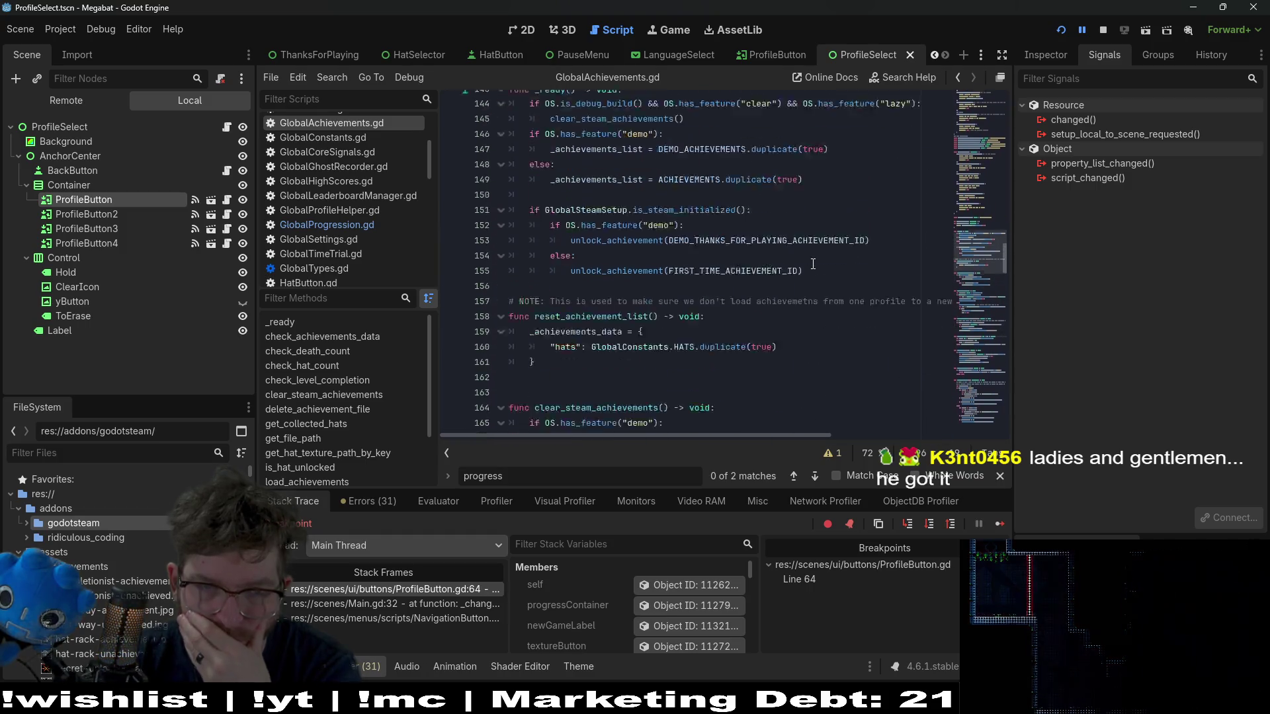
{"action": "scroll", "coordinate": [812, 264], "scroll_direction": "down", "scroll_amount": 3}
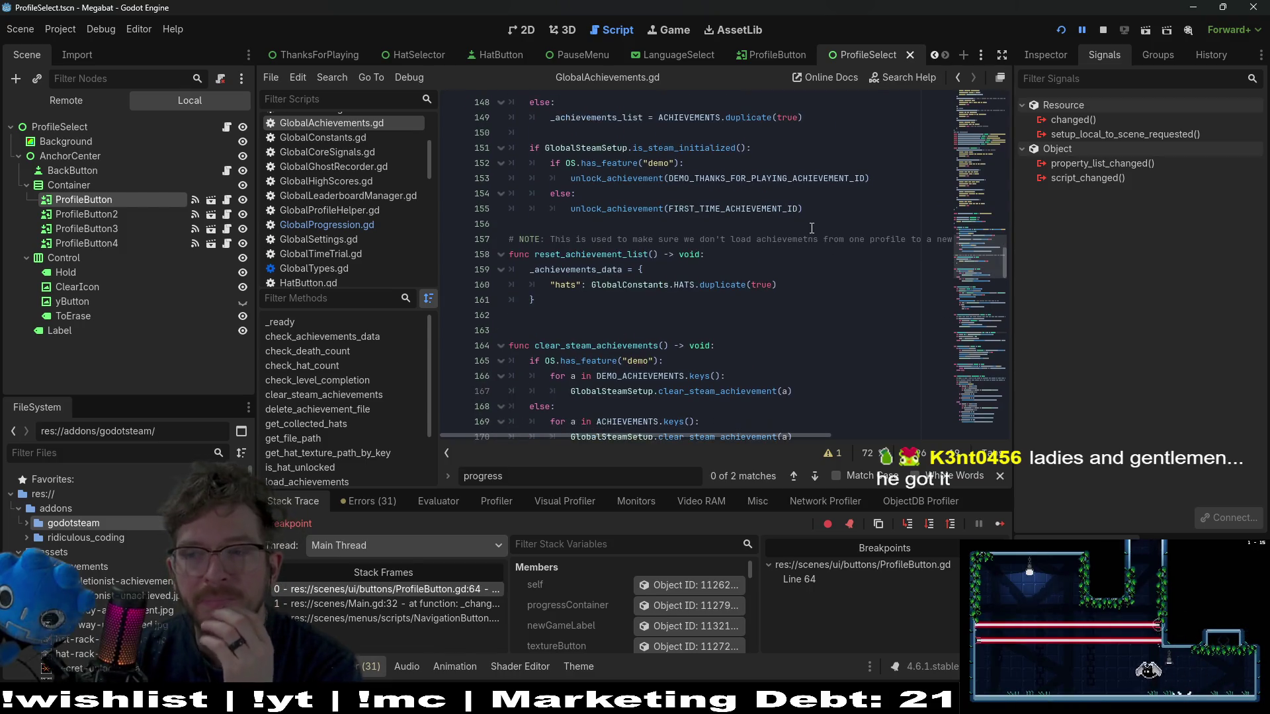
{"action": "scroll", "coordinate": [838, 228], "scroll_direction": "up", "scroll_amount": 7}
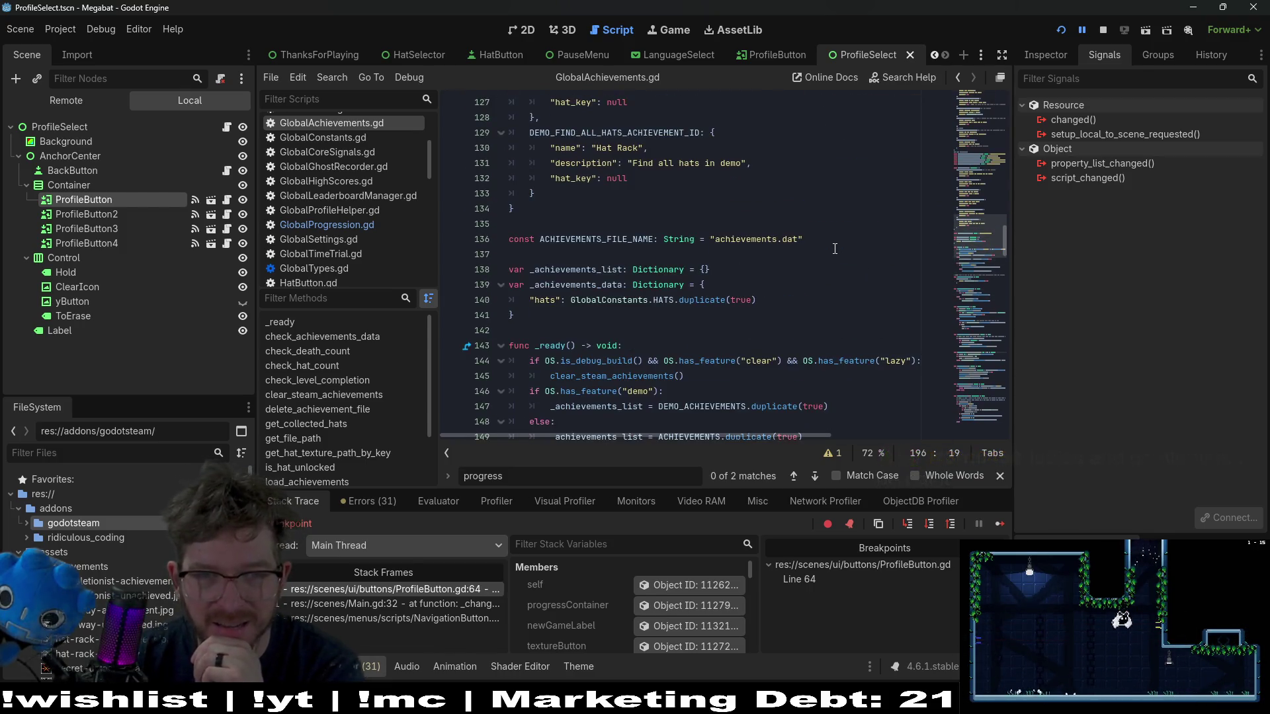
{"action": "scroll", "coordinate": [834, 248], "scroll_direction": "down", "scroll_amount": 3}
{"action": "left_click", "coordinate": [582, 132]}
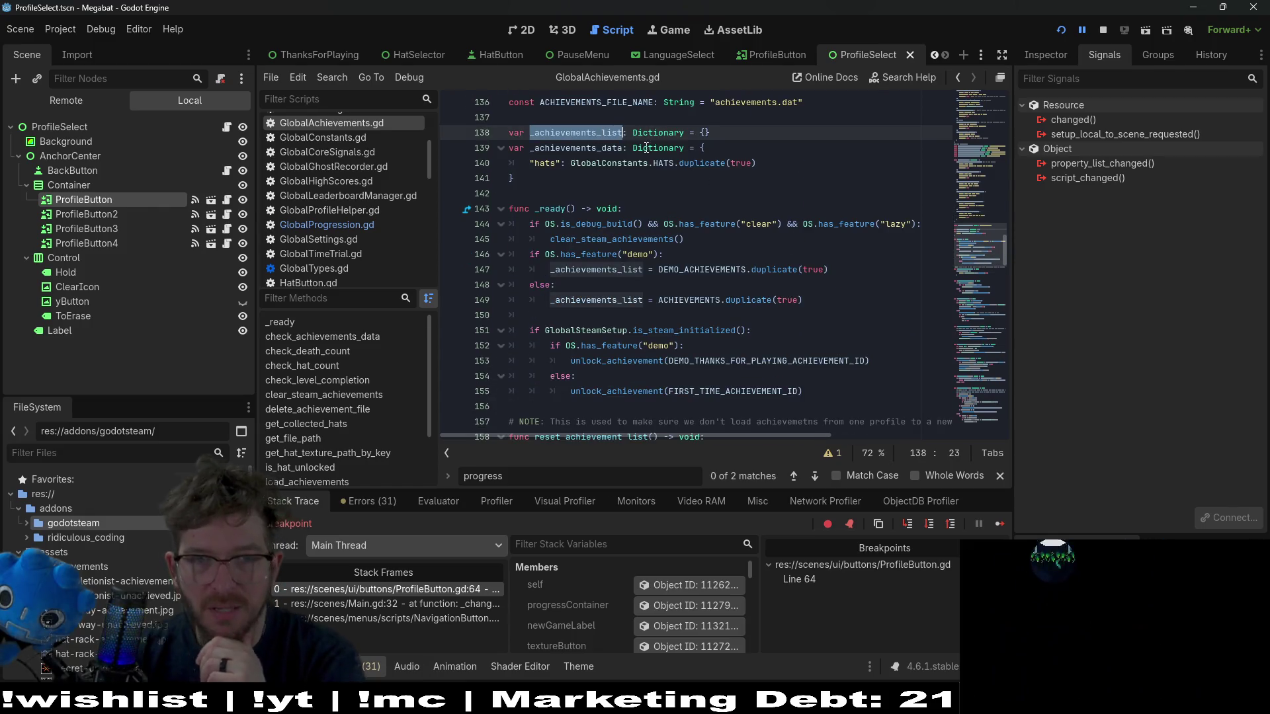
{"action": "left_click", "coordinate": [598, 148]}
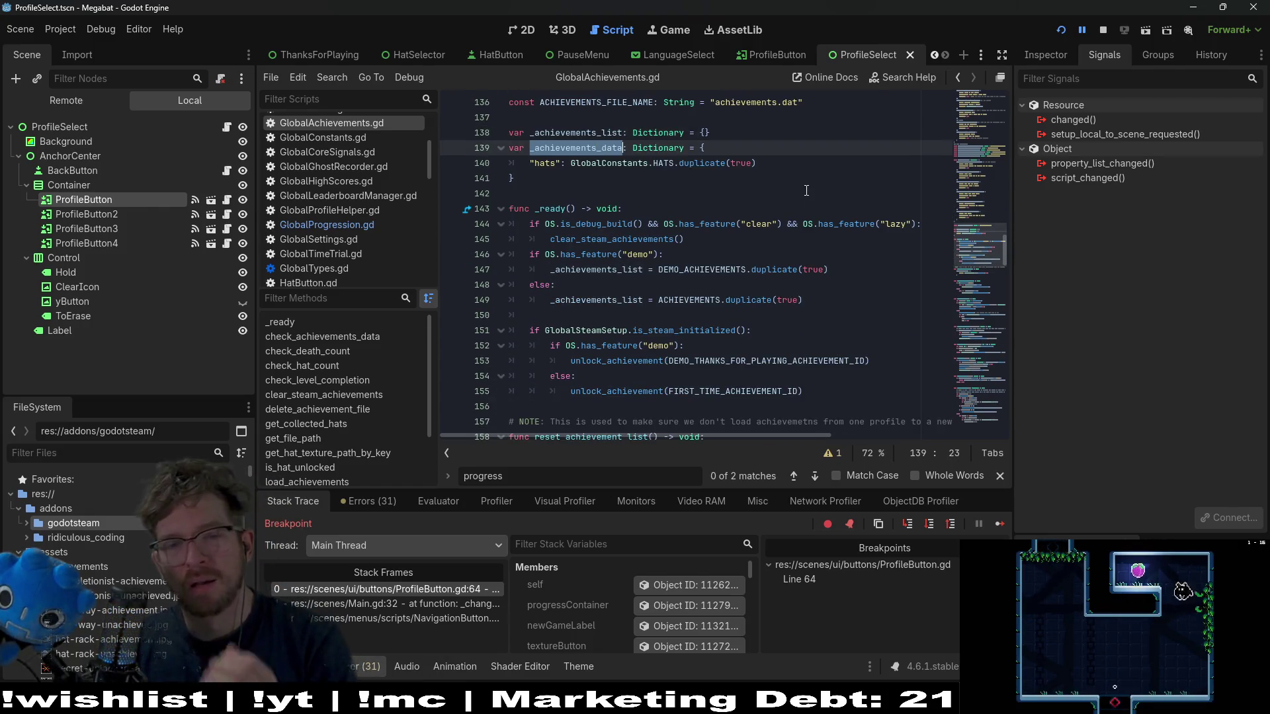
{"action": "scroll", "coordinate": [787, 192], "scroll_direction": "down", "scroll_amount": 8}
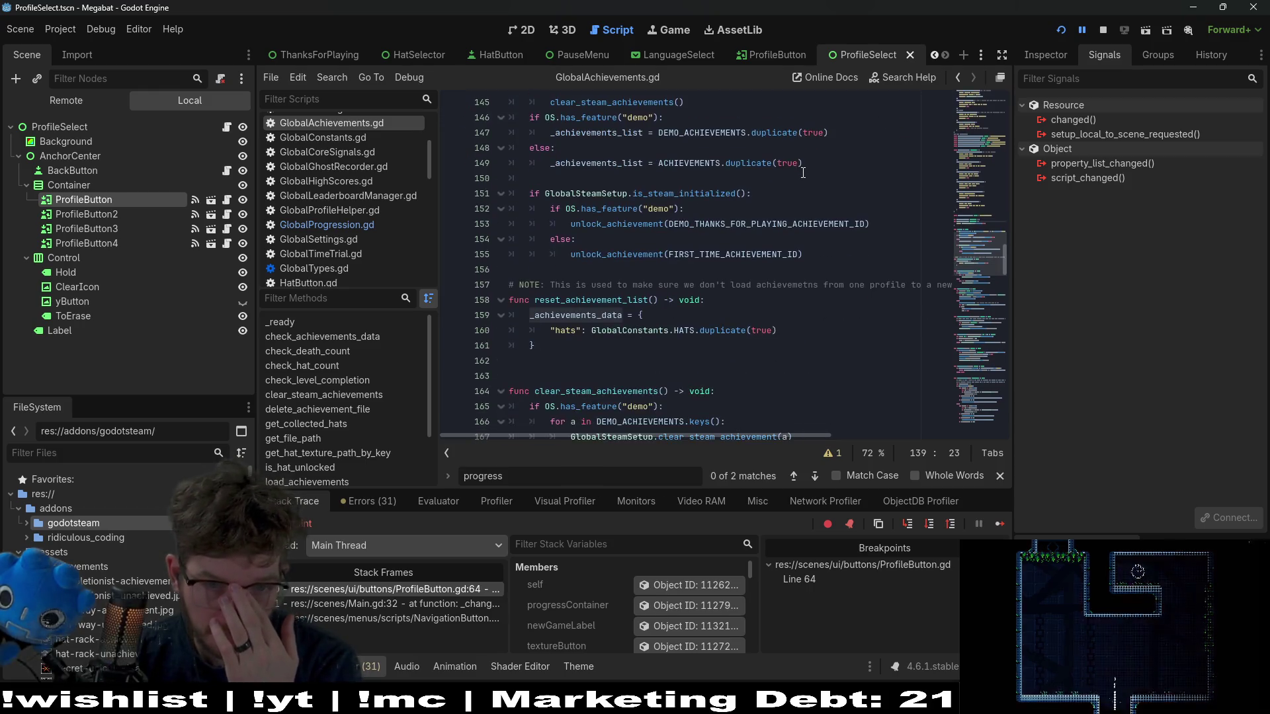
{"action": "scroll", "coordinate": [768, 211], "scroll_direction": "down", "scroll_amount": 3}
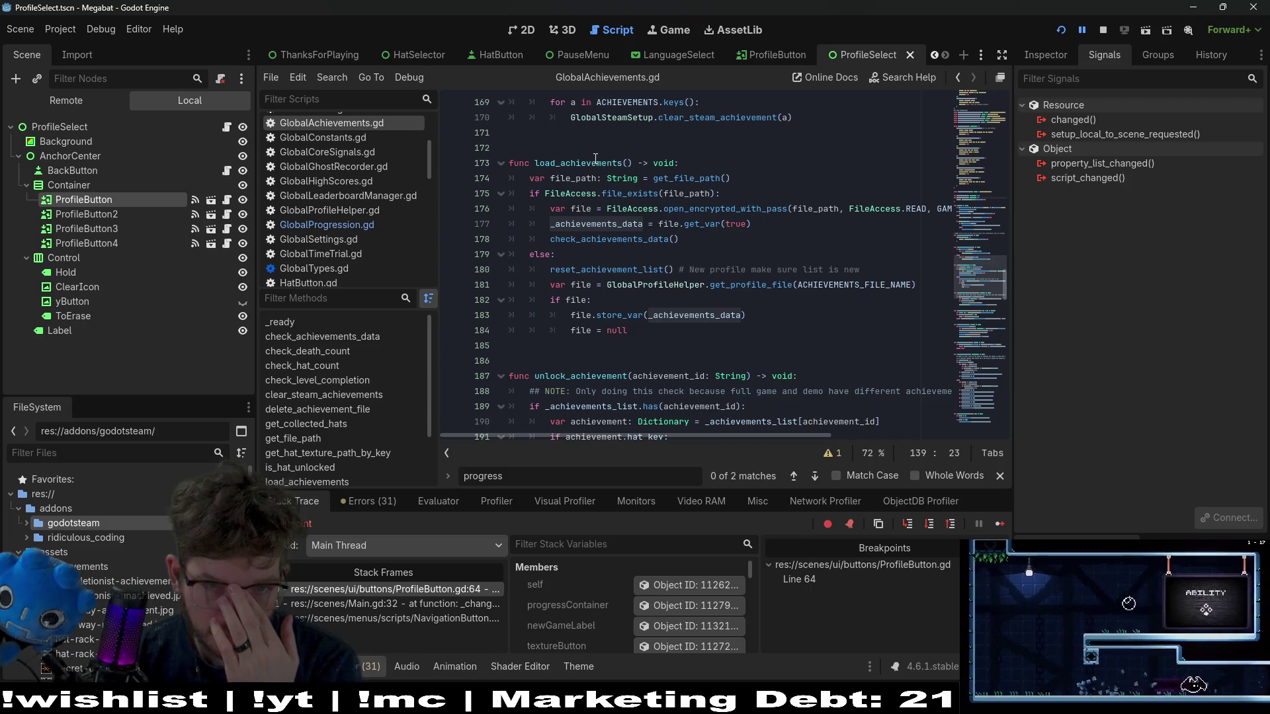
- Walk through the load_achievements, unlock_achievement and get_file_path functions
{"action": "left_click", "coordinate": [621, 163]}
{"action": "scroll", "coordinate": [733, 181], "scroll_direction": "down", "scroll_amount": 2}
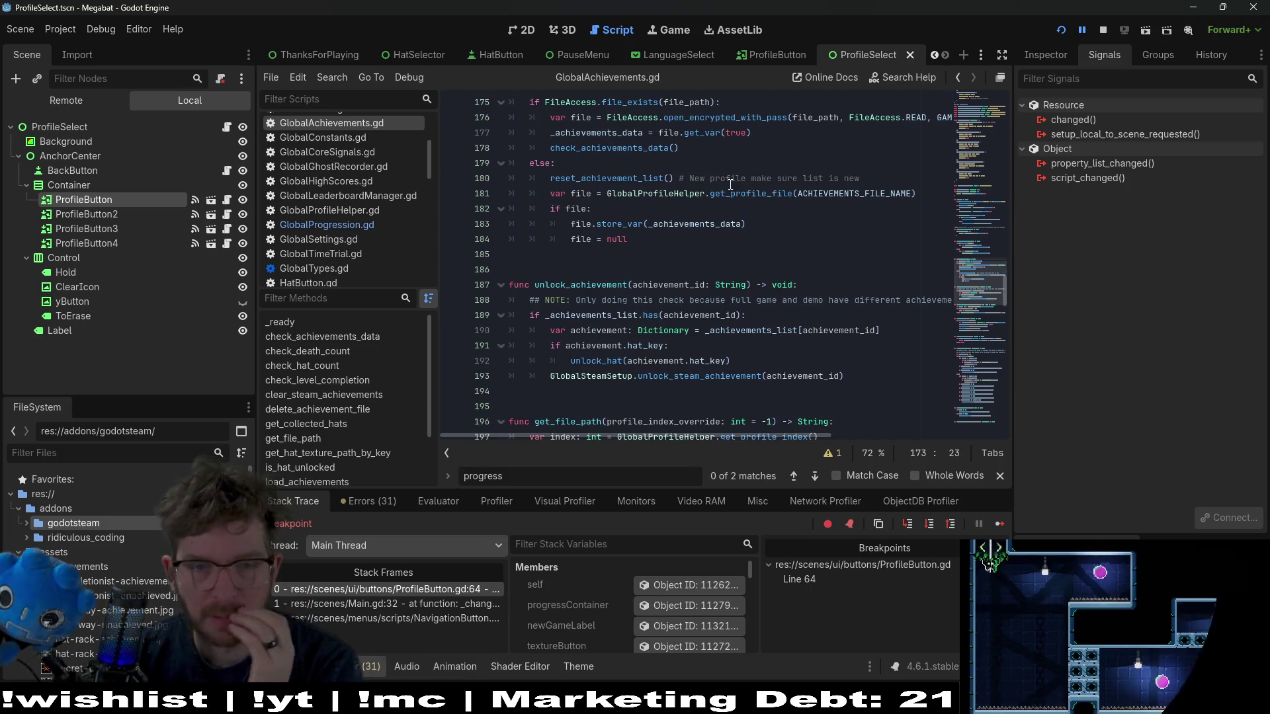
{"action": "scroll", "coordinate": [731, 183], "scroll_direction": "down", "scroll_amount": 1}
{"action": "left_click", "coordinate": [571, 240]}
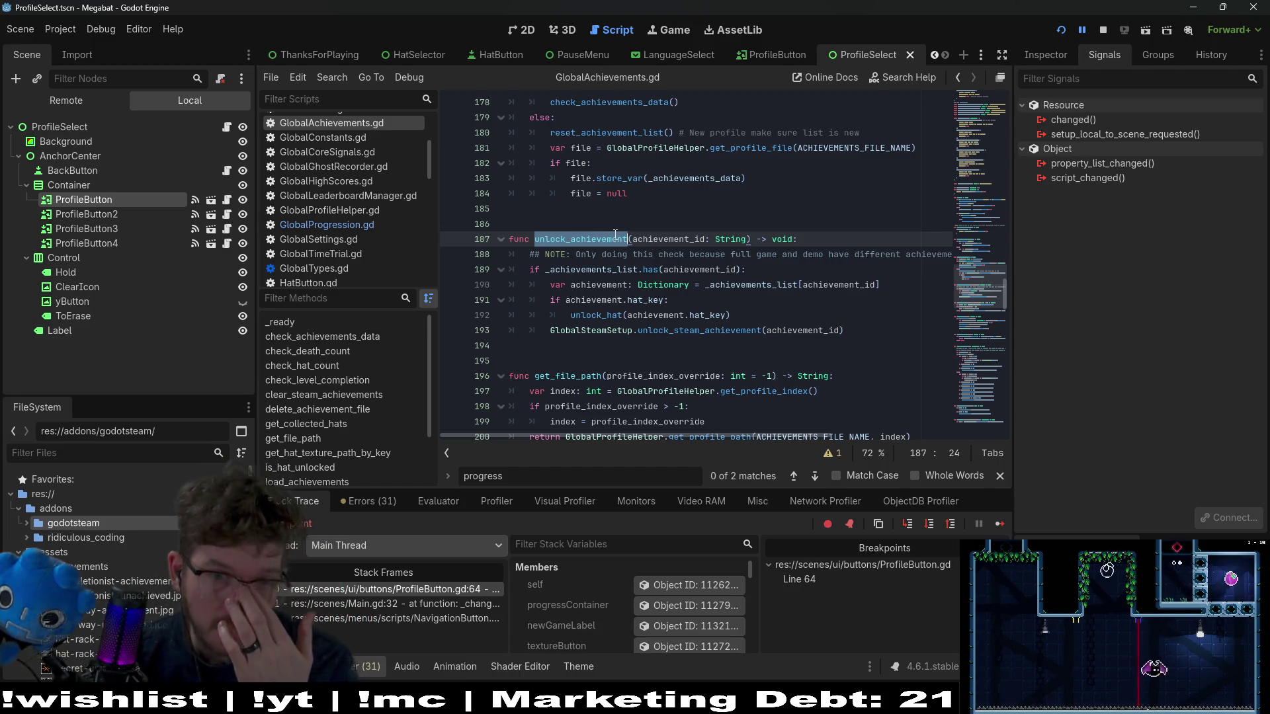
{"action": "scroll", "coordinate": [615, 235], "scroll_direction": "down", "scroll_amount": 4}
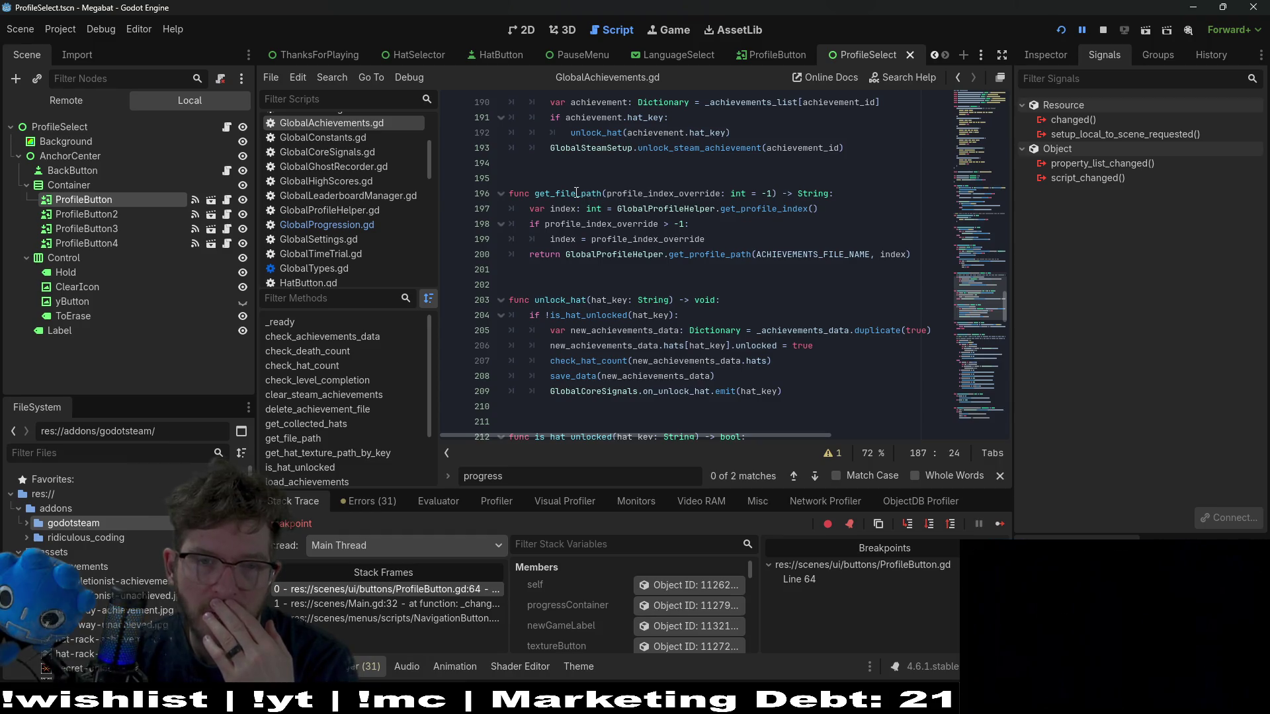
{"action": "double_click", "coordinate": [577, 193]}
{"action": "scroll", "coordinate": [753, 159], "scroll_direction": "down", "scroll_amount": 2}
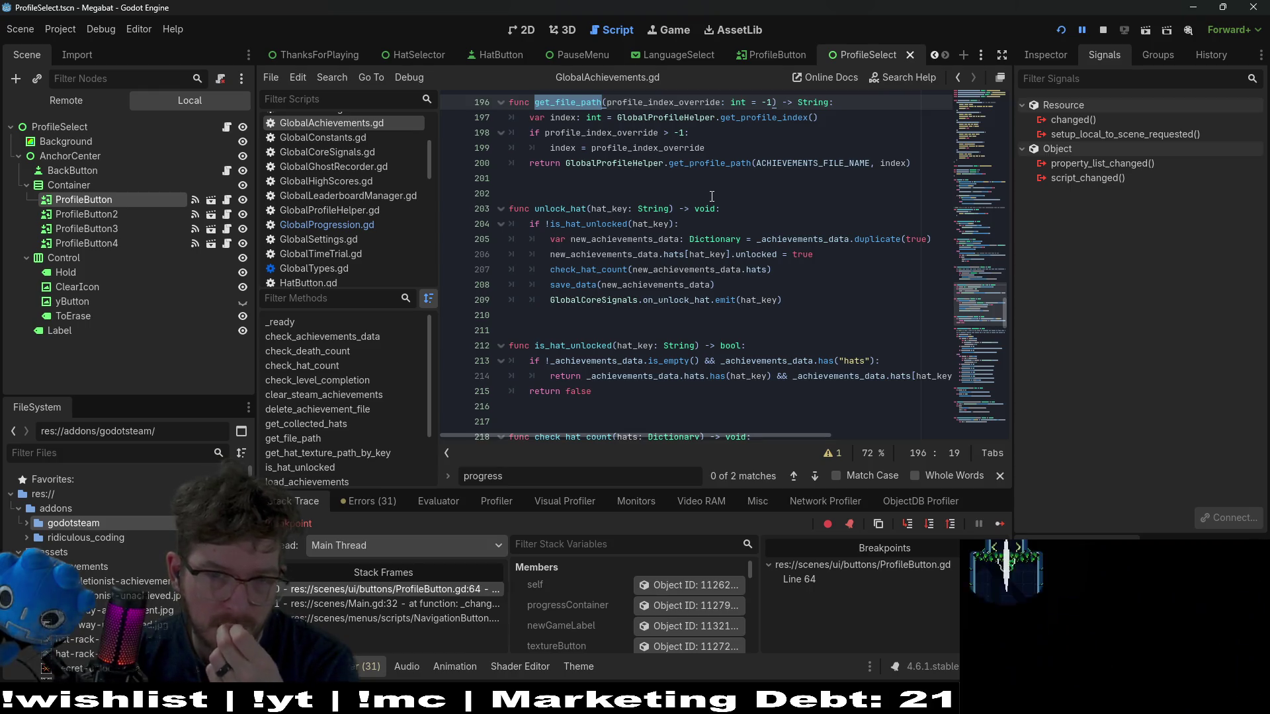
{"action": "scroll", "coordinate": [712, 196], "scroll_direction": "down", "scroll_amount": 11}
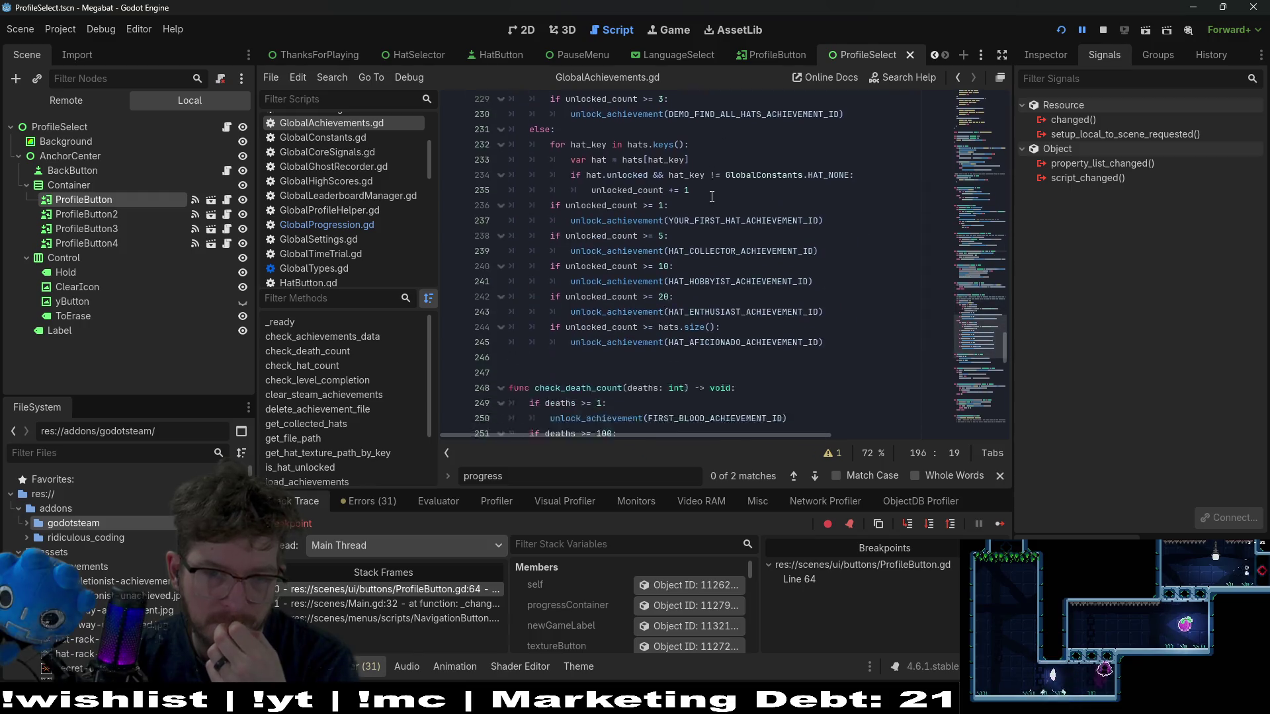
{"action": "scroll", "coordinate": [711, 196], "scroll_direction": "down", "scroll_amount": 9}
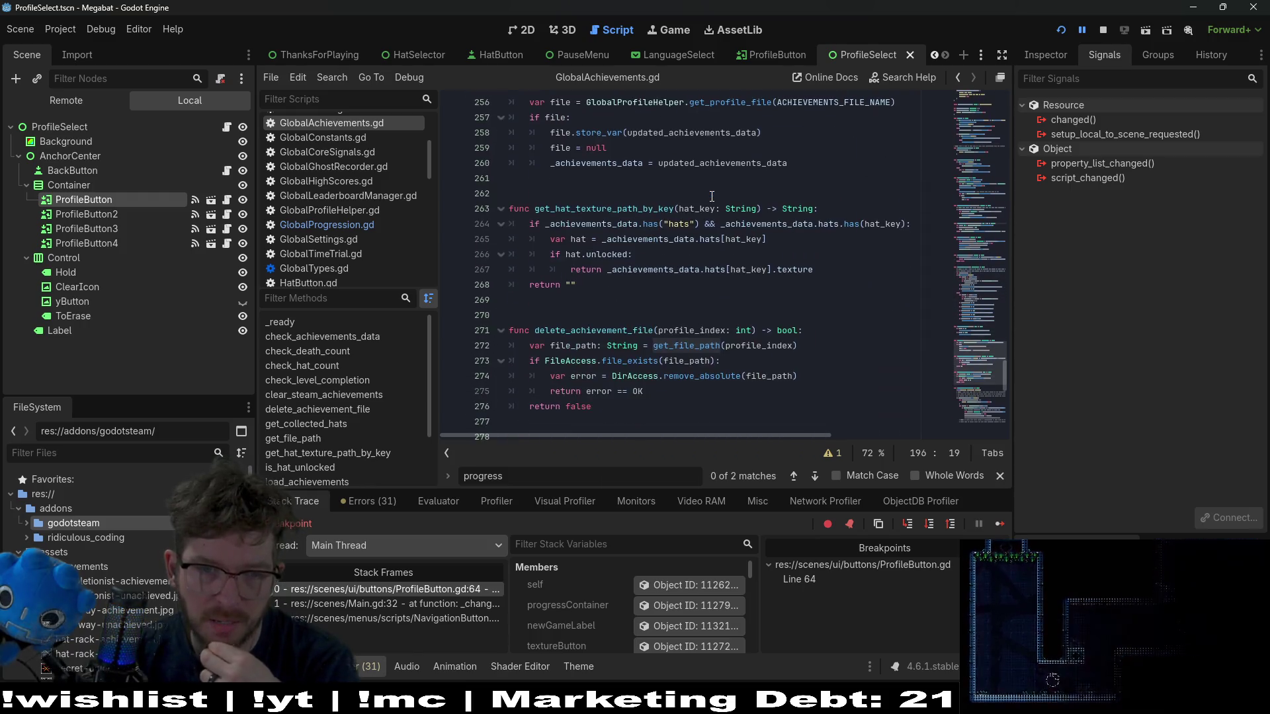
{"action": "scroll", "coordinate": [712, 196], "scroll_direction": "down", "scroll_amount": 2}
{"action": "scroll", "coordinate": [711, 197], "scroll_direction": "down", "scroll_amount": 3}
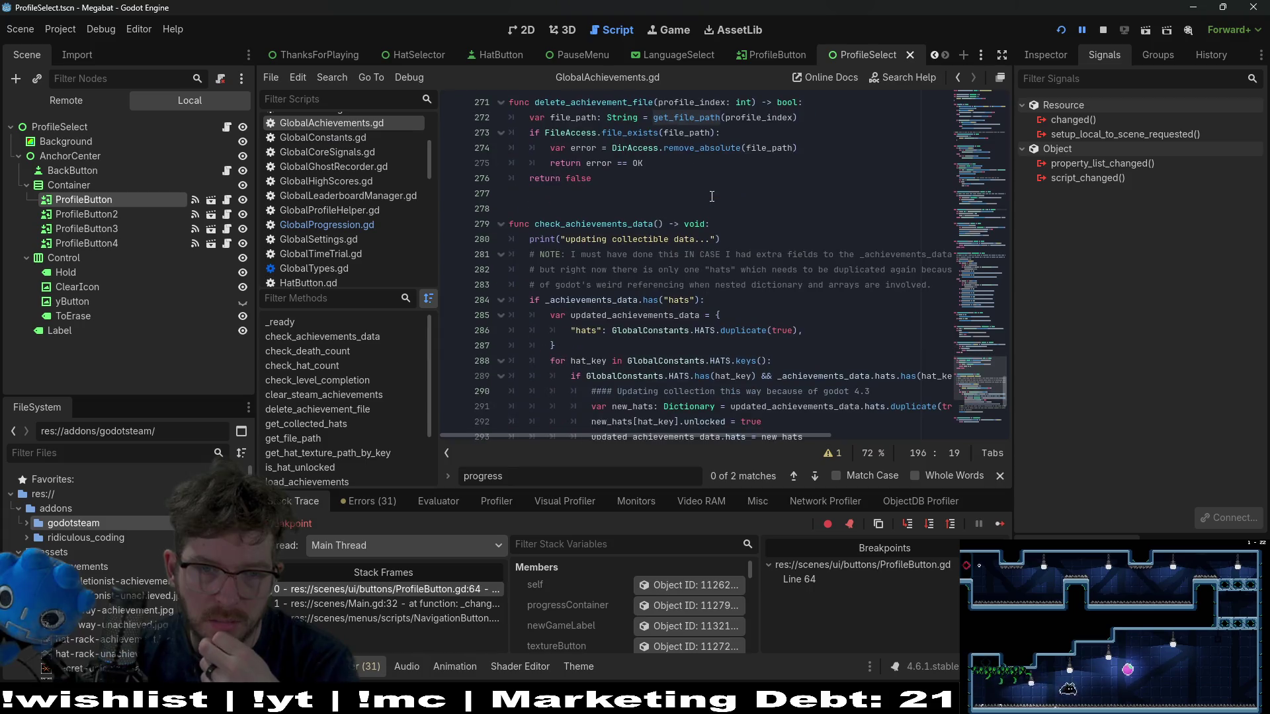
{"action": "scroll", "coordinate": [712, 197], "scroll_direction": "down", "scroll_amount": 8}
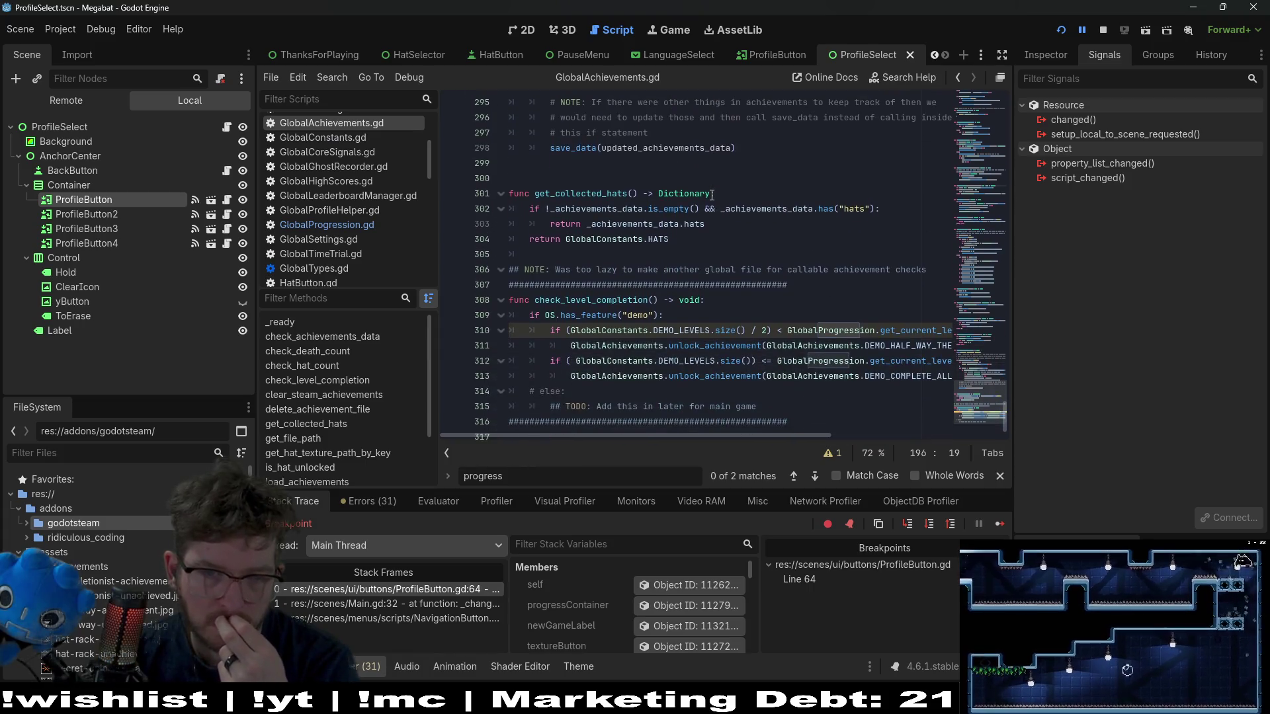
- Review get_collected_hats and the _achievements_data it returns on line 303
{"action": "left_click", "coordinate": [597, 191]}
{"action": "double_click", "coordinate": [595, 218]}
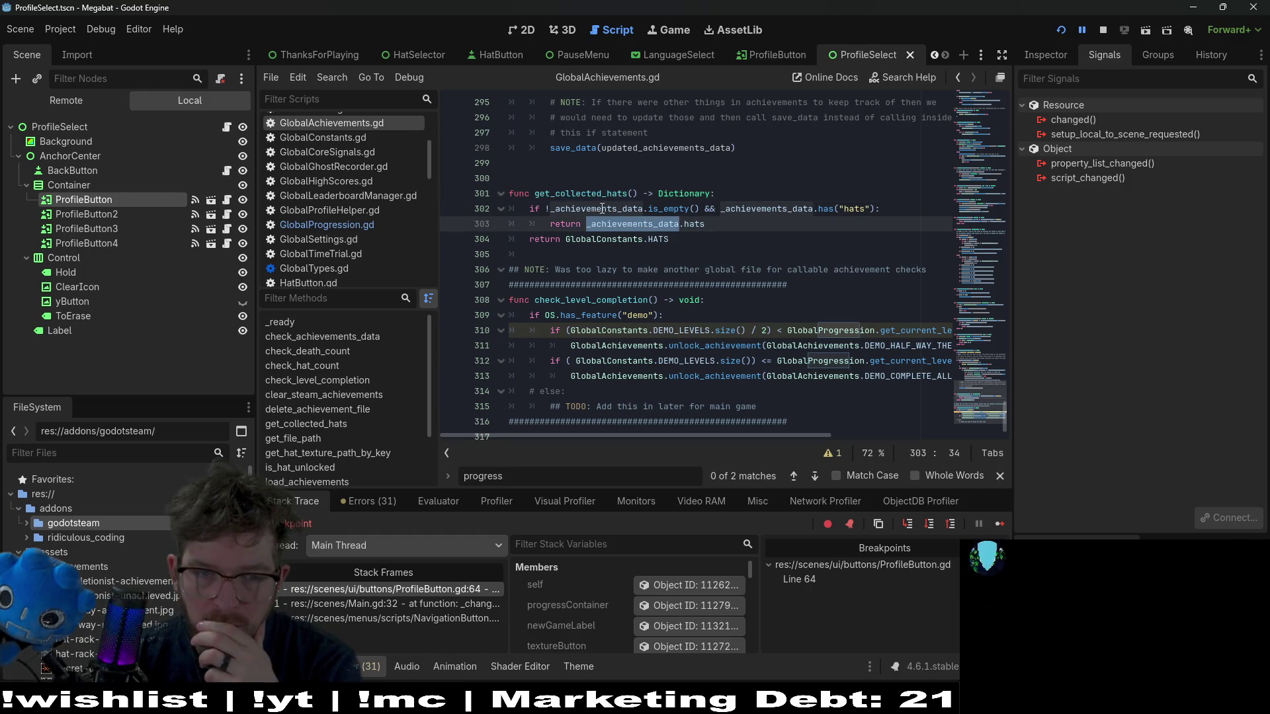
{"action": "scroll", "coordinate": [736, 288], "scroll_direction": "up", "scroll_amount": 2}
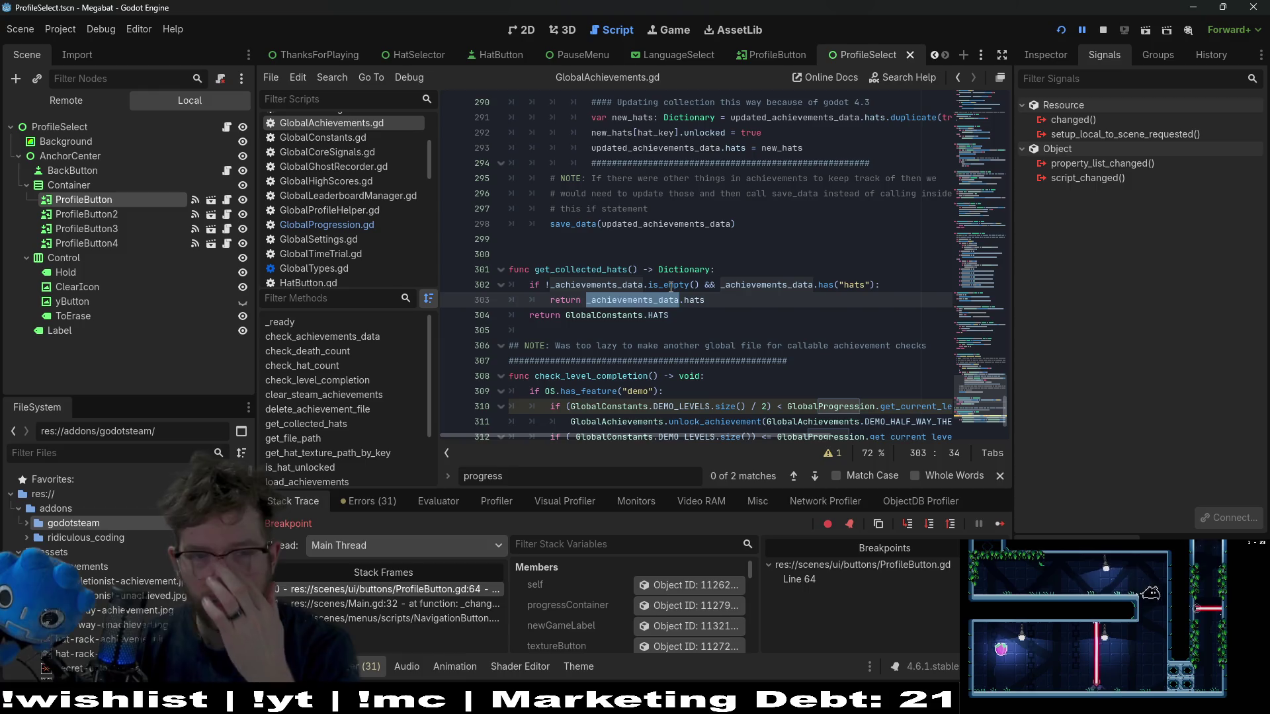
{"action": "mouse_move", "coordinate": [670, 287]}
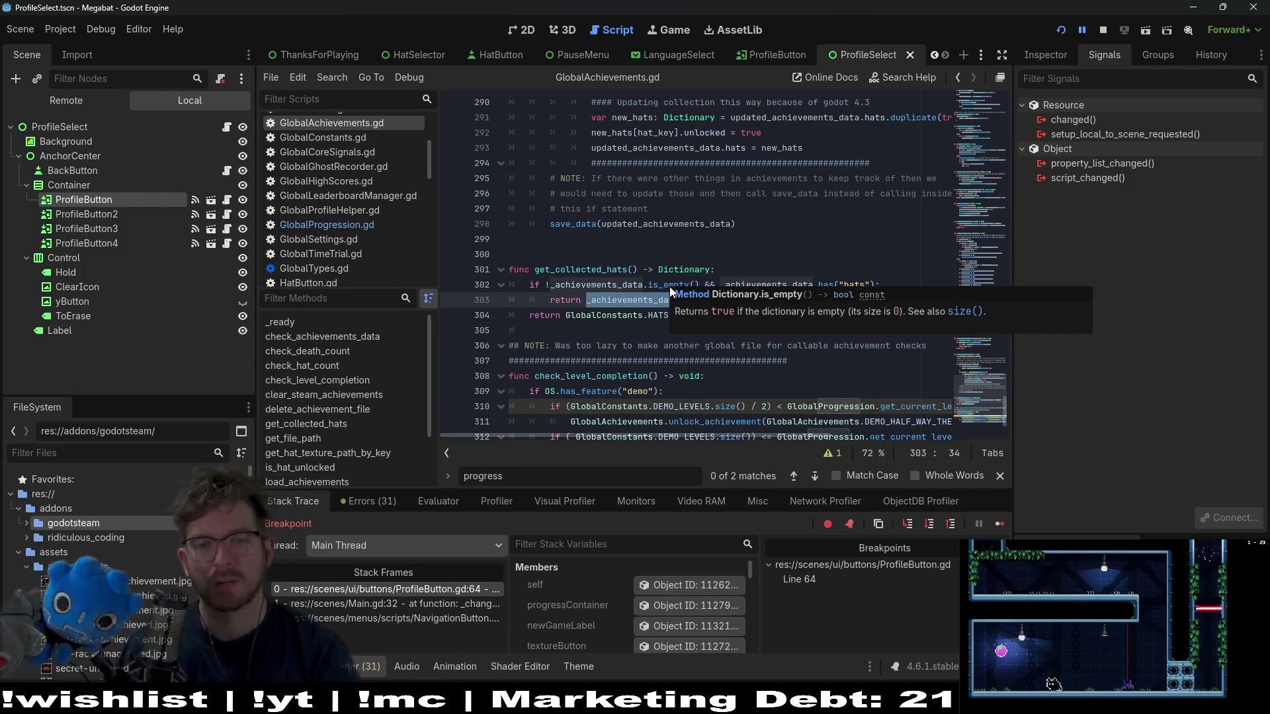
{"action": "left_click", "coordinate": [694, 248]}
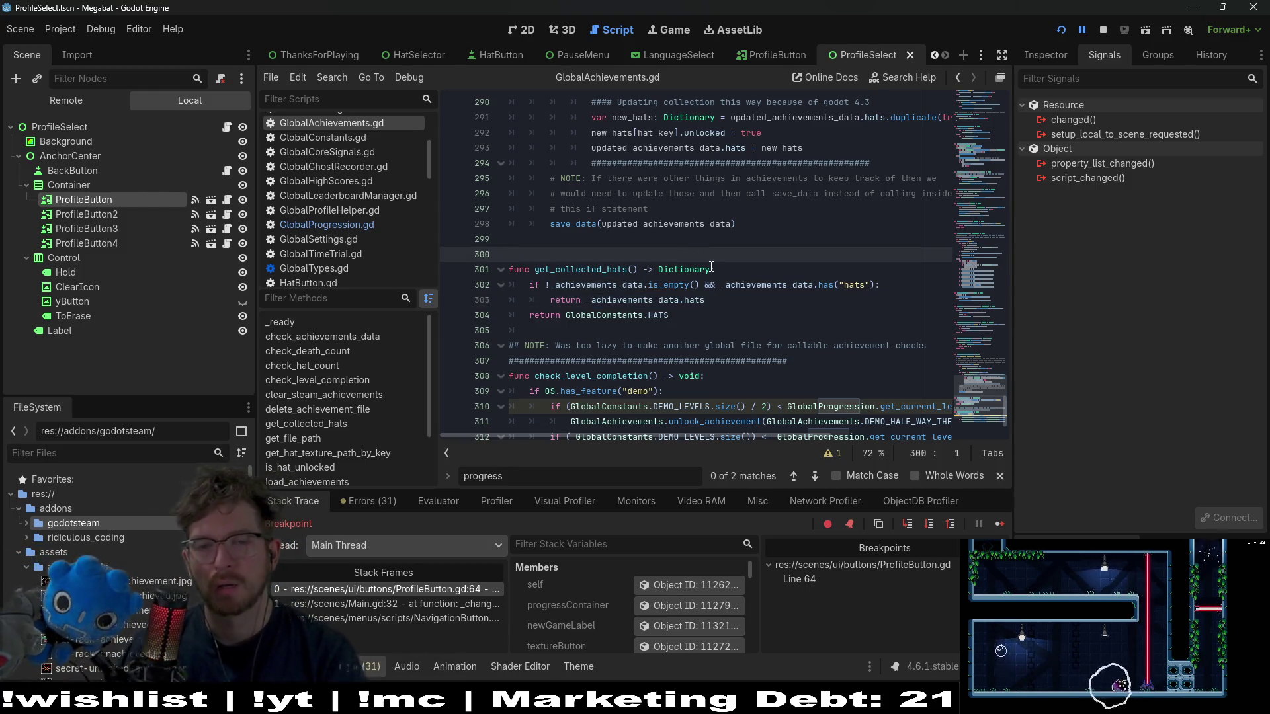
{"action": "scroll", "coordinate": [662, 271], "scroll_direction": "down", "scroll_amount": 2}
{"action": "scroll", "coordinate": [635, 271], "scroll_direction": "up", "scroll_amount": 2}
{"action": "left_click", "coordinate": [604, 270]}
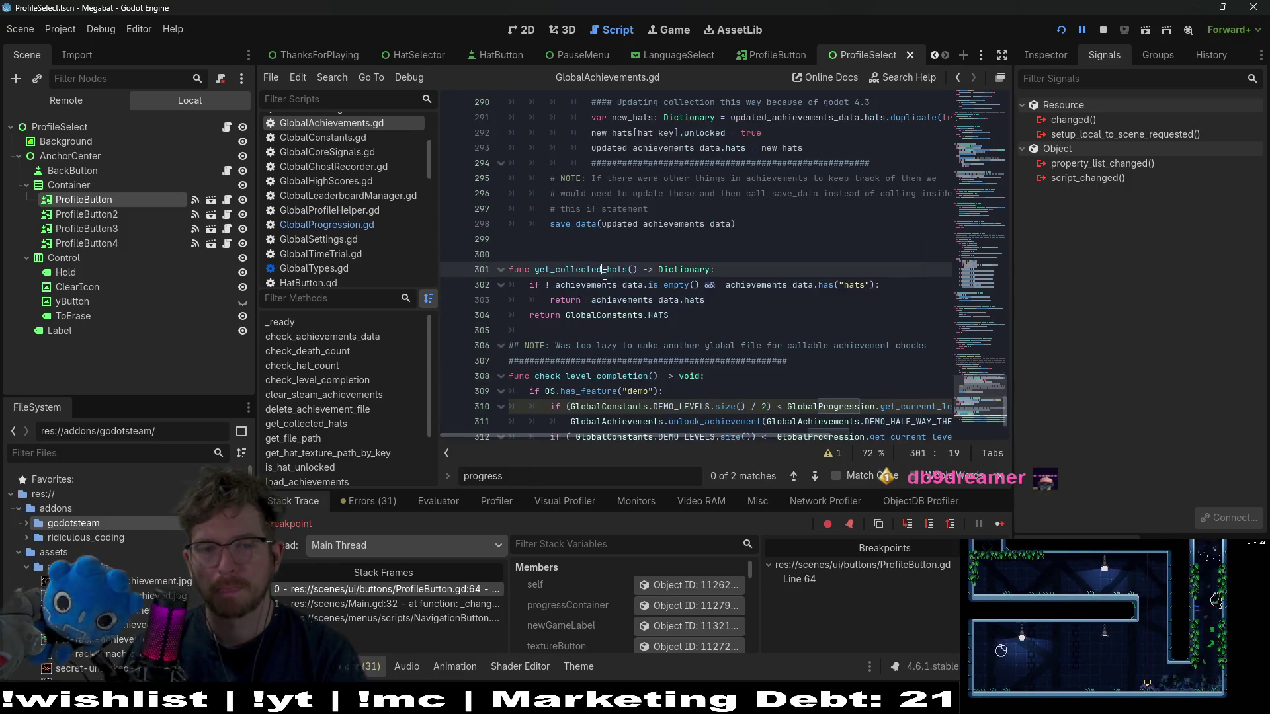
- Select get_hat_texture_path_by_key and place the caret on the get_file_path definition
{"action": "scroll", "coordinate": [609, 276], "scroll_direction": "up", "scroll_amount": 9}
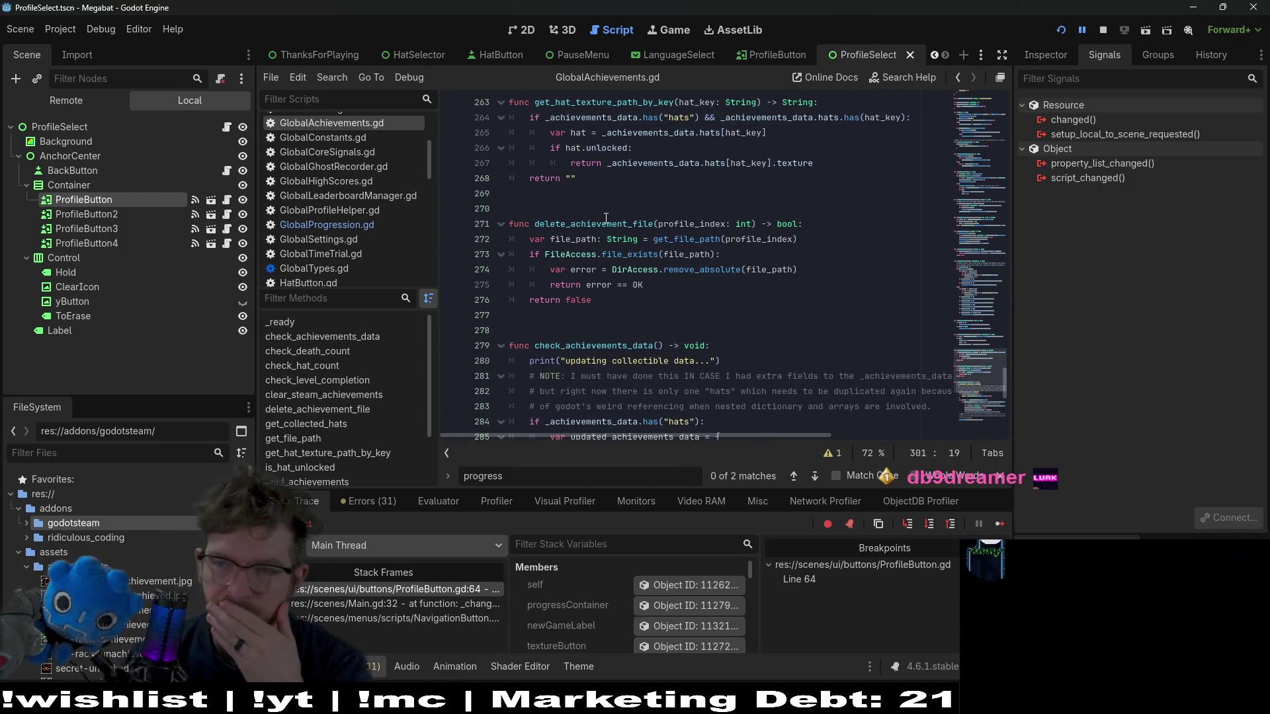
{"action": "scroll", "coordinate": [609, 207], "scroll_direction": "up", "scroll_amount": 2}
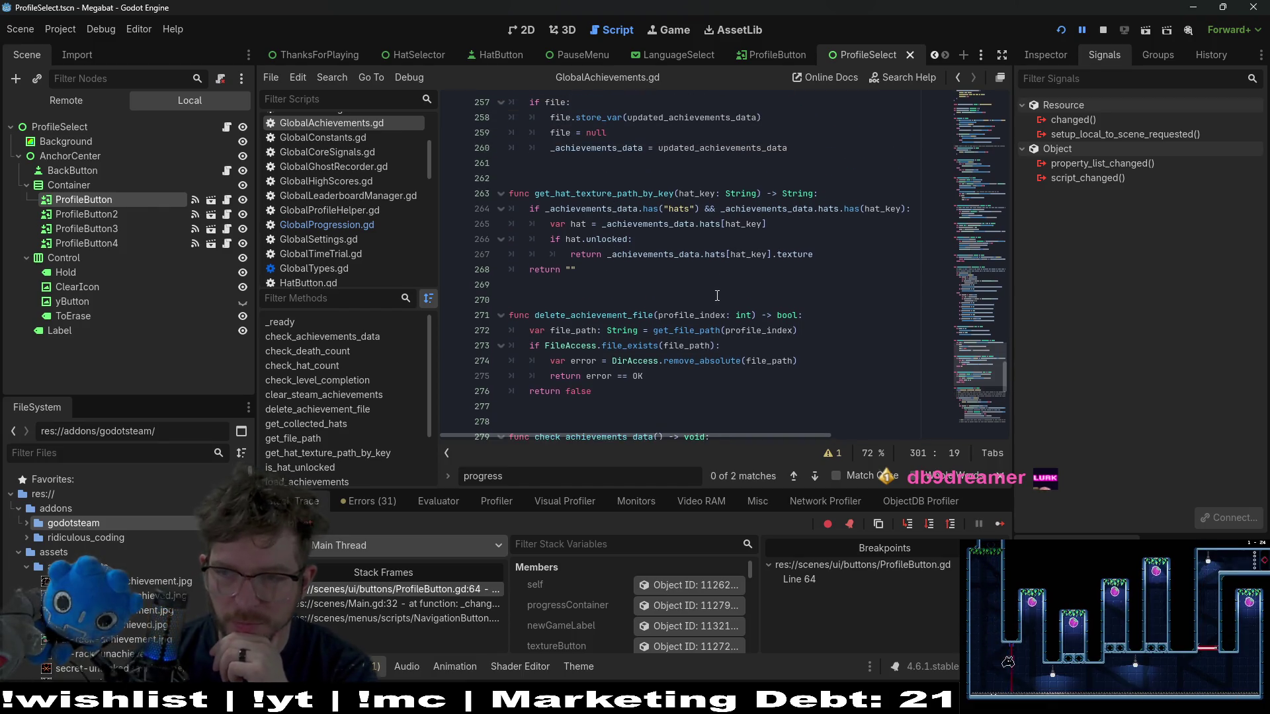
{"action": "scroll", "coordinate": [690, 299], "scroll_direction": "up", "scroll_amount": 2}
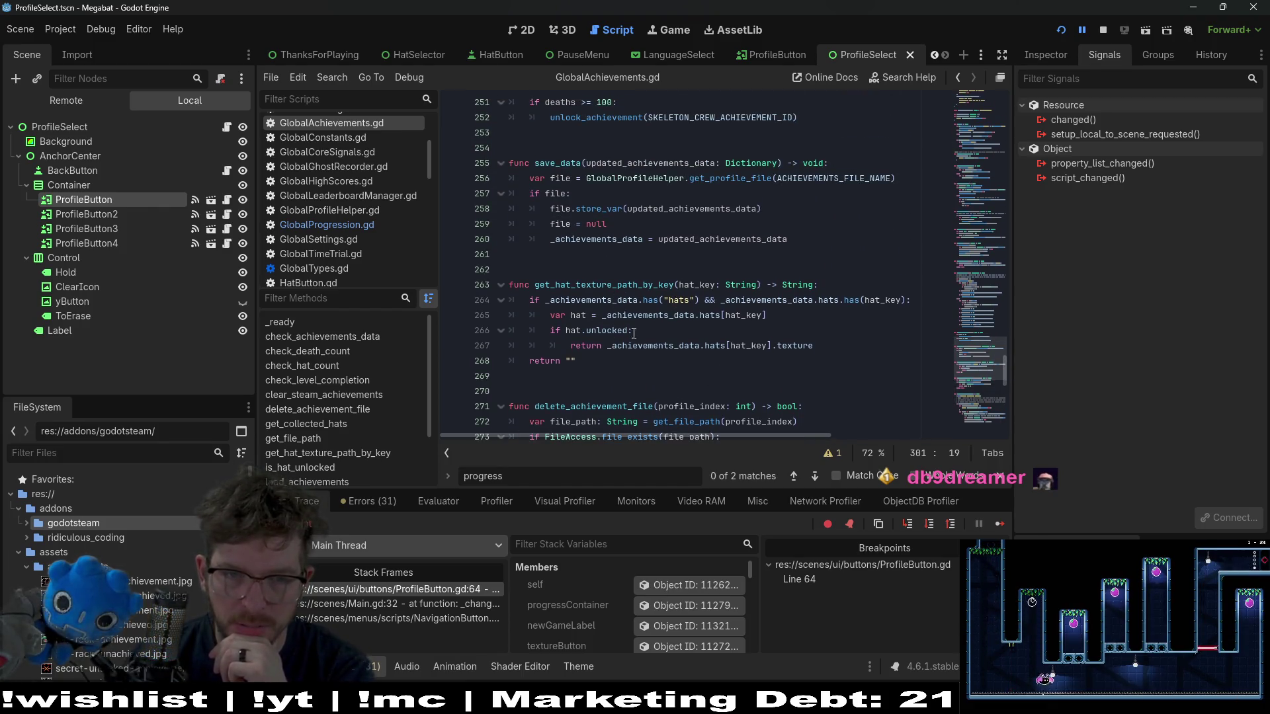
{"action": "double_click", "coordinate": [603, 284]}
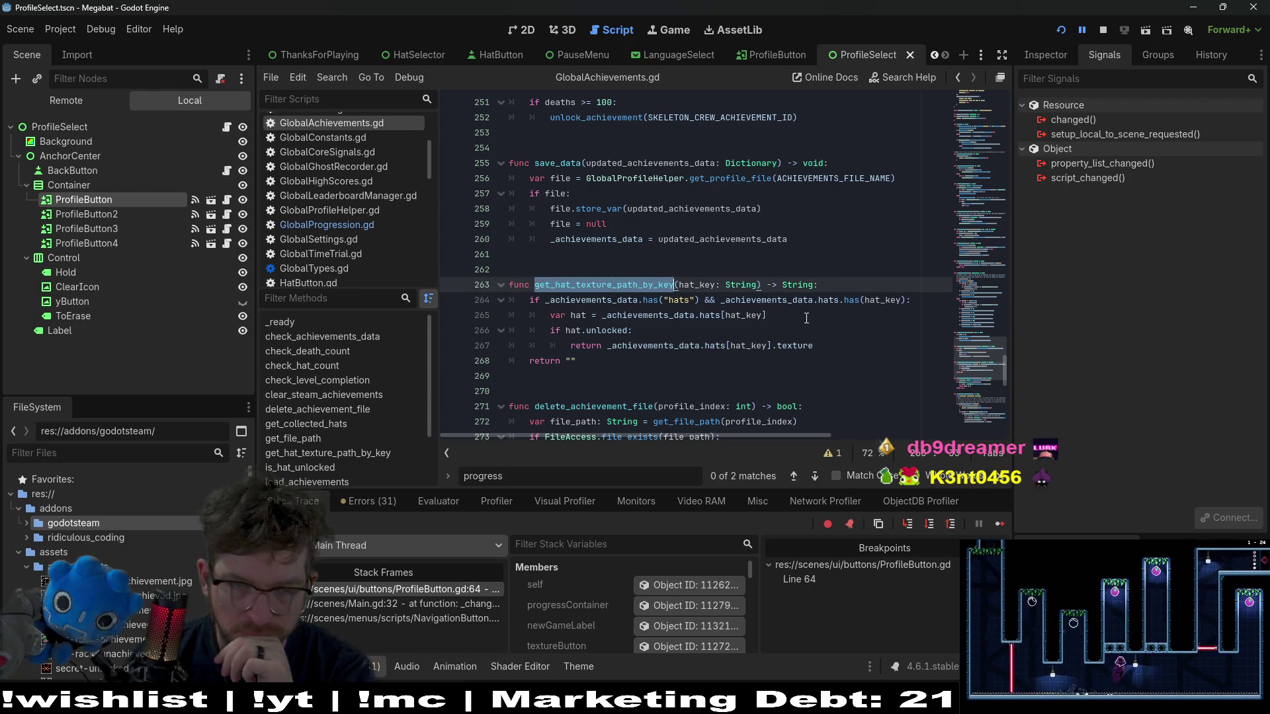
{"action": "scroll", "coordinate": [806, 319], "scroll_direction": "up", "scroll_amount": 8}
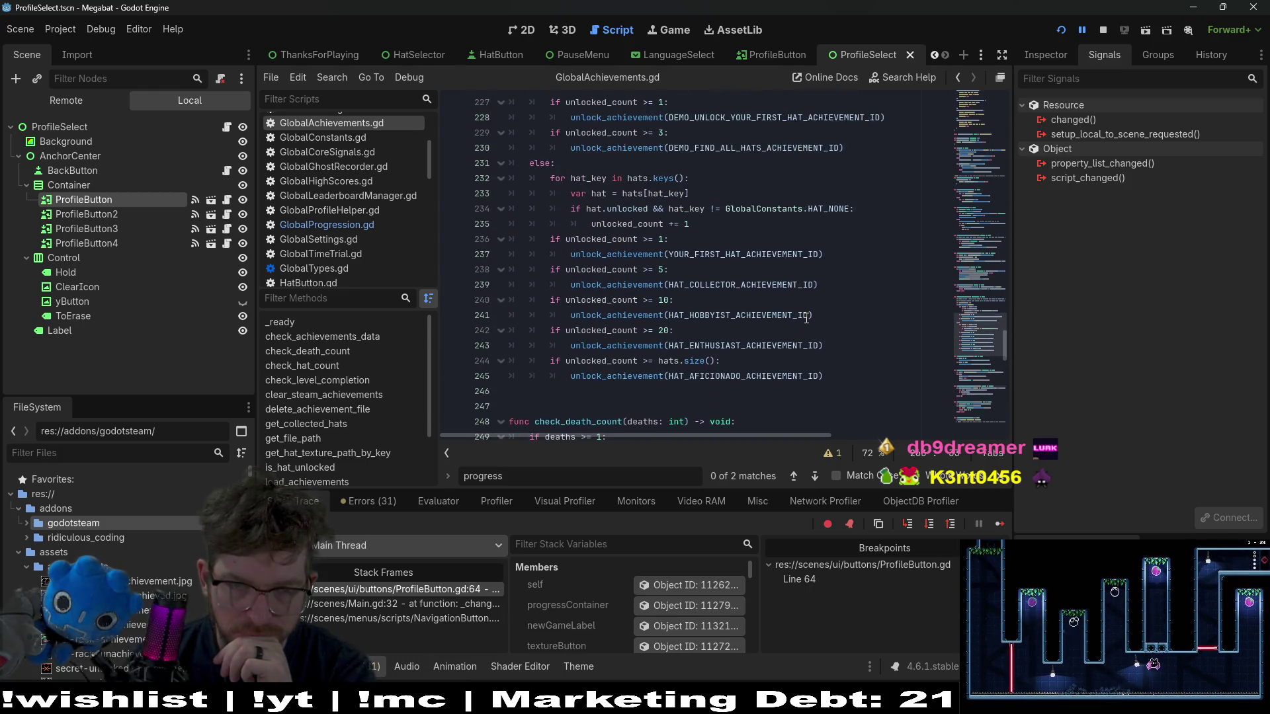
{"action": "scroll", "coordinate": [806, 318], "scroll_direction": "up", "scroll_amount": 13}
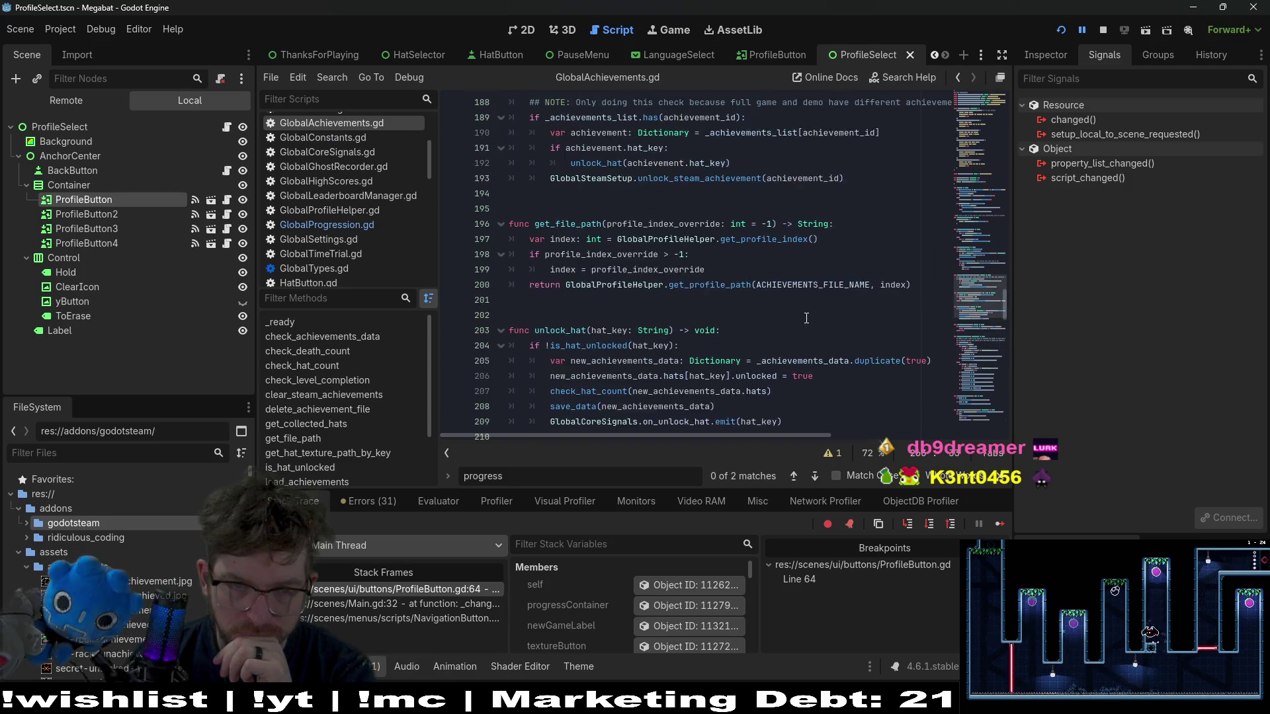
{"action": "scroll", "coordinate": [806, 318], "scroll_direction": "up", "scroll_amount": 4}
{"action": "scroll", "coordinate": [806, 318], "scroll_direction": "down", "scroll_amount": 2}
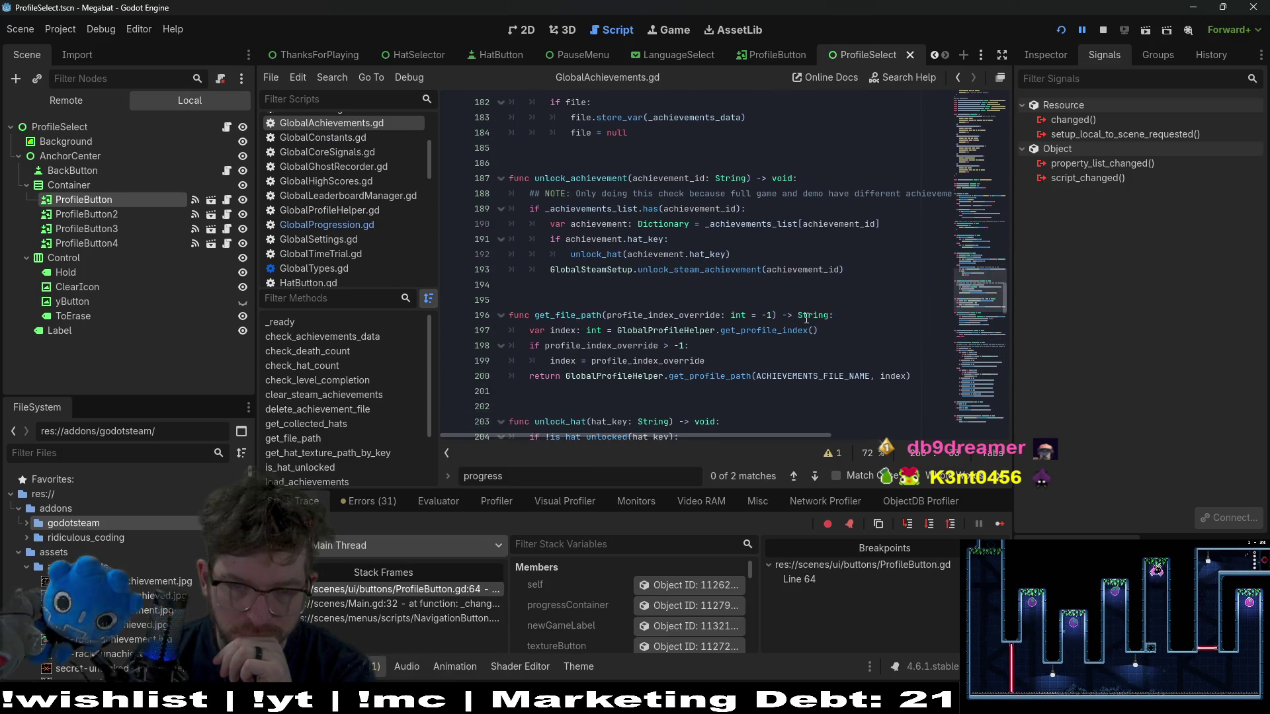
{"action": "left_click", "coordinate": [560, 315]}
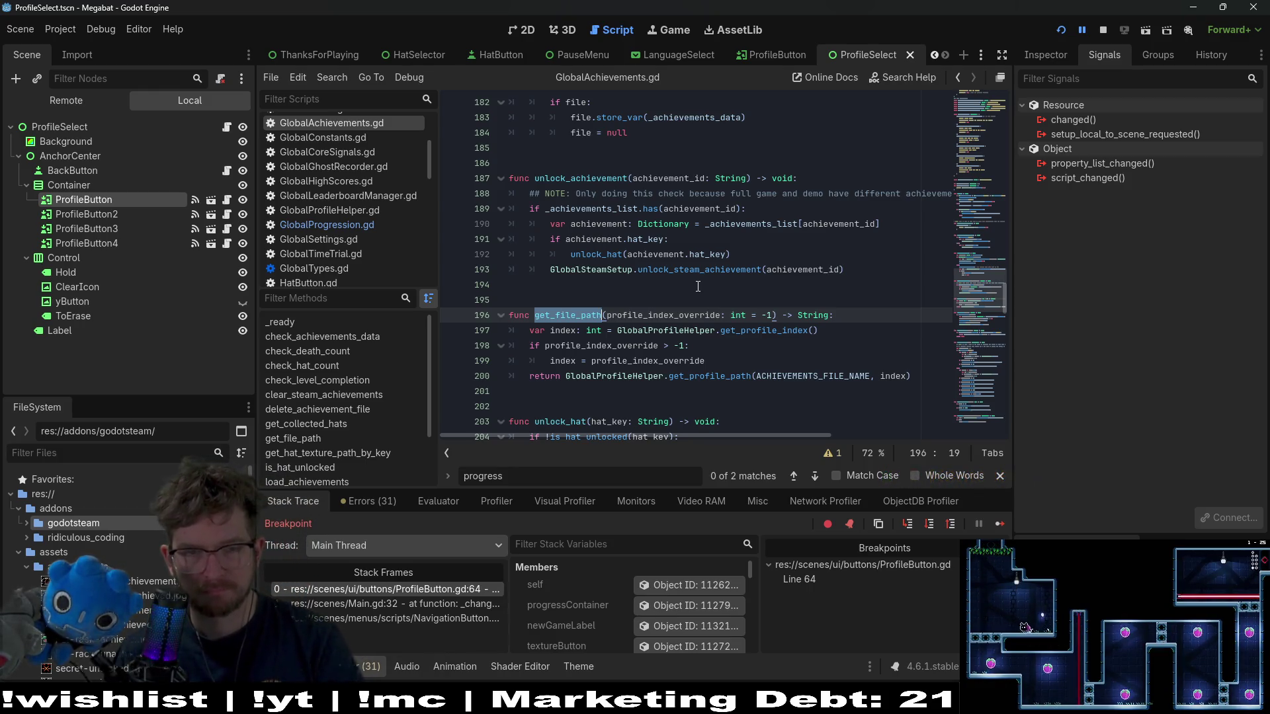
- Search for get_file_path and step through its 3 matches to the call in load_achievements
{"action": "key", "text": "ctrl+f"}
{"action": "key", "text": "Return"}
{"action": "key", "text": "Return"}
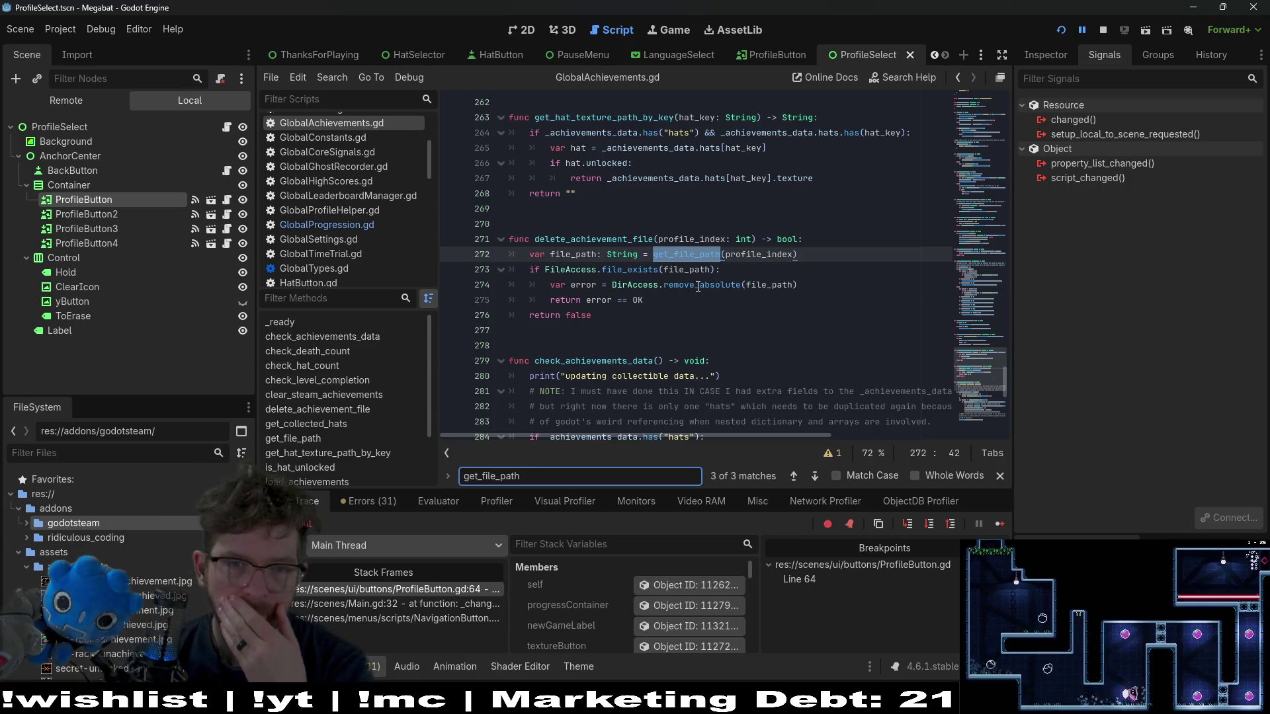
{"action": "key", "text": "Return"}
{"action": "key", "text": "Return"}
{"action": "key", "text": "Return"}
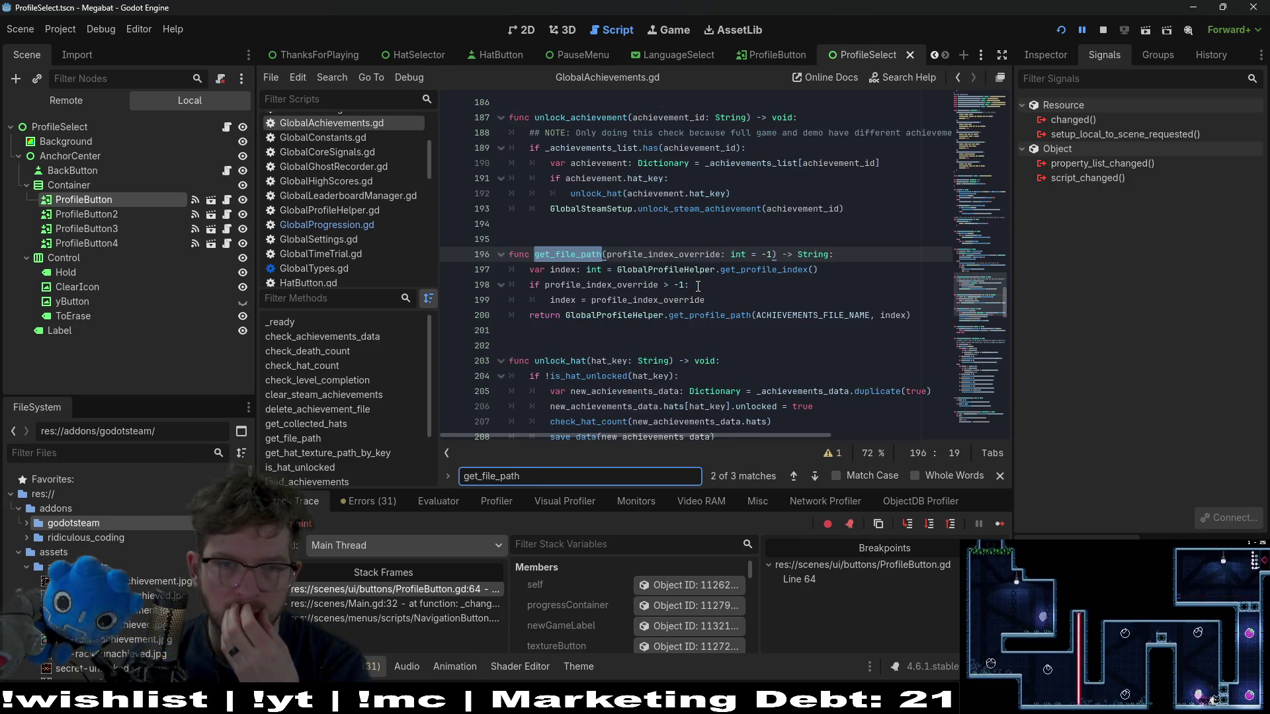
{"action": "key", "text": "Return"}
{"action": "key", "text": "Return"}
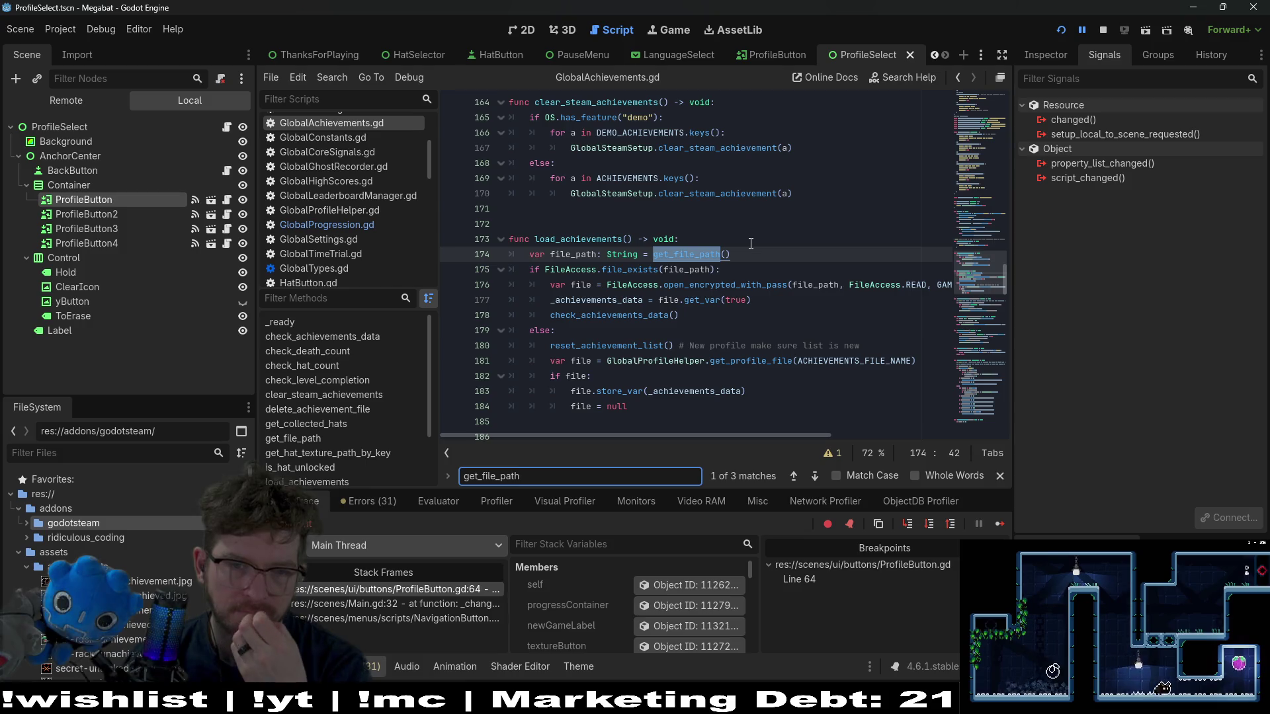
- Insert blank lines below load_achievements for a new function
{"action": "scroll", "coordinate": [751, 243], "scroll_direction": "down", "scroll_amount": 2}
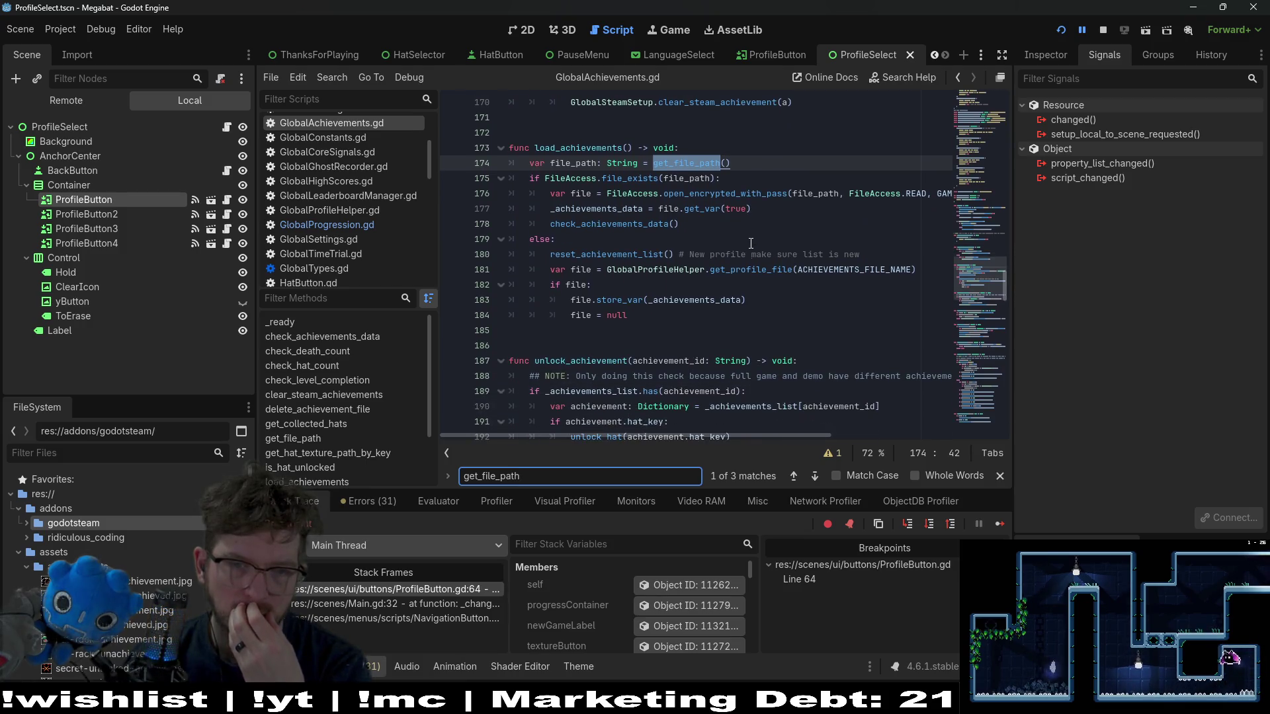
{"action": "left_click", "coordinate": [618, 330]}
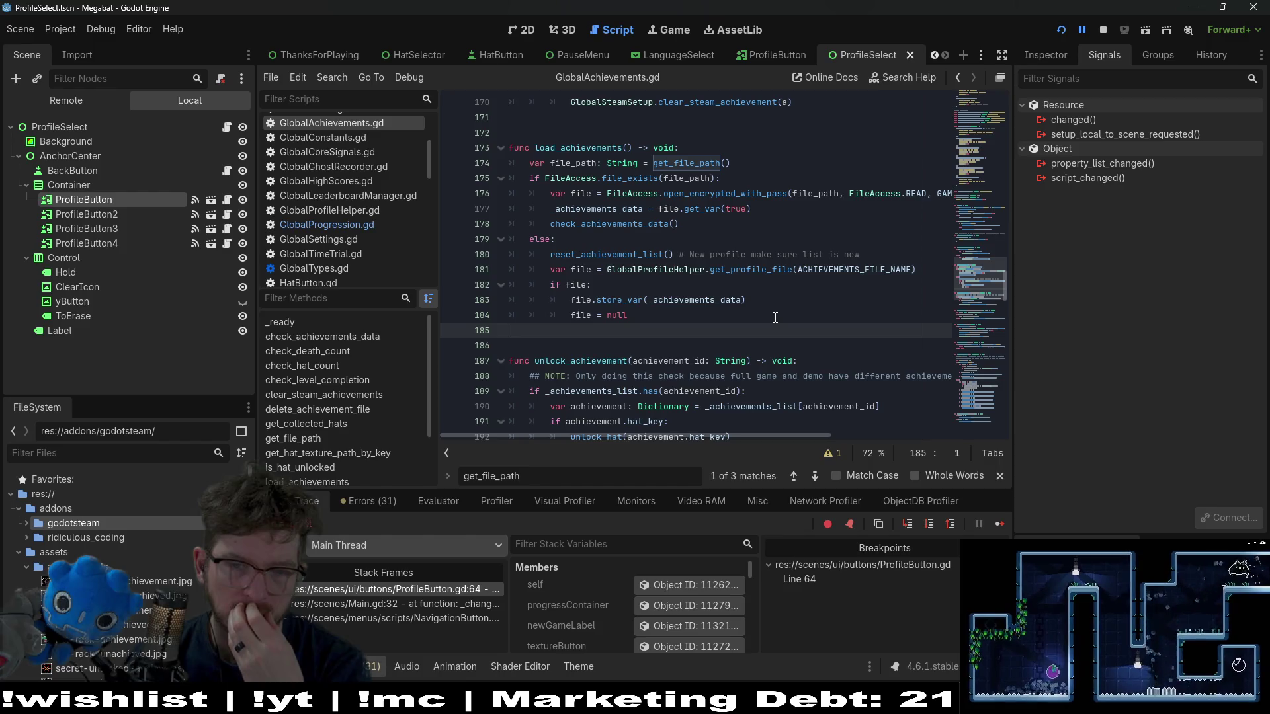
{"action": "key", "text": "Return"}
{"action": "key", "text": "Return"}
{"action": "key", "text": "Return"}
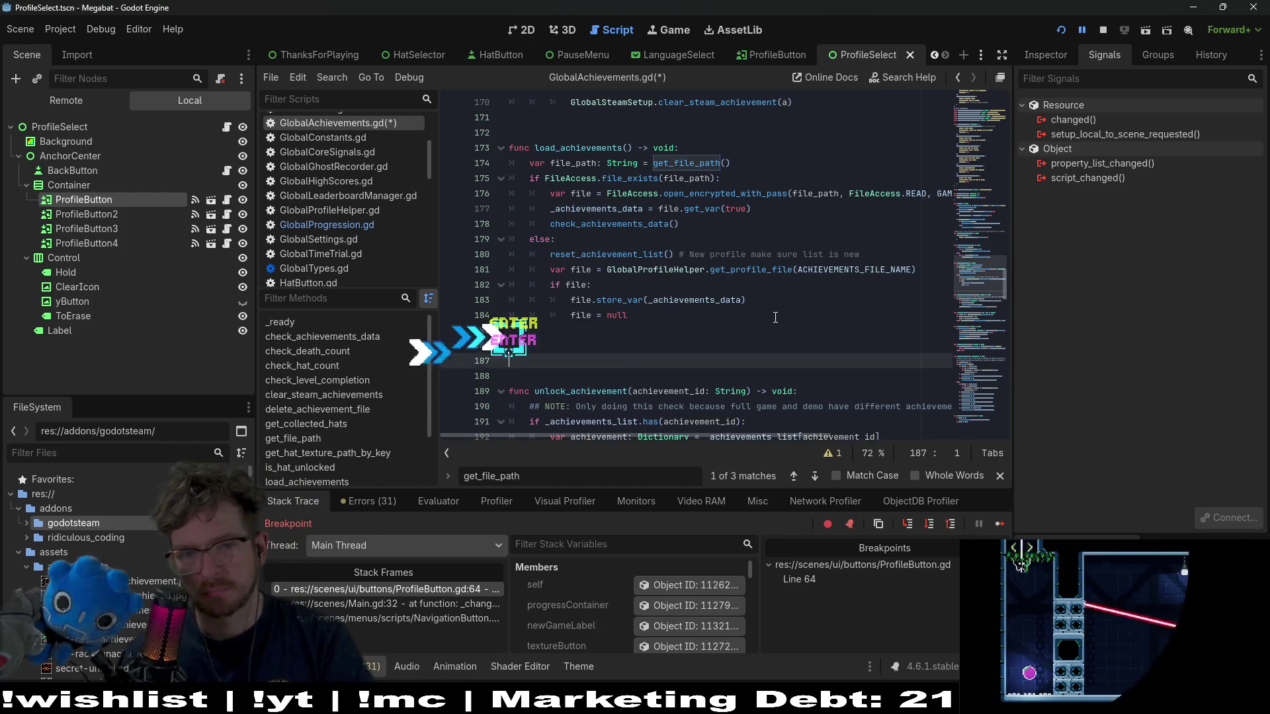
- Write the header line func get_achievements_by_profile_index below load_achievements
{"action": "key", "text": "Up"}
{"action": "type", "text": "get"}
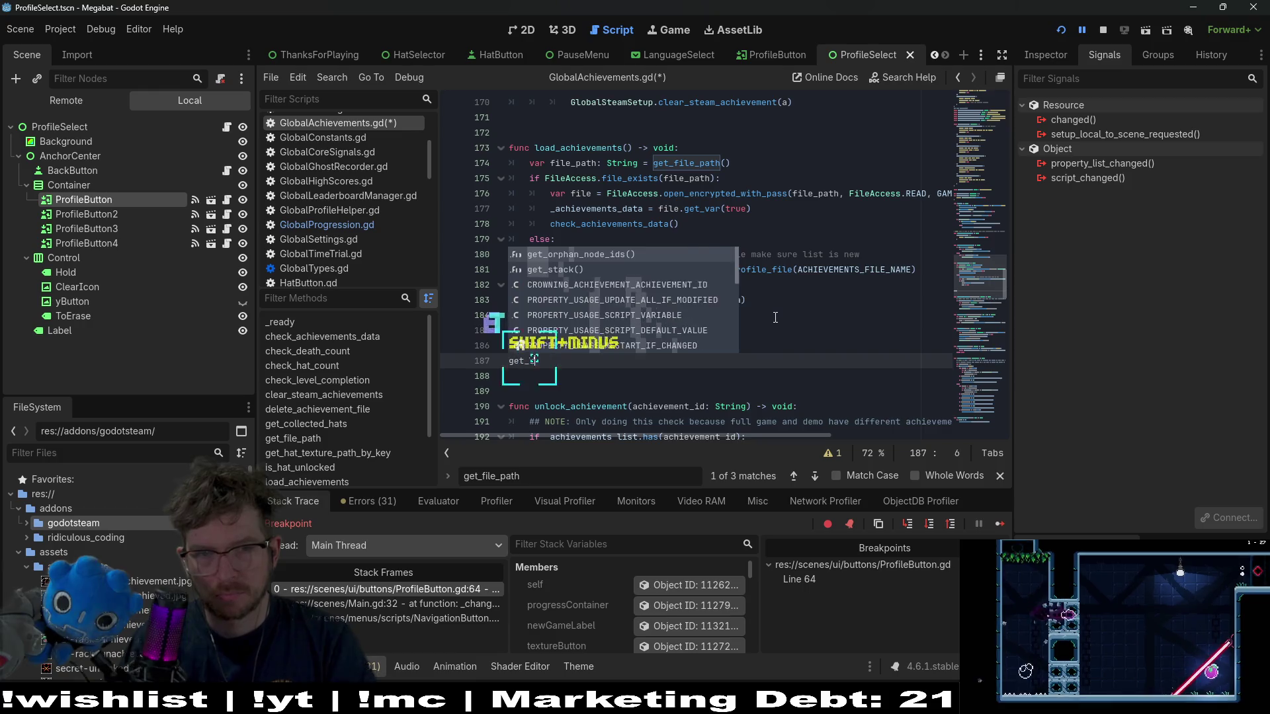
{"action": "type", "text": "_achievements_by_"}
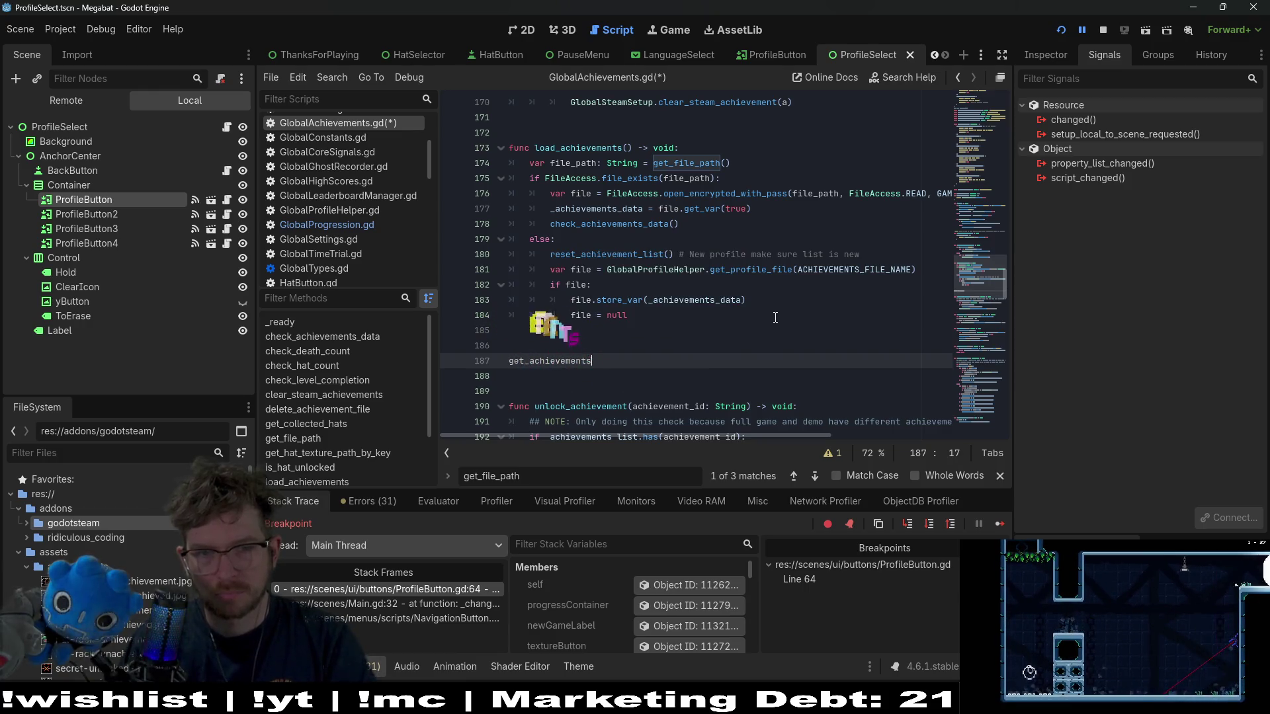
{"action": "type", "text": "profile_index"}
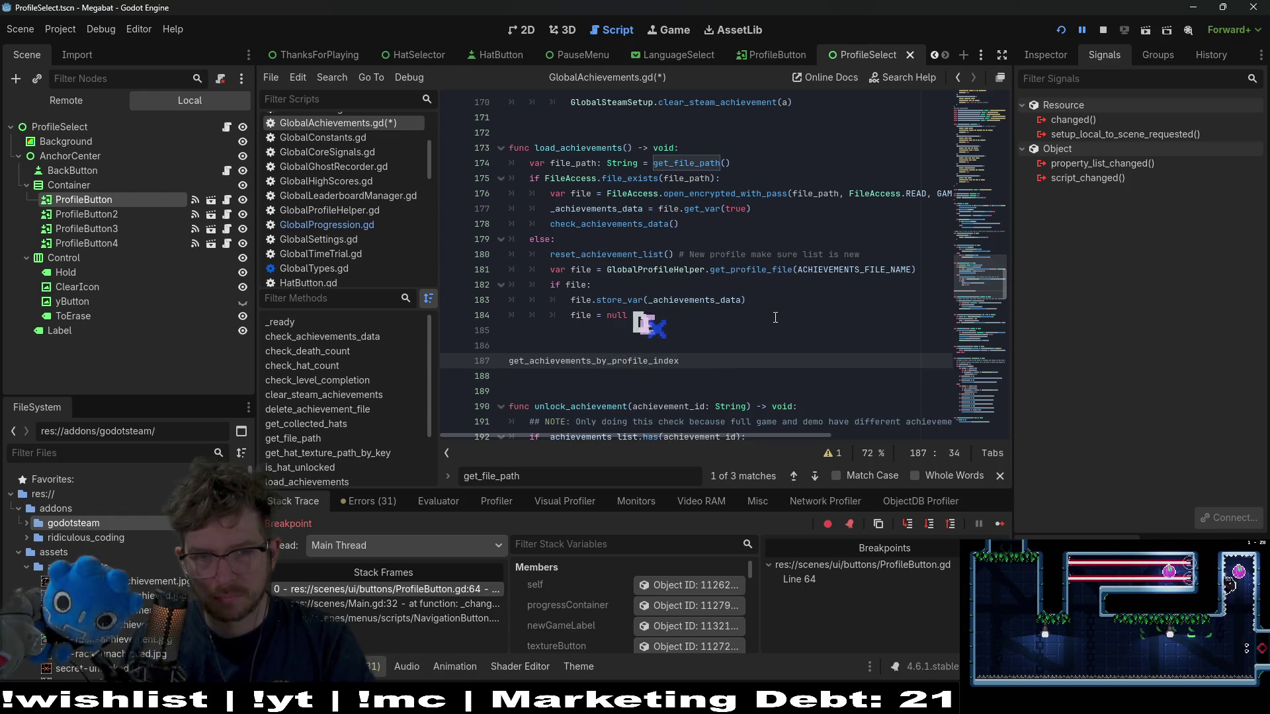
{"action": "key", "text": "shift+Home"}
{"action": "key", "text": "ctrl+x"}
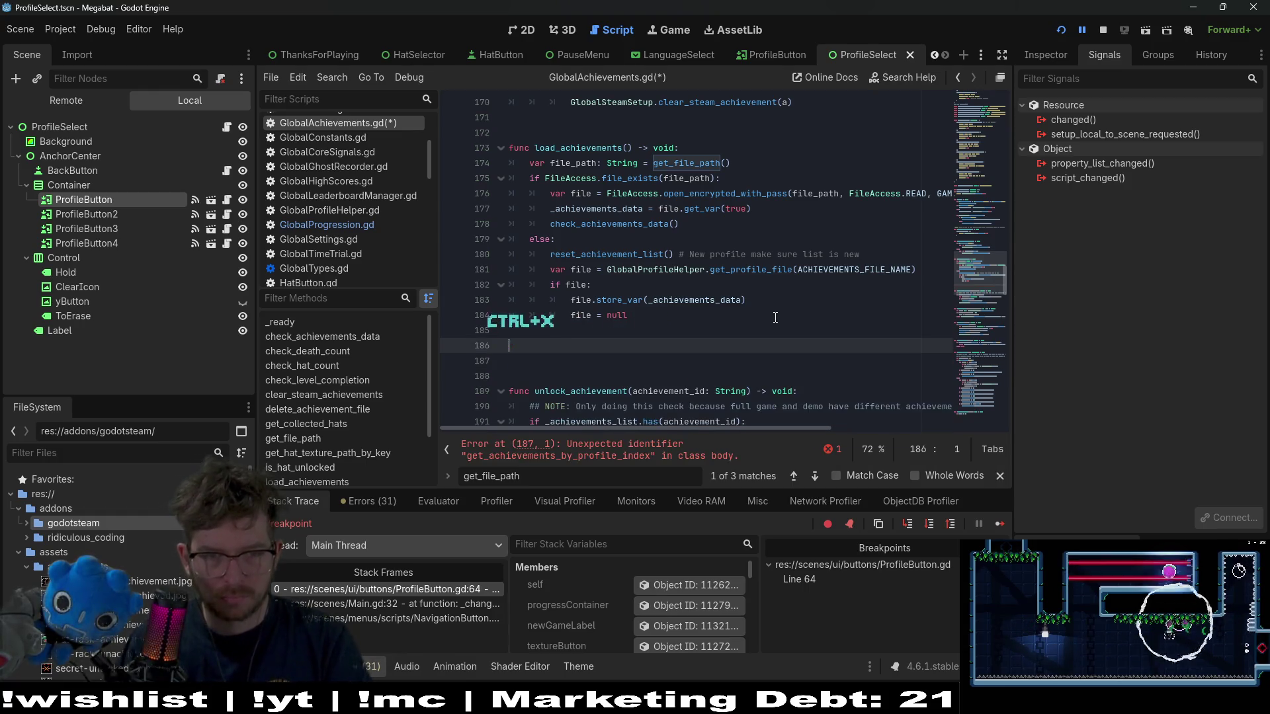
{"action": "key", "text": "Return"}
{"action": "type", "text": "func"}
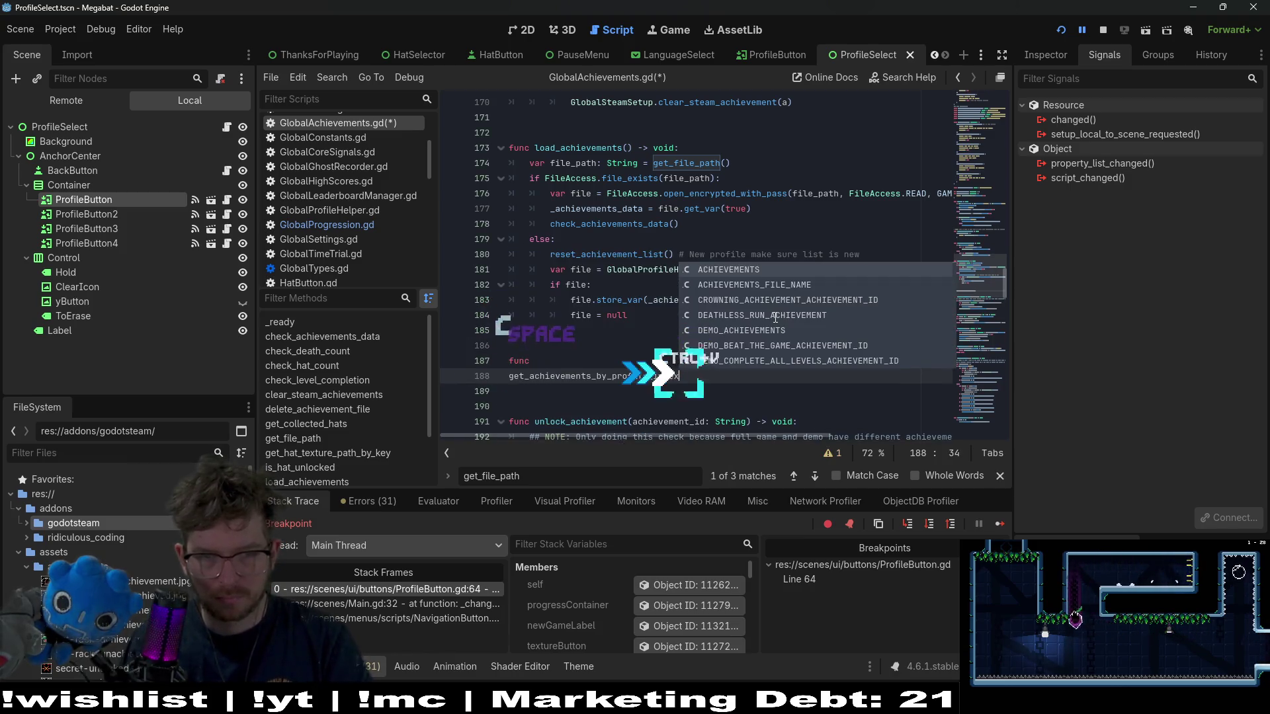
{"action": "key", "text": "ctrl+v"}
{"action": "key", "text": "F1"}
{"action": "key", "text": "Escape"}
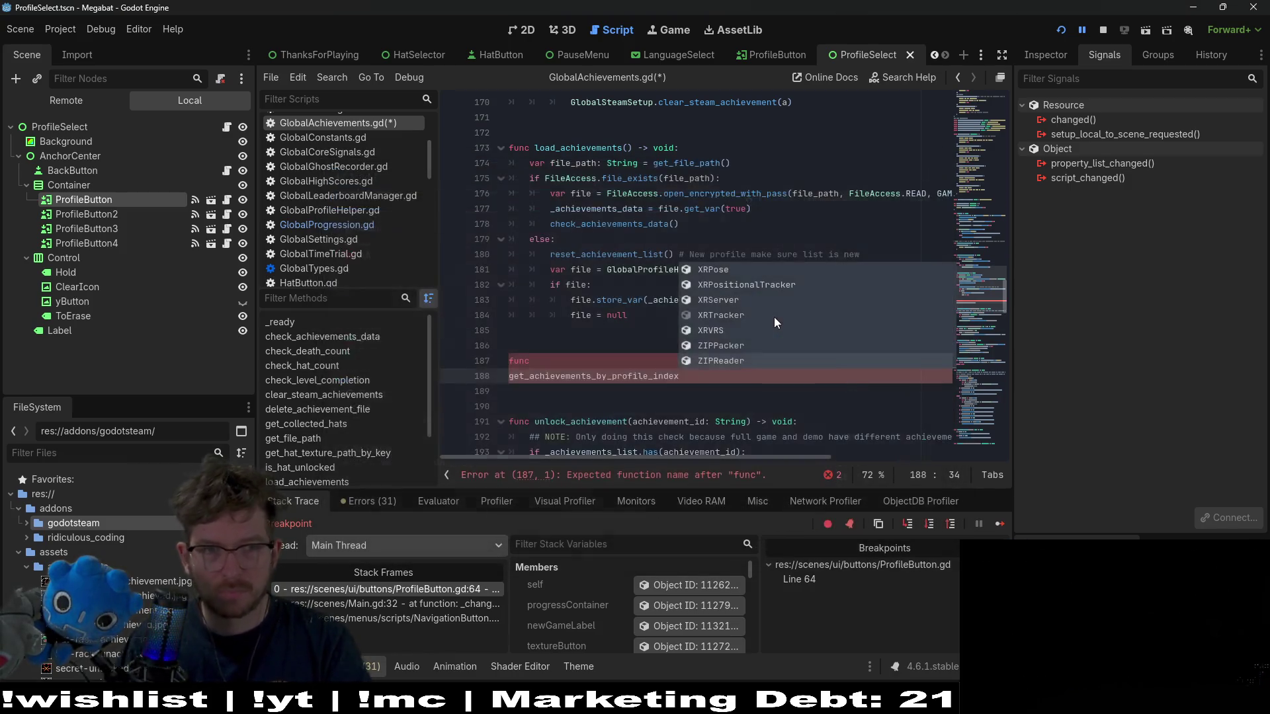
{"action": "key", "text": "Escape"}
{"action": "key", "text": "Up"}
{"action": "key", "text": "Delete"}
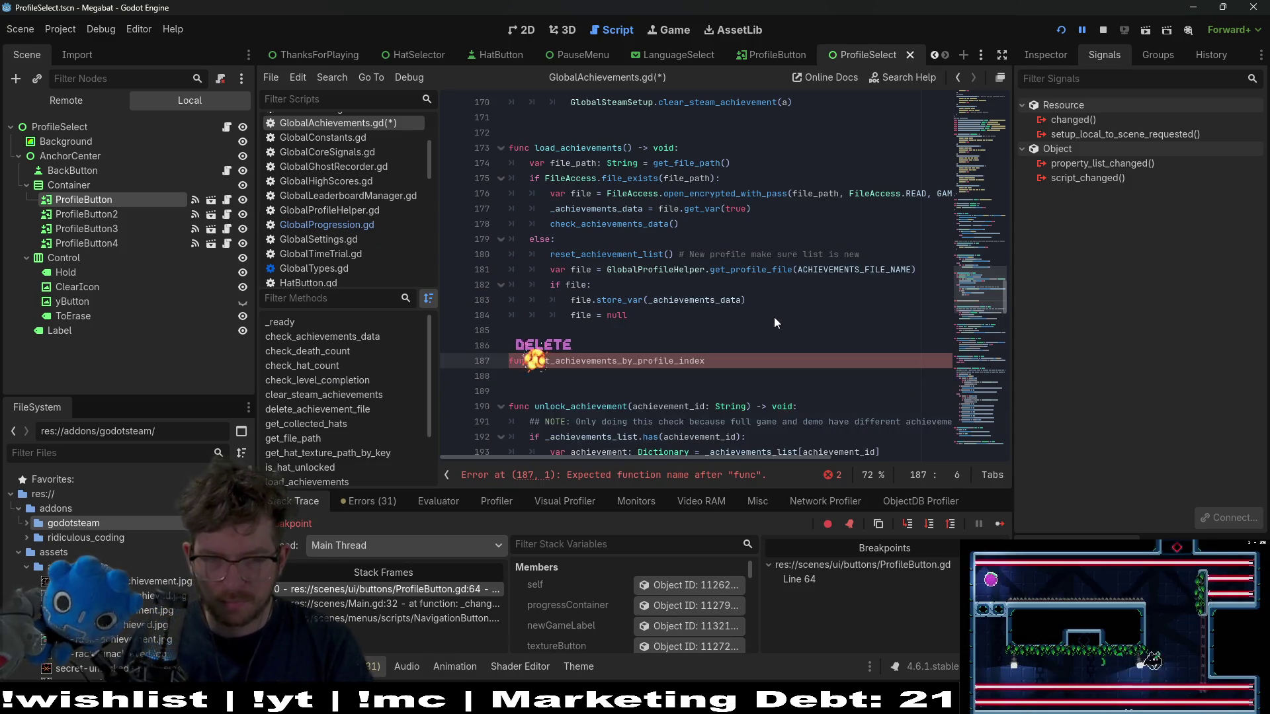
- Add the (profile_index: int = 0) -> Dictionary signature and an empty return {} body
{"action": "key", "text": "End"}
{"action": "type", "text": "("}
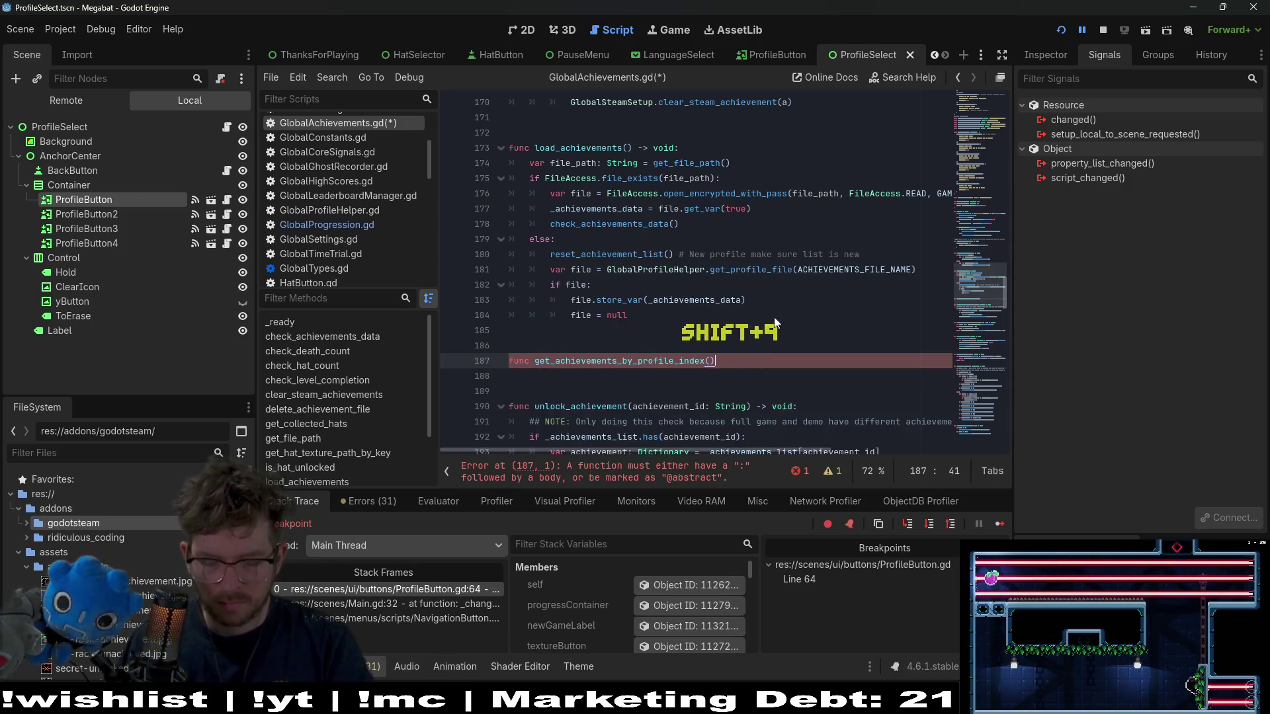
{"action": "type", "text": "profile"}
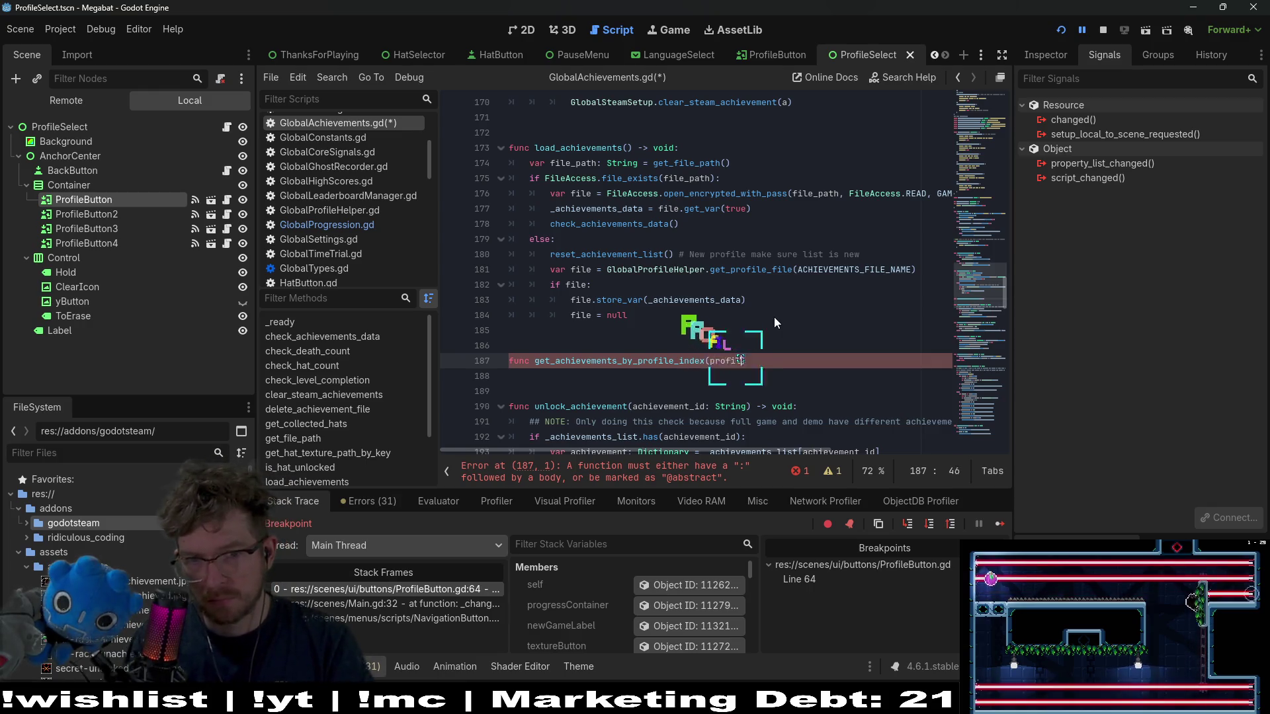
{"action": "type", "text": "_inde"}
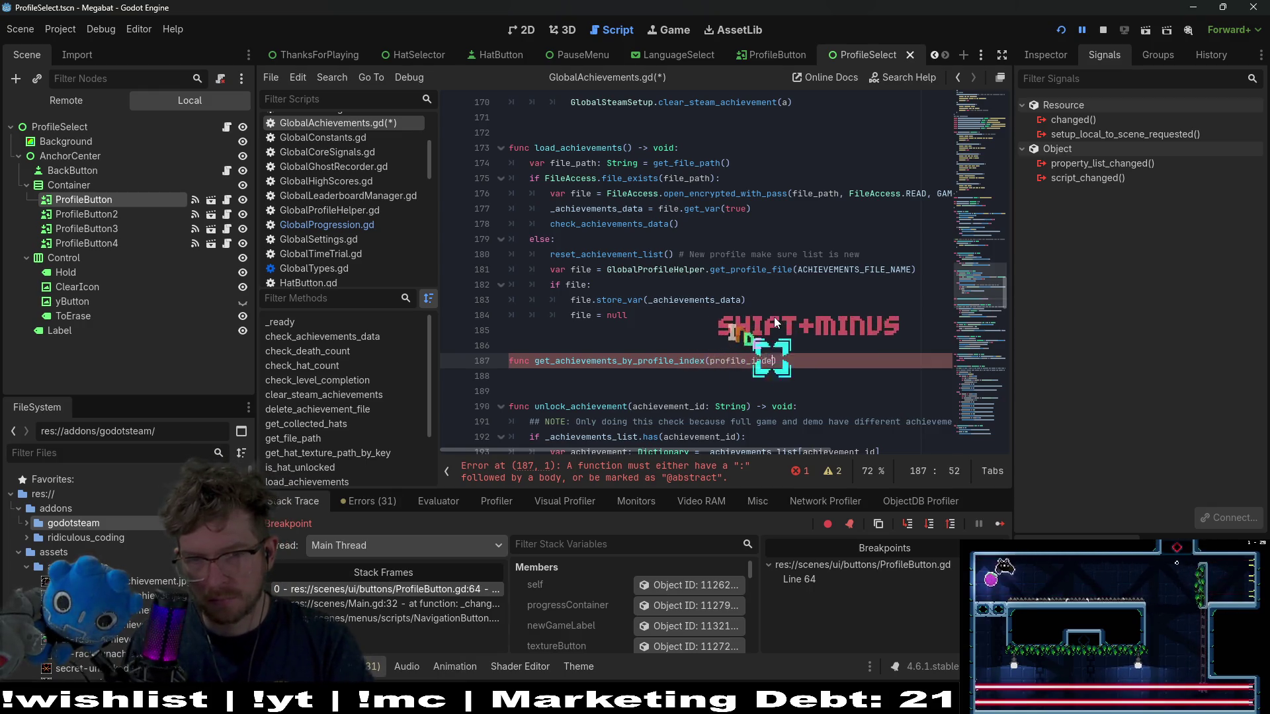
{"action": "type", "text": "x: int = "}
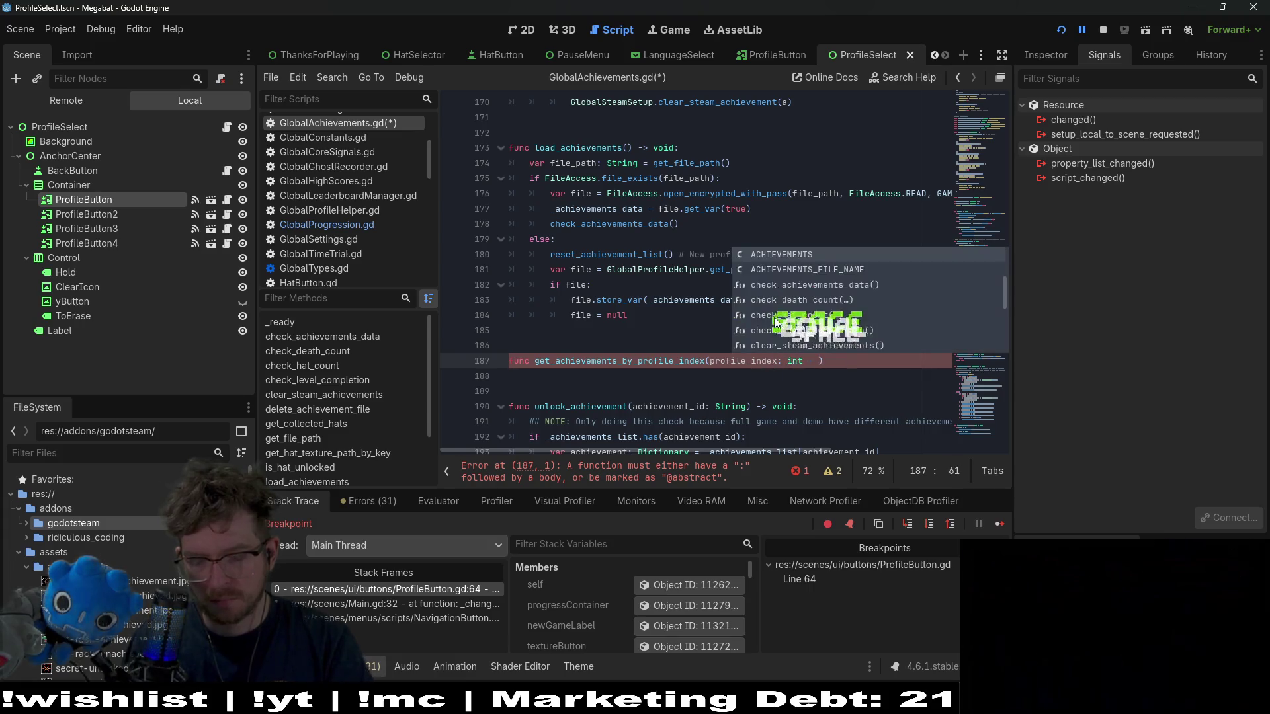
{"action": "type", "text": "0"}
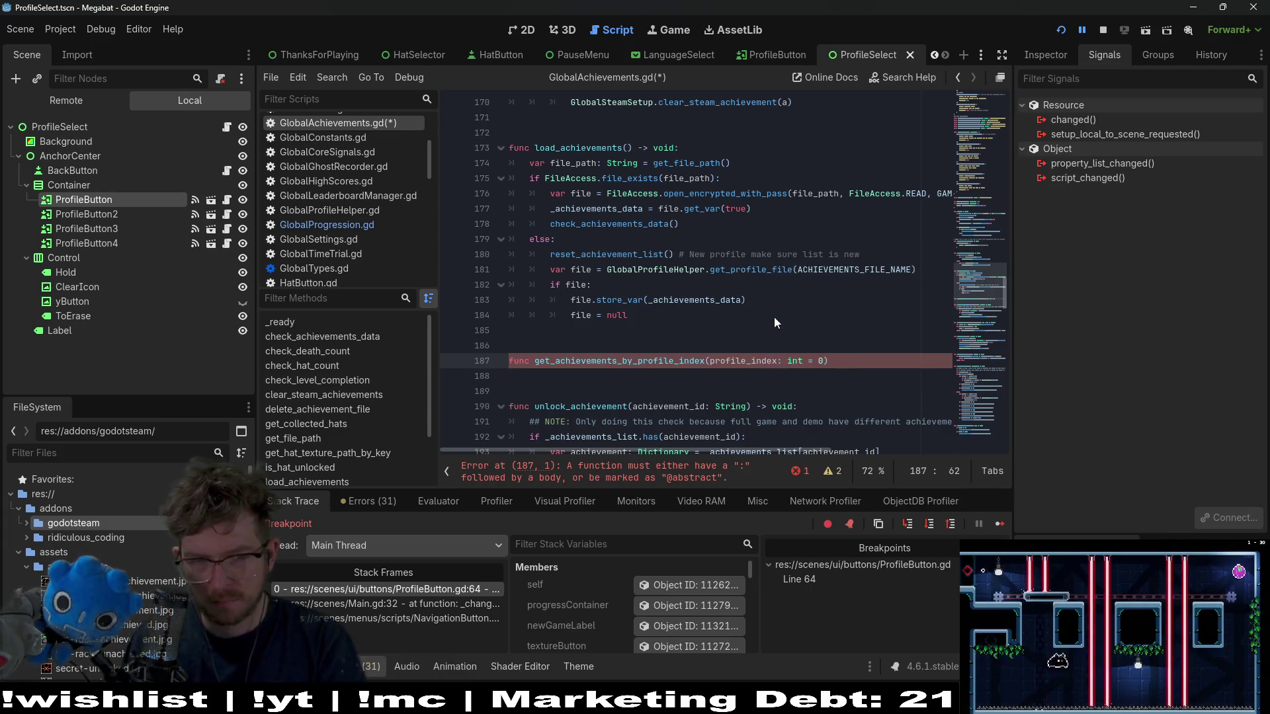
{"action": "type", "text": ") -> "}
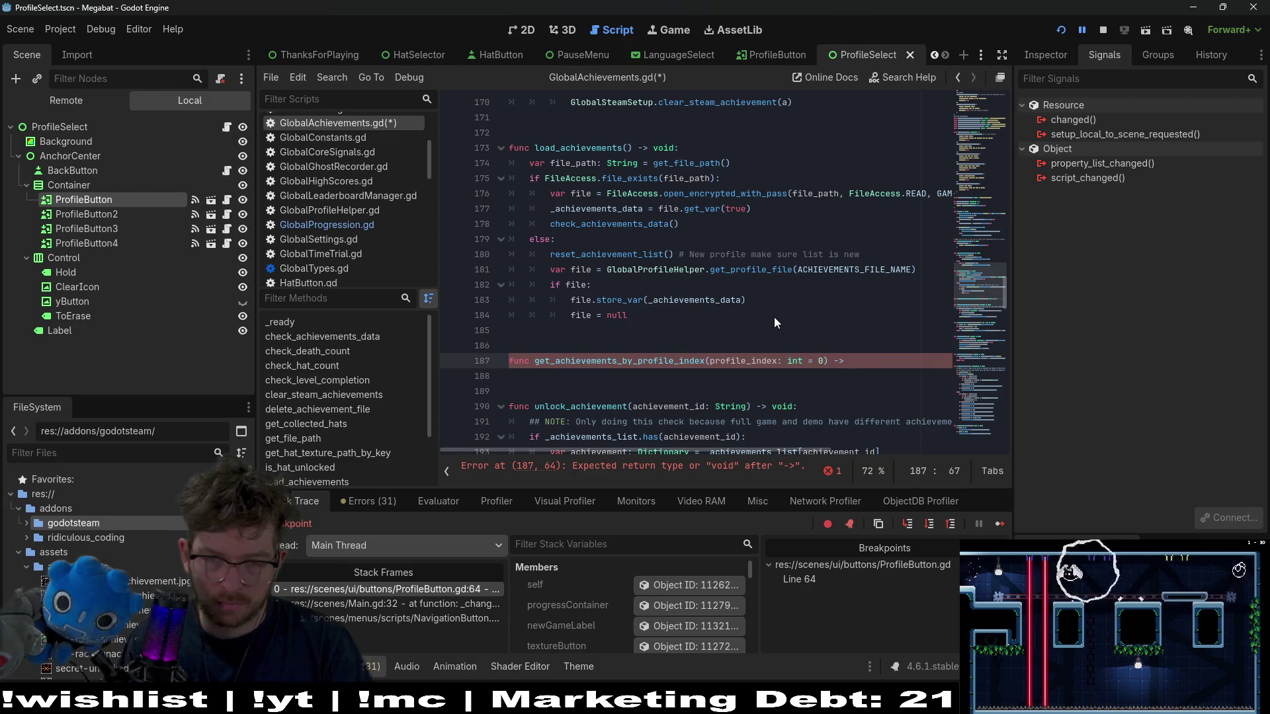
{"action": "type", "text": "Dicti"}
{"action": "key", "text": "Return"}
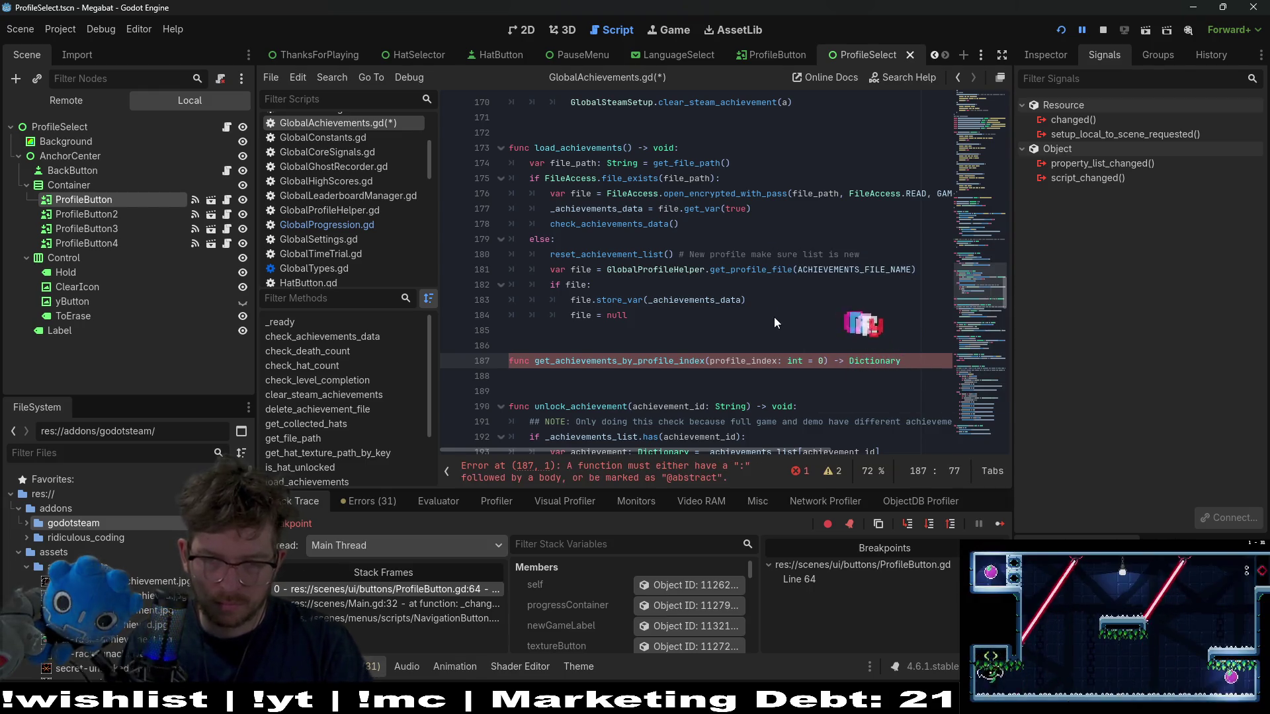
{"action": "type", "text": ":"}
{"action": "key", "text": "Return"}
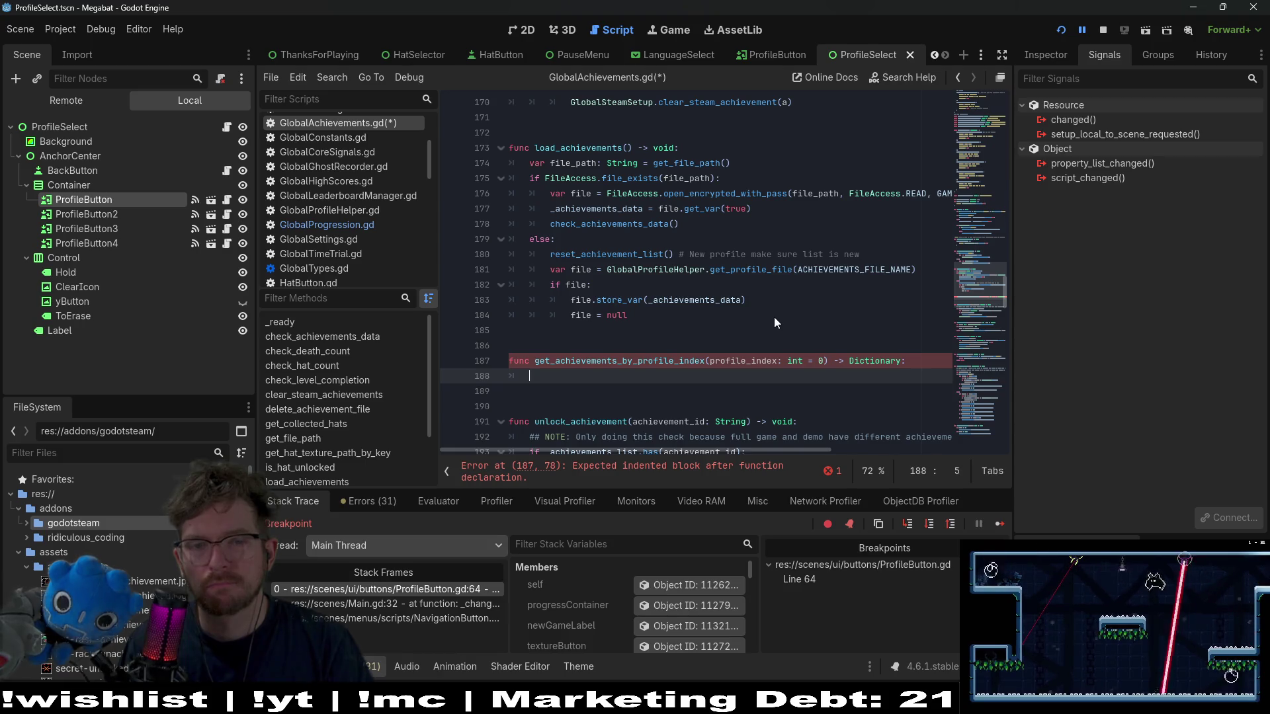
{"action": "type", "text": "retur"}
{"action": "key", "text": "BackSpace"}
{"action": "key", "text": "Return"}
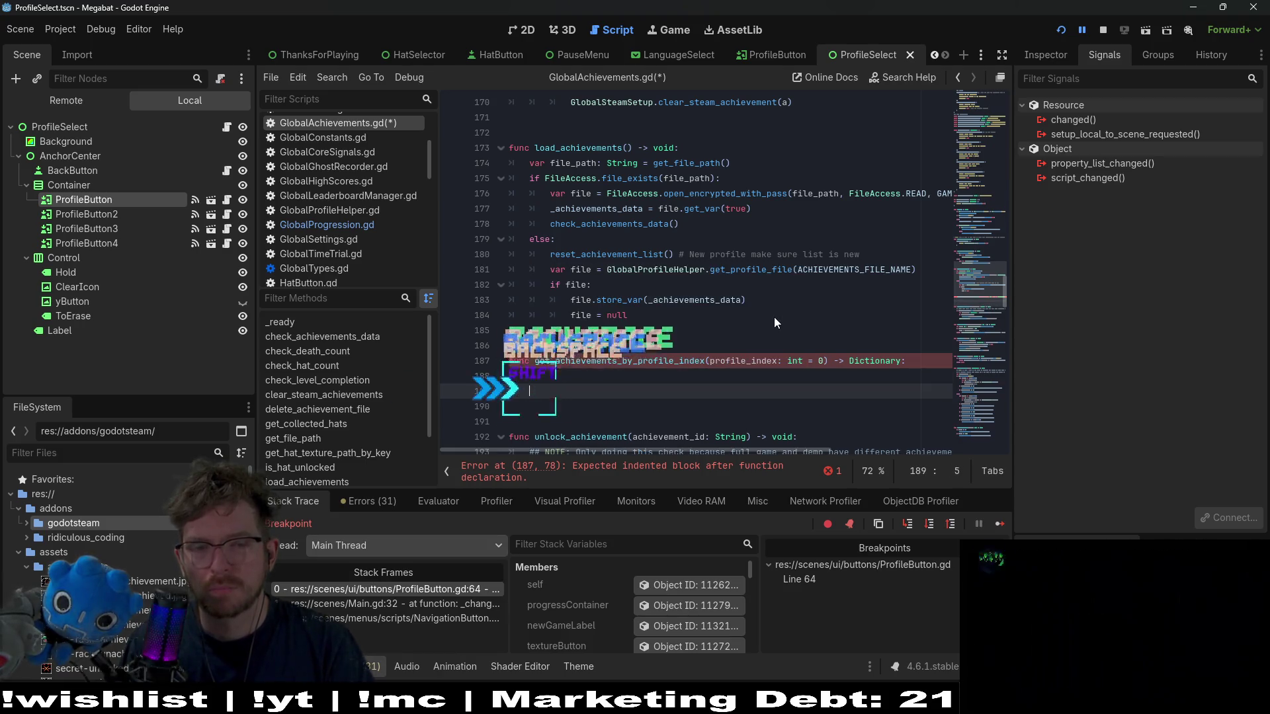
{"action": "type", "text": "return {P}"}
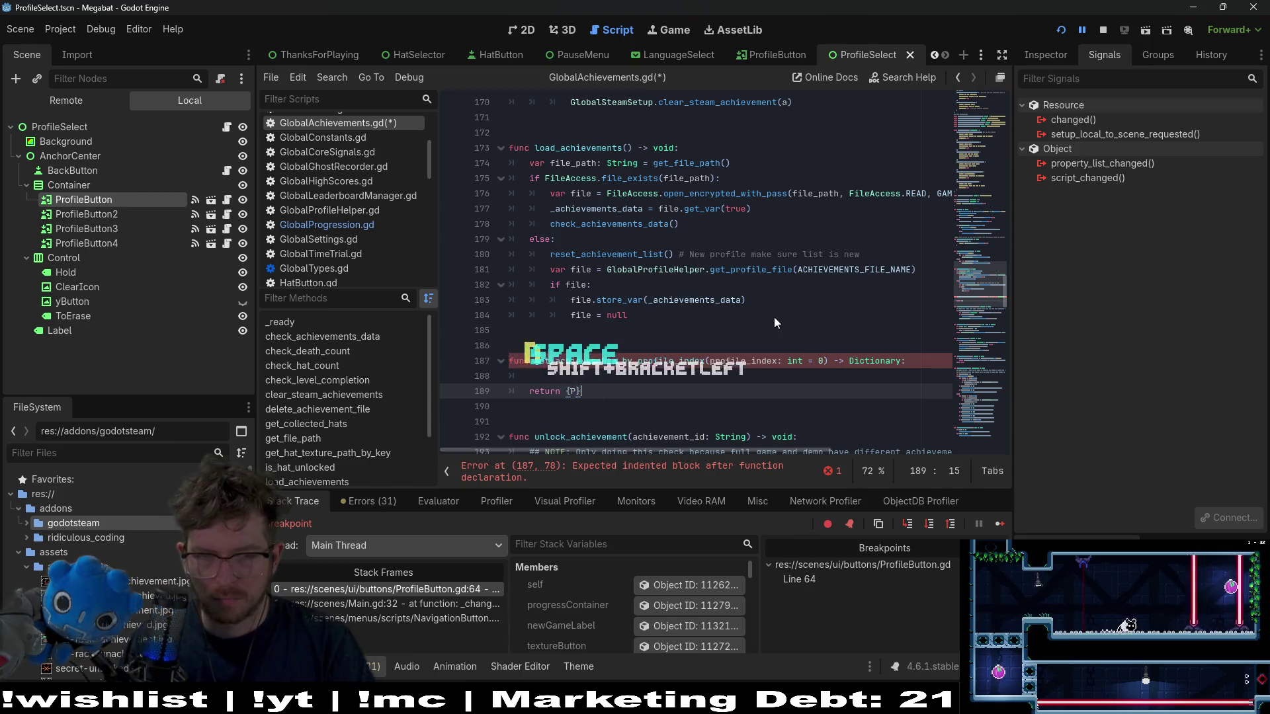
{"action": "key", "text": "BackSpace"}
{"action": "key", "text": "BackSpace"}
{"action": "type", "text": "}"}
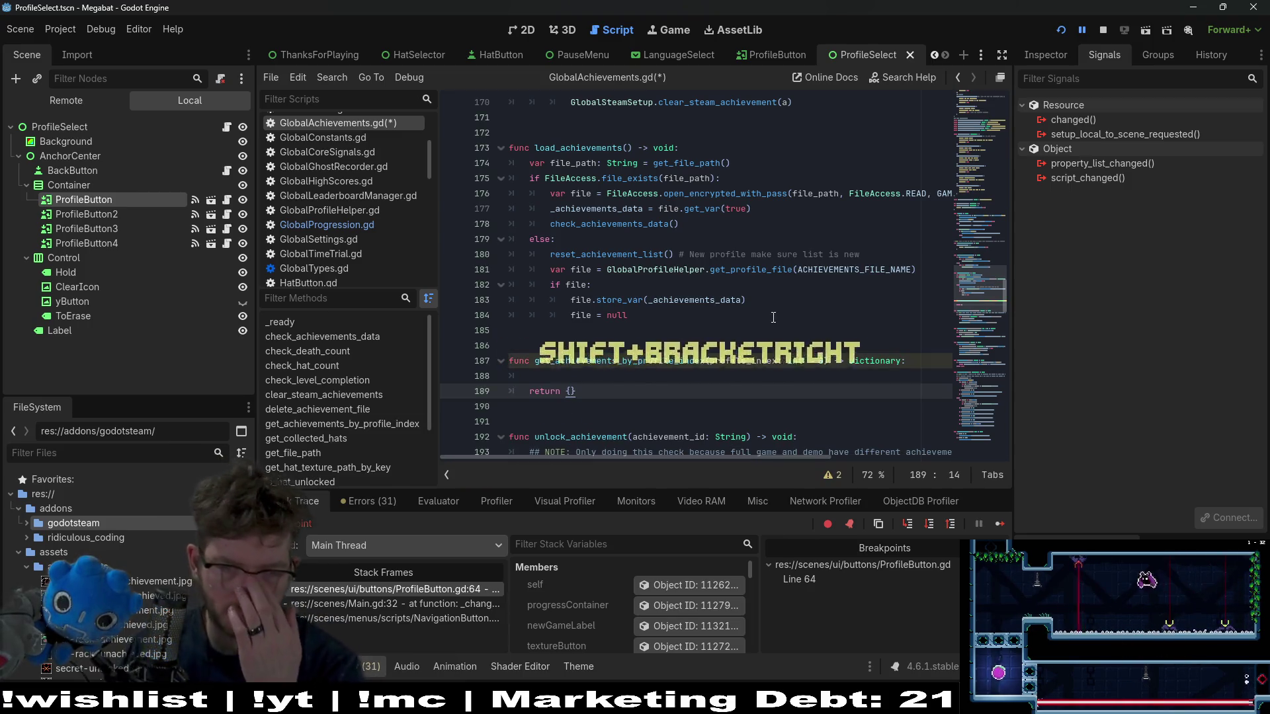
- Copy the hats dictionary from reset_achievement_list and paste it as the return value
{"action": "double_click", "coordinate": [653, 360]}
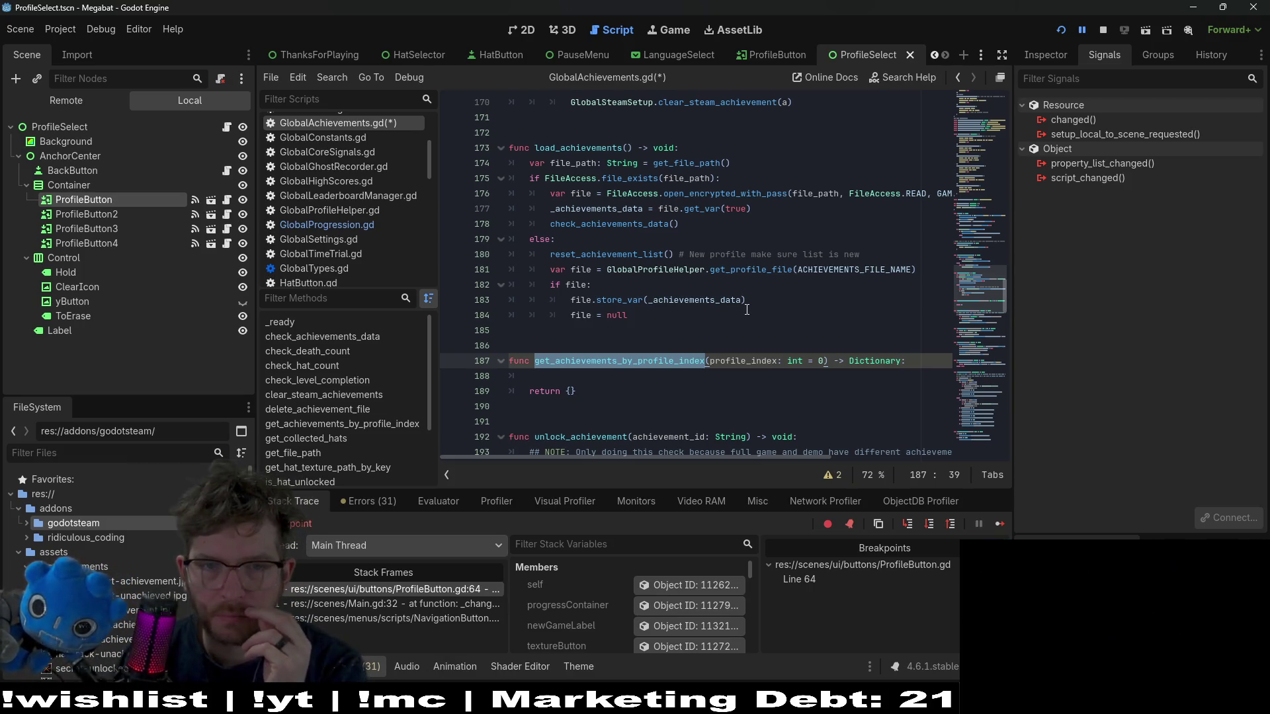
{"action": "scroll", "coordinate": [860, 264], "scroll_direction": "up", "scroll_amount": 7}
{"action": "scroll", "coordinate": [984, 260], "scroll_direction": "up", "scroll_amount": 3}
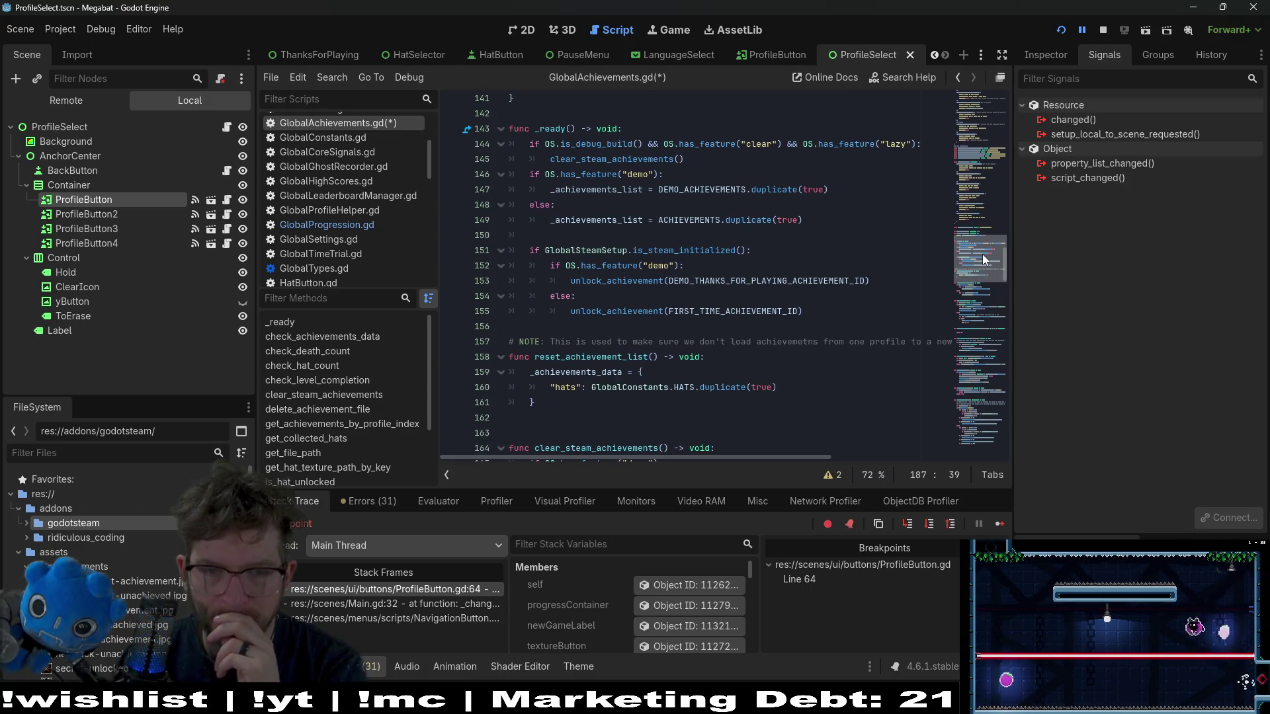
{"action": "left_click_drag", "start_coordinate": [669, 404], "coordinate": [640, 372]}
{"action": "key", "text": "ctrl+c"}
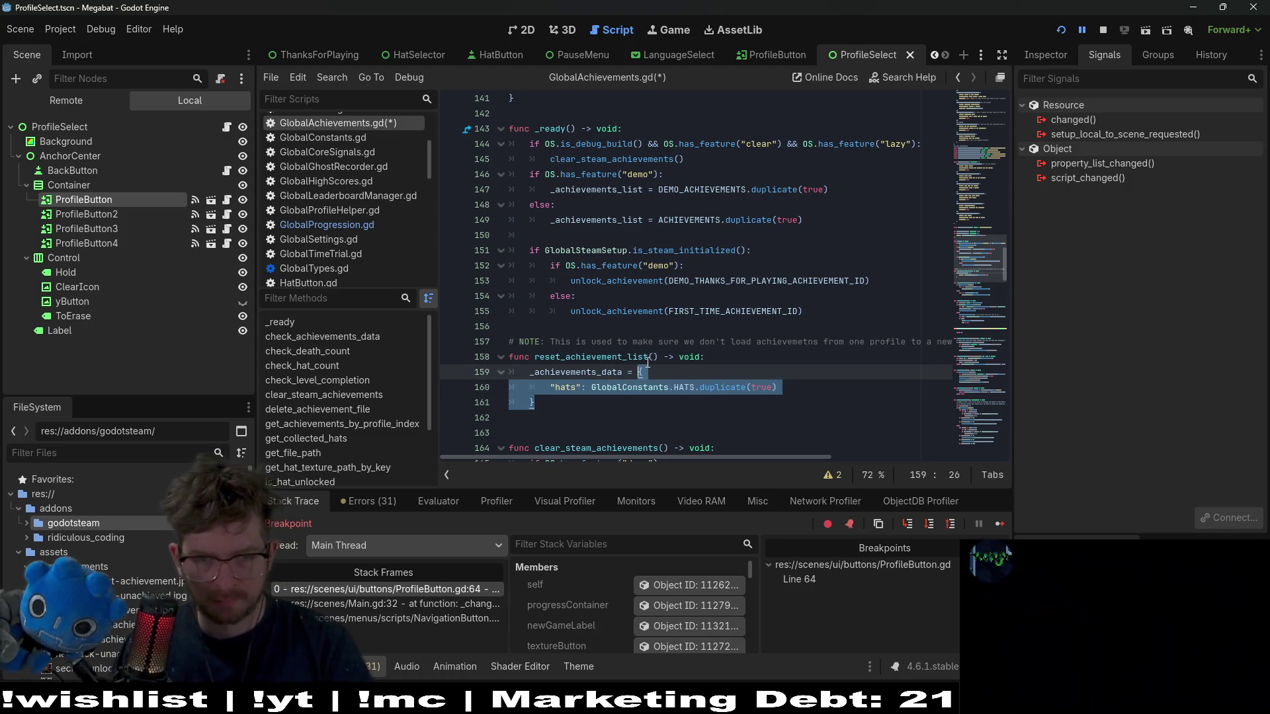
{"action": "scroll", "coordinate": [645, 367], "scroll_direction": "down", "scroll_amount": 10}
{"action": "scroll", "coordinate": [649, 362], "scroll_direction": "down", "scroll_amount": 2}
{"action": "left_click", "coordinate": [578, 282]}
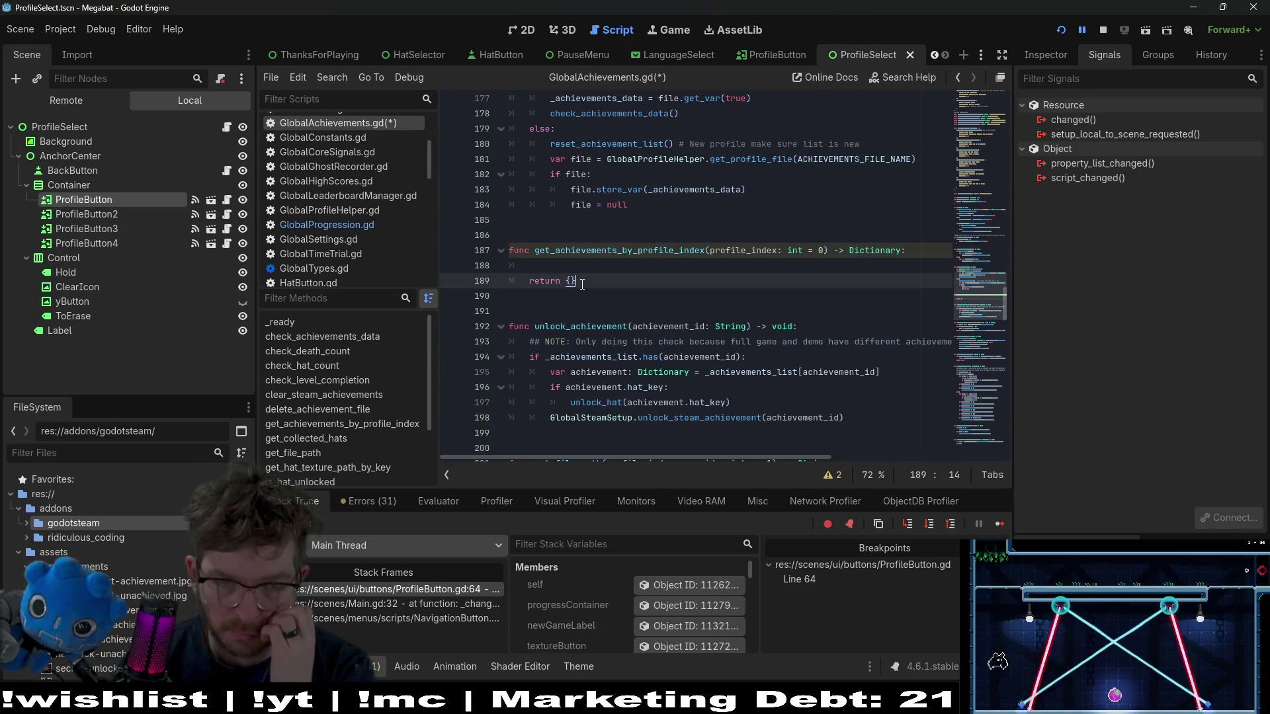
{"action": "key", "text": "BackSpace"}
{"action": "key", "text": "BackSpace"}
{"action": "key", "text": "ctrl+v"}
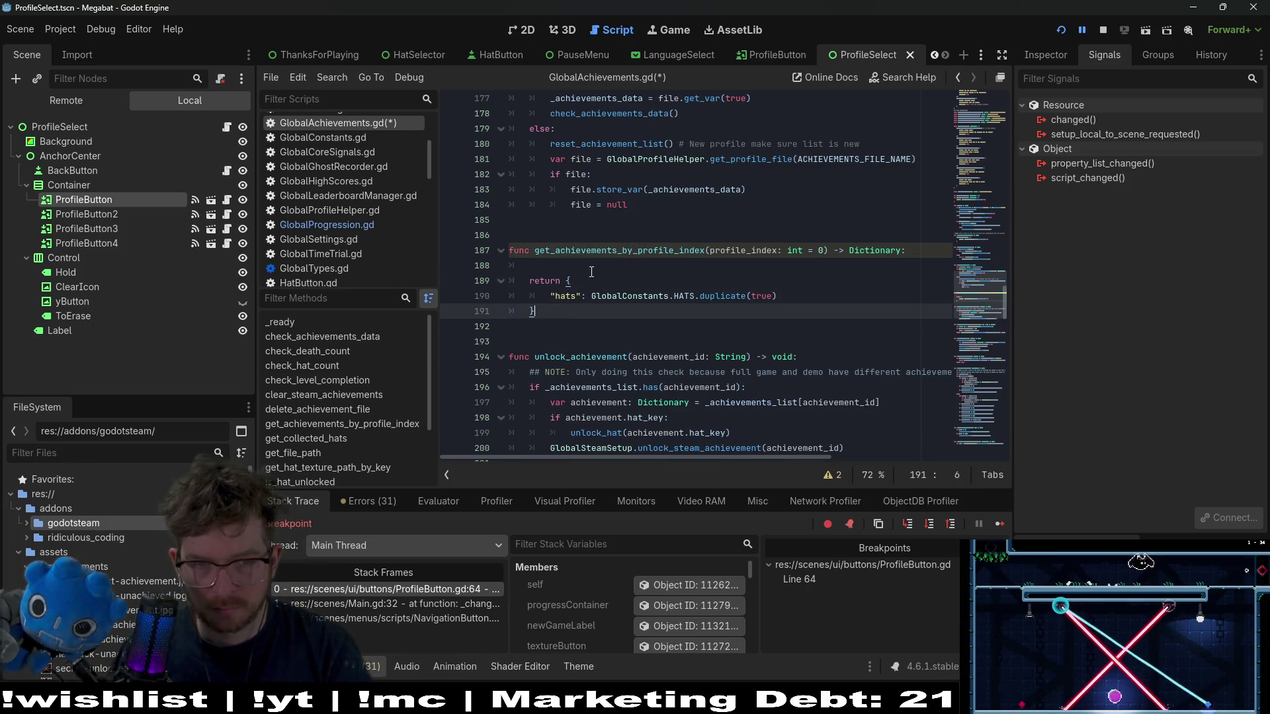
{"action": "left_click", "coordinate": [586, 267]}
- Inspect the get_file_path definition and stop the running game
{"action": "scroll", "coordinate": [687, 242], "scroll_direction": "up", "scroll_amount": 3}
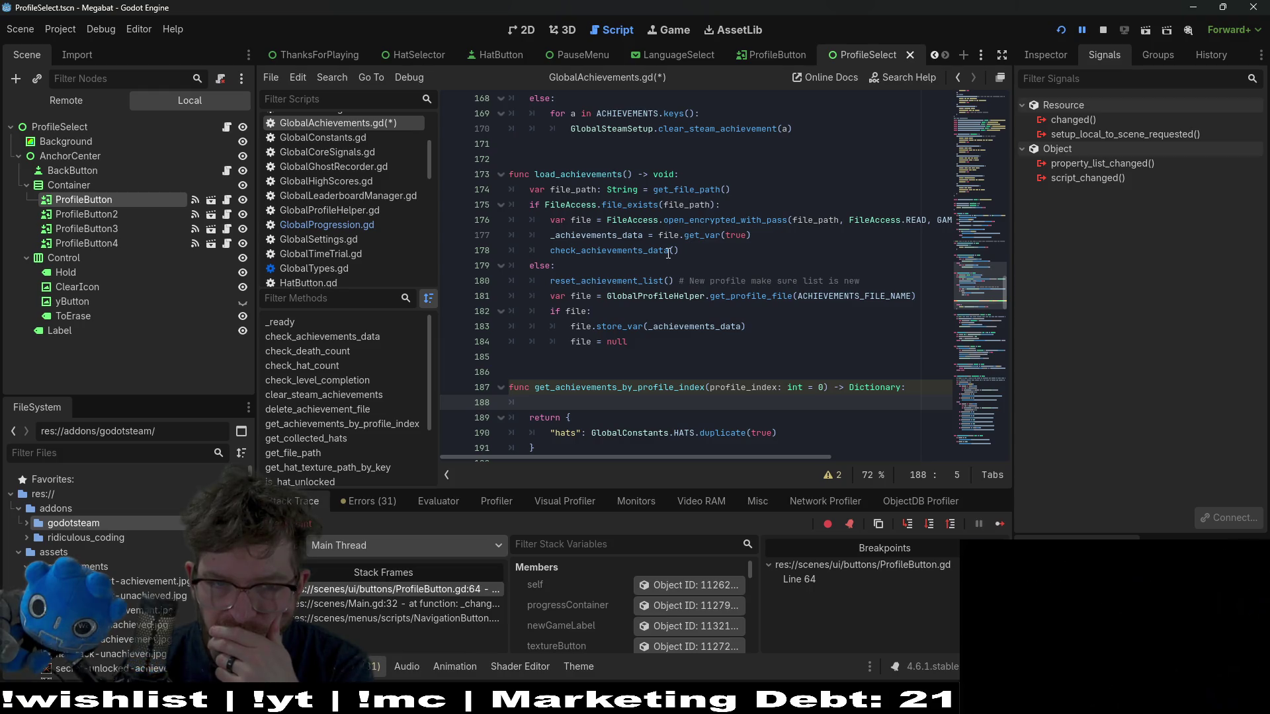
{"action": "left_click", "coordinate": [668, 189]}
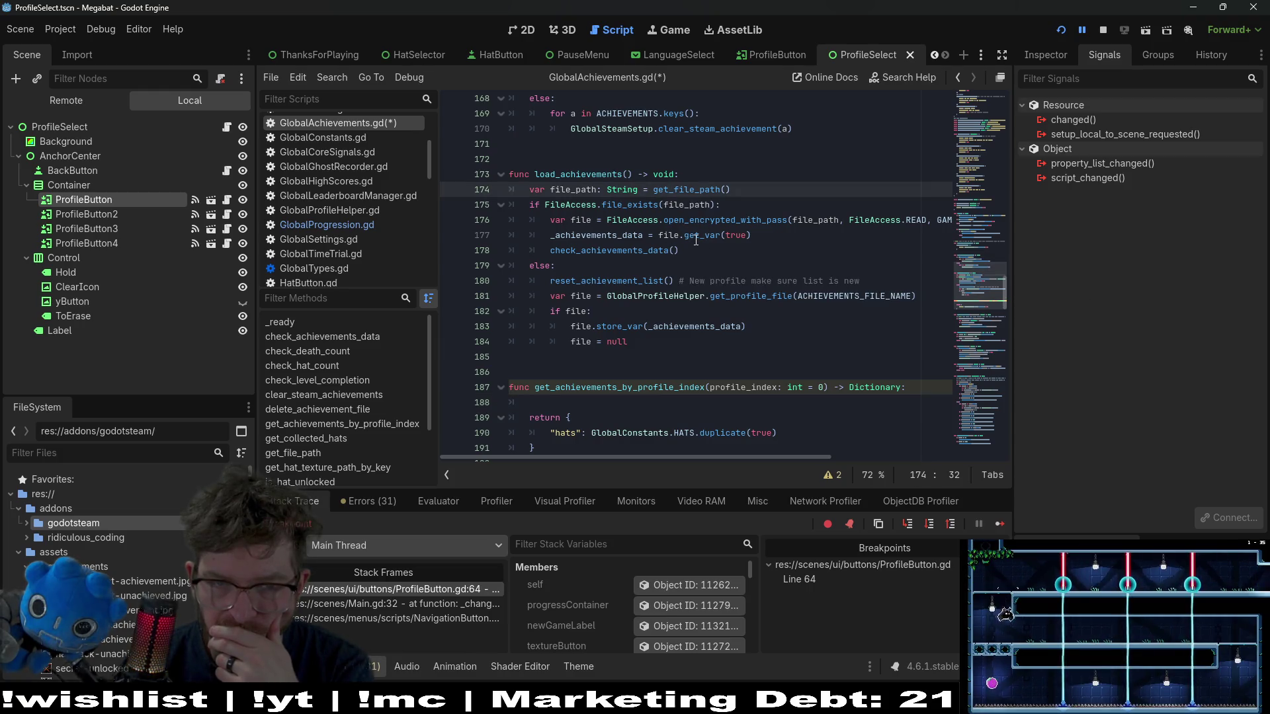
{"action": "left_click", "coordinate": [689, 190], "text": "ctrl"}
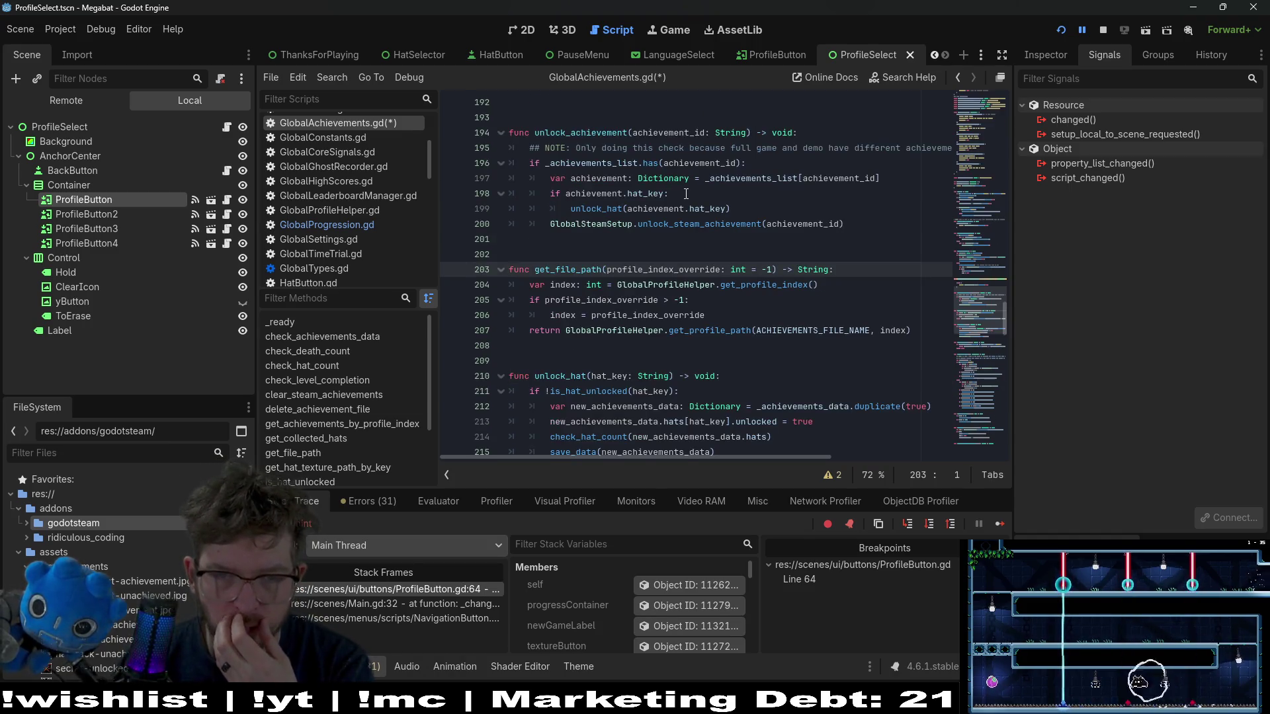
{"action": "scroll", "coordinate": [686, 193], "scroll_direction": "down", "scroll_amount": 4}
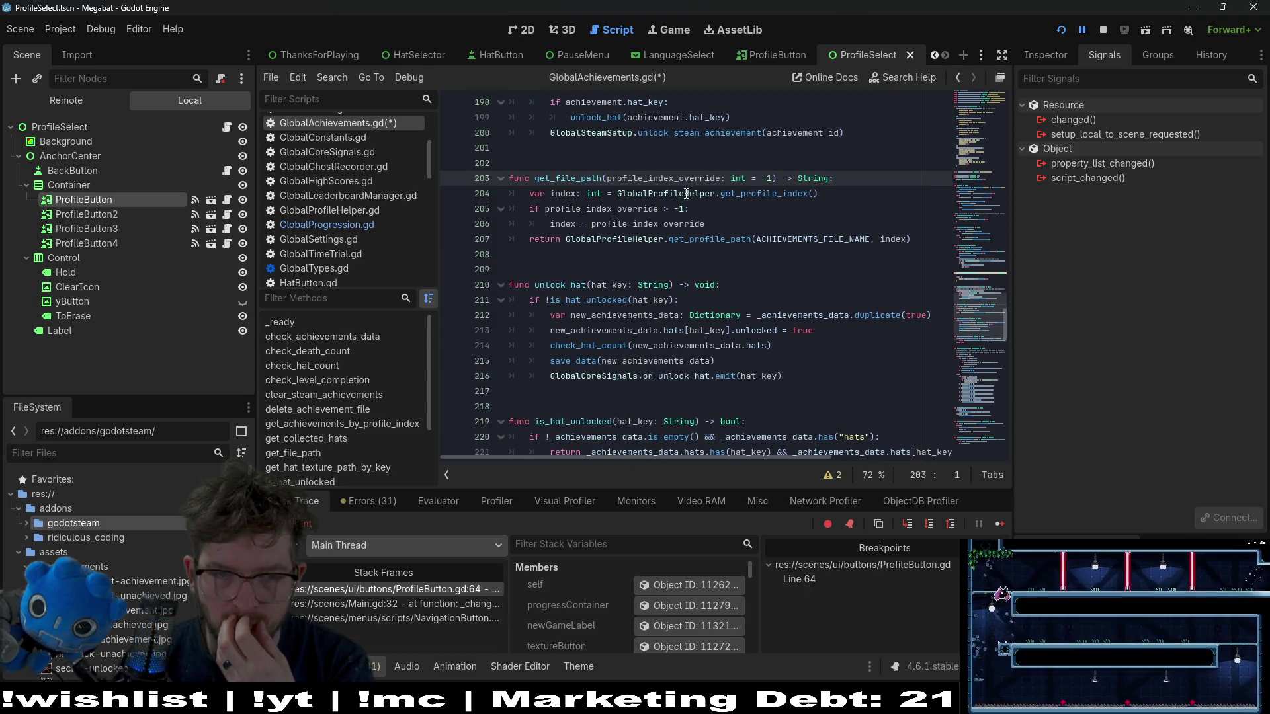
{"action": "scroll", "coordinate": [686, 193], "scroll_direction": "down", "scroll_amount": 6}
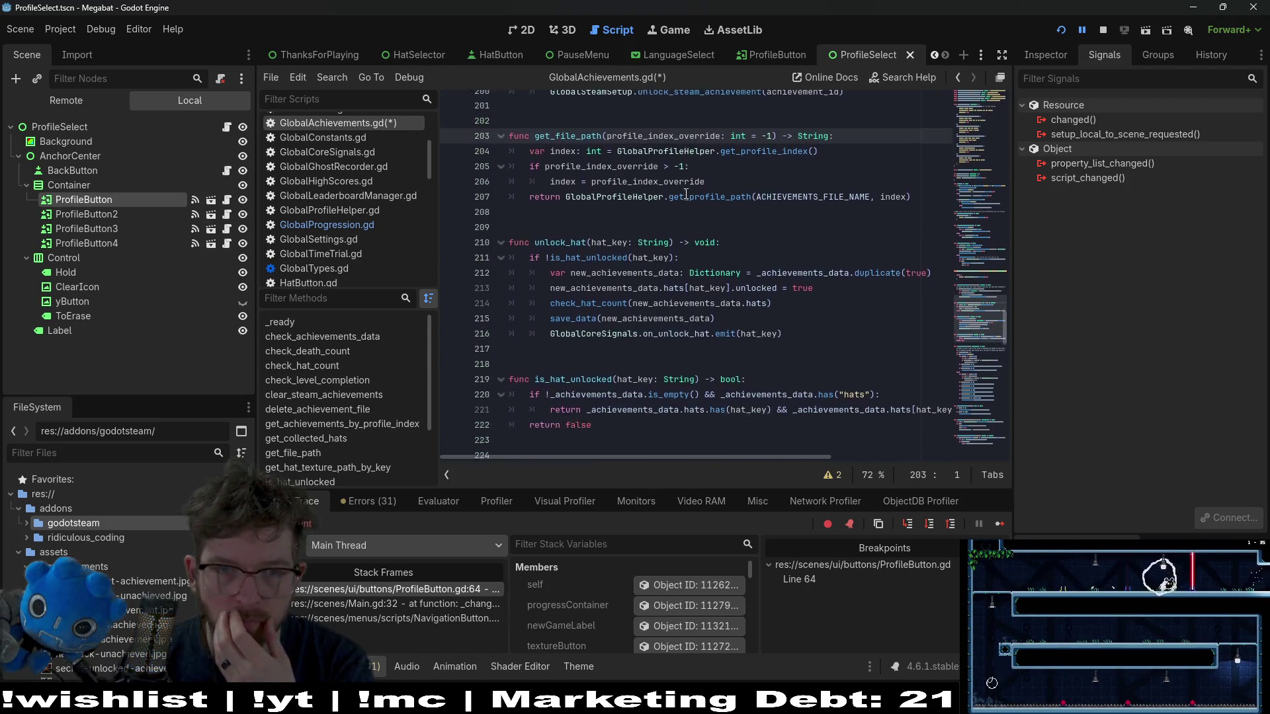
{"action": "scroll", "coordinate": [686, 193], "scroll_direction": "down", "scroll_amount": 20}
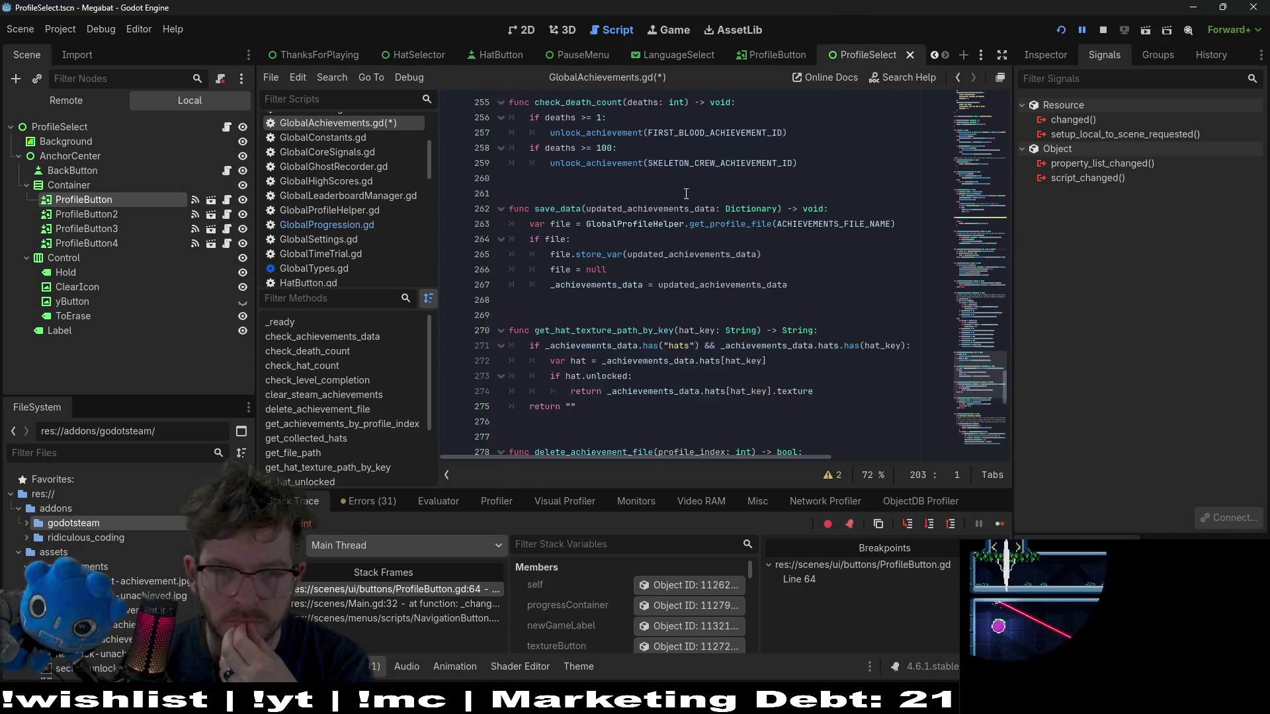
{"action": "scroll", "coordinate": [686, 193], "scroll_direction": "down", "scroll_amount": 6}
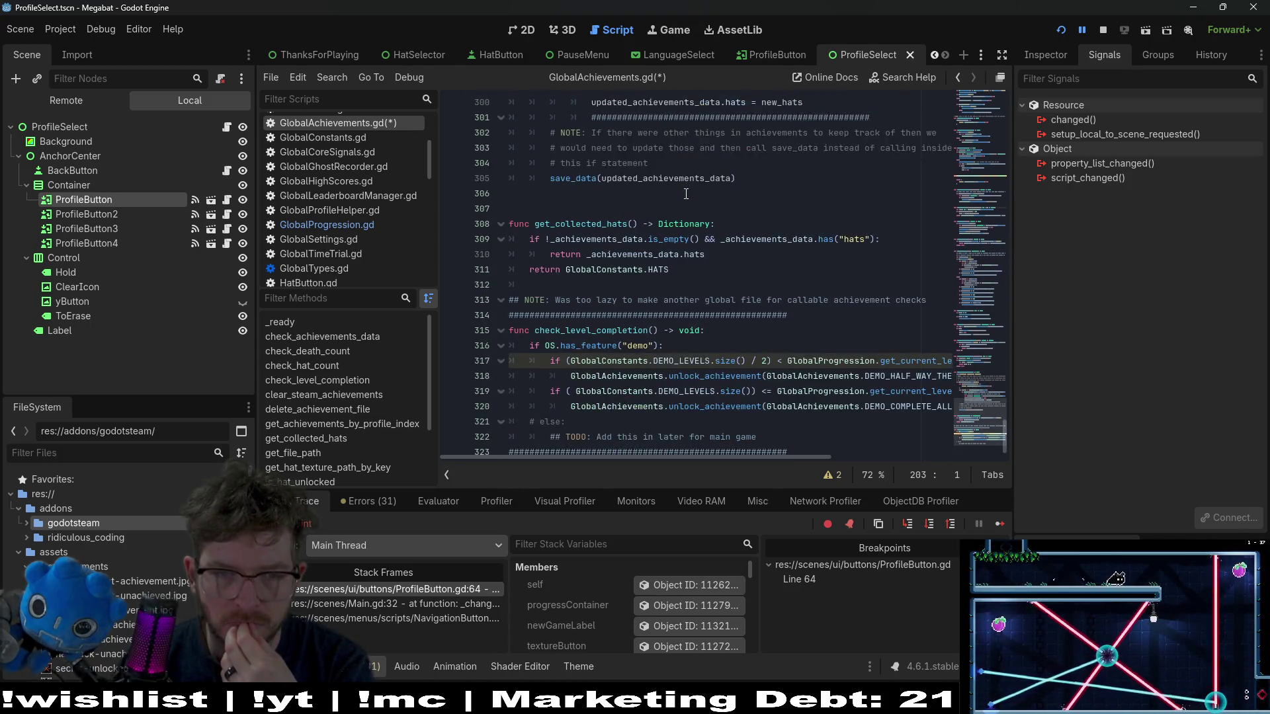
{"action": "left_click", "coordinate": [1103, 32]}
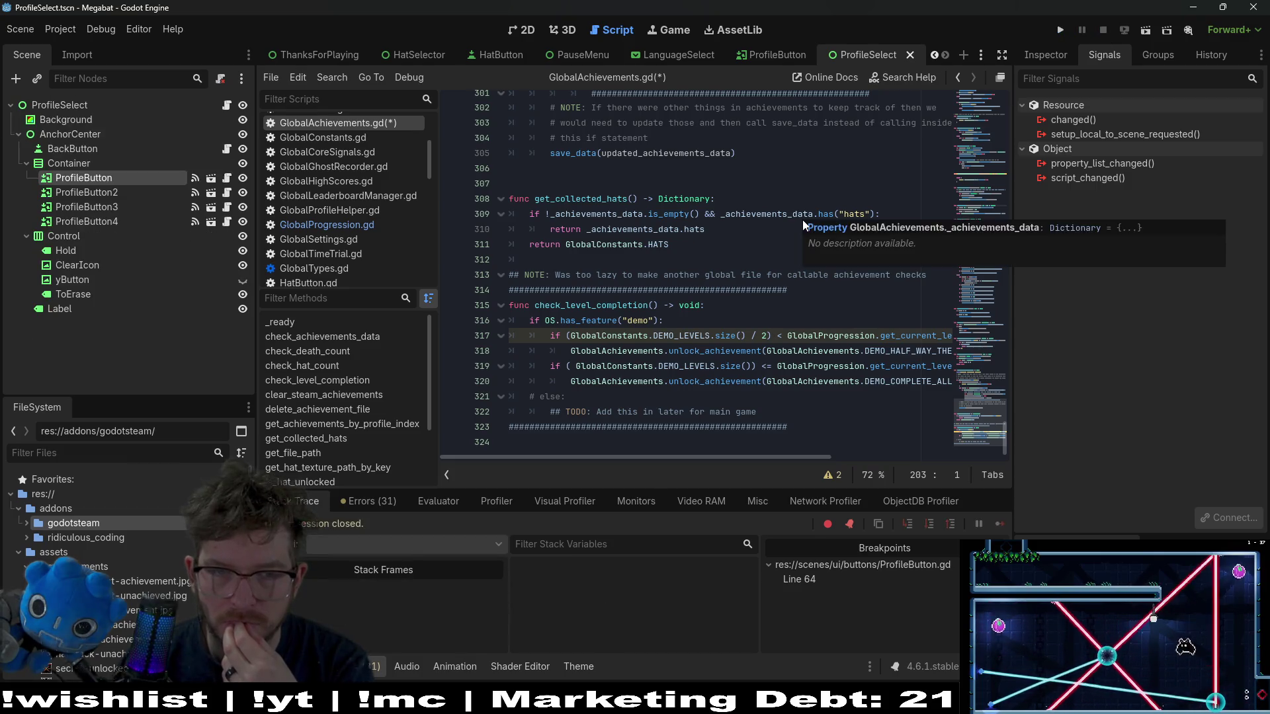
- Undo and redo the last edit so the hats return dictionary stays in place
{"action": "scroll", "coordinate": [651, 263], "scroll_direction": "up", "scroll_amount": 4}
{"action": "scroll", "coordinate": [651, 262], "scroll_direction": "down", "scroll_amount": 4}
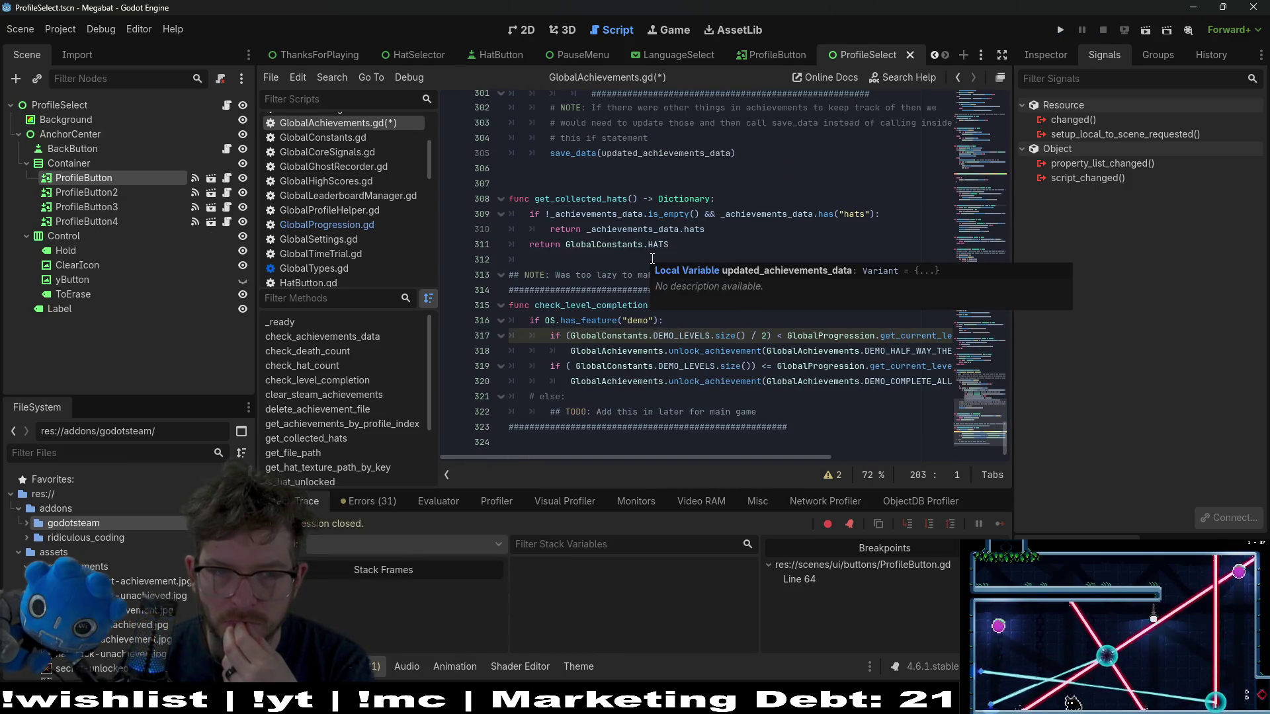
{"action": "scroll", "coordinate": [661, 245], "scroll_direction": "up", "scroll_amount": 6}
{"action": "scroll", "coordinate": [681, 215], "scroll_direction": "up", "scroll_amount": 10}
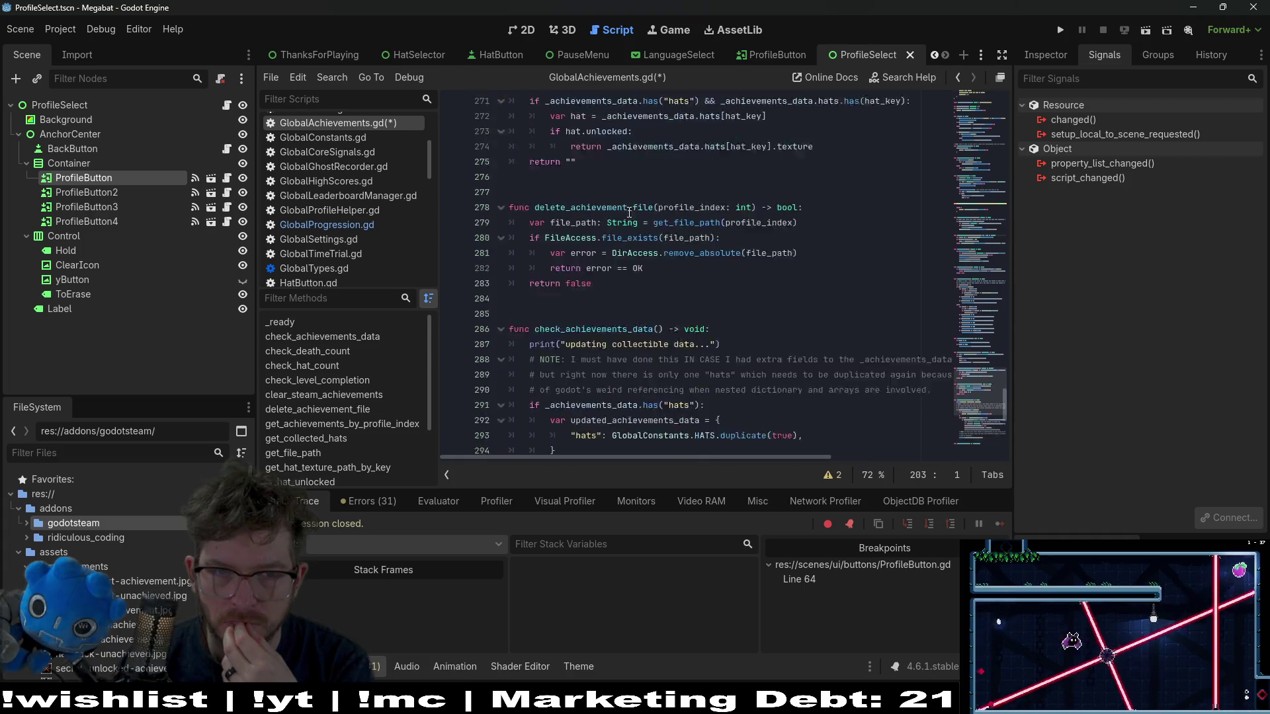
{"action": "key", "text": "ctrl+z"}
{"action": "key", "text": "ctrl+z"}
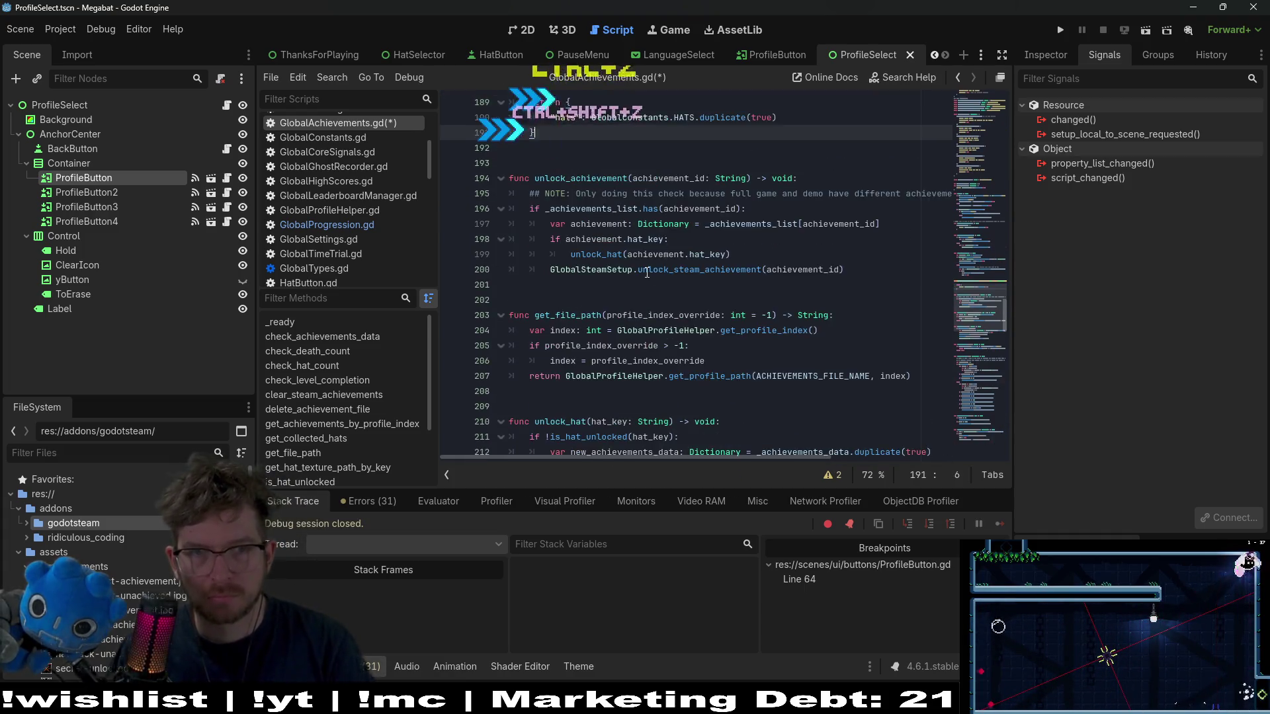
{"action": "key", "text": "ctrl+shift+z"}
{"action": "left_click", "coordinate": [656, 361]}
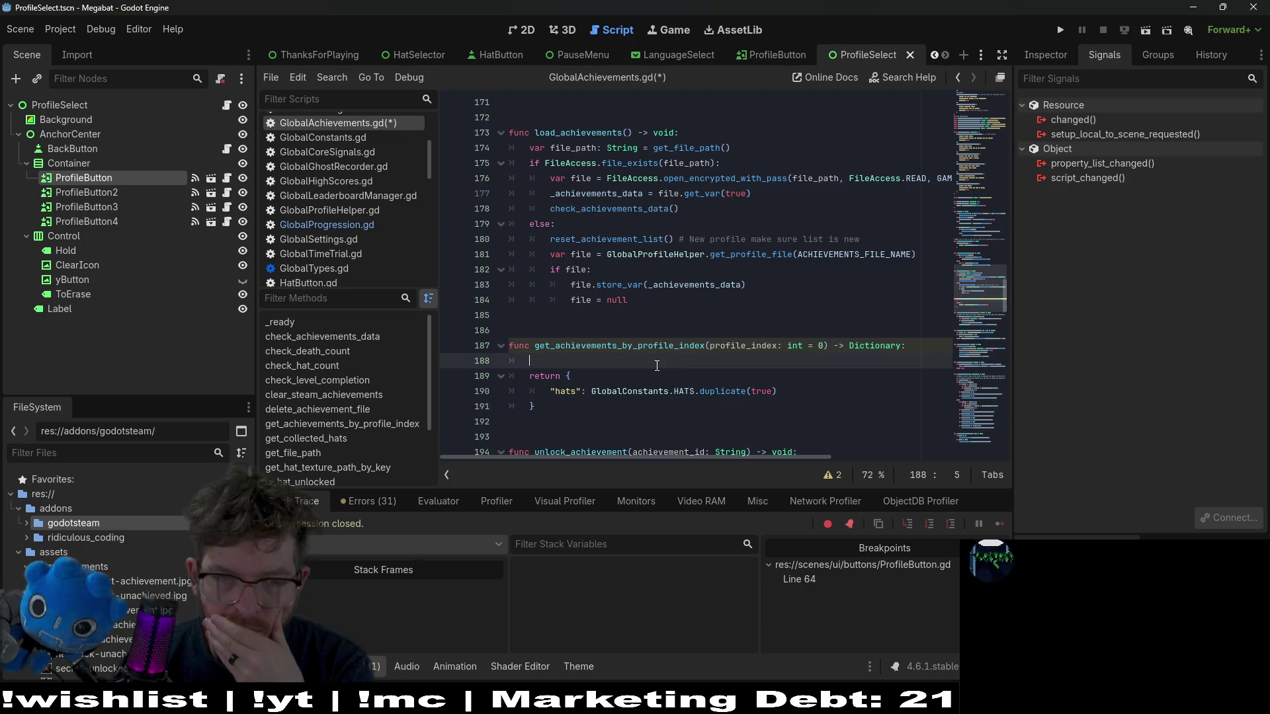
- Copy the file_path and FileAccess lines from load_achievements into get_achievements_by_profile_index
{"action": "left_click_drag", "start_coordinate": [730, 148], "coordinate": [754, 140]}
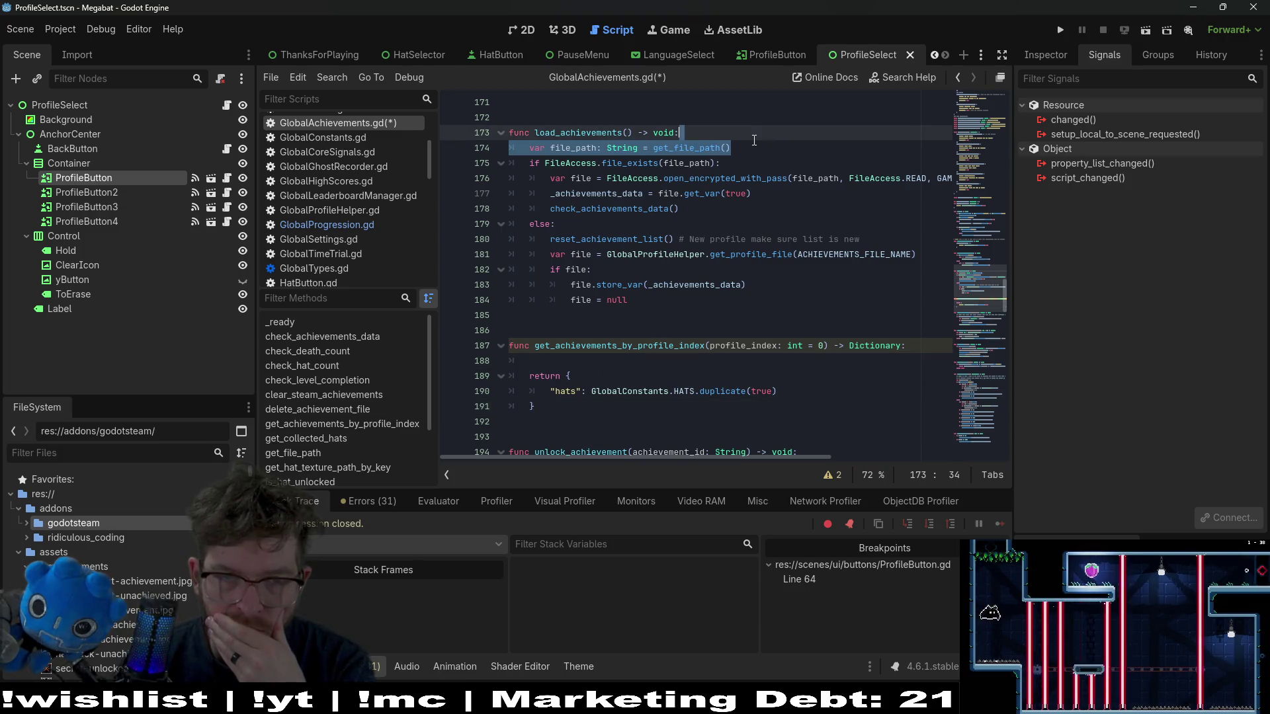
{"action": "left_click", "coordinate": [702, 213]}
{"action": "left_click_drag", "start_coordinate": [772, 189], "coordinate": [780, 153]}
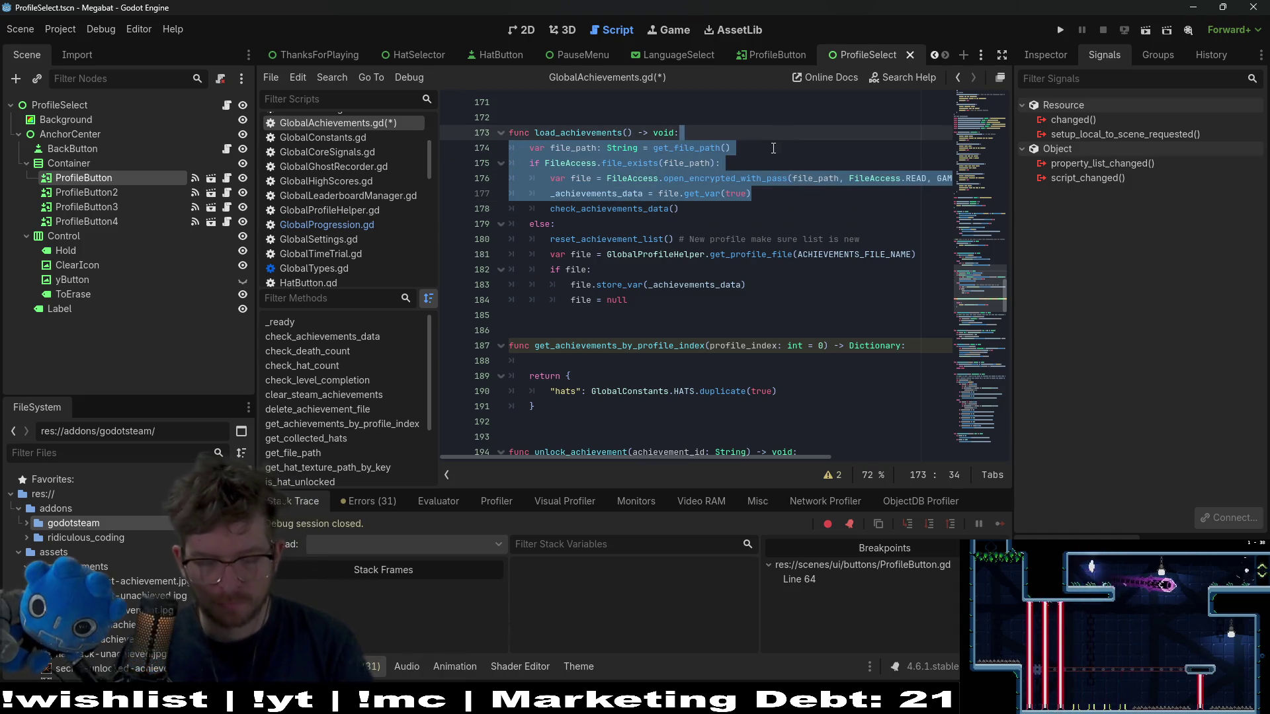
{"action": "left_click", "coordinate": [579, 363]}
{"action": "key", "text": "ctrl+v"}
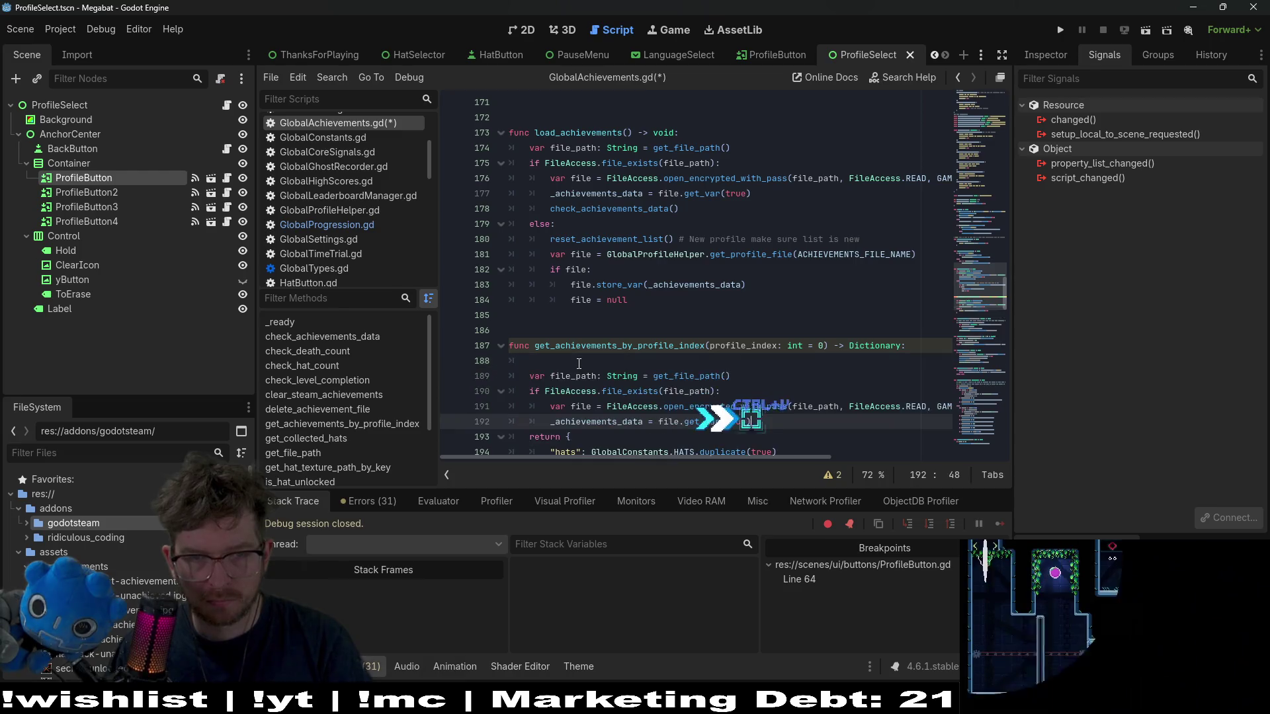
{"action": "key", "text": "BackSpace"}
{"action": "key", "text": "BackSpace"}
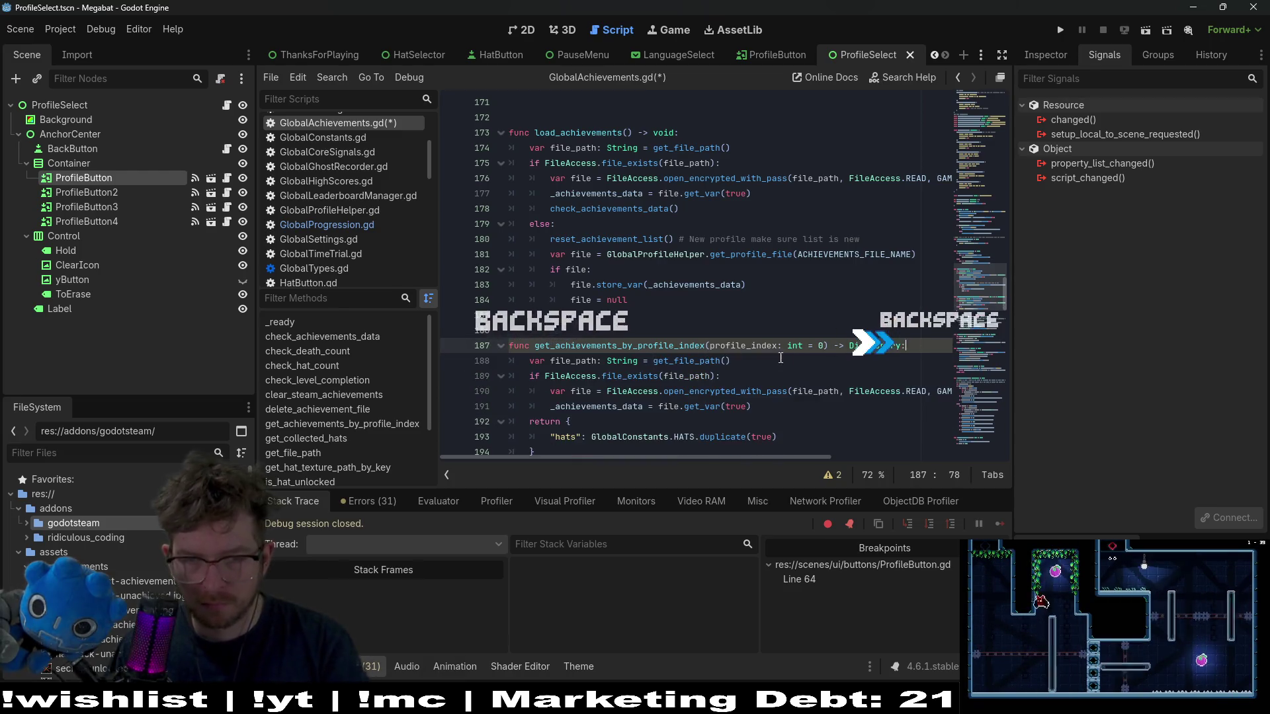
- Pass profile_index to get_file_path(), then check its profile_index_override parameter and get_profile_index
{"action": "double_click", "coordinate": [743, 345]}
{"action": "key", "text": "ctrl+c"}
{"action": "left_click", "coordinate": [725, 360]}
{"action": "key", "text": "ctrl+v"}
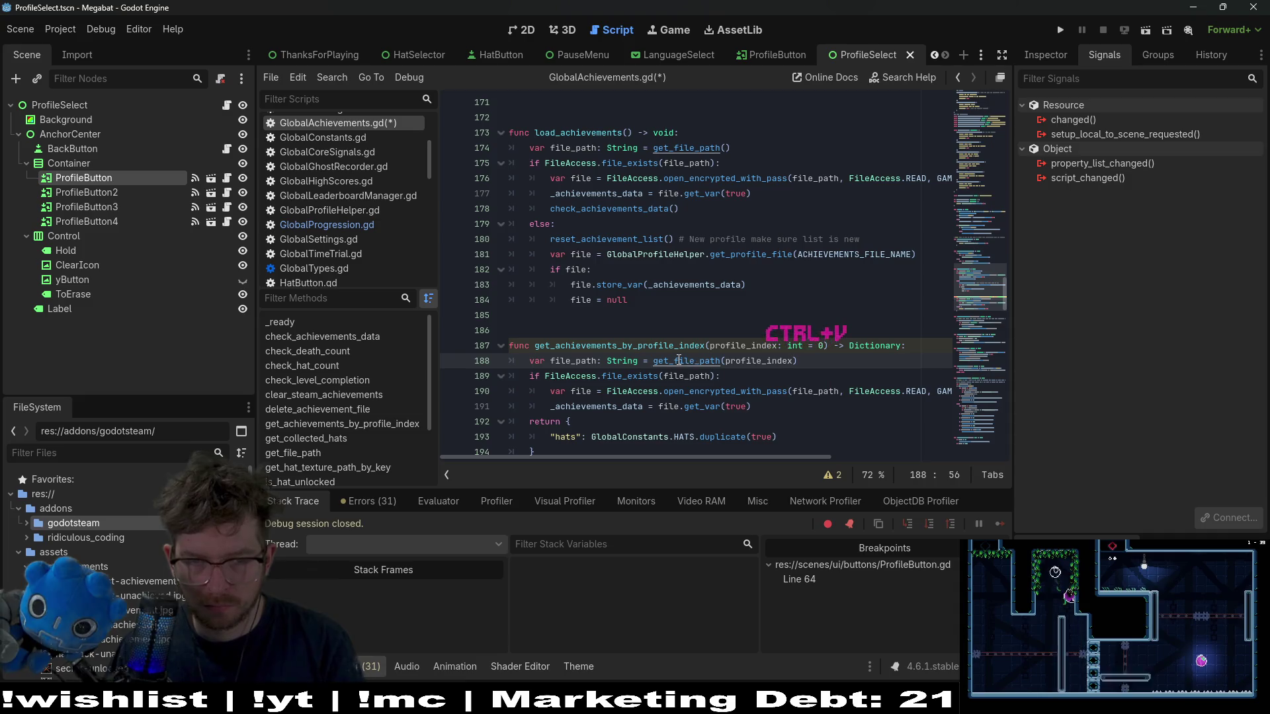
{"action": "left_click", "coordinate": [688, 360], "text": "ctrl"}
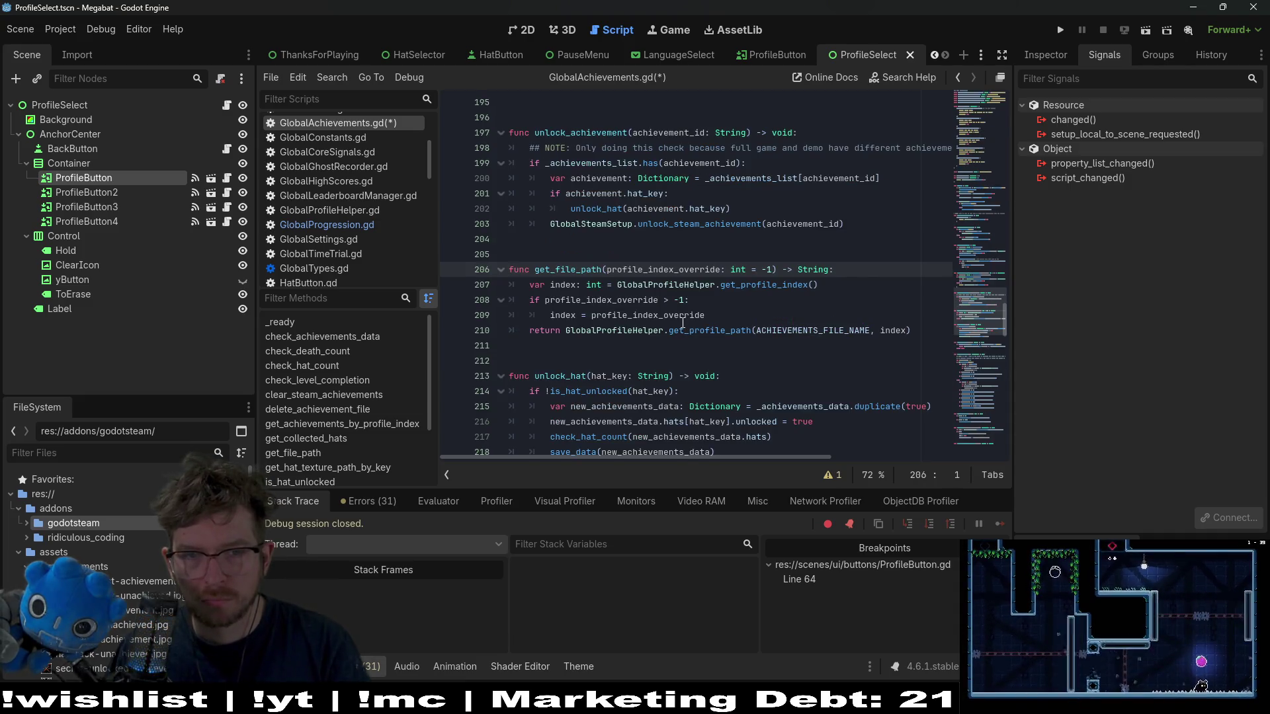
{"action": "double_click", "coordinate": [613, 316]}
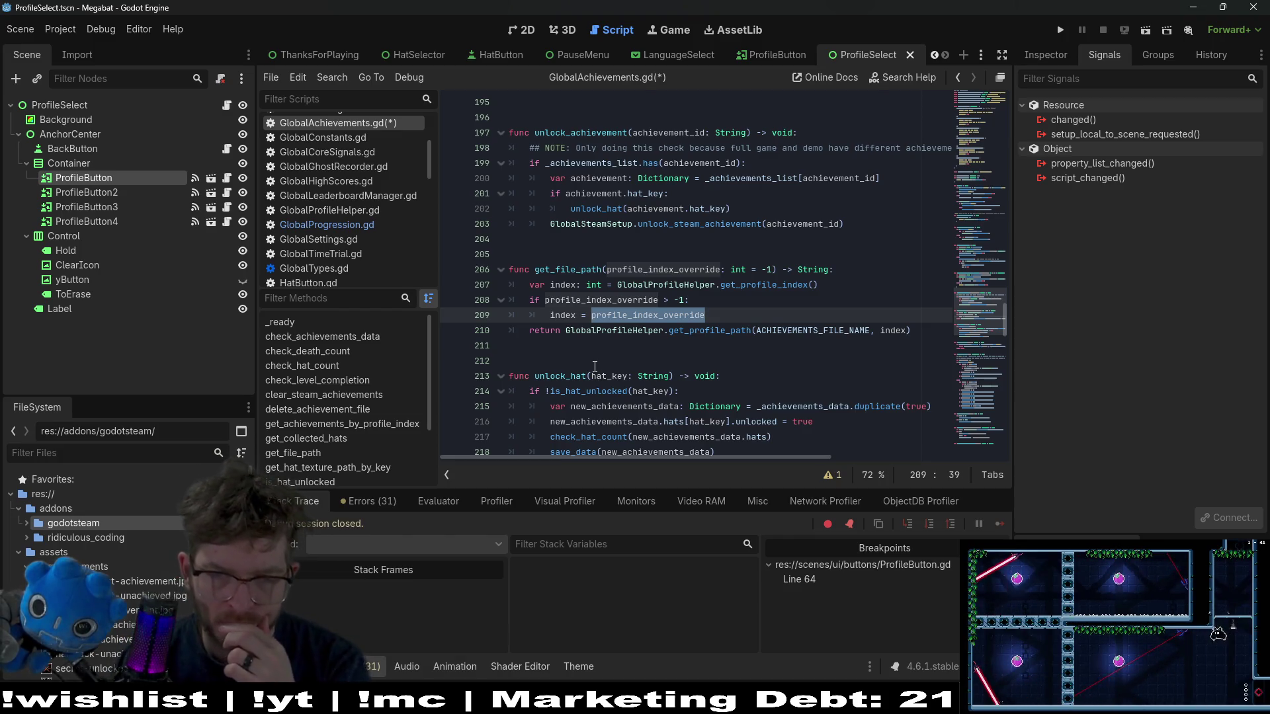
{"action": "left_click", "coordinate": [761, 285], "text": "ctrl"}
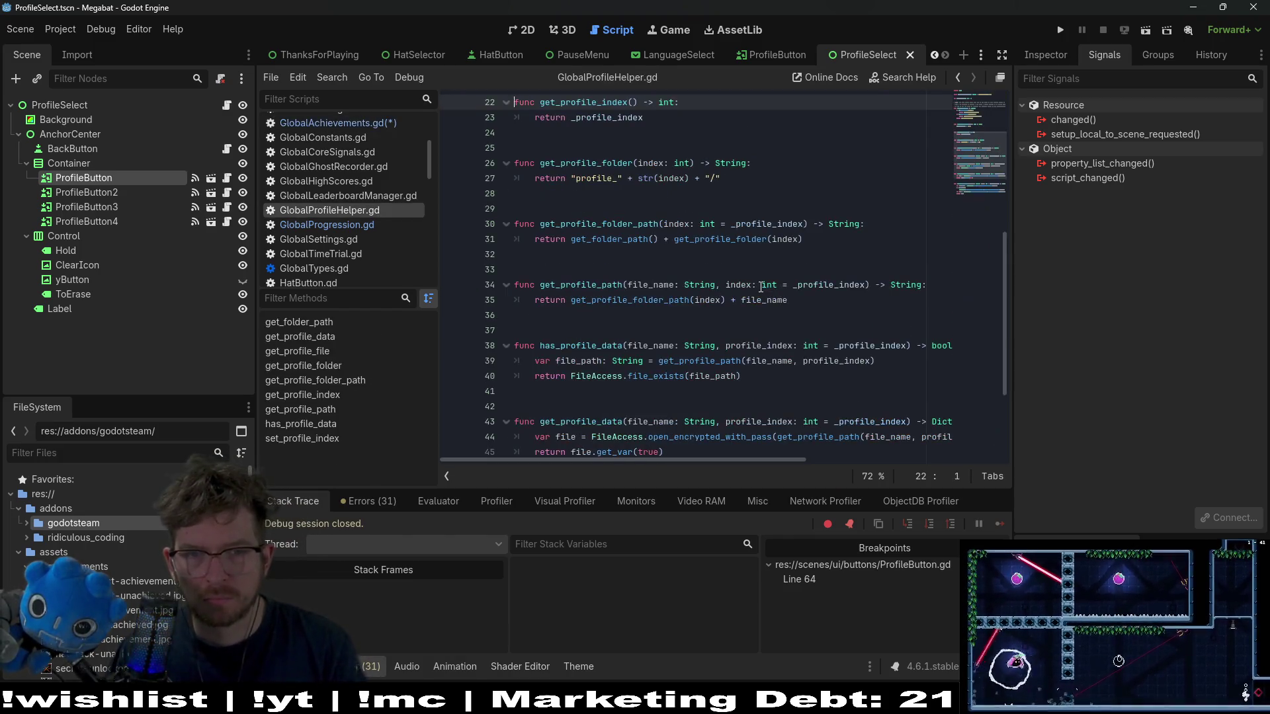
- Return to GlobalAchievements.gd and scroll back to the newly pasted file-loading code
{"action": "left_click", "coordinate": [363, 124]}
{"action": "scroll", "coordinate": [724, 308], "scroll_direction": "down", "scroll_amount": 5}
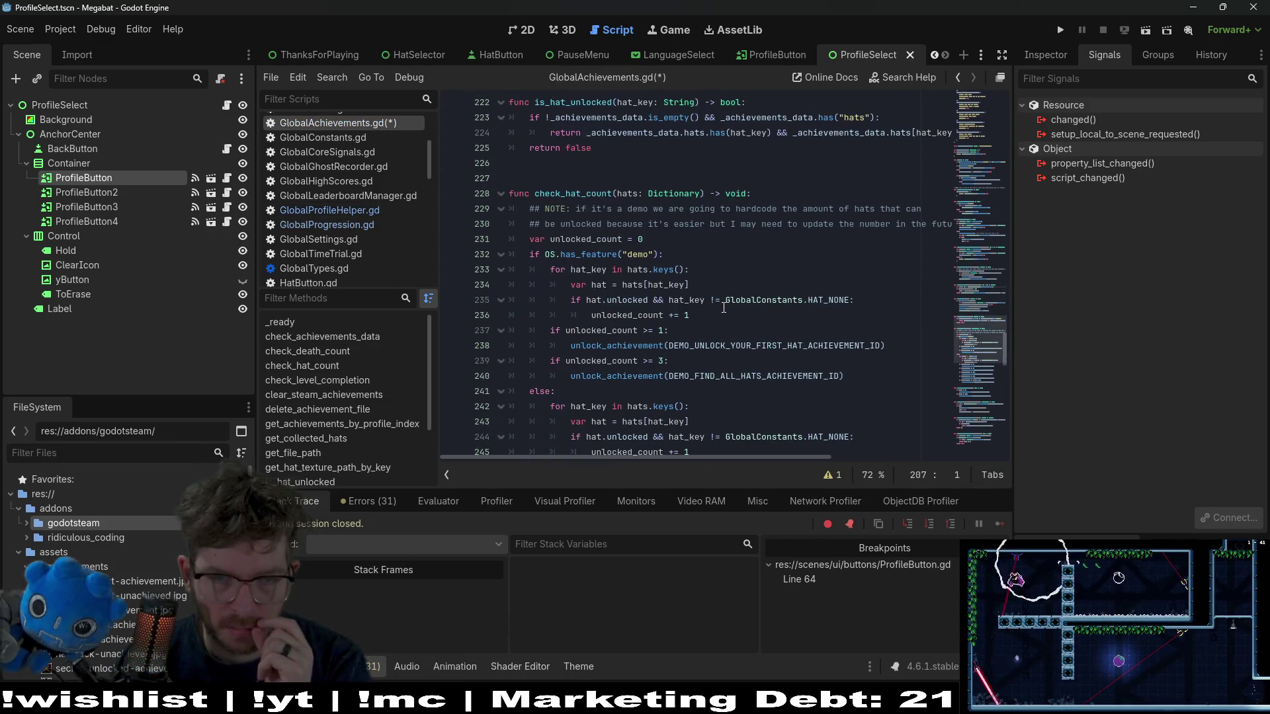
{"action": "scroll", "coordinate": [1003, 360], "scroll_direction": "down", "scroll_amount": 4}
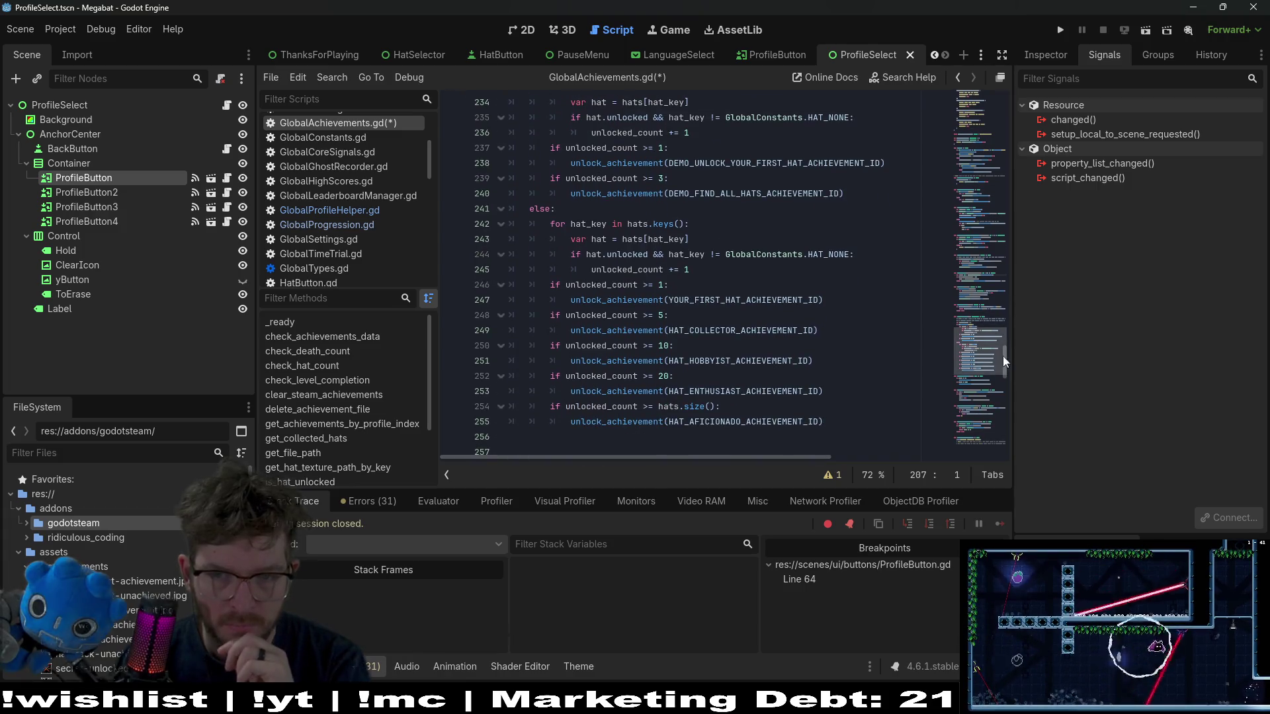
{"action": "scroll", "coordinate": [985, 404], "scroll_direction": "down", "scroll_amount": 14}
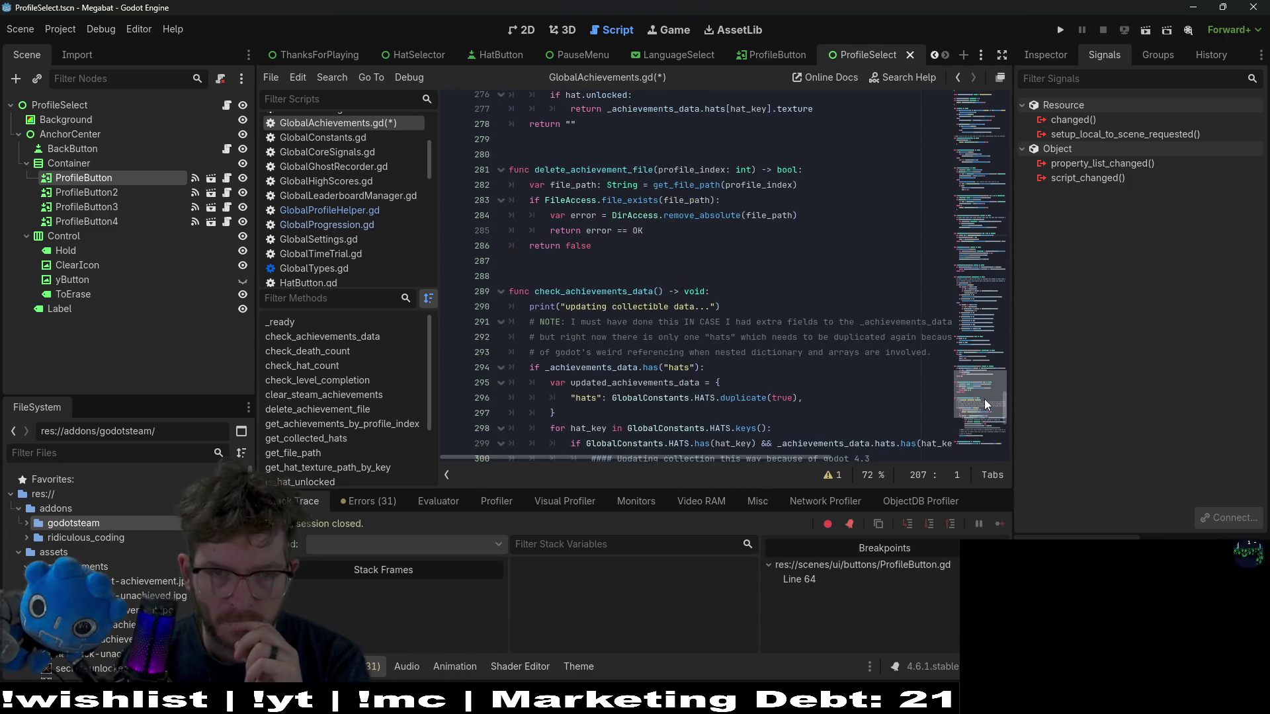
{"action": "scroll", "coordinate": [984, 405], "scroll_direction": "down", "scroll_amount": 1}
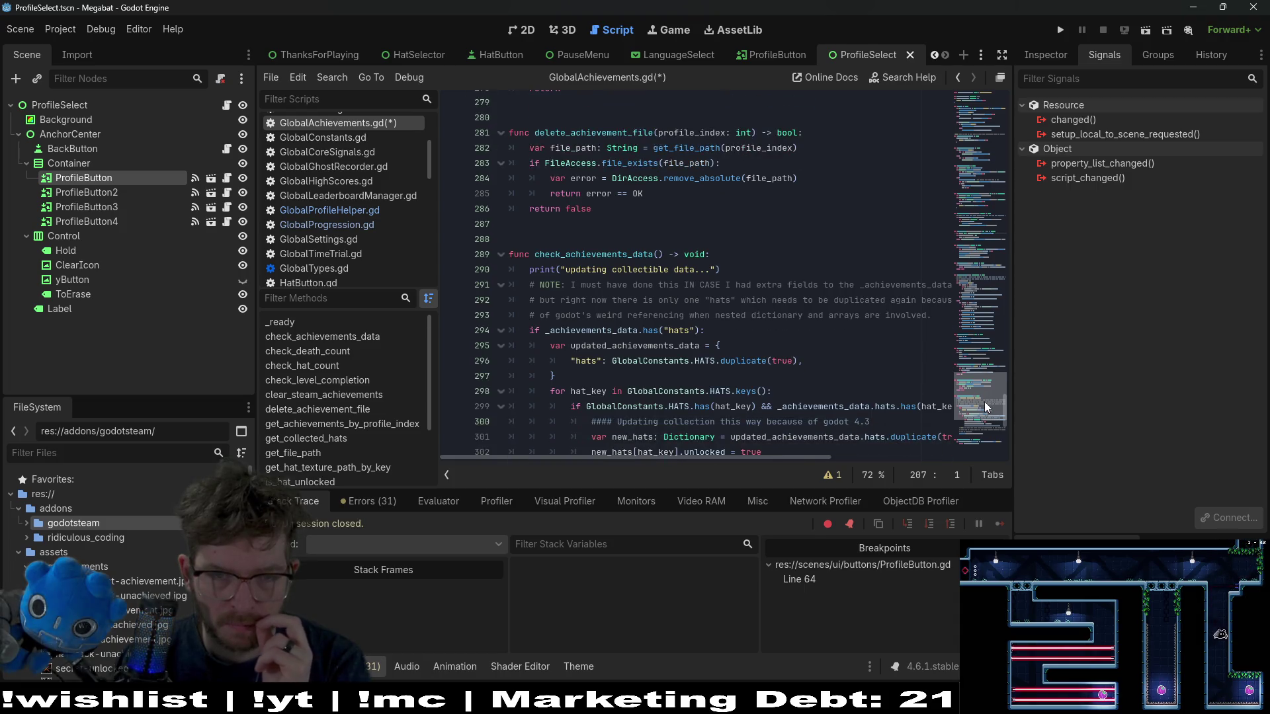
{"action": "key", "text": "ctrl+z"}
{"action": "key", "text": "ctrl+shift+z"}
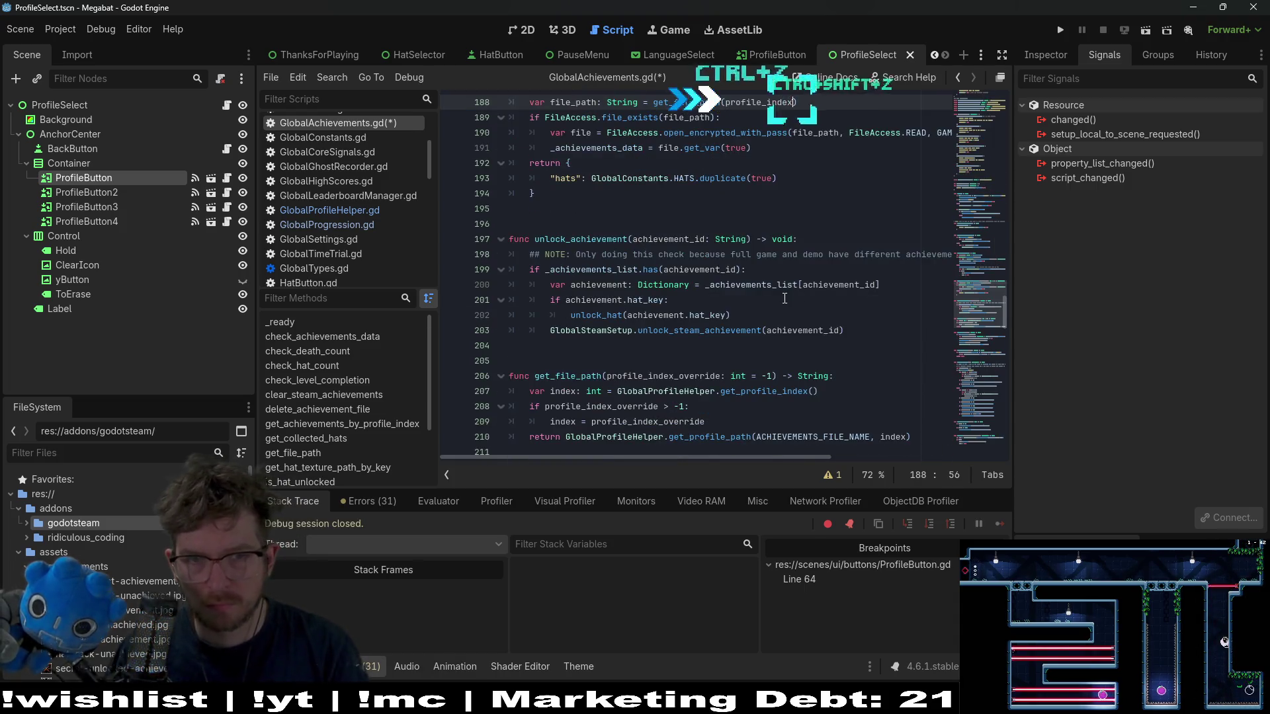
- Replace the _achievements_data assignment on line 191 with return, and save the script
{"action": "double_click", "coordinate": [617, 285]}
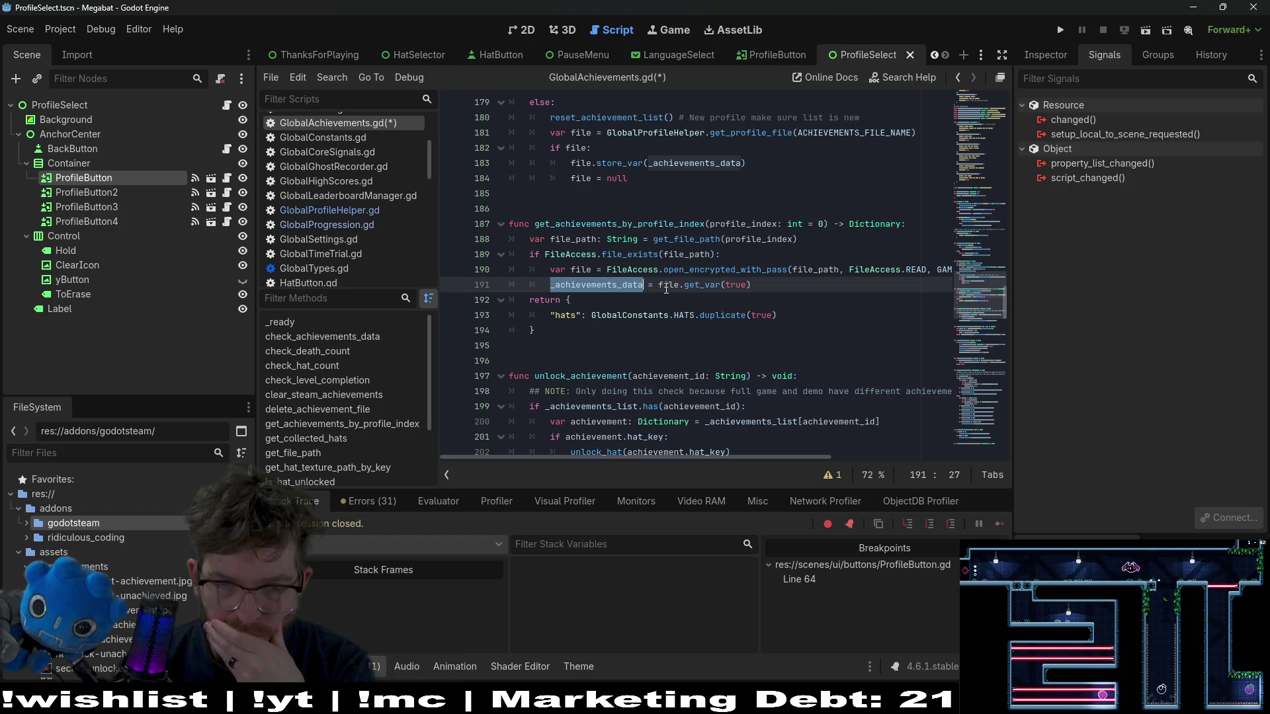
{"action": "left_click_drag", "start_coordinate": [660, 289], "coordinate": [546, 291]}
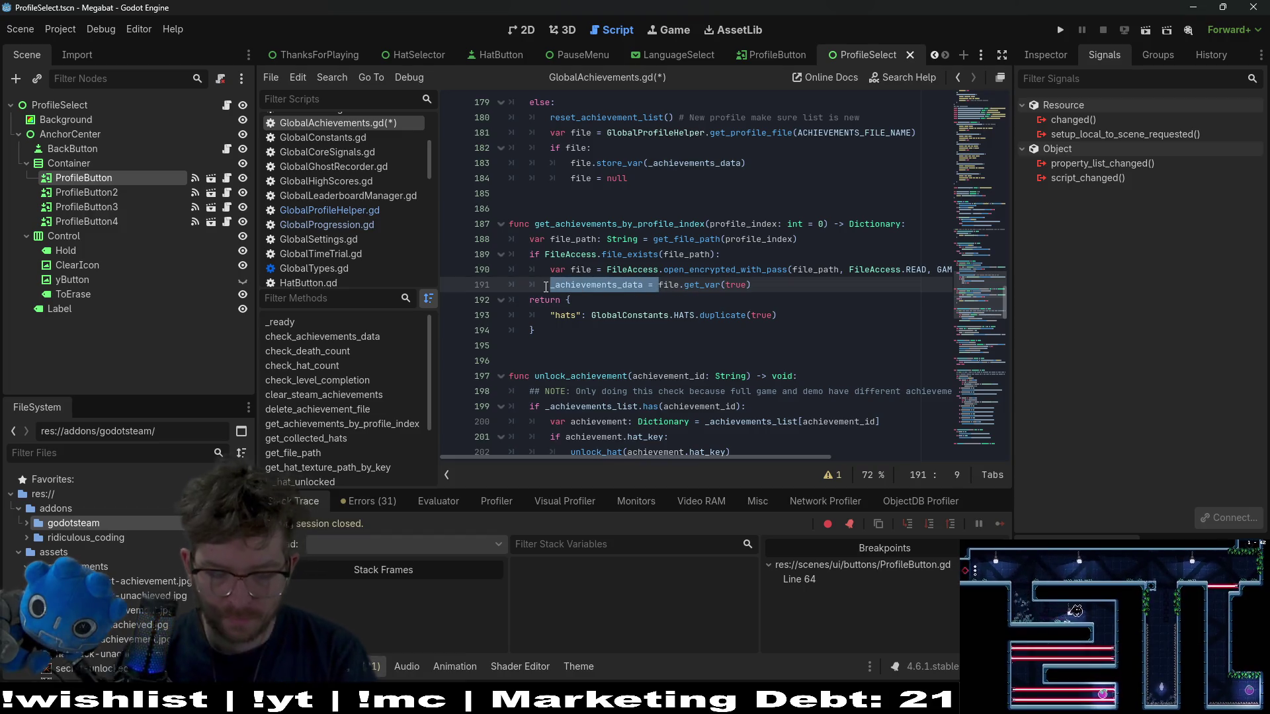
{"action": "type", "text": "return"}
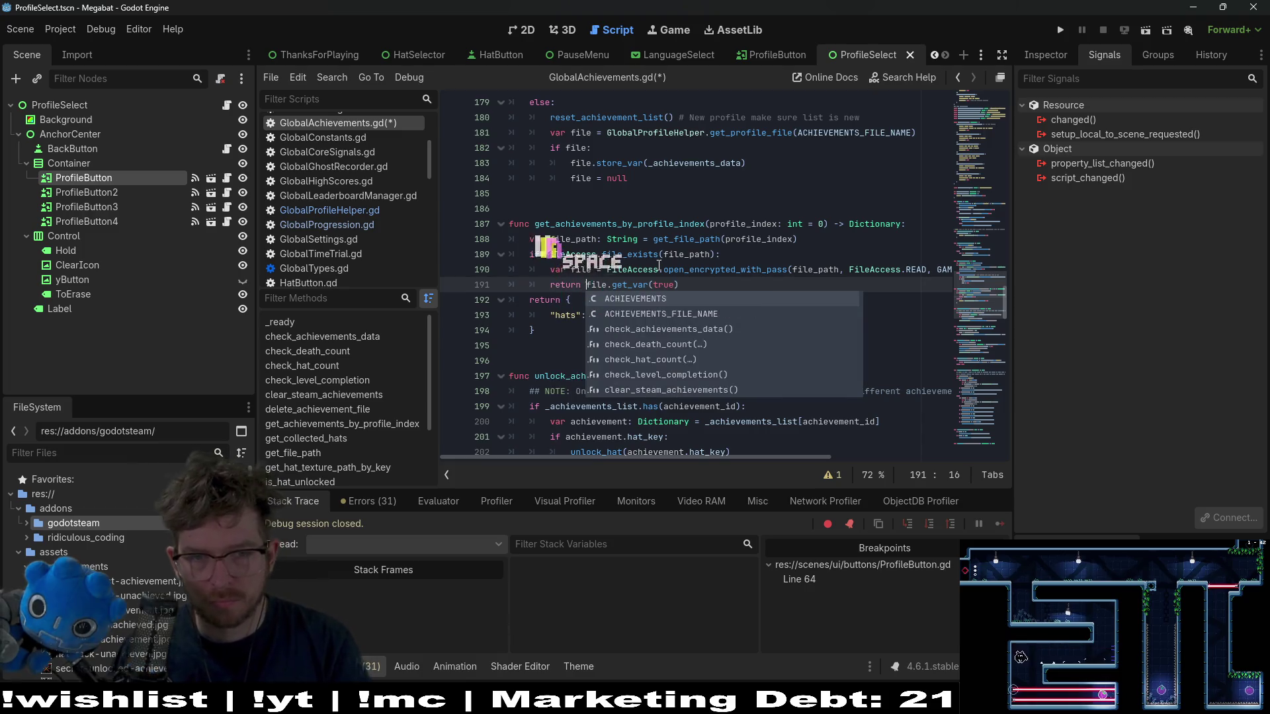
{"action": "left_click", "coordinate": [709, 253]}
{"action": "key", "text": "ctrl+s"}
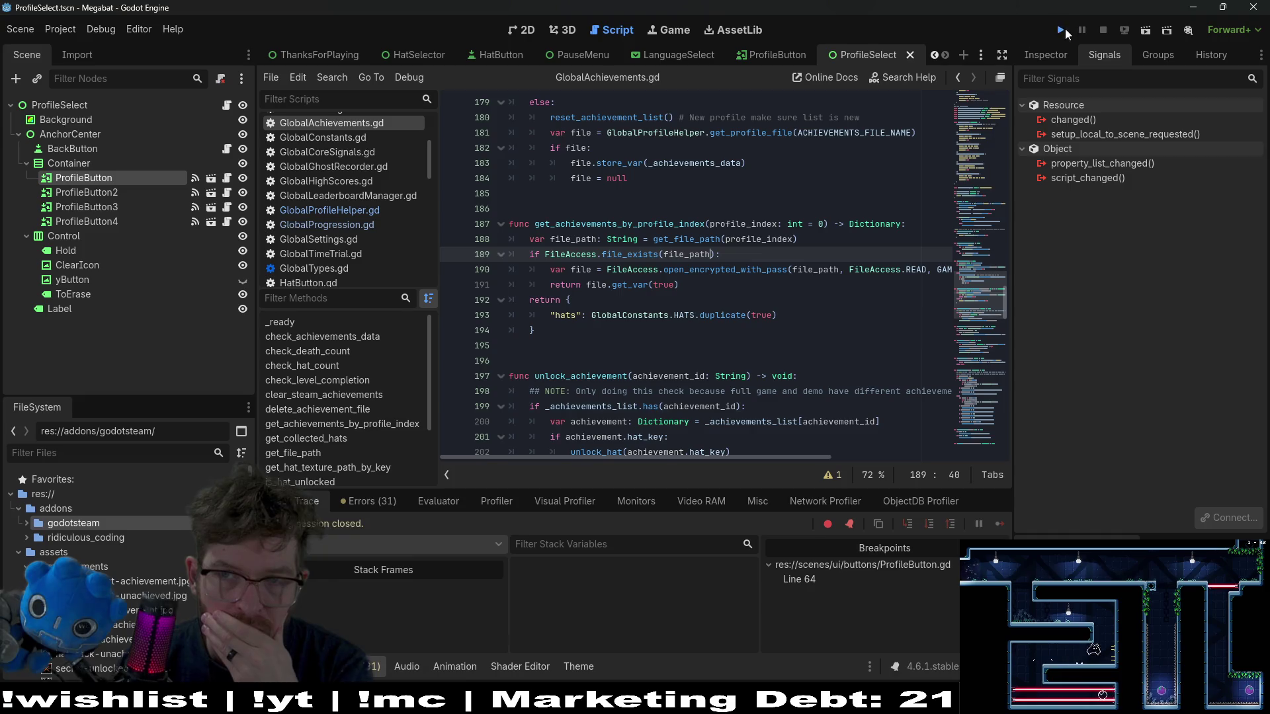
- Test-run Megabat and close it, then grab the get_achievements_by_profile_index name and open ProfileButton.gd
{"action": "left_click", "coordinate": [1062, 30]}
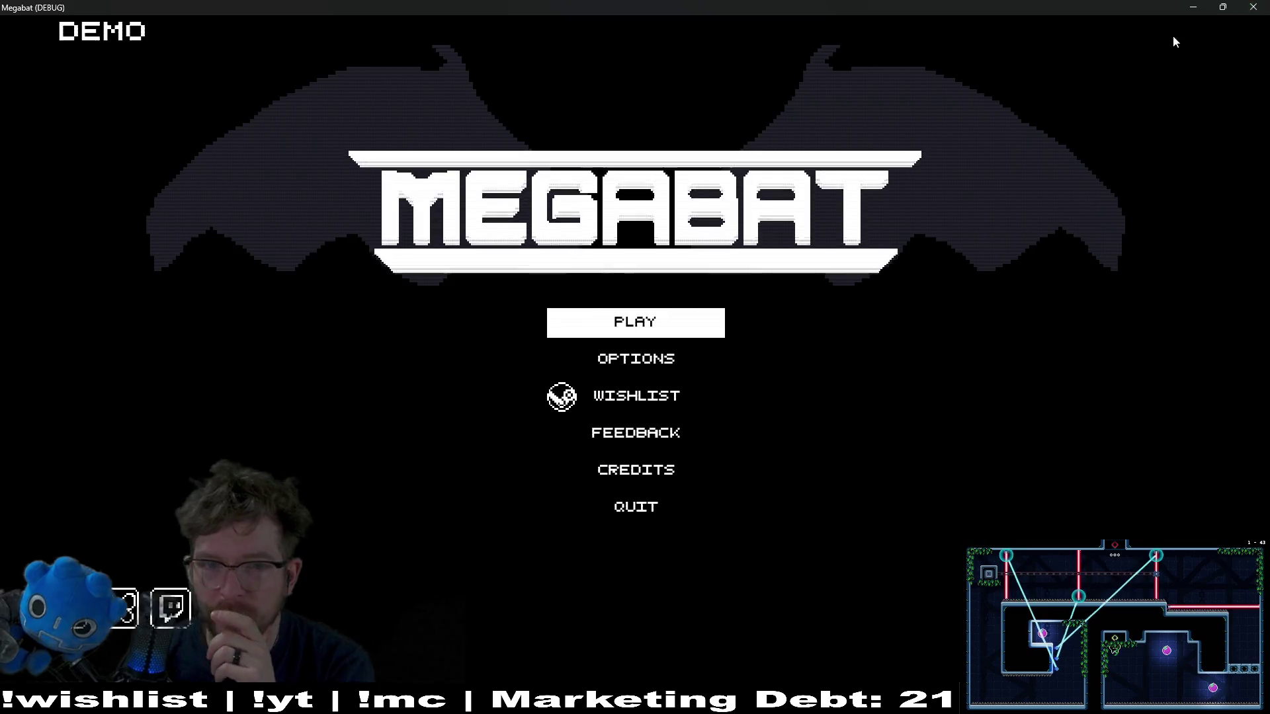
{"action": "left_click", "coordinate": [1253, 6]}
{"action": "double_click", "coordinate": [645, 225]}
{"action": "key", "text": "ctrl+c"}
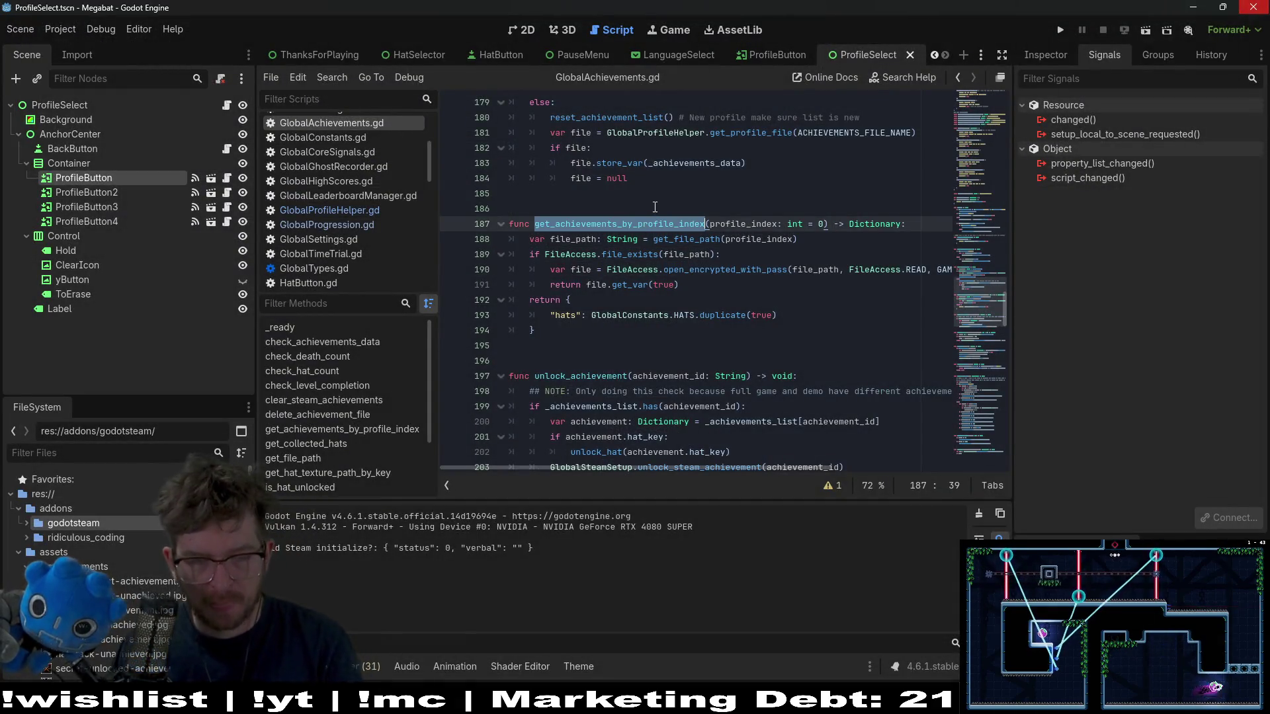
{"action": "key", "text": "ctrl+s"}
{"action": "left_click", "coordinate": [227, 178]}
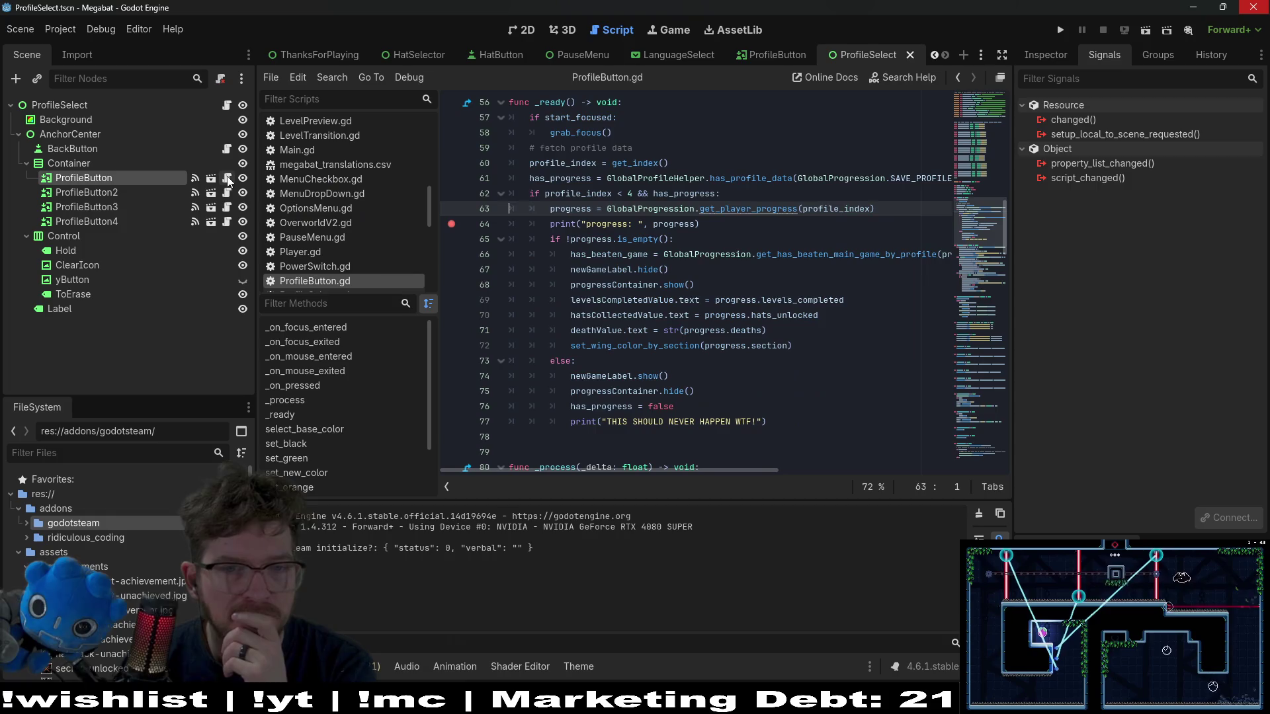
- In get_player_progress, replace get_collected_hats with get_achievements_by_profile_index(profile_index)
{"action": "double_click", "coordinate": [750, 213]}
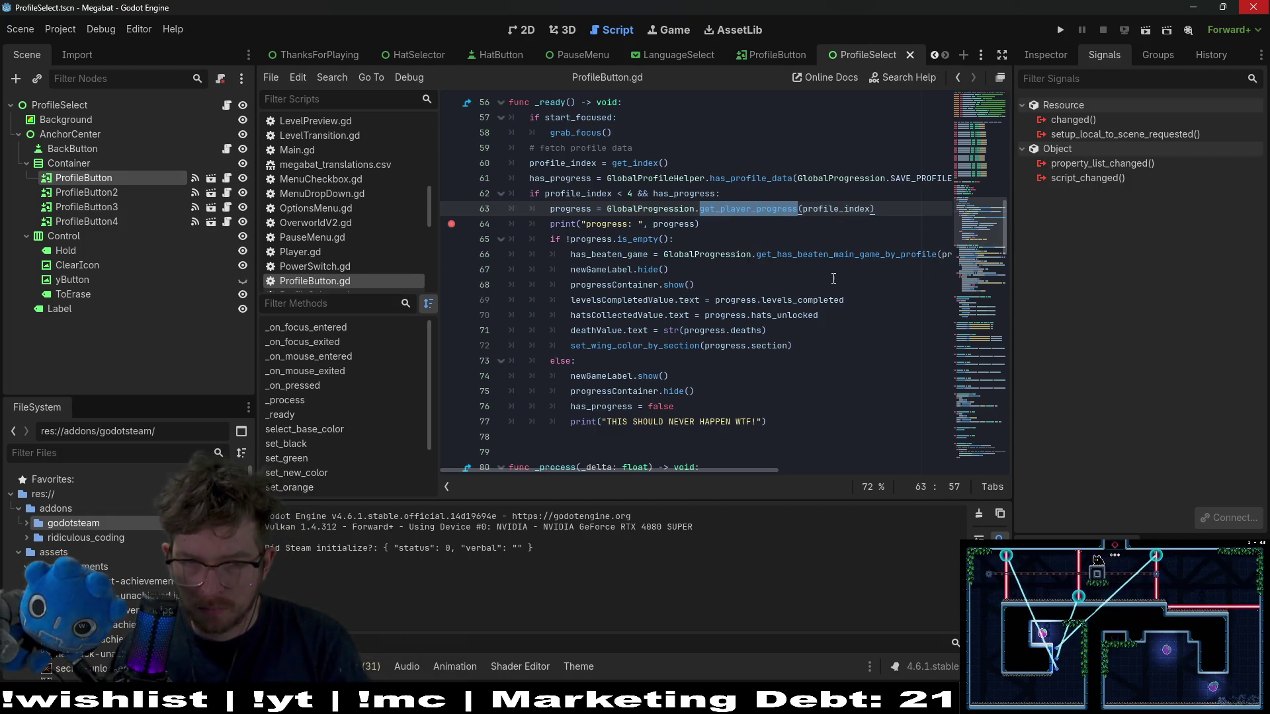
{"action": "left_click", "coordinate": [758, 213], "text": "ctrl"}
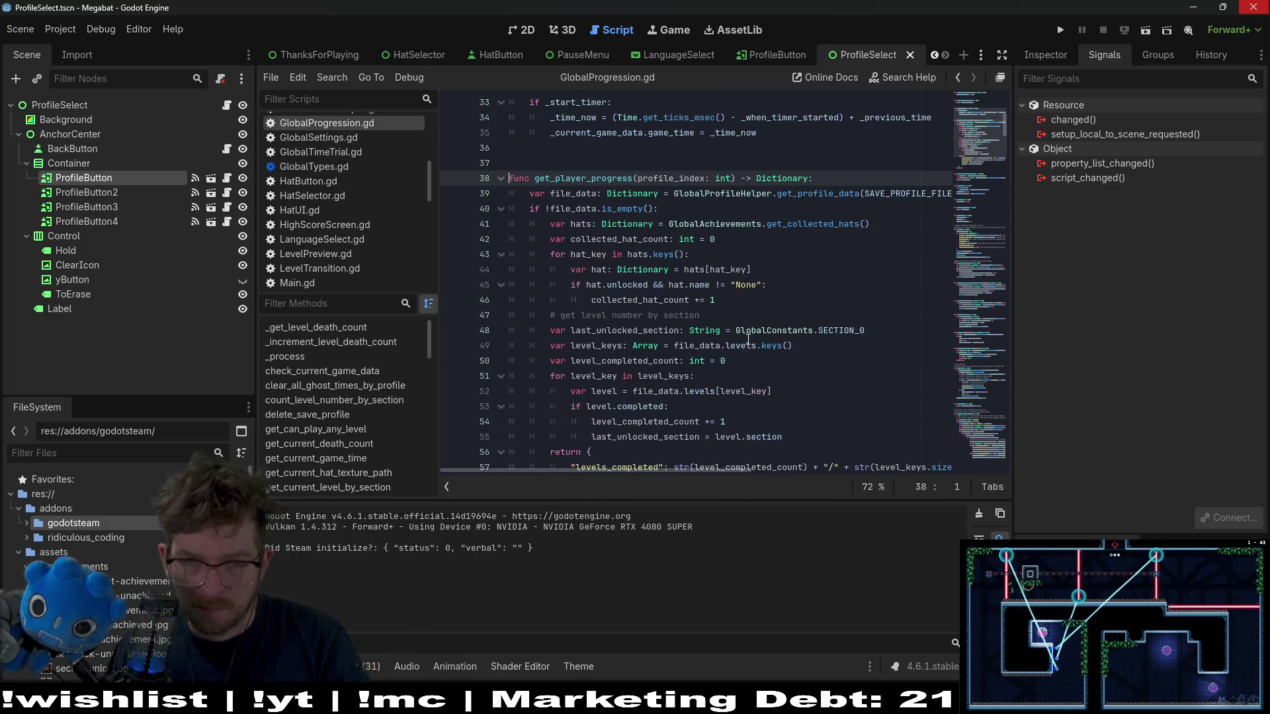
{"action": "double_click", "coordinate": [820, 224]}
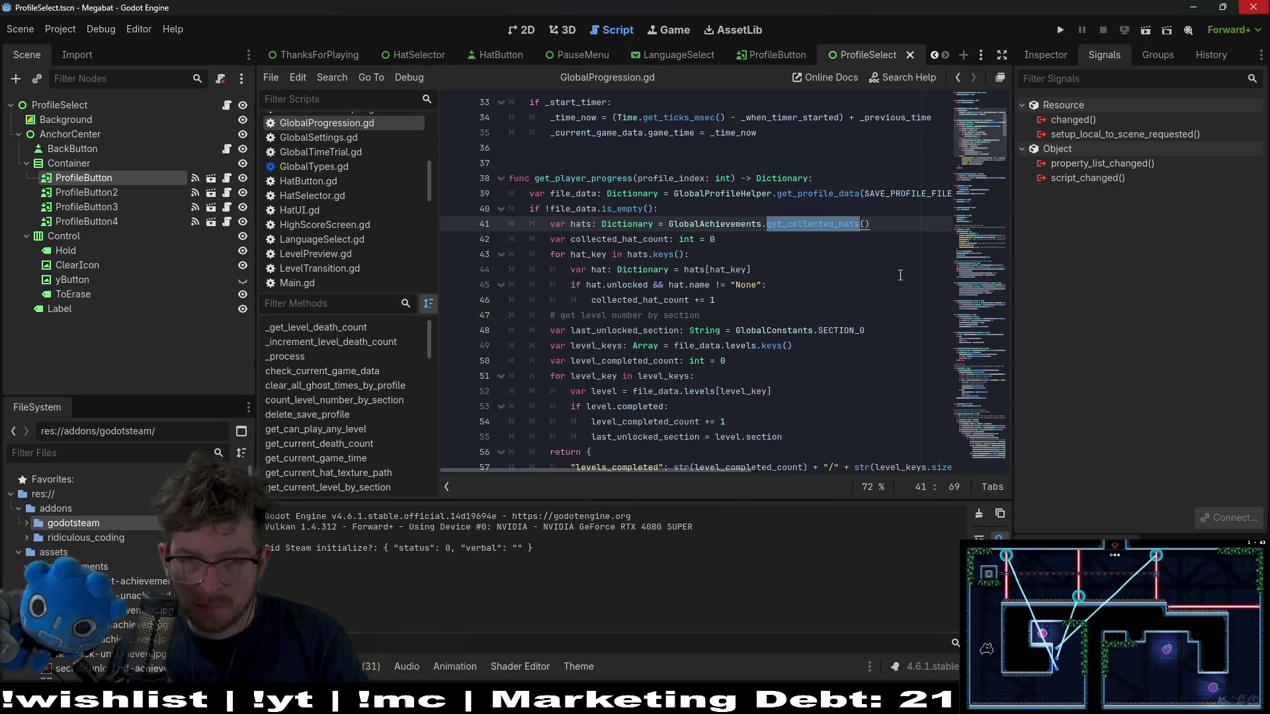
{"action": "key", "text": "ctrl+v"}
{"action": "left_click", "coordinate": [949, 226]}
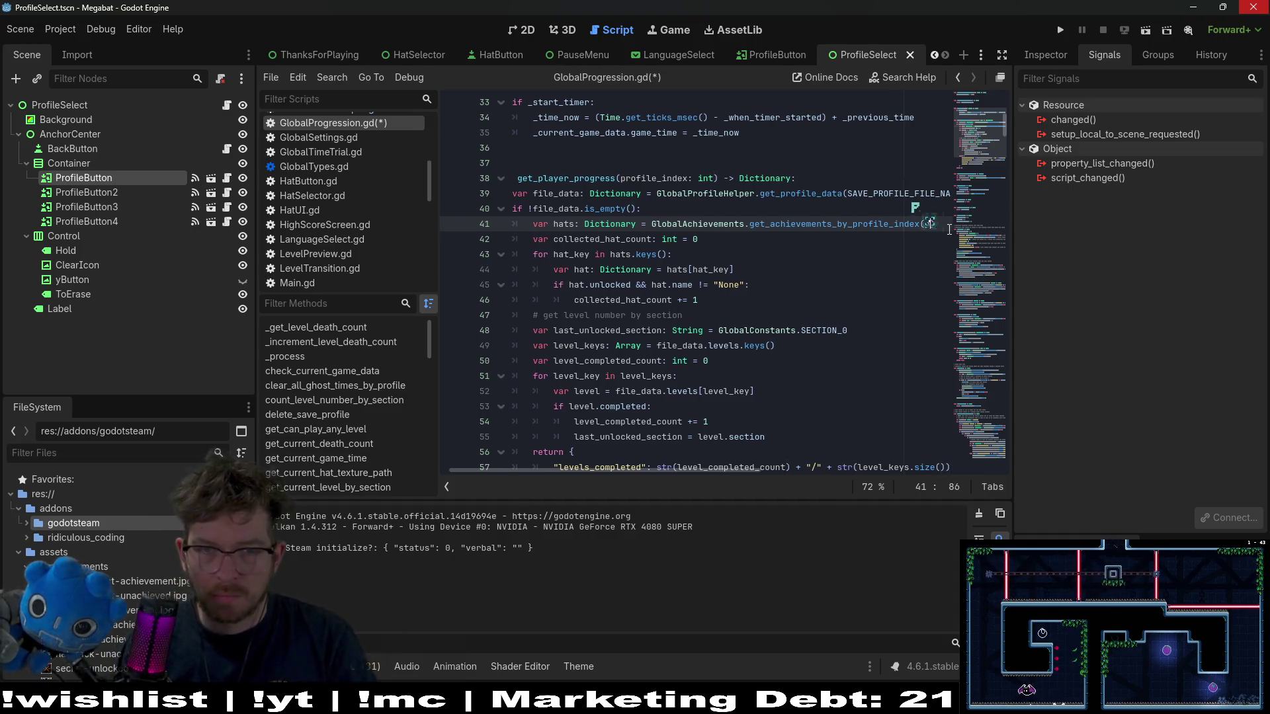
{"action": "type", "text": "profile"}
{"action": "key", "text": "Return"}
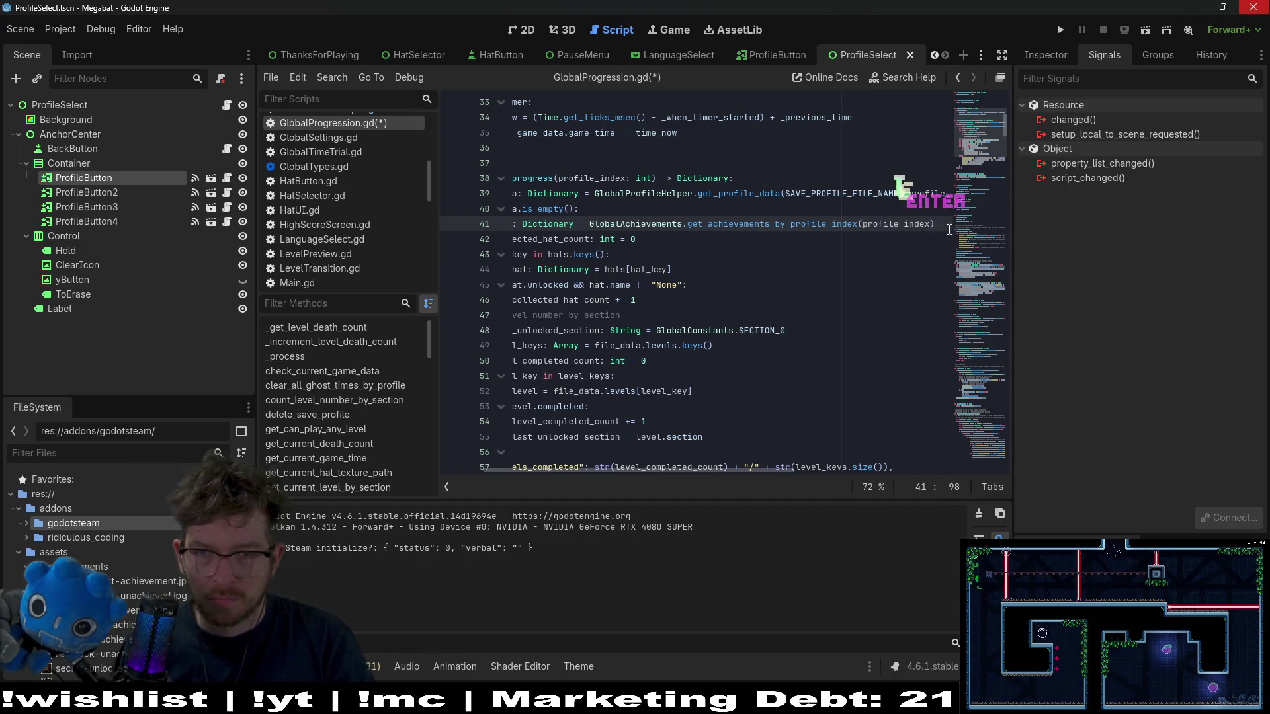
- Save GlobalProgression.gd and run the game again
{"action": "left_click", "coordinate": [814, 270]}
{"action": "key", "text": "Up"}
{"action": "key", "text": "Up"}
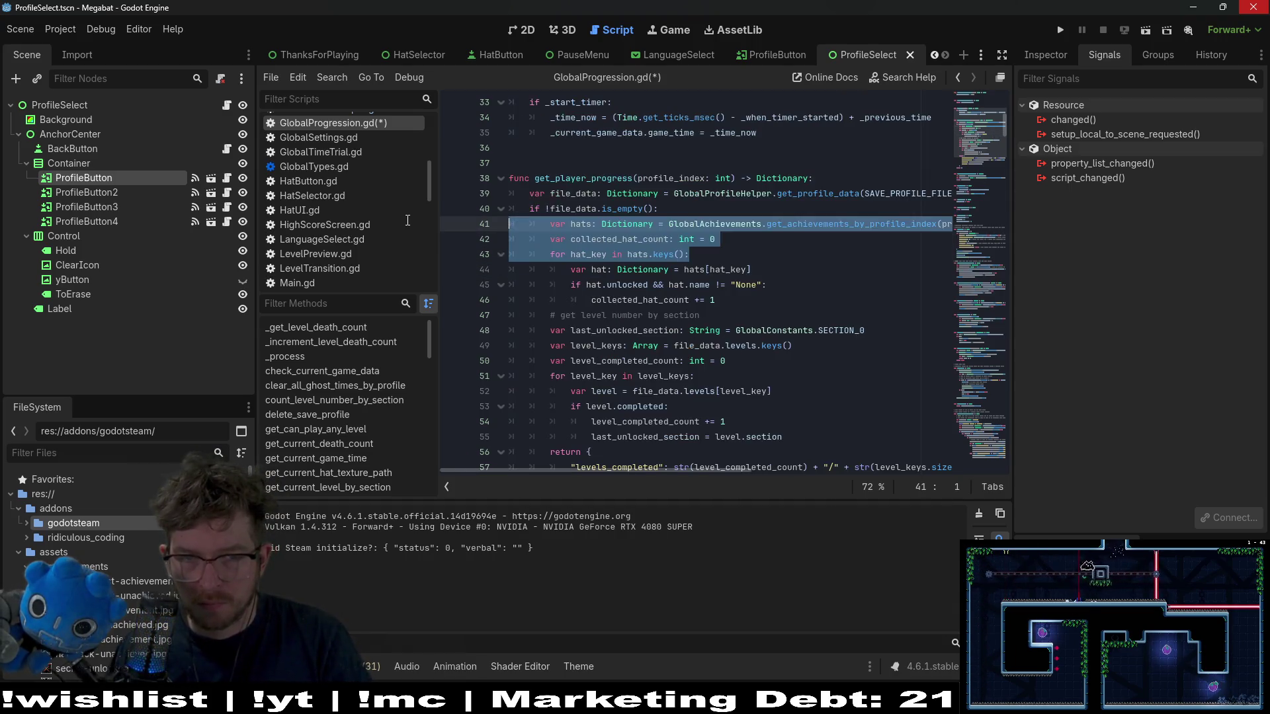
{"action": "key", "text": "ctrl+s"}
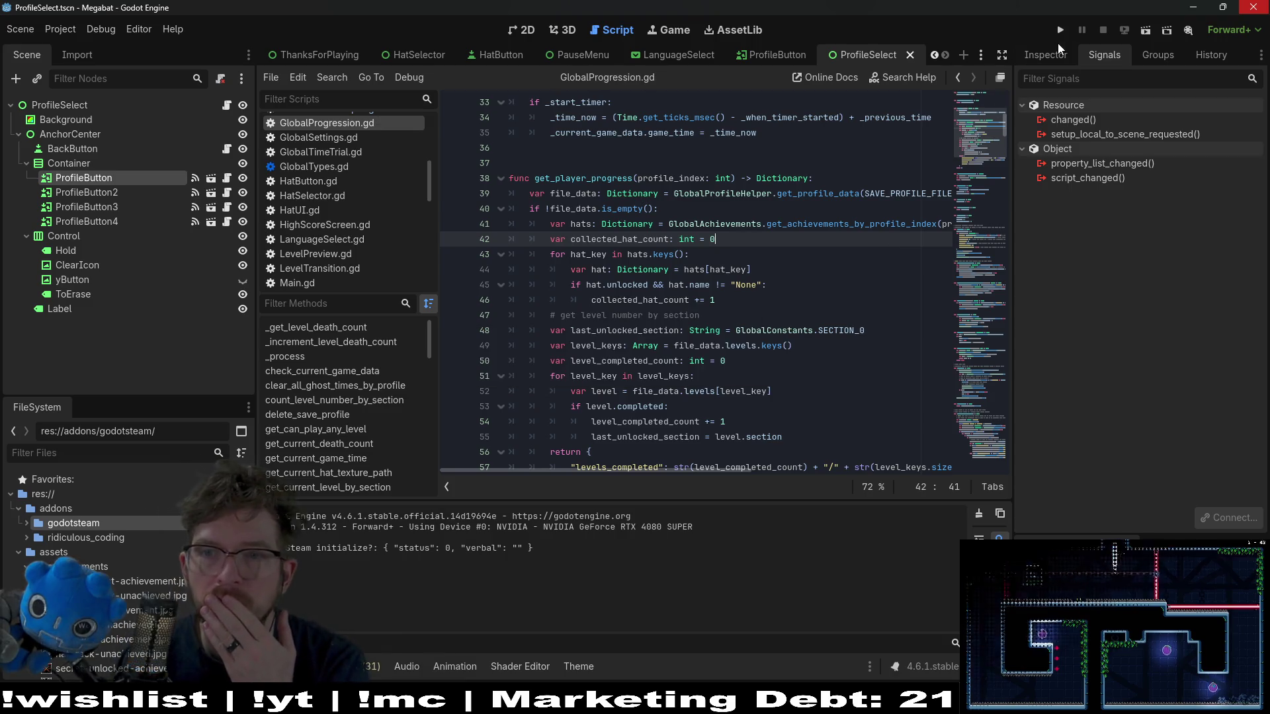
{"action": "left_click", "coordinate": [1059, 33]}
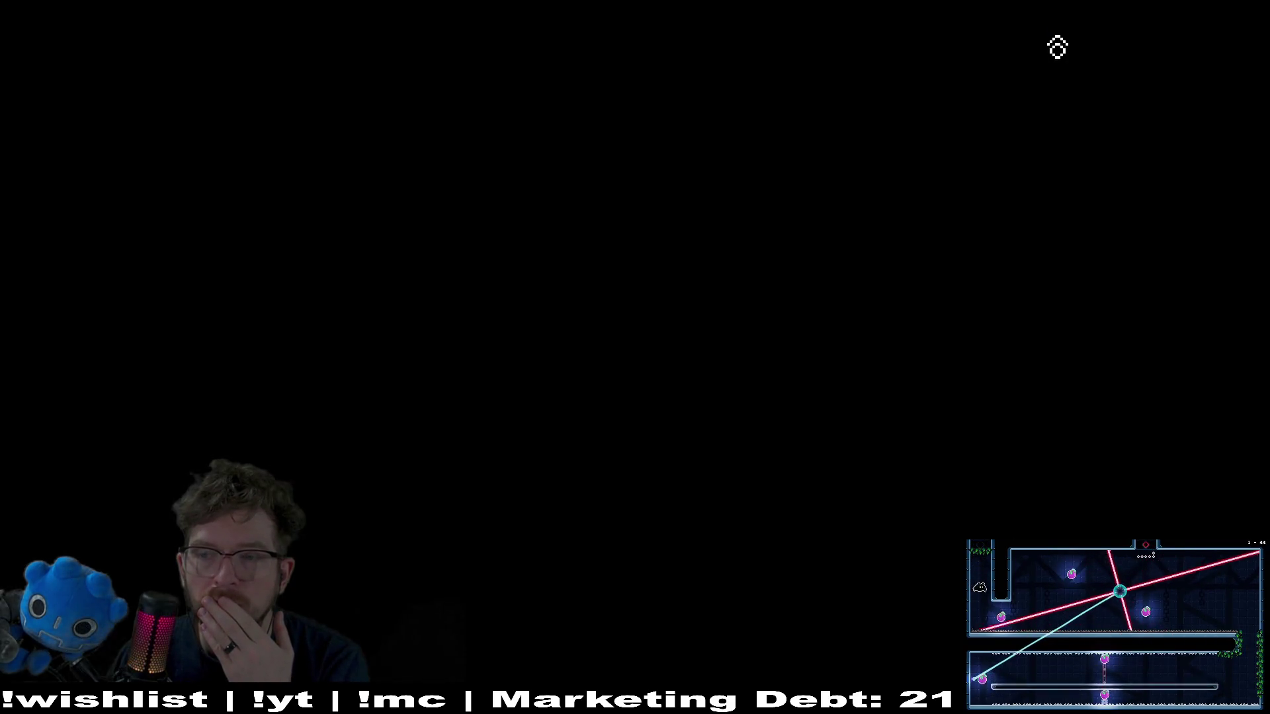
- Get past the main menu until the debugger halts at line 45, then open get_achievements_by_profile_index's definition
{"action": "key", "text": "Return"}
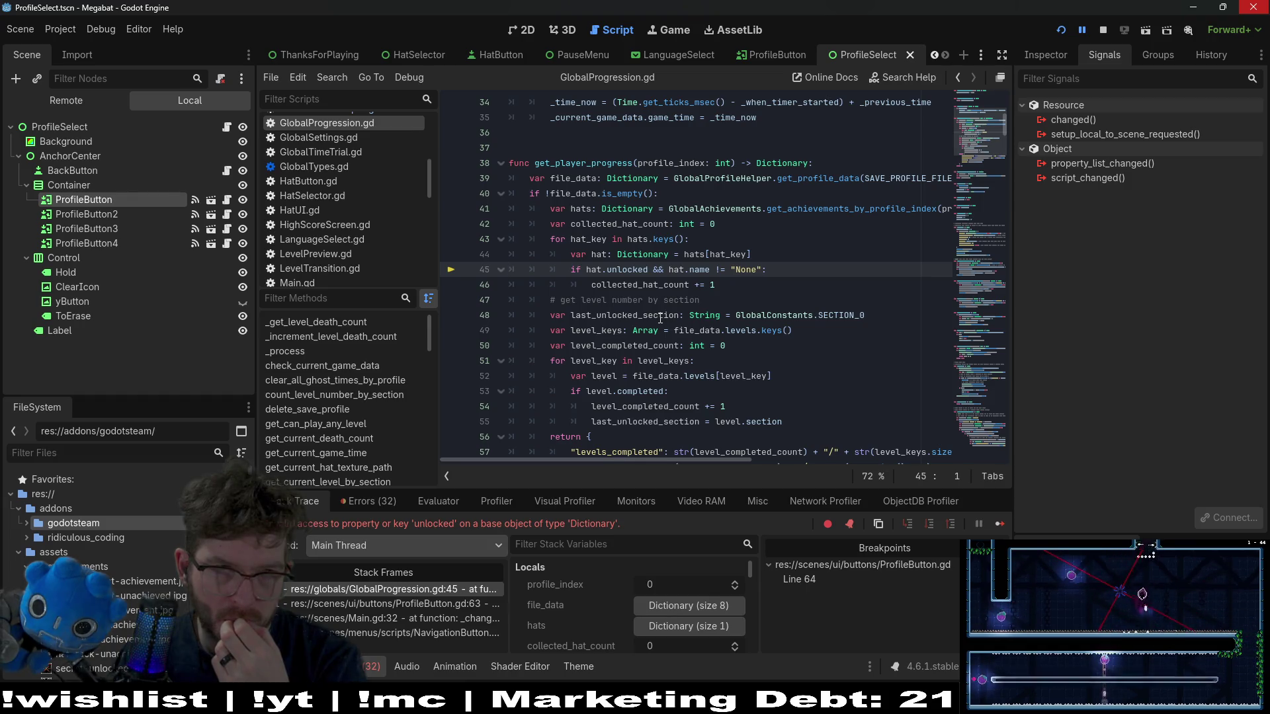
{"action": "left_click", "coordinate": [871, 210]}
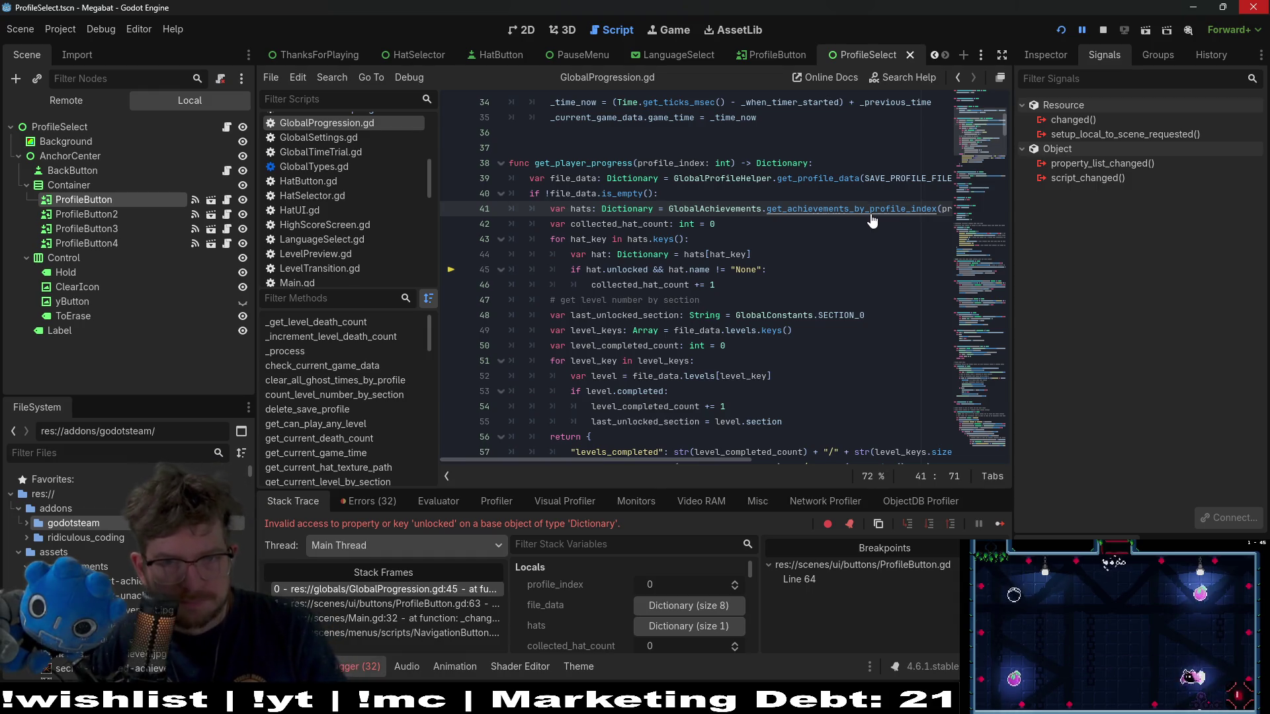
{"action": "left_click", "coordinate": [871, 210], "text": "ctrl"}
{"action": "scroll", "coordinate": [744, 270], "scroll_direction": "down", "scroll_amount": 4}
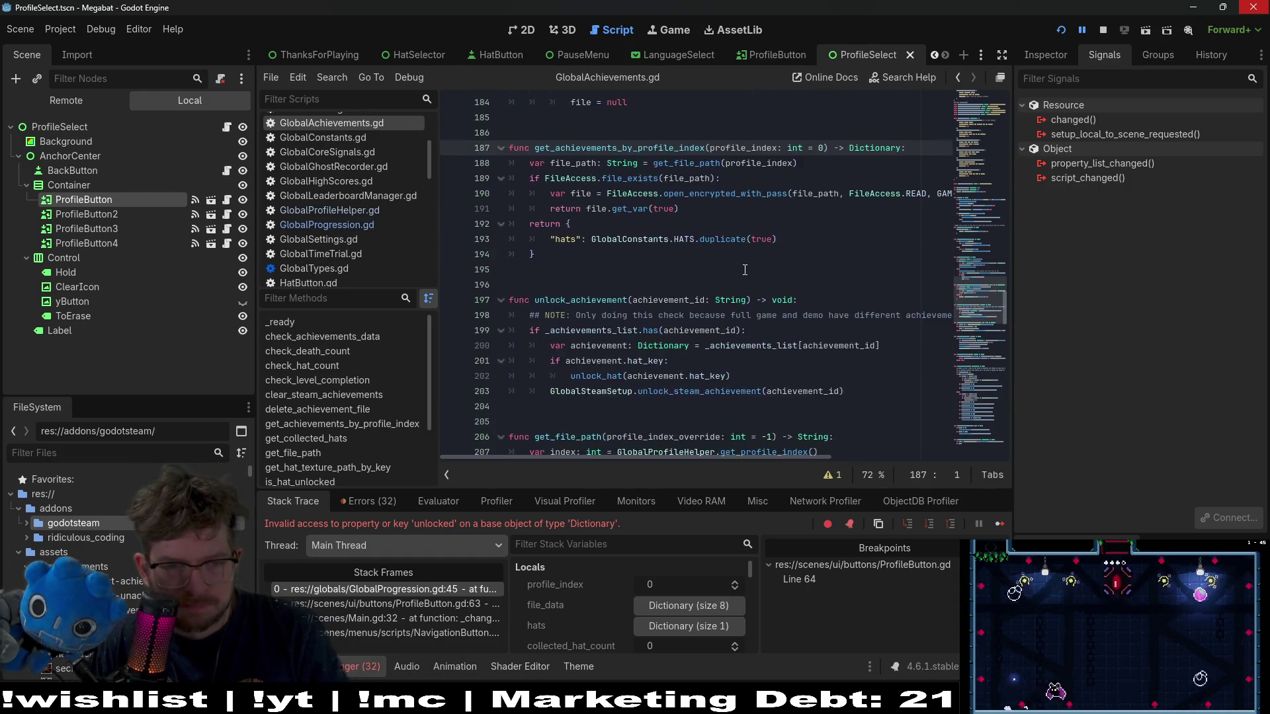
{"action": "scroll", "coordinate": [745, 270], "scroll_direction": "up", "scroll_amount": 5}
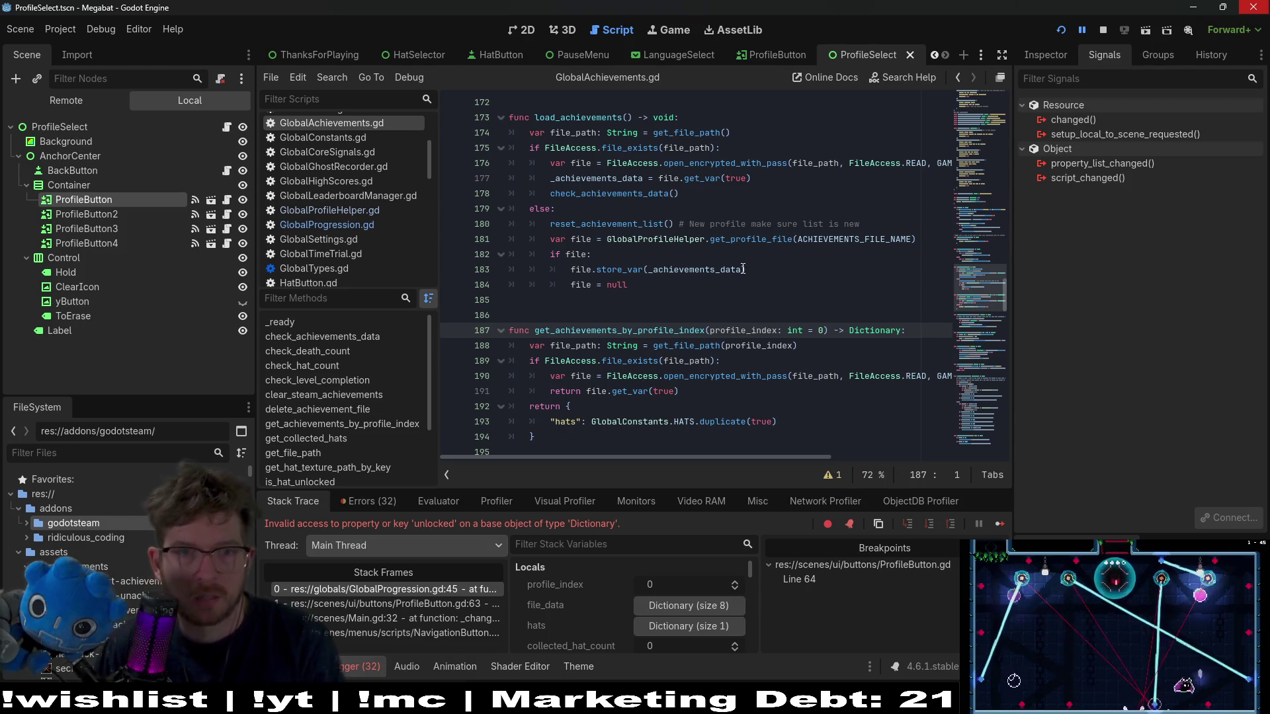
{"action": "double_click", "coordinate": [599, 194]}
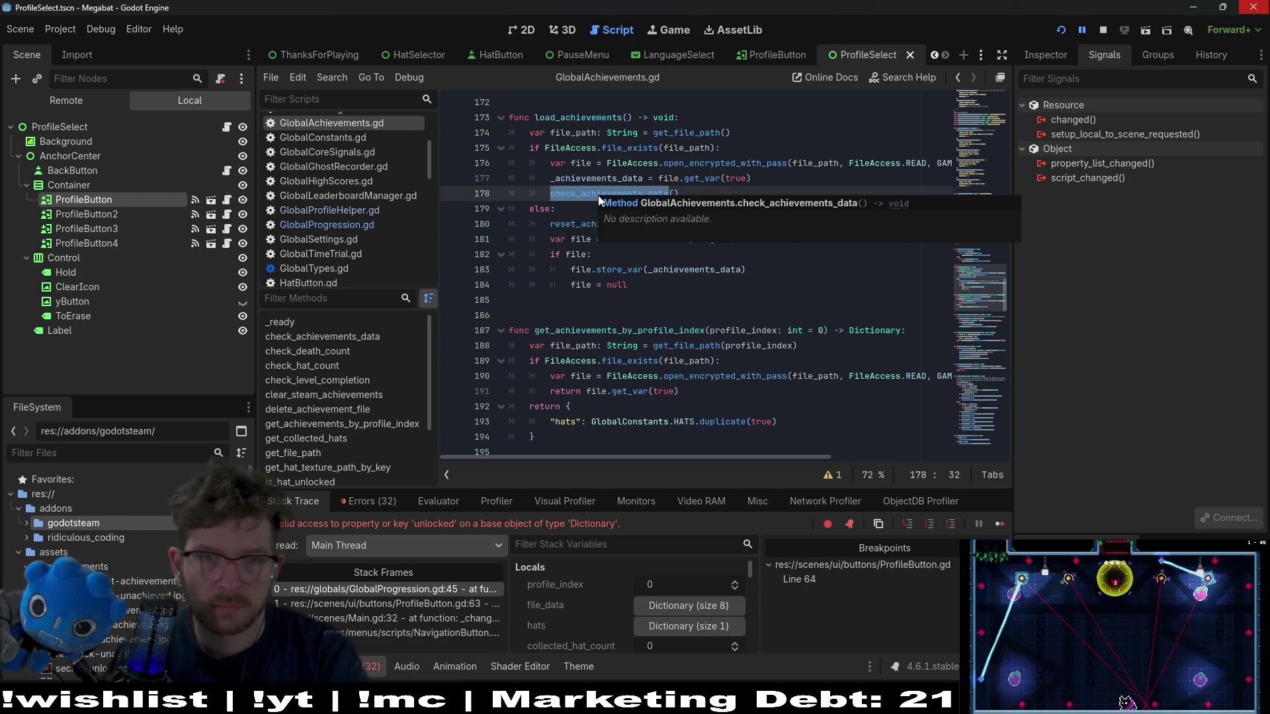
{"action": "left_click", "coordinate": [590, 199], "text": "ctrl"}
{"action": "scroll", "coordinate": [710, 209], "scroll_direction": "down", "scroll_amount": 4}
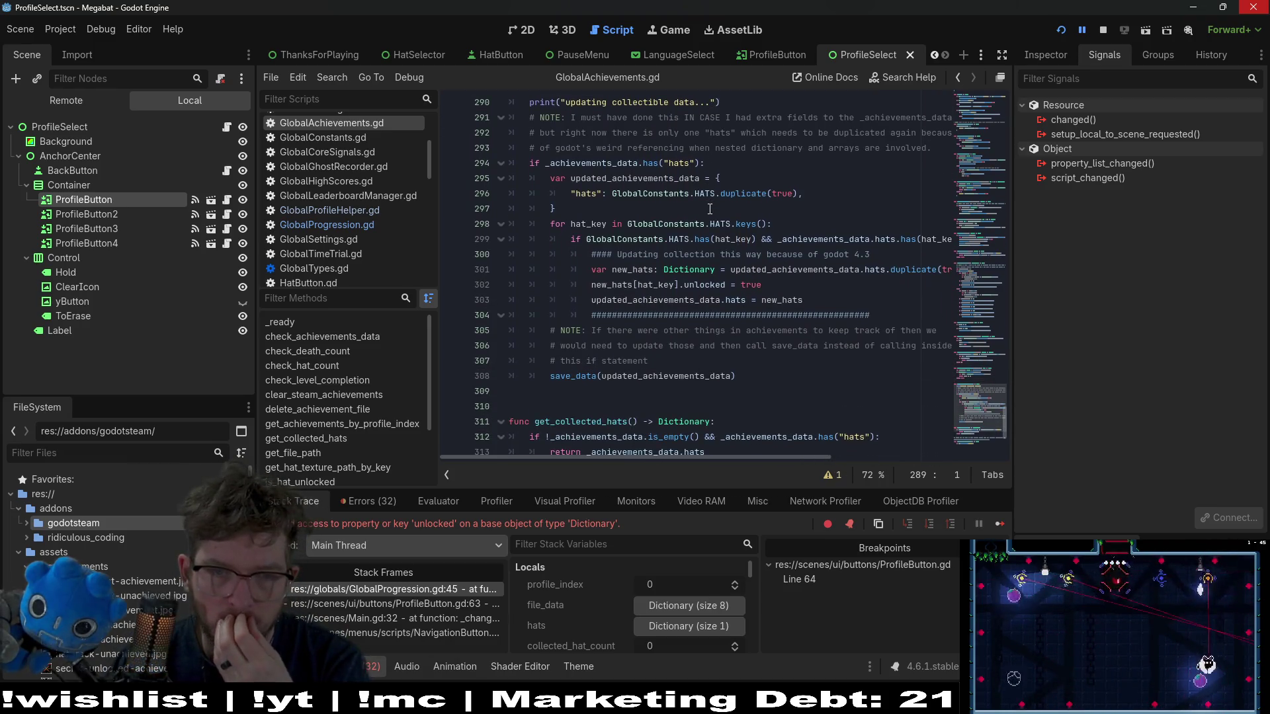
{"action": "scroll", "coordinate": [709, 209], "scroll_direction": "up", "scroll_amount": 3}
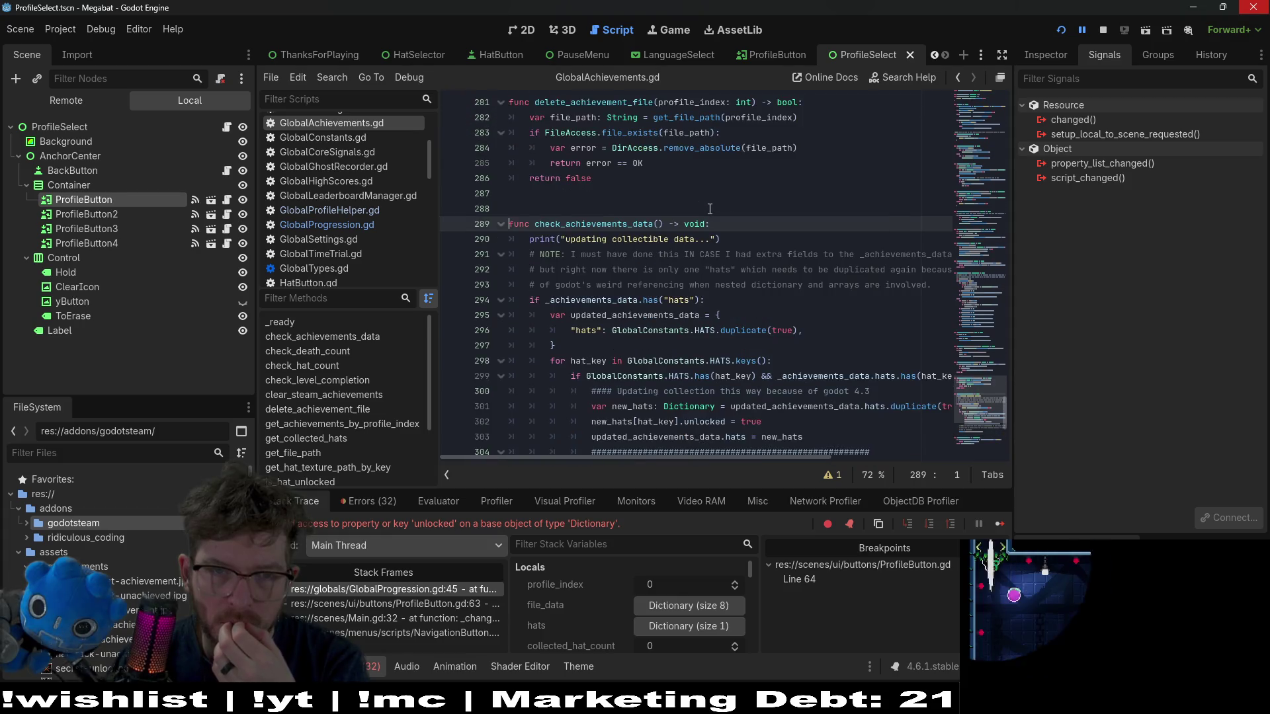
{"action": "scroll", "coordinate": [709, 209], "scroll_direction": "up", "scroll_amount": 3}
{"action": "left_click", "coordinate": [758, 238]}
{"action": "key", "text": "ctrl+z"}
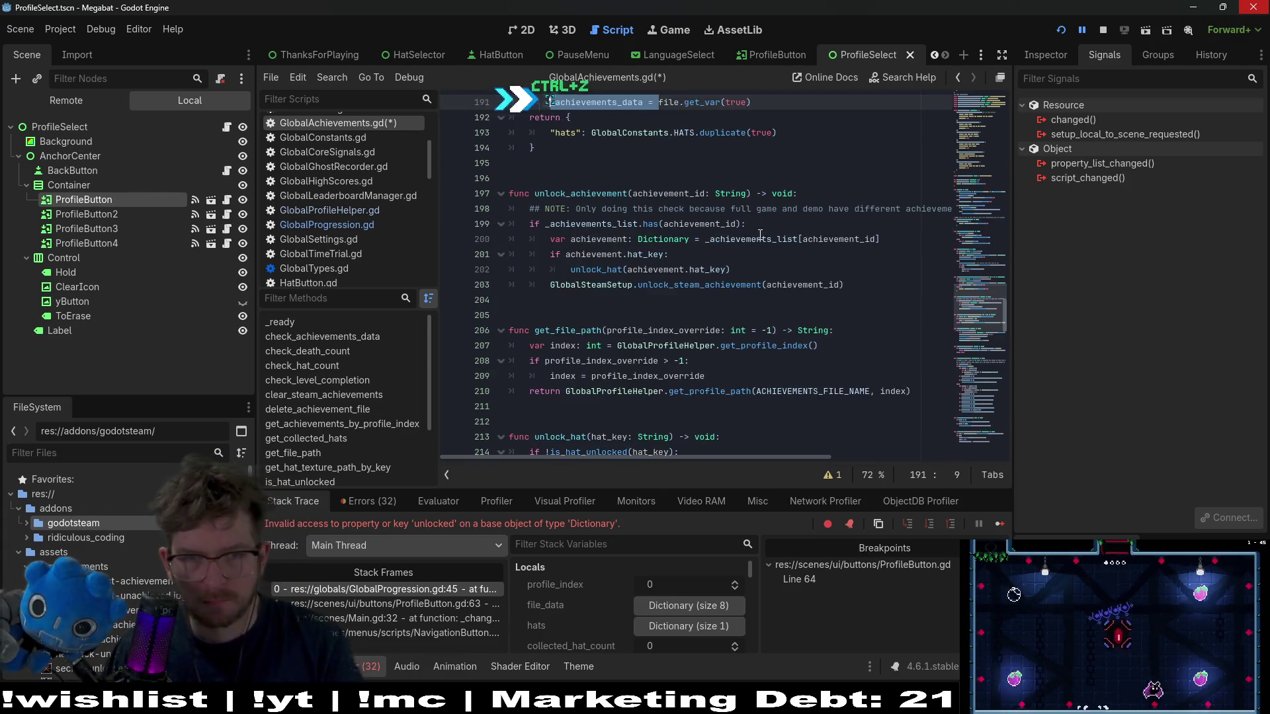
{"action": "key", "text": "ctrl+shift+z"}
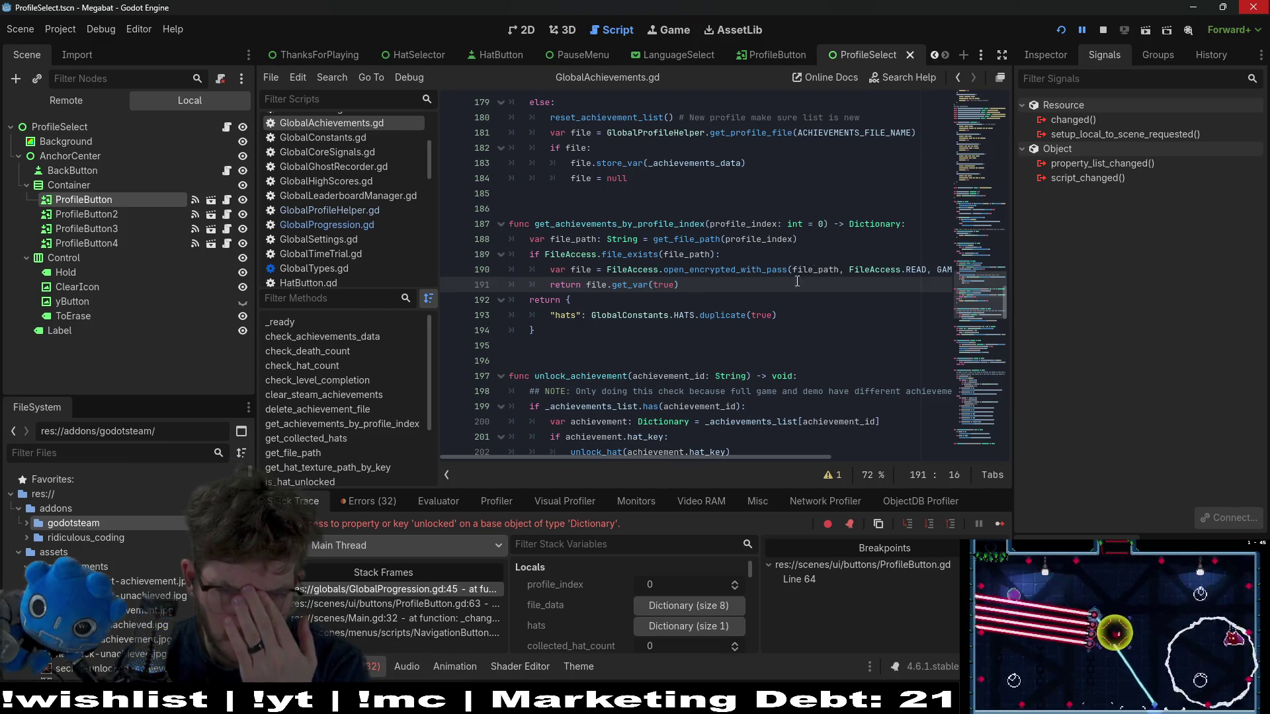
{"action": "double_click", "coordinate": [723, 313]}
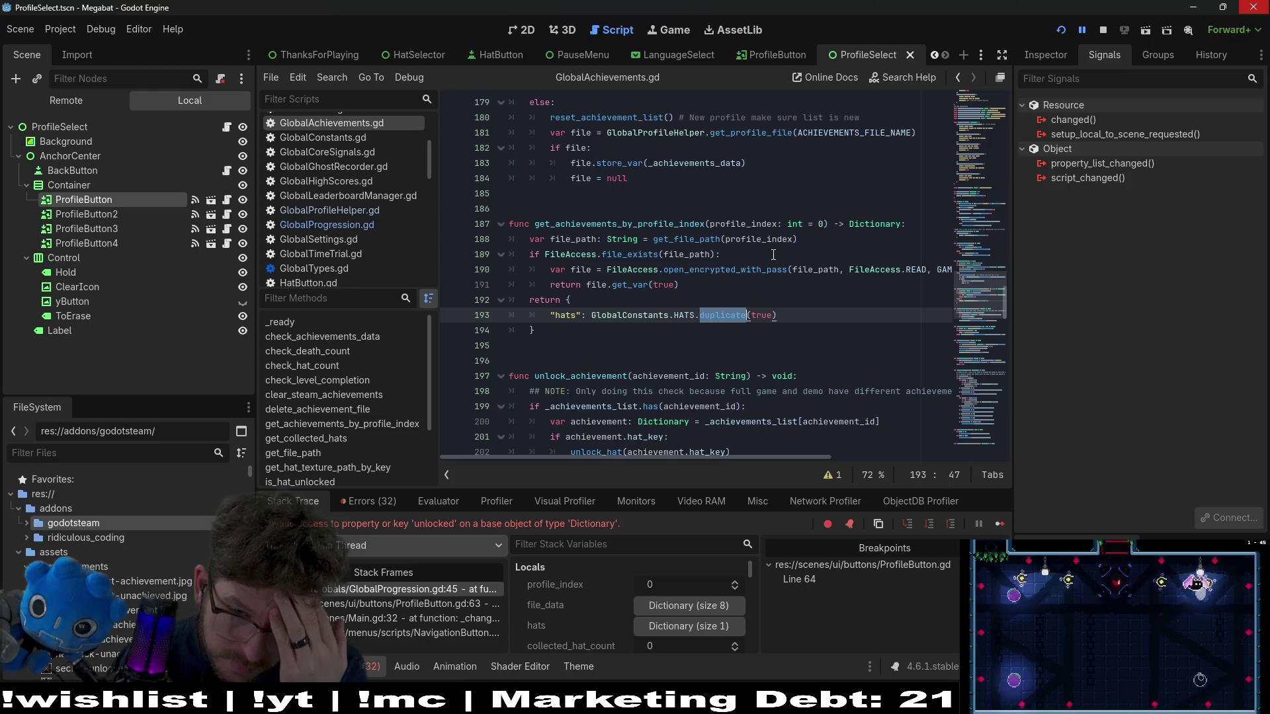
{"action": "scroll", "coordinate": [773, 254], "scroll_direction": "up", "scroll_amount": 3}
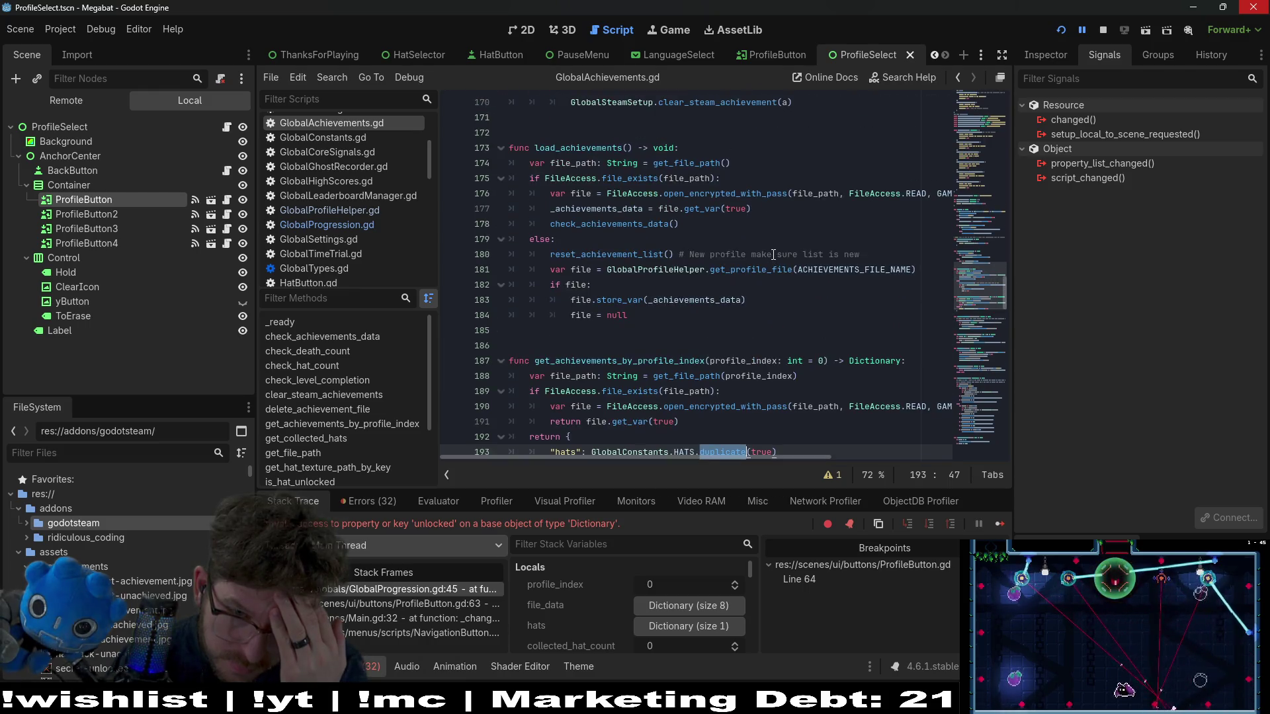
{"action": "scroll", "coordinate": [773, 254], "scroll_direction": "up", "scroll_amount": 15}
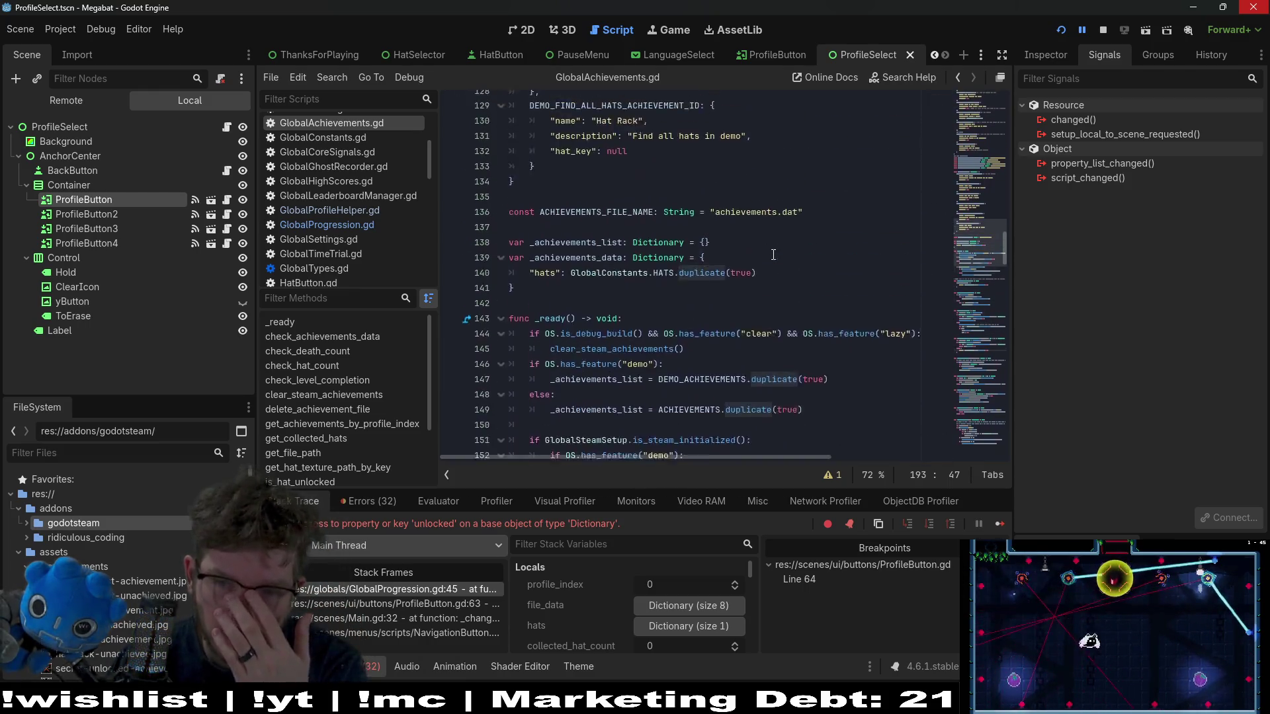
{"action": "scroll", "coordinate": [773, 254], "scroll_direction": "down", "scroll_amount": 6}
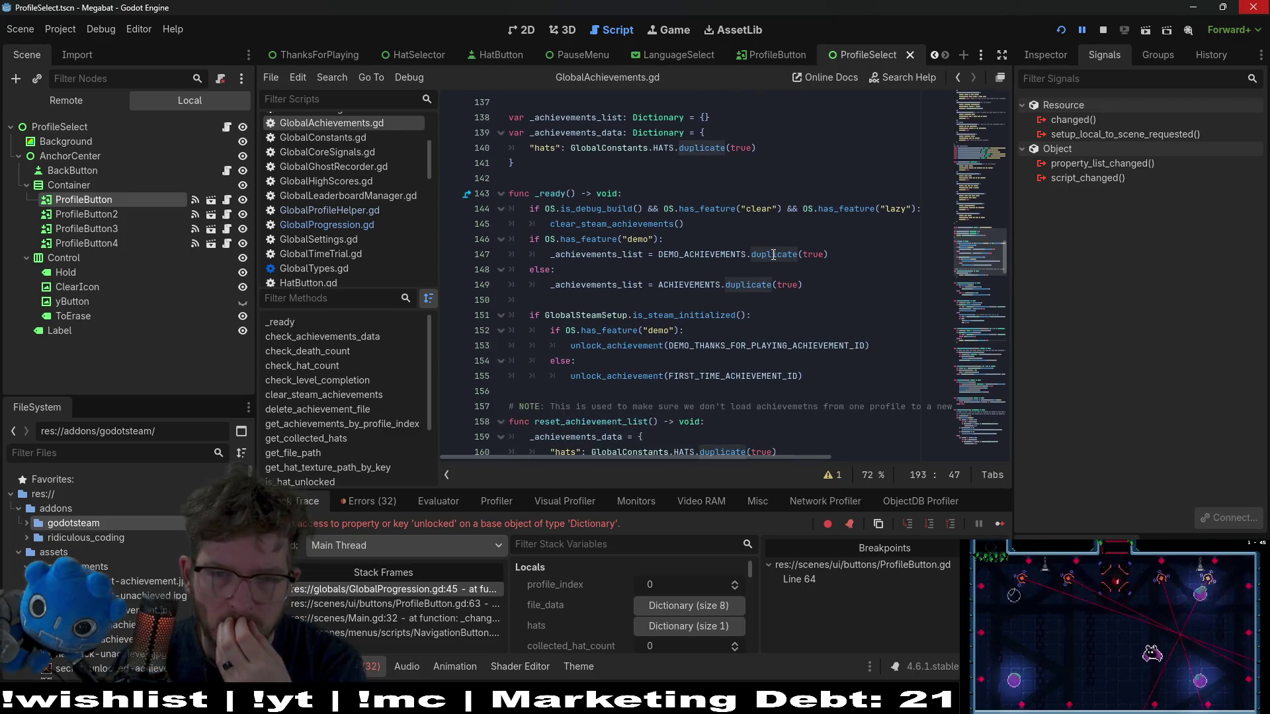
{"action": "scroll", "coordinate": [773, 254], "scroll_direction": "down", "scroll_amount": 4}
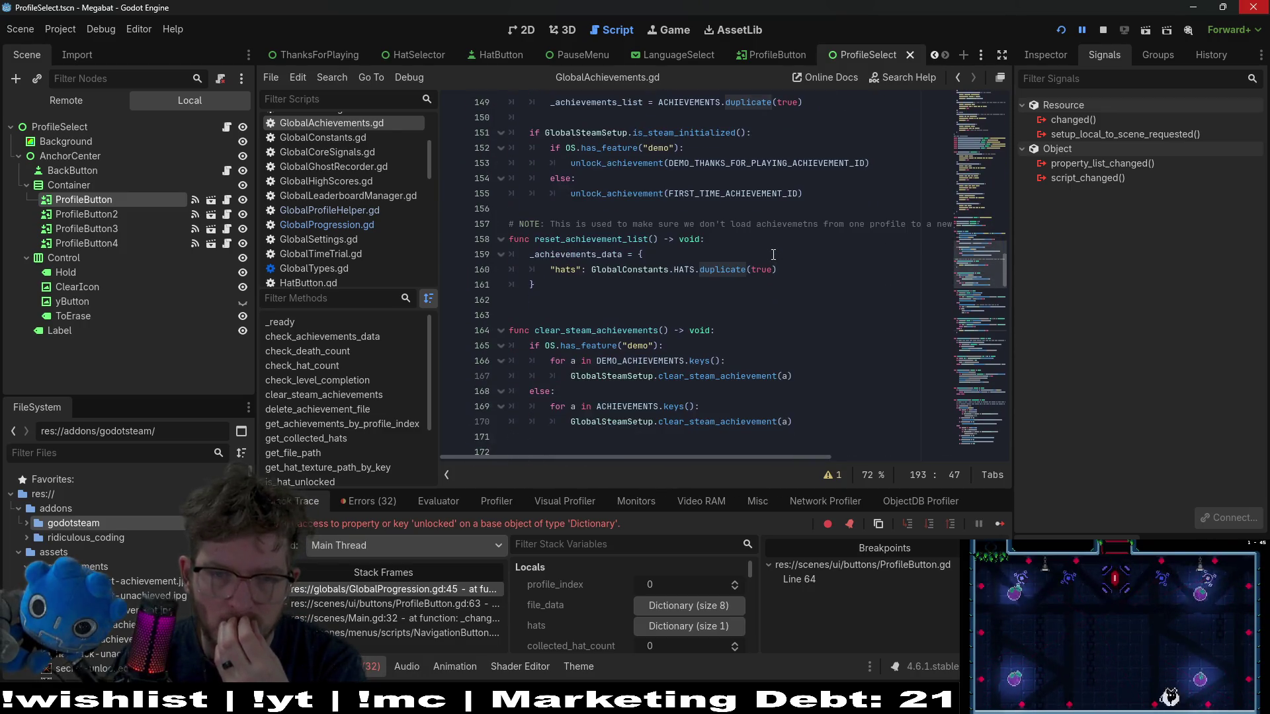
{"action": "scroll", "coordinate": [773, 254], "scroll_direction": "down", "scroll_amount": 2}
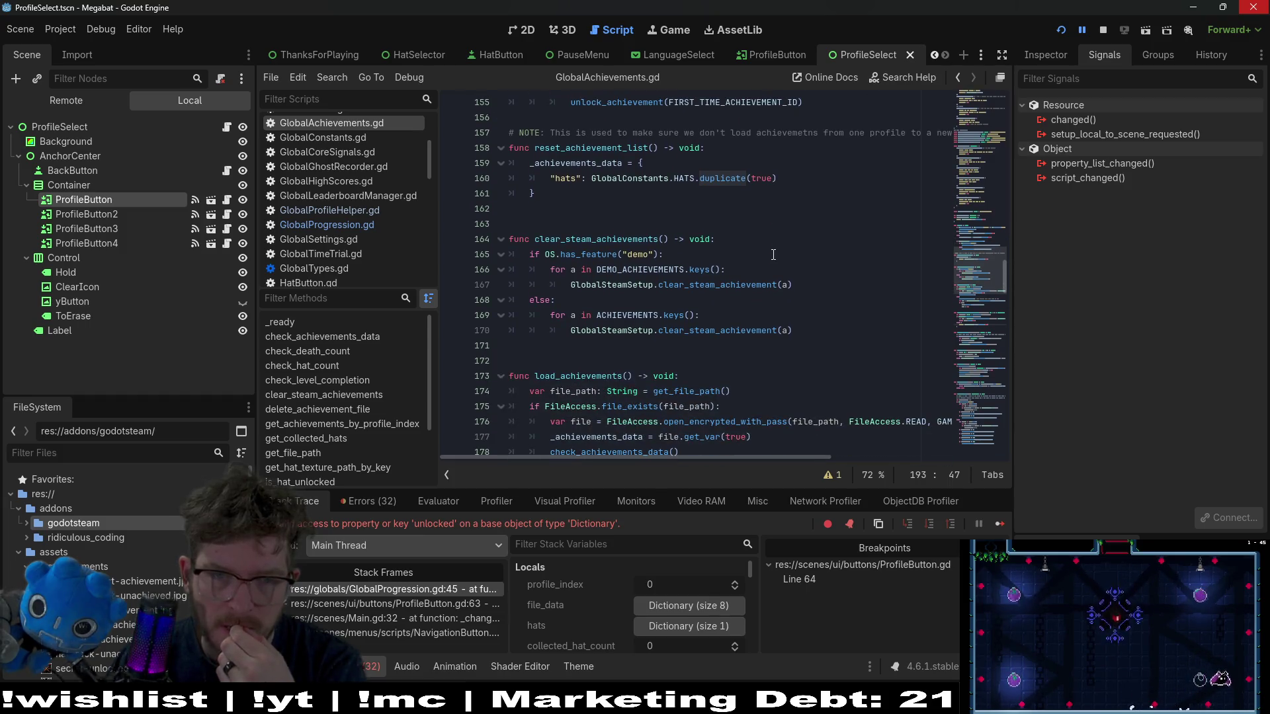
{"action": "scroll", "coordinate": [773, 254], "scroll_direction": "down", "scroll_amount": 6}
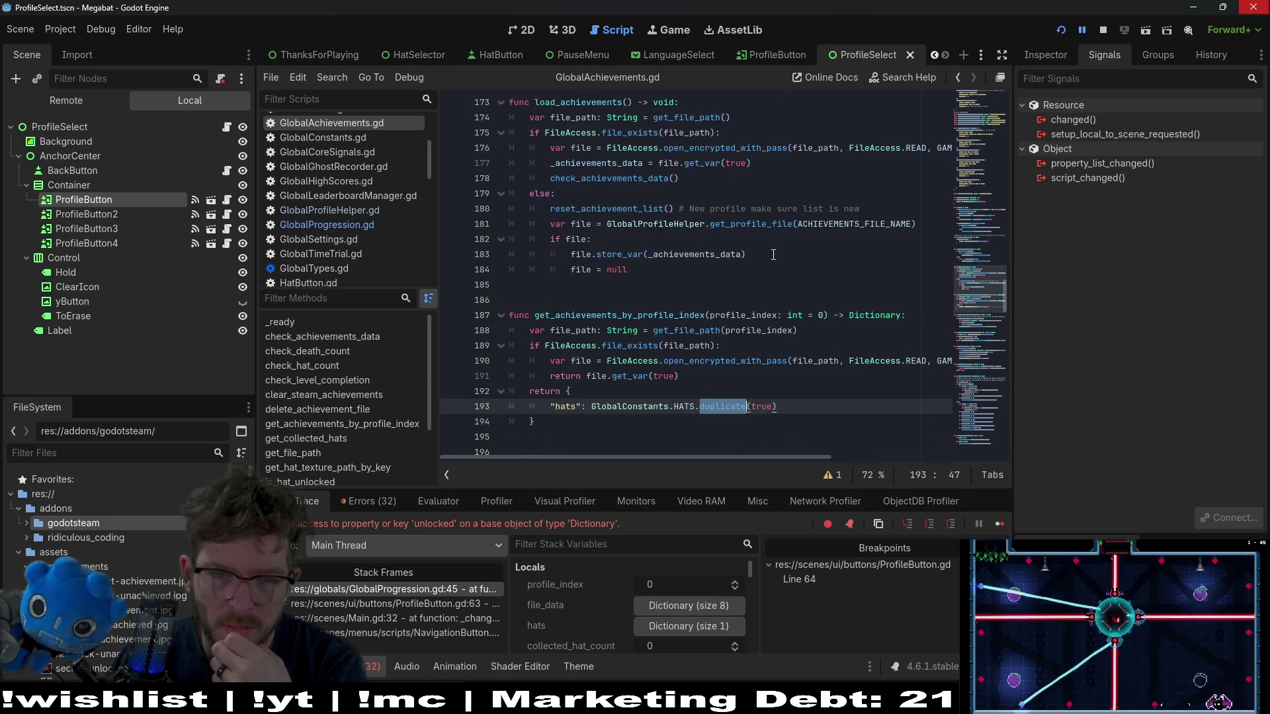
{"action": "scroll", "coordinate": [773, 254], "scroll_direction": "down", "scroll_amount": 7}
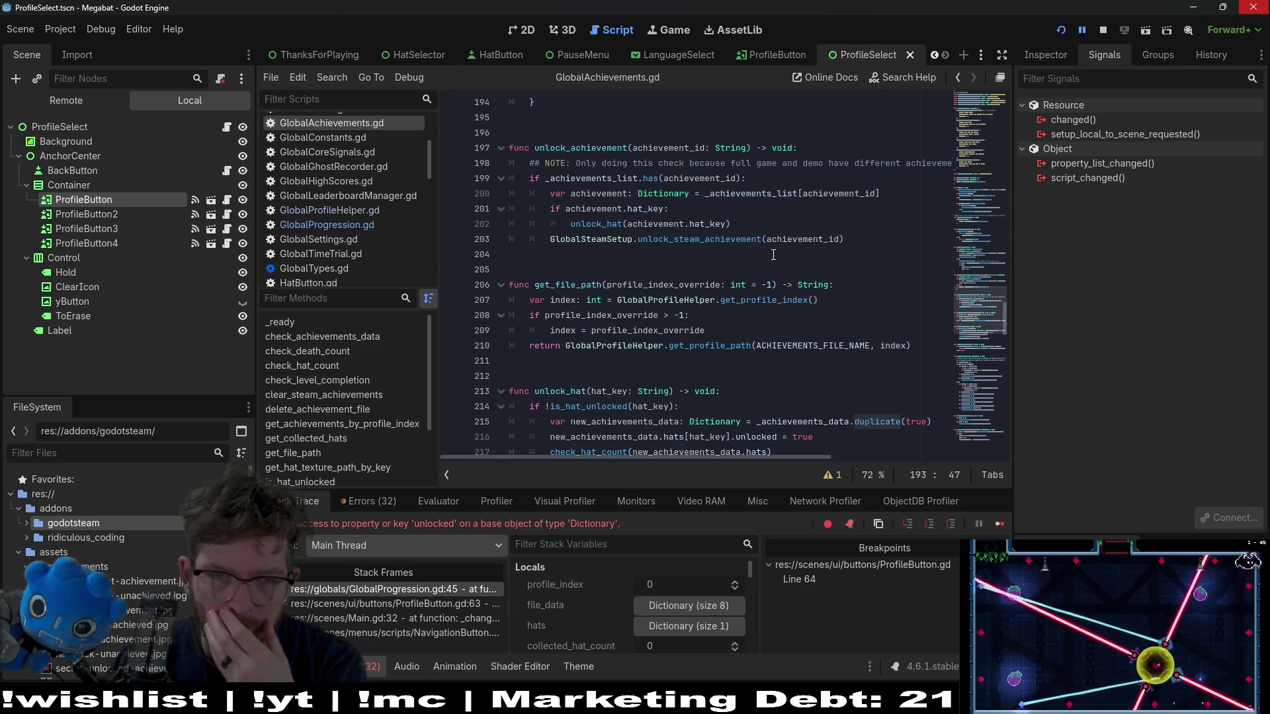
{"action": "scroll", "coordinate": [773, 254], "scroll_direction": "down", "scroll_amount": 3}
{"action": "scroll", "coordinate": [773, 254], "scroll_direction": "down", "scroll_amount": 3}
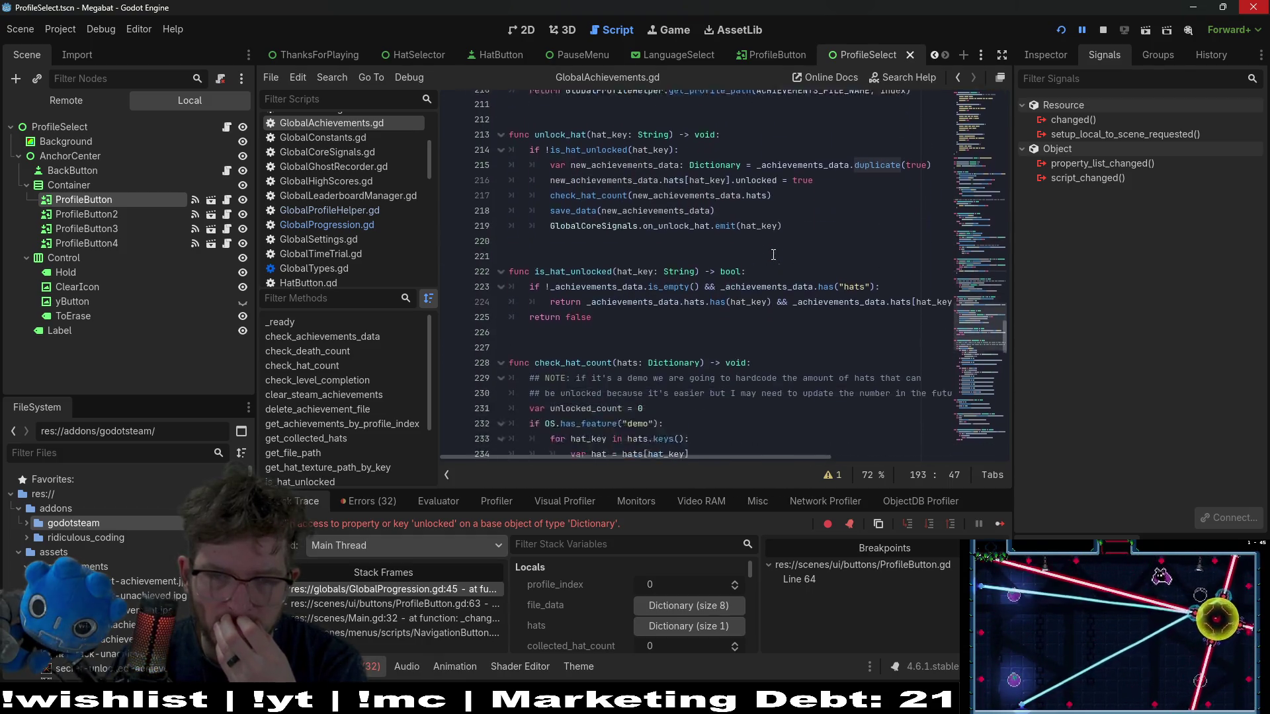
{"action": "scroll", "coordinate": [773, 254], "scroll_direction": "down", "scroll_amount": 5}
{"action": "scroll", "coordinate": [773, 254], "scroll_direction": "down", "scroll_amount": 3}
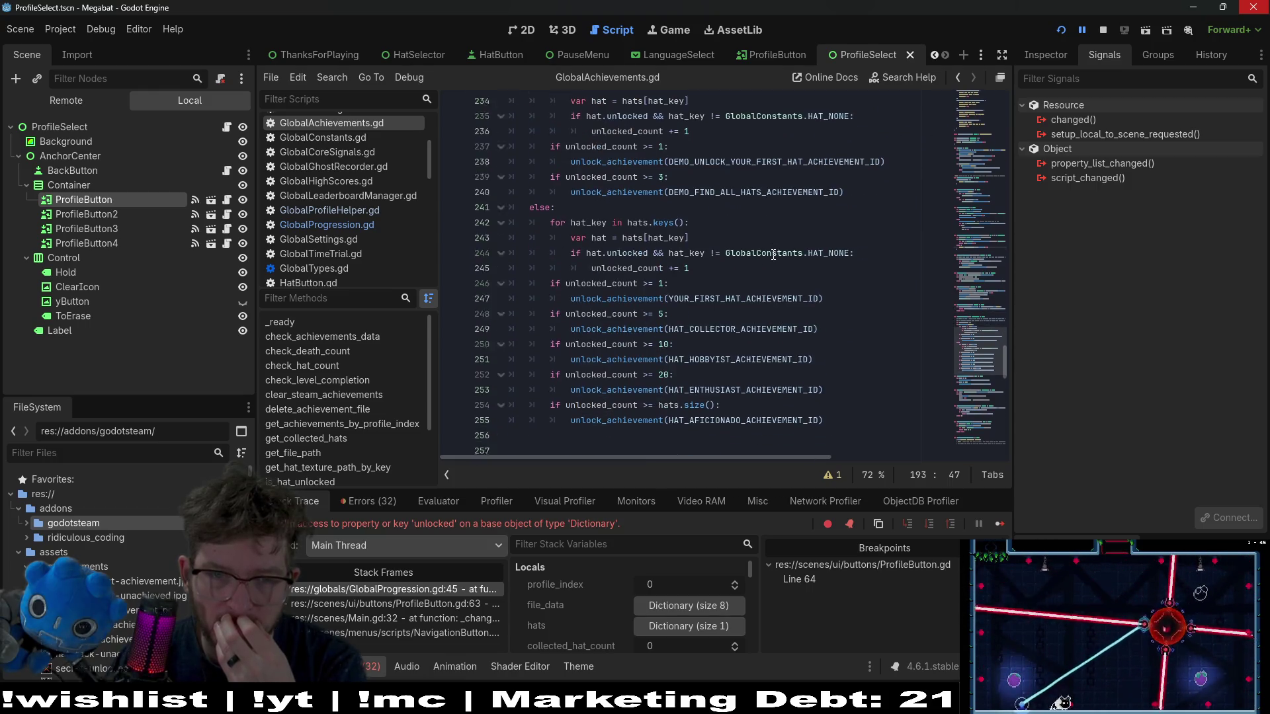
{"action": "scroll", "coordinate": [773, 254], "scroll_direction": "down", "scroll_amount": 20}
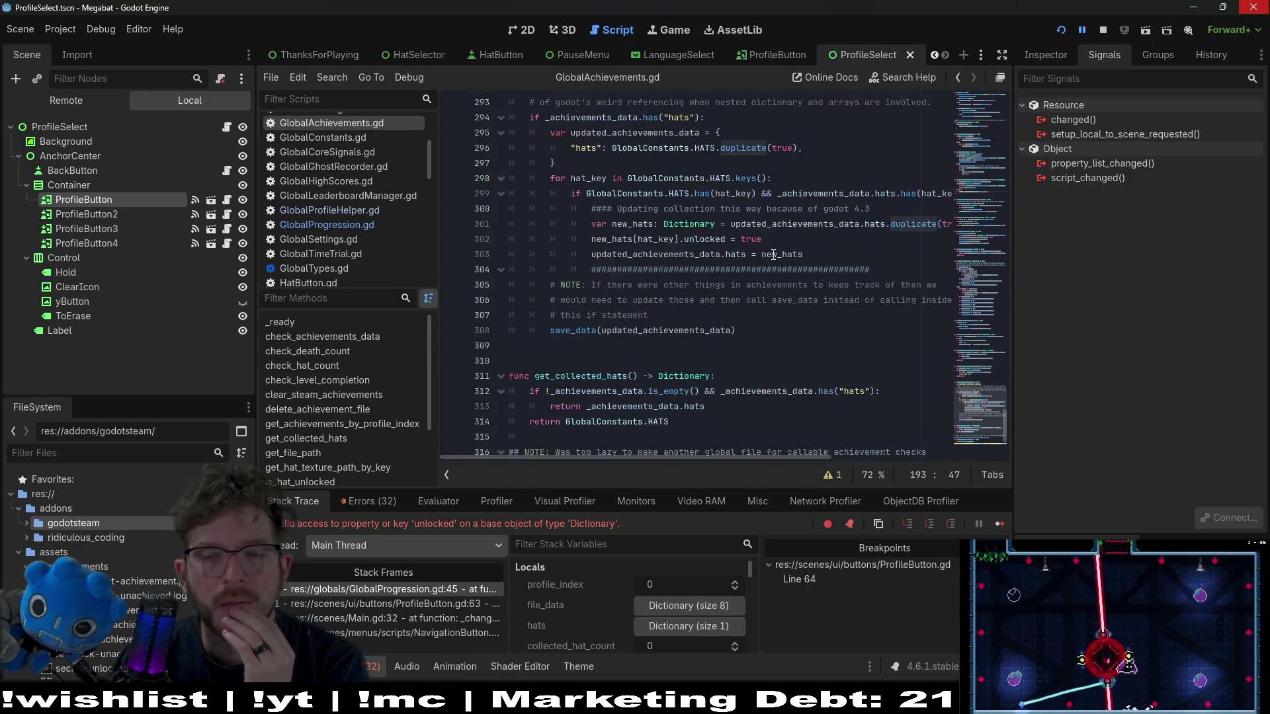
{"action": "scroll", "coordinate": [773, 254], "scroll_direction": "down", "scroll_amount": 4}
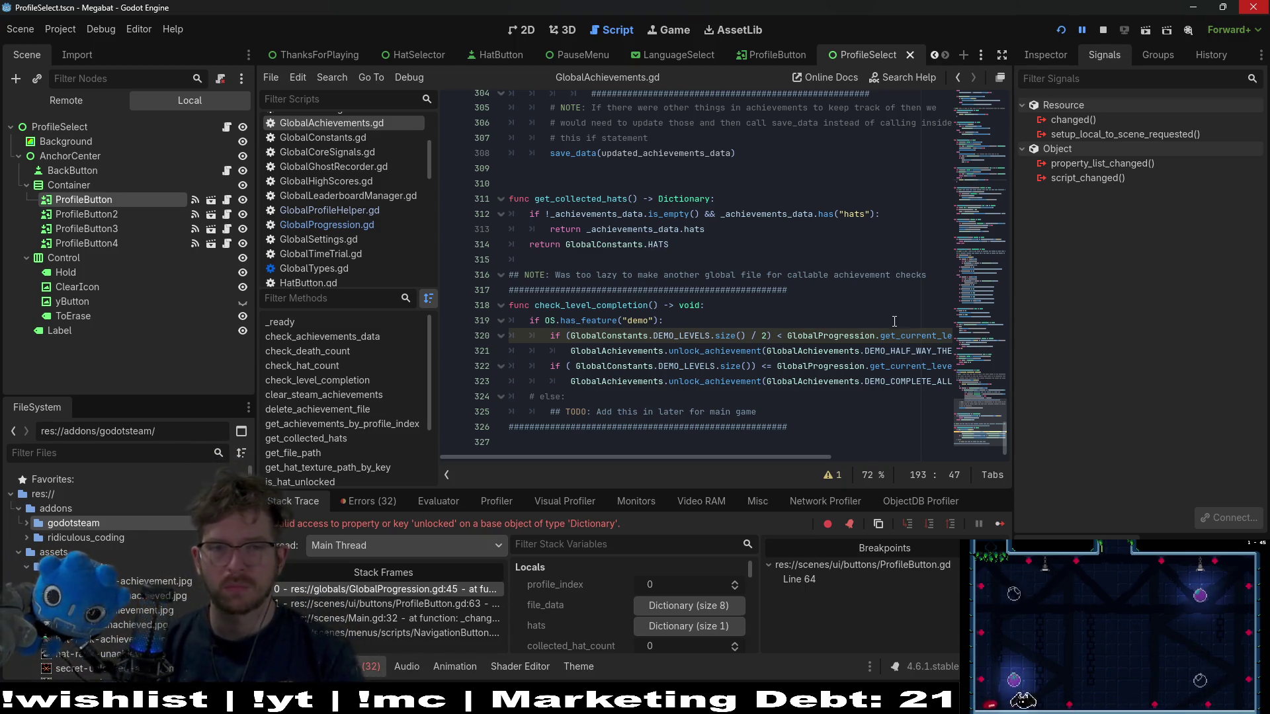
{"action": "double_click", "coordinate": [583, 200]}
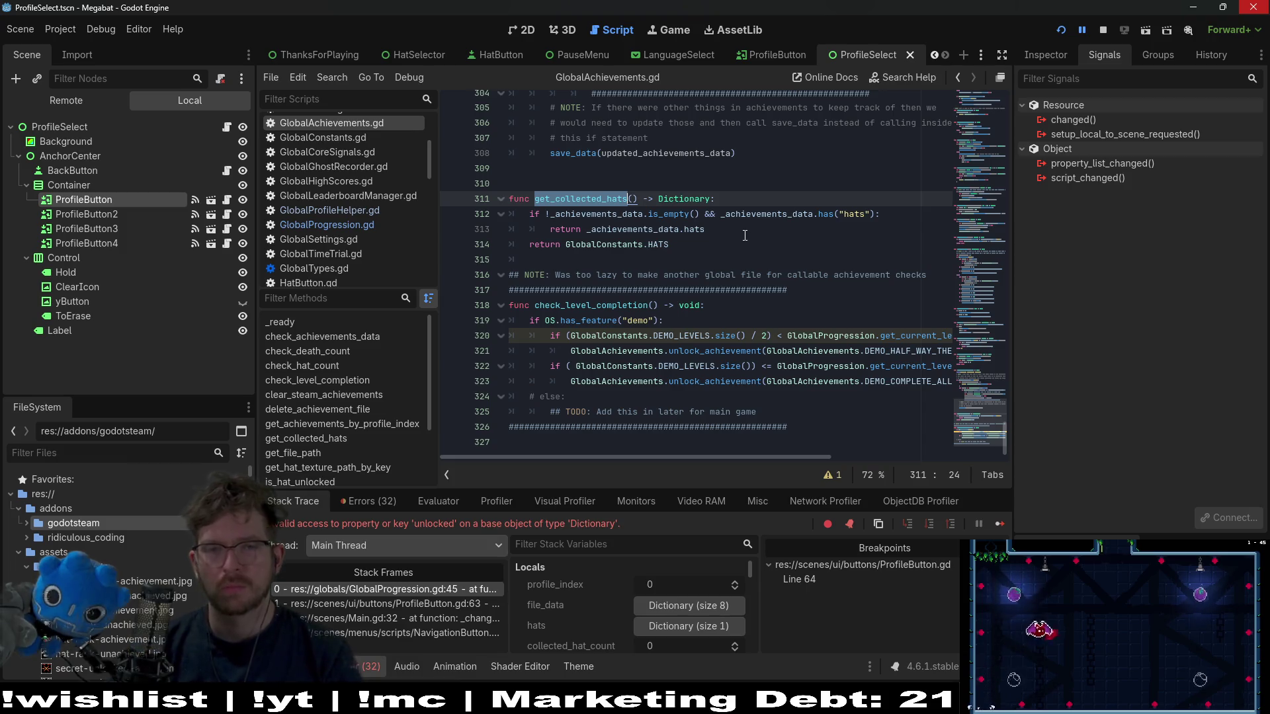
- Scroll through GlobalAchievements.gd, then open GlobalProgression.gd at the hat-counting line 47
{"action": "scroll", "coordinate": [747, 237], "scroll_direction": "up", "scroll_amount": 2}
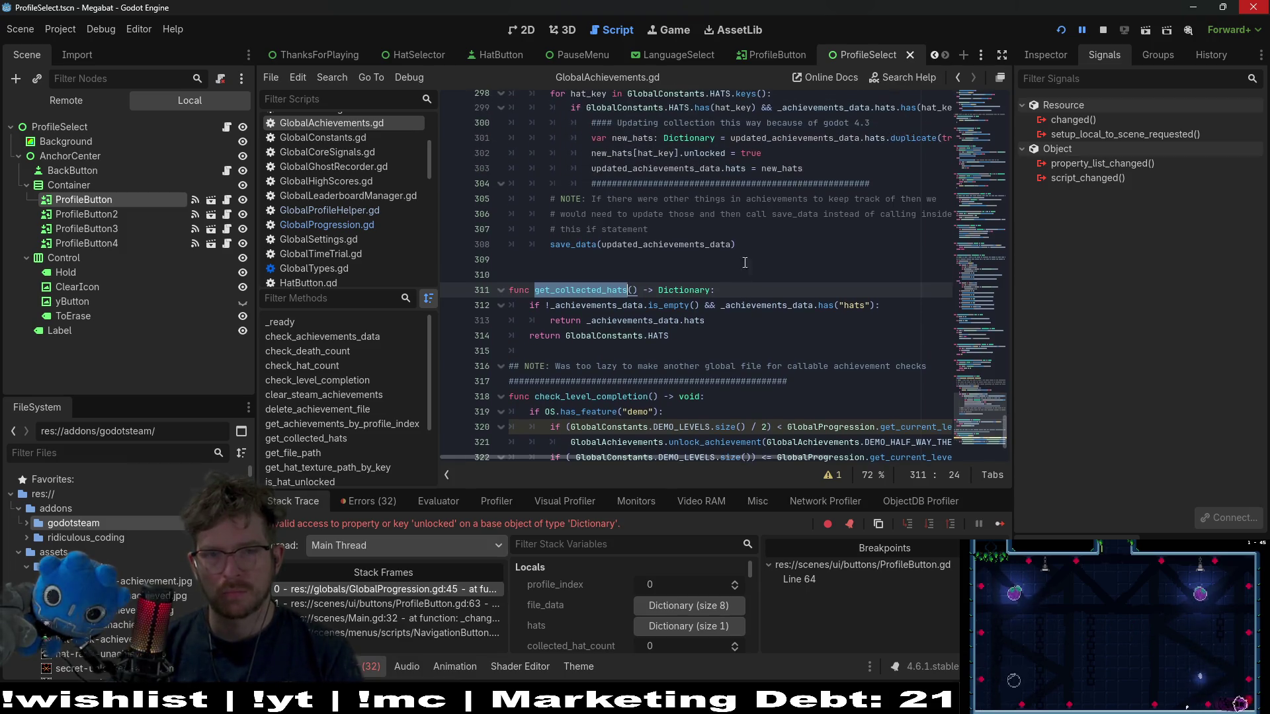
{"action": "left_click", "coordinate": [722, 322]}
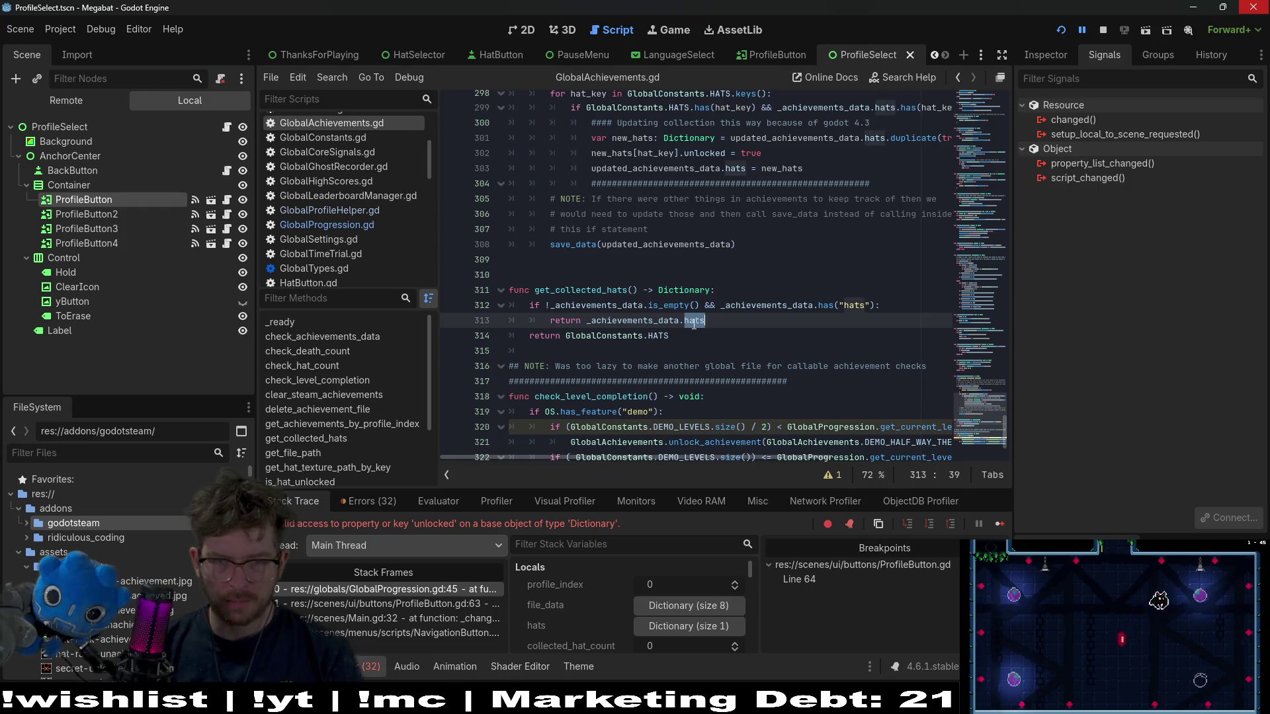
{"action": "scroll", "coordinate": [802, 324], "scroll_direction": "up", "scroll_amount": 12}
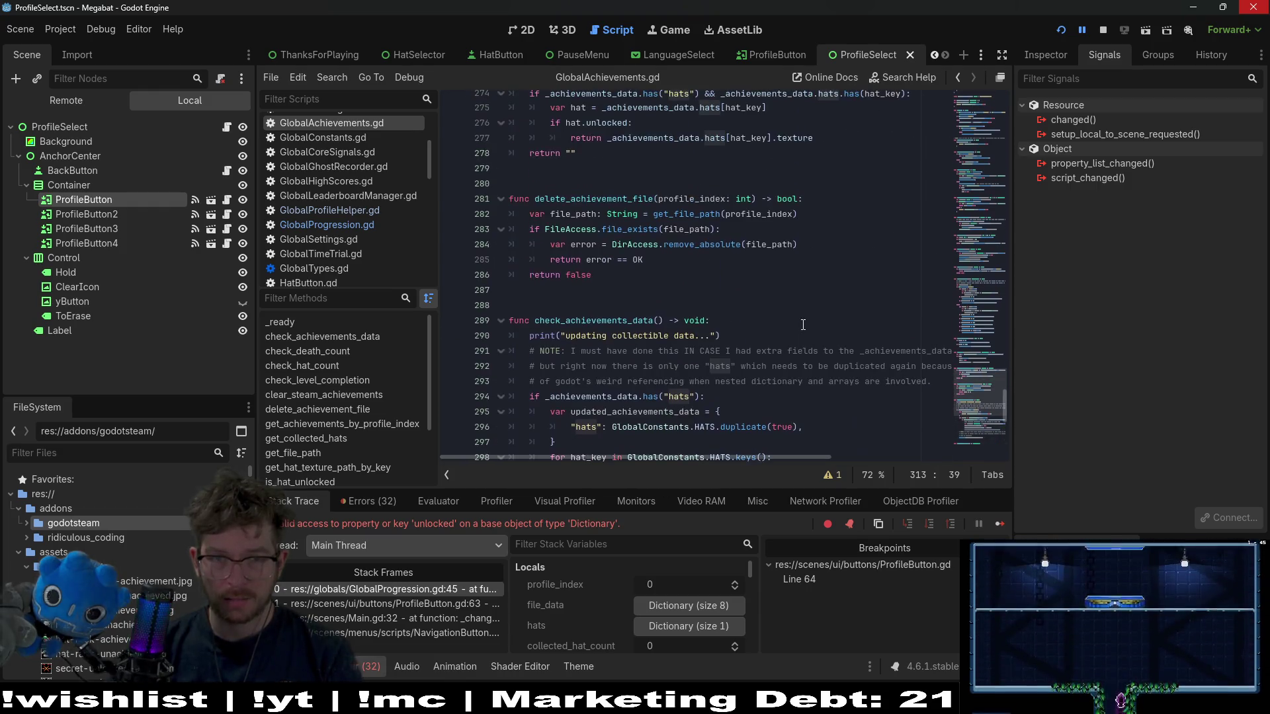
{"action": "scroll", "coordinate": [654, 319], "scroll_direction": "up", "scroll_amount": 9}
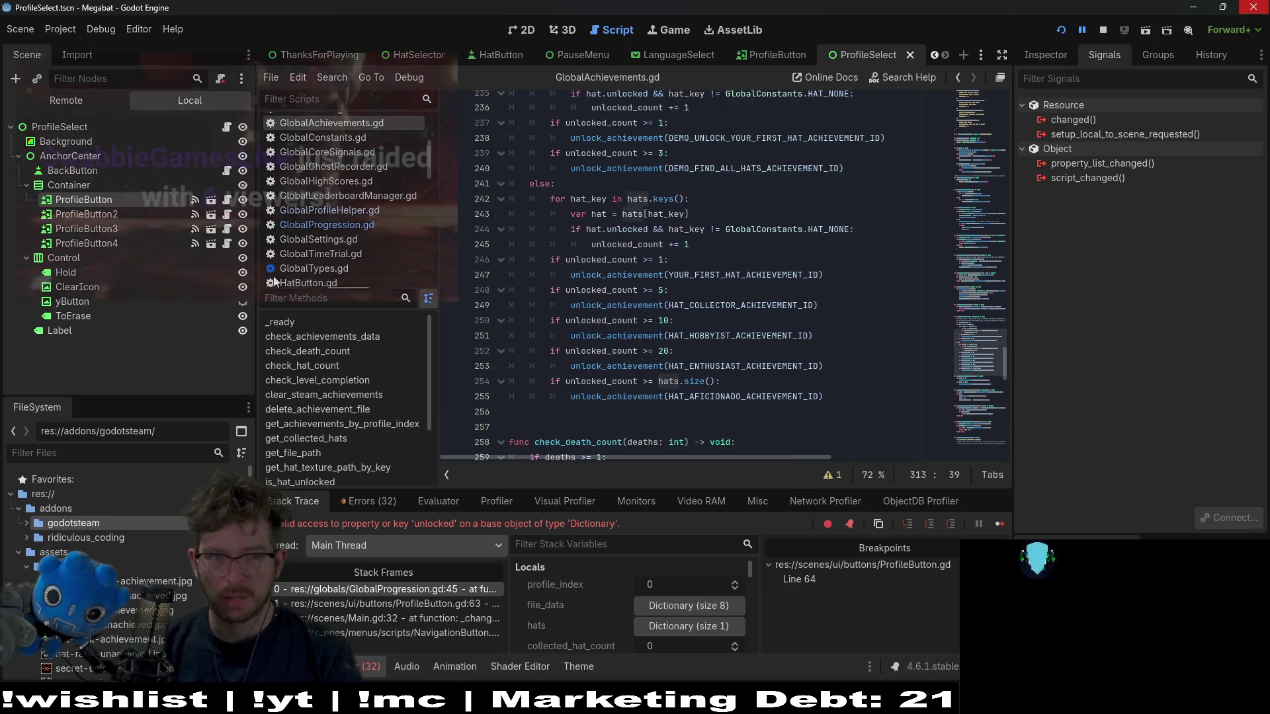
{"action": "left_click", "coordinate": [327, 225]}
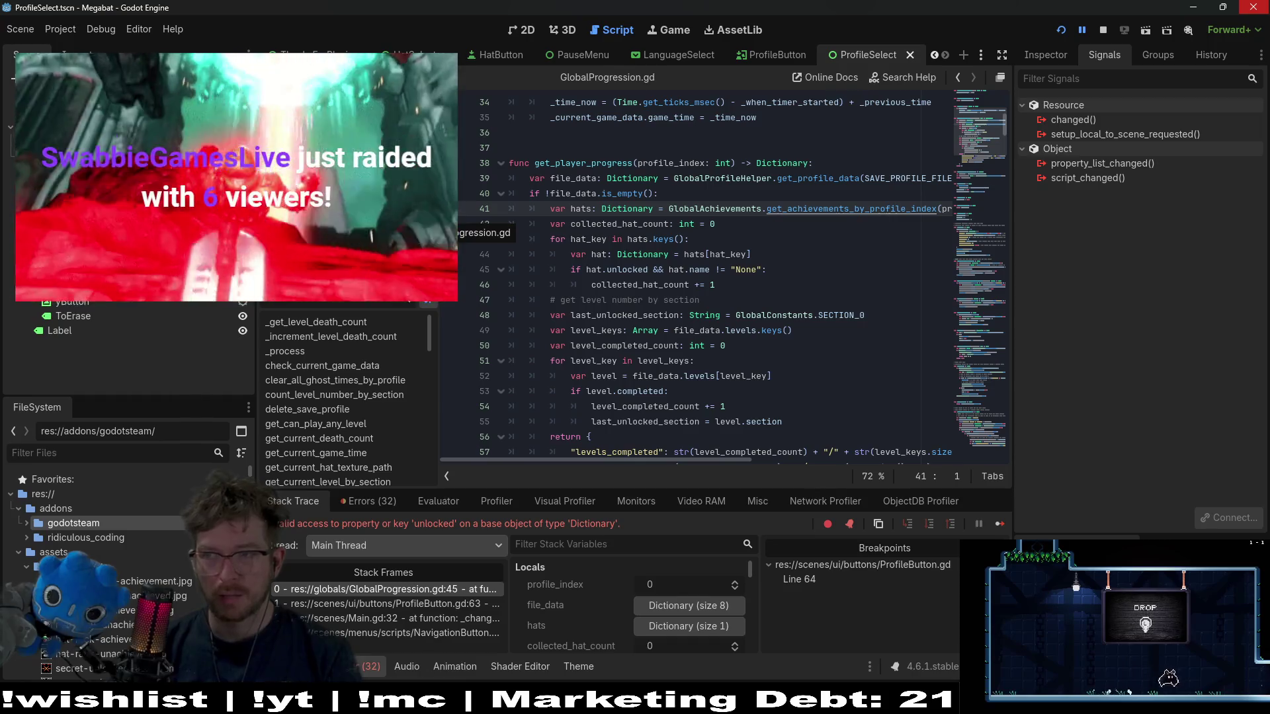
{"action": "left_click", "coordinate": [827, 300]}
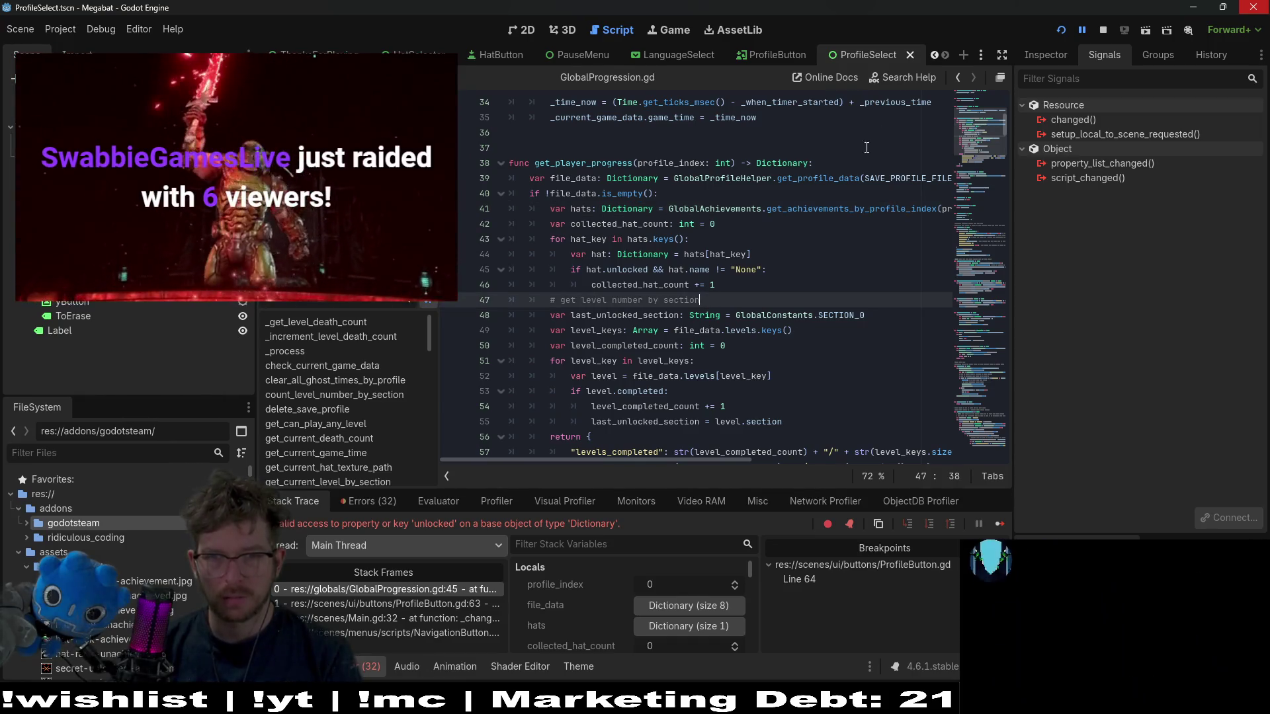
- Stop the debug session and jump from line 41 to get_achievements_by_profile_index's definition
{"action": "left_click", "coordinate": [1103, 31]}
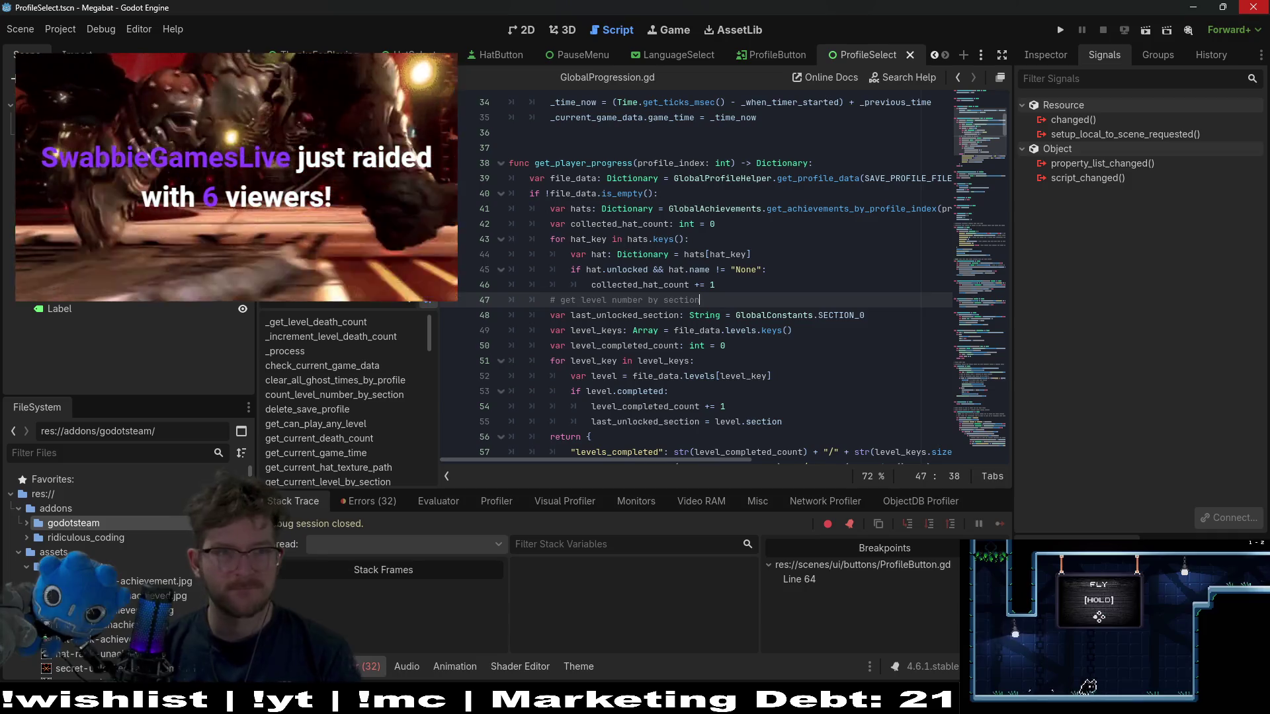
{"action": "left_click", "coordinate": [757, 265]}
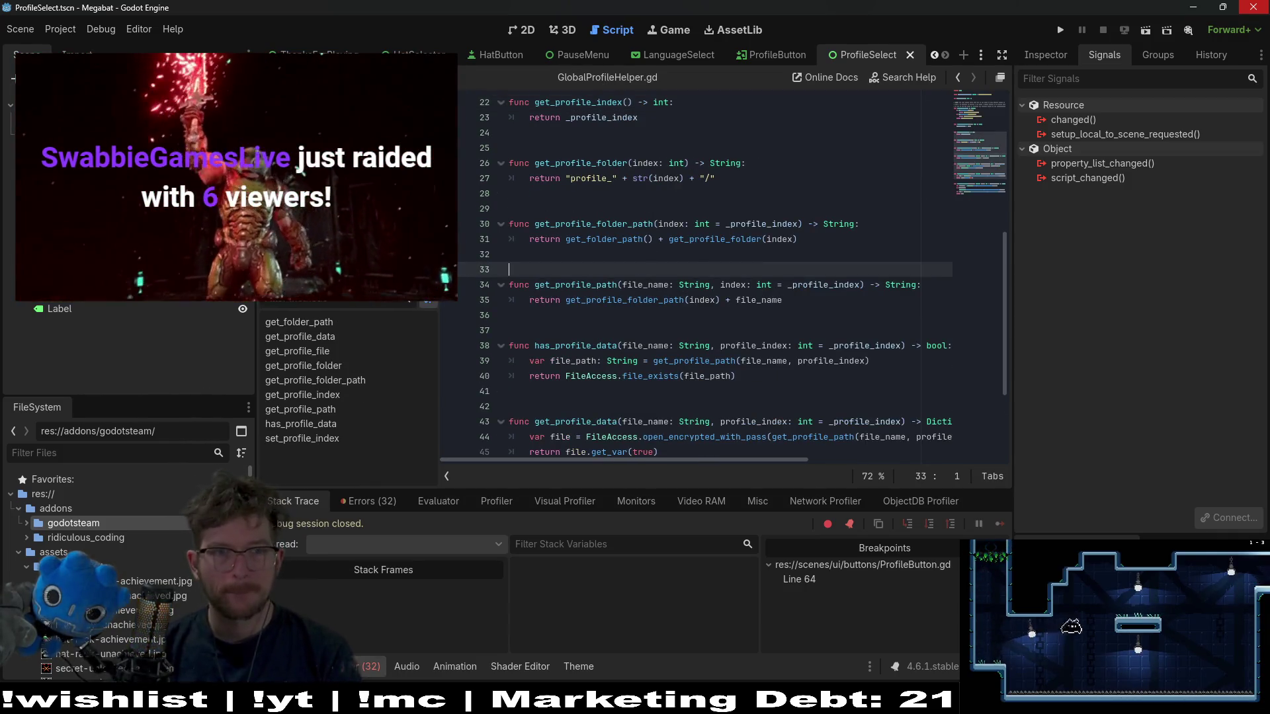
{"action": "key", "text": "alt+Left"}
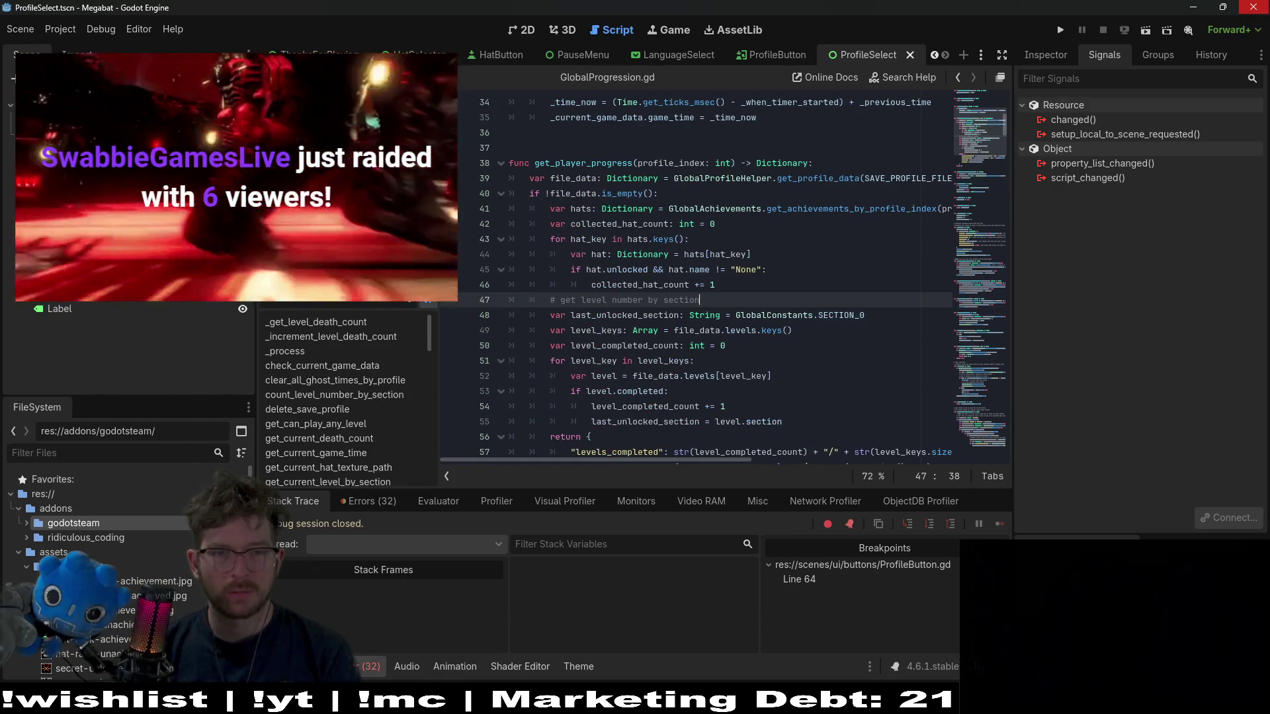
{"action": "key", "text": "Up"}
{"action": "key", "text": "Up"}
{"action": "key", "text": "Up"}
{"action": "key", "text": "End"}
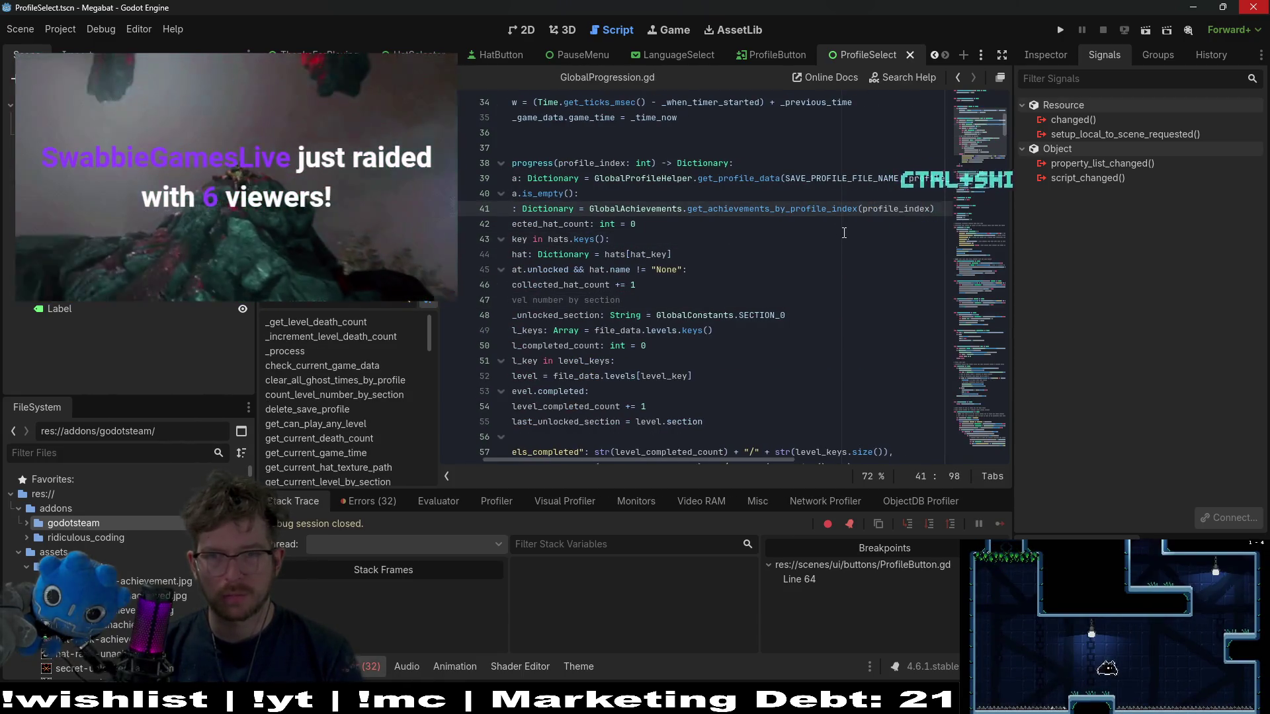
{"action": "left_click", "coordinate": [771, 209], "text": "ctrl"}
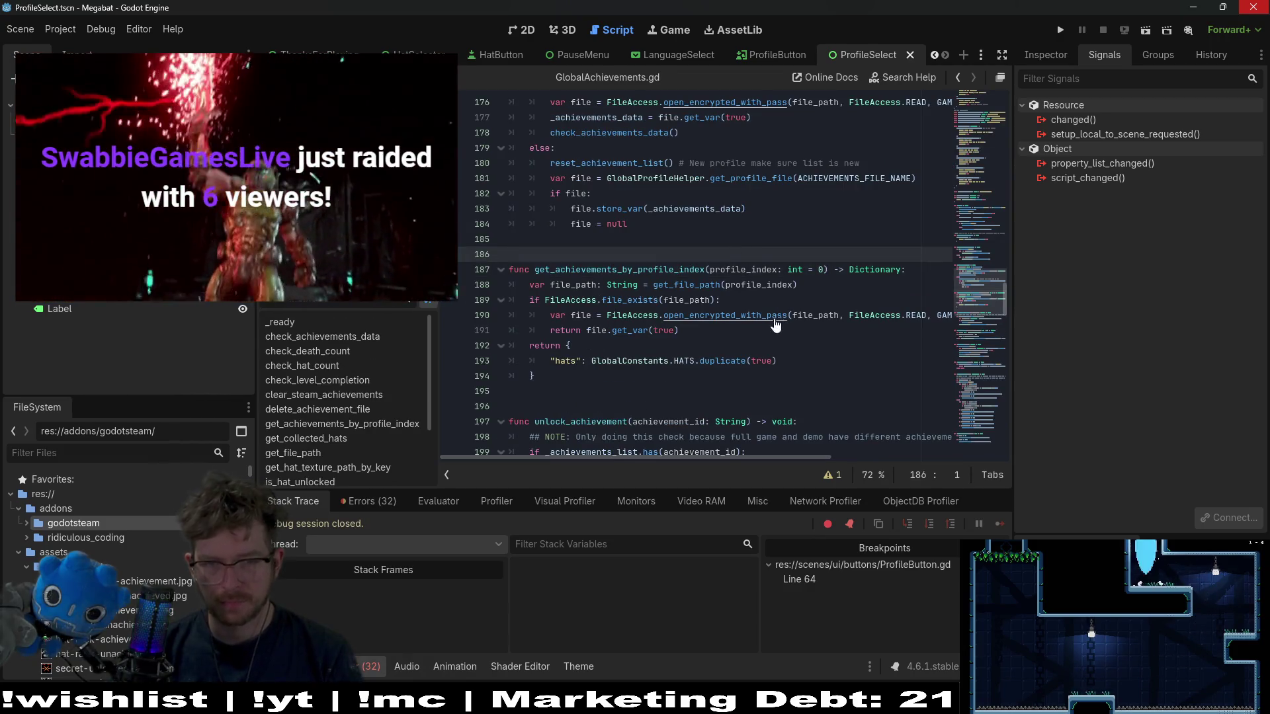
- Store the loaded file in var data: Dictionary on line 191 and return data.hats below
{"action": "double_click", "coordinate": [566, 330]}
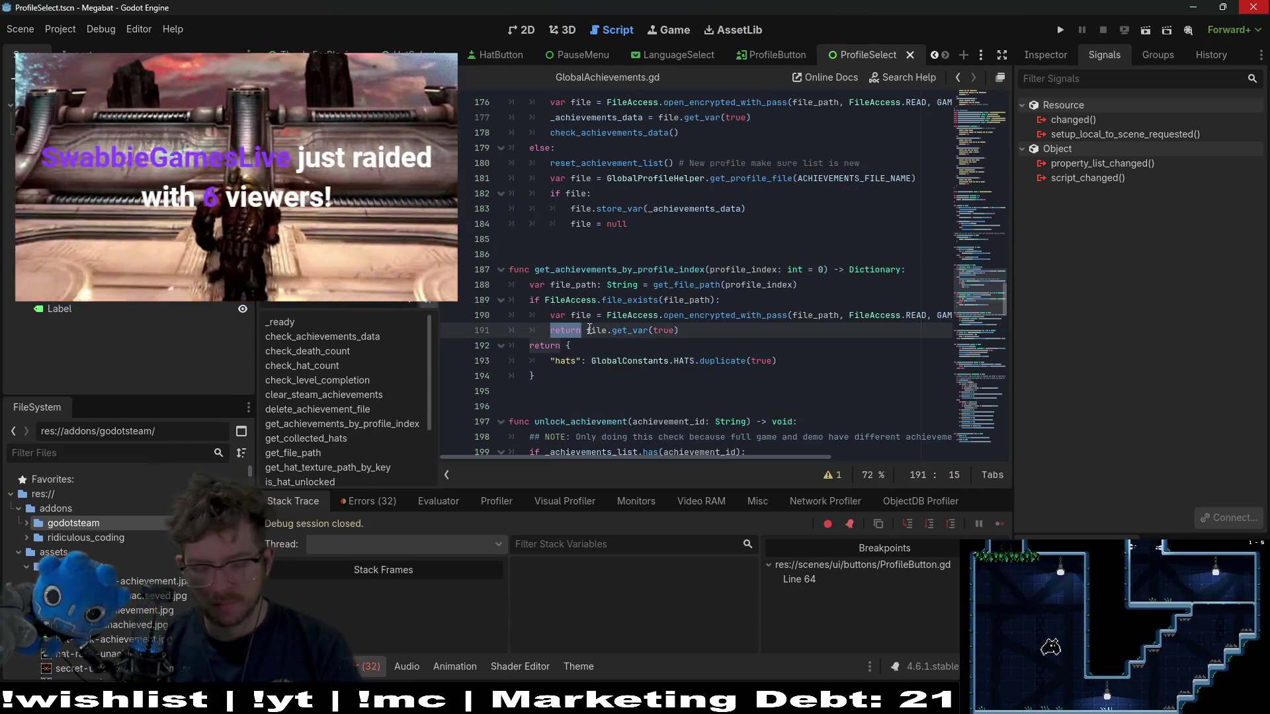
{"action": "type", "text": "var d"}
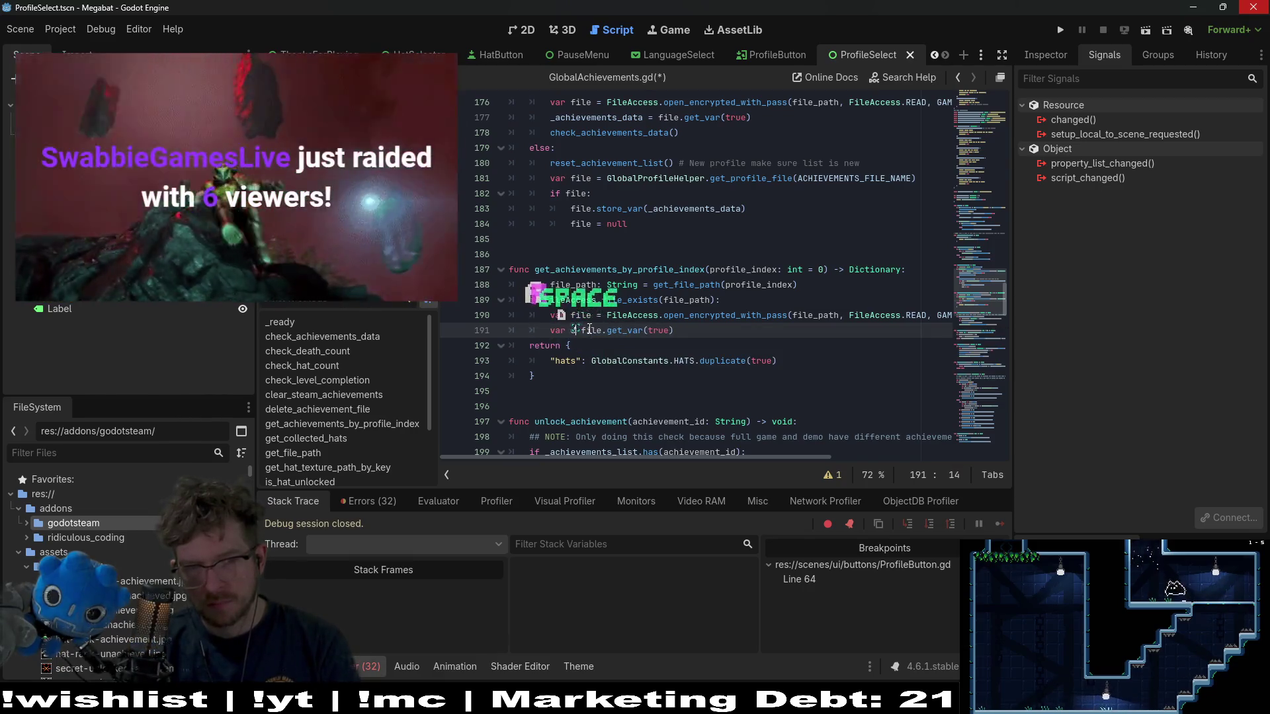
{"action": "type", "text": "ata ="}
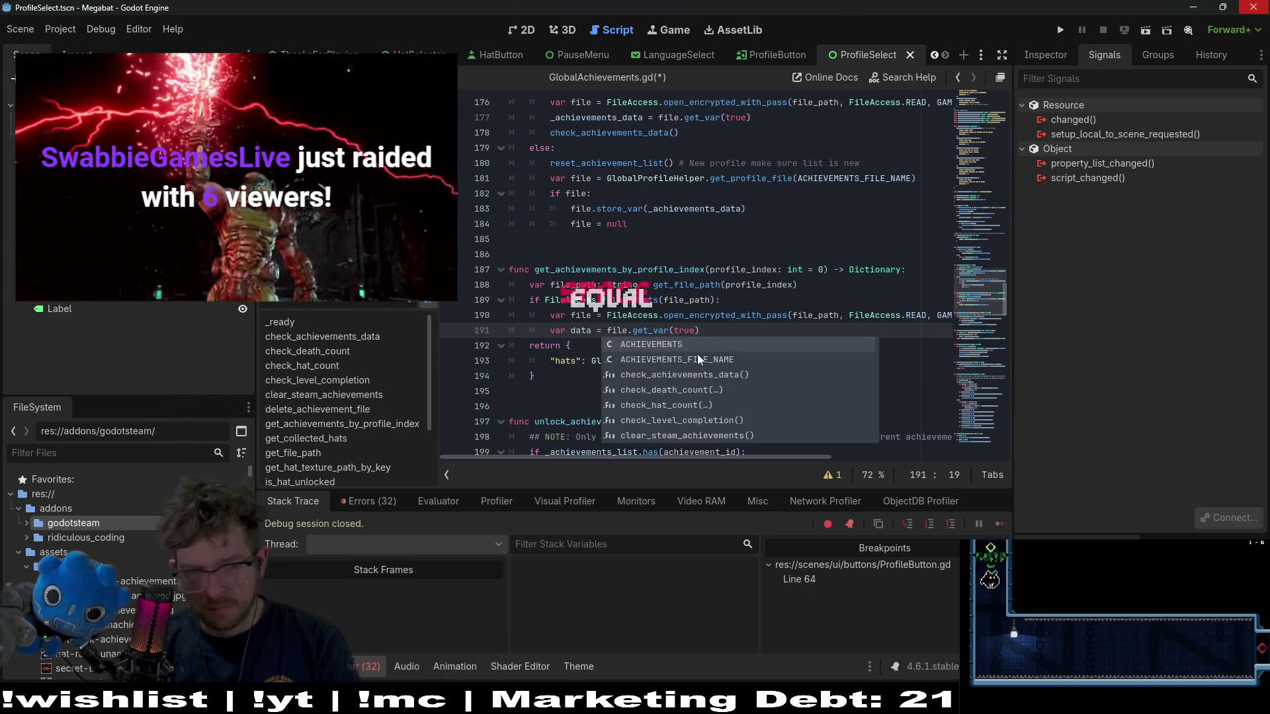
{"action": "key", "text": "Left"}
{"action": "key", "text": "Left"}
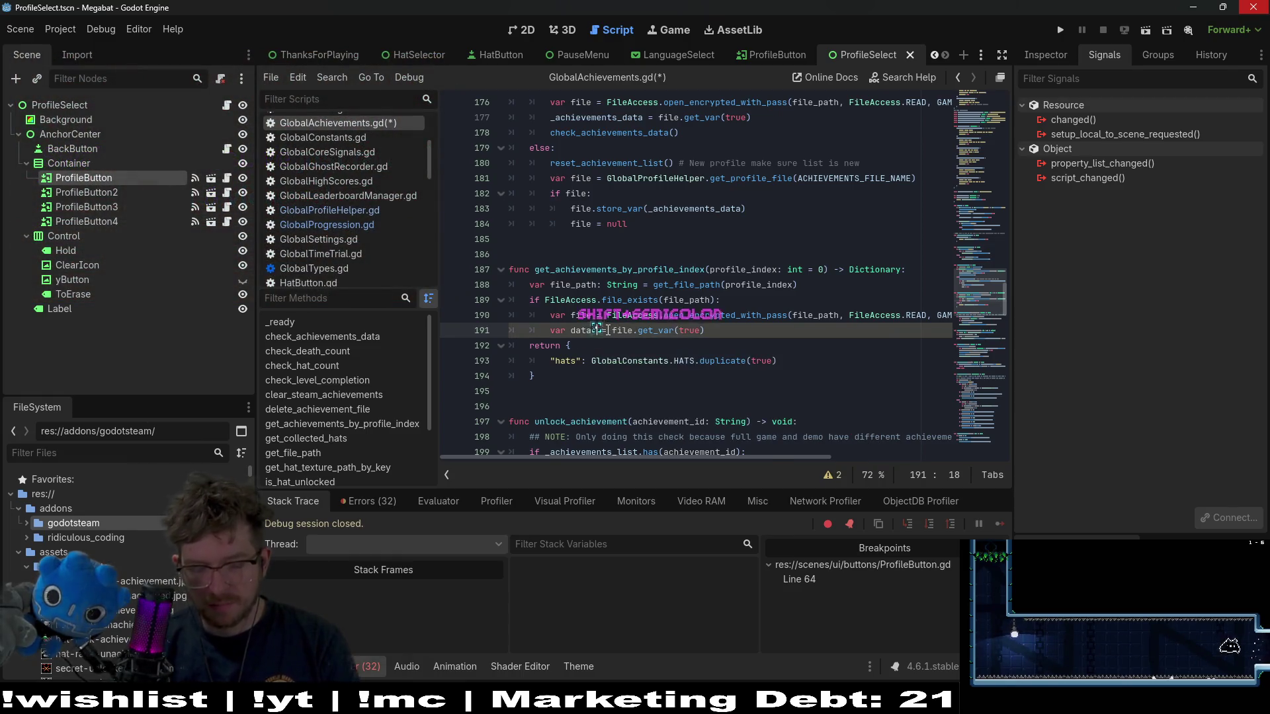
{"action": "type", "text": "Diction"}
{"action": "key", "text": "Return"}
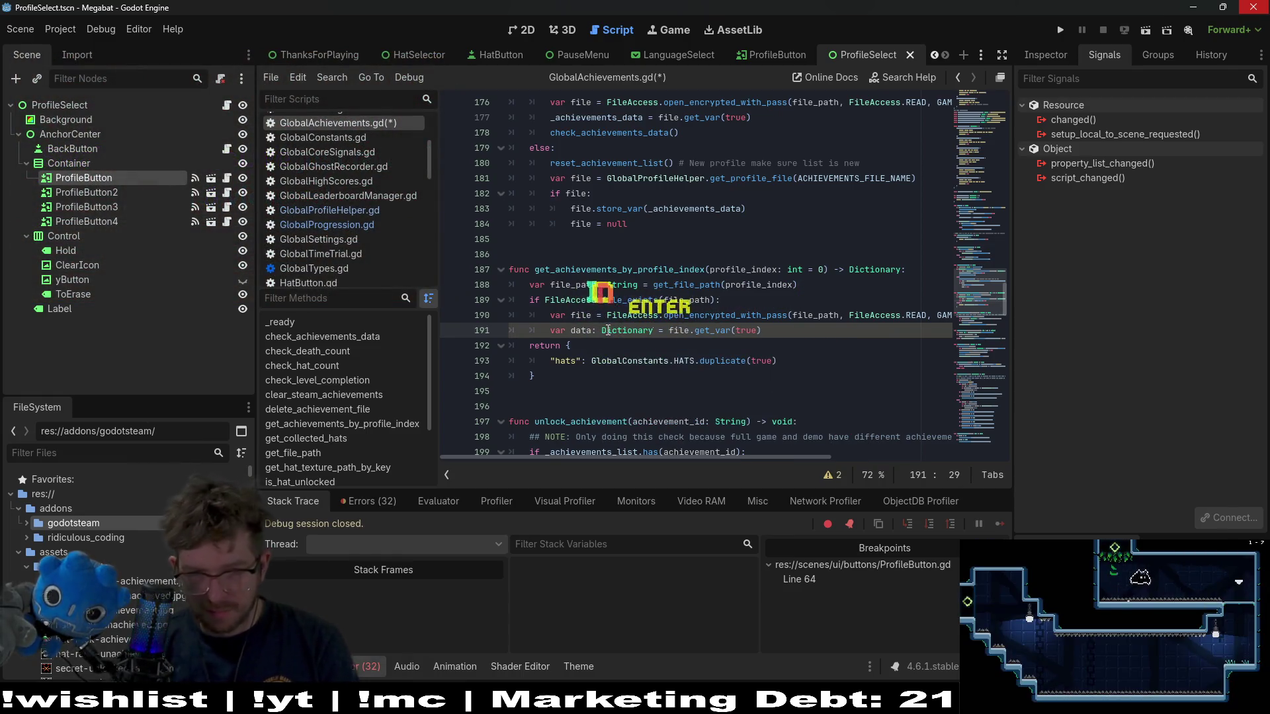
{"action": "left_click", "coordinate": [803, 327]}
{"action": "key", "text": "Return"}
{"action": "type", "text": "return data."}
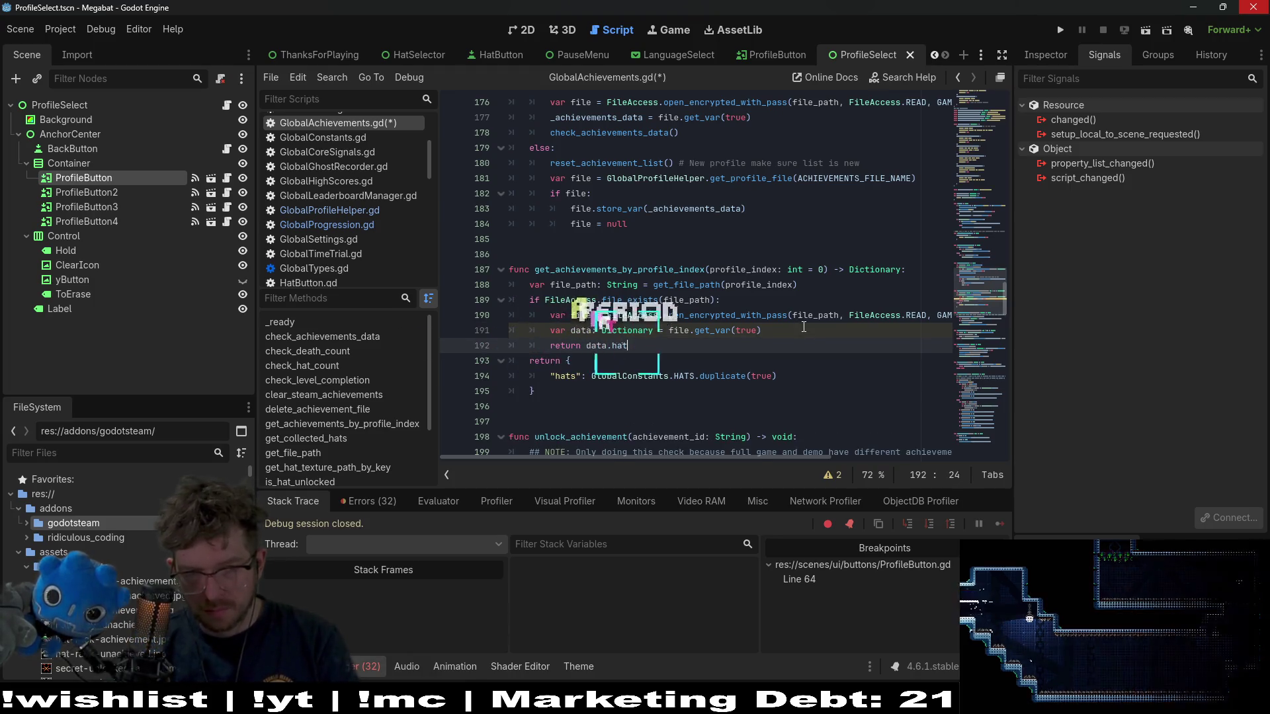
{"action": "type", "text": "hats"}
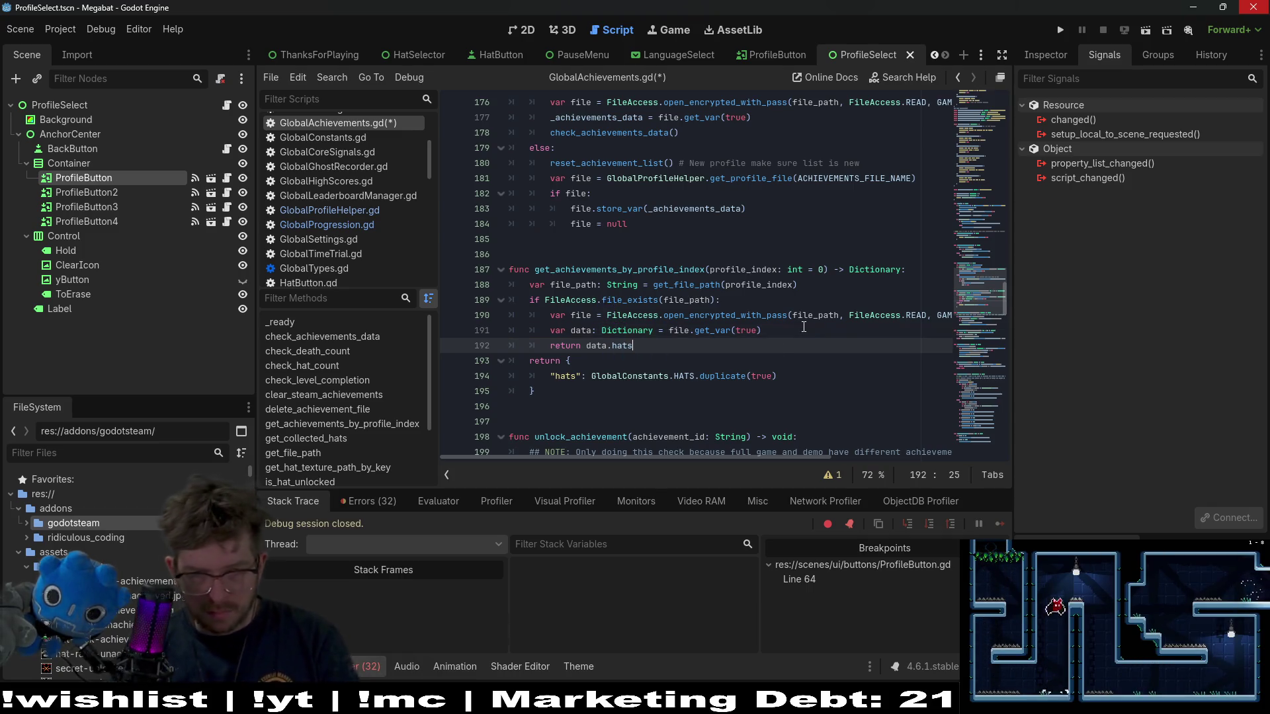
- Reduce the fallback to return GlobalConstants.HATS.duplicate(true), then save and run the game
{"action": "left_click_drag", "start_coordinate": [590, 375], "coordinate": [583, 361]}
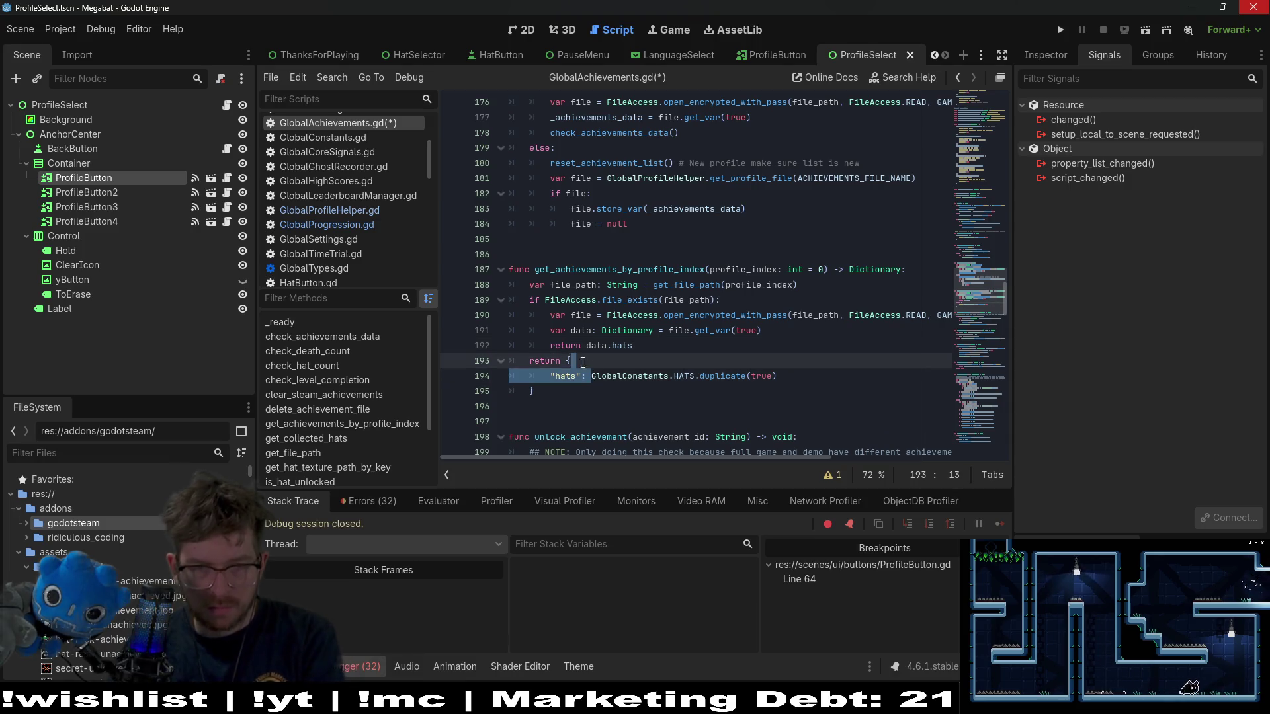
{"action": "key", "text": "BackSpace"}
{"action": "key", "text": "BackSpace"}
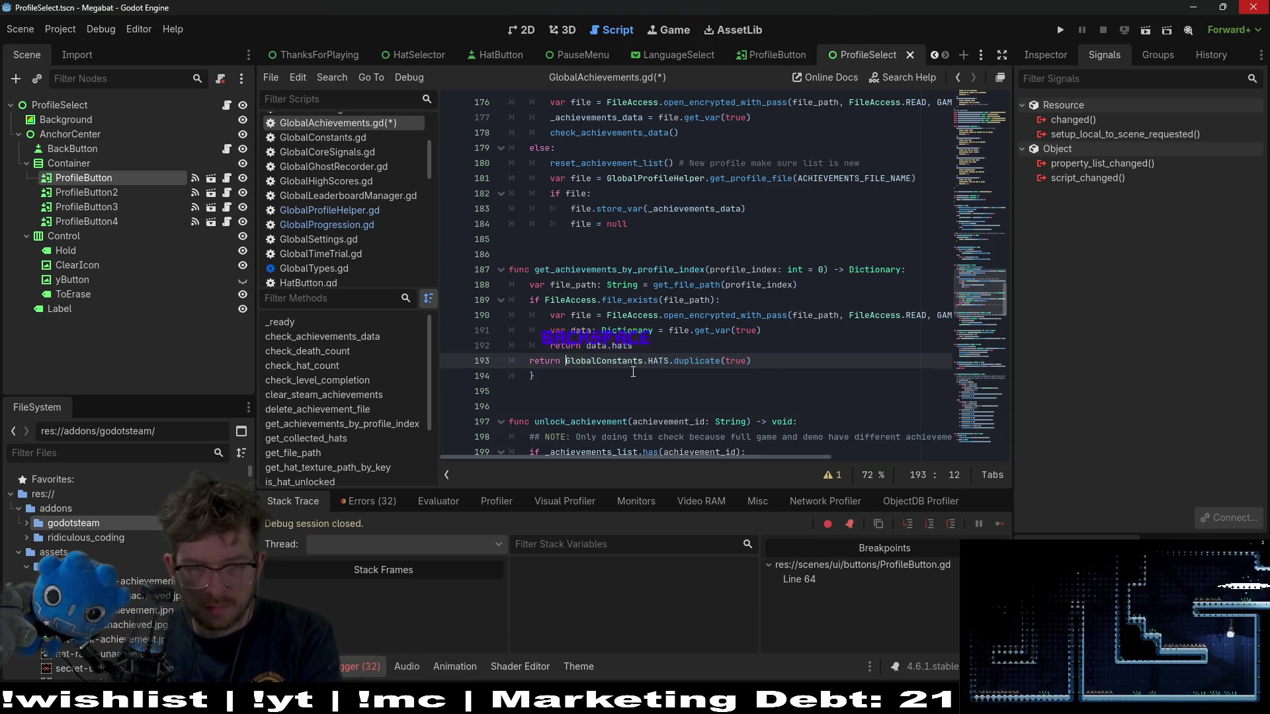
{"action": "key", "text": "Down"}
{"action": "key", "text": "BackSpace"}
{"action": "key", "text": "BackSpace"}
{"action": "key", "text": "BackSpace"}
{"action": "left_click", "coordinate": [1058, 31]}
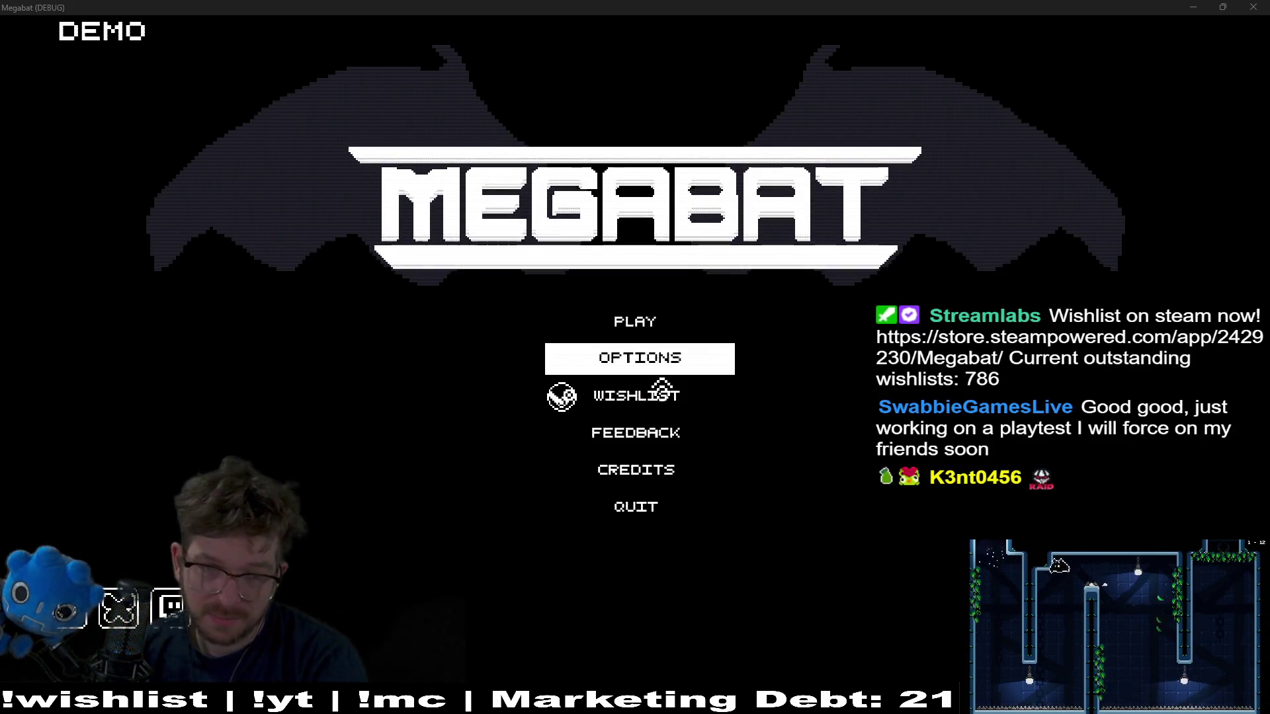
- Choose PLAY on the Megabat title screen
{"action": "left_click", "coordinate": [670, 329]}
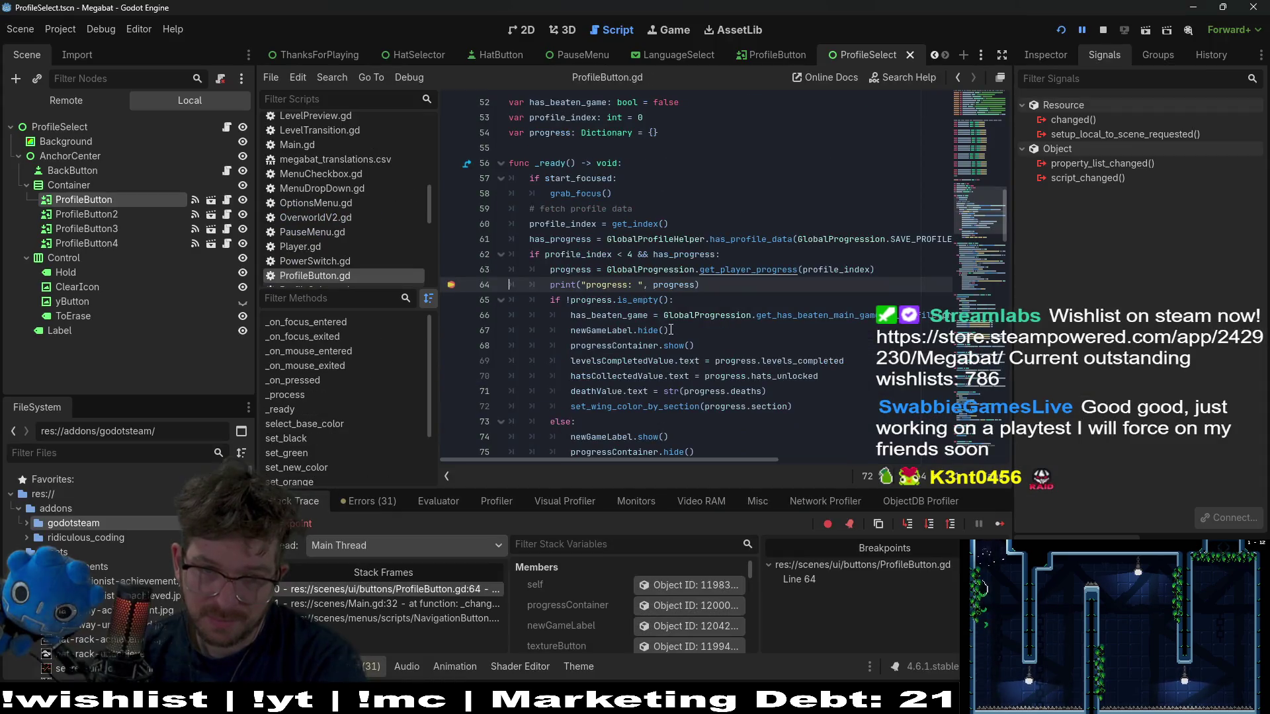
- Remove the line-64 breakpoint, resume, load the first profile into level 05 and open HATS
{"action": "left_click", "coordinate": [451, 285]}
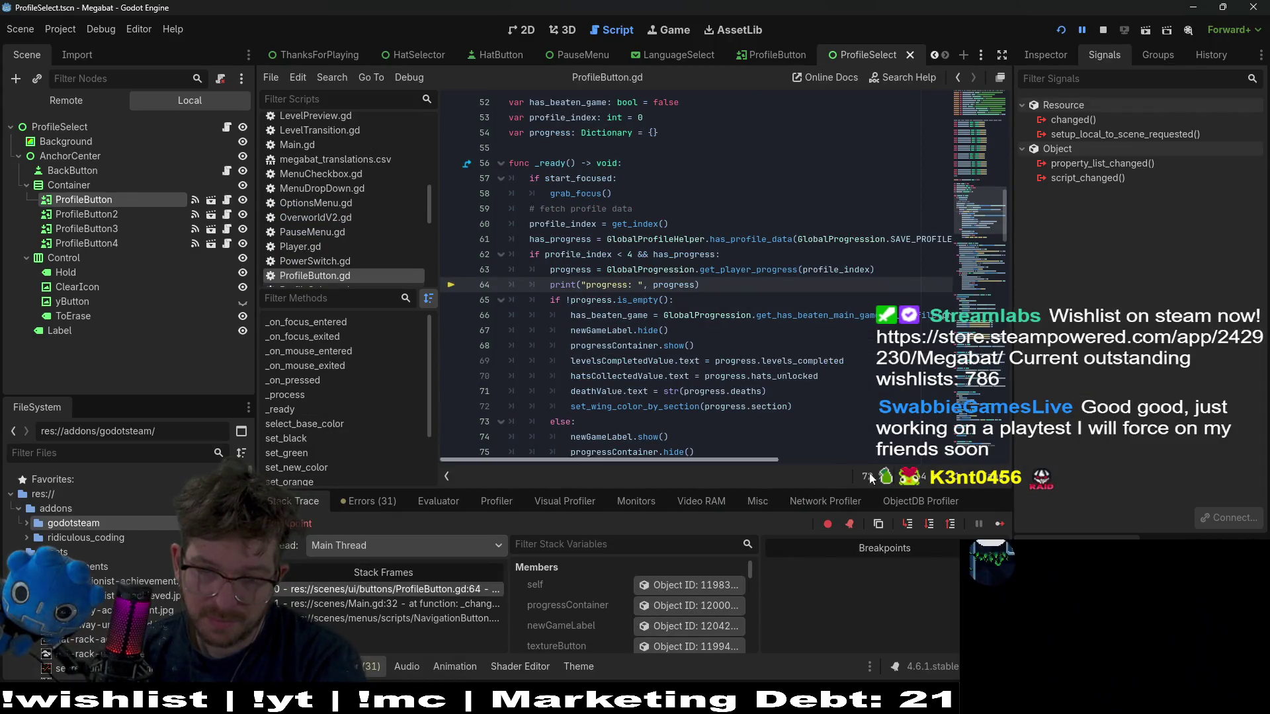
{"action": "left_click", "coordinate": [999, 523]}
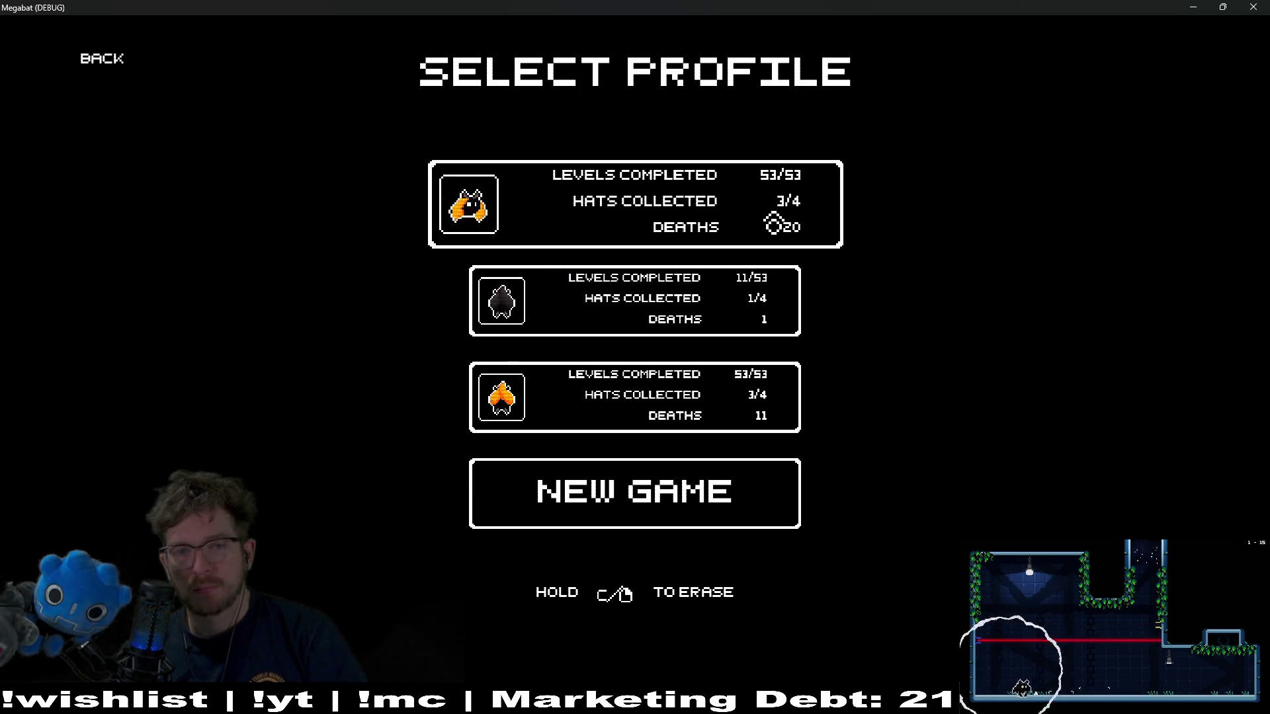
{"action": "left_click", "coordinate": [773, 224]}
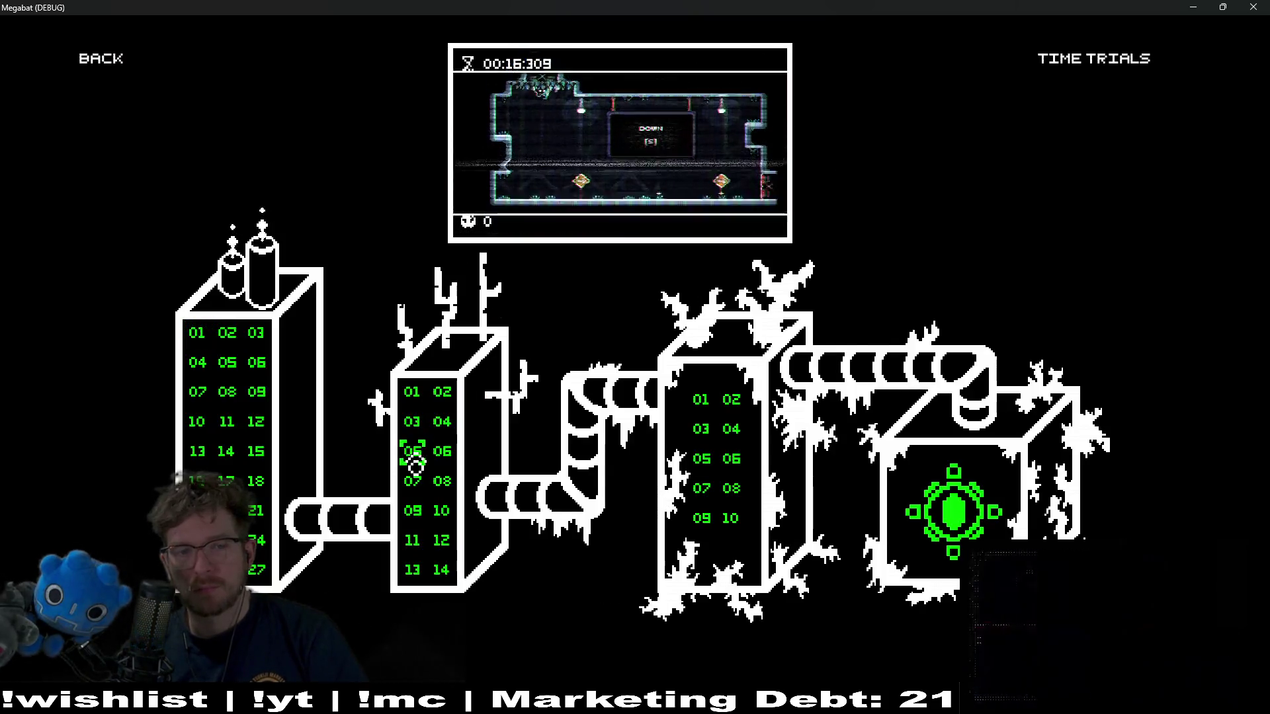
{"action": "left_click", "coordinate": [476, 447]}
{"action": "key", "text": "Escape"}
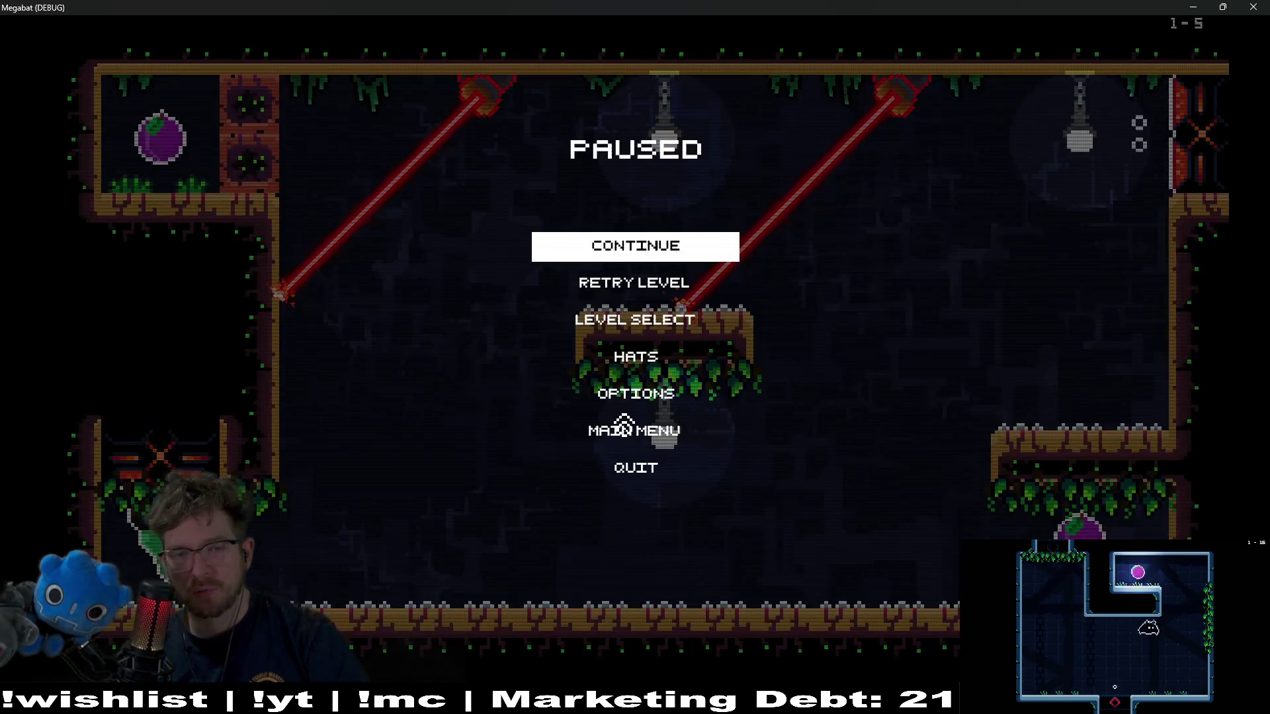
{"action": "left_click", "coordinate": [648, 357]}
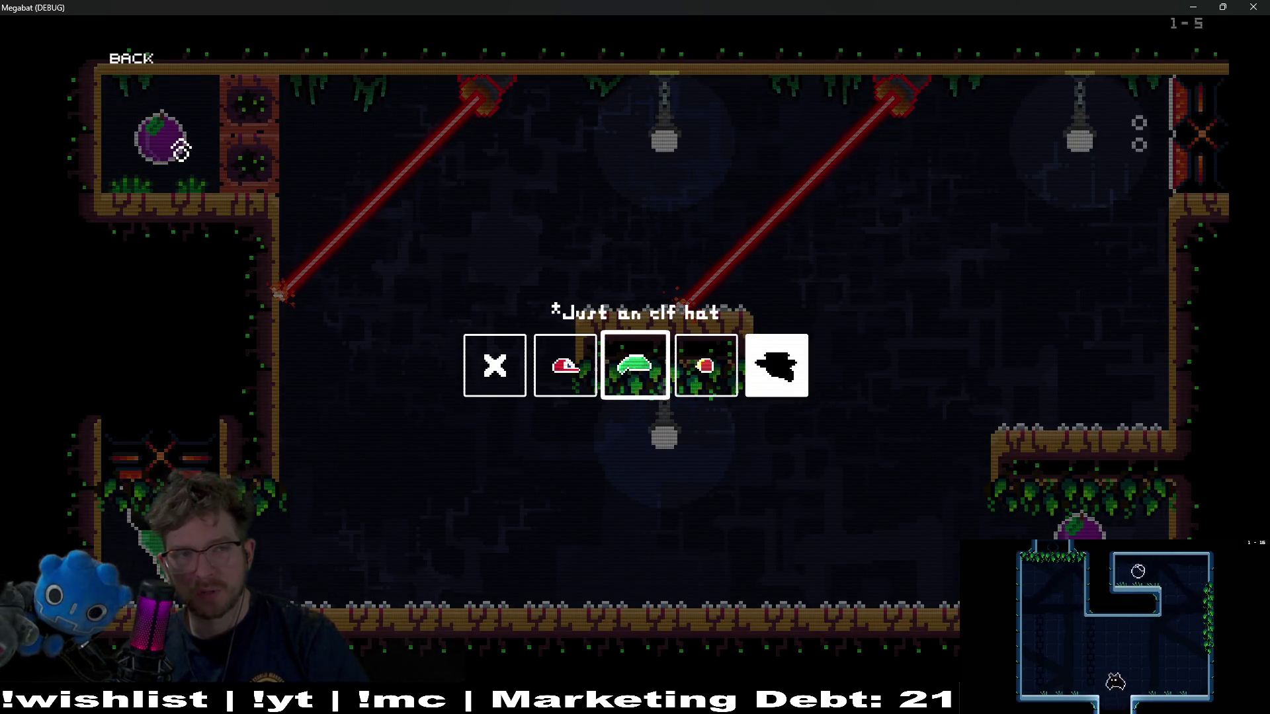
- Leave hat selection and start the chosen level from the Level Select map
{"action": "left_click", "coordinate": [131, 59]}
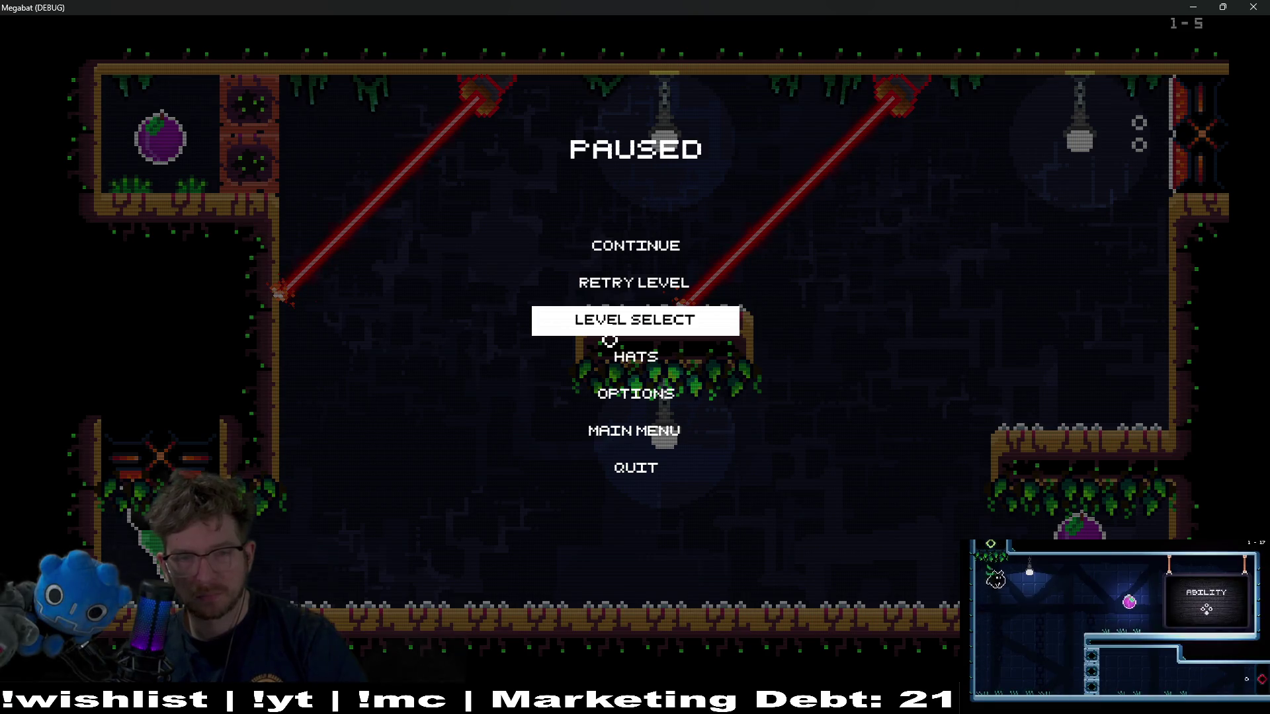
{"action": "left_click", "coordinate": [609, 331]}
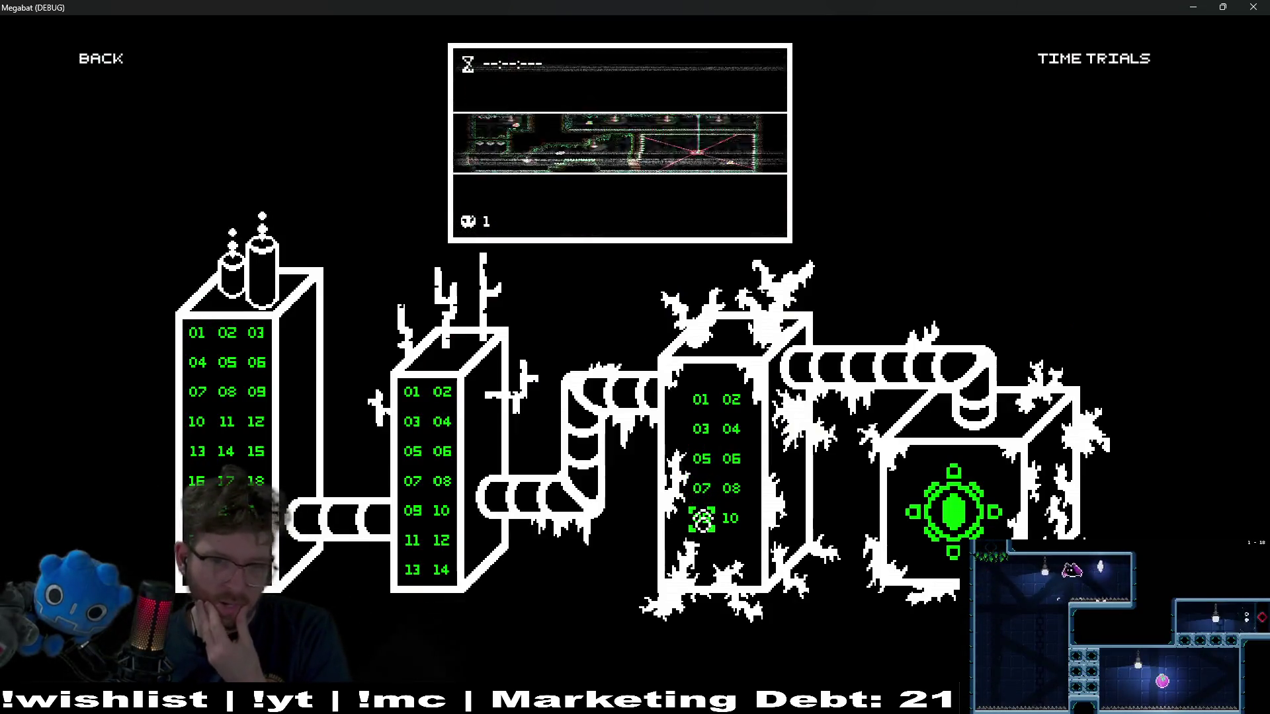
{"action": "left_click", "coordinate": [441, 569]}
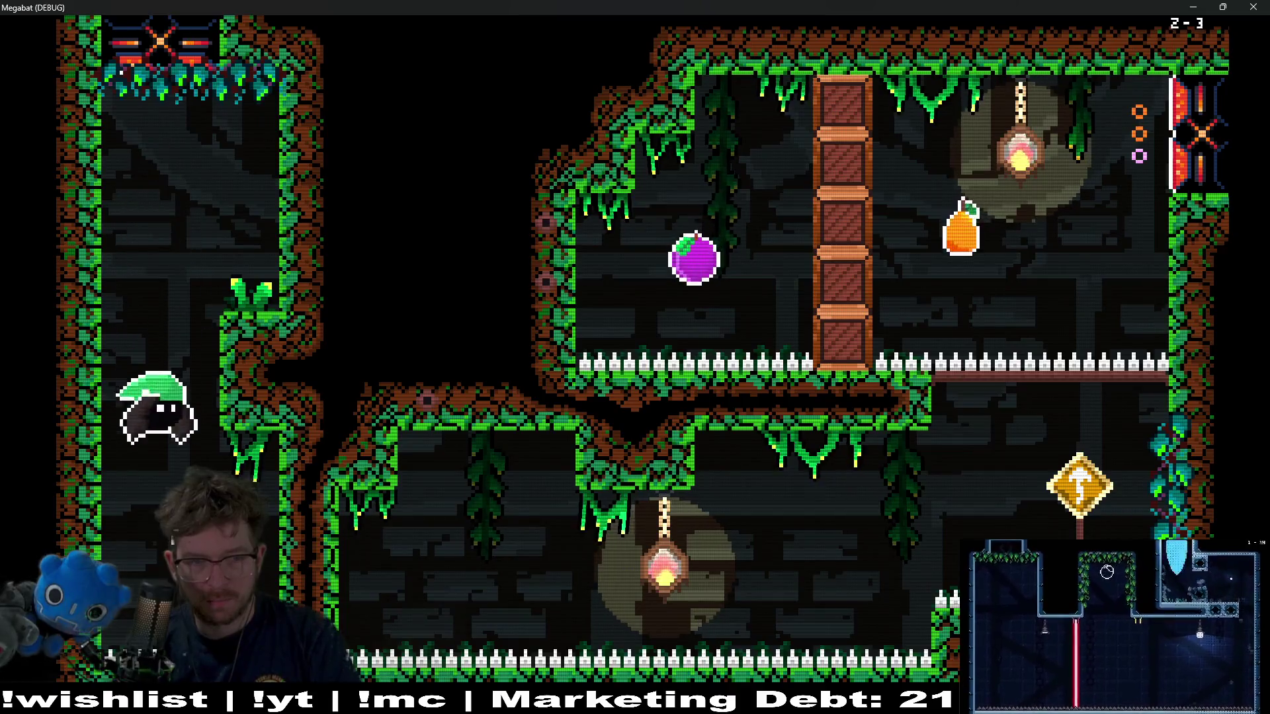
- Fly through level 2-3, smashing the wooden pillar, and collect the Plague Doctor hat
{"action": "key", "text": "Right"}
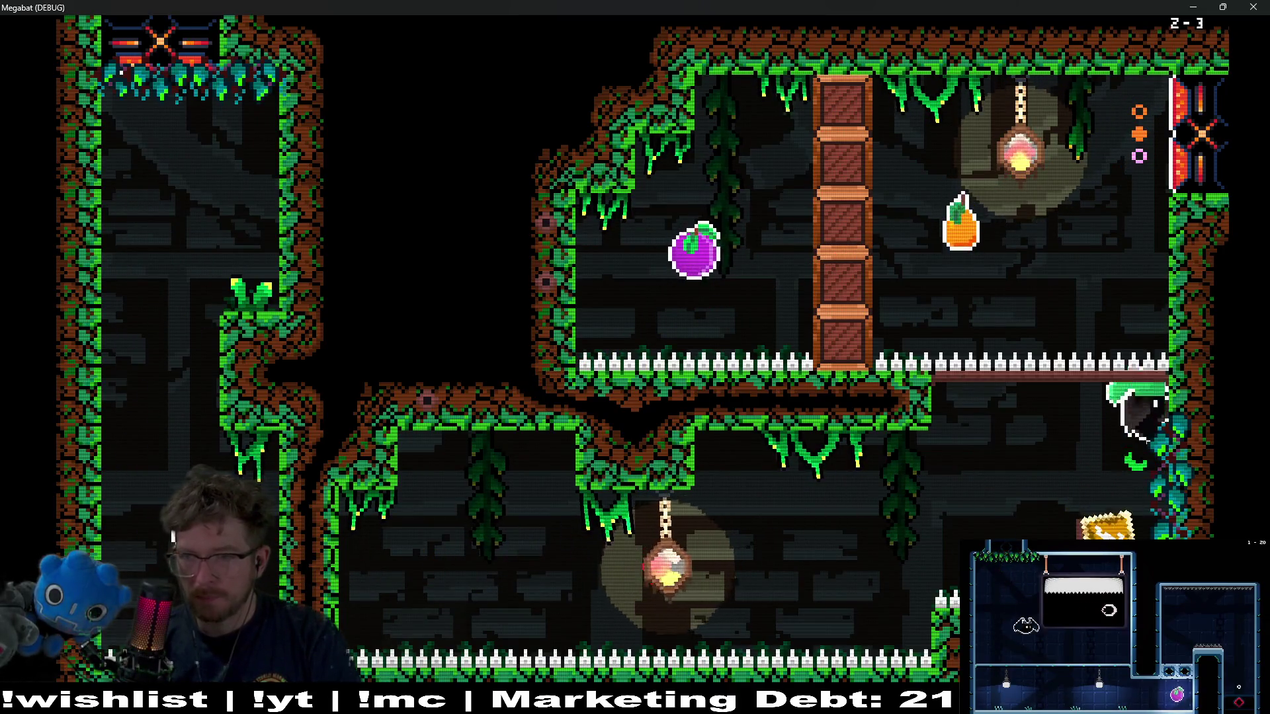
{"action": "key", "text": "Up"}
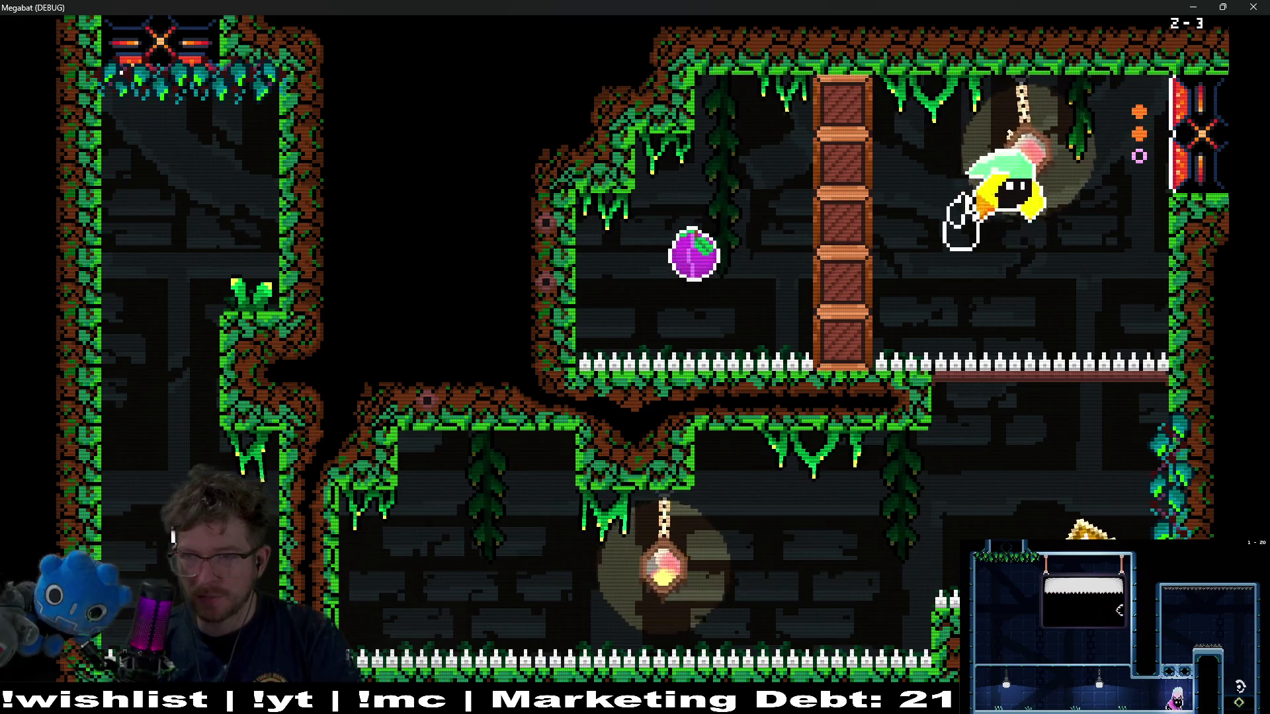
{"action": "key", "text": "Left"}
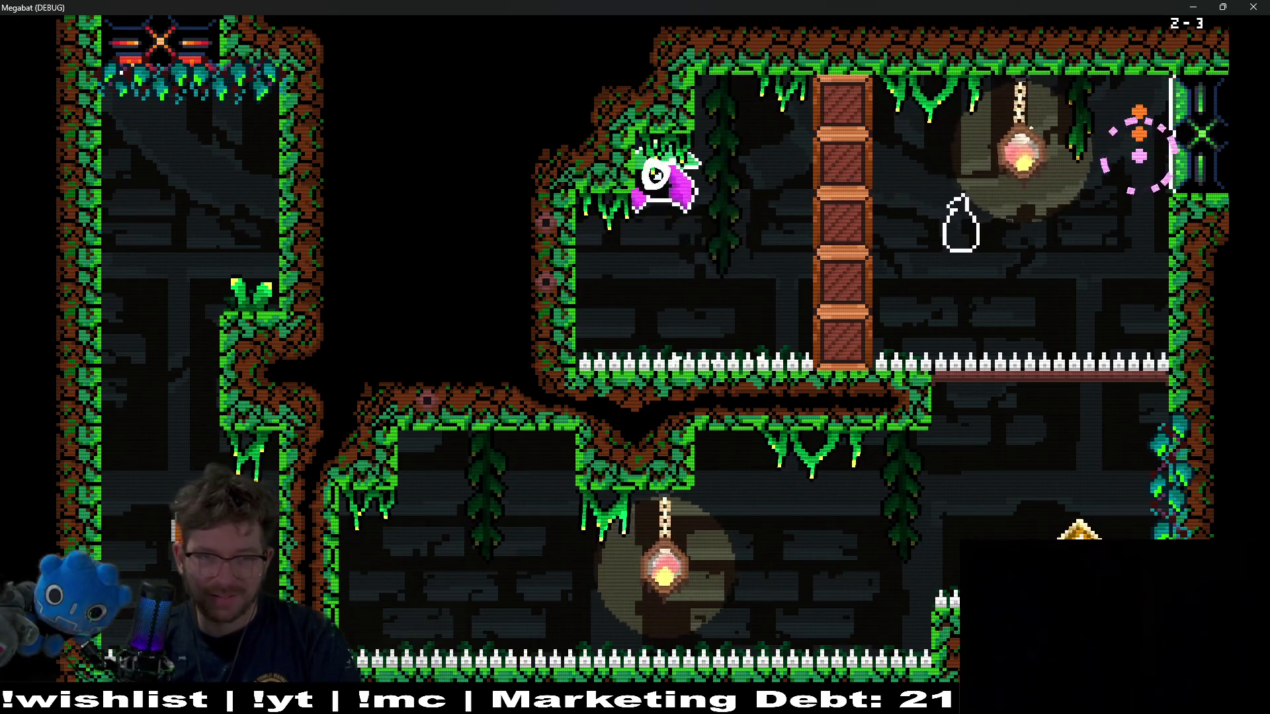
{"action": "key", "text": "Right"}
{"action": "key", "text": "Left"}
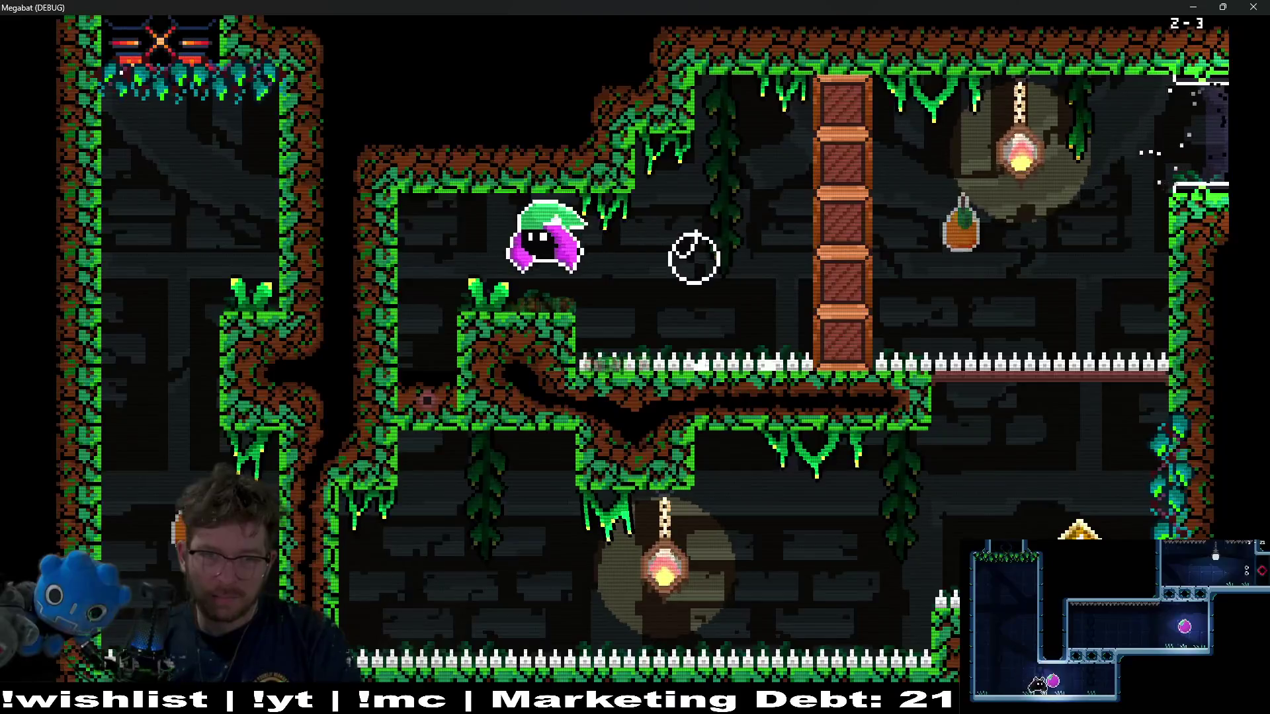
{"action": "key", "text": "Right"}
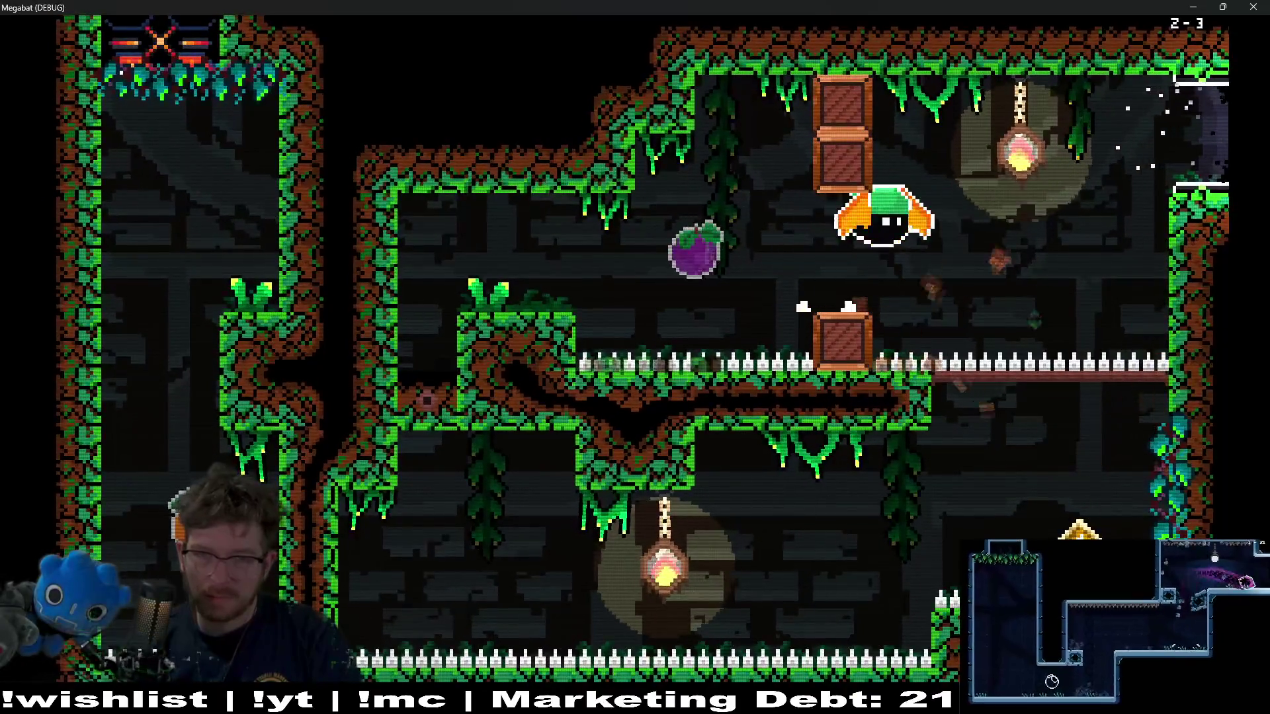
{"action": "key", "text": "Left"}
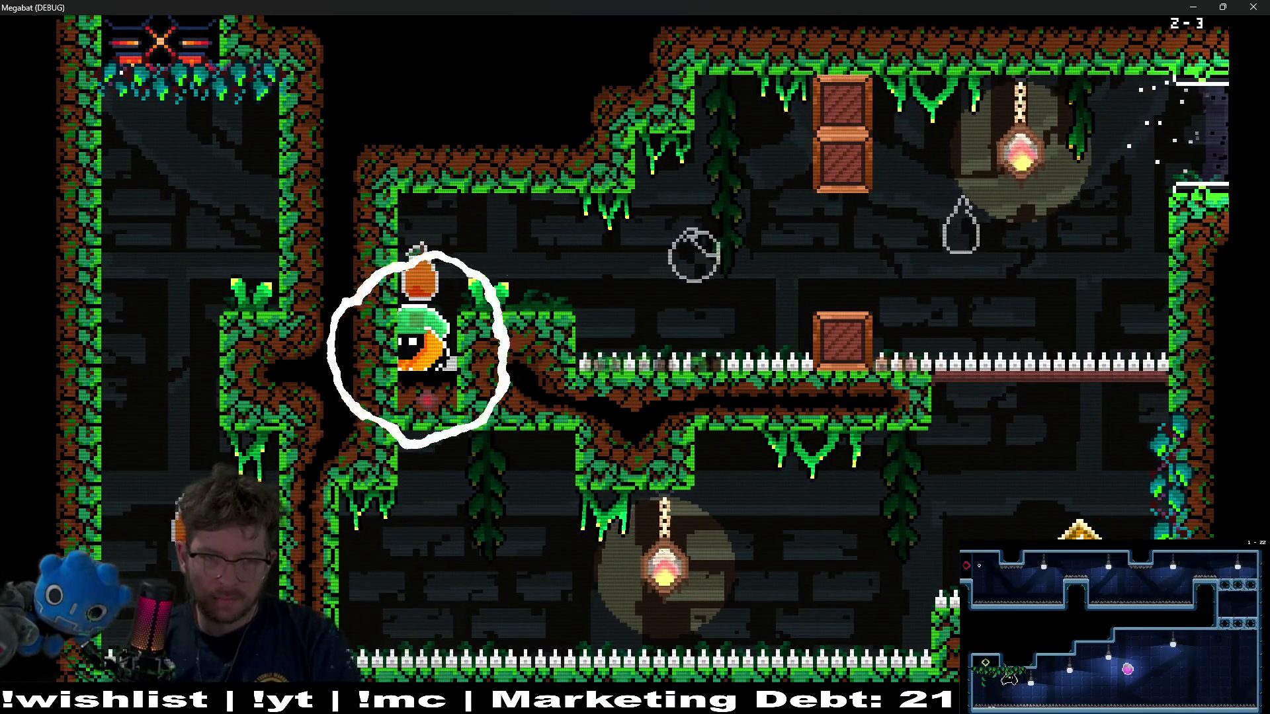
{"action": "key", "text": "Right"}
{"action": "key", "text": "Right"}
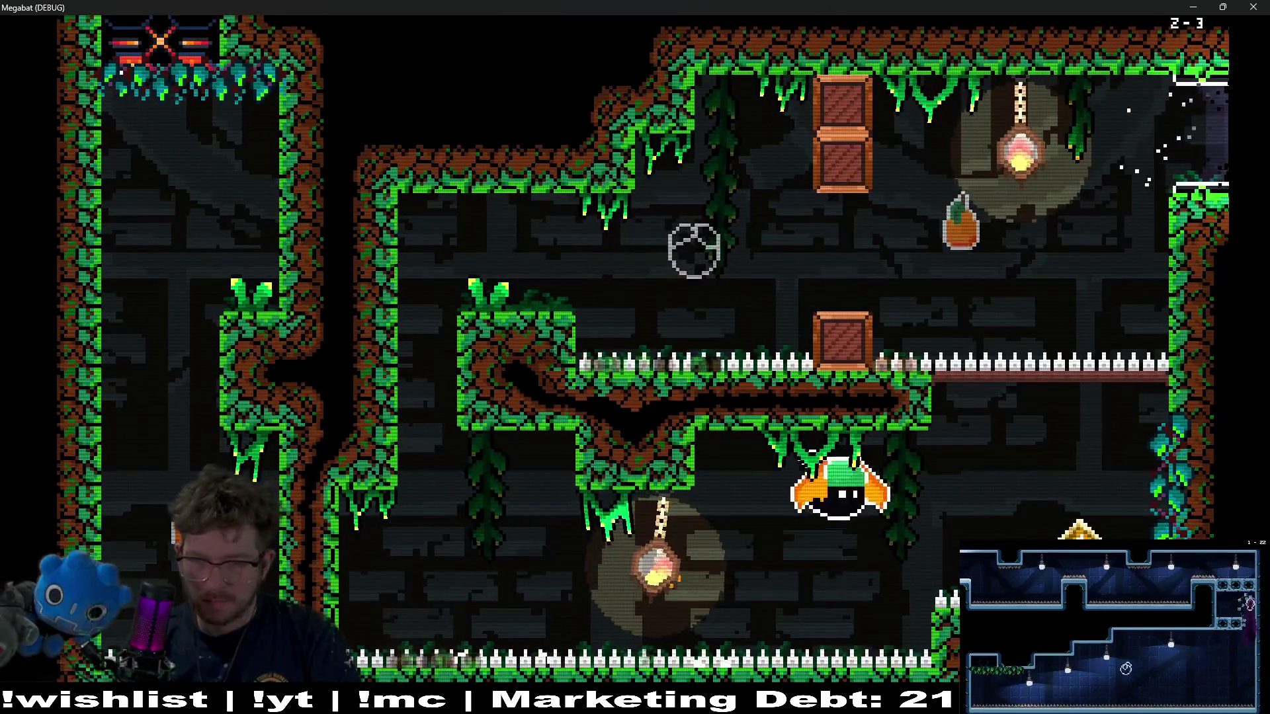
{"action": "key", "text": "Down"}
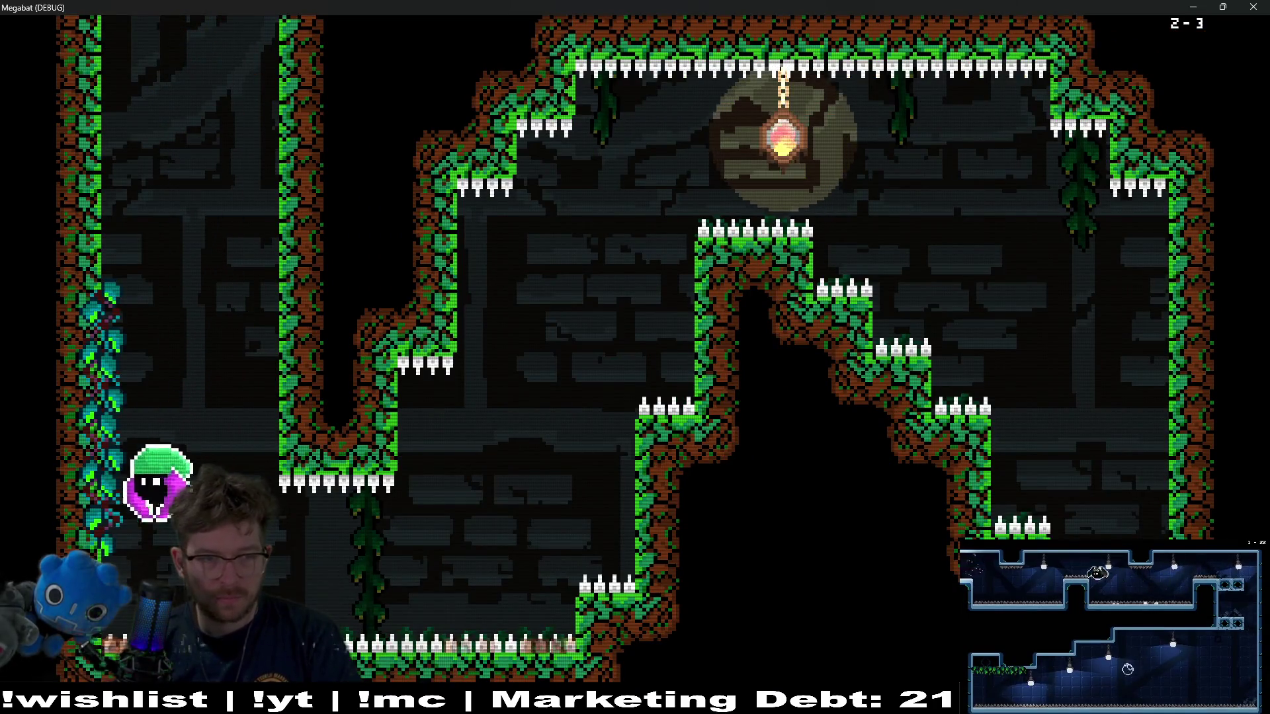
{"action": "key", "text": "Right"}
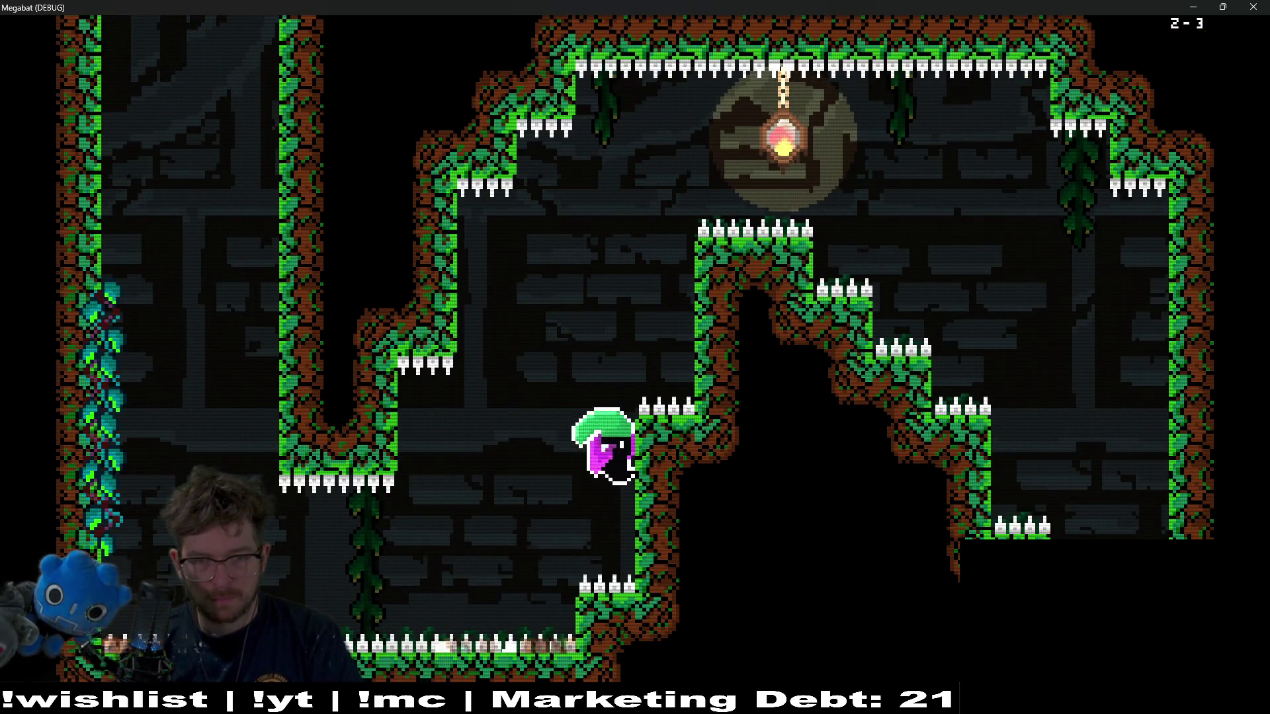
{"action": "key", "text": "Up"}
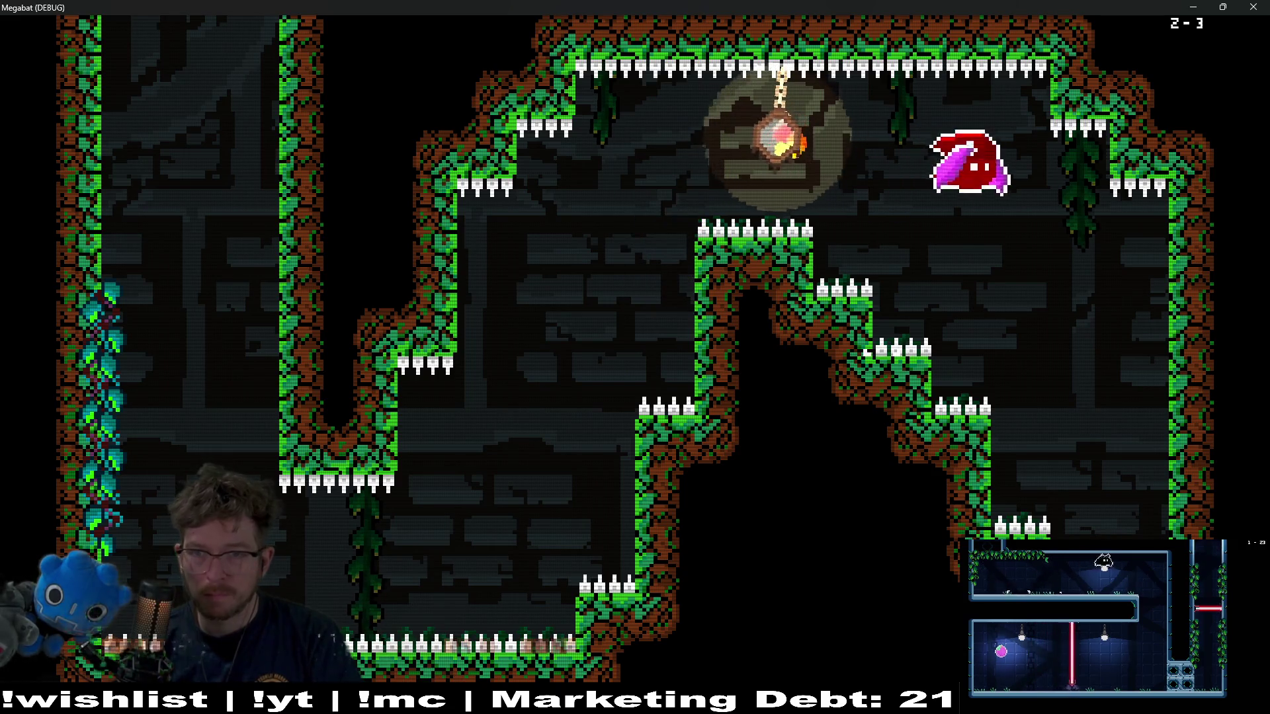
{"action": "key", "text": "Left"}
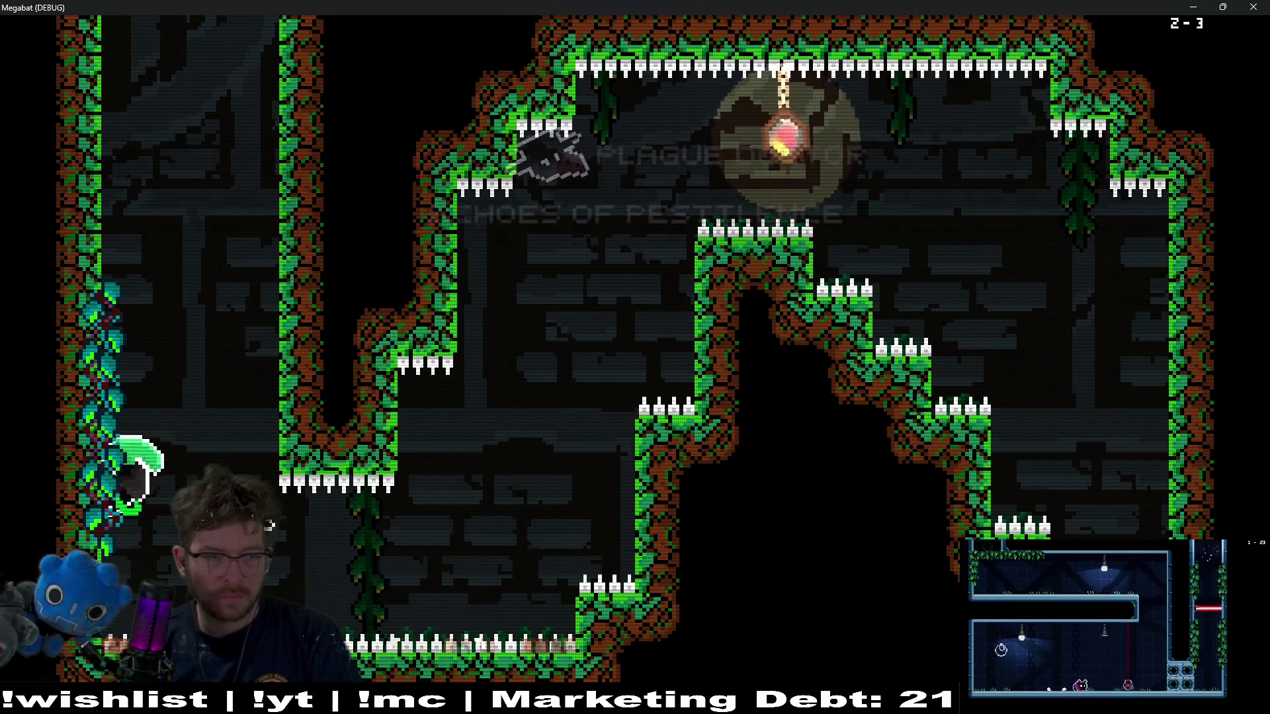
- Fly on through the next room into level 2-4 and pause the game
{"action": "key", "text": "Up"}
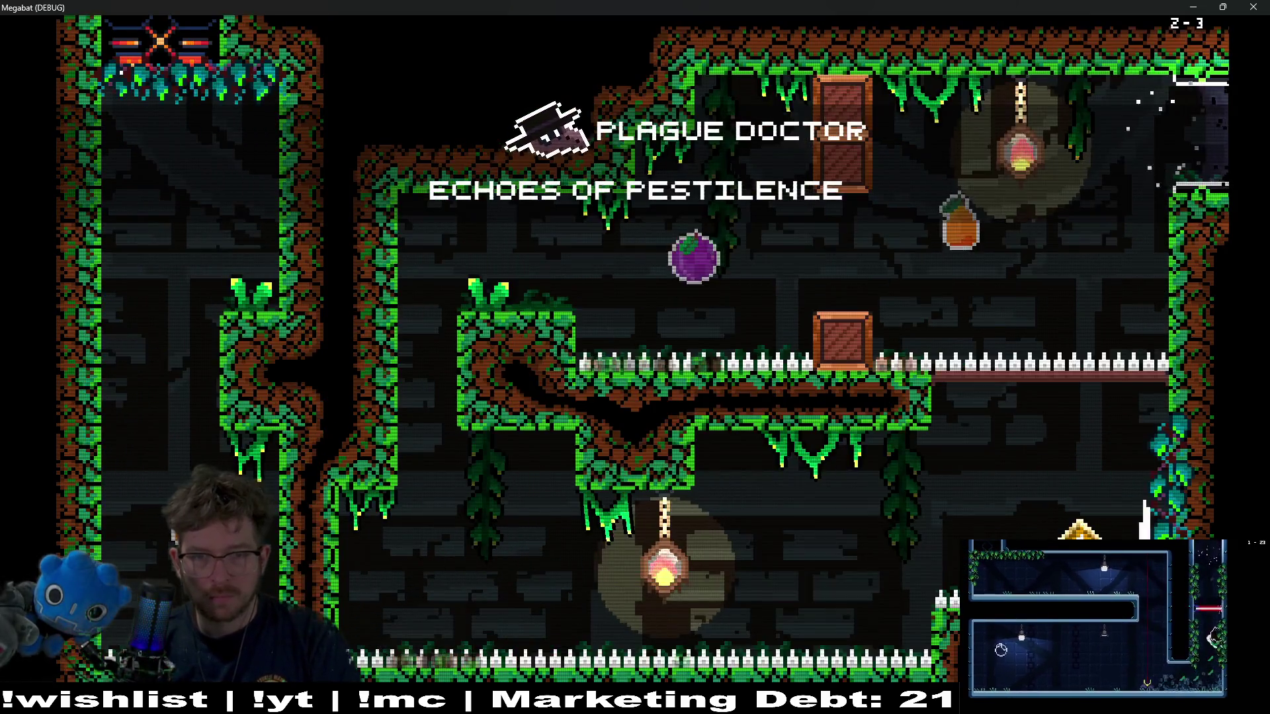
{"action": "key", "text": "Left"}
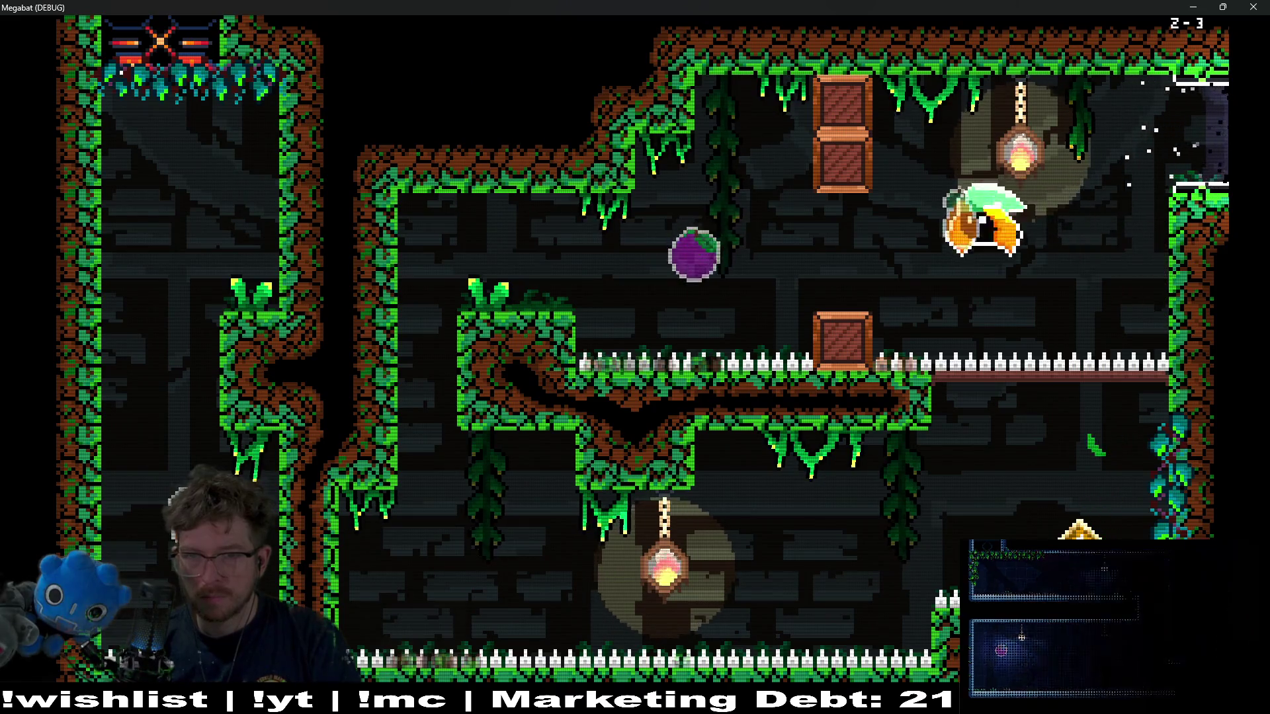
{"action": "key", "text": "Right"}
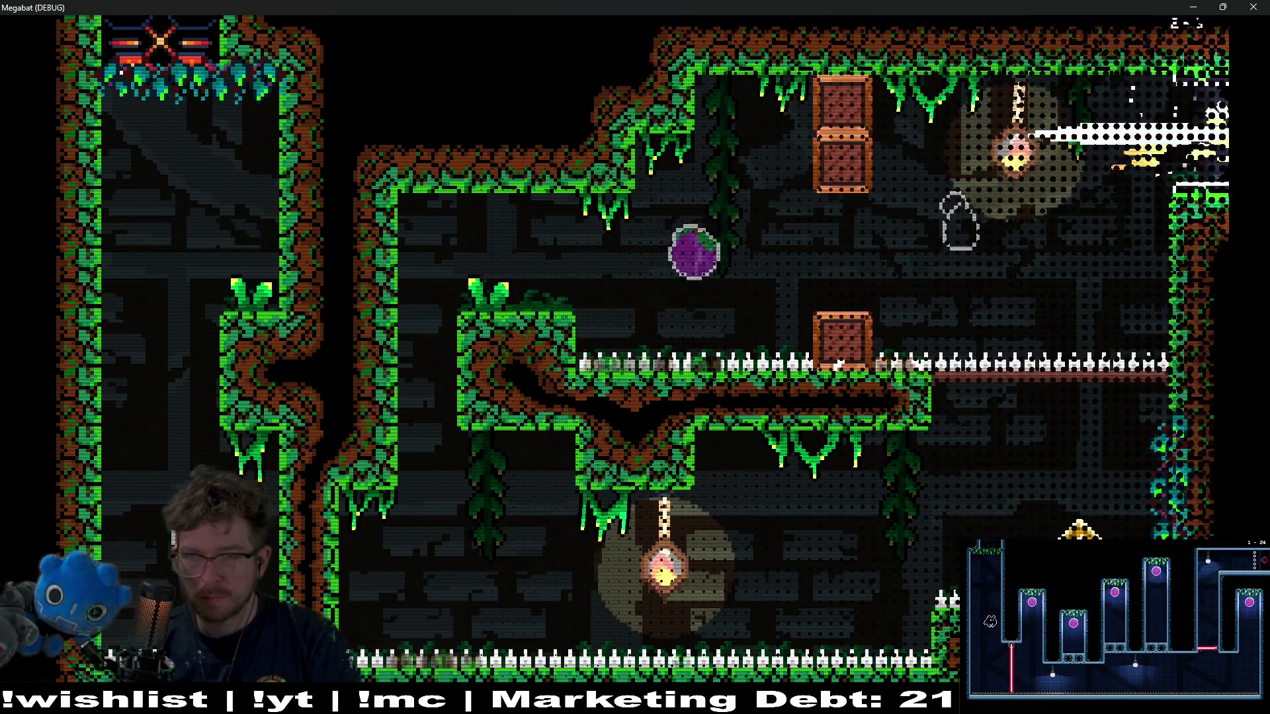
{"action": "key", "text": "Escape"}
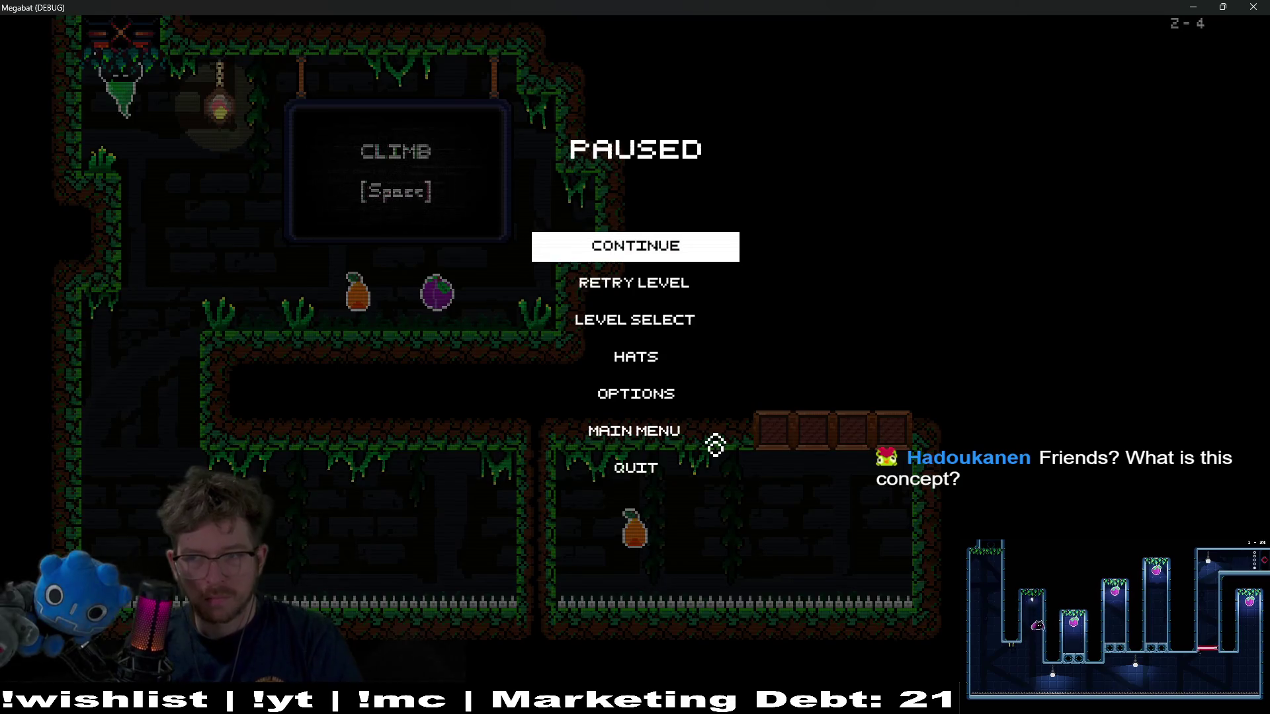
- Browse the hats to Echoes of Pestilence, keep the elf hat, then go to level select
{"action": "key", "text": "Down"}
{"action": "key", "text": "Down"}
{"action": "key", "text": "Down"}
{"action": "key", "text": "Return"}
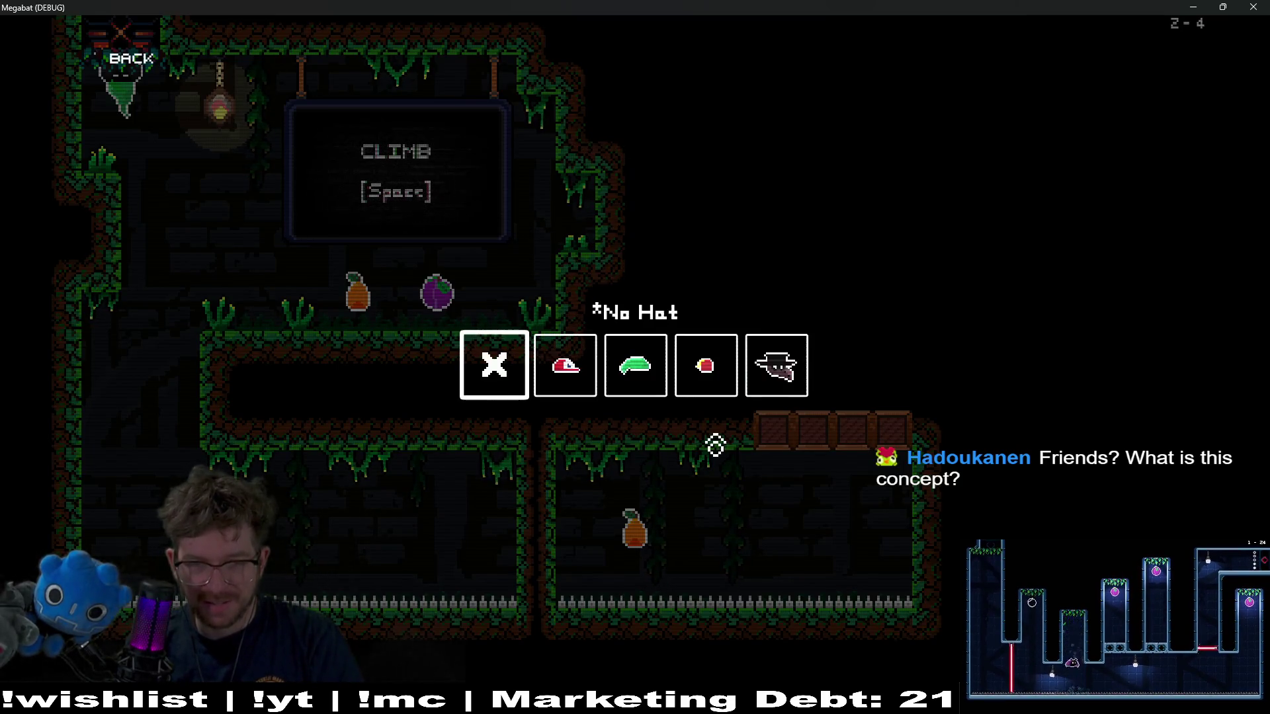
{"action": "key", "text": "Right"}
{"action": "key", "text": "Right"}
{"action": "key", "text": "Right"}
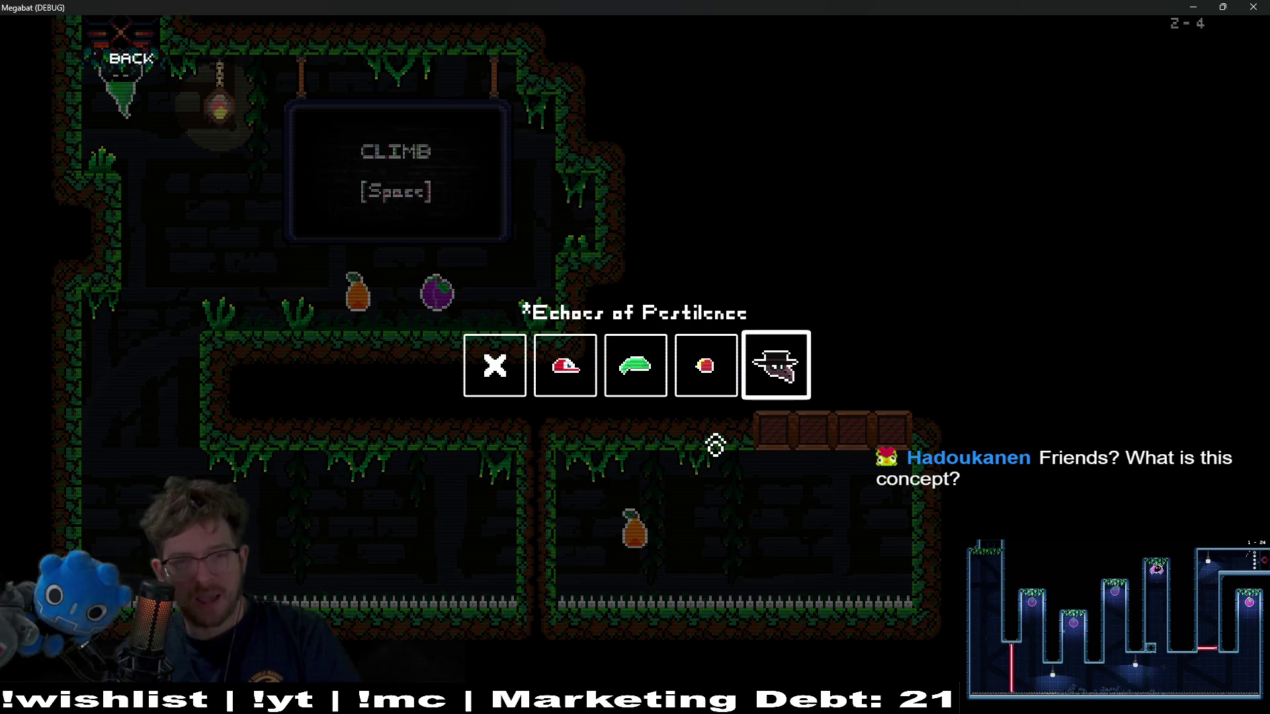
{"action": "key", "text": "Left"}
{"action": "key", "text": "Left"}
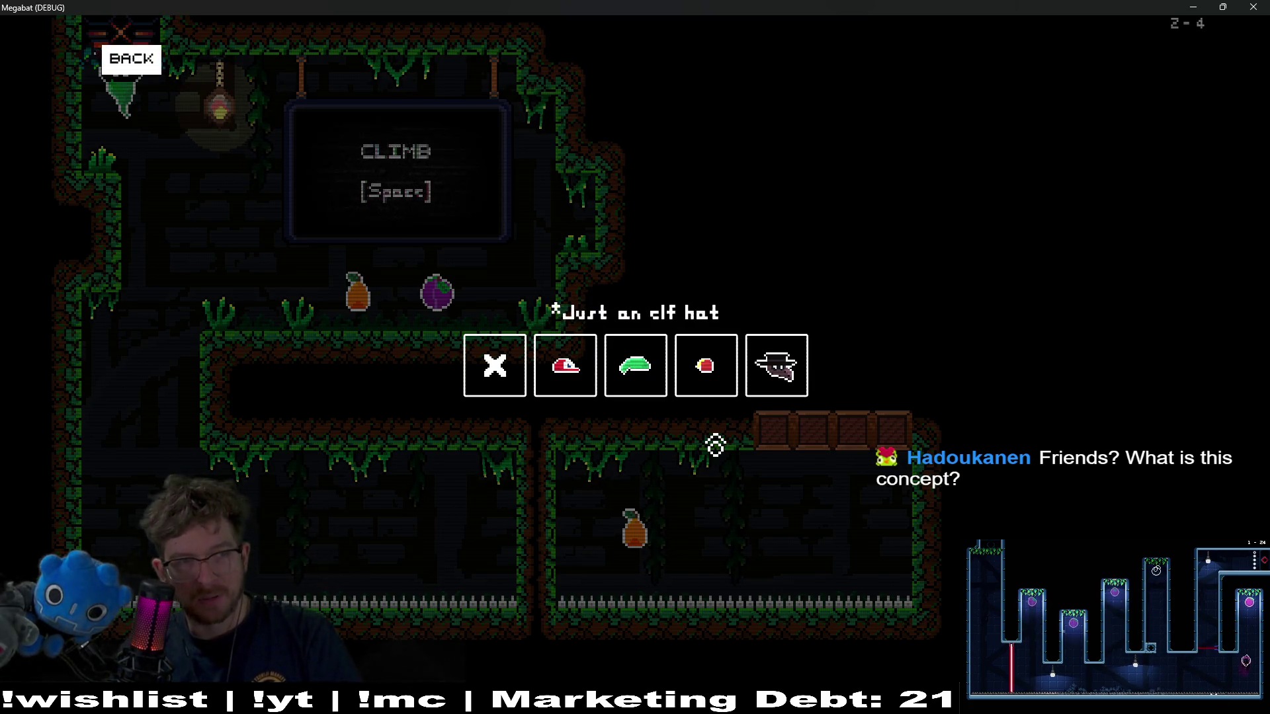
{"action": "key", "text": "Escape"}
{"action": "key", "text": "Down"}
{"action": "key", "text": "Down"}
{"action": "key", "text": "Down"}
{"action": "key", "text": "Up"}
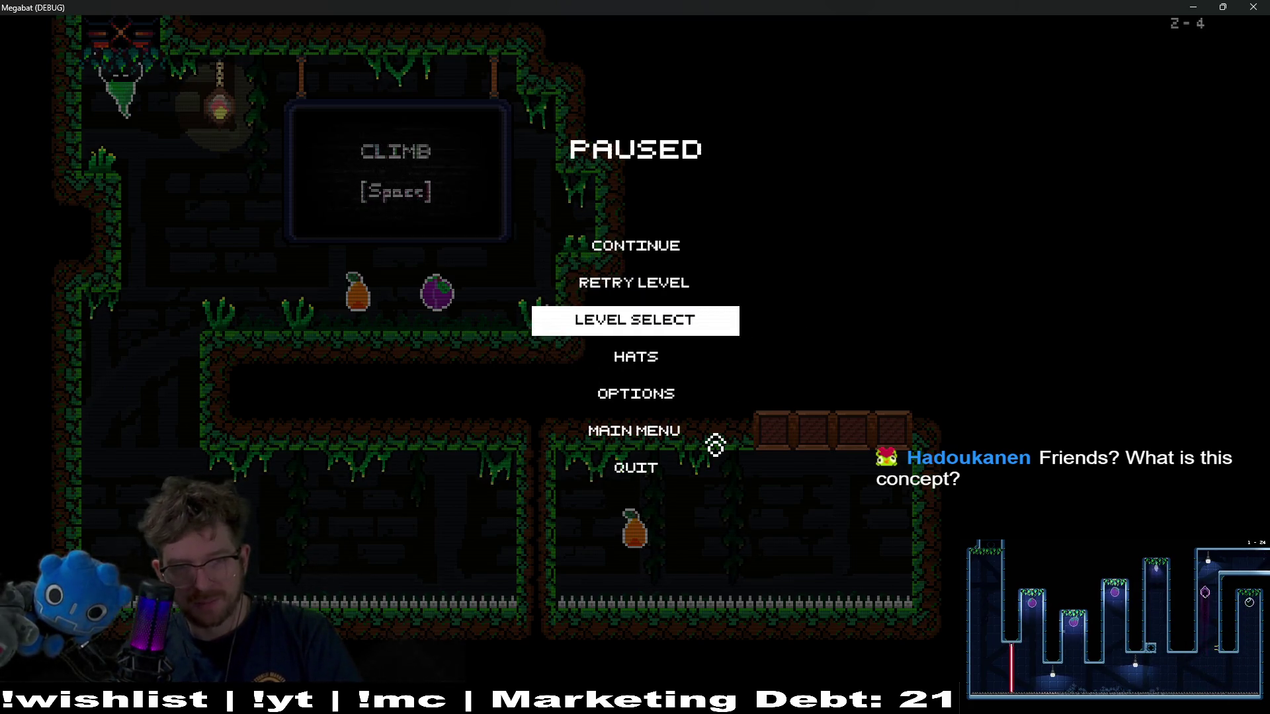
{"action": "key", "text": "Return"}
{"action": "key", "text": "Escape"}
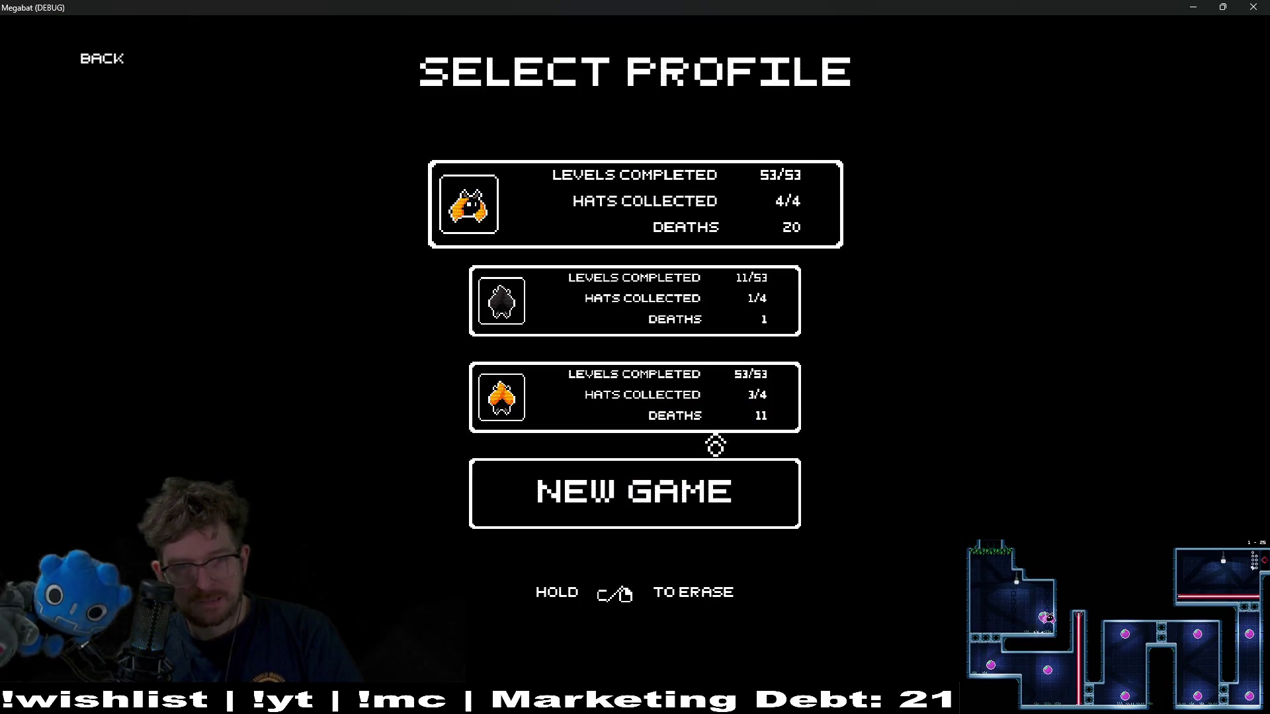
- Compare the profile cards' hat counts: 4/4, 1/4 and 3/4
{"action": "key", "text": "Down"}
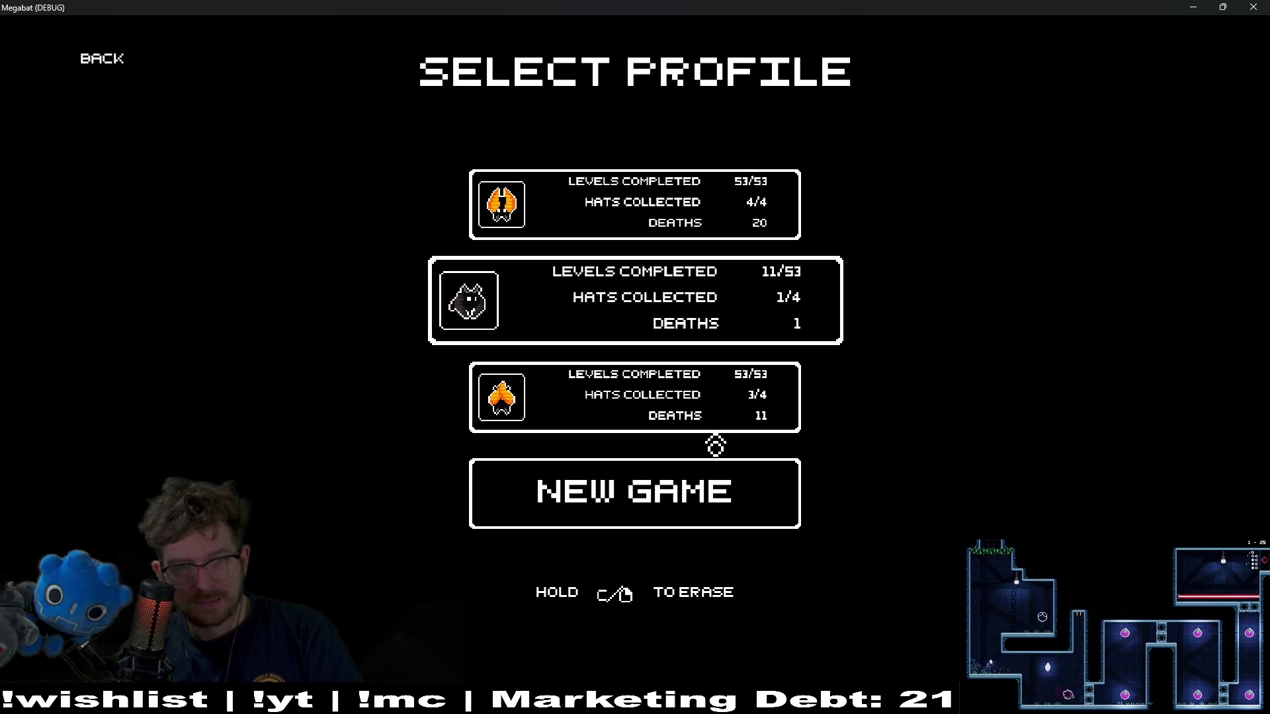
{"action": "key", "text": "Down"}
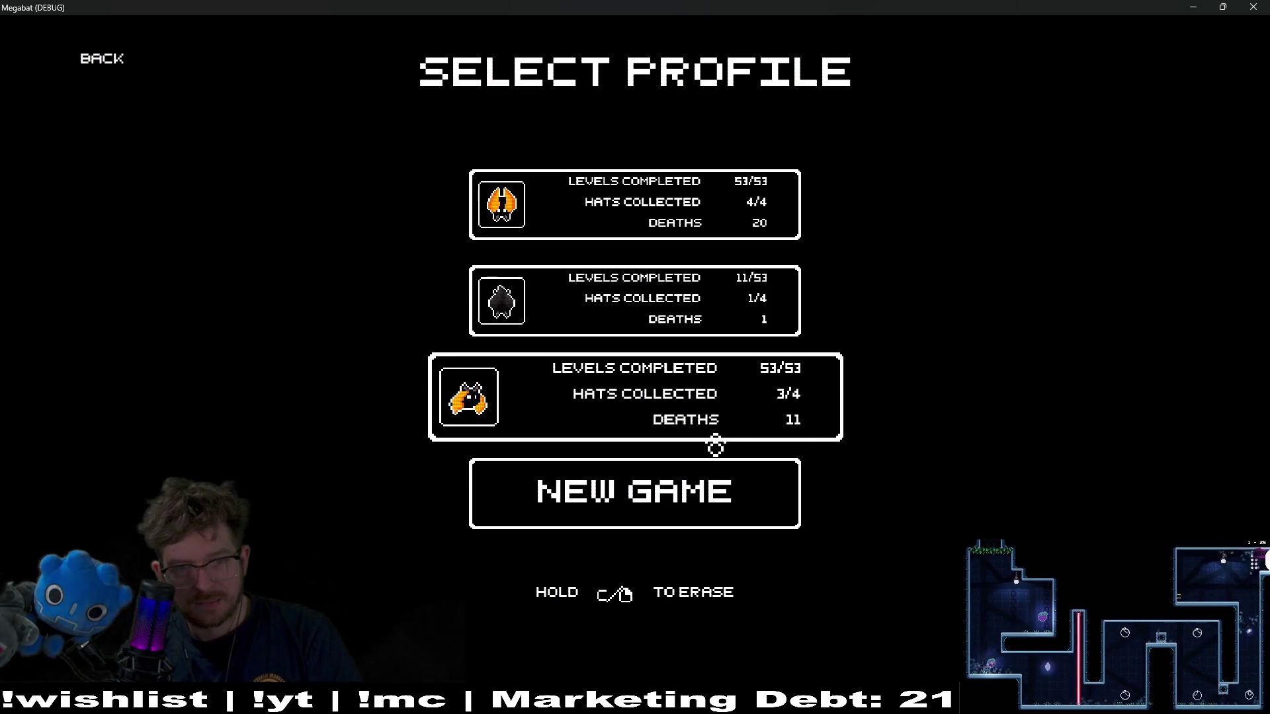
{"action": "key", "text": "Up"}
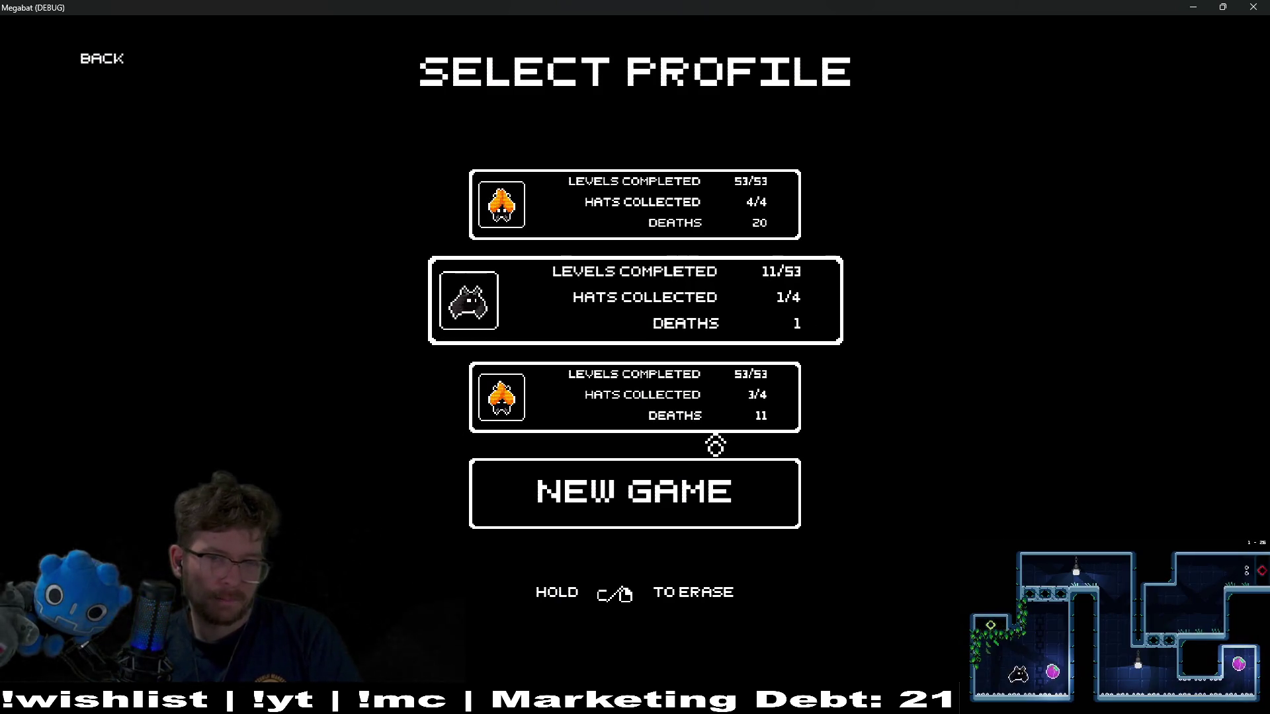
{"action": "key", "text": "Up"}
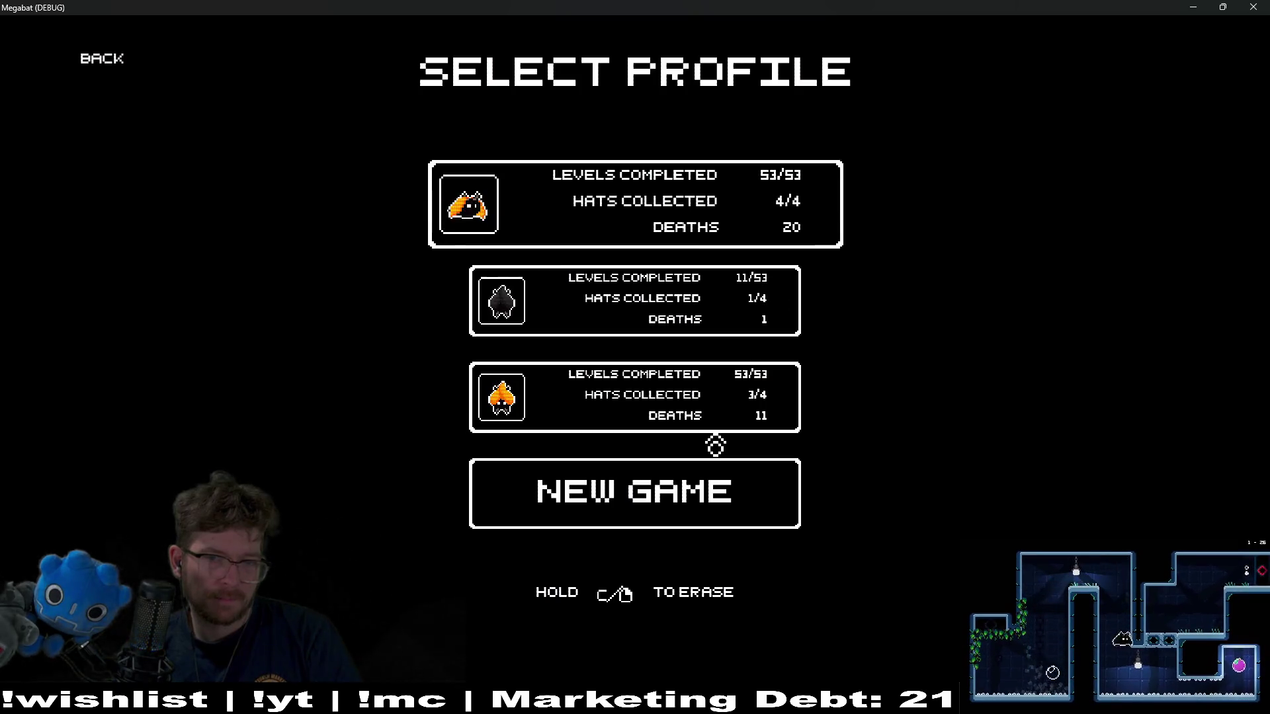
{"action": "key", "text": "Down"}
{"action": "key", "text": "Down"}
{"action": "key", "text": "Return"}
{"action": "key", "text": "Escape"}
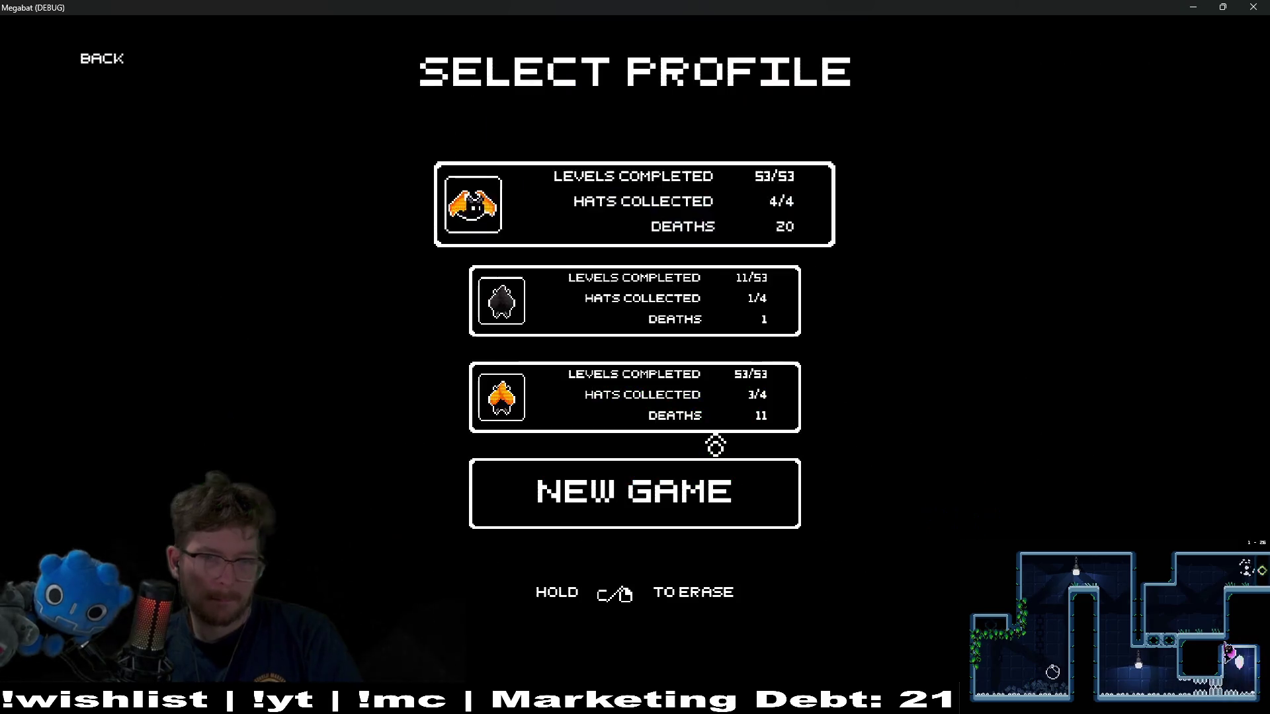
- Start level 01 on the third profile, check its hats, return to profiles and close the game
{"action": "key", "text": "Down"}
{"action": "key", "text": "Down"}
{"action": "key", "text": "Return"}
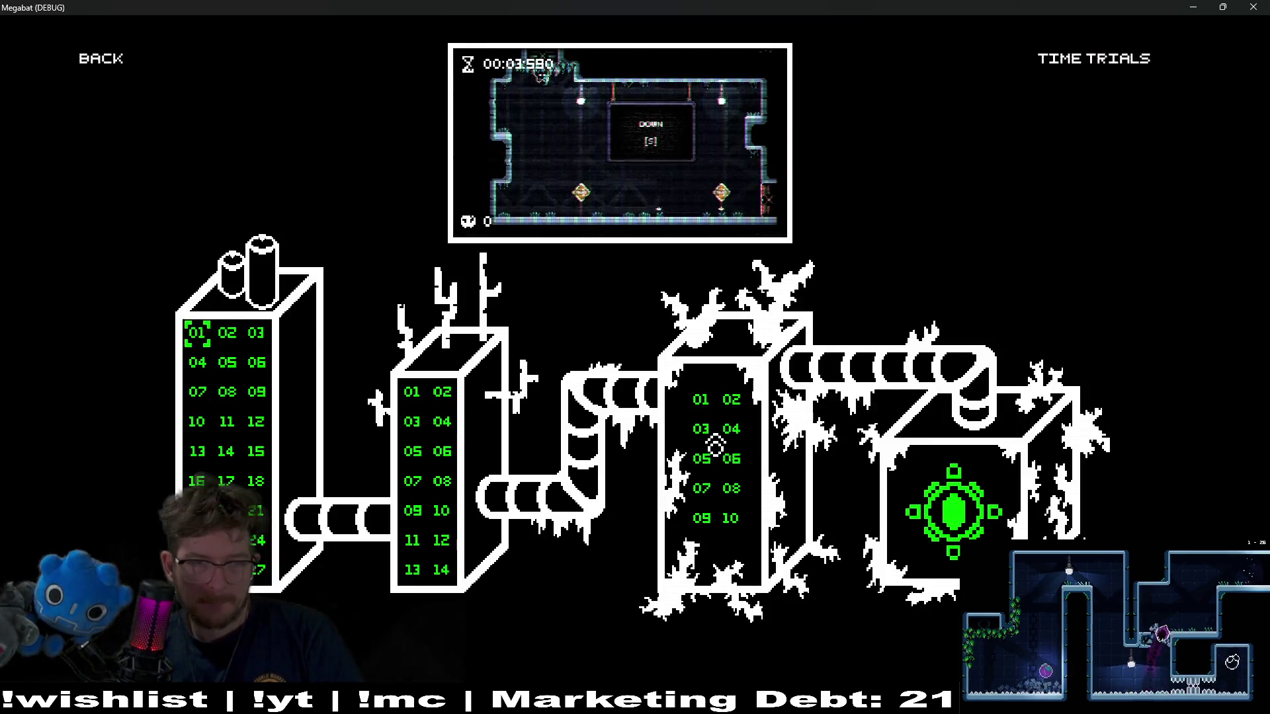
{"action": "key", "text": "Return"}
{"action": "key", "text": "Escape"}
{"action": "key", "text": "Down"}
{"action": "key", "text": "Down"}
{"action": "key", "text": "Down"}
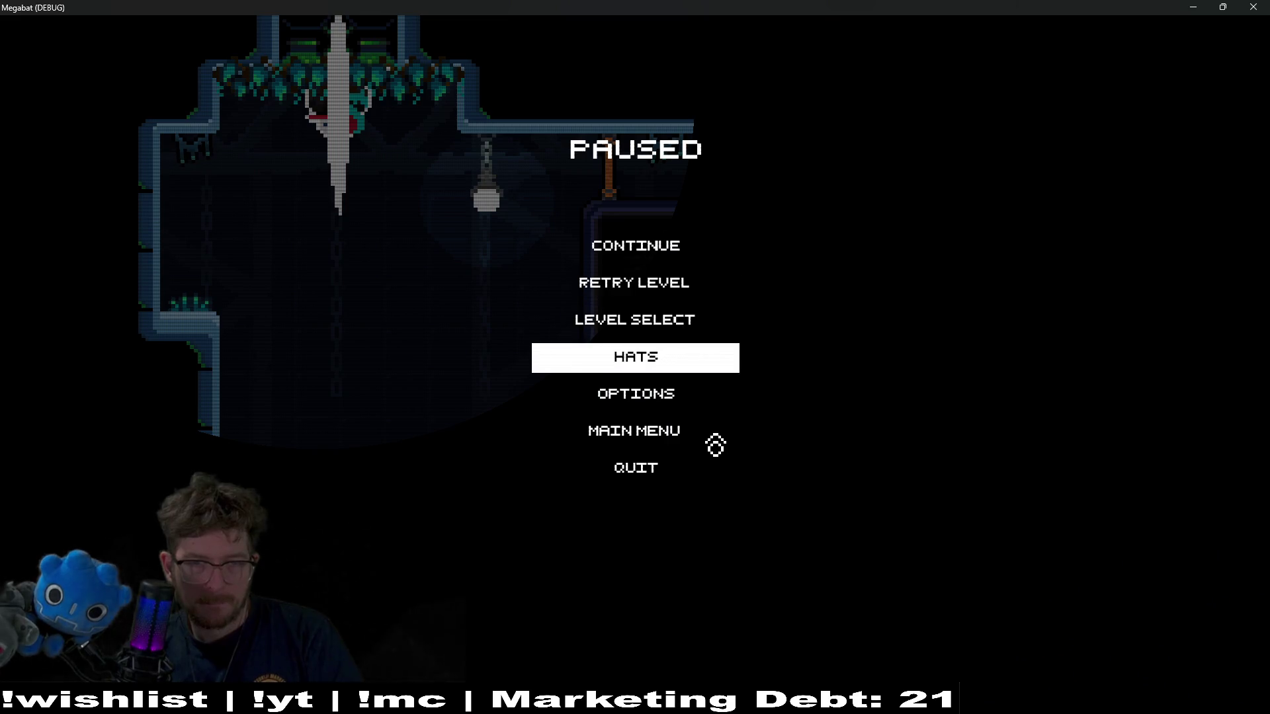
{"action": "key", "text": "Return"}
{"action": "key", "text": "Escape"}
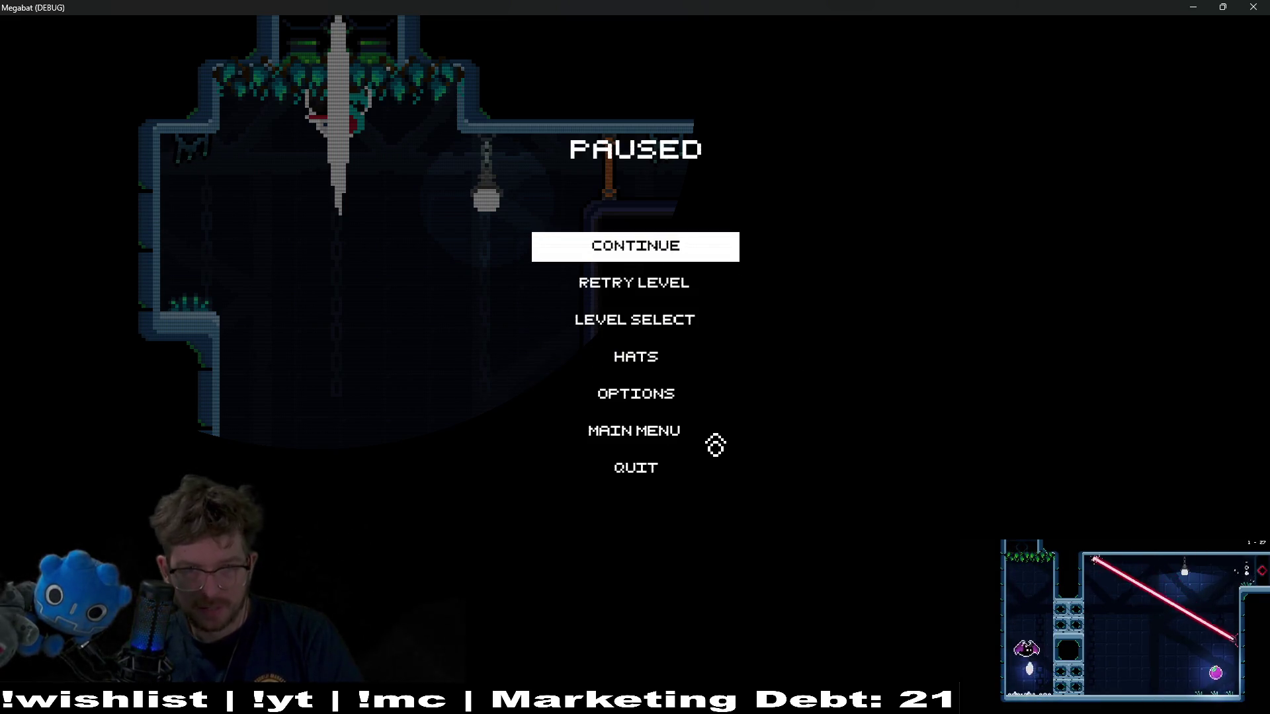
{"action": "key", "text": "Down"}
{"action": "key", "text": "Down"}
{"action": "key", "text": "Return"}
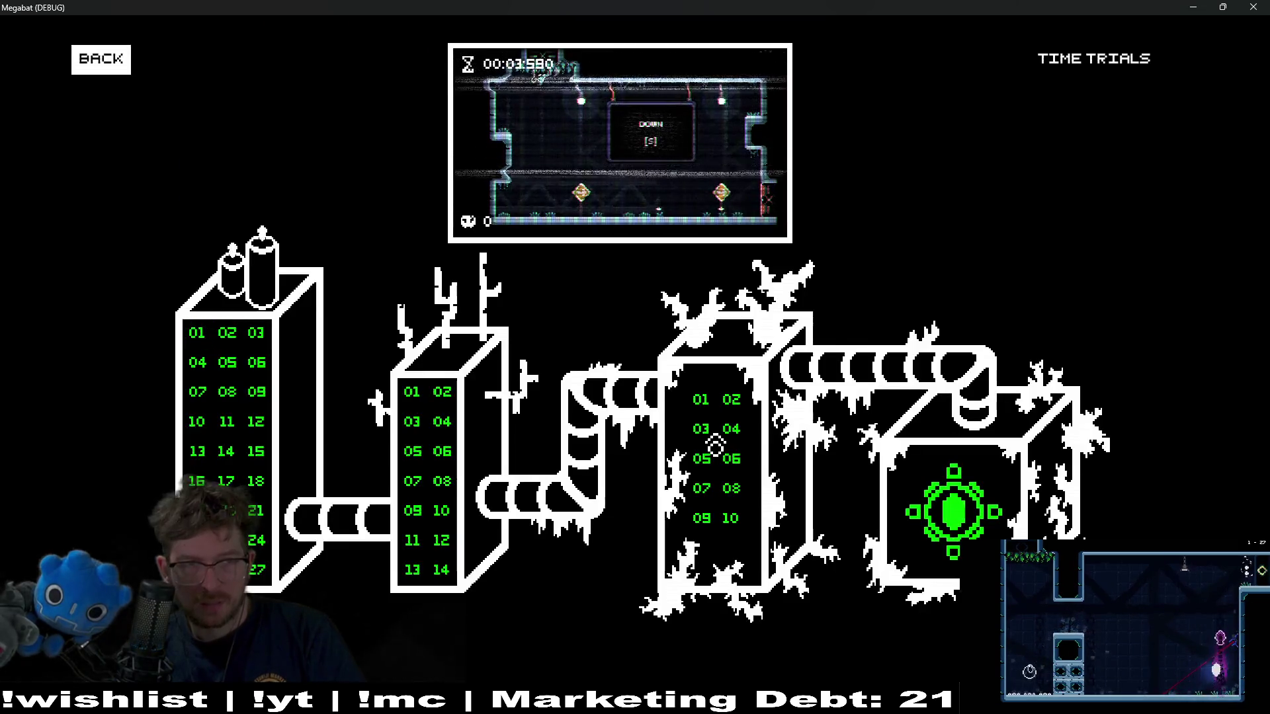
{"action": "key", "text": "Escape"}
{"action": "left_click", "coordinate": [1266, 5]}
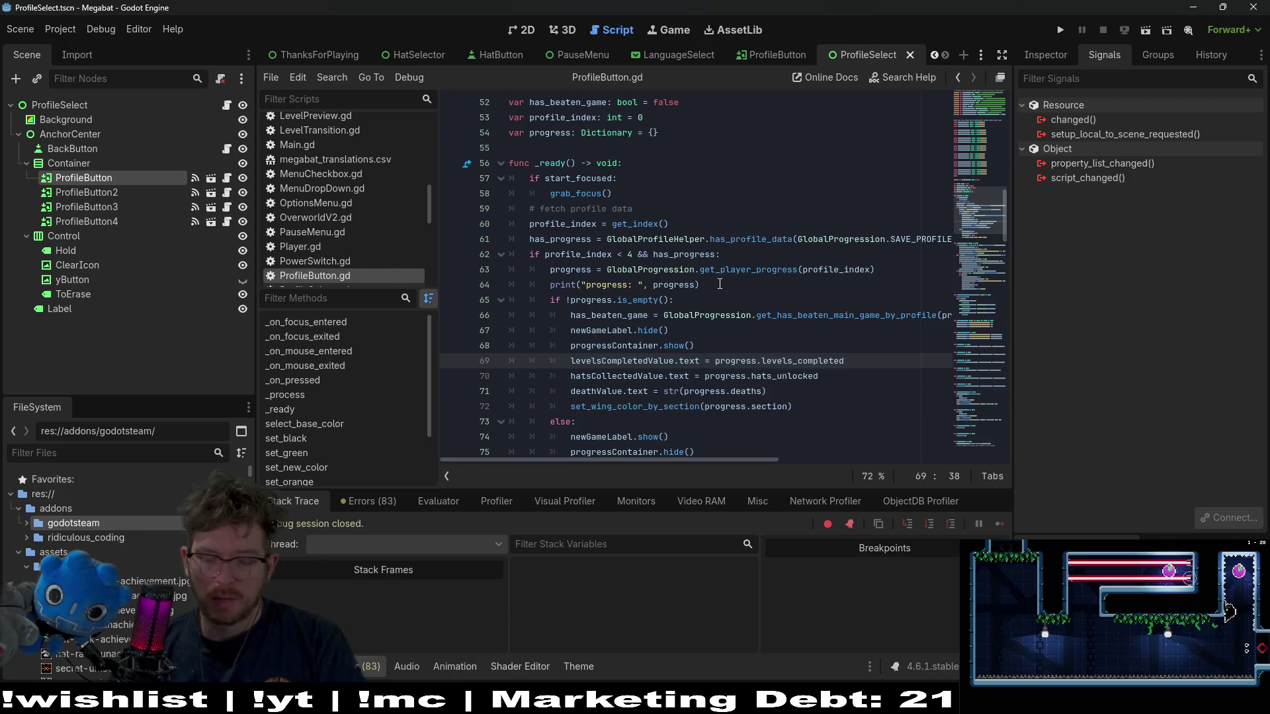
- Quick-open GlobalAchievements.gd by searching 'globalachie'
{"action": "key", "text": "shift+alt+o"}
{"action": "type", "text": "globalachie"}
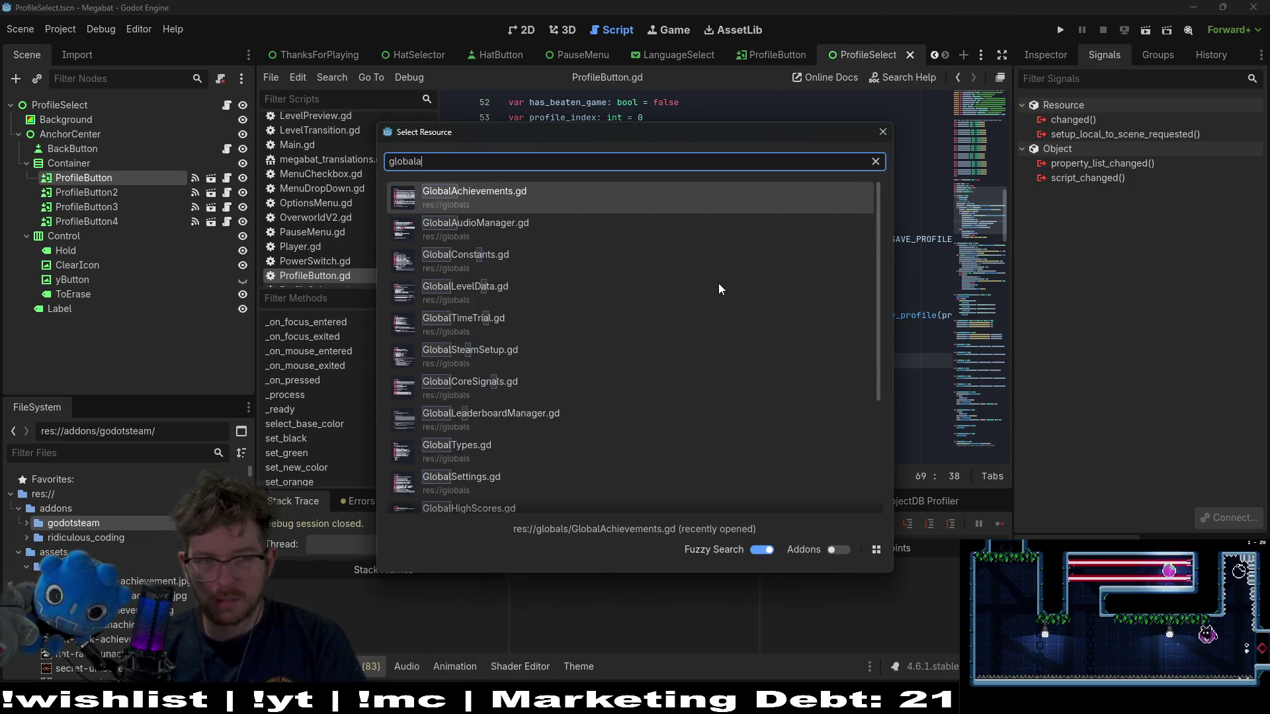
{"action": "key", "text": "Return"}
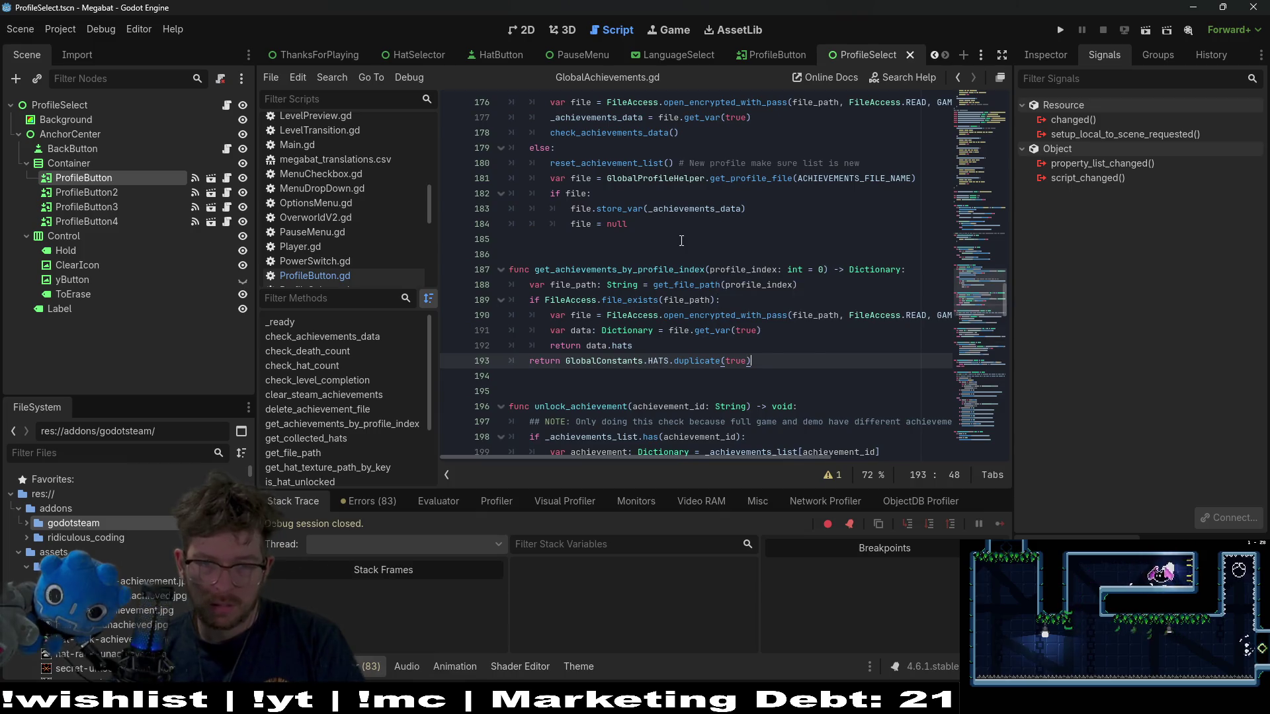
- Select get_achievements_by_profile_index and scroll to the DEMO_ACHIEVEMENTS dictionary's Hat Rack entry
{"action": "left_click", "coordinate": [681, 240]}
{"action": "double_click", "coordinate": [647, 269]}
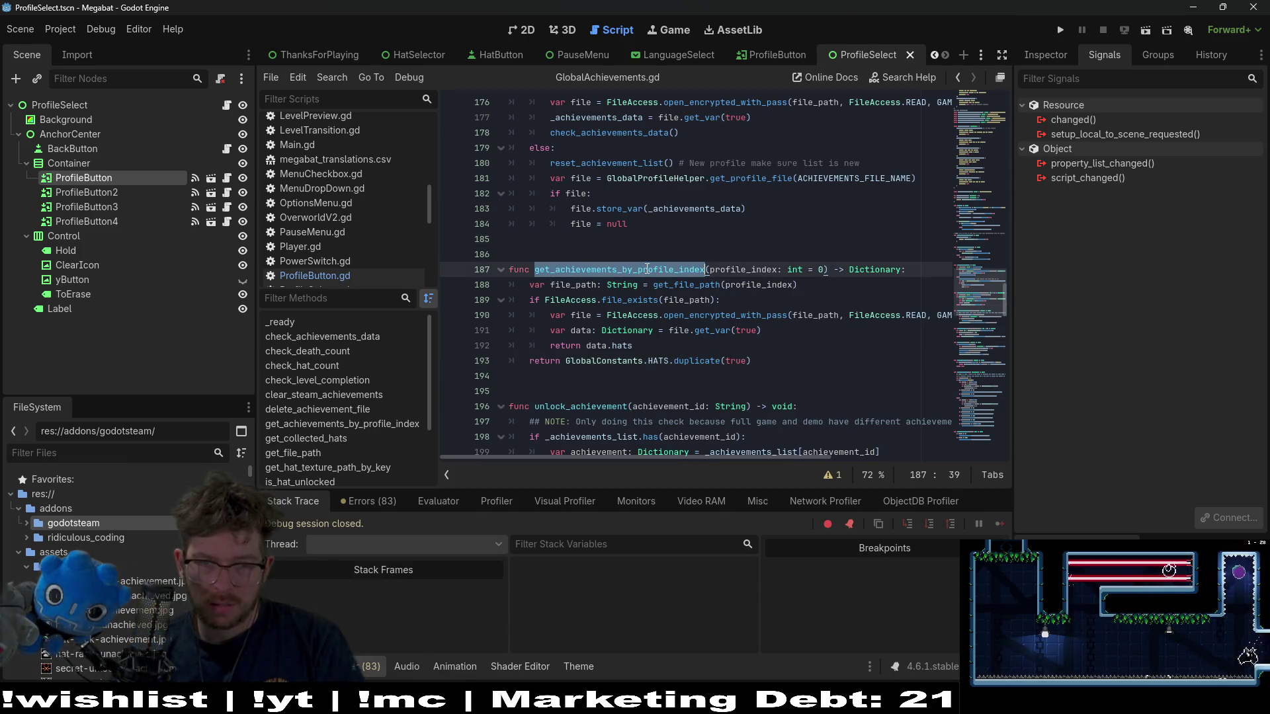
{"action": "scroll", "coordinate": [849, 251], "scroll_direction": "up", "scroll_amount": 20}
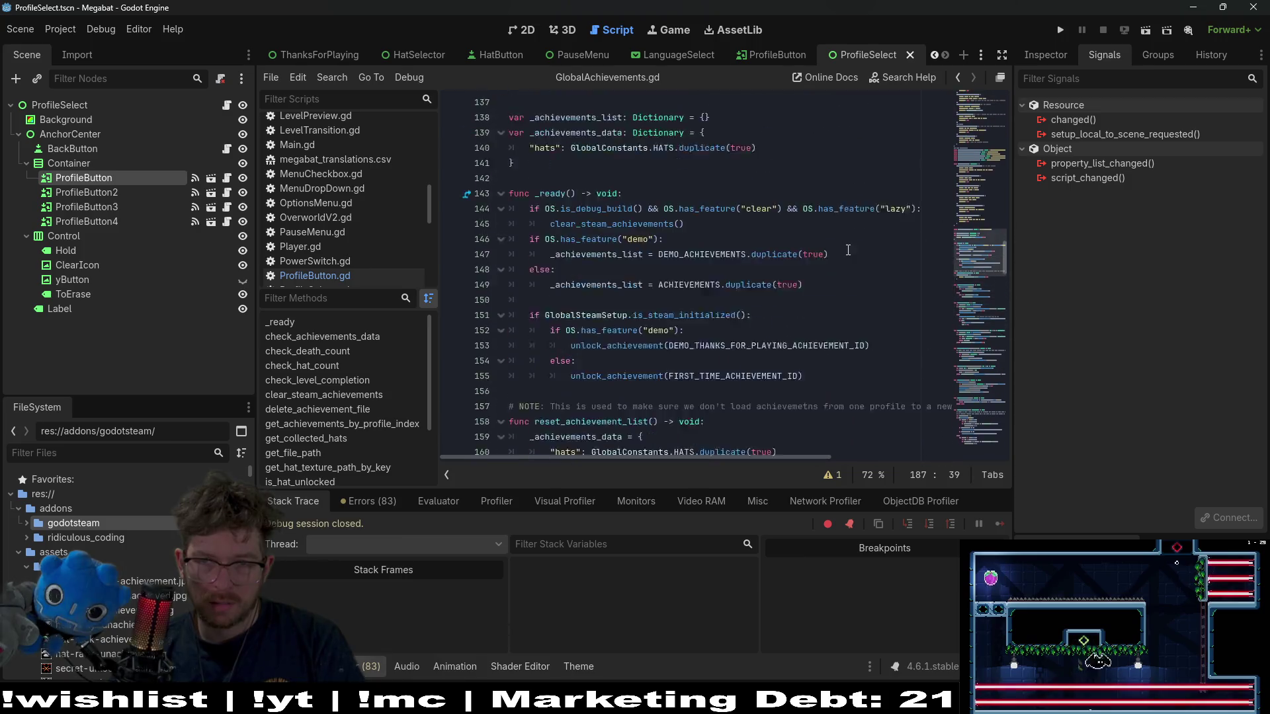
{"action": "scroll", "coordinate": [849, 250], "scroll_direction": "up", "scroll_amount": 6}
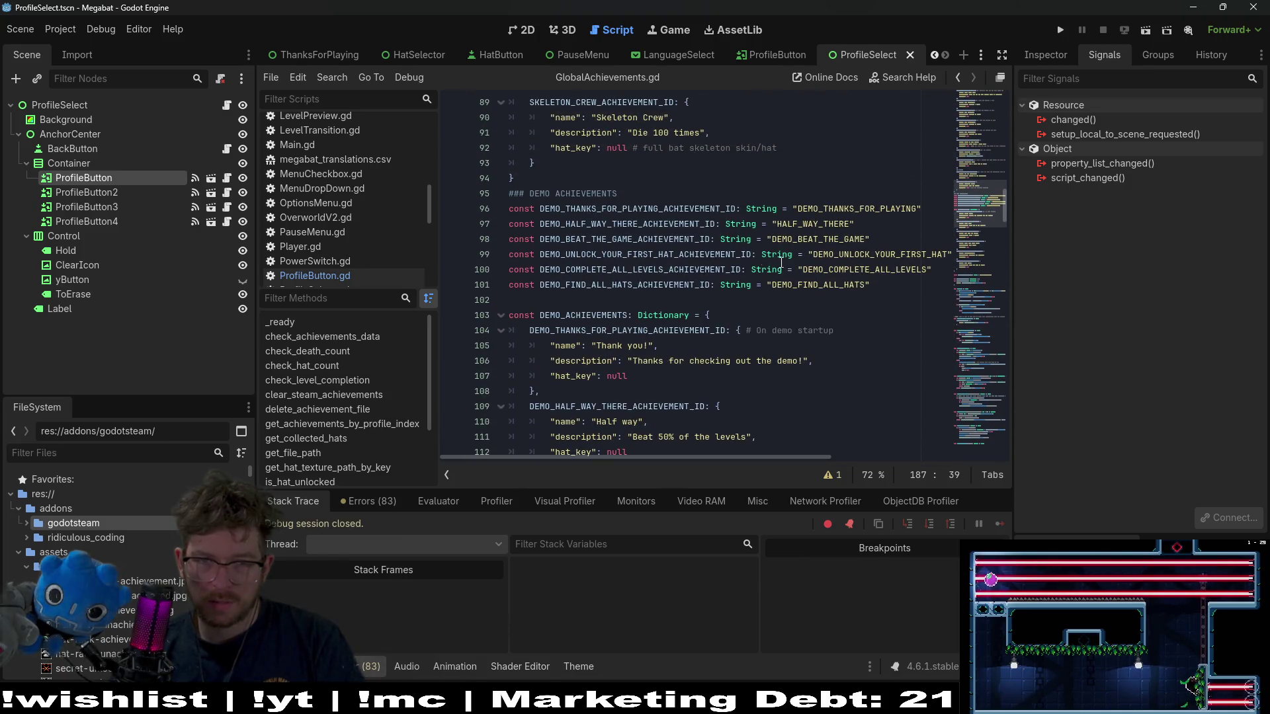
{"action": "scroll", "coordinate": [689, 250], "scroll_direction": "down", "scroll_amount": 3}
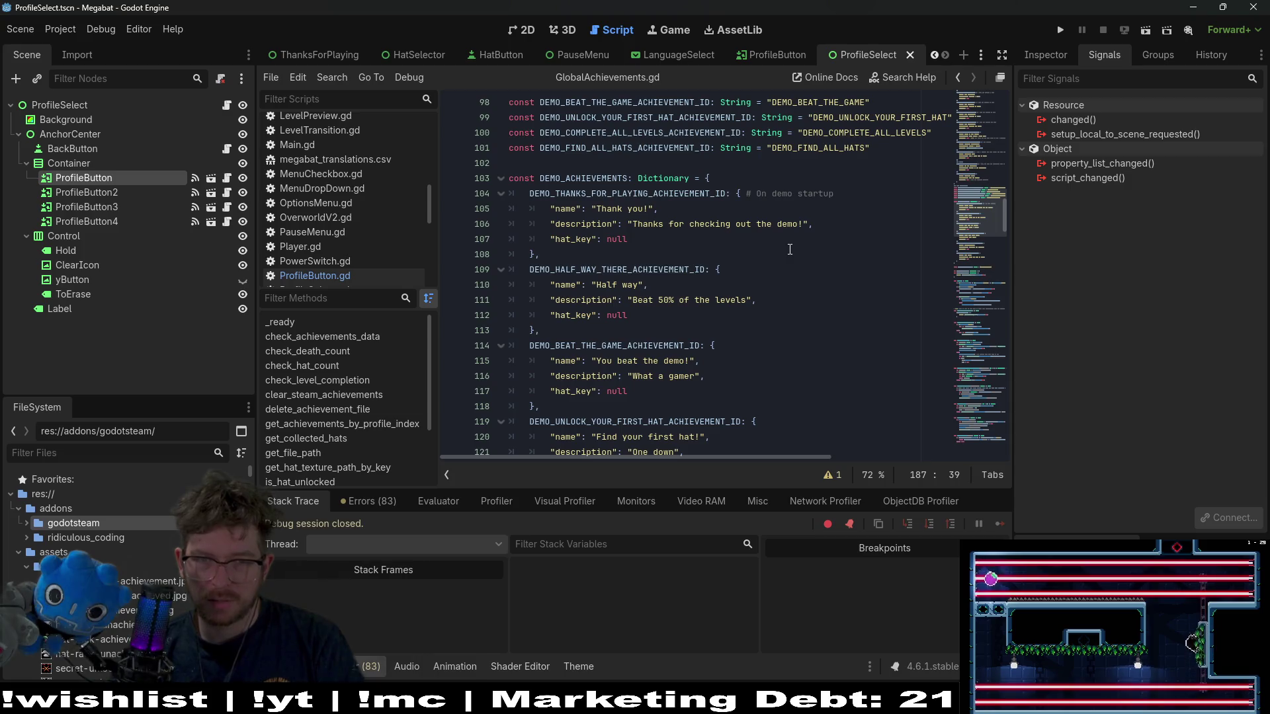
{"action": "scroll", "coordinate": [789, 249], "scroll_direction": "down", "scroll_amount": 5}
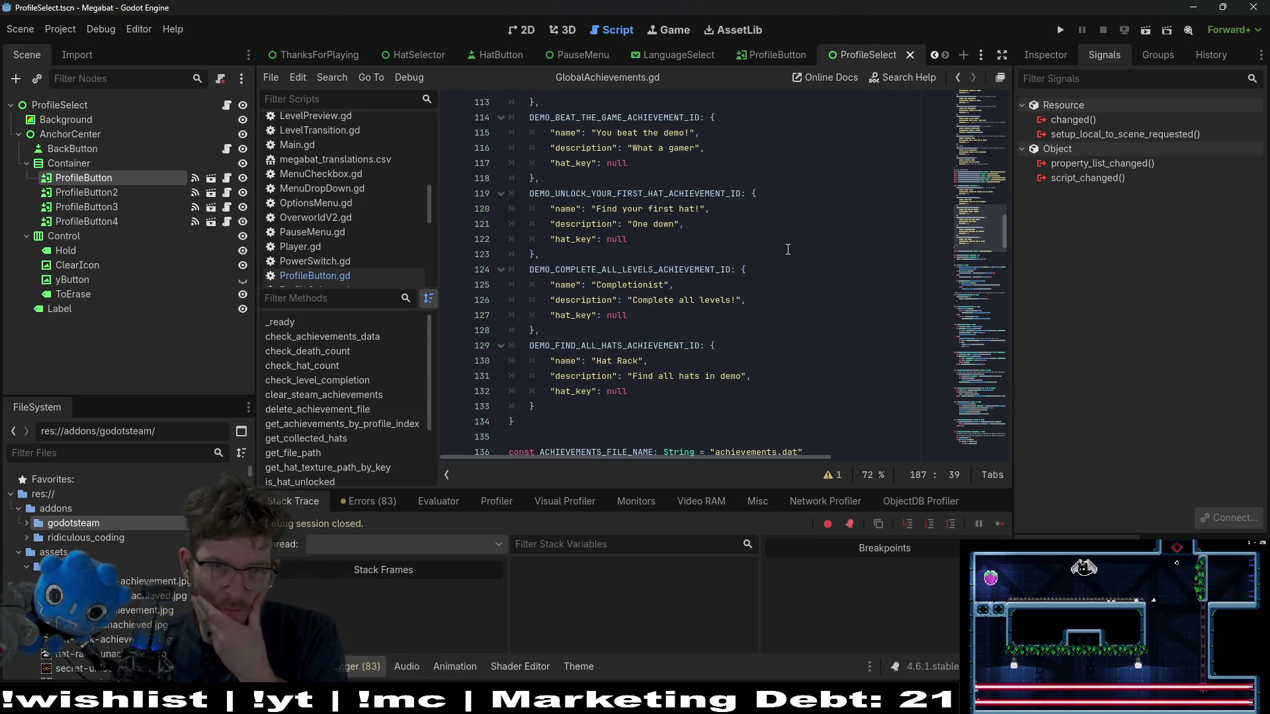
- Find where DEMO_FIND_ALL_HATS_ACHIEVEMENT_ID is used, at line 239 inside check_hat_count
{"action": "double_click", "coordinate": [635, 345]}
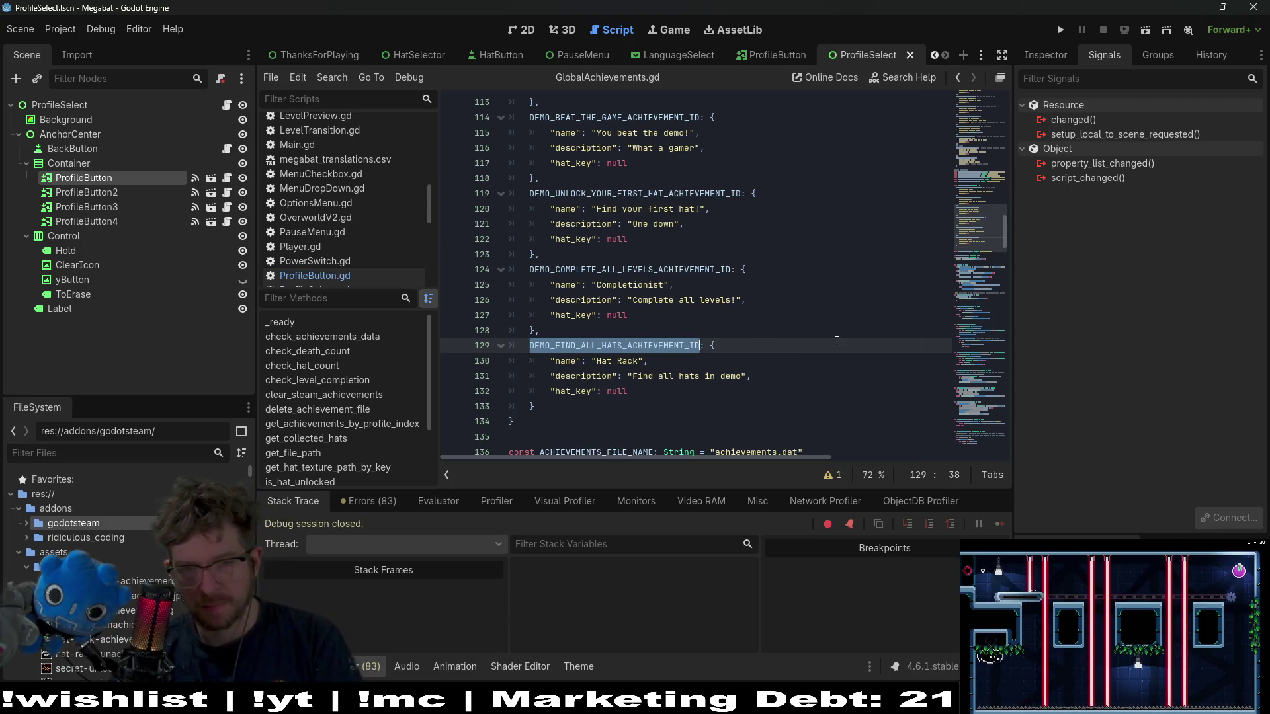
{"action": "key", "text": "ctrl+f"}
{"action": "key", "text": "Return"}
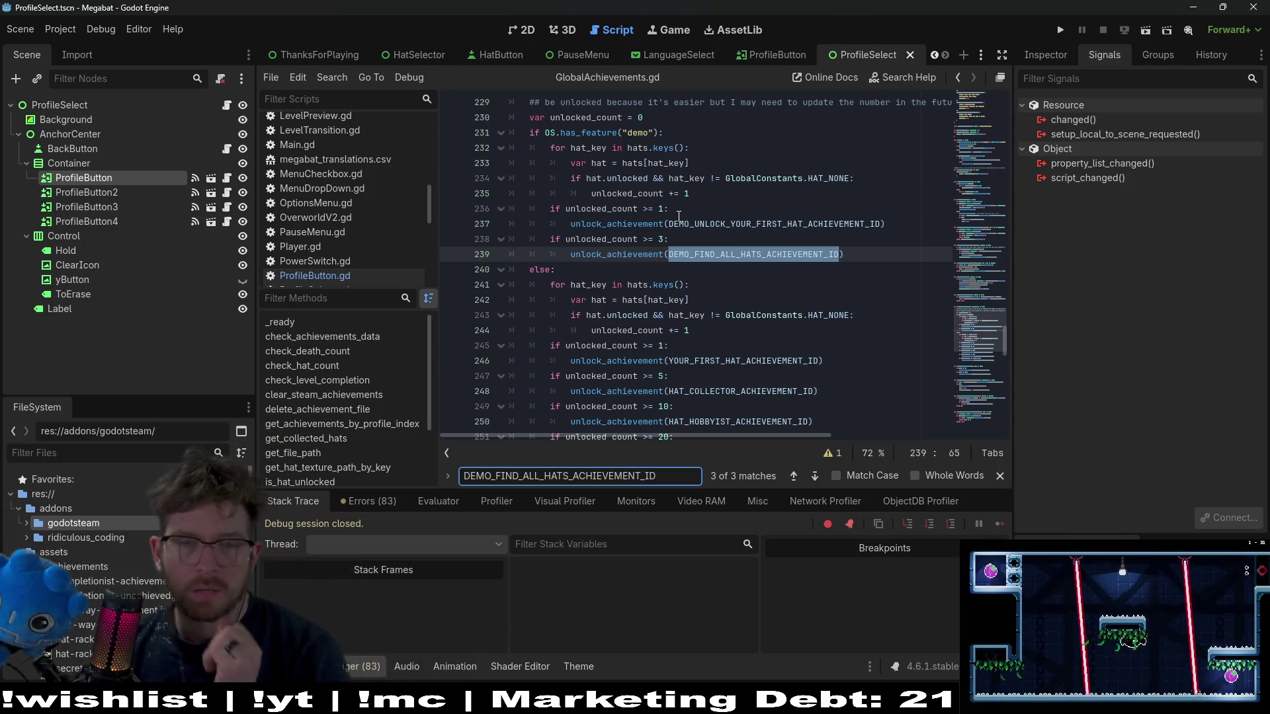
{"action": "left_click", "coordinate": [682, 242]}
{"action": "left_click", "coordinate": [517, 224], "text": "shift"}
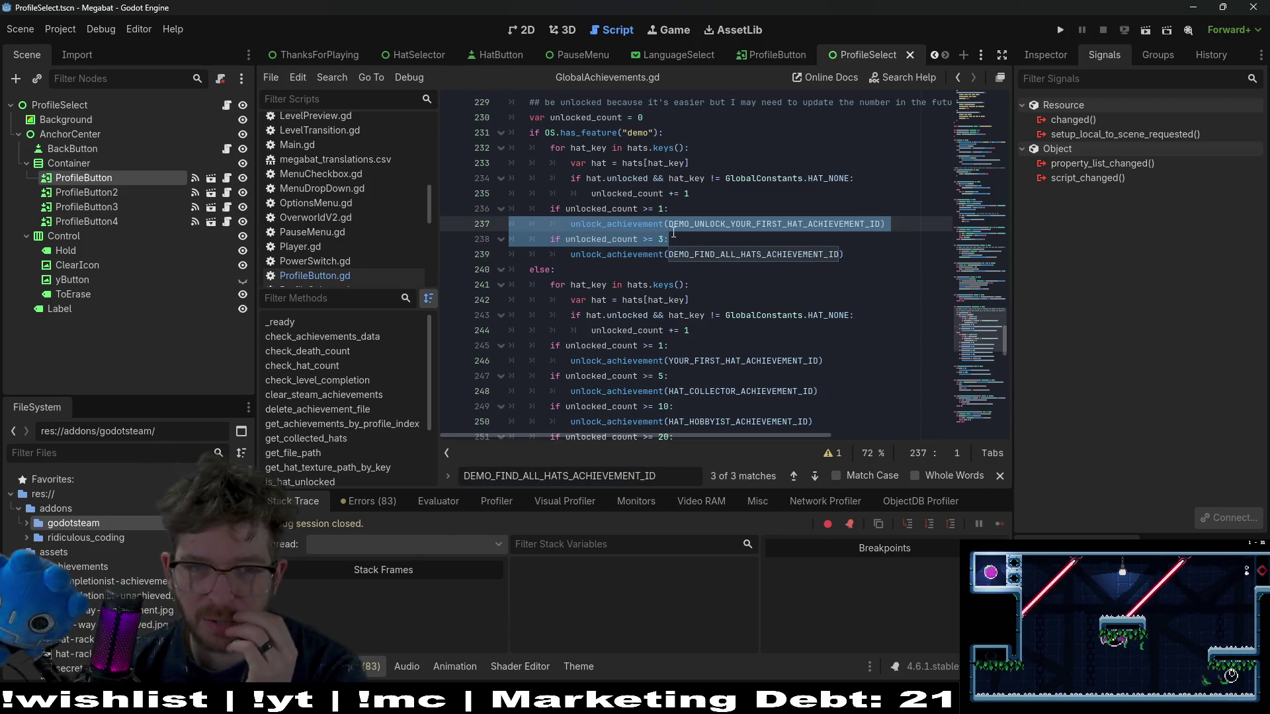
{"action": "scroll", "coordinate": [705, 239], "scroll_direction": "up", "scroll_amount": 3}
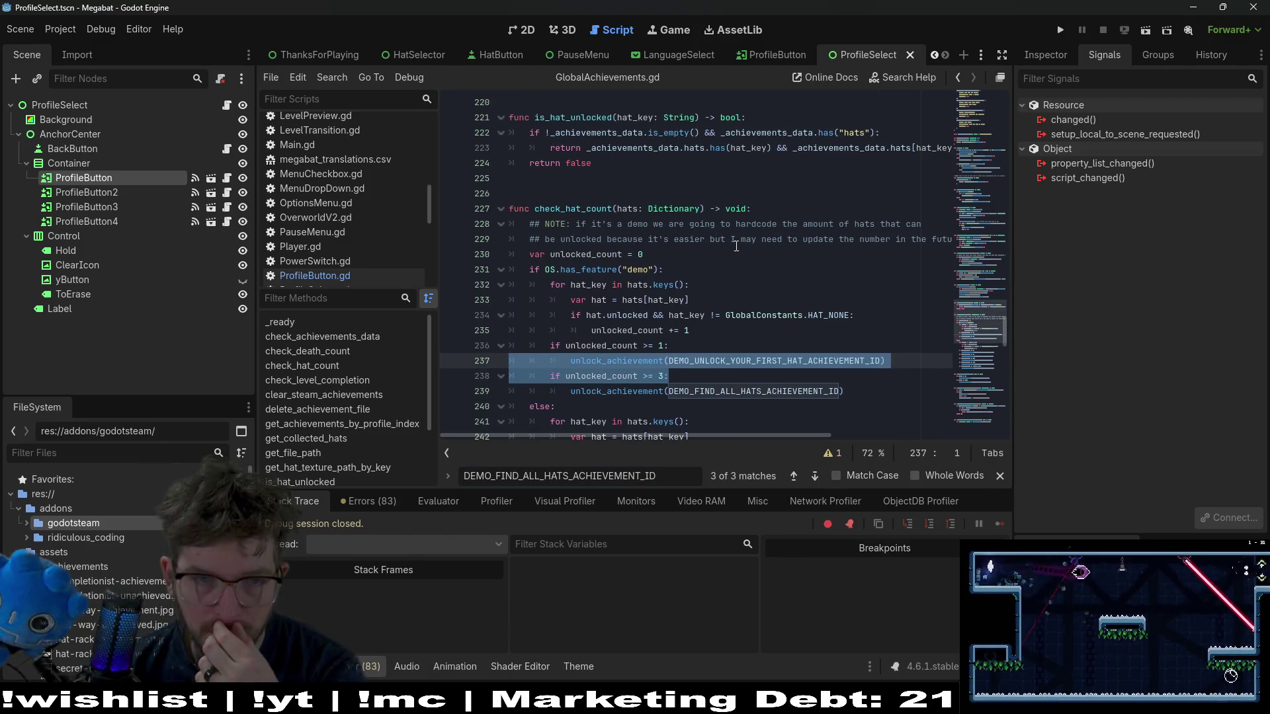
- Search for check_hat_count to locate both of its matches in the script
{"action": "left_click", "coordinate": [595, 213]}
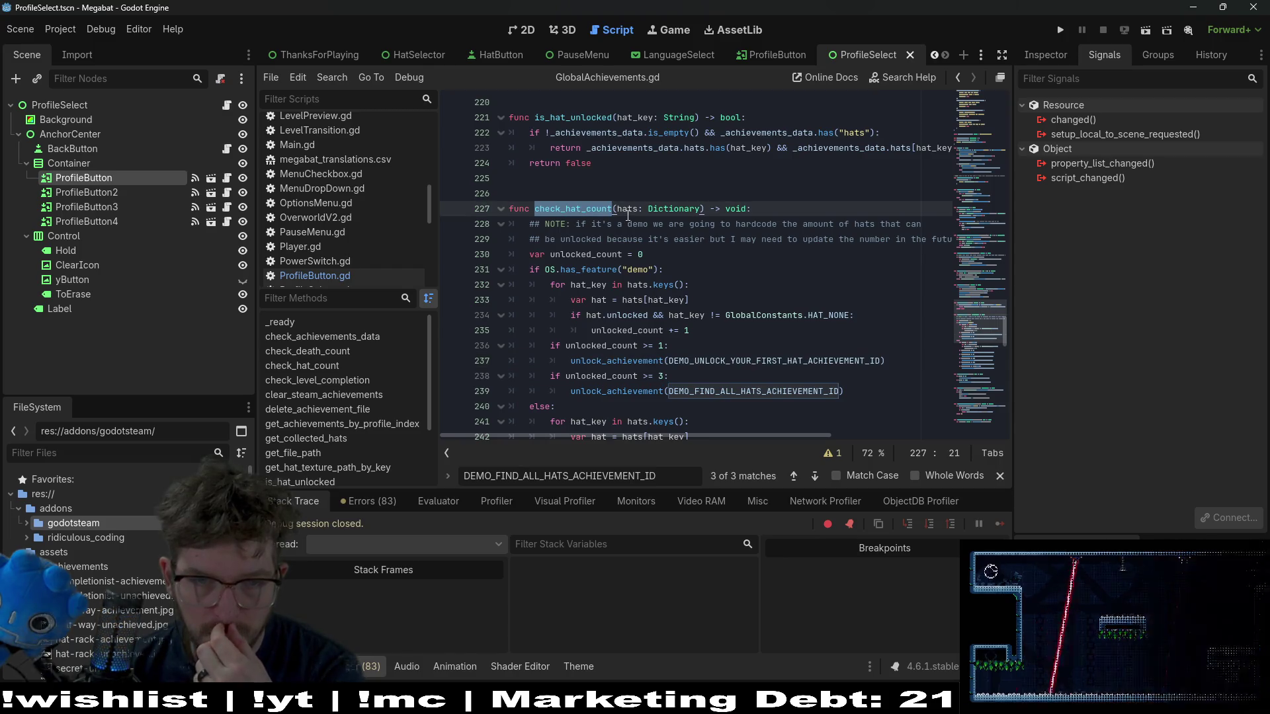
{"action": "key", "text": "ctrl+Right"}
{"action": "key", "text": "ctrl+Right"}
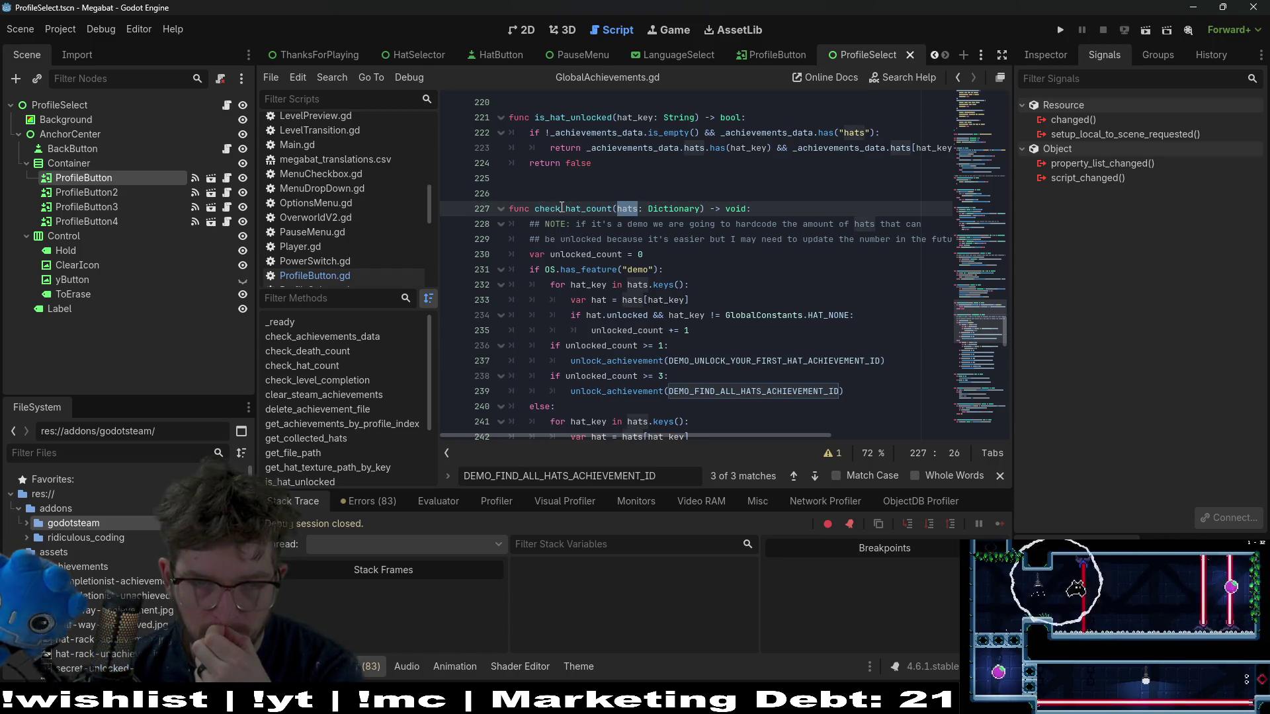
{"action": "double_click", "coordinate": [561, 208]}
{"action": "key", "text": "ctrl+f"}
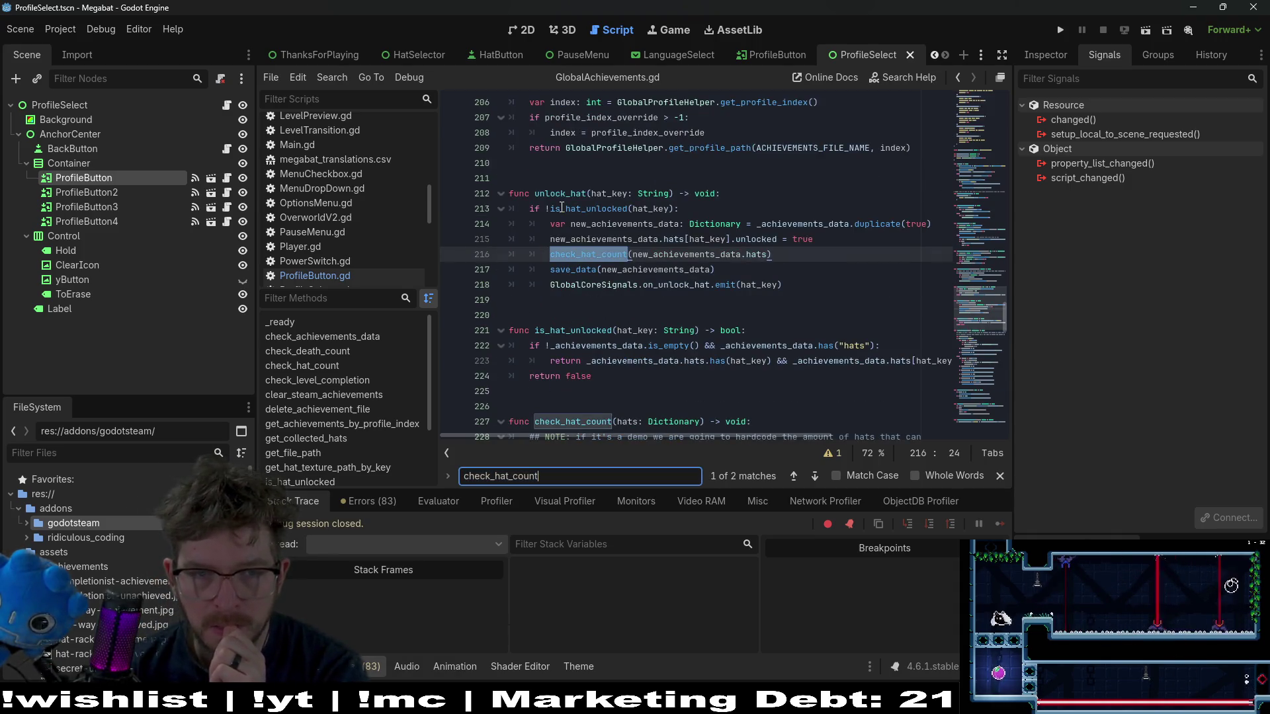
{"action": "key", "text": "Return"}
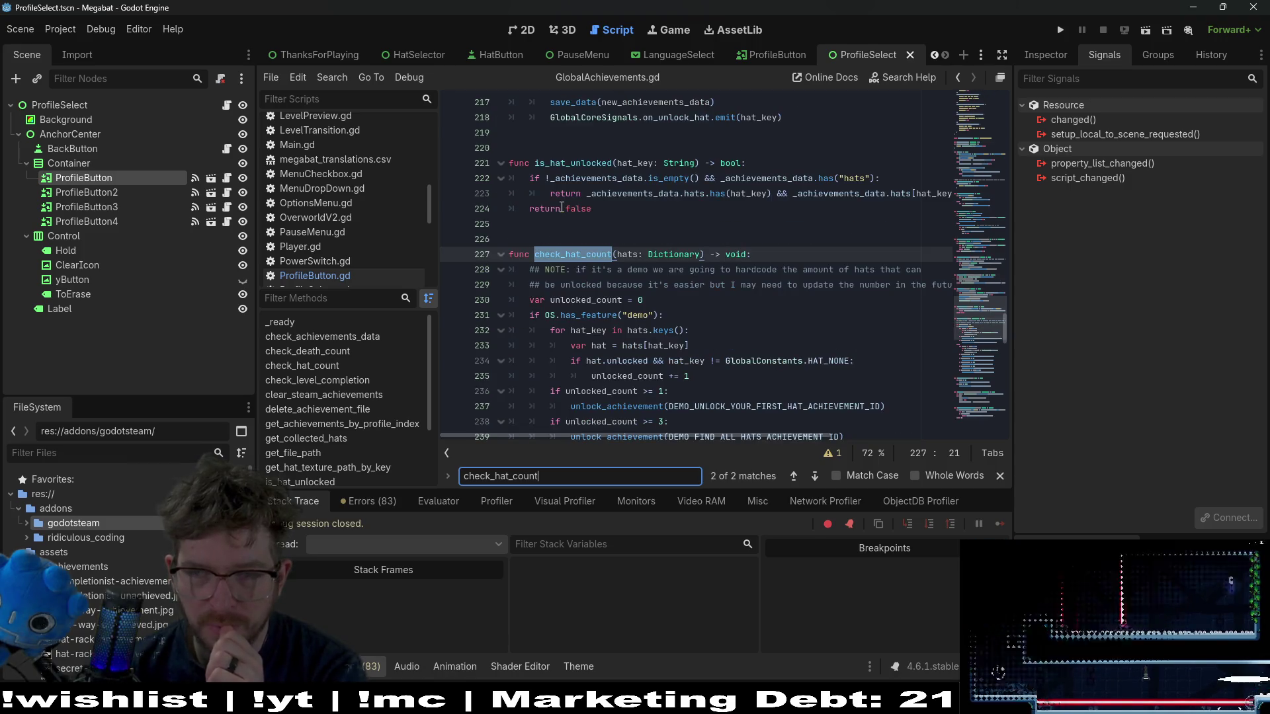
{"action": "left_click", "coordinate": [734, 285]}
{"action": "scroll", "coordinate": [728, 292], "scroll_direction": "down", "scroll_amount": 3}
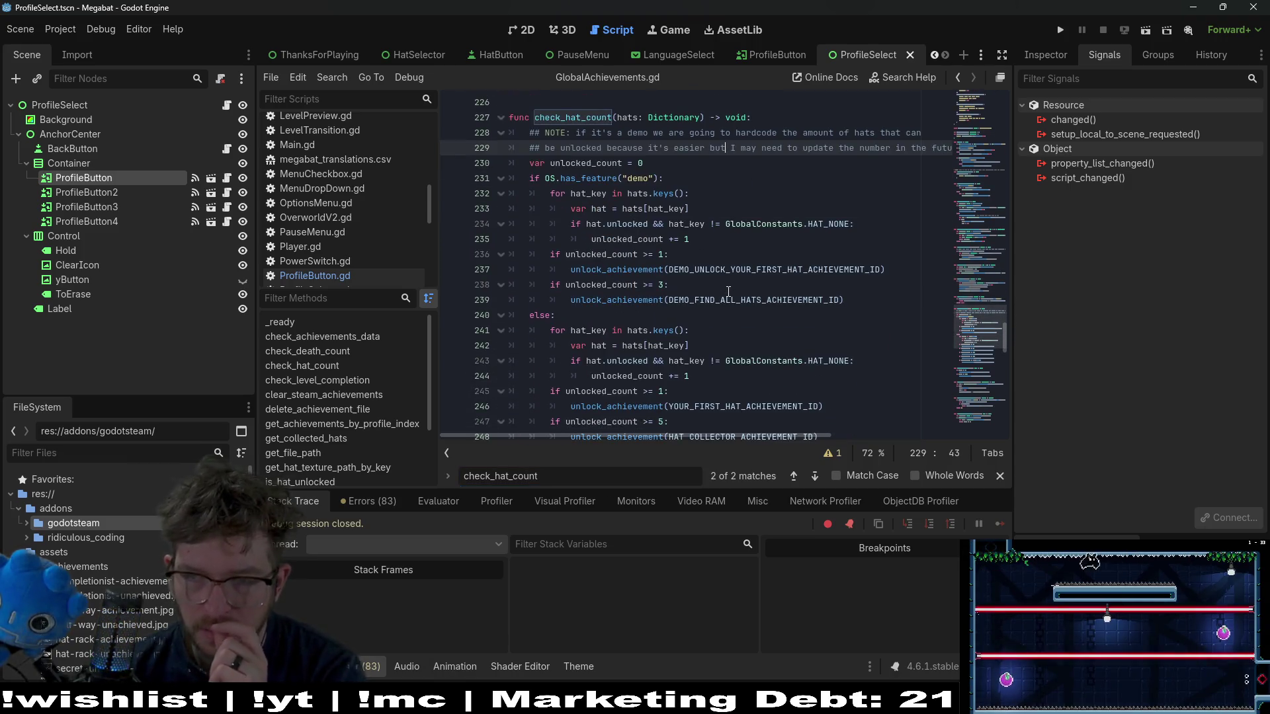
{"action": "scroll", "coordinate": [728, 291], "scroll_direction": "down", "scroll_amount": 1}
{"action": "scroll", "coordinate": [728, 291], "scroll_direction": "down", "scroll_amount": 4}
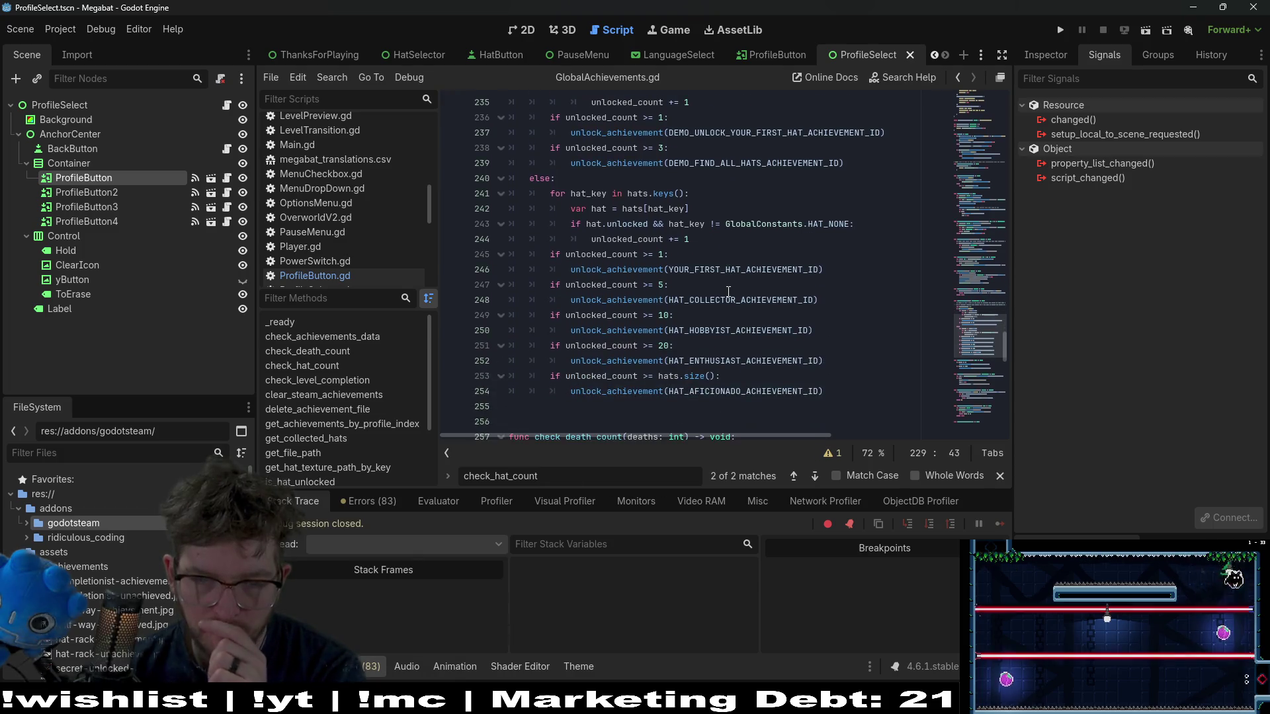
{"action": "scroll", "coordinate": [757, 367], "scroll_direction": "down", "scroll_amount": 6}
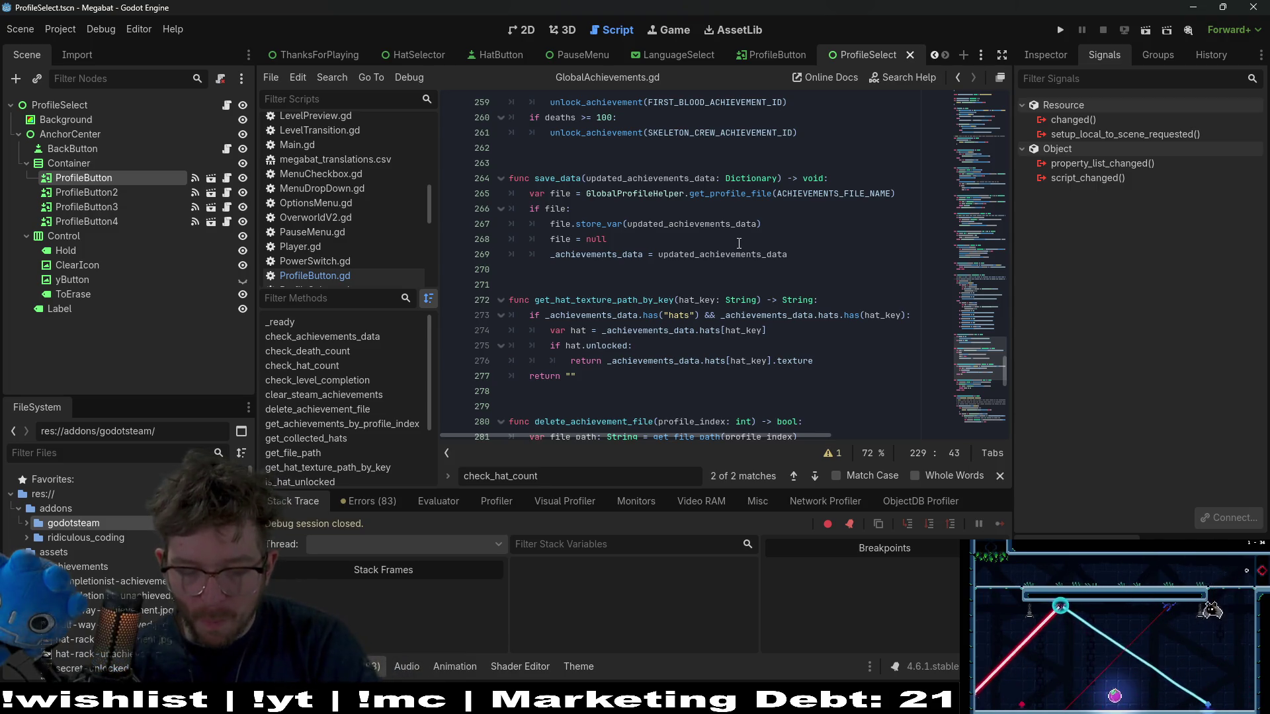
- Read lines 296–306, which mark collected hats unlocked and save the achievement data
{"action": "scroll", "coordinate": [738, 243], "scroll_direction": "down", "scroll_amount": 10}
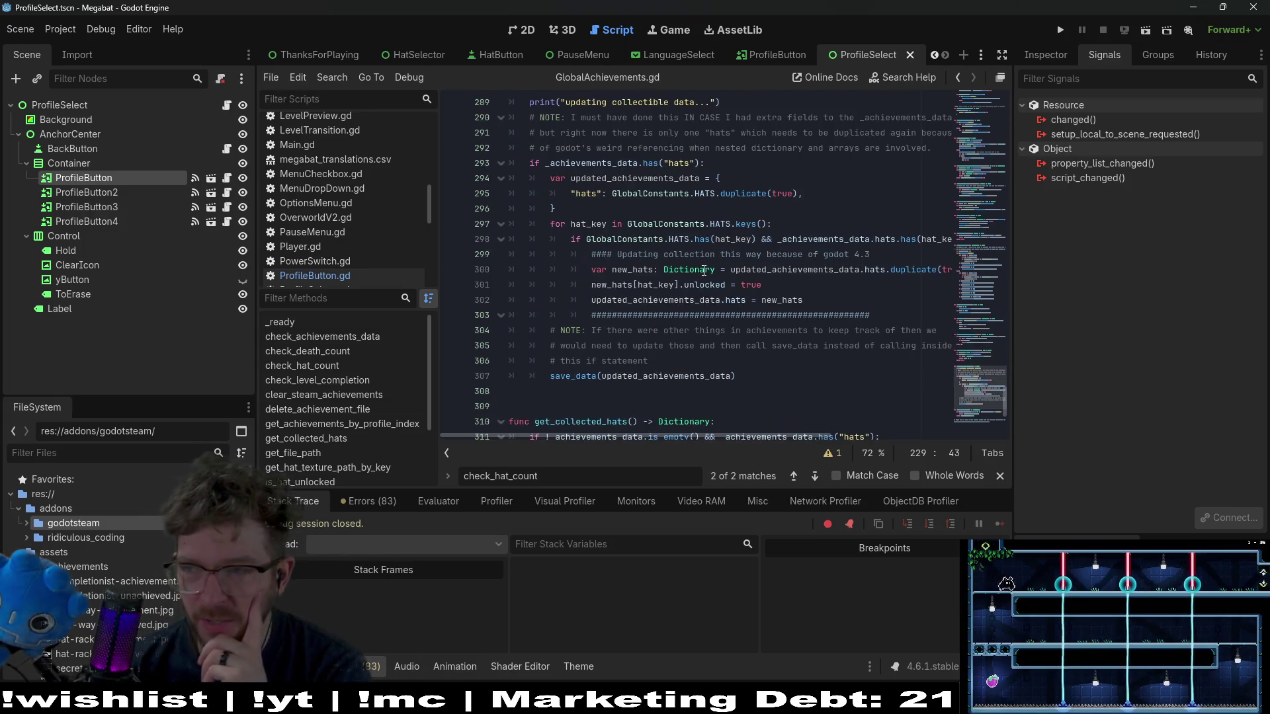
{"action": "left_click", "coordinate": [779, 224]}
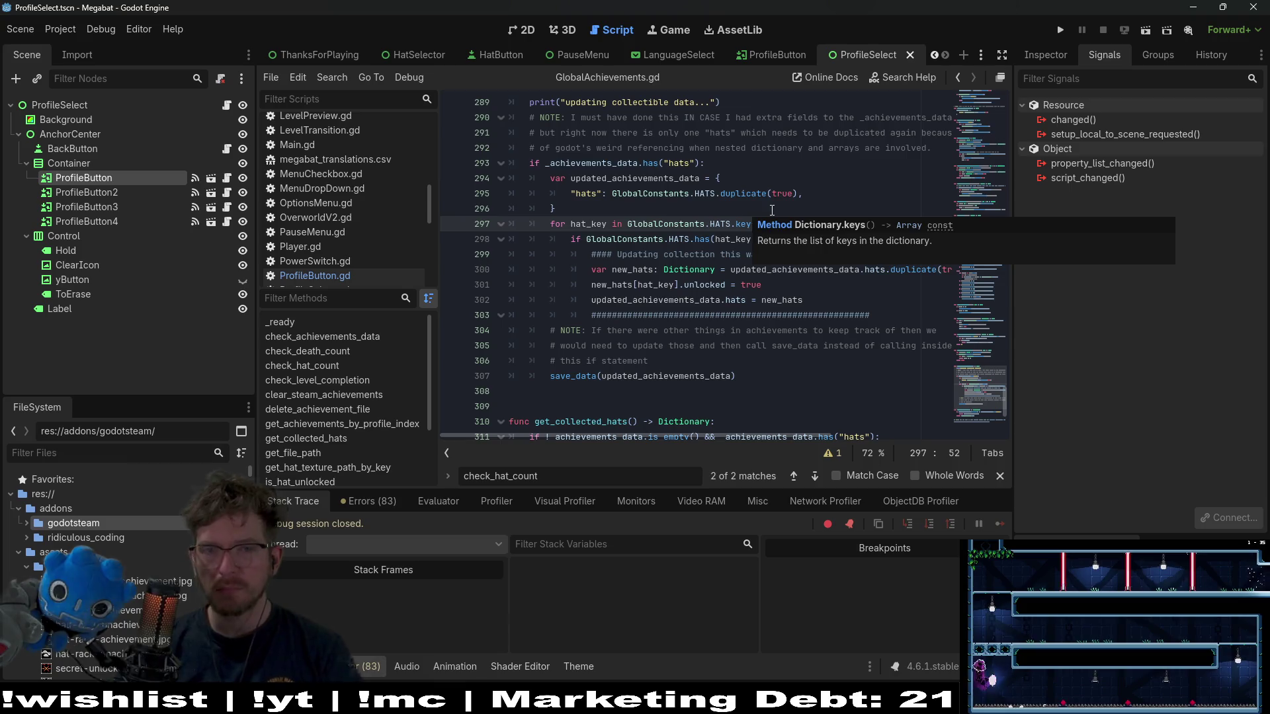
{"action": "left_click", "coordinate": [764, 209]}
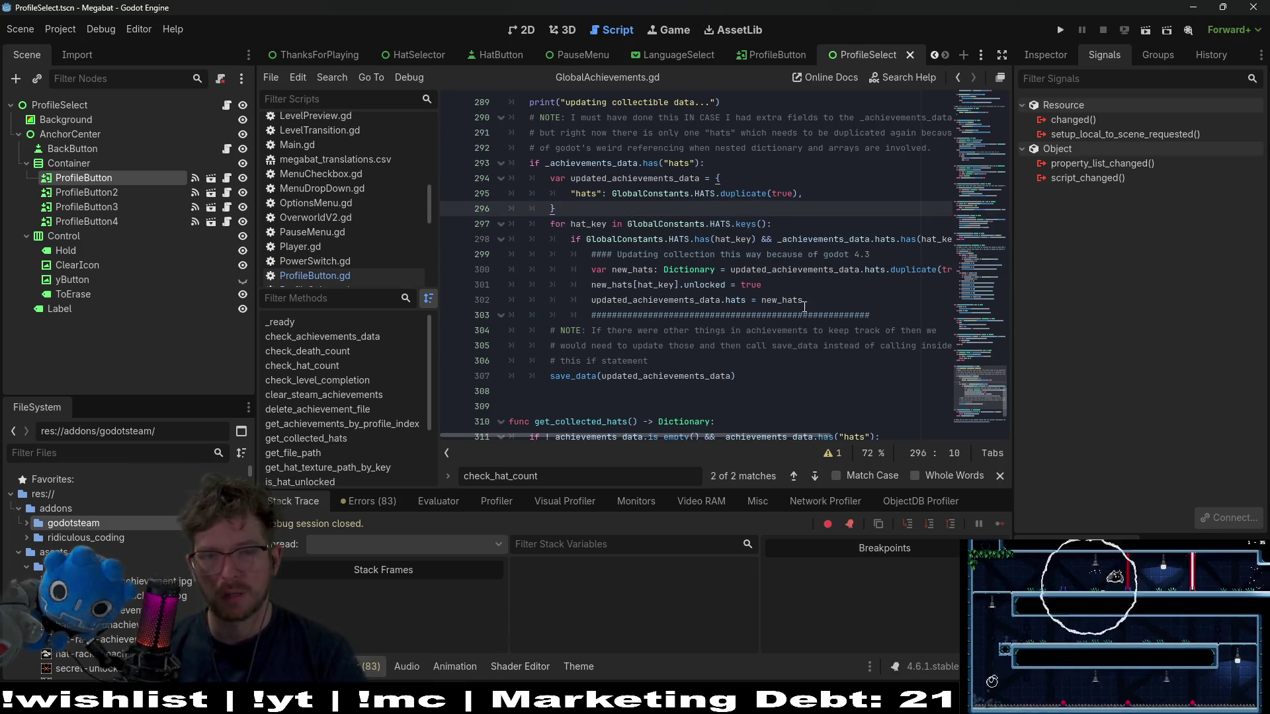
{"action": "left_click", "coordinate": [781, 376]}
{"action": "left_click", "coordinate": [774, 346]}
{"action": "left_click", "coordinate": [755, 361]}
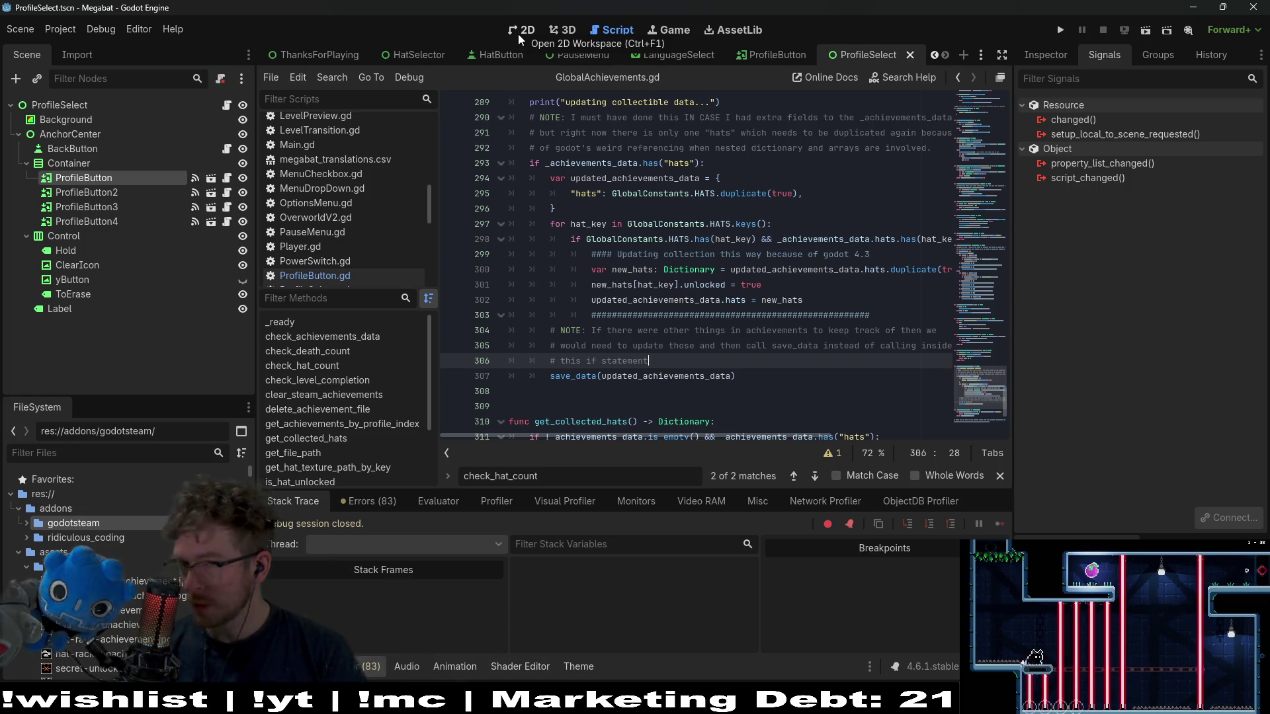
{"action": "left_click", "coordinate": [520, 37]}
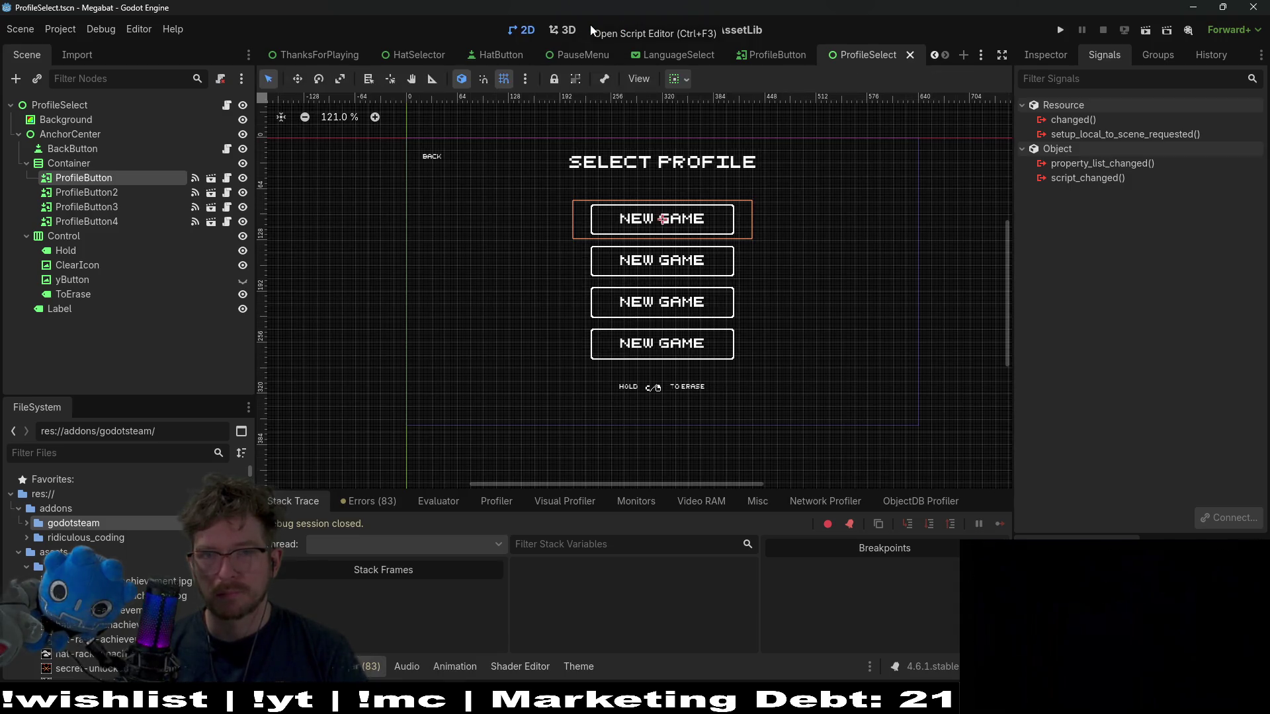
- Open HatSelector.tscn via Quick Open search 'hatselec' and select its VBoxContainer node
{"action": "key", "text": "shift+alt+o"}
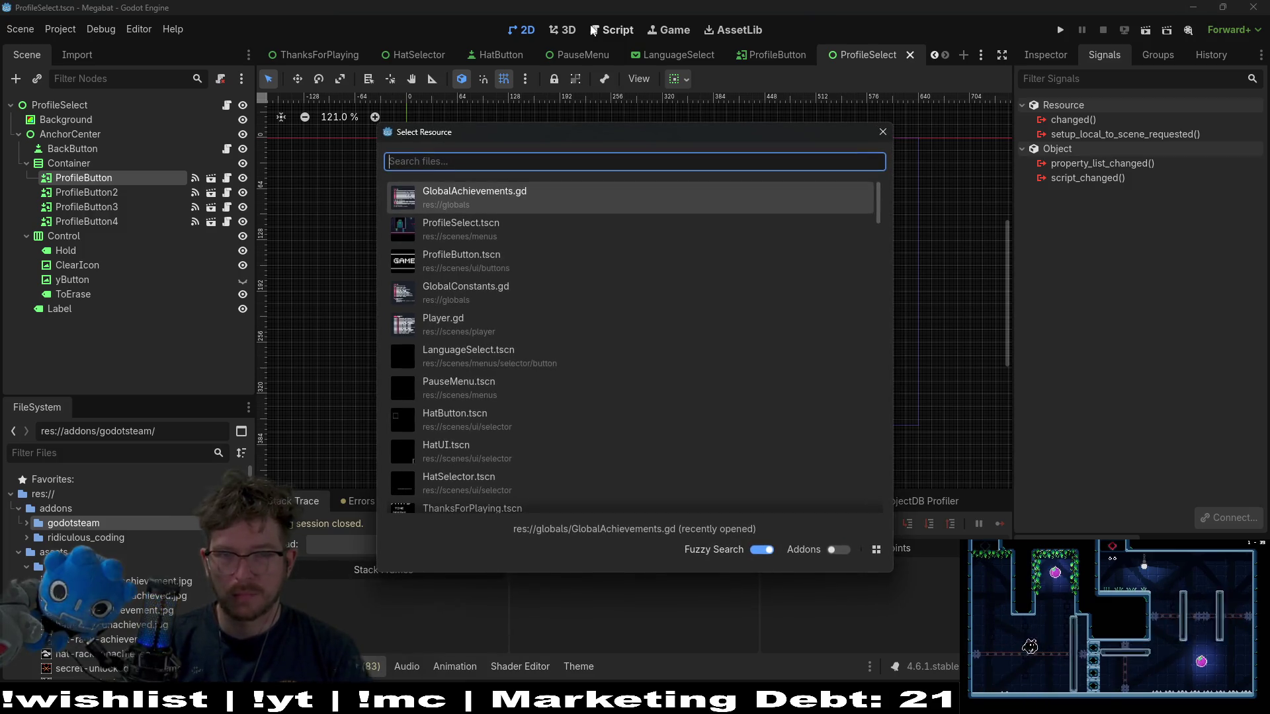
{"action": "type", "text": "demo"}
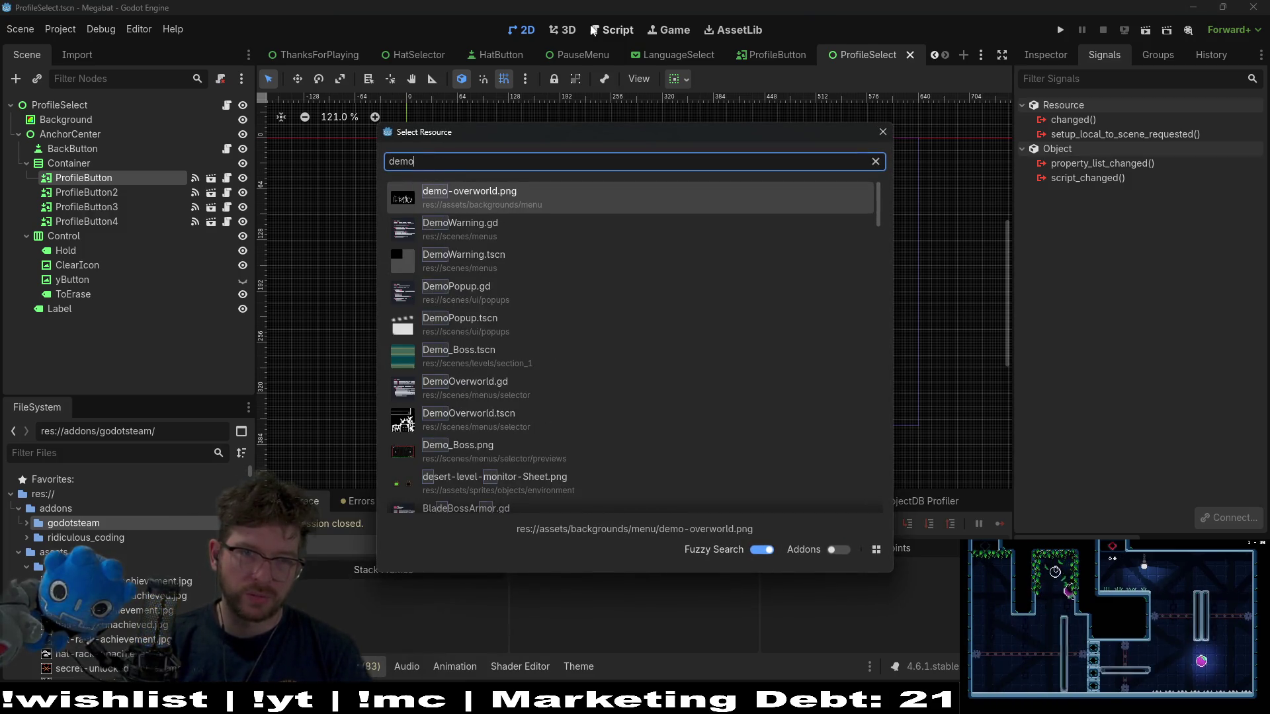
{"action": "key", "text": "BackSpace"}
{"action": "key", "text": "BackSpace"}
{"action": "key", "text": "BackSpace"}
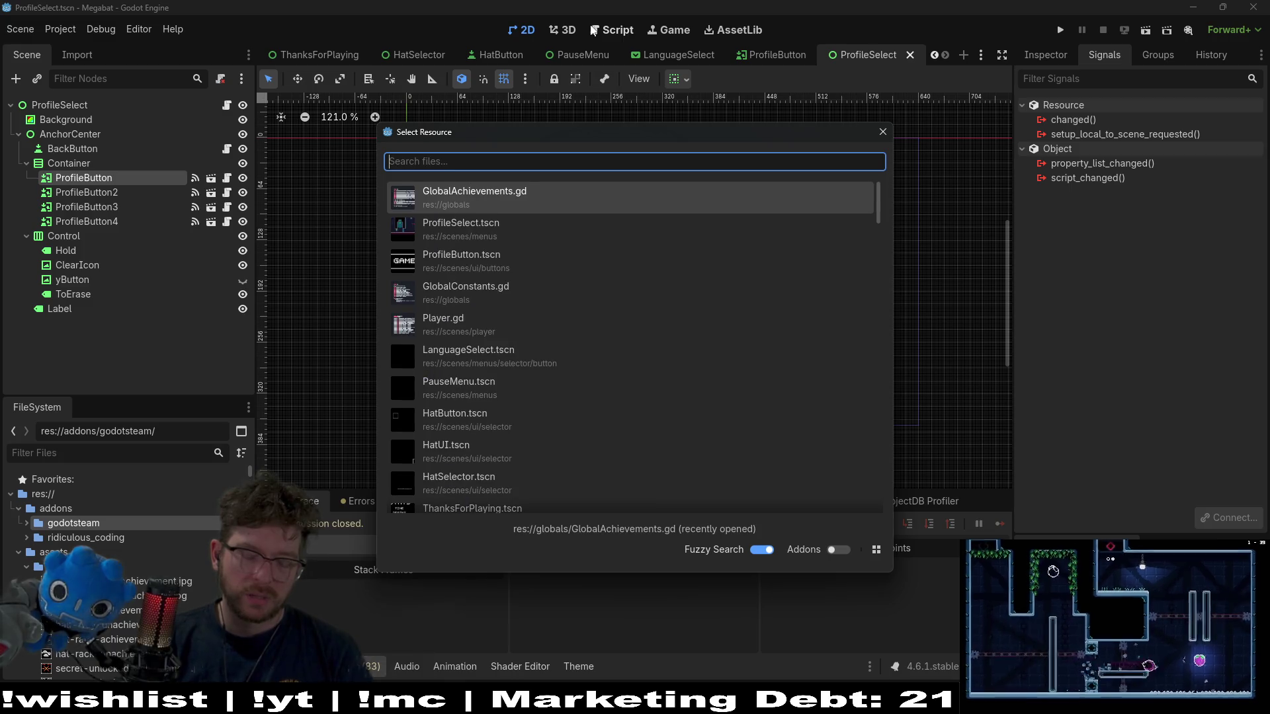
{"action": "type", "text": "hatselec"}
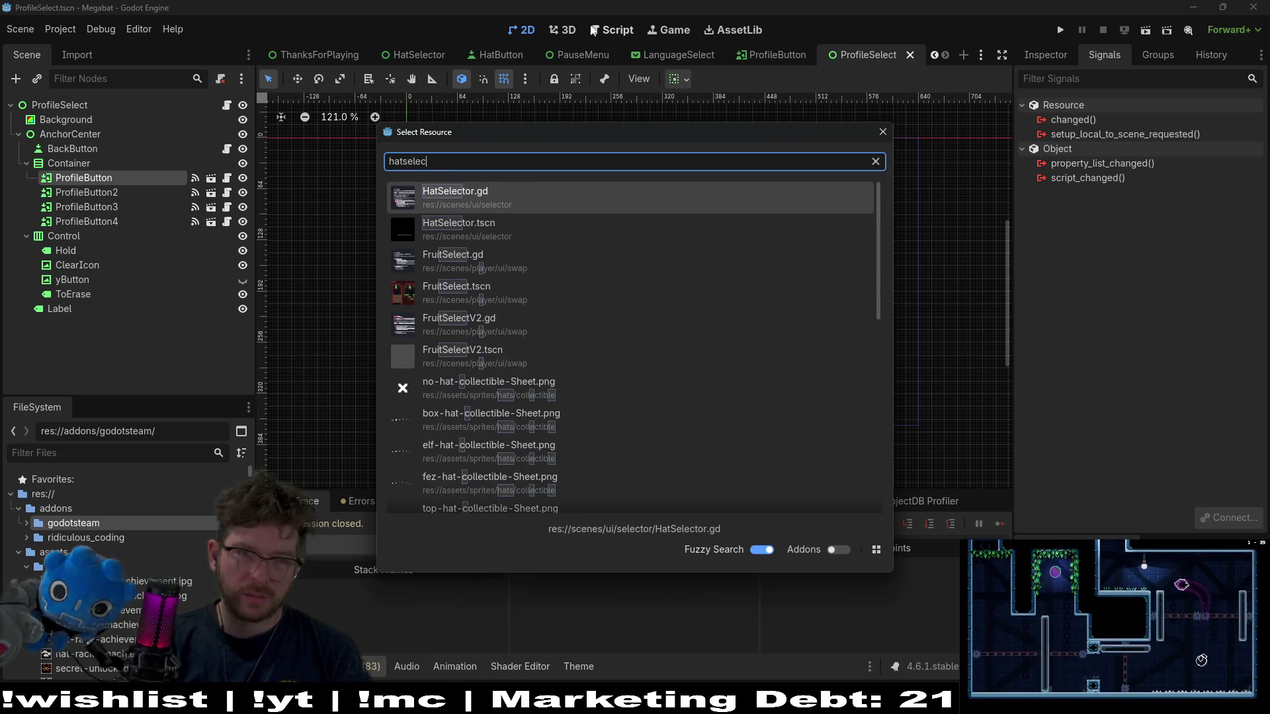
{"action": "key", "text": "Down"}
{"action": "key", "text": "Return"}
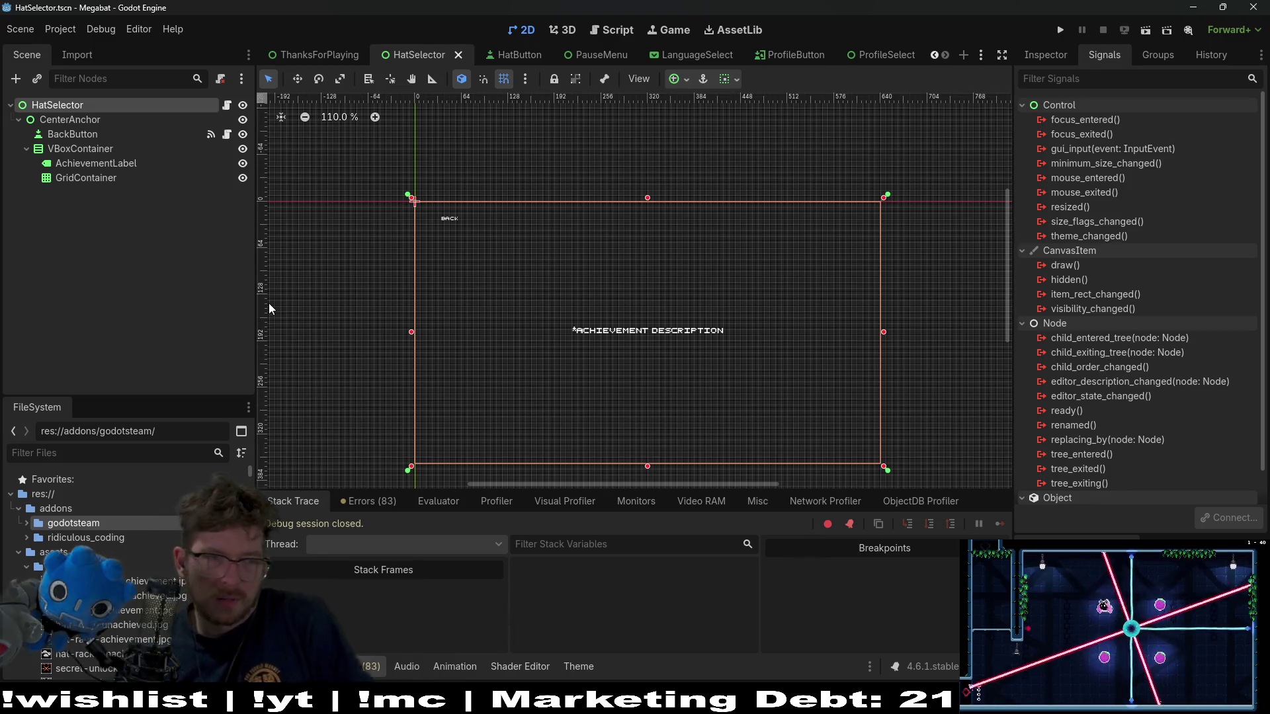
{"action": "left_click", "coordinate": [80, 149]}
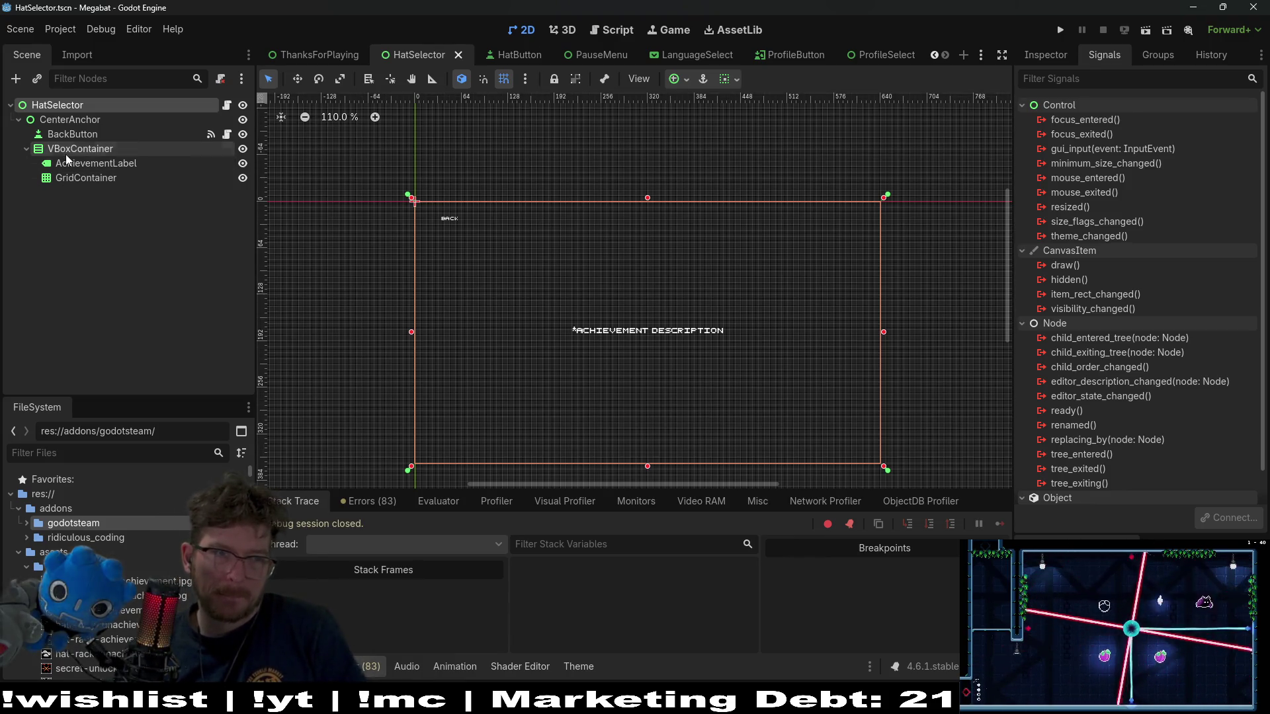
- Add a Label child node under VBoxContainer
{"action": "right_click", "coordinate": [106, 155]}
{"action": "left_click", "coordinate": [129, 165]}
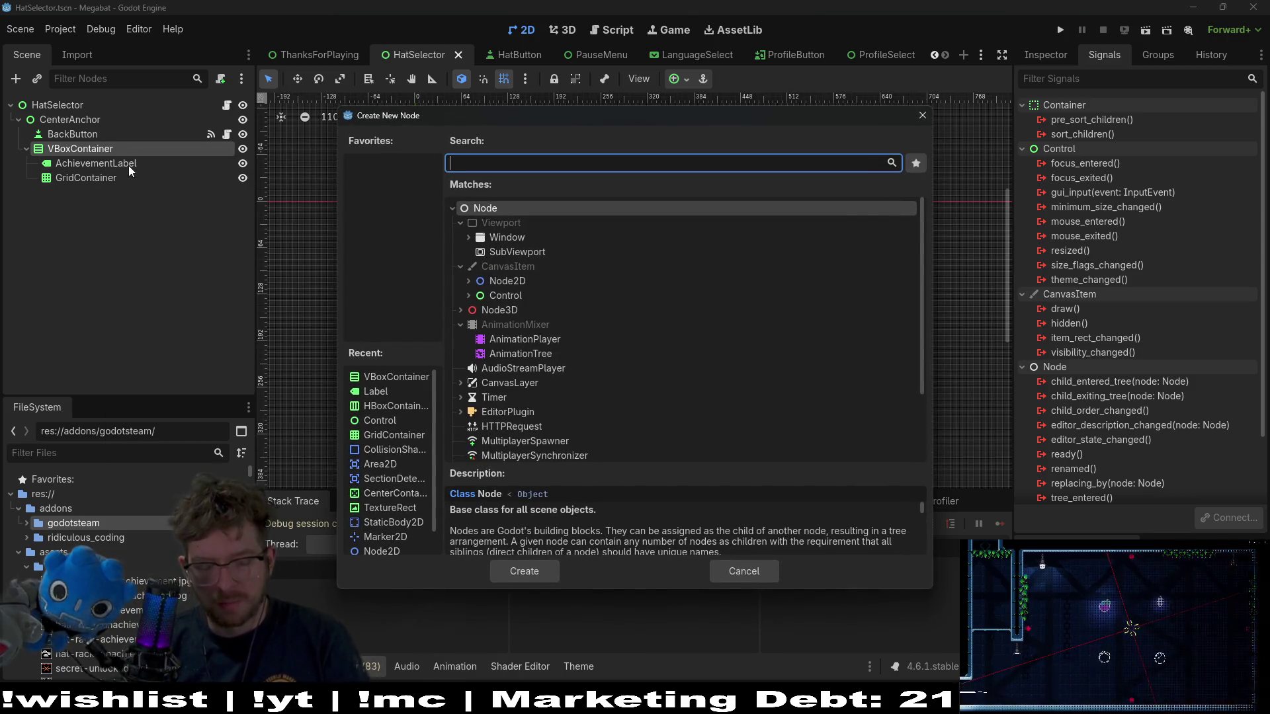
{"action": "type", "text": "Label"}
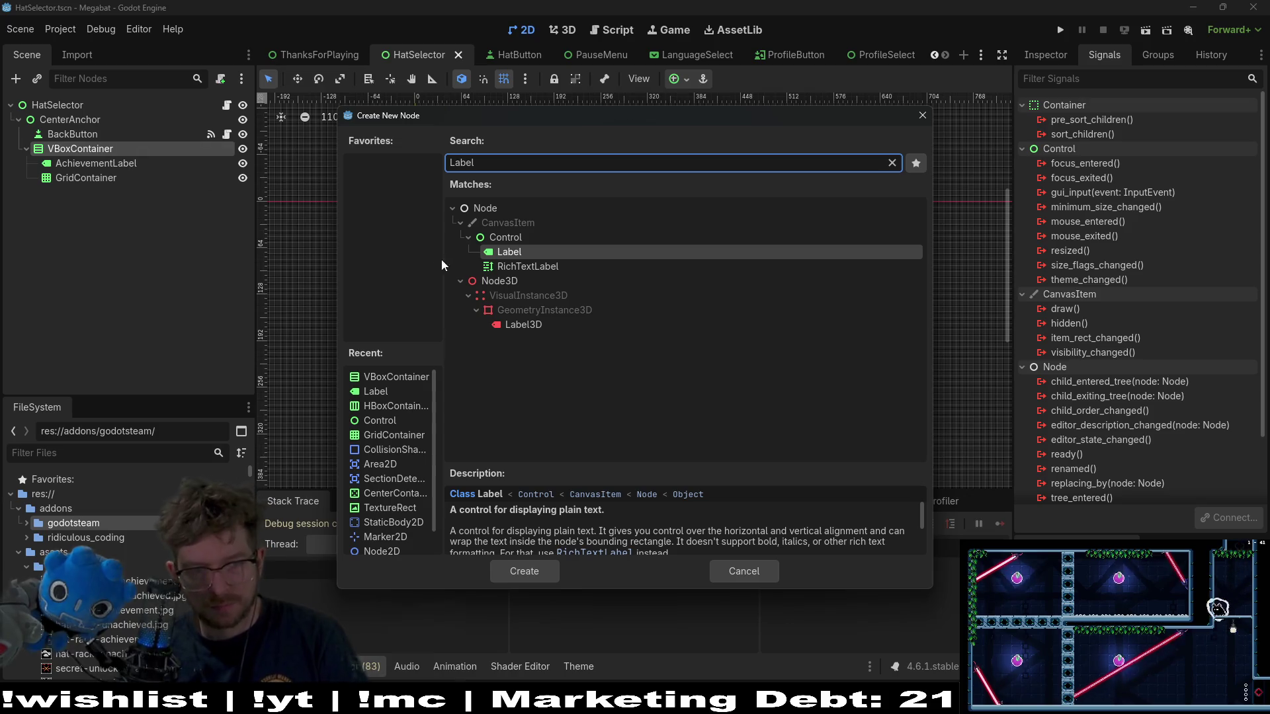
{"action": "double_click", "coordinate": [504, 257]}
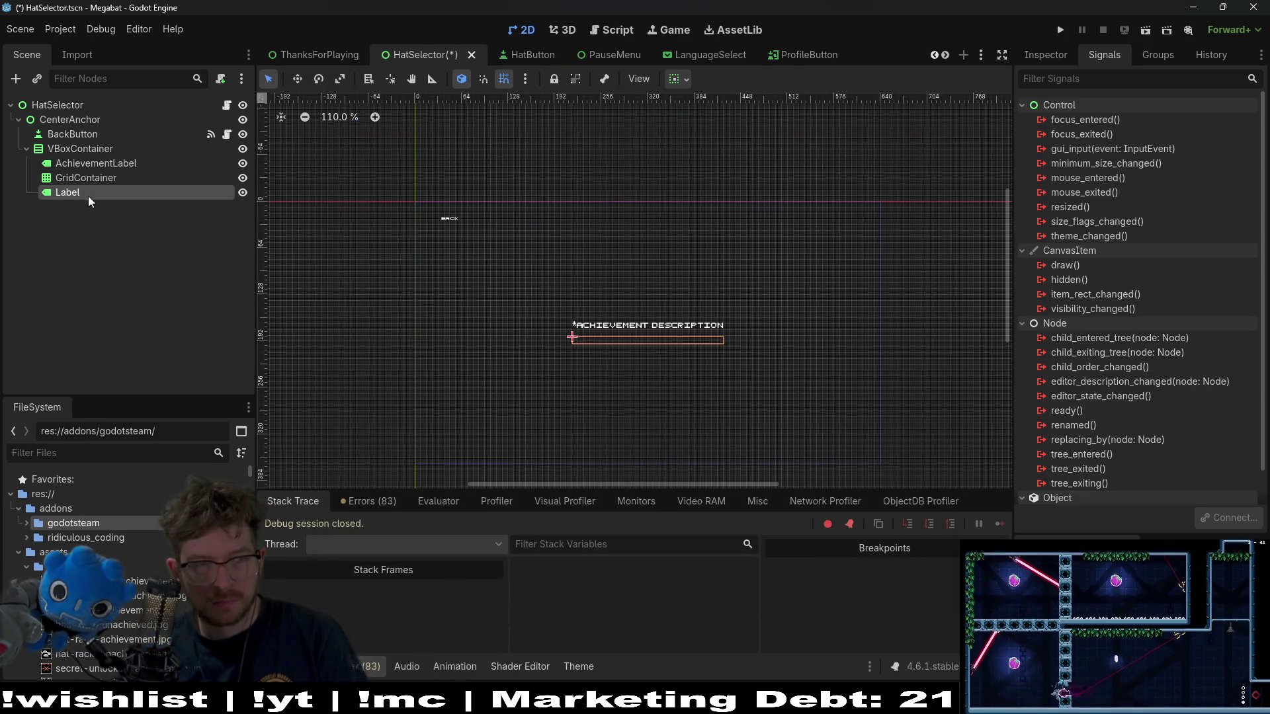
- Center the Label horizontally and vertically and set its text to 'MORE HATS IN'
{"action": "left_click", "coordinate": [1046, 58]}
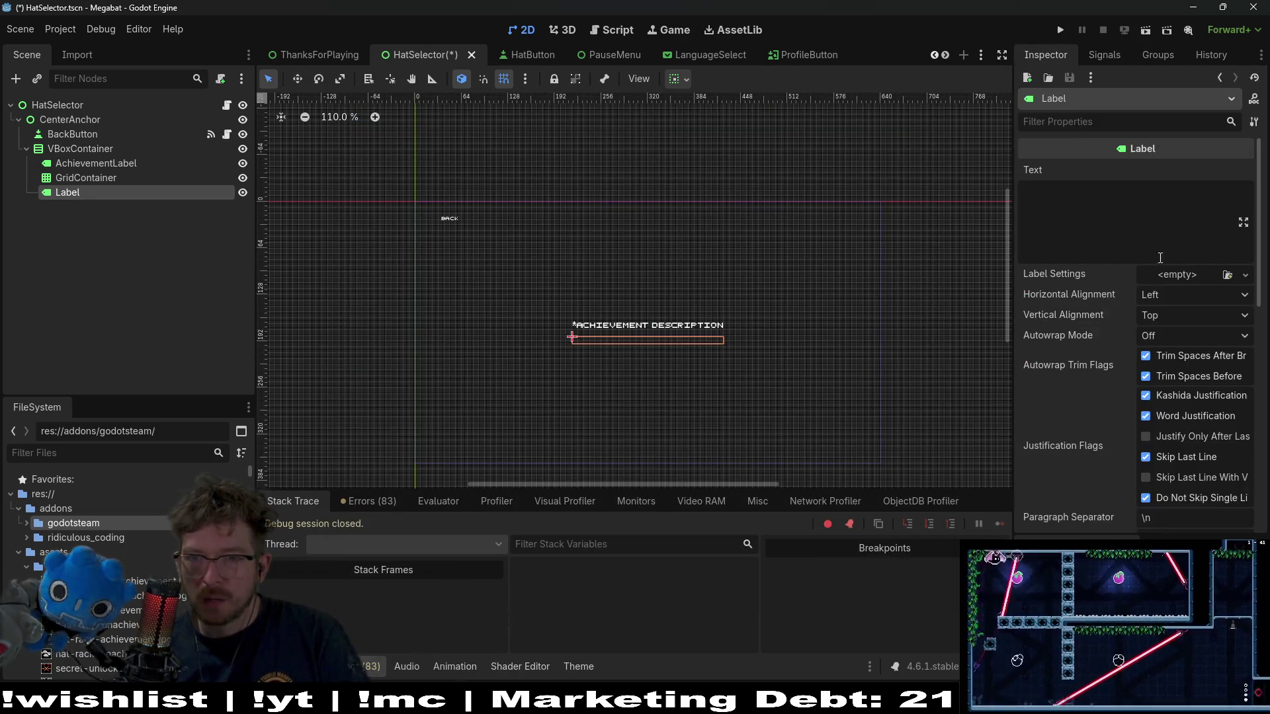
{"action": "left_click", "coordinate": [1181, 314]}
{"action": "left_click", "coordinate": [1190, 352]}
{"action": "left_click", "coordinate": [1166, 296]}
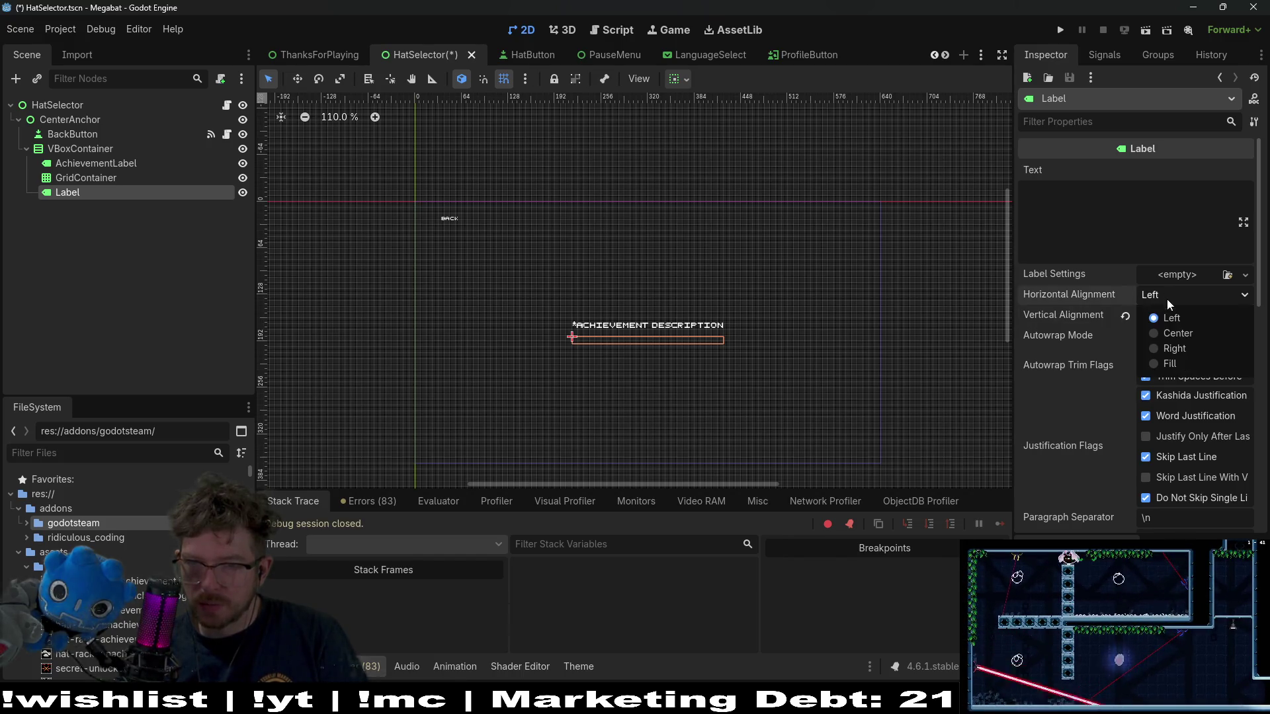
{"action": "left_click", "coordinate": [1177, 332]}
{"action": "scroll", "coordinate": [1187, 388], "scroll_direction": "down", "scroll_amount": 5}
{"action": "scroll", "coordinate": [1188, 387], "scroll_direction": "up", "scroll_amount": 5}
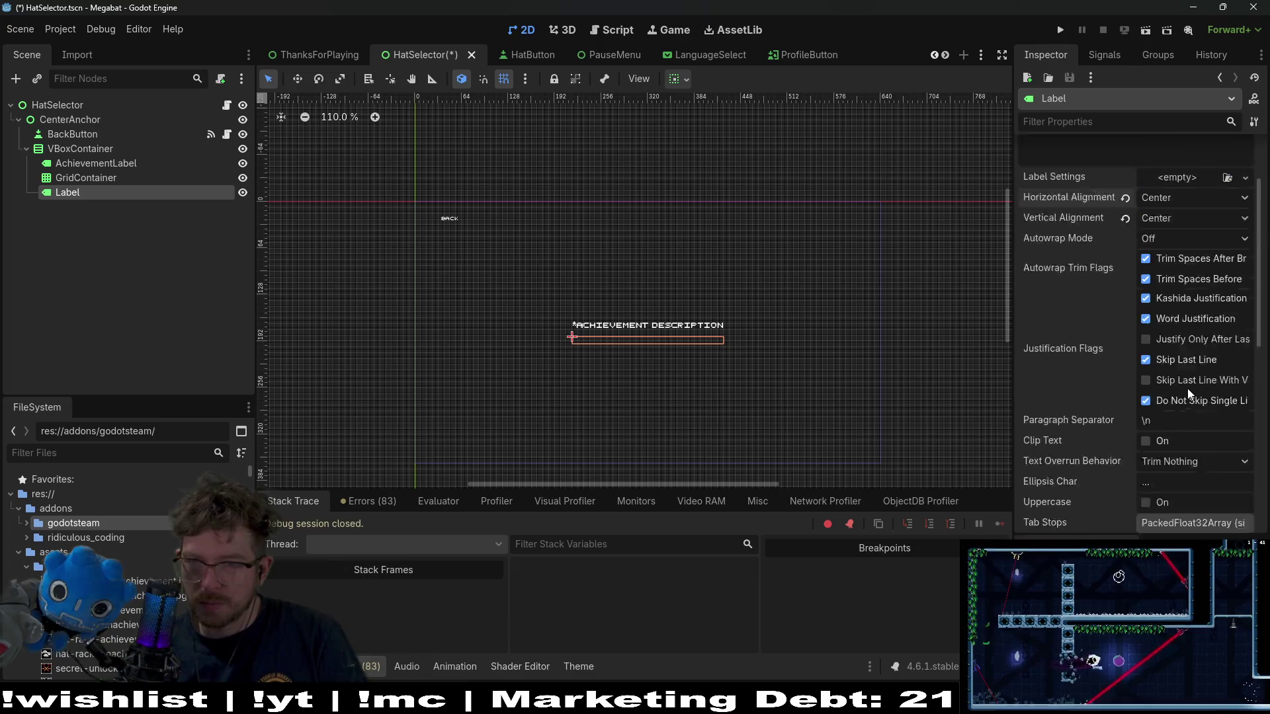
{"action": "left_click", "coordinate": [1140, 240]}
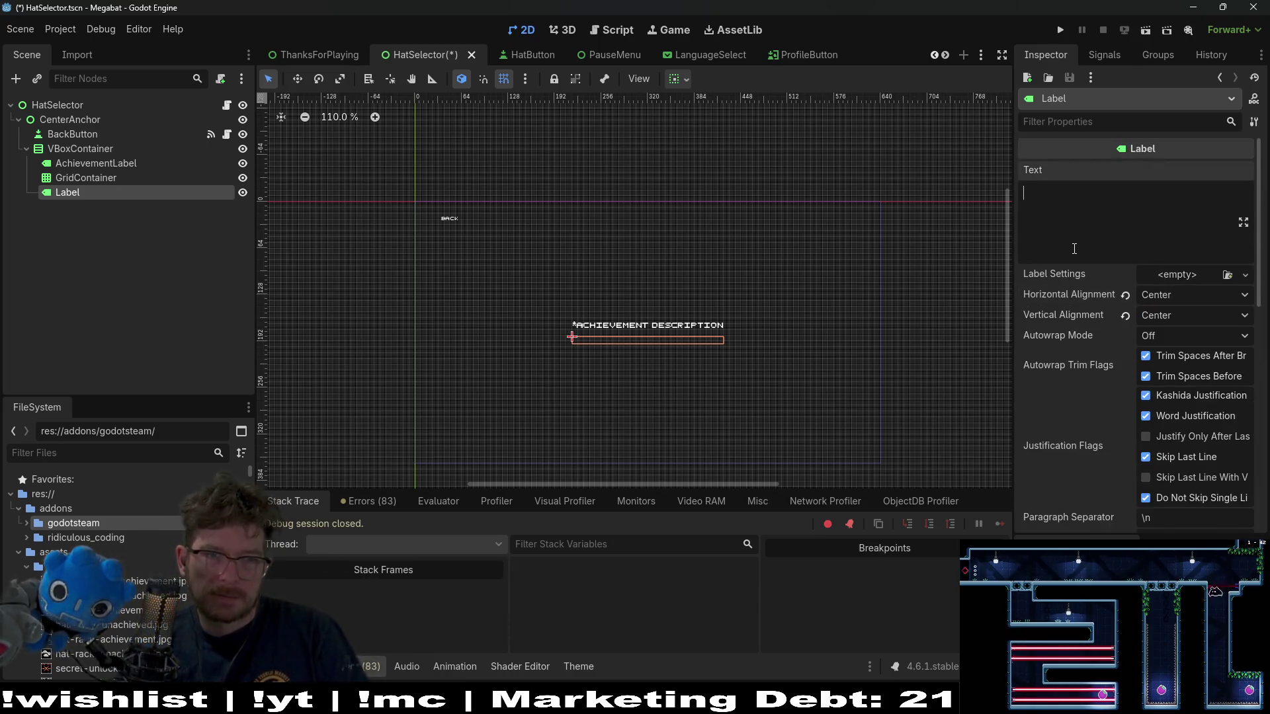
{"action": "type", "text": "U"}
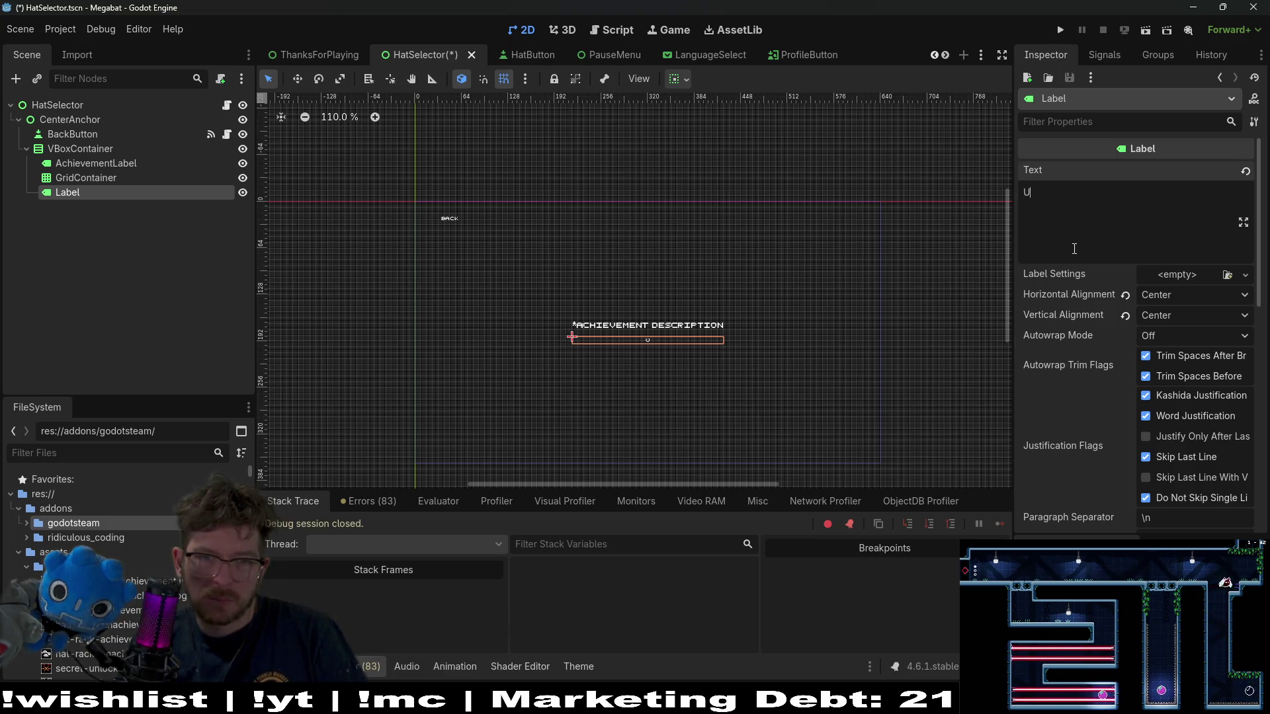
{"action": "type", "text": "RE HATS IN"}
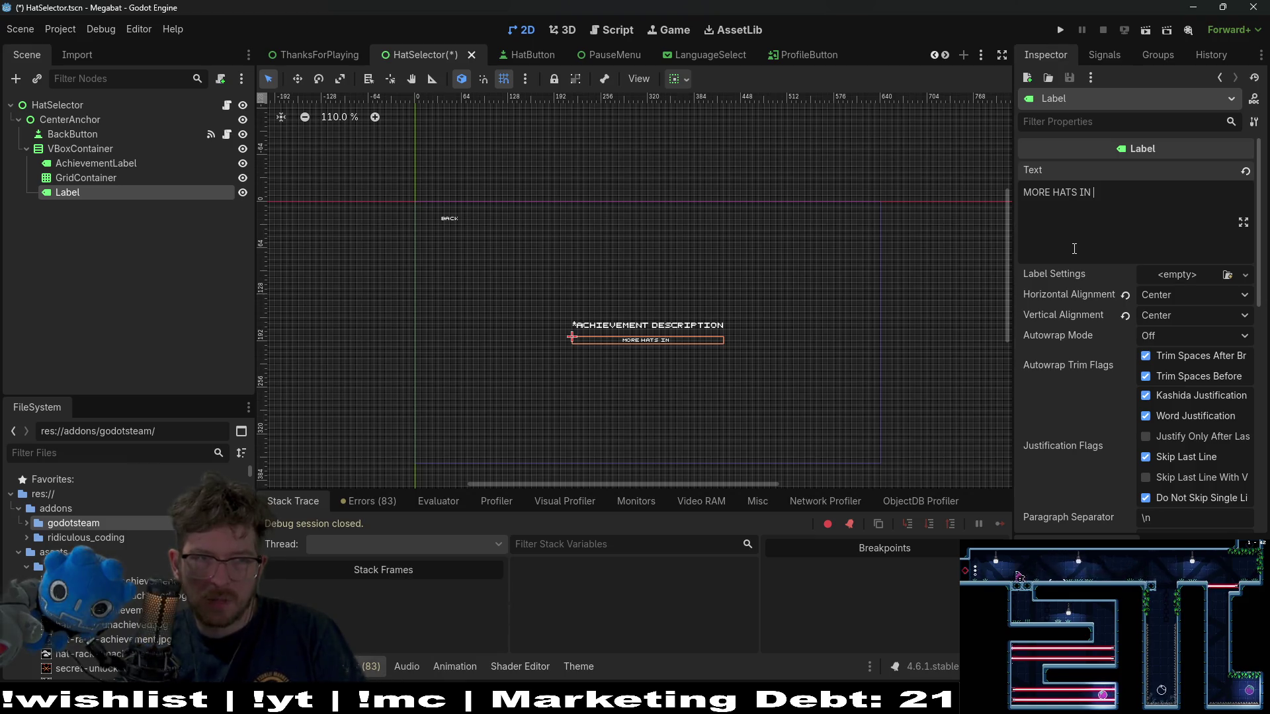
- Delete the new Label from the HatSelector scene, confirming the removal
{"action": "left_click", "coordinate": [75, 179]}
{"action": "left_click", "coordinate": [81, 192]}
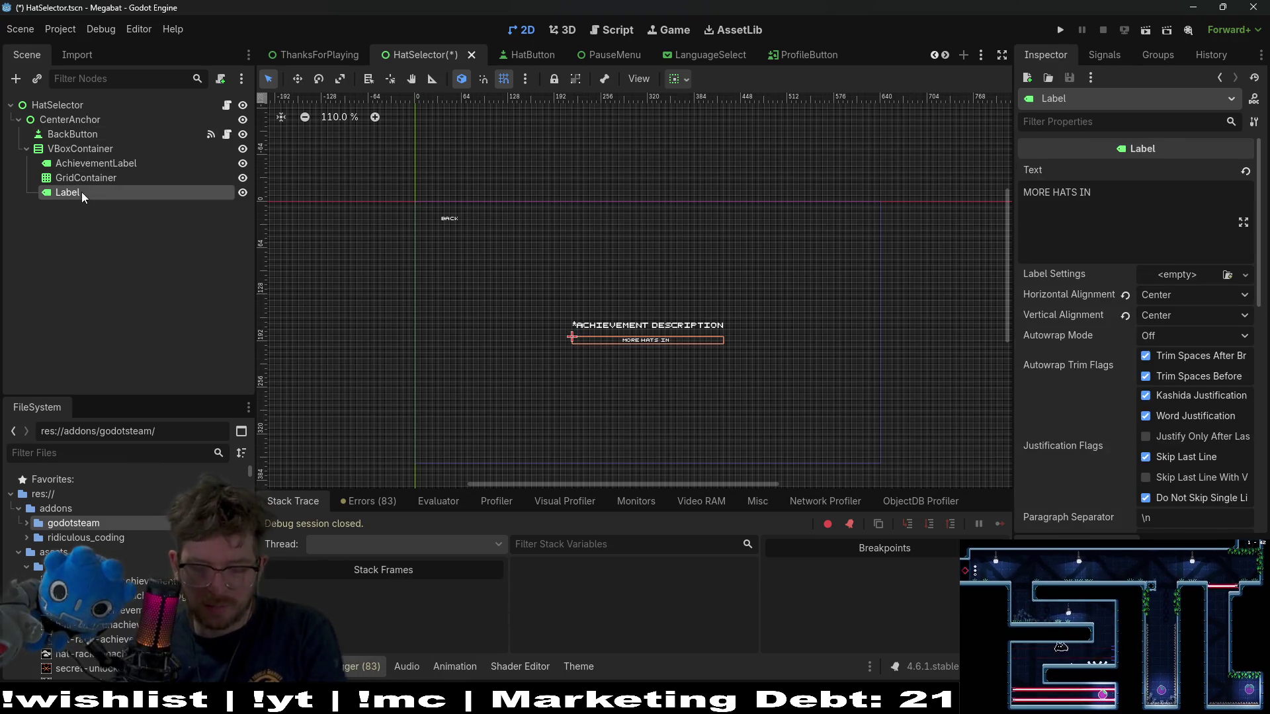
{"action": "key", "text": "Delete"}
{"action": "key", "text": "Return"}
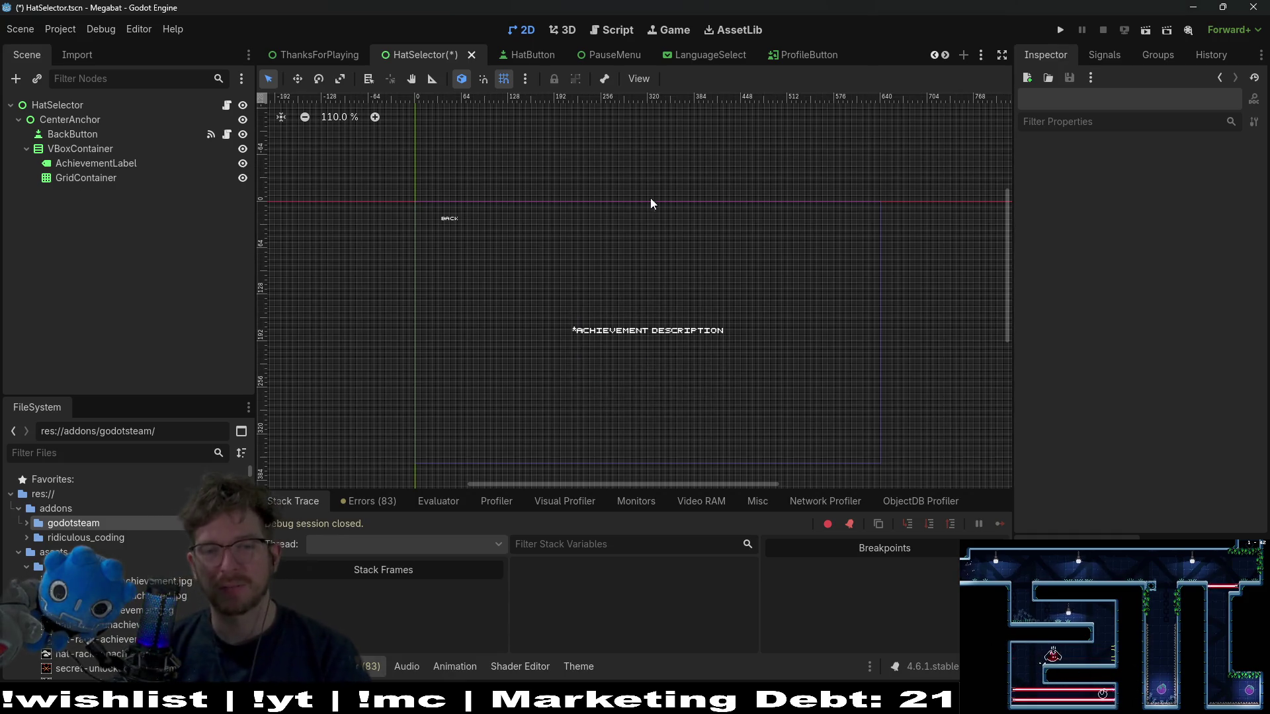
- Save HatSelector.tscn with Ctrl+S
{"action": "key", "text": "ctrl+s"}
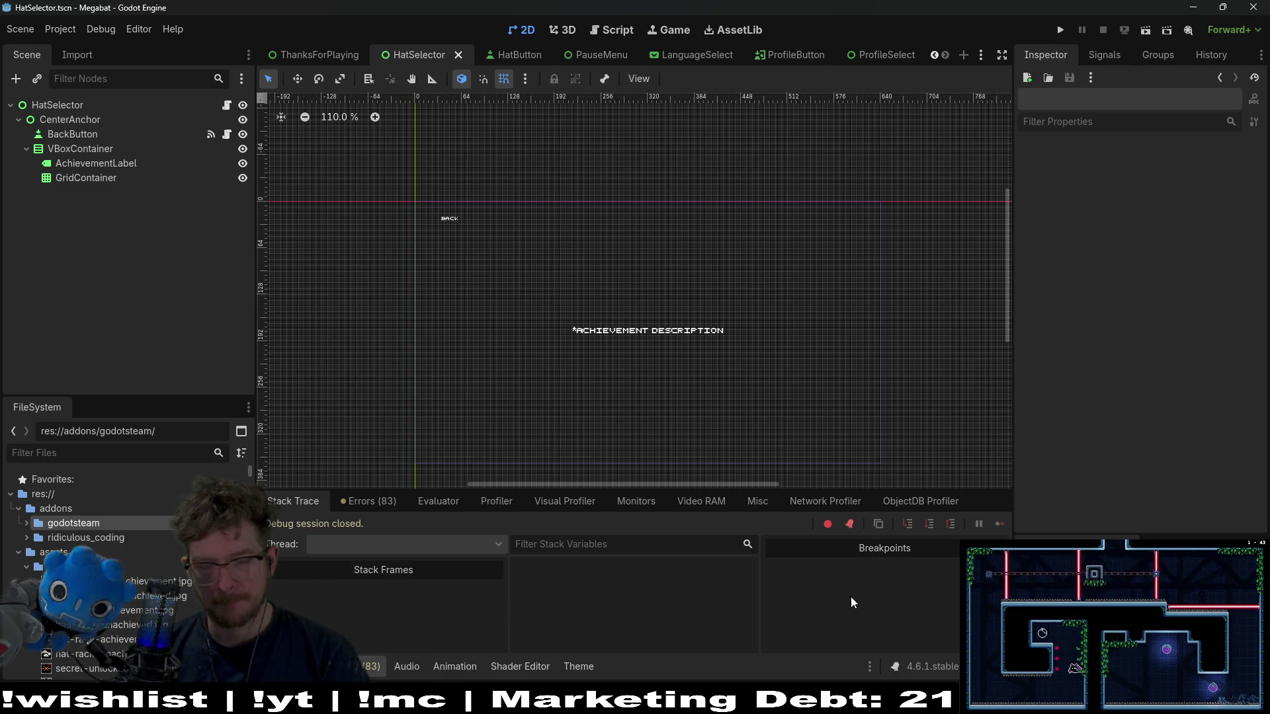
- Run Megabat, visit Options and back, then go to the profile selection screen
{"action": "left_click", "coordinate": [1060, 31]}
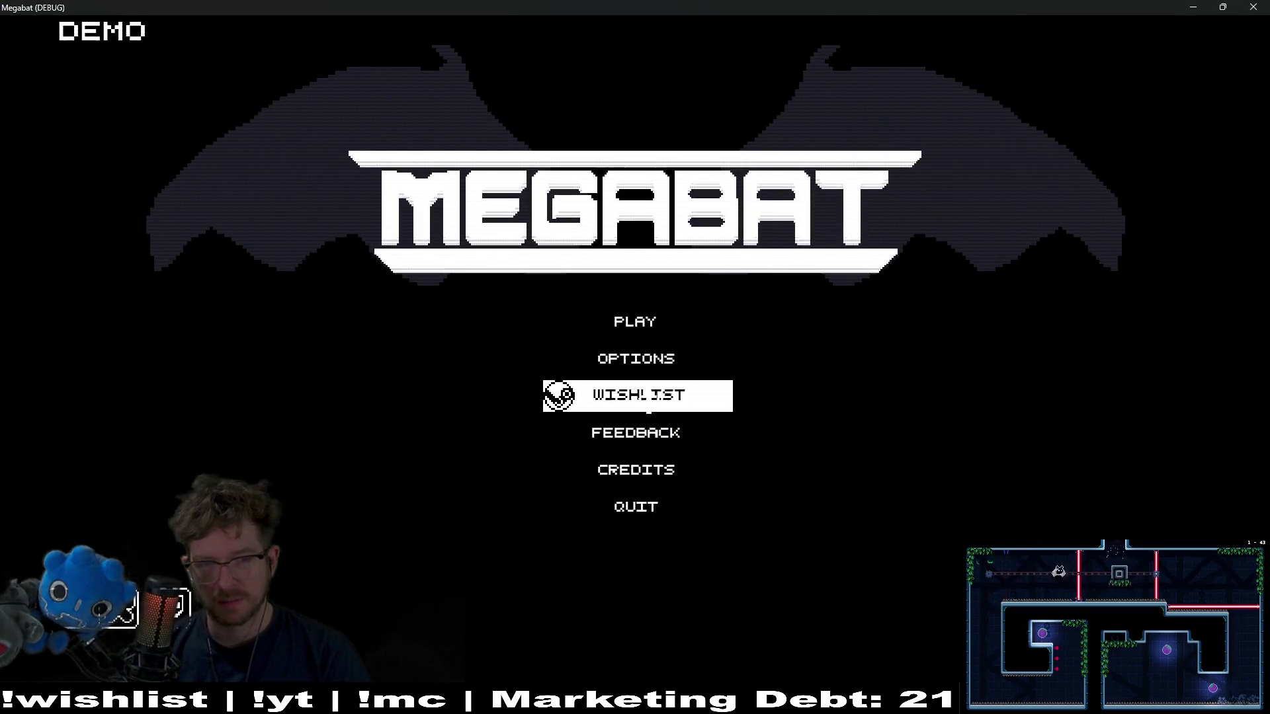
{"action": "left_click", "coordinate": [650, 363]}
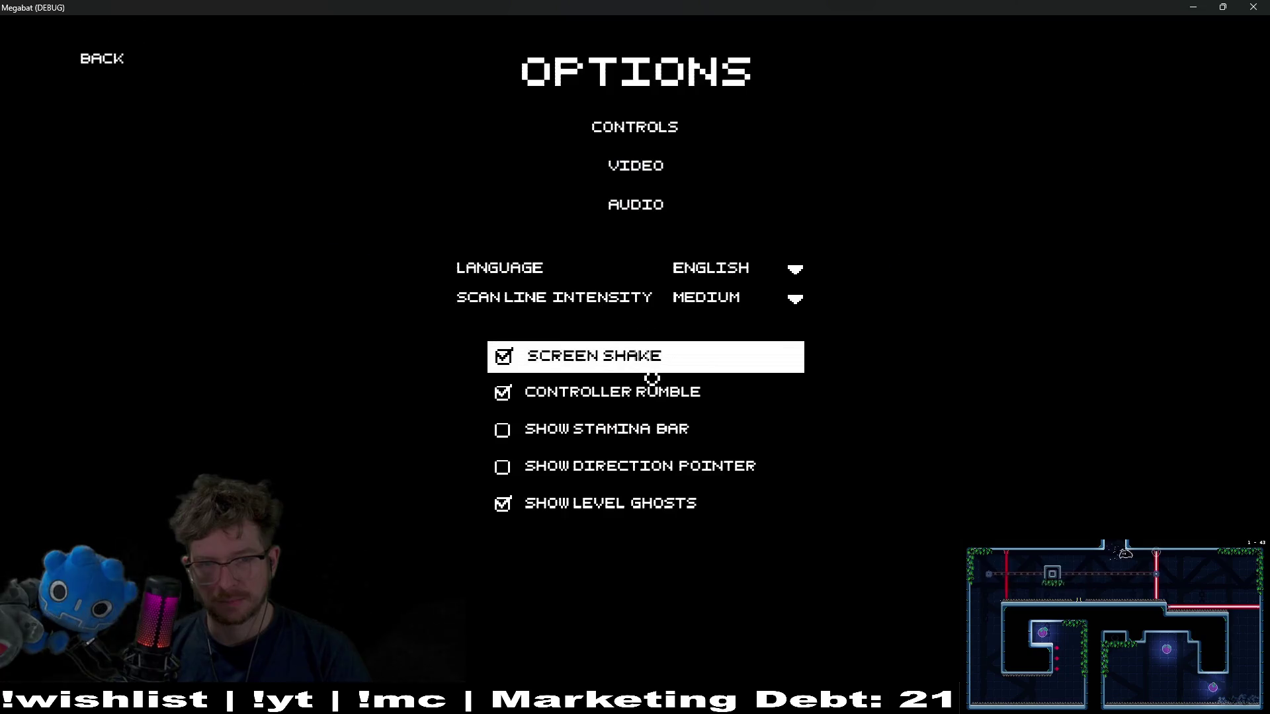
{"action": "key", "text": "Up"}
{"action": "key", "text": "Up"}
{"action": "key", "text": "Up"}
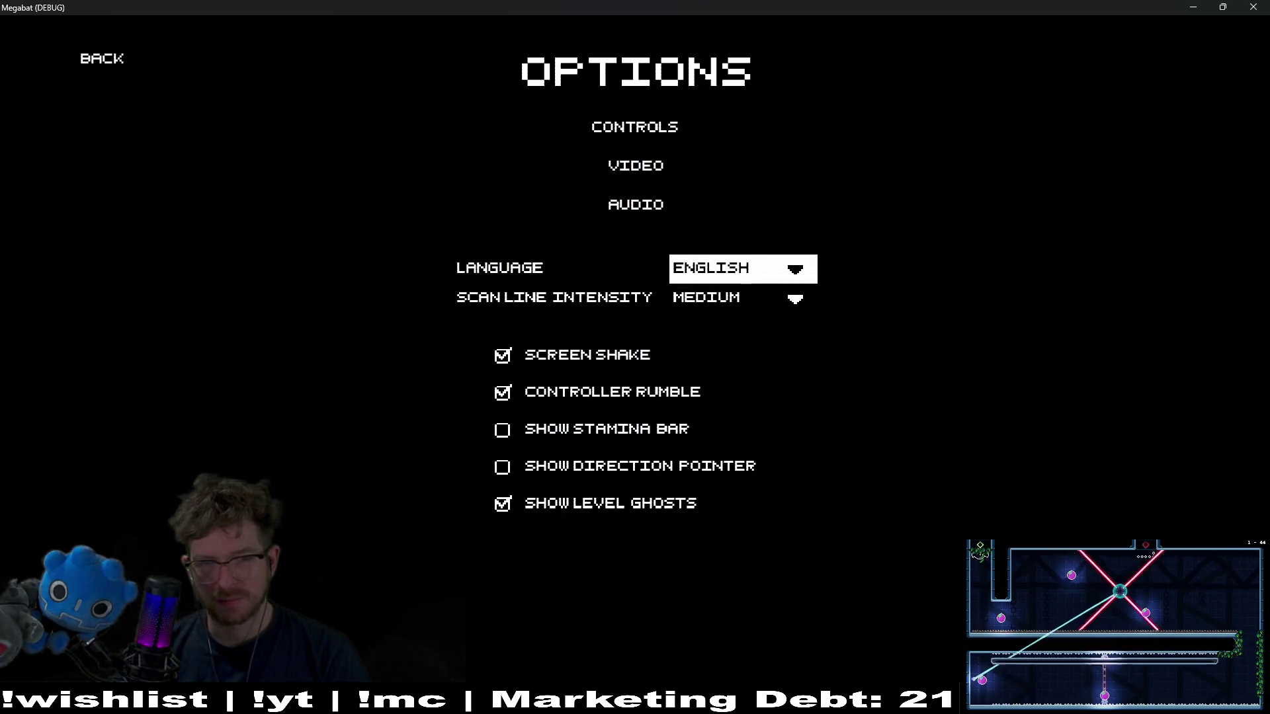
{"action": "left_click", "coordinate": [114, 72]}
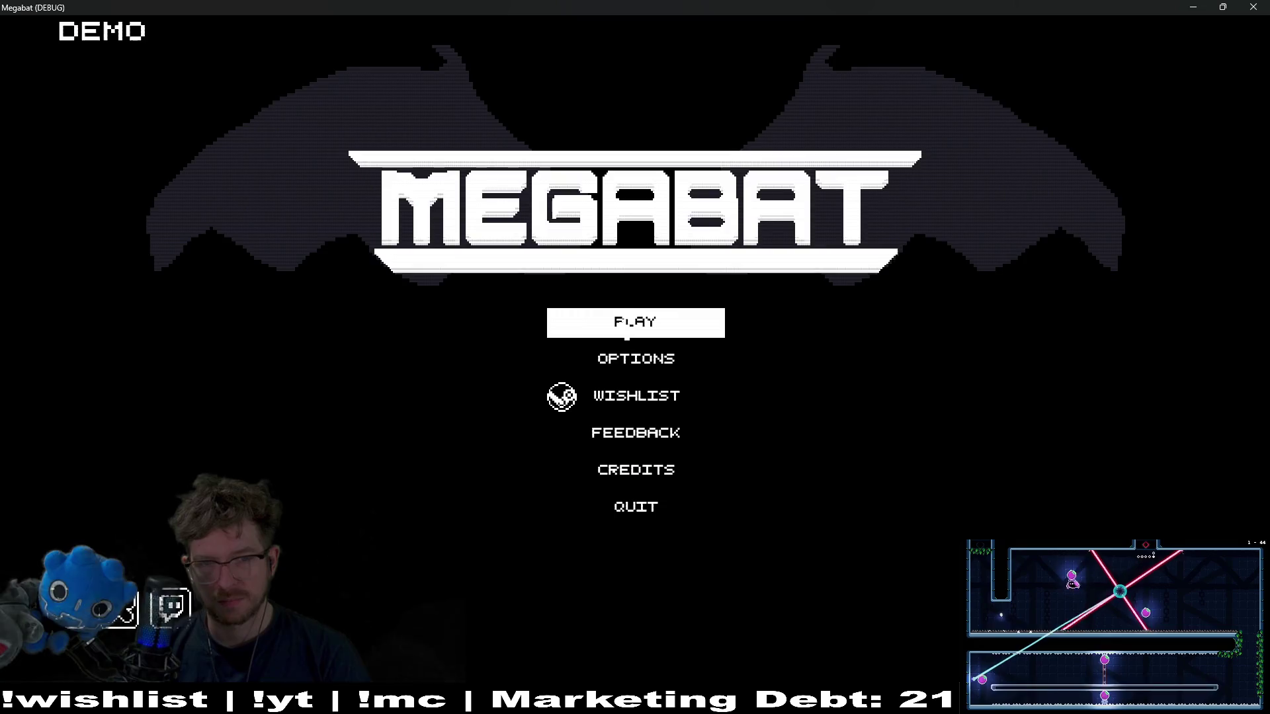
{"action": "left_click", "coordinate": [625, 327]}
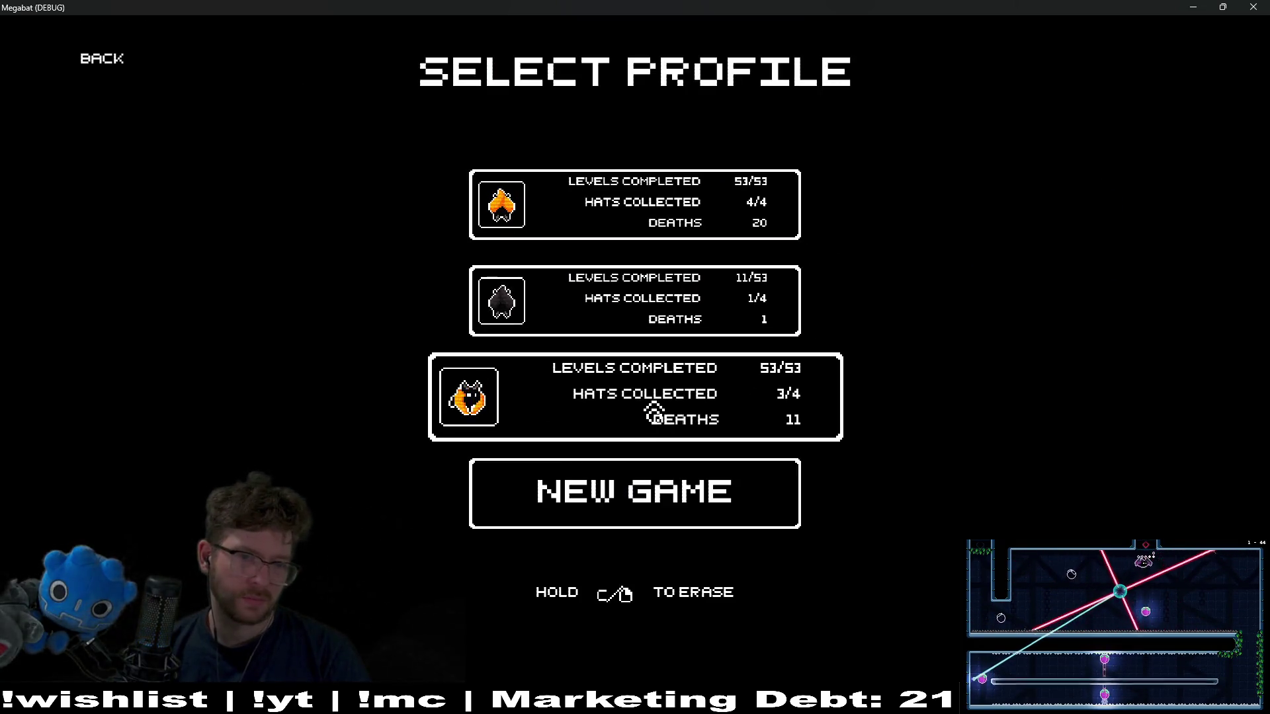
- Erase the third and second save profiles and return to the title menu
{"action": "left_click_drag", "start_coordinate": [654, 414], "coordinate": [654, 415]}
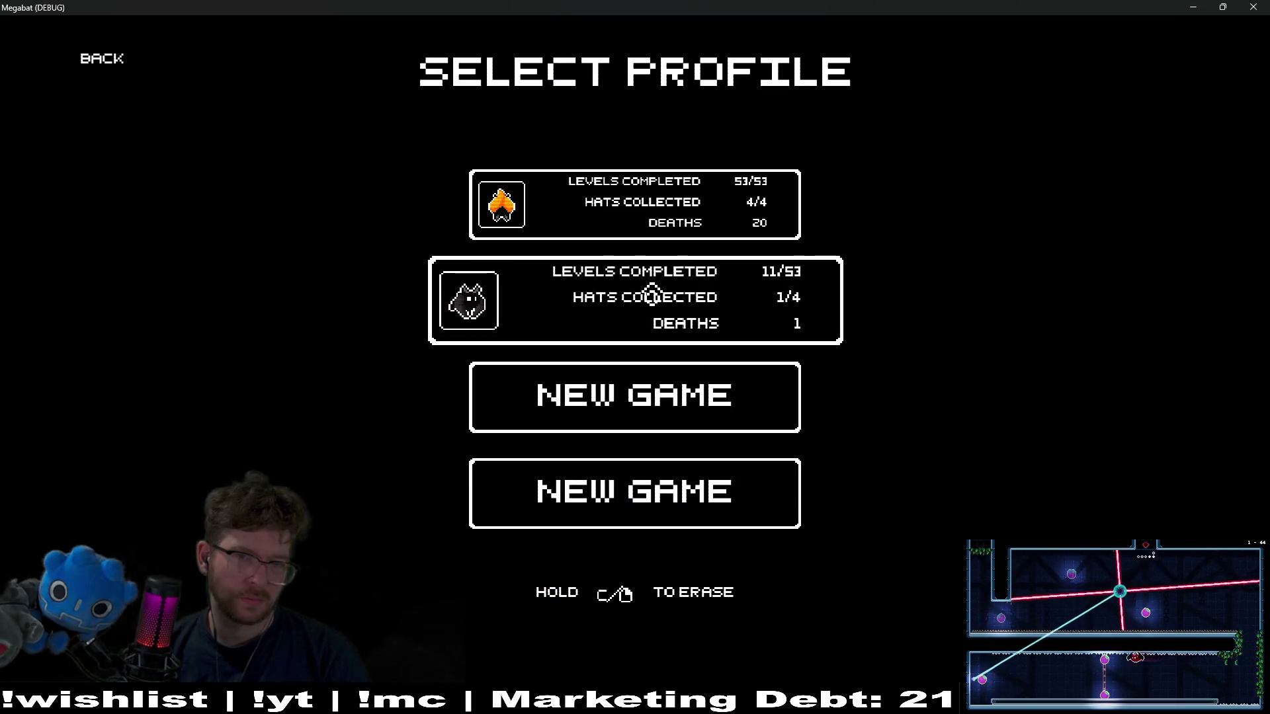
{"action": "left_click_drag", "start_coordinate": [652, 295], "coordinate": [652, 294]}
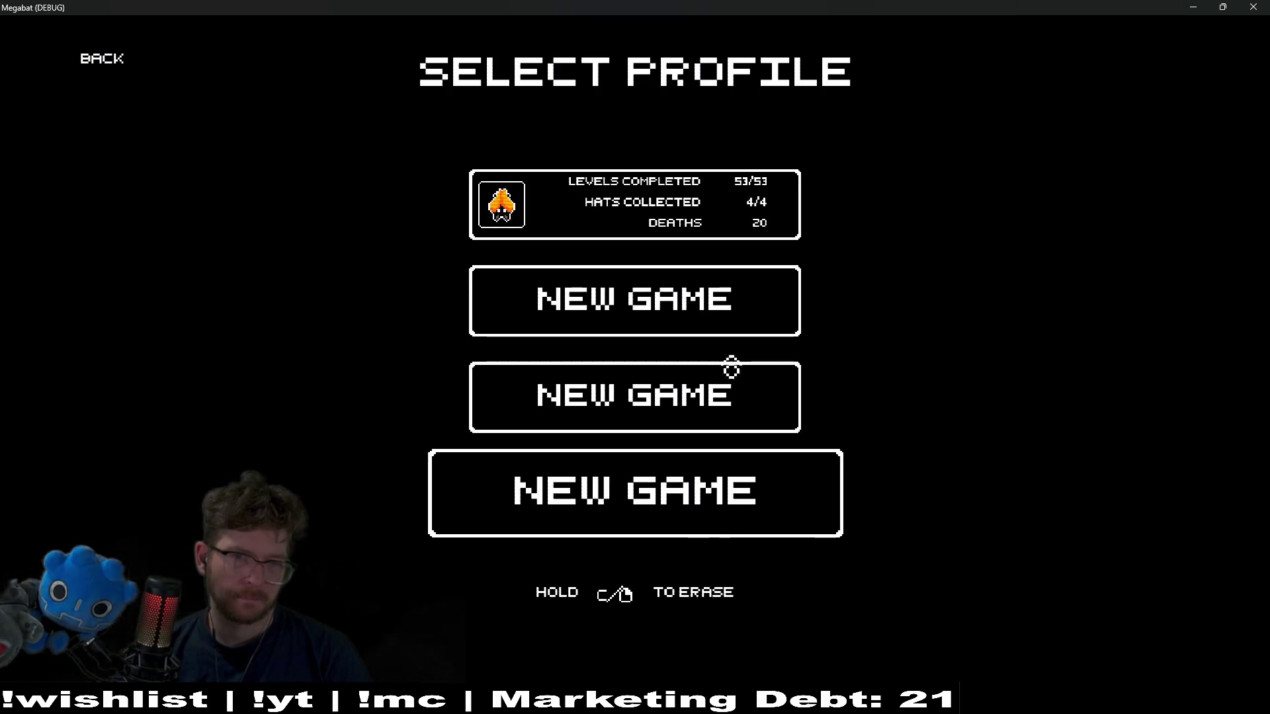
{"action": "left_click", "coordinate": [106, 59]}
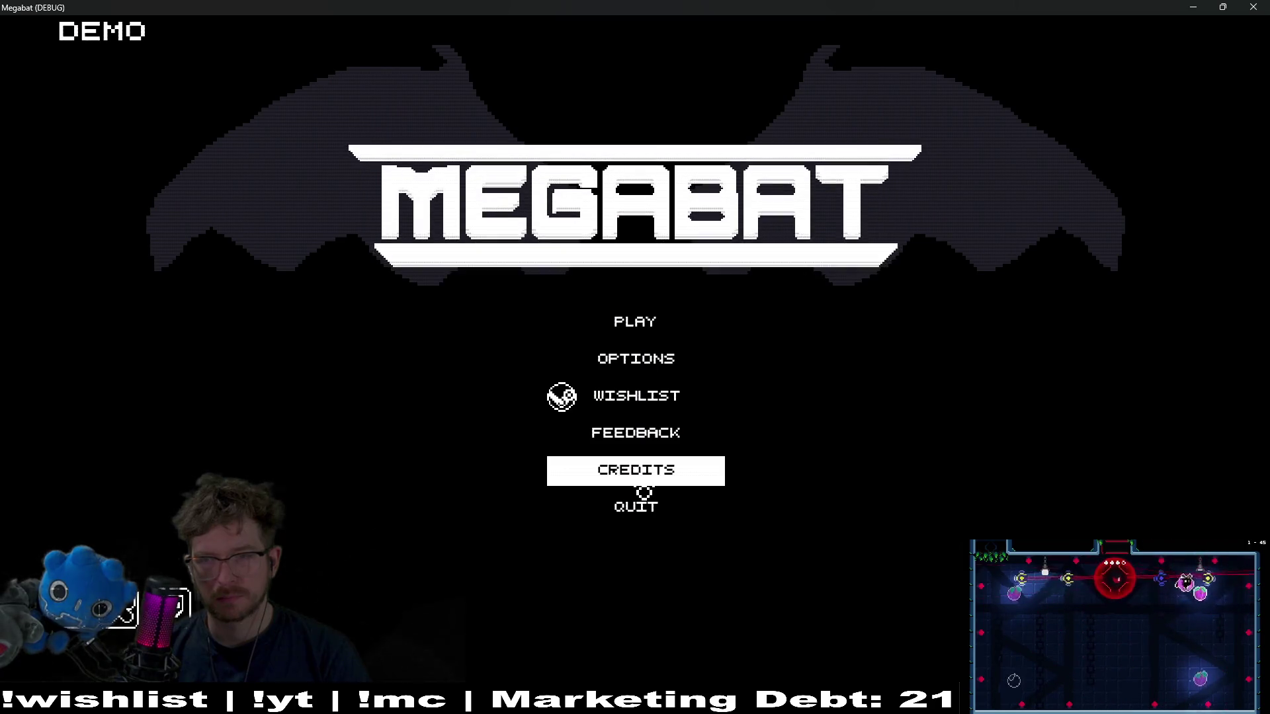
- Skip through the credits, close Megabat, and check off the 'not in demo' tag task
{"action": "left_click", "coordinate": [643, 490]}
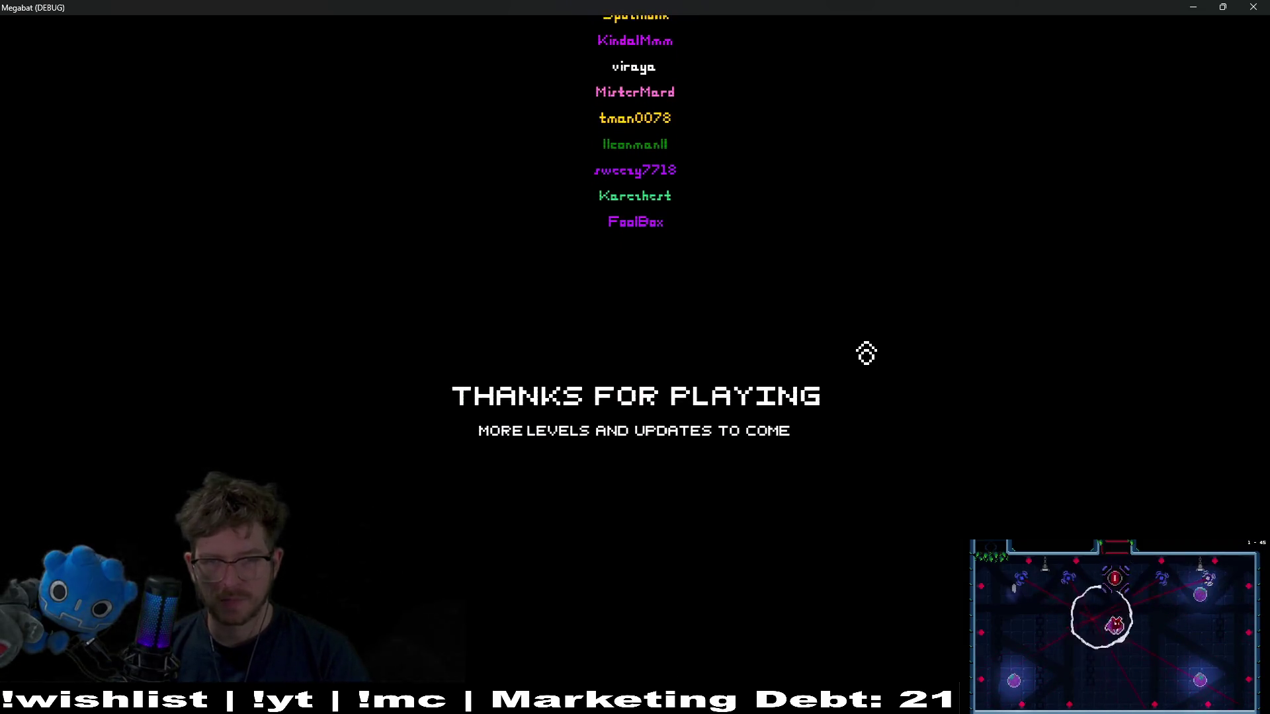
{"action": "left_click", "coordinate": [914, 422]}
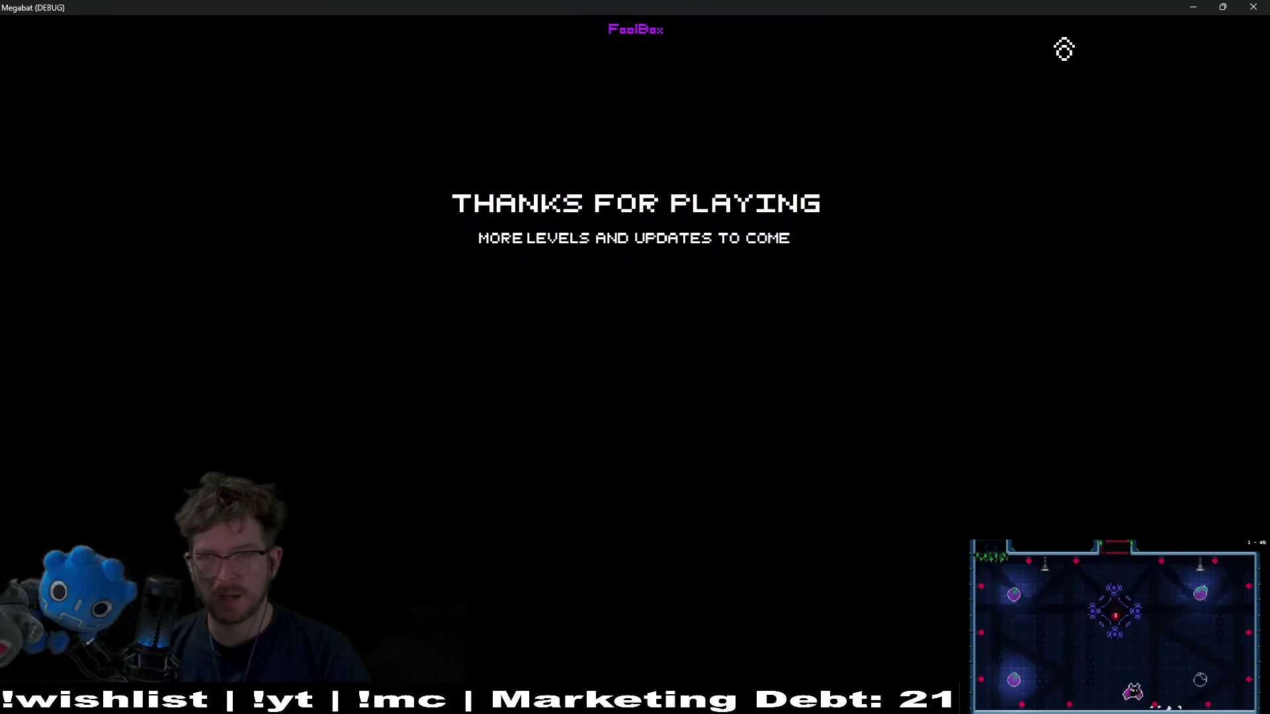
{"action": "left_click", "coordinate": [1263, 6]}
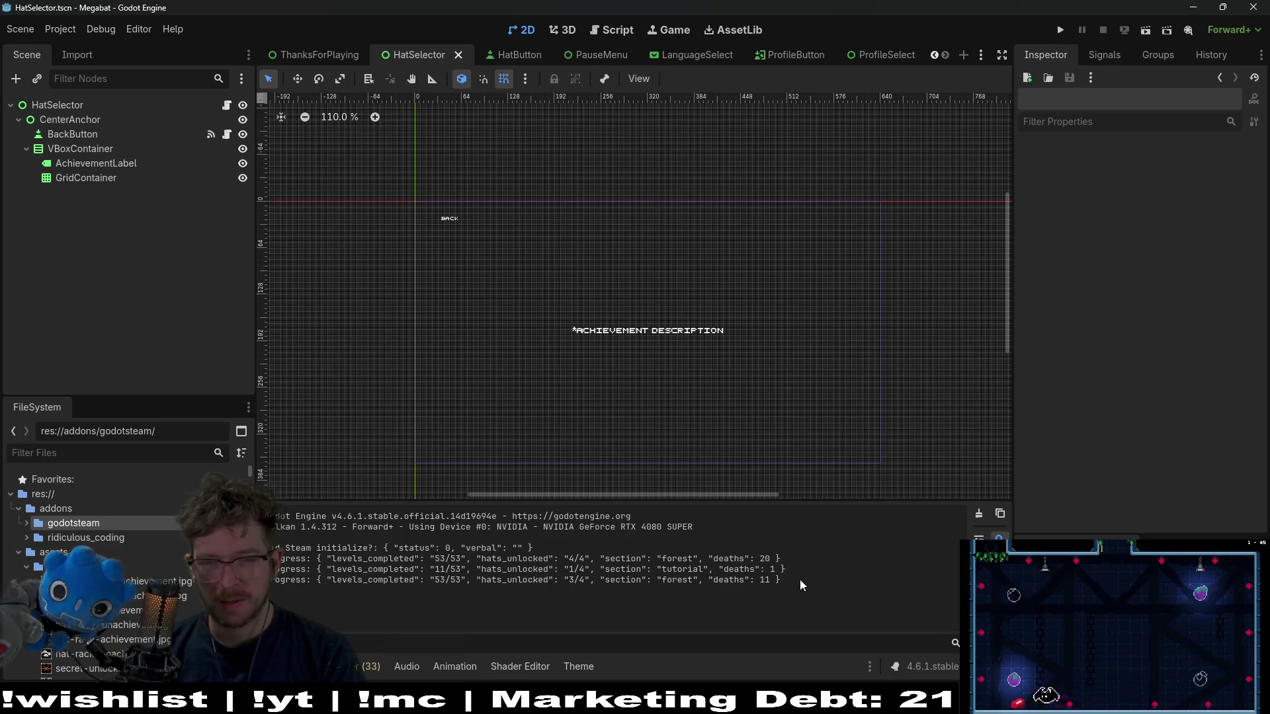
{"action": "key", "text": "alt+Tab"}
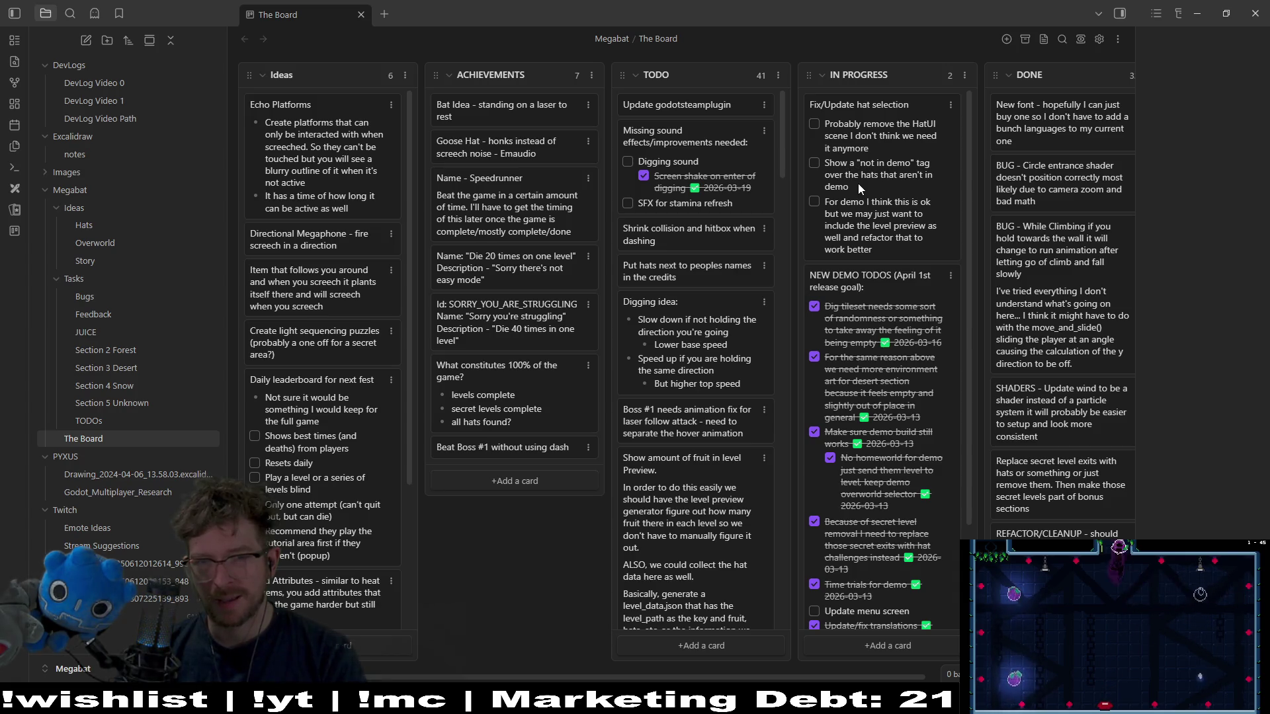
{"action": "left_click", "coordinate": [820, 164]}
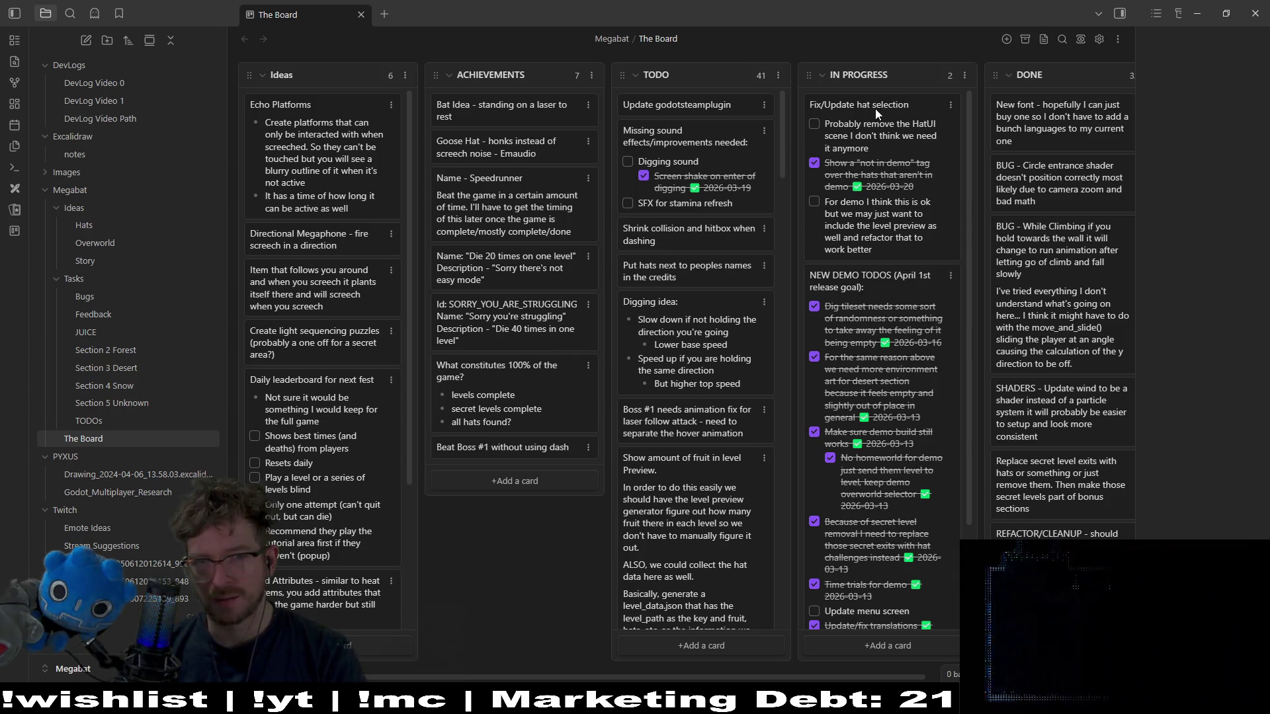
- Move the 'Fix/Update hat selection' card back to TODO and the 'Update godotsteamplugin' card to DONE
{"action": "mouse_move", "coordinate": [875, 109]}
{"action": "left_mouse_down"}
{"action": "mouse_move", "coordinate": [806, 109]}
{"action": "mouse_move", "coordinate": [728, 183]}
{"action": "left_mouse_up"}
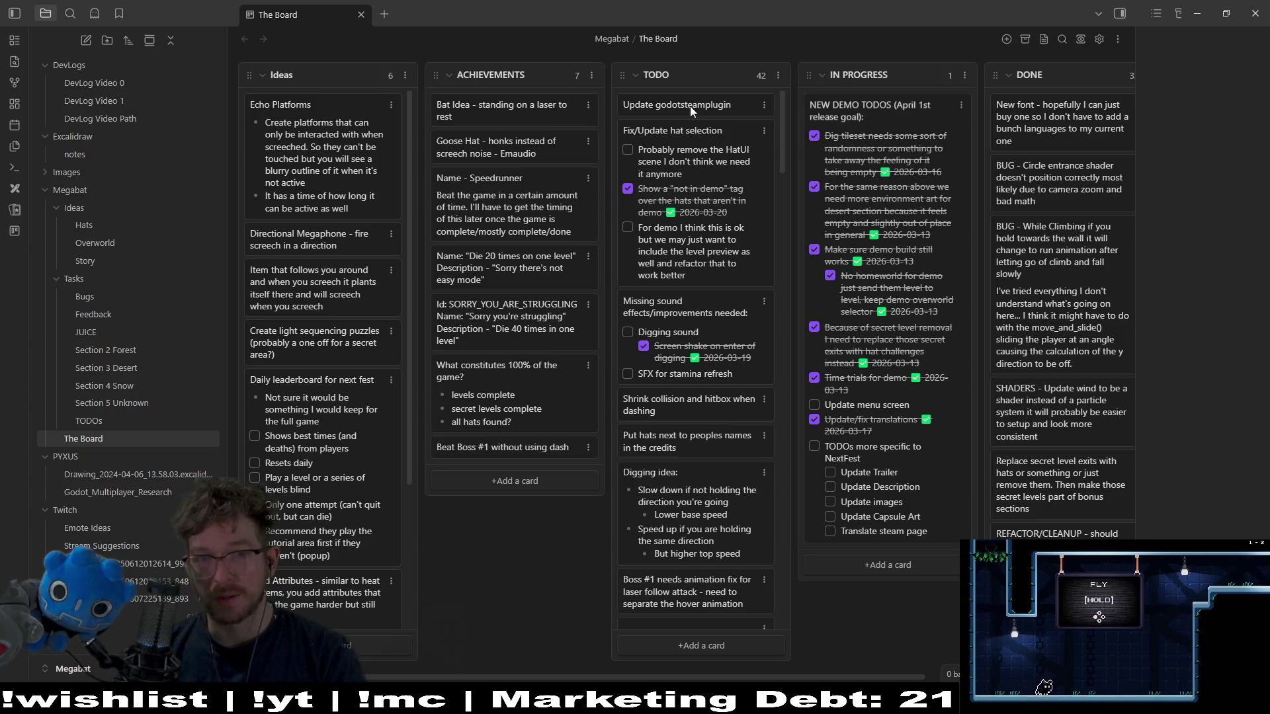
{"action": "mouse_move", "coordinate": [689, 105]}
{"action": "left_mouse_down"}
{"action": "mouse_move", "coordinate": [1177, 109]}
{"action": "mouse_move", "coordinate": [832, 109]}
{"action": "left_mouse_up"}
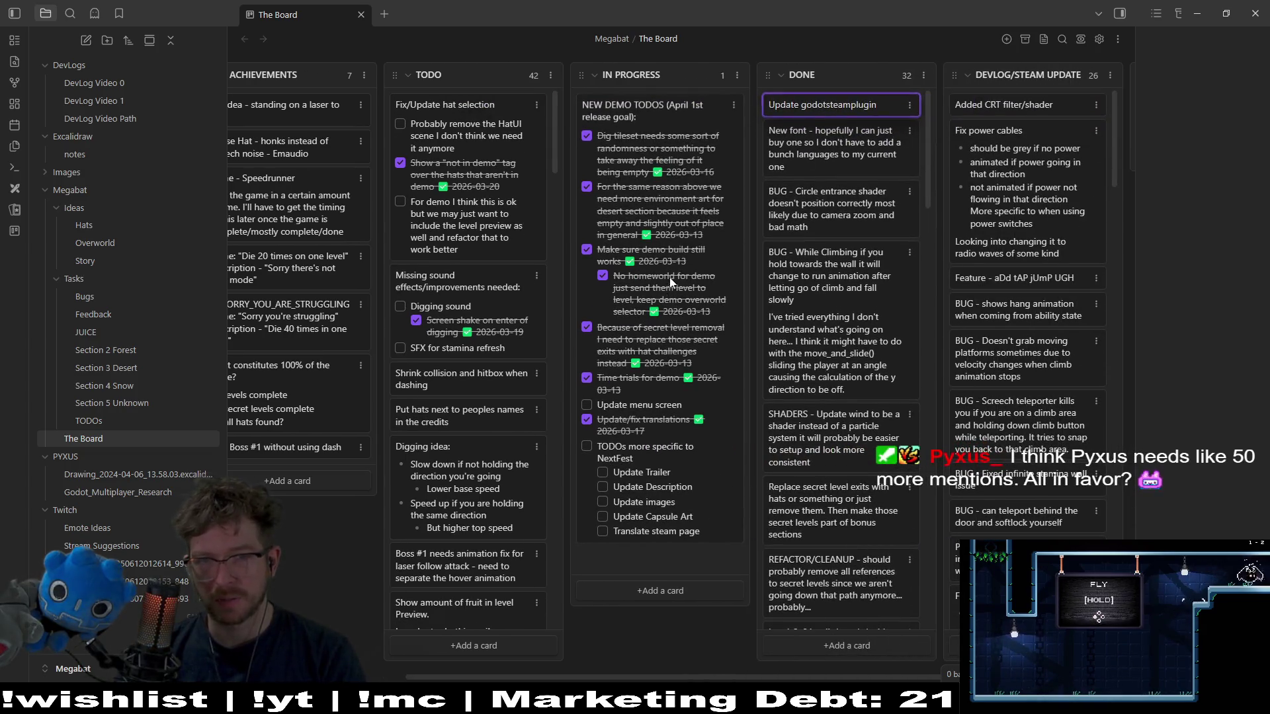
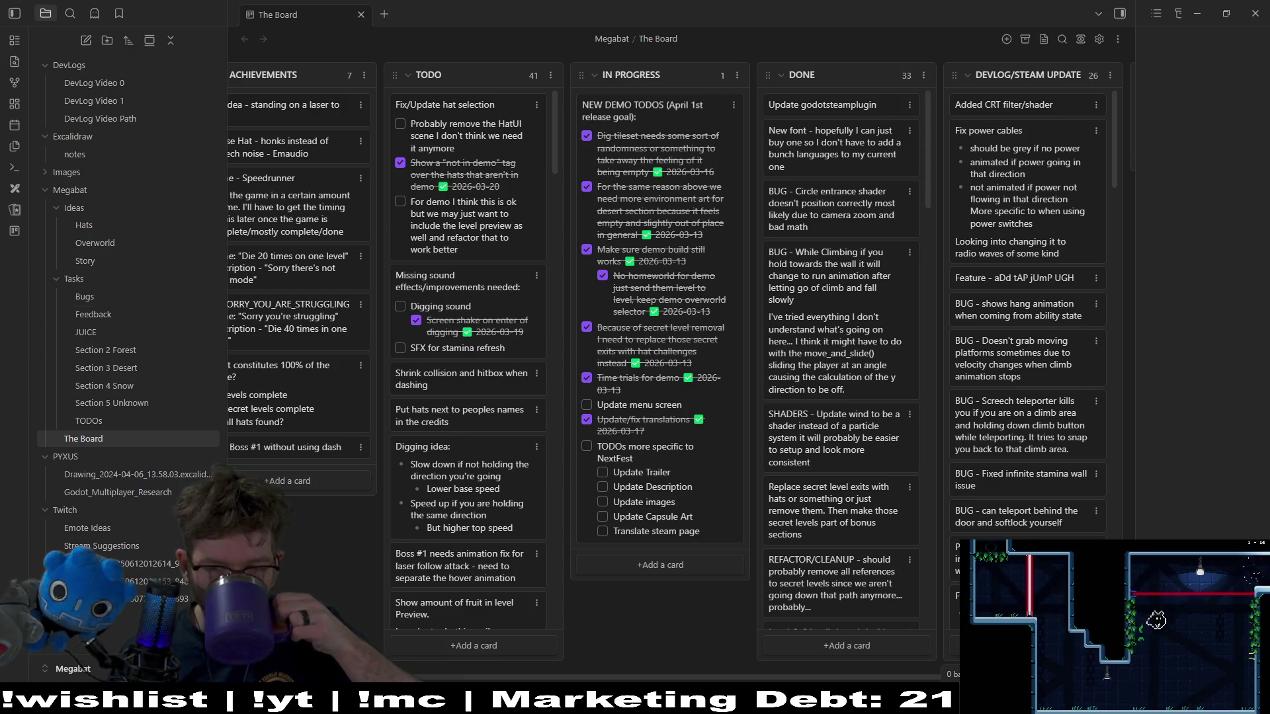
- Switch from the Obsidian Kanban board to the Godot editor showing the HatSelector scene
{"action": "key", "text": "alt+Tab"}
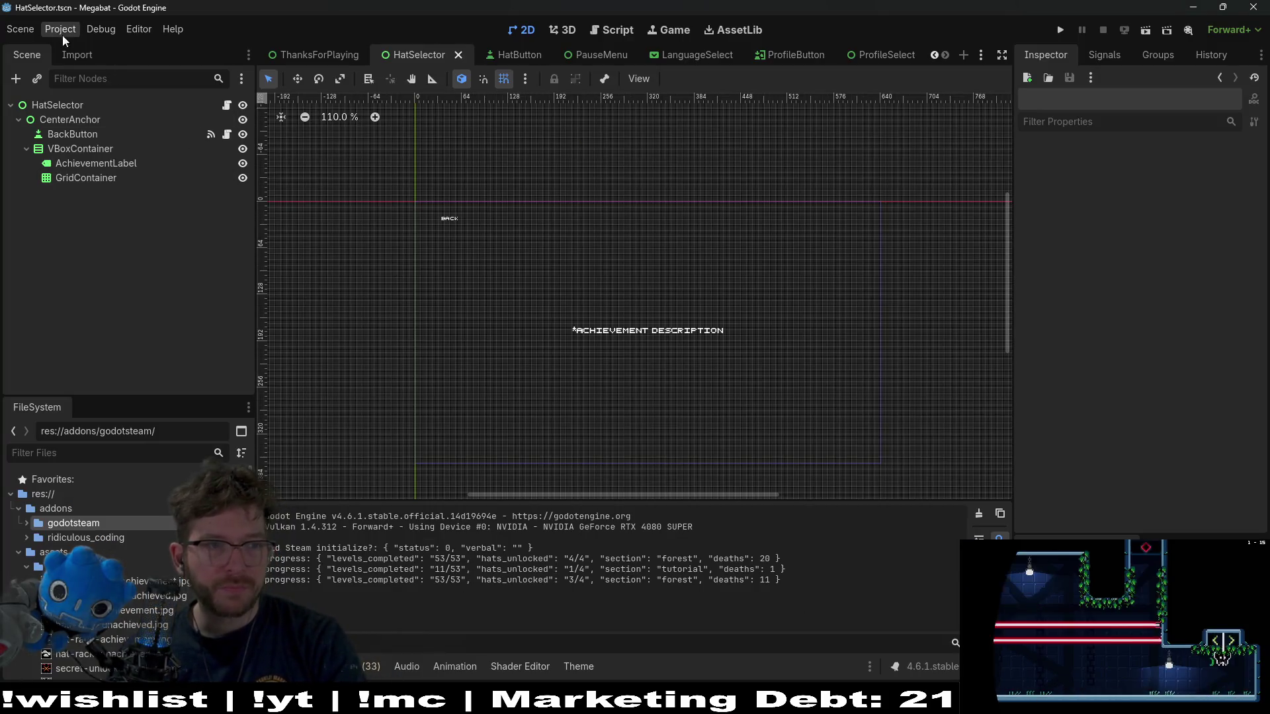
- Open Project > Export to show the presets, with mac_playtest selected
{"action": "left_click", "coordinate": [60, 32]}
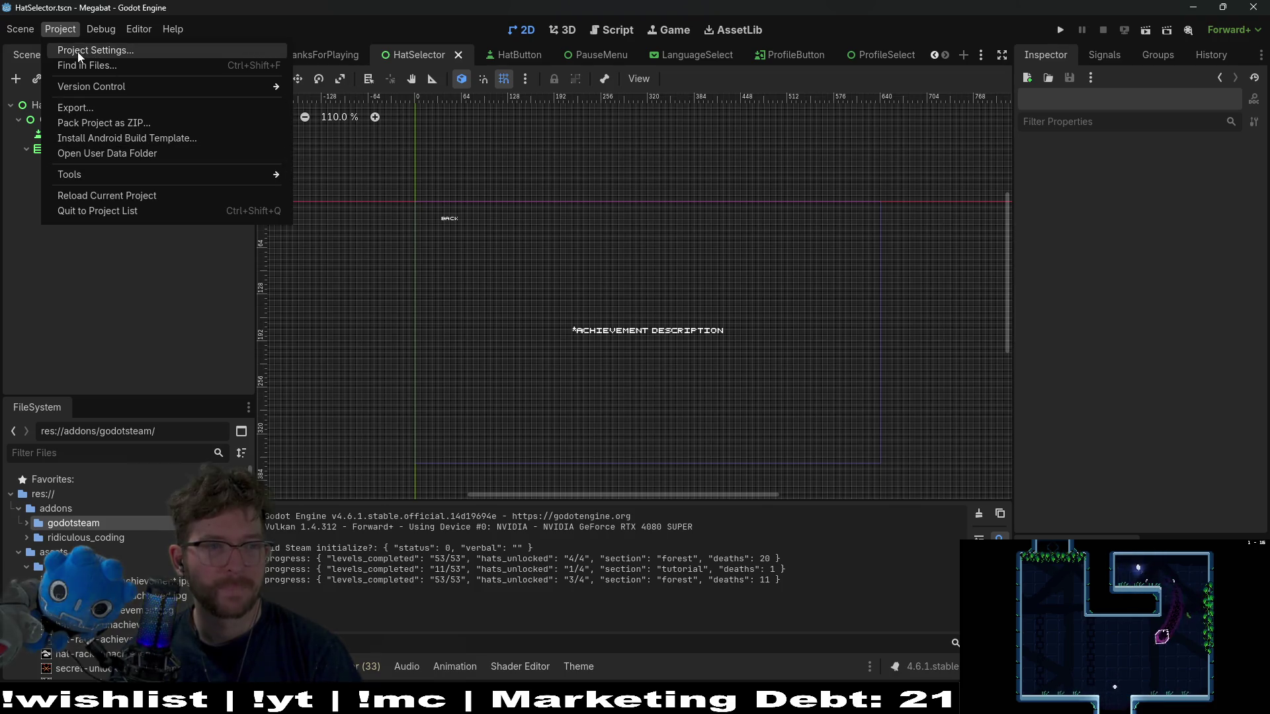
{"action": "mouse_move", "coordinate": [22, 33]}
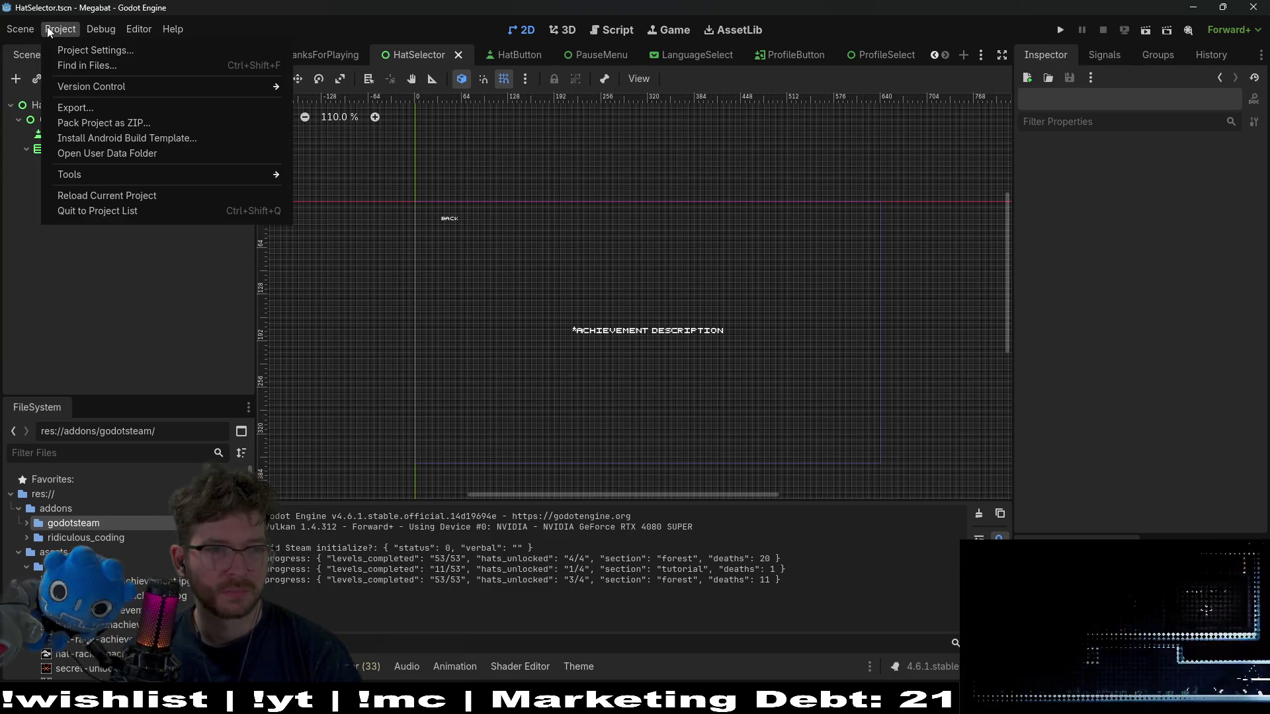
{"action": "left_click", "coordinate": [119, 108]}
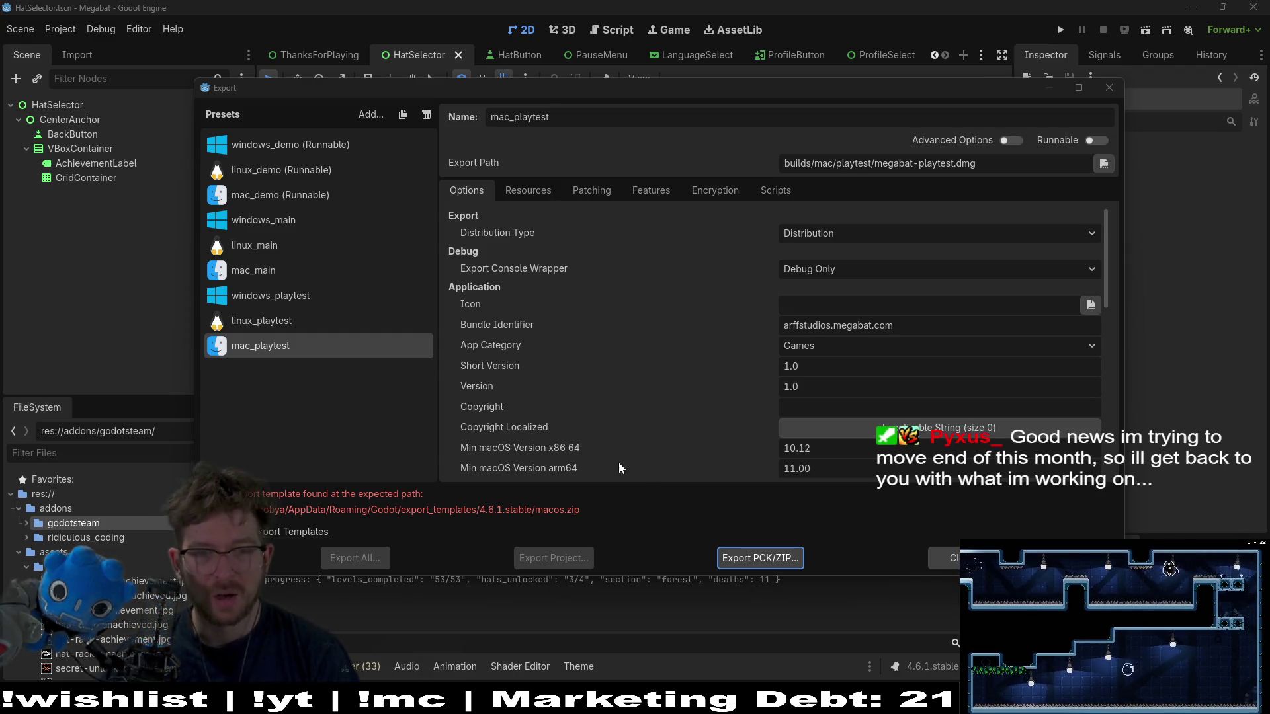
- Download 4.6.1.stable export templates, delete 4.5.1.stable and 4.5.stable, then close the manager
{"action": "left_click", "coordinate": [318, 534]}
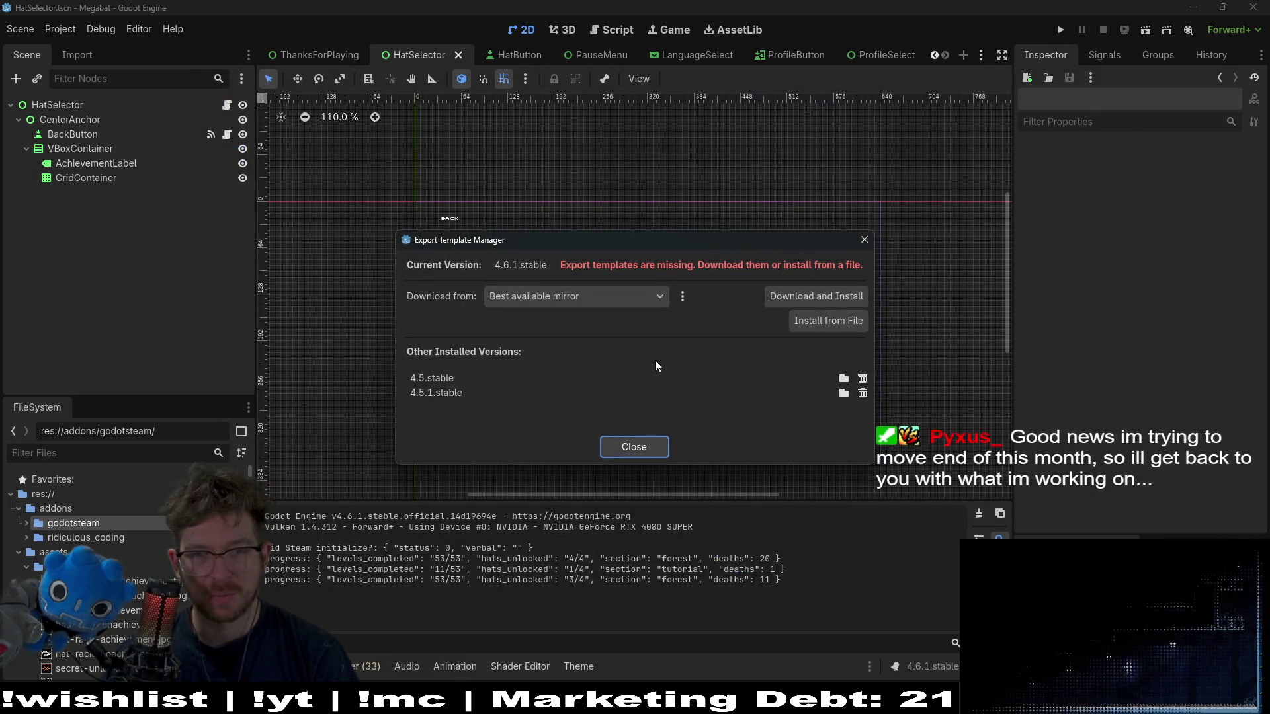
{"action": "left_click", "coordinate": [826, 296]}
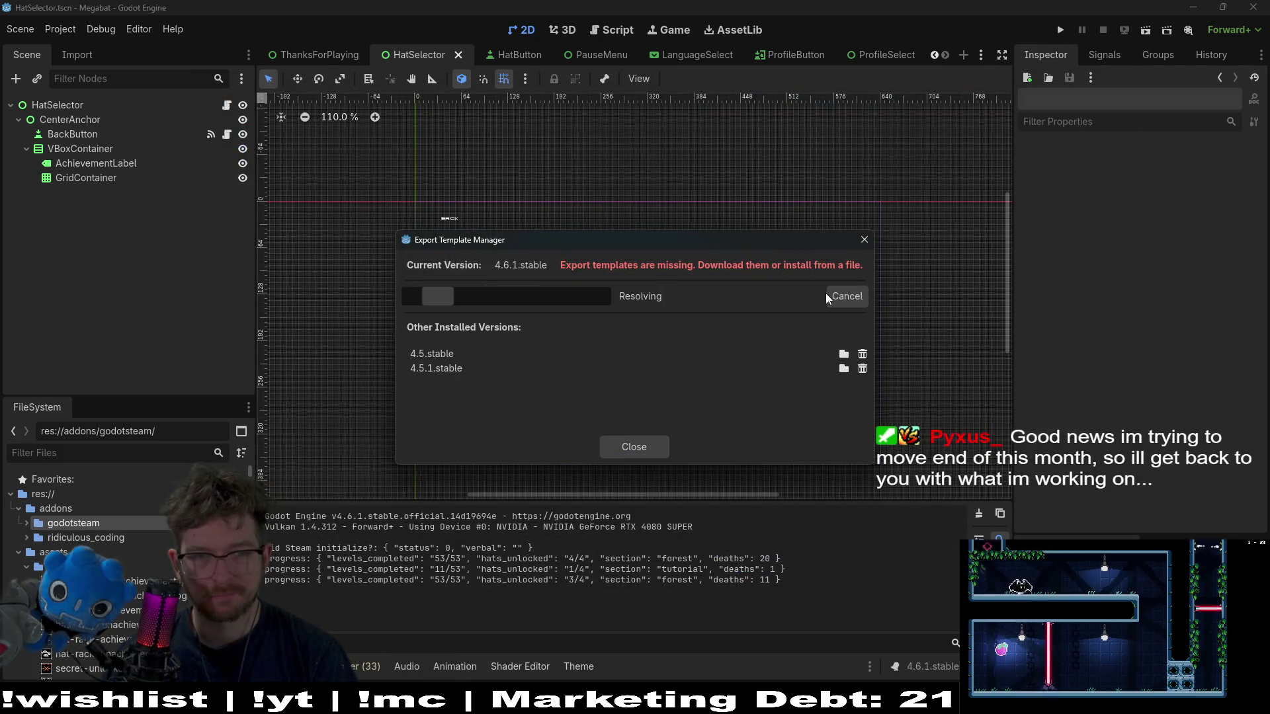
{"action": "left_click", "coordinate": [863, 368]}
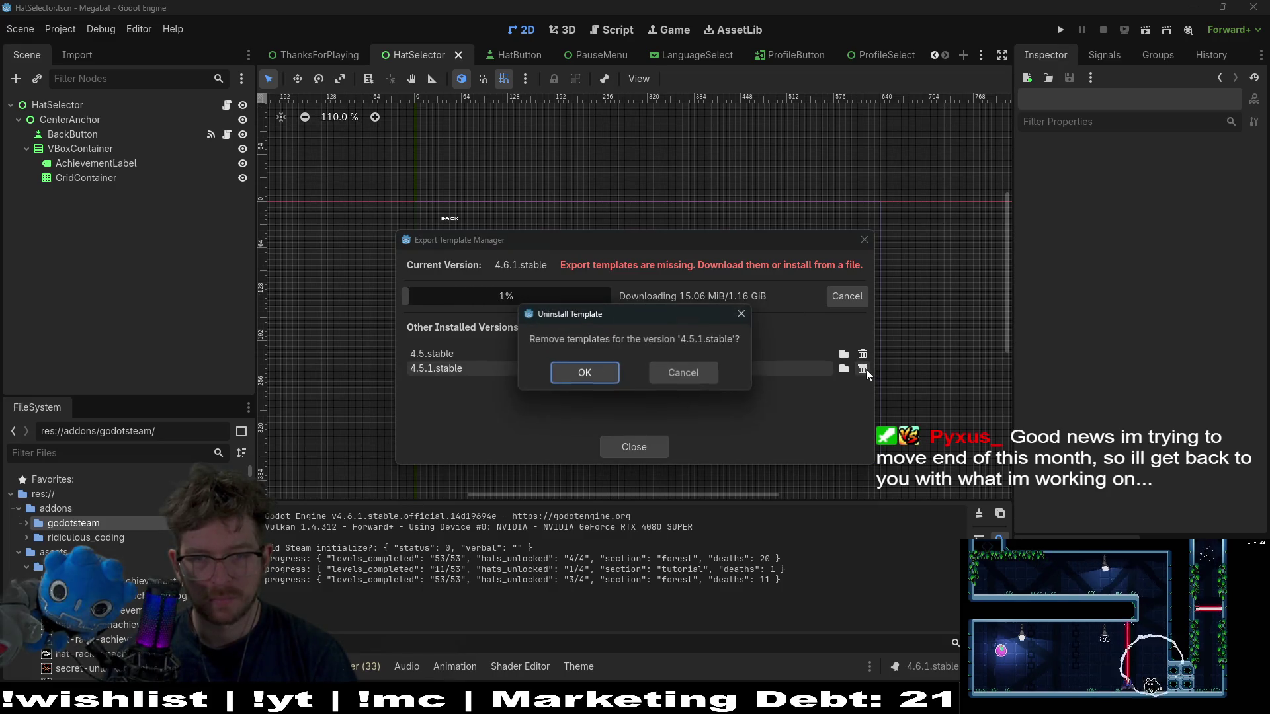
{"action": "left_click", "coordinate": [580, 371]}
{"action": "left_click", "coordinate": [862, 354]}
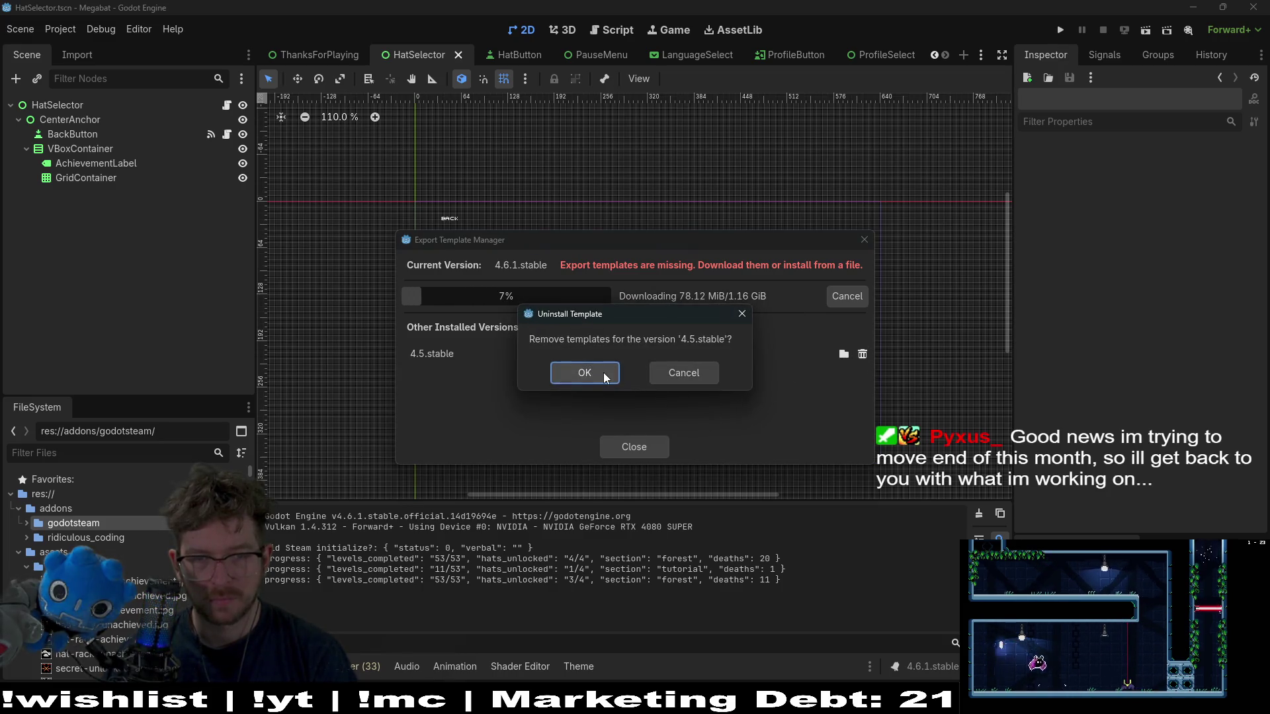
{"action": "left_click", "coordinate": [595, 371]}
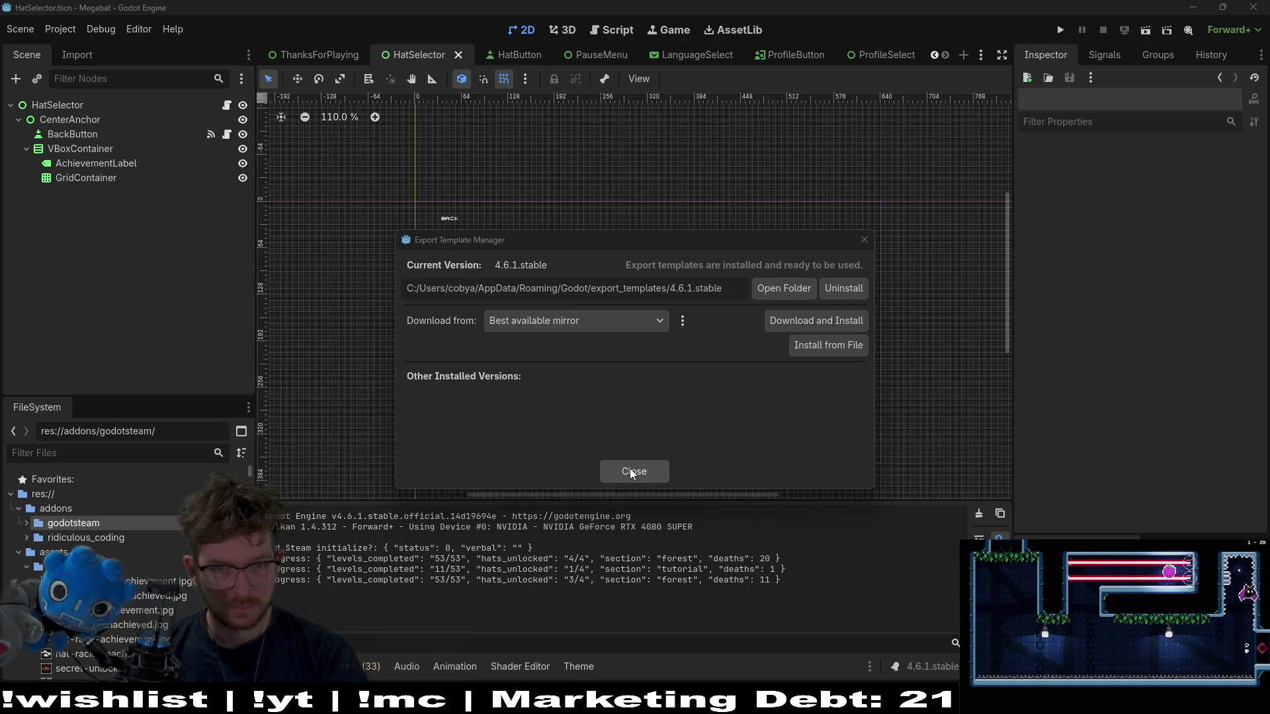
{"action": "left_click", "coordinate": [631, 472]}
{"action": "left_click", "coordinate": [57, 33]}
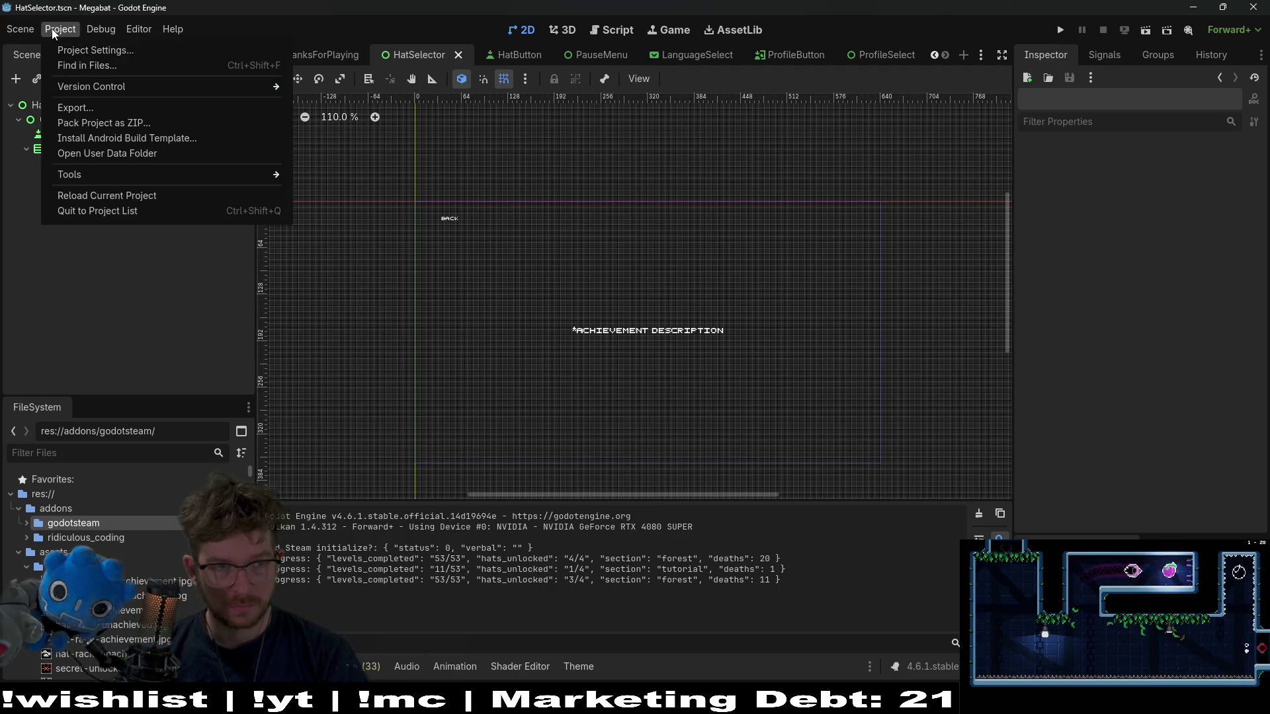
- Quick-open GlobalAchievements.gd by searching 'globalachievements' and scroll up to DEMO_ACHIEVEMENTS
{"action": "key", "text": "alt+shift+o"}
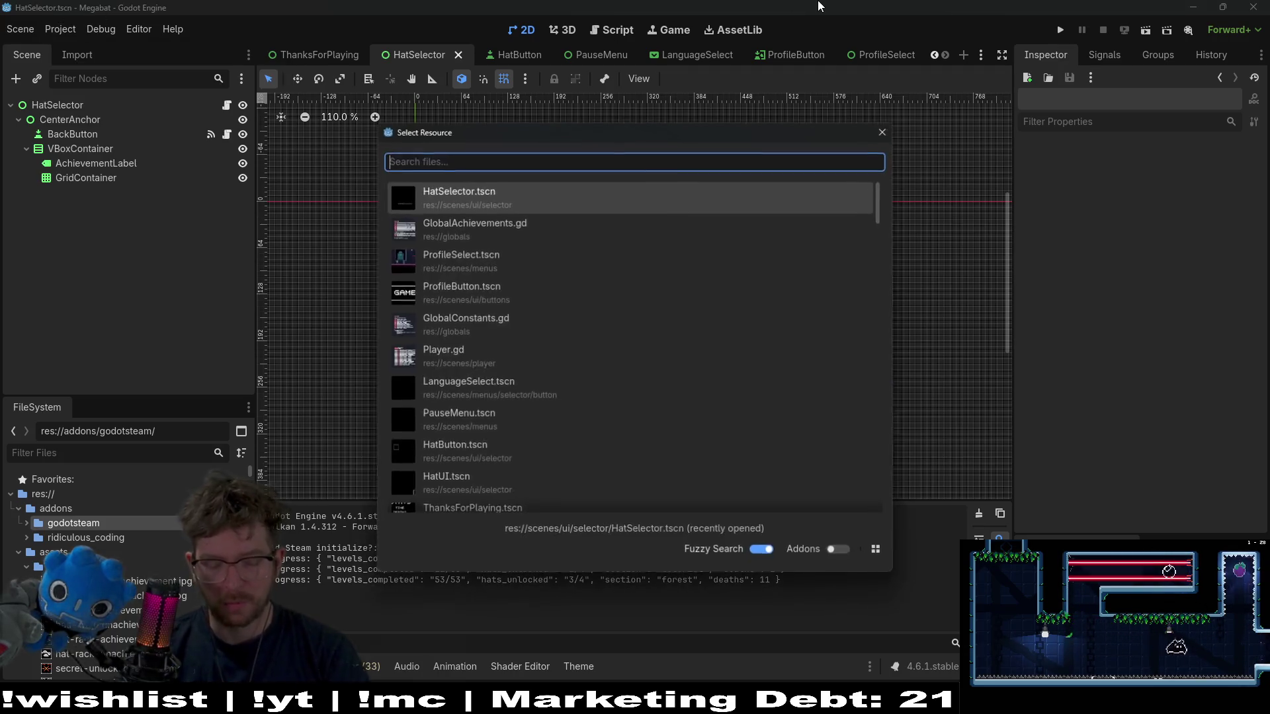
{"action": "type", "text": "GLOBA"}
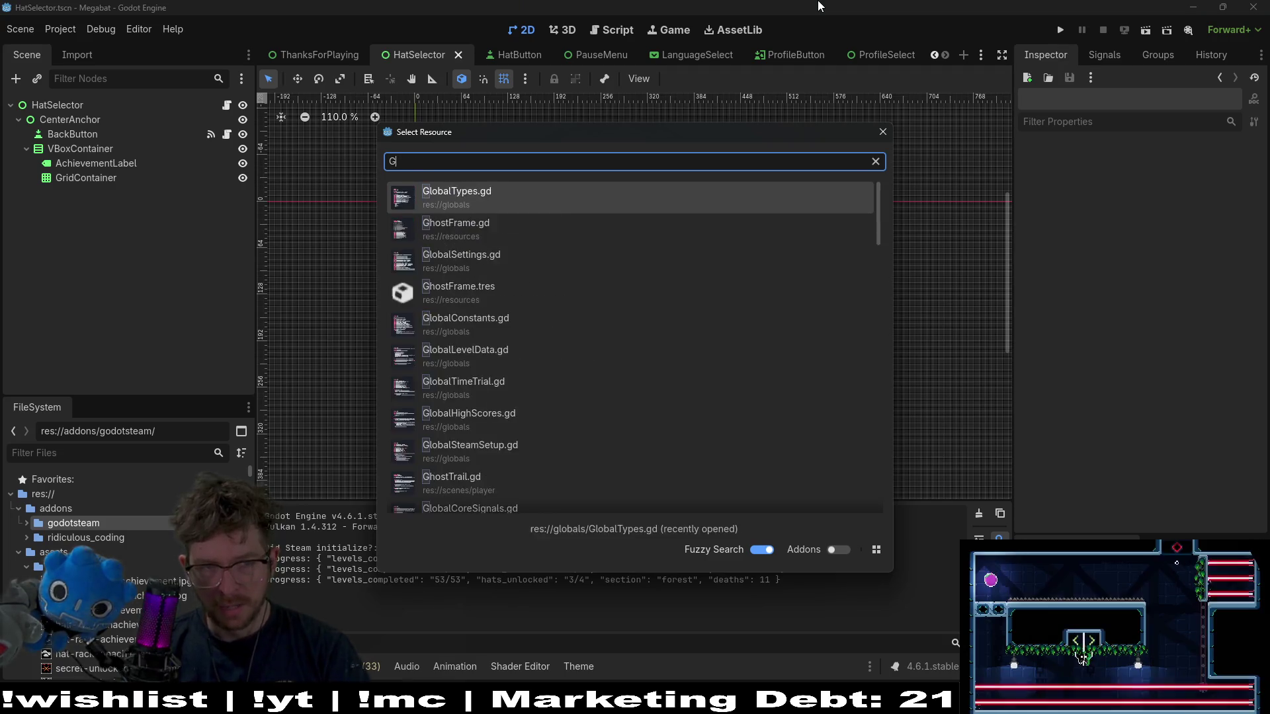
{"action": "key", "text": "BackSpace"}
{"action": "key", "text": "BackSpace"}
{"action": "key", "text": "BackSpace"}
{"action": "type", "text": "globalachievements"}
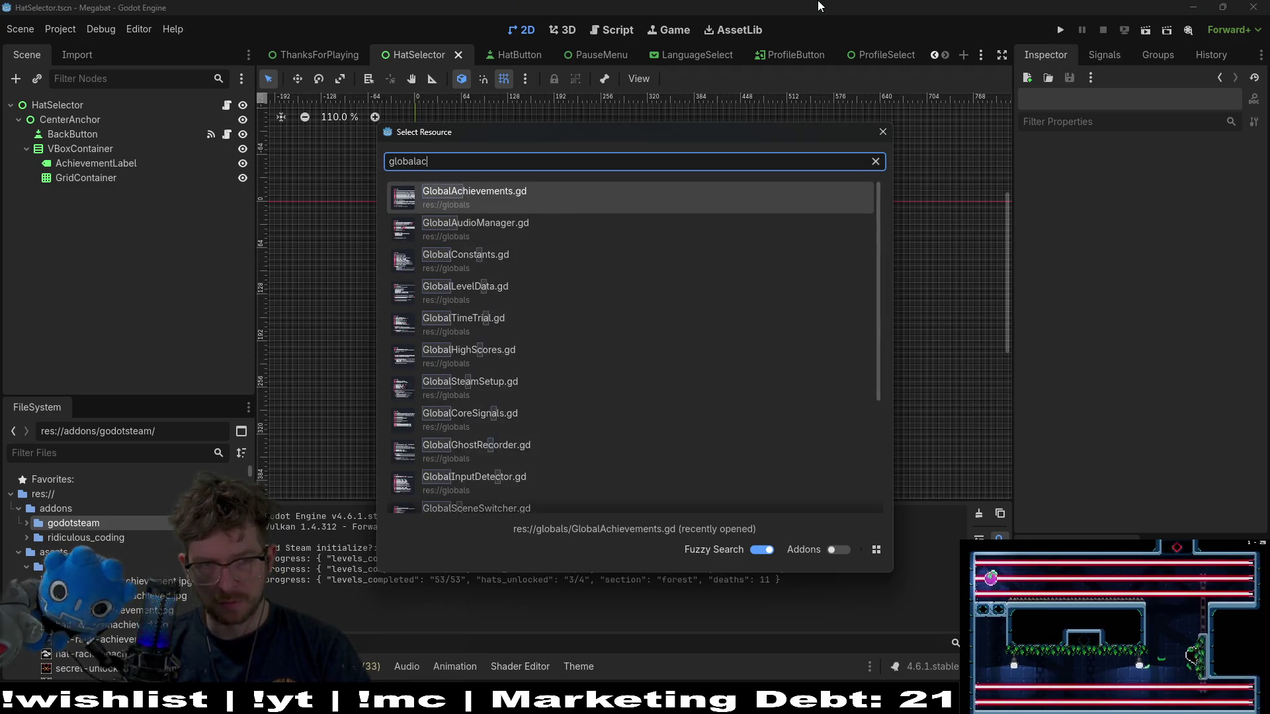
{"action": "key", "text": "Return"}
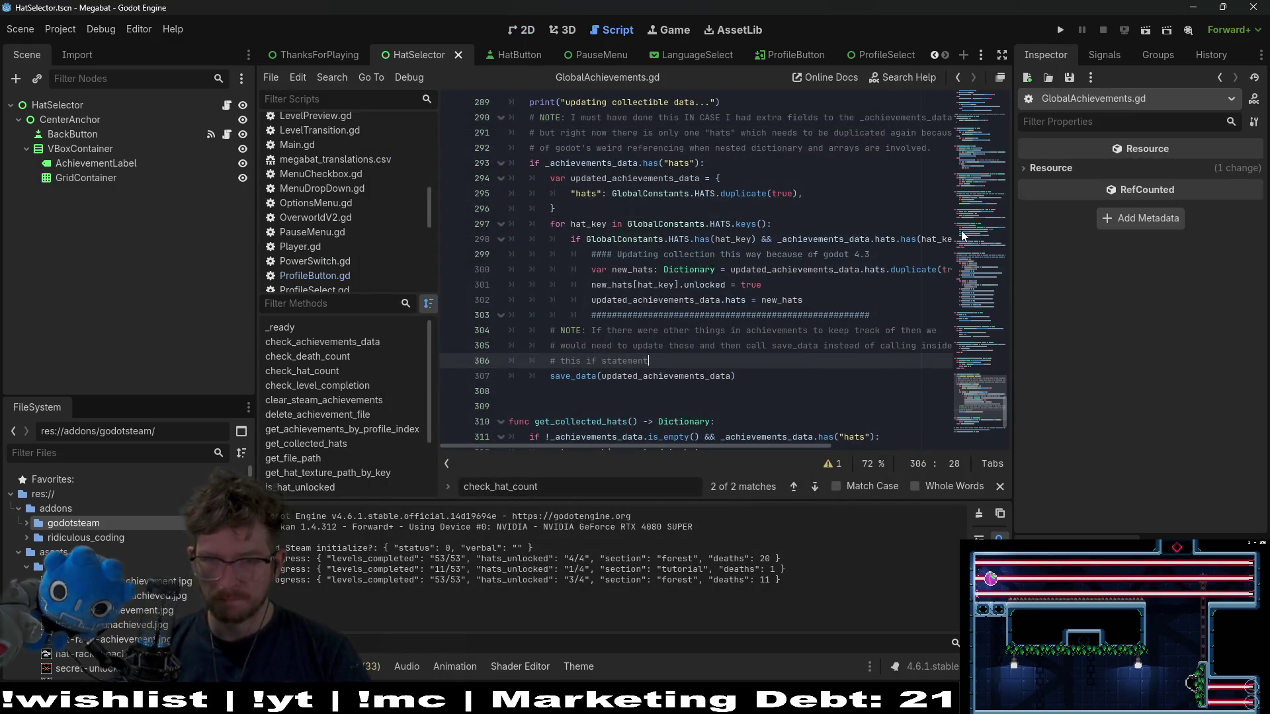
{"action": "scroll", "coordinate": [984, 372], "scroll_direction": "up", "scroll_amount": 4}
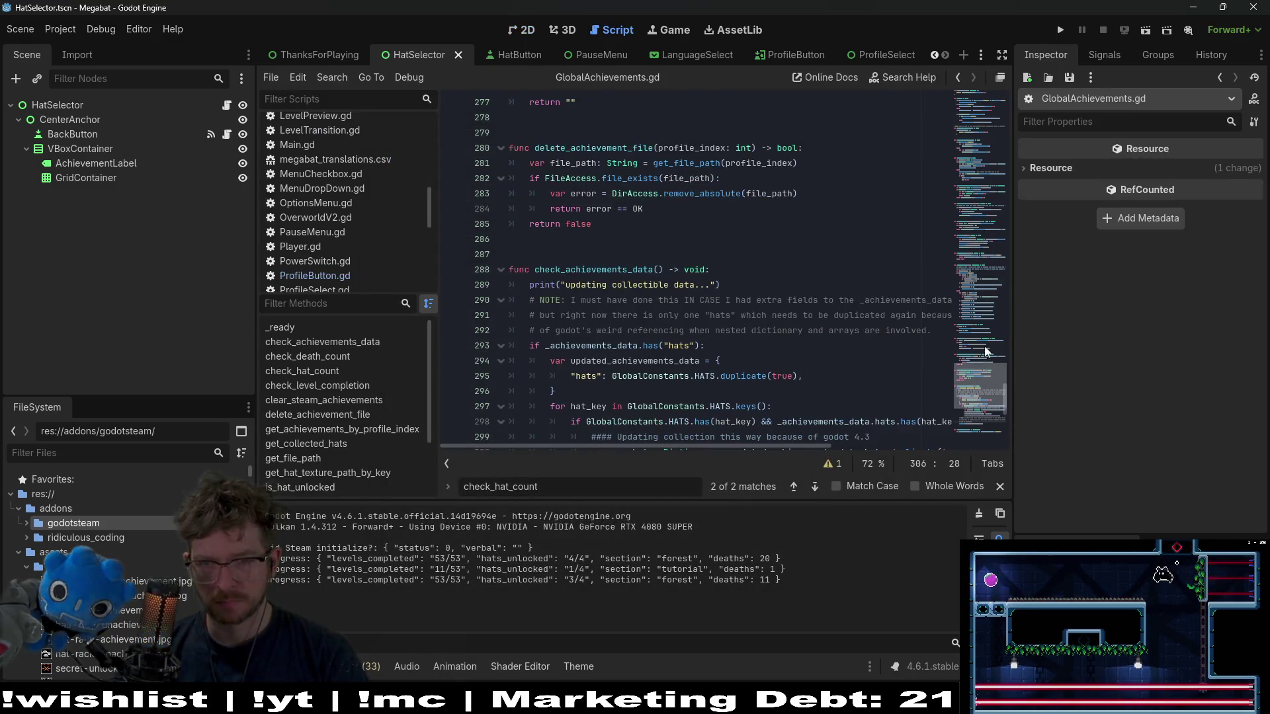
{"action": "scroll", "coordinate": [983, 361], "scroll_direction": "up", "scroll_amount": 14}
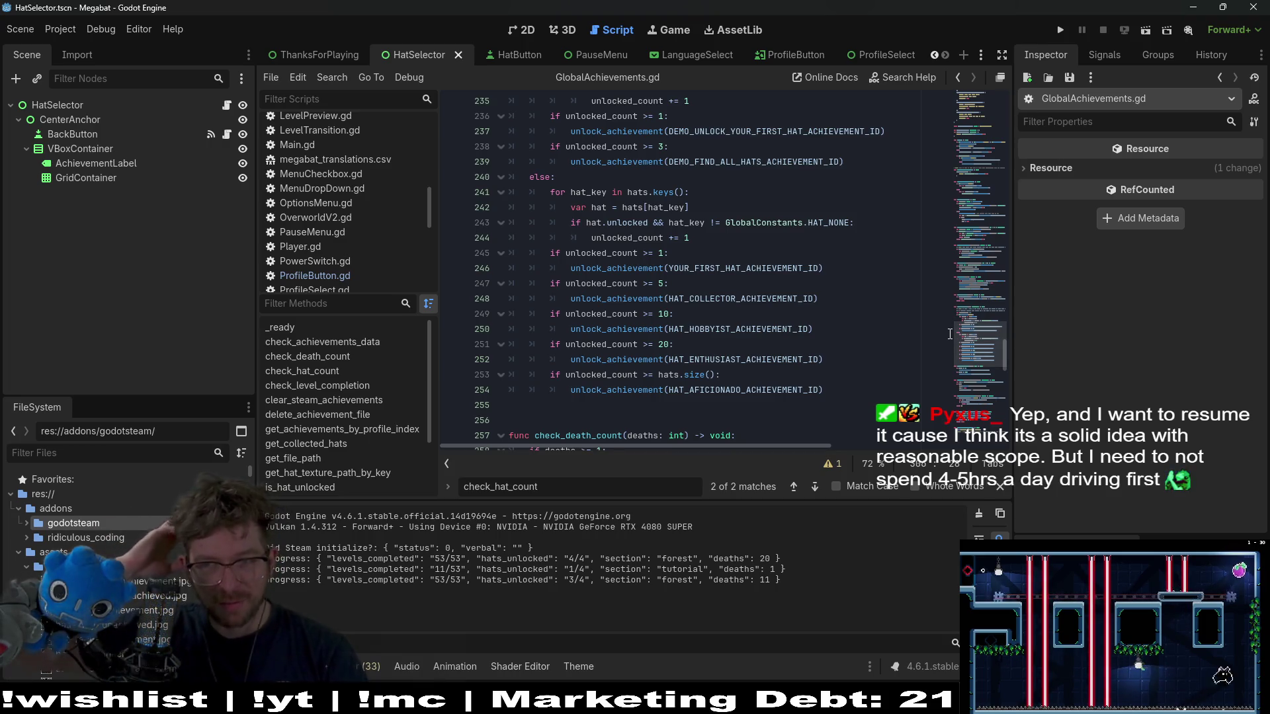
{"action": "left_click_drag", "start_coordinate": [972, 347], "coordinate": [997, 206]}
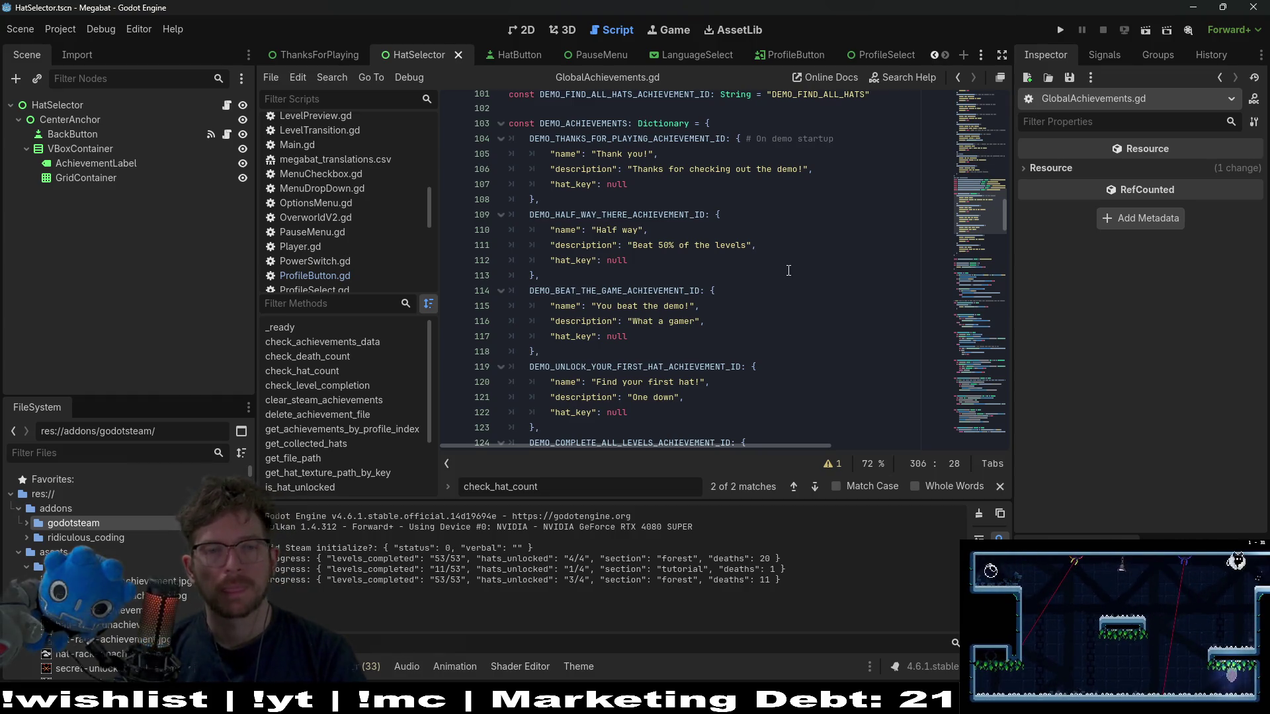
- Select lines 124–128 holding DEMO_COMPLETE_ALL_LEVELS_ACHIEVEMENT_ID and comment them out with Ctrl+K
{"action": "scroll", "coordinate": [792, 265], "scroll_direction": "down", "scroll_amount": 3}
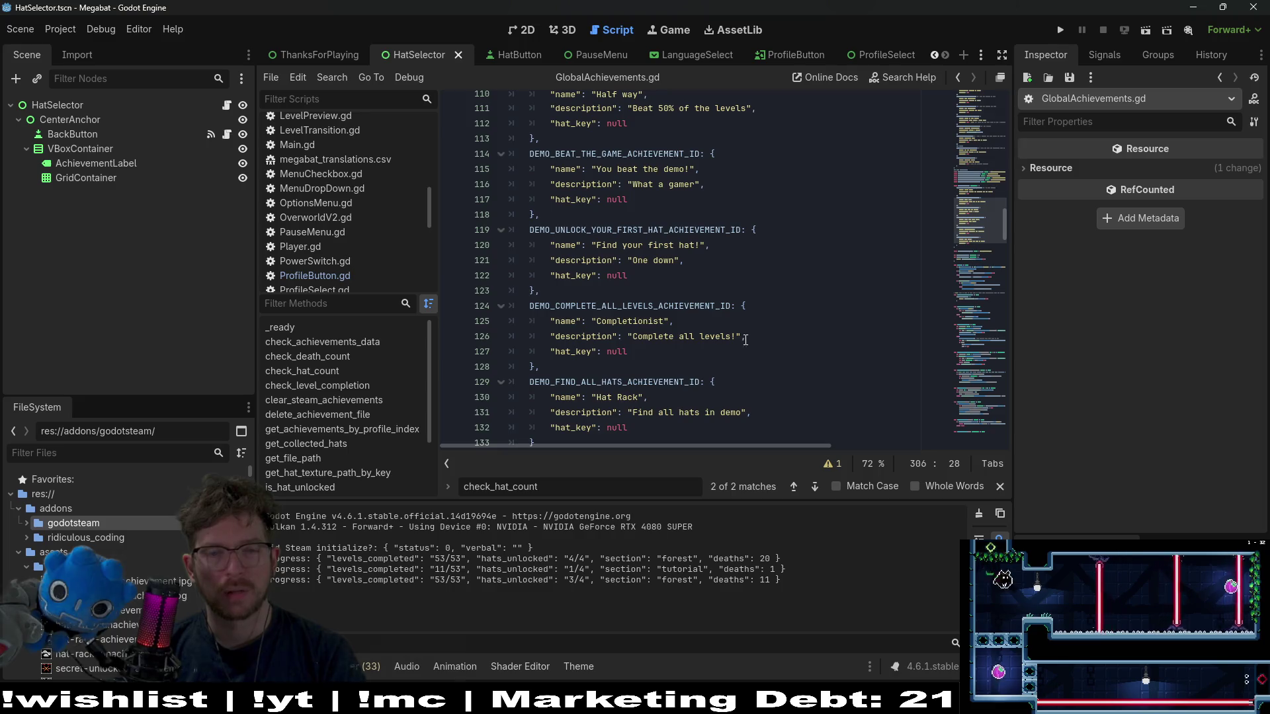
{"action": "scroll", "coordinate": [728, 311], "scroll_direction": "down", "scroll_amount": 1}
{"action": "double_click", "coordinate": [674, 336]}
{"action": "double_click", "coordinate": [636, 261]}
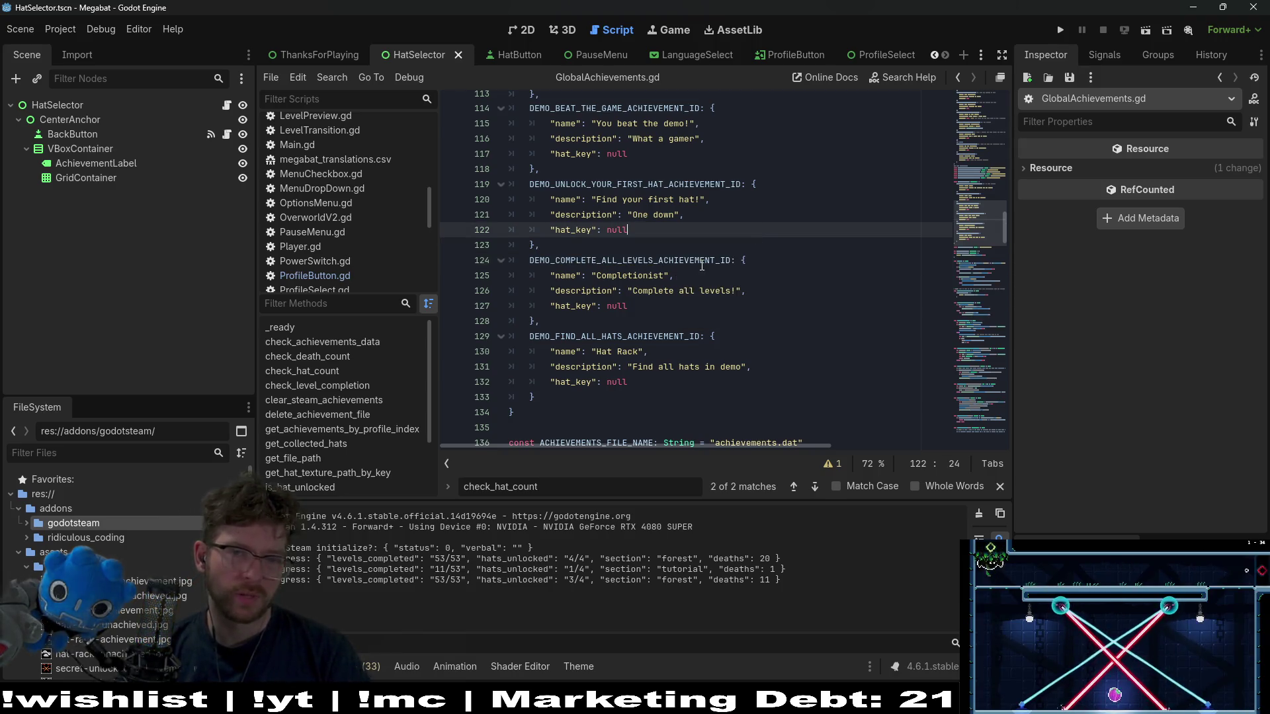
{"action": "left_click", "coordinate": [702, 260]}
{"action": "double_click", "coordinate": [701, 260]}
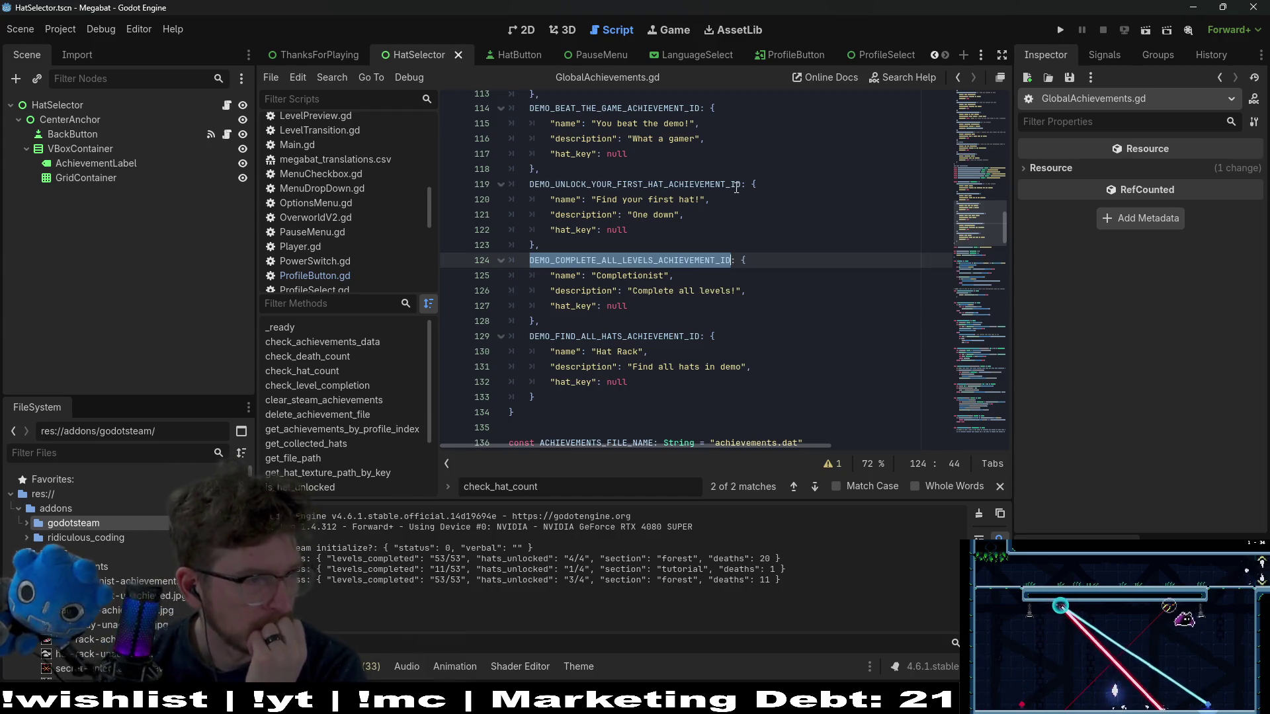
{"action": "mouse_move", "coordinate": [735, 184]}
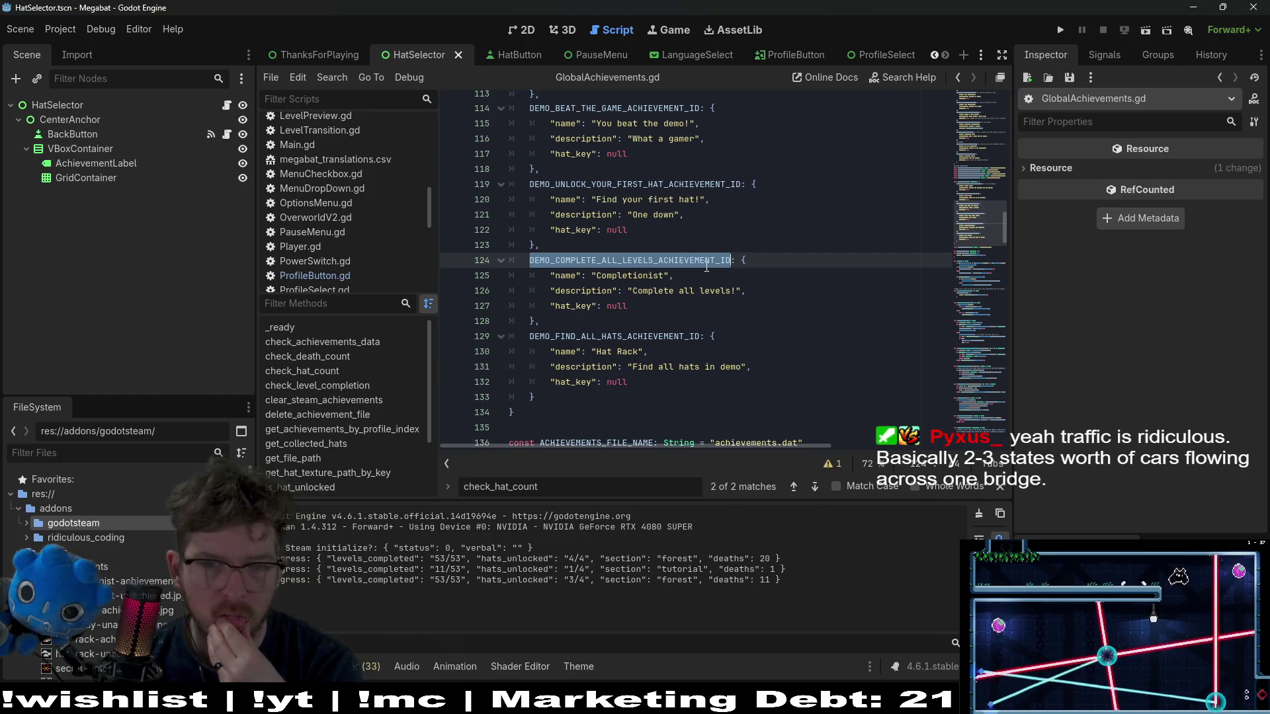
{"action": "left_click", "coordinate": [643, 315]}
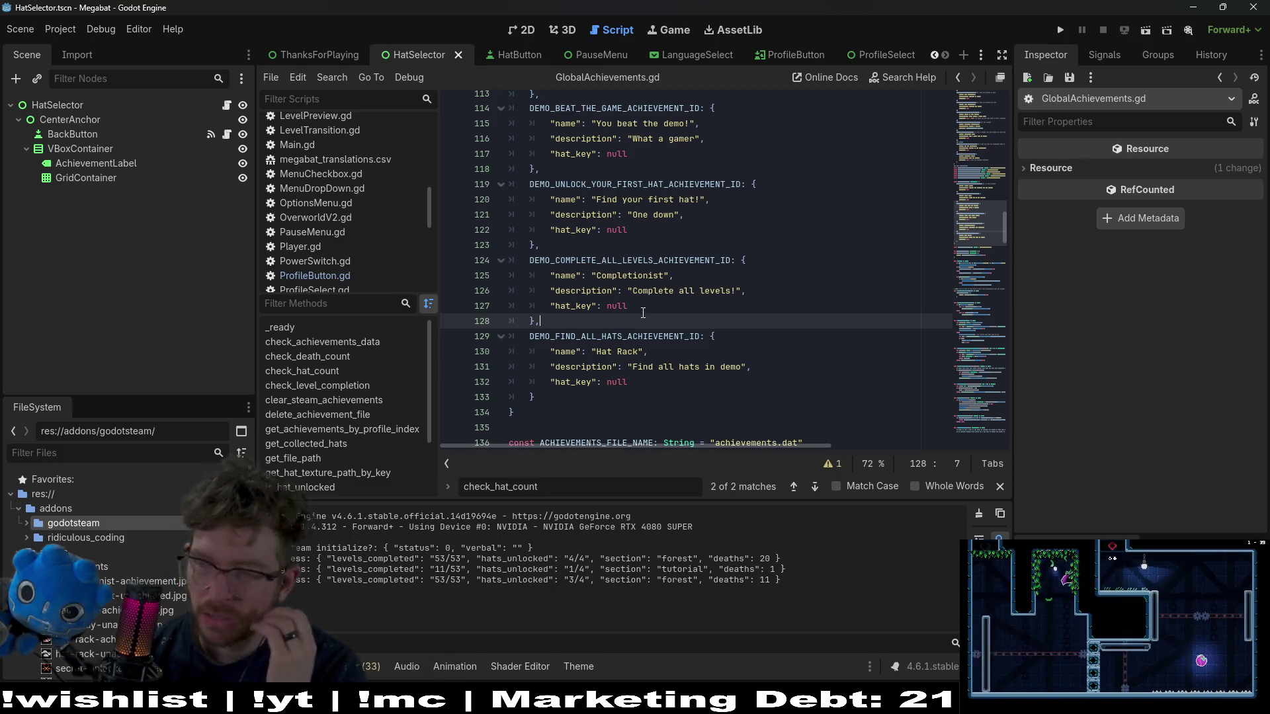
{"action": "key", "text": "shift+Up"}
{"action": "key", "text": "shift+Up"}
{"action": "key", "text": "shift+Up"}
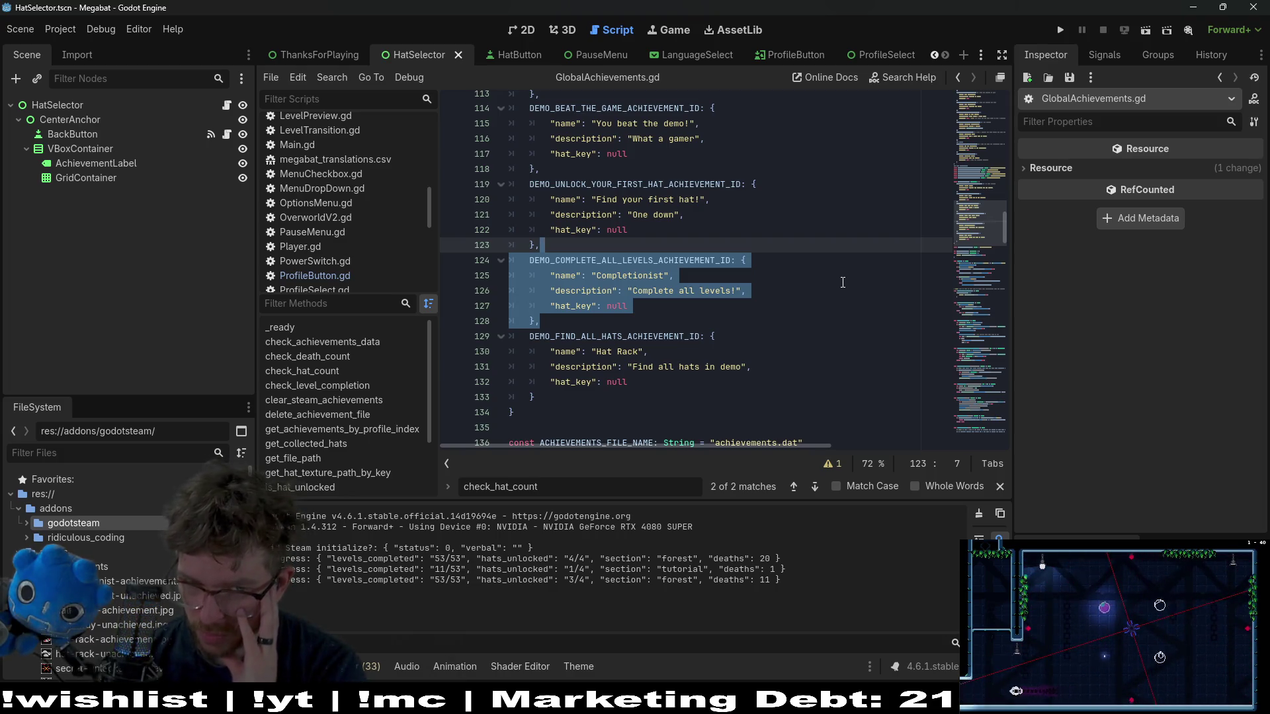
{"action": "left_click_drag", "start_coordinate": [540, 321], "coordinate": [460, 266]}
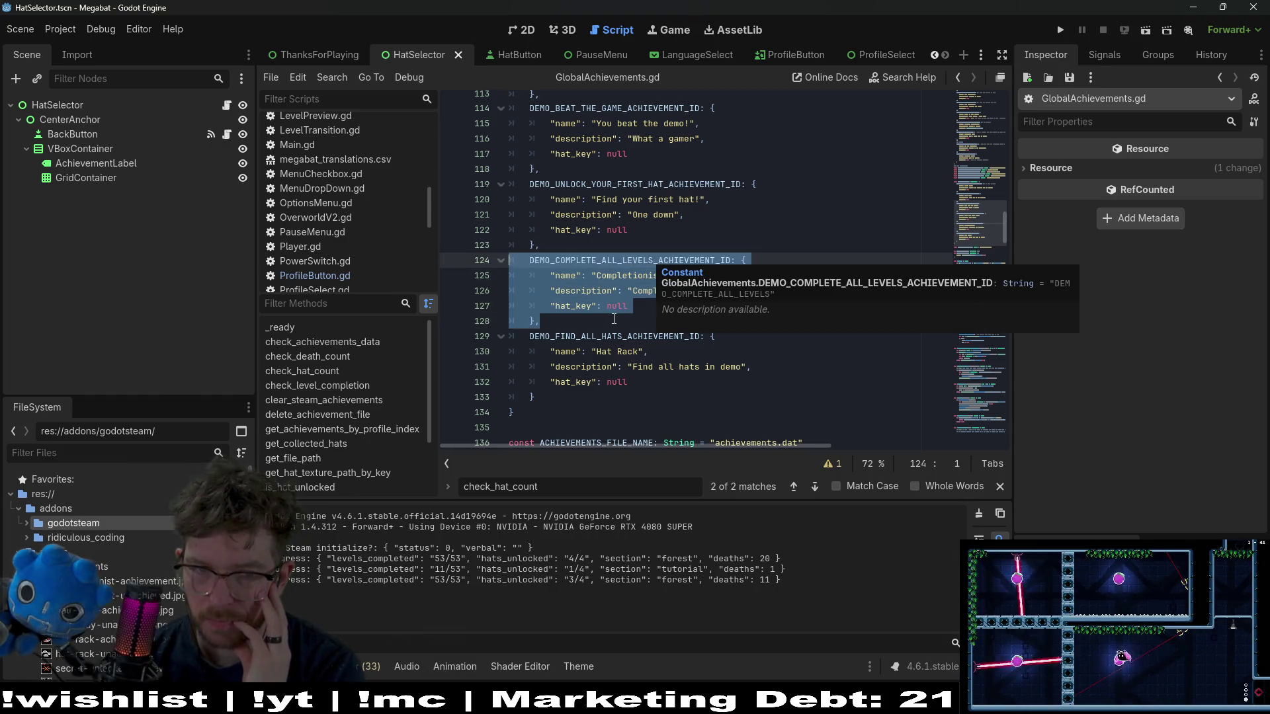
{"action": "key", "text": "ctrl+k"}
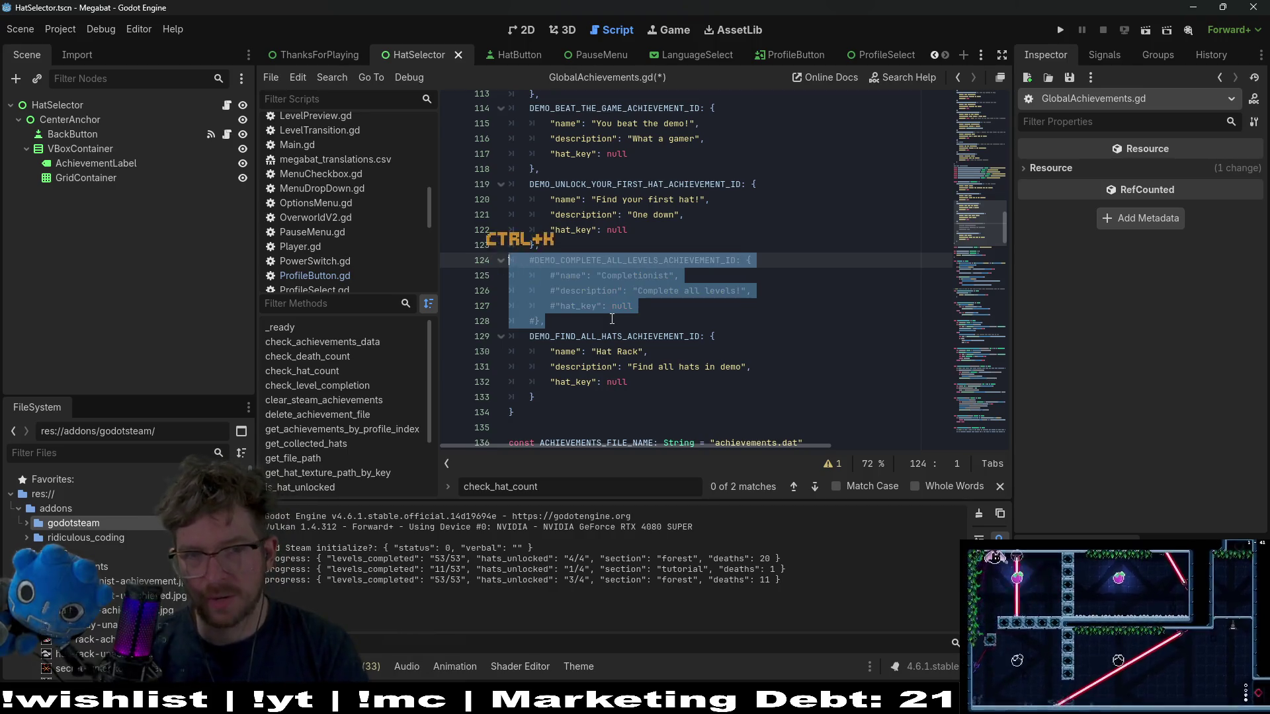
- Save GlobalAchievements.gd with the Completionist entry commented out
{"action": "left_click", "coordinate": [635, 303]}
{"action": "key", "text": "ctrl+s"}
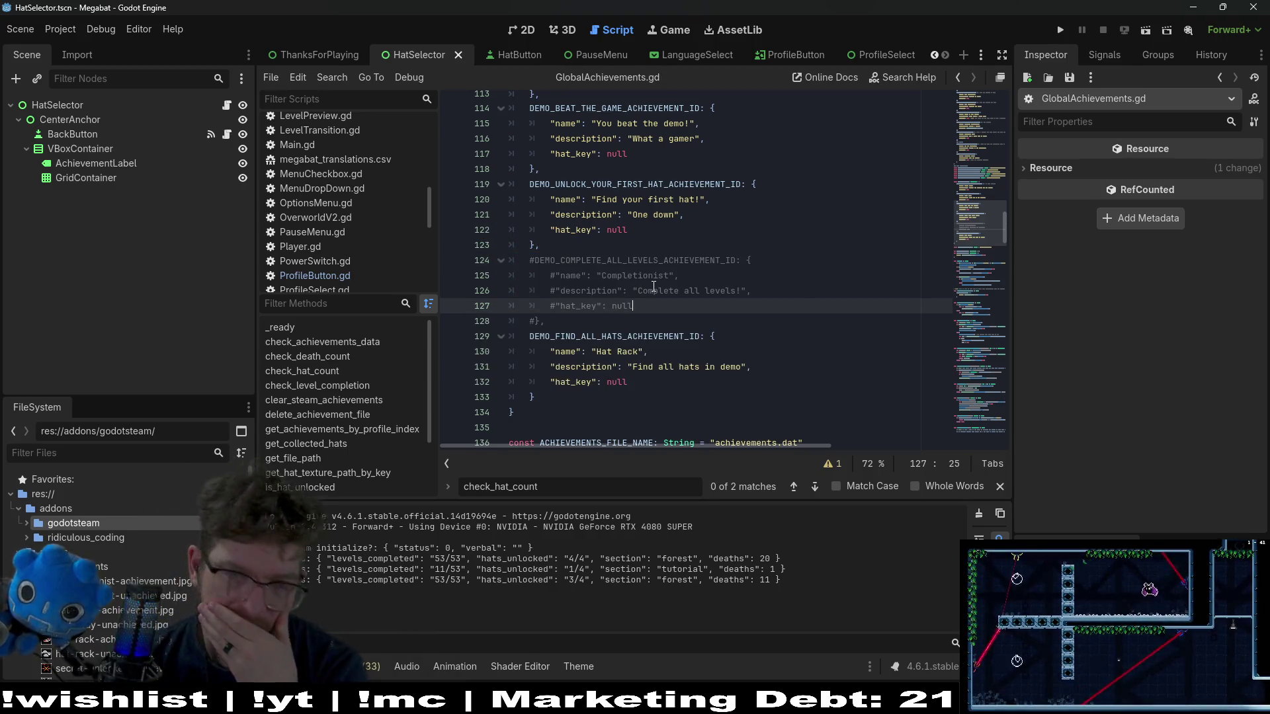
{"action": "scroll", "coordinate": [653, 287], "scroll_direction": "up", "scroll_amount": 8}
{"action": "scroll", "coordinate": [653, 287], "scroll_direction": "down", "scroll_amount": 6}
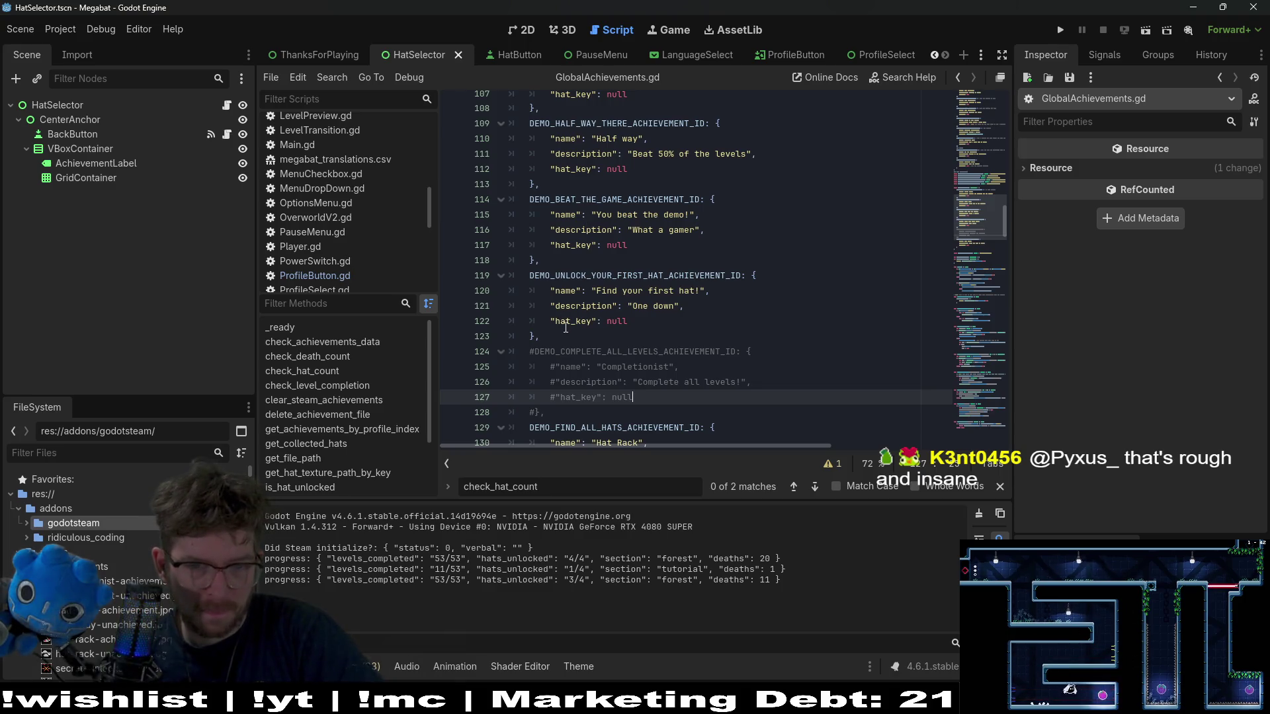
- Reselect lines 124–128 and uncomment the DEMO_COMPLETE_ALL_LEVELS entry with Ctrl+K
{"action": "double_click", "coordinate": [605, 351]}
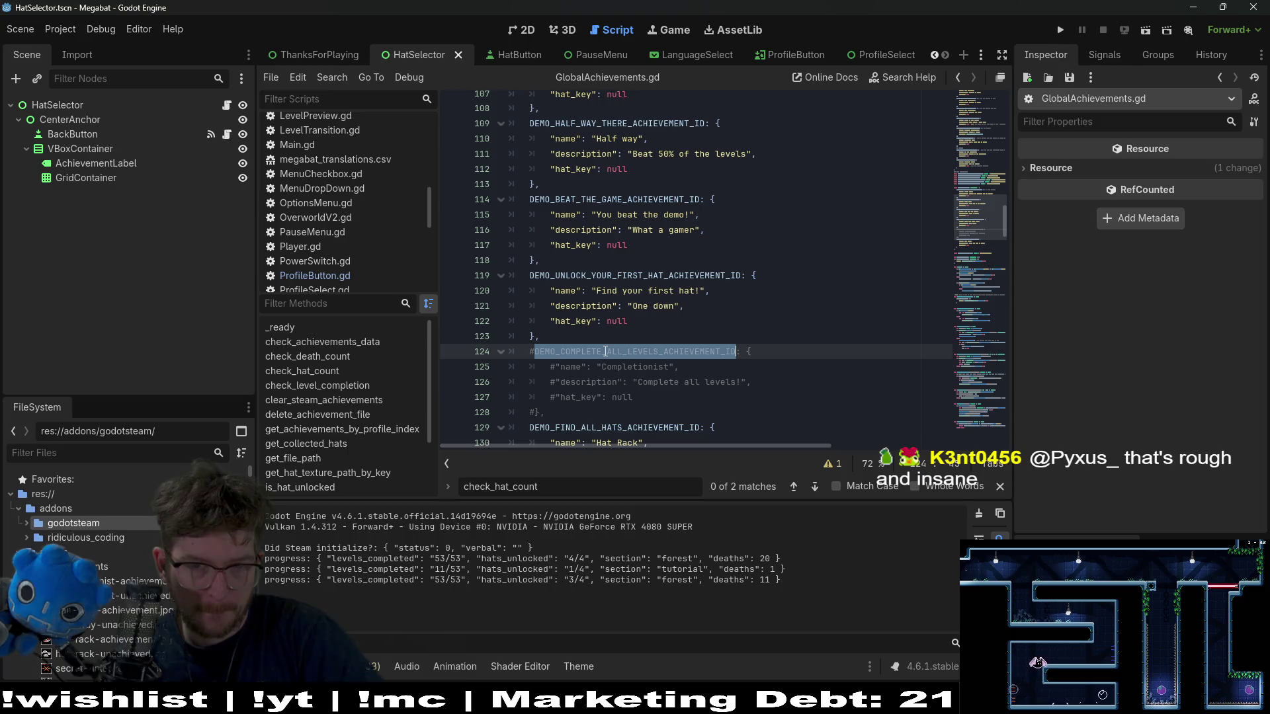
{"action": "scroll", "coordinate": [605, 352], "scroll_direction": "up", "scroll_amount": 10}
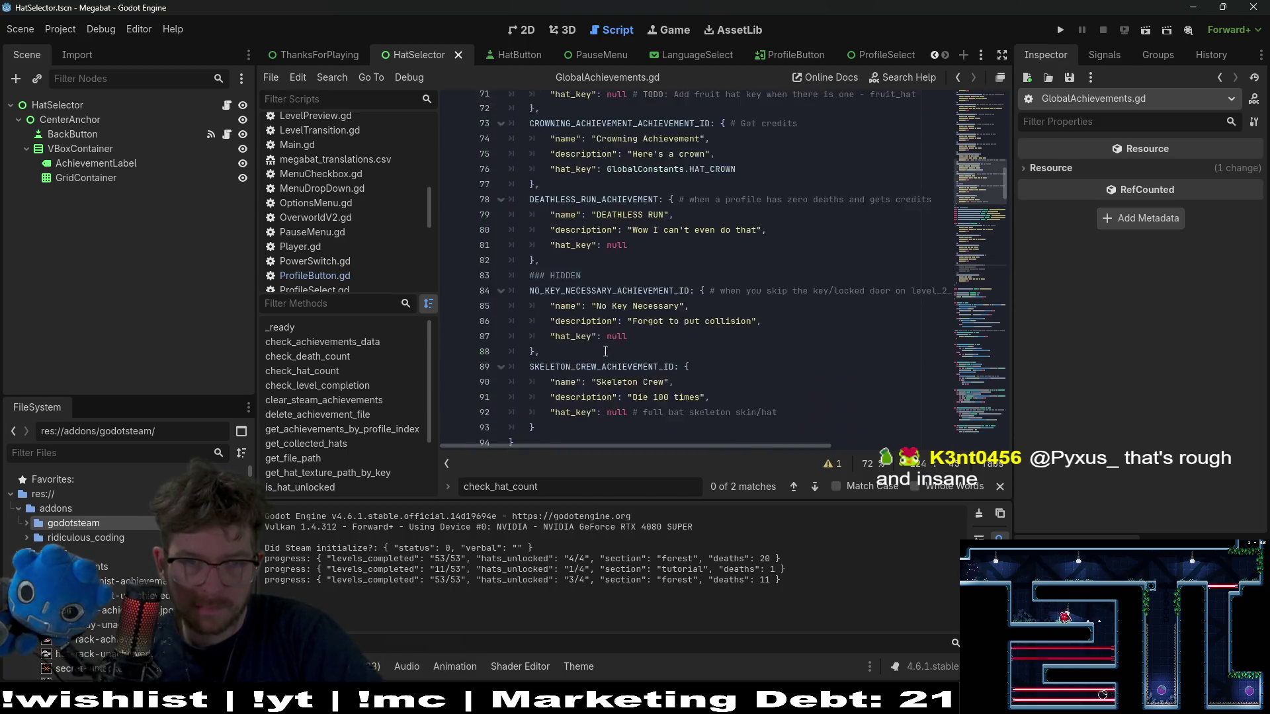
{"action": "scroll", "coordinate": [605, 351], "scroll_direction": "up", "scroll_amount": 15}
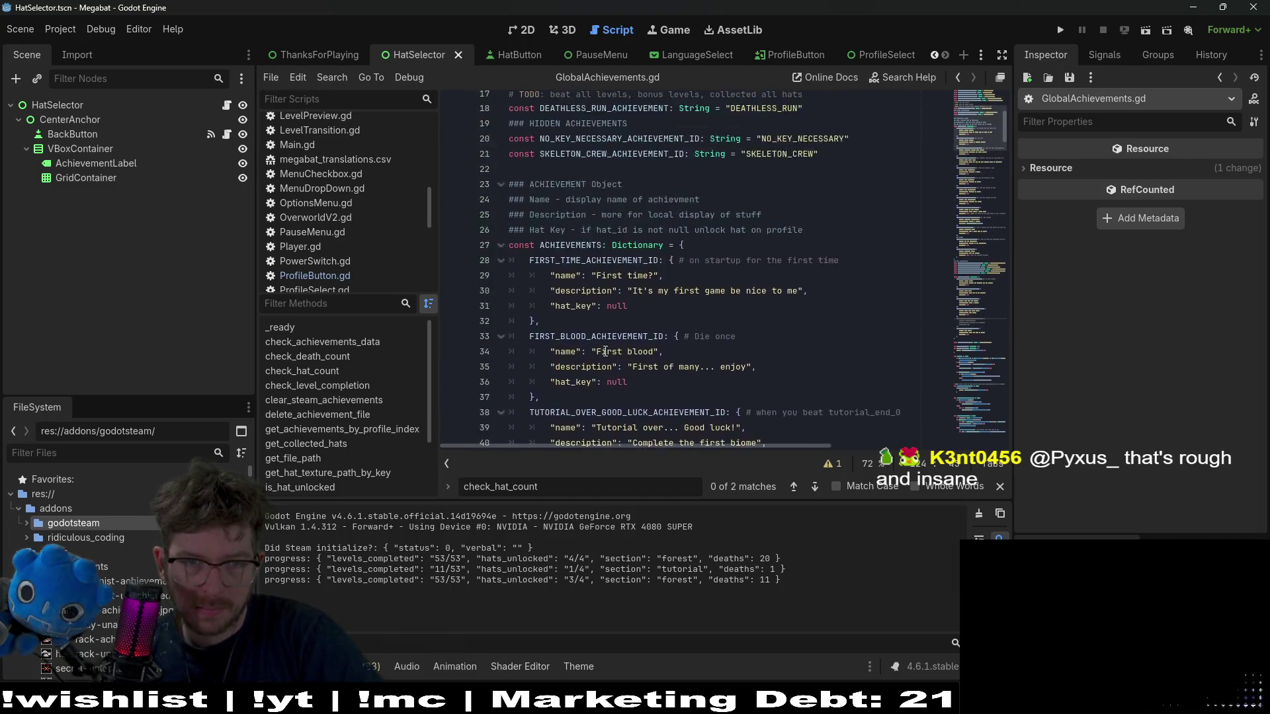
{"action": "scroll", "coordinate": [605, 351], "scroll_direction": "up", "scroll_amount": 5}
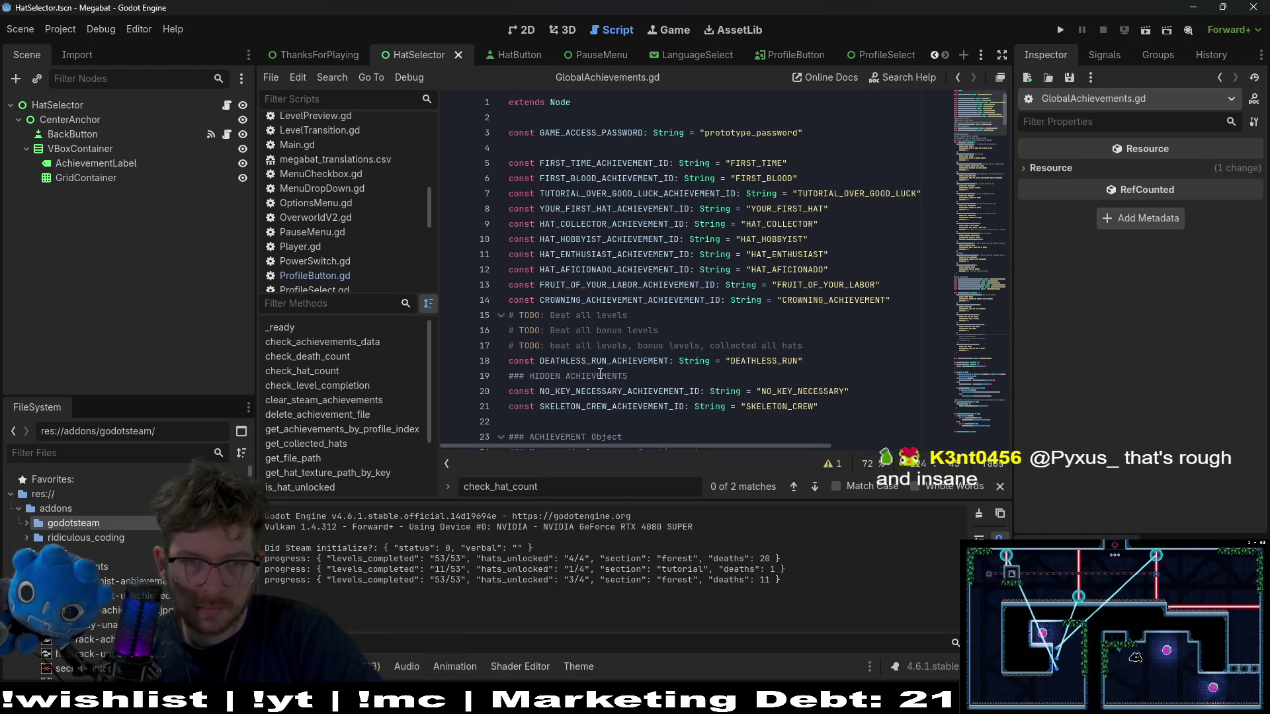
{"action": "scroll", "coordinate": [600, 374], "scroll_direction": "down", "scroll_amount": 20}
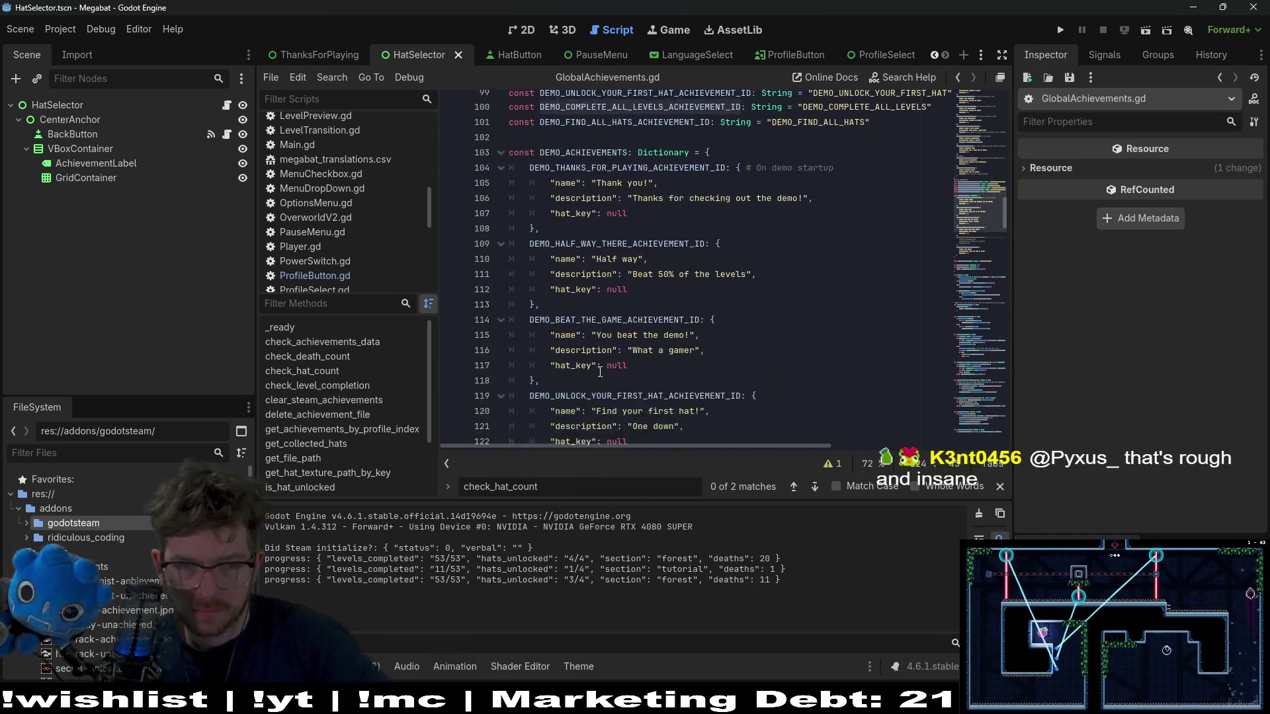
{"action": "scroll", "coordinate": [600, 372], "scroll_direction": "down", "scroll_amount": 3}
{"action": "left_click_drag", "start_coordinate": [542, 391], "coordinate": [446, 335]}
{"action": "key", "text": "ctrl+k"}
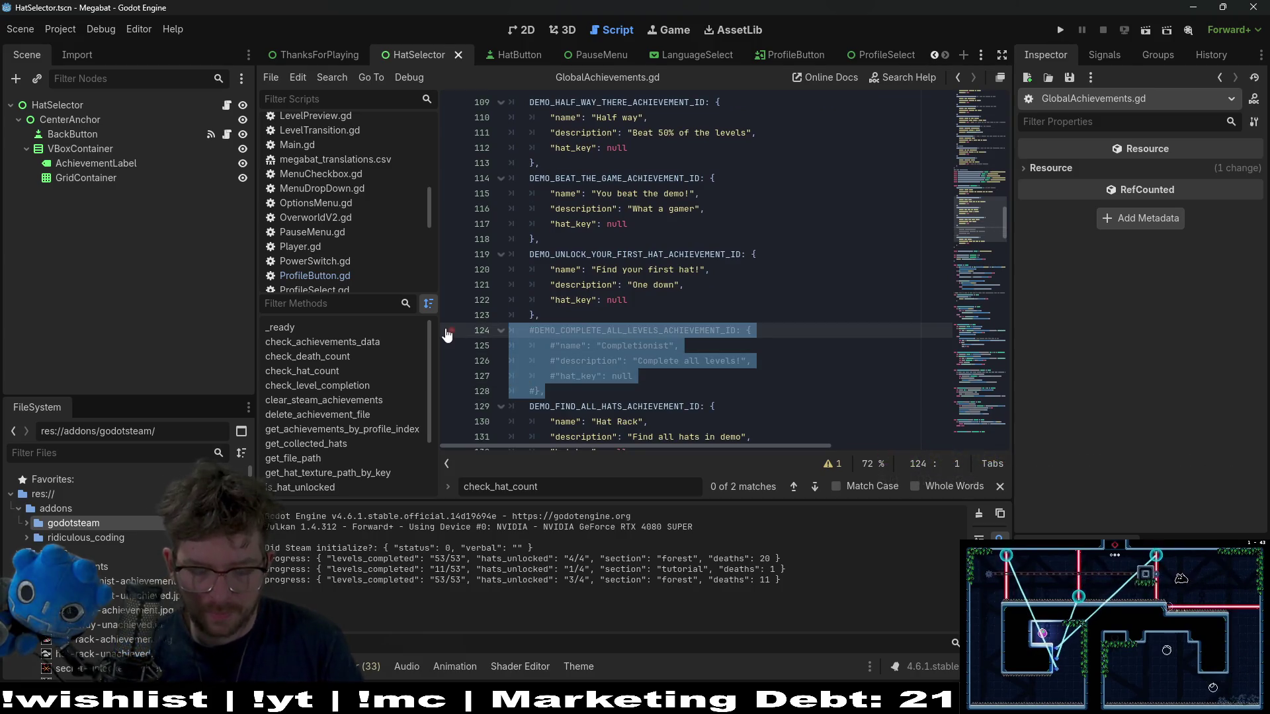
{"action": "key", "text": "ctrl+k"}
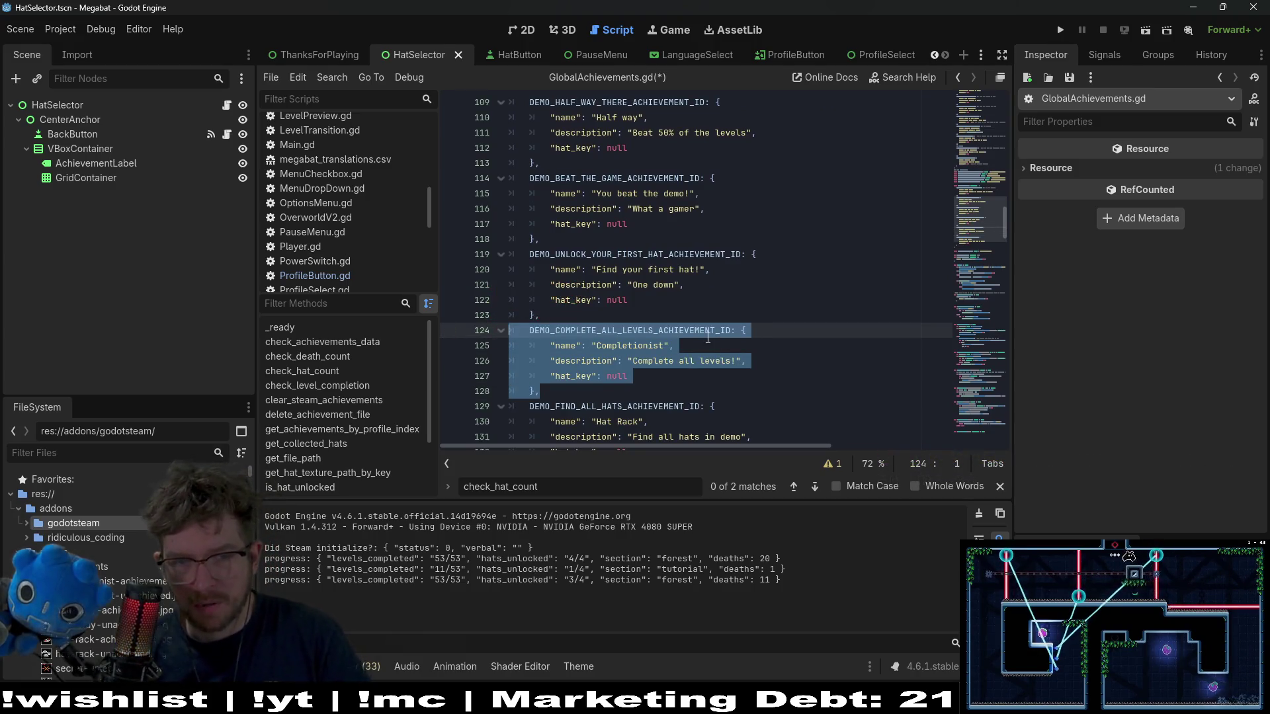
{"action": "double_click", "coordinate": [691, 330]}
- Find all uses of DEMO_COMPLETE_ALL_LEVELS_ACHIEVEMENT_ID and inspect its unlock check at line 322
{"action": "key", "text": "ctrl+shift+f"}
{"action": "key", "text": "Return"}
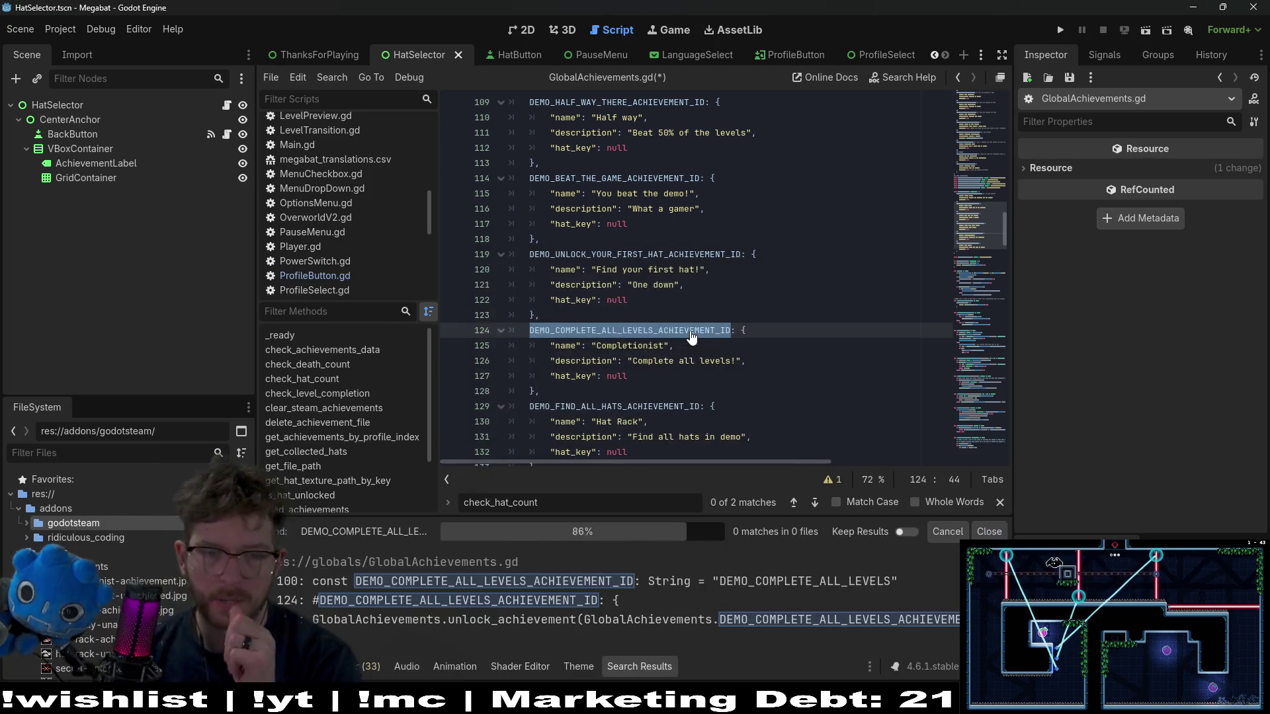
{"action": "left_click", "coordinate": [592, 619]}
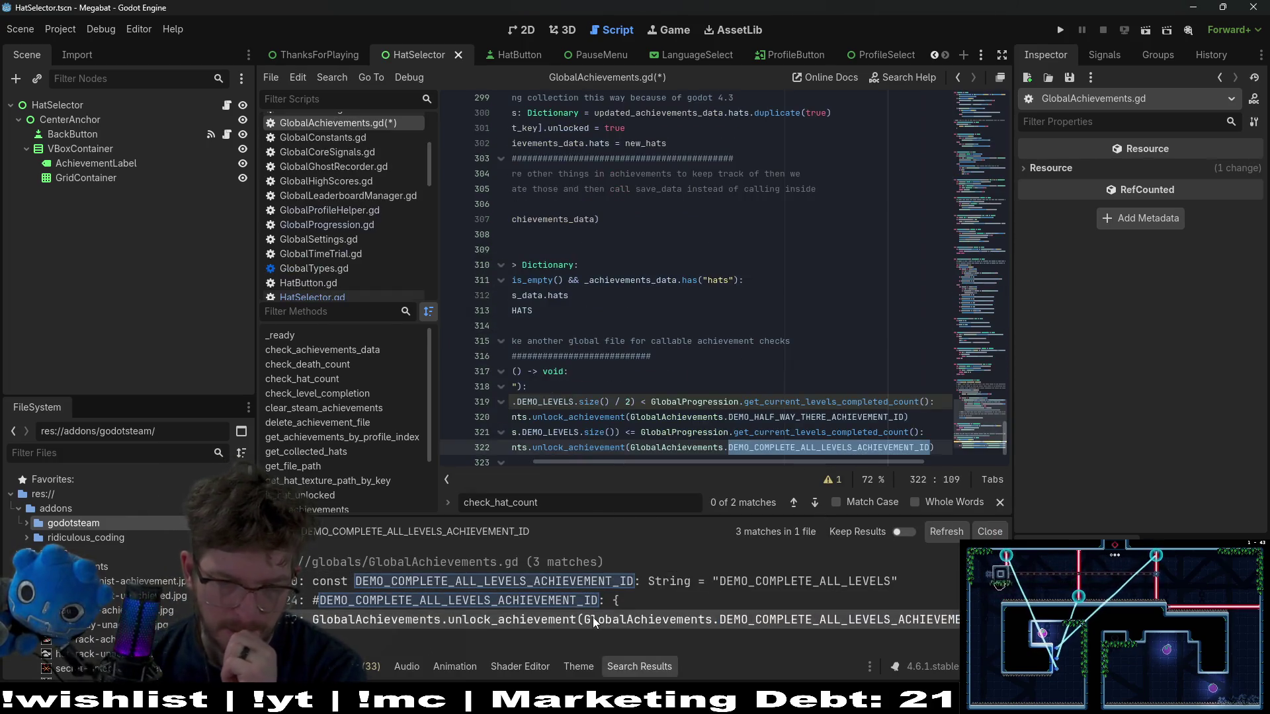
{"action": "scroll", "coordinate": [767, 374], "scroll_direction": "down", "scroll_amount": 1}
{"action": "left_click", "coordinate": [870, 416]}
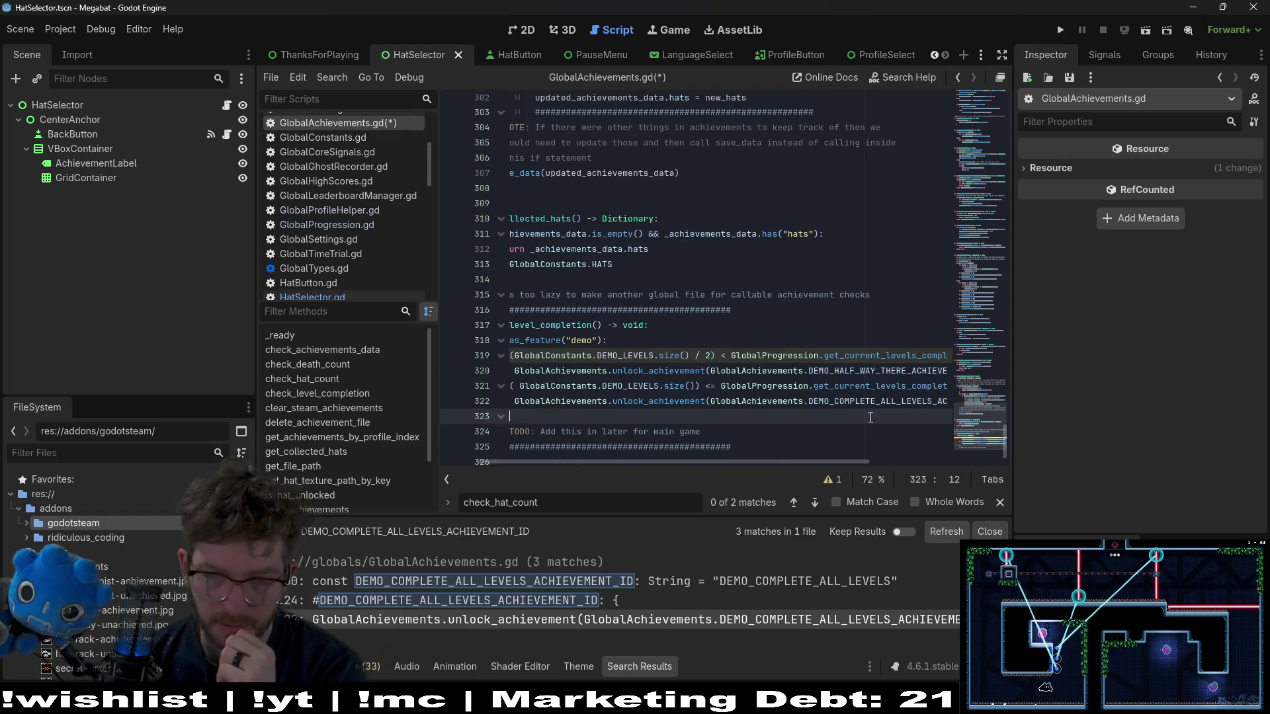
{"action": "left_click", "coordinate": [671, 409]}
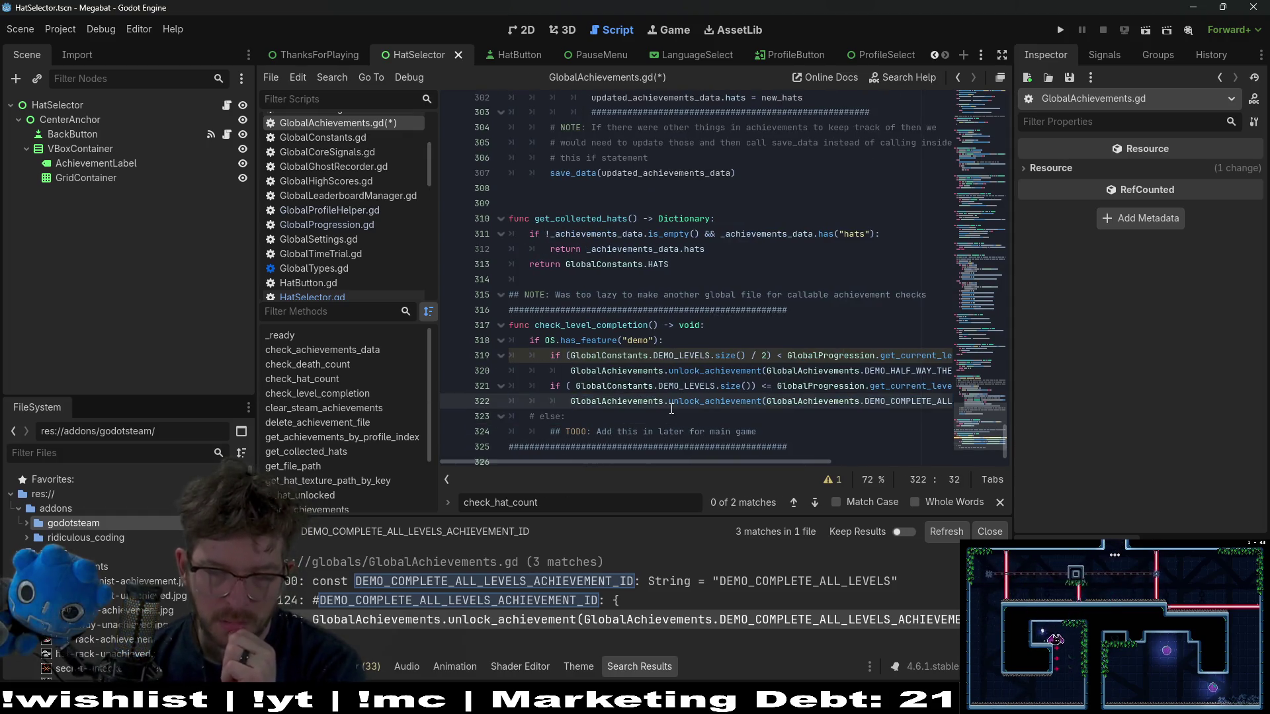
{"action": "mouse_move", "coordinate": [680, 408]}
{"action": "left_mouse_down"}
{"action": "mouse_move", "coordinate": [549, 405]}
{"action": "mouse_move", "coordinate": [539, 390]}
{"action": "left_mouse_up"}
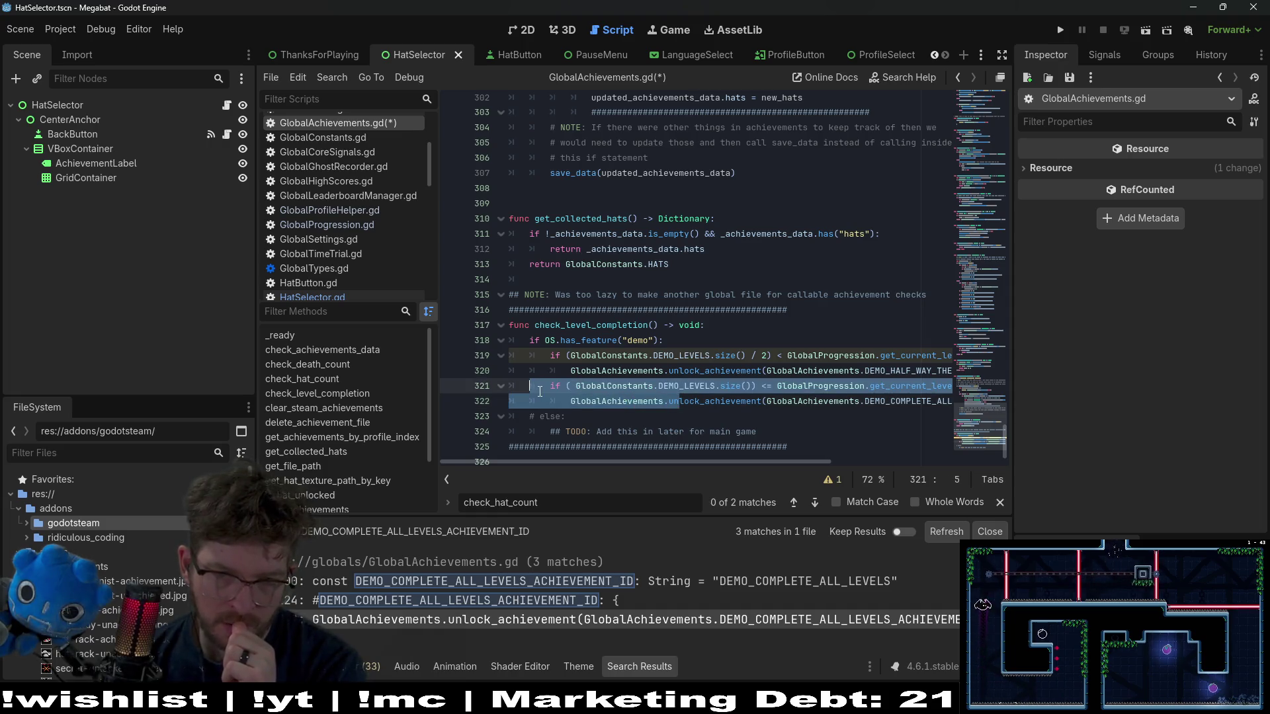
{"action": "mouse_move", "coordinate": [698, 462]}
{"action": "left_mouse_down"}
{"action": "mouse_move", "coordinate": [834, 463]}
{"action": "mouse_move", "coordinate": [698, 462]}
{"action": "left_mouse_up"}
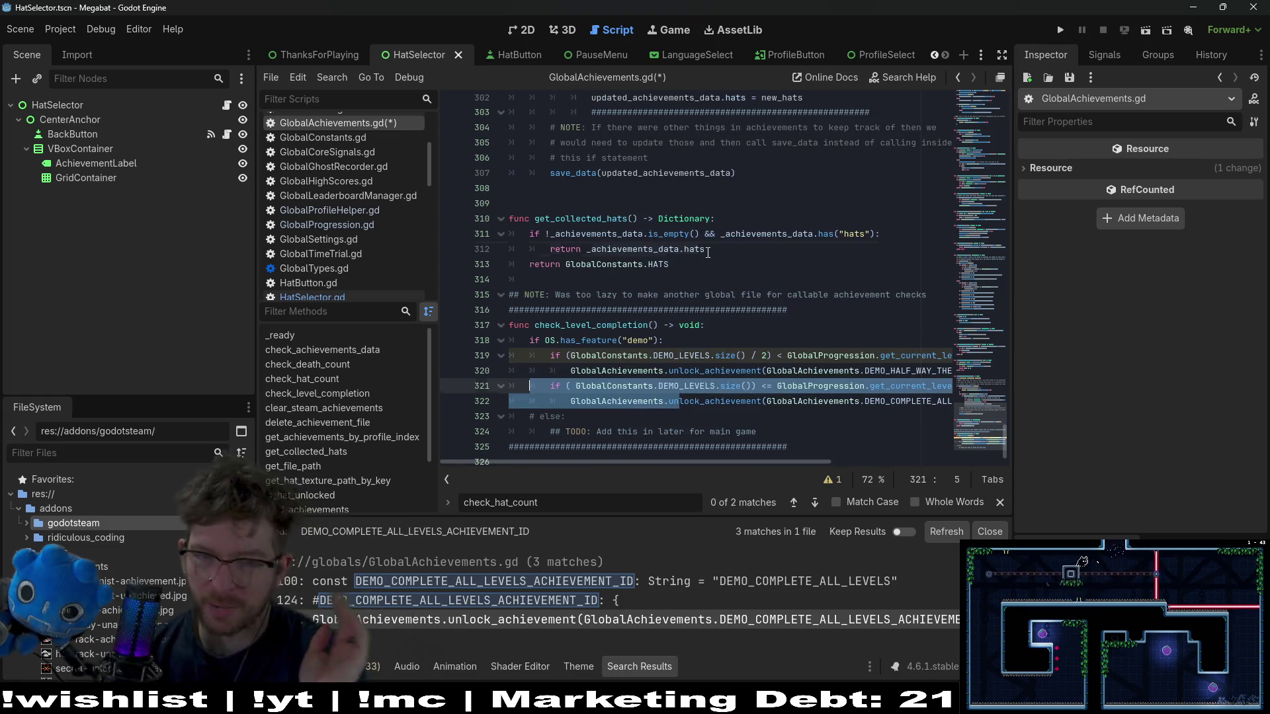
{"action": "left_click", "coordinate": [707, 249]}
- Save GlobalAchievements.gd and scroll back up through the script
{"action": "key", "text": "ctrl+s"}
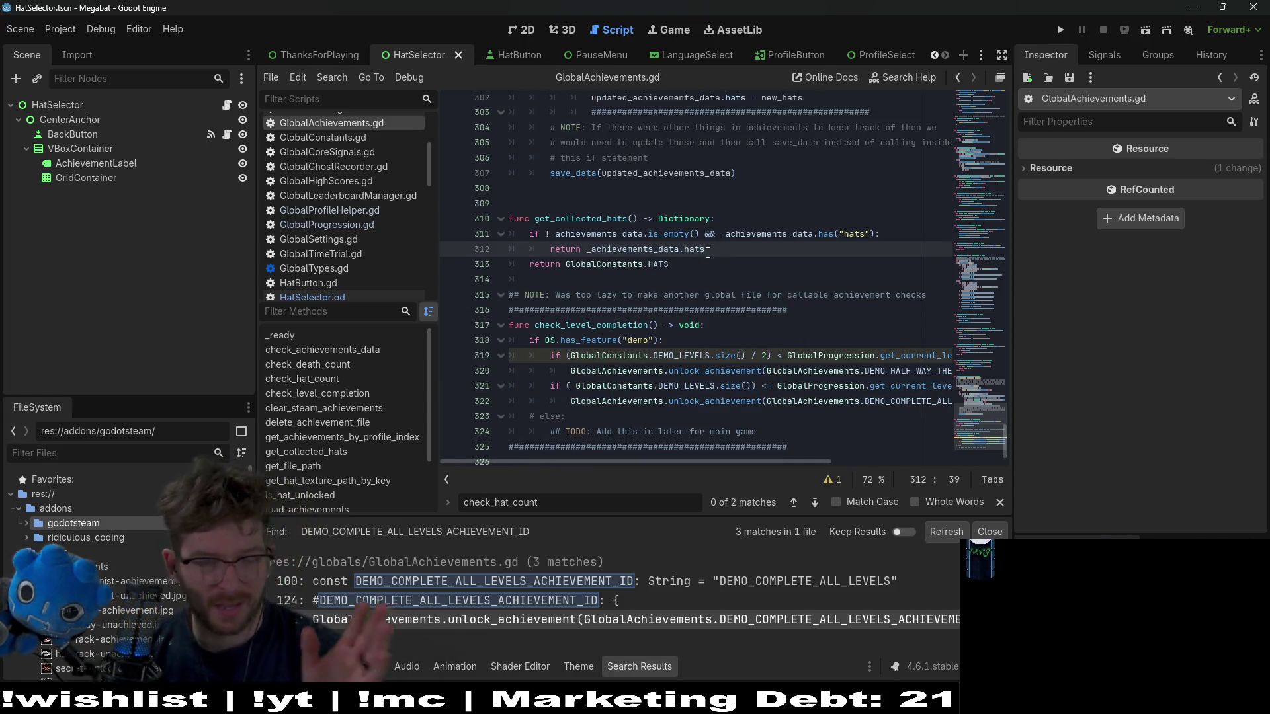
{"action": "left_click", "coordinate": [778, 309]}
{"action": "scroll", "coordinate": [977, 308], "scroll_direction": "up", "scroll_amount": 20}
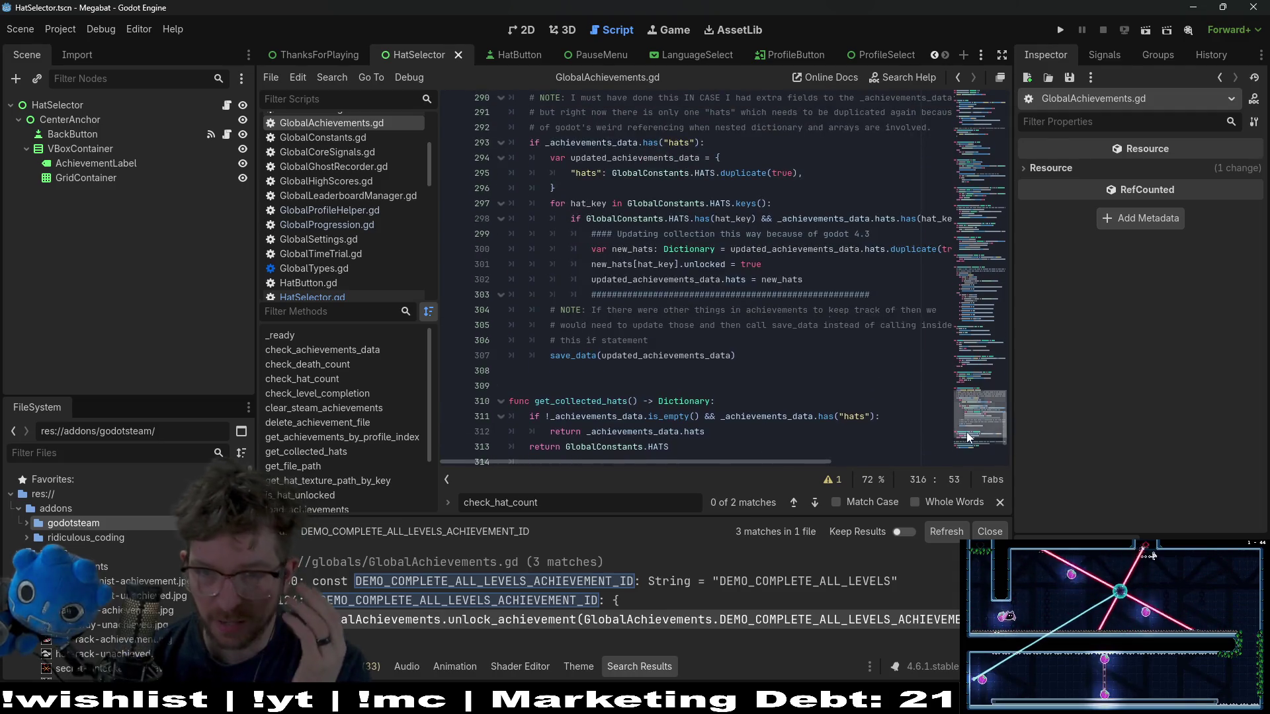
{"action": "scroll", "coordinate": [977, 308], "scroll_direction": "up", "scroll_amount": 3}
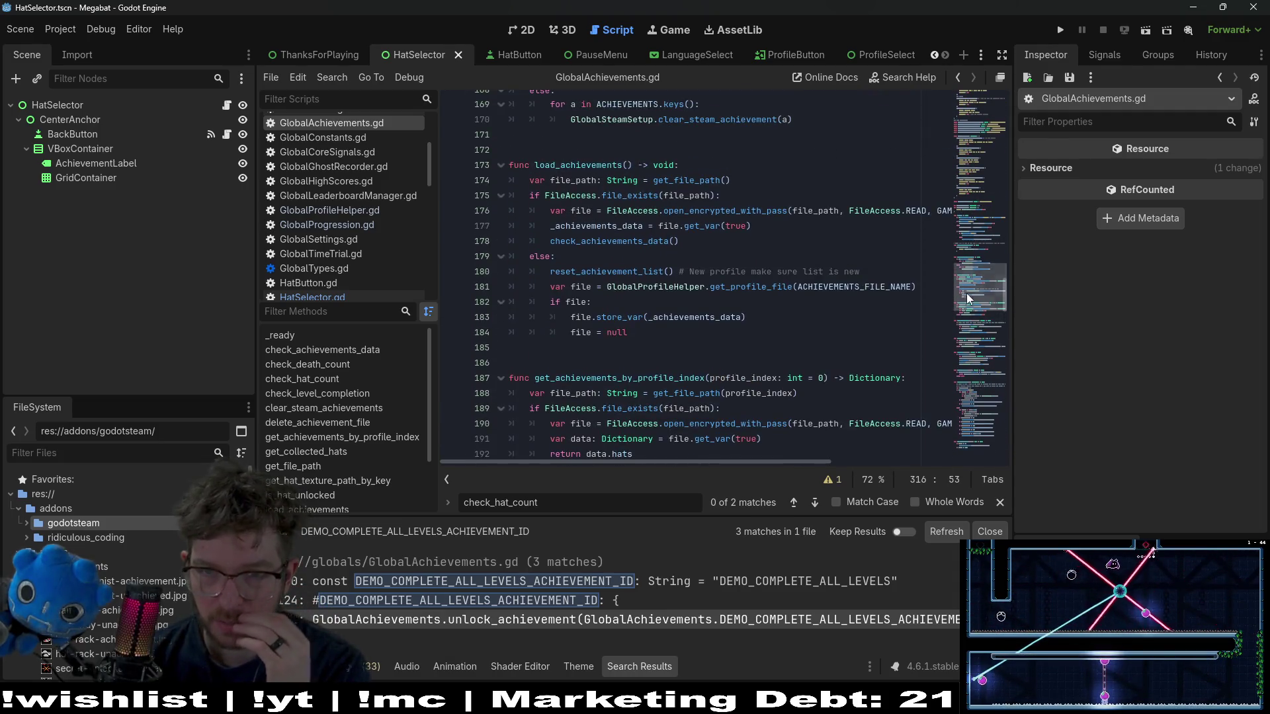
{"action": "scroll", "coordinate": [967, 292], "scroll_direction": "up", "scroll_amount": 20}
{"action": "scroll", "coordinate": [752, 319], "scroll_direction": "up", "scroll_amount": 4}
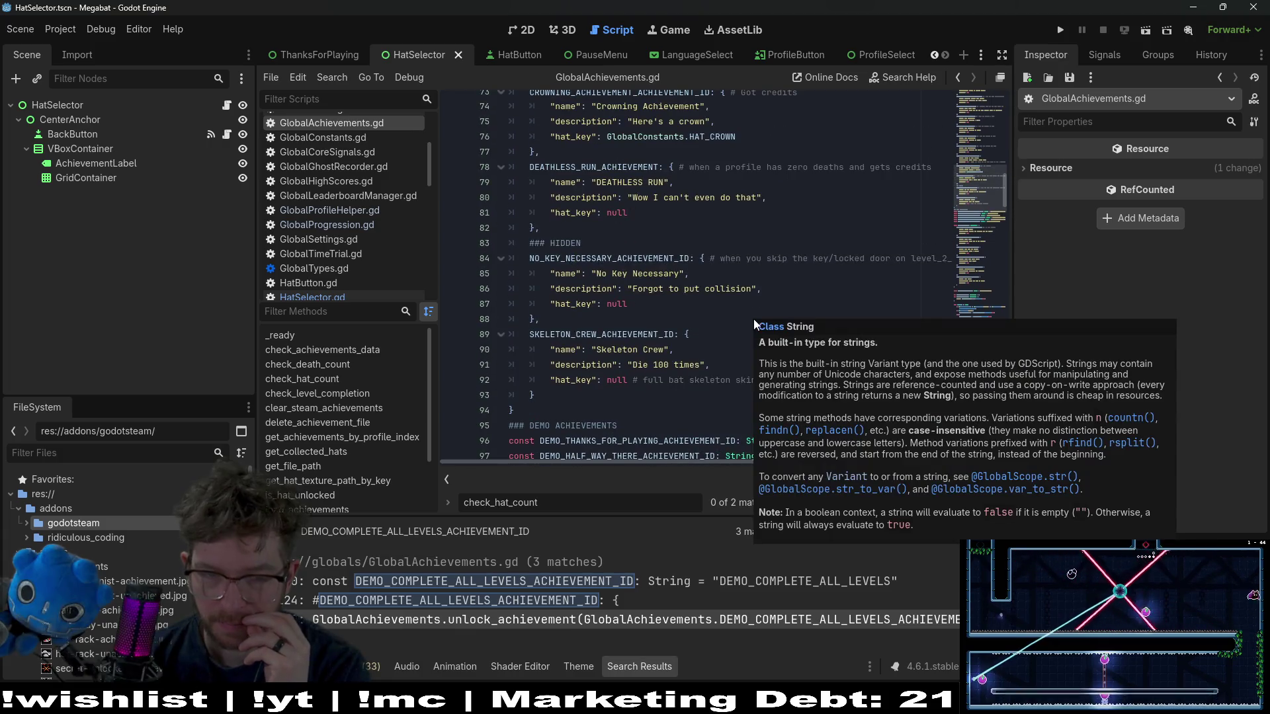
{"action": "scroll", "coordinate": [770, 260], "scroll_direction": "up", "scroll_amount": 3}
{"action": "scroll", "coordinate": [770, 260], "scroll_direction": "up", "scroll_amount": 13}
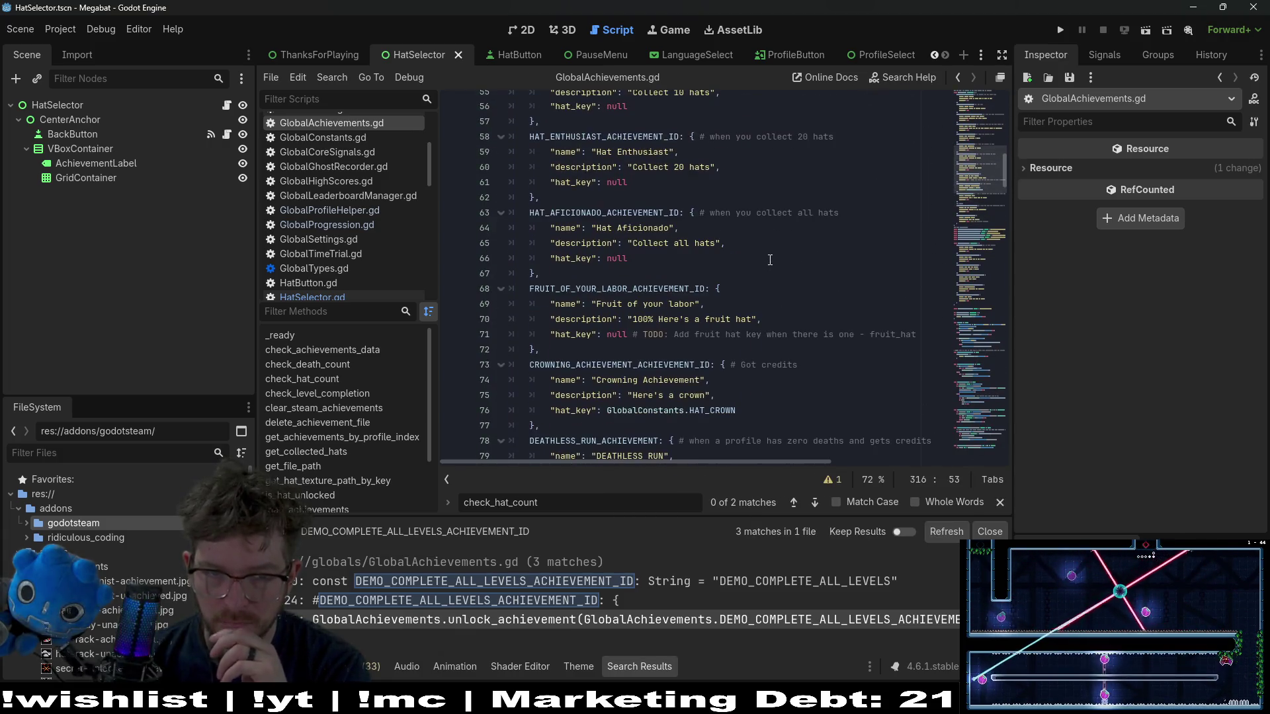
{"action": "scroll", "coordinate": [770, 259], "scroll_direction": "down", "scroll_amount": 8}
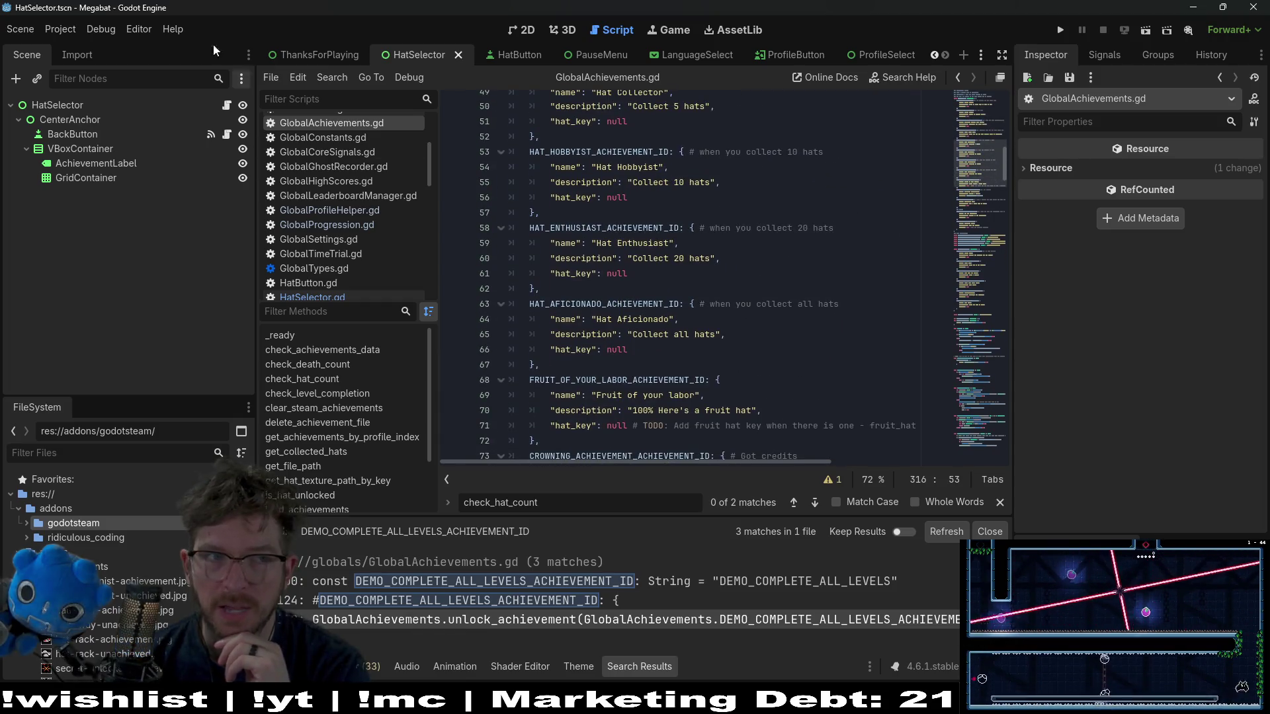
{"action": "left_click", "coordinate": [66, 33]}
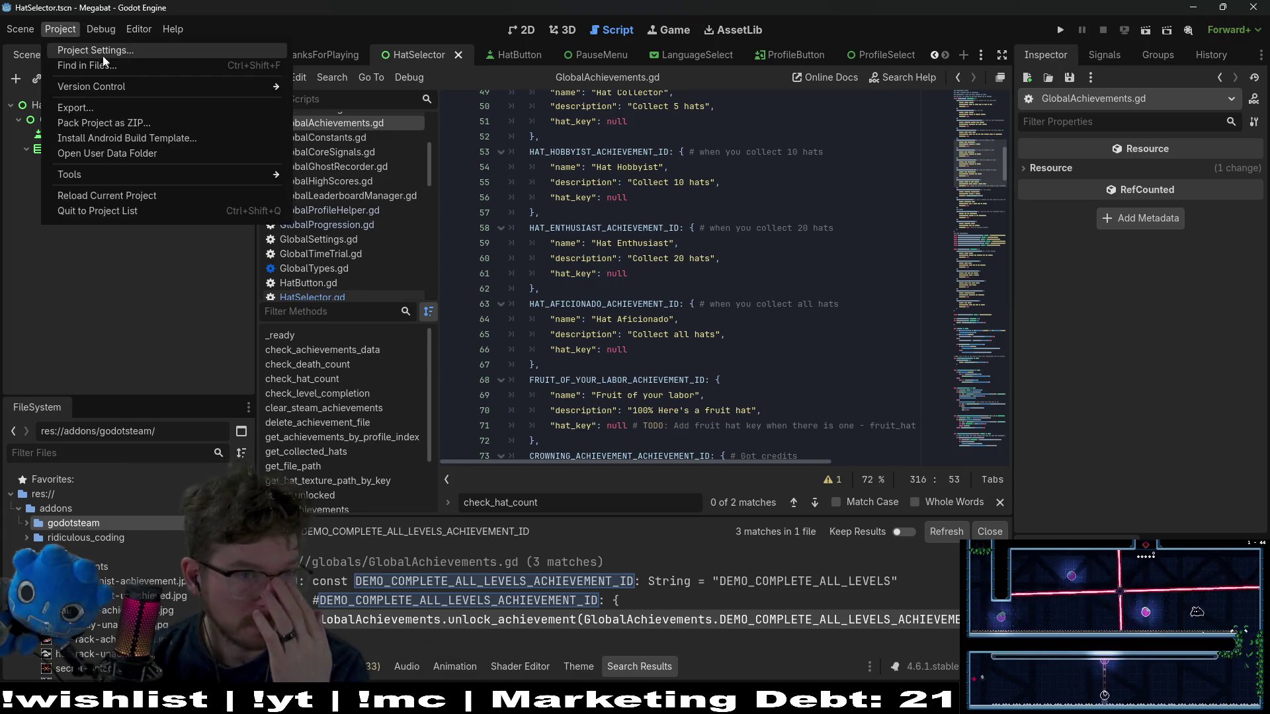
- Open the Export dialog, select the windows_demo preset and view its Resources exclusions
{"action": "left_click", "coordinate": [113, 107]}
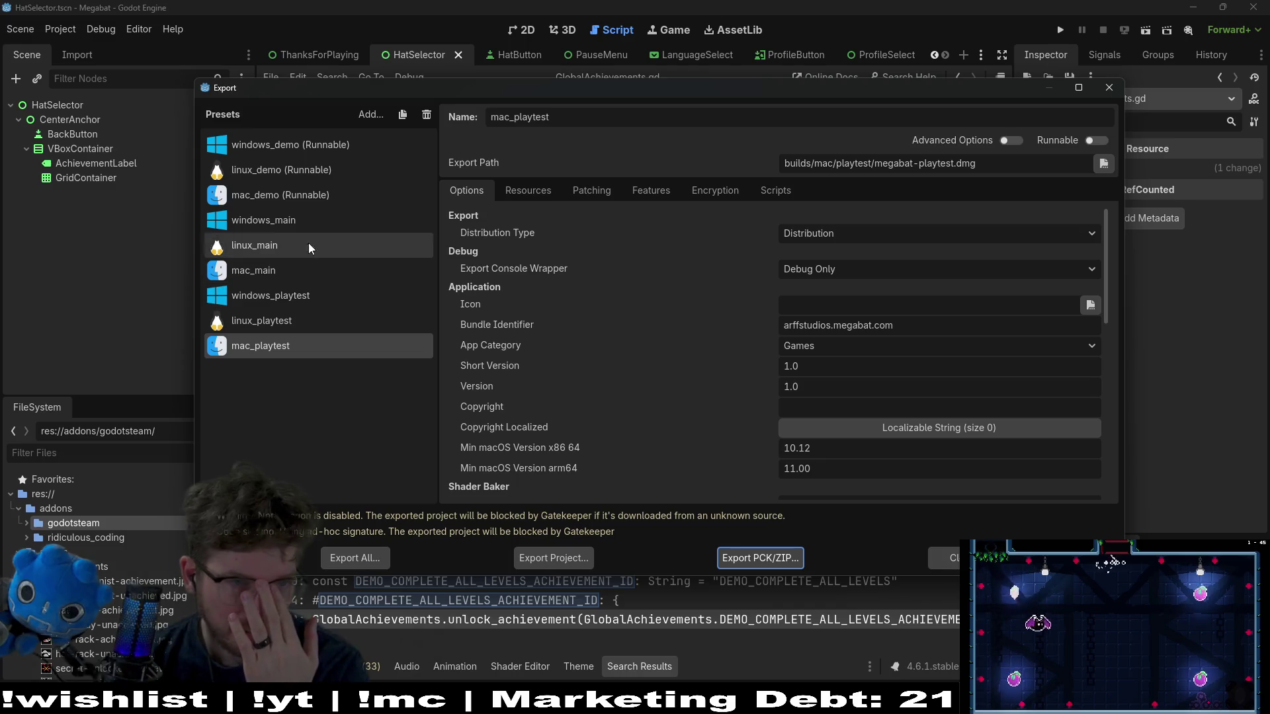
{"action": "left_click", "coordinate": [295, 145]}
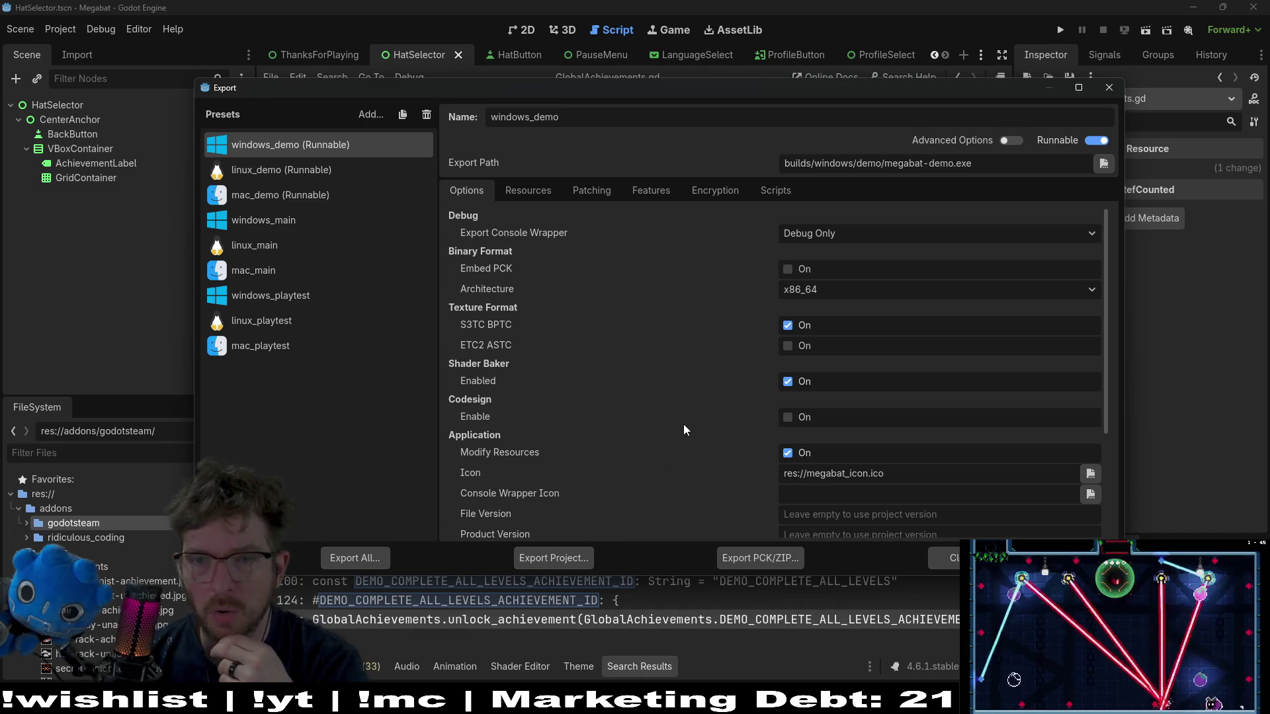
{"action": "scroll", "coordinate": [684, 430], "scroll_direction": "down", "scroll_amount": 5}
{"action": "scroll", "coordinate": [684, 430], "scroll_direction": "up", "scroll_amount": 5}
{"action": "left_click", "coordinate": [519, 194]}
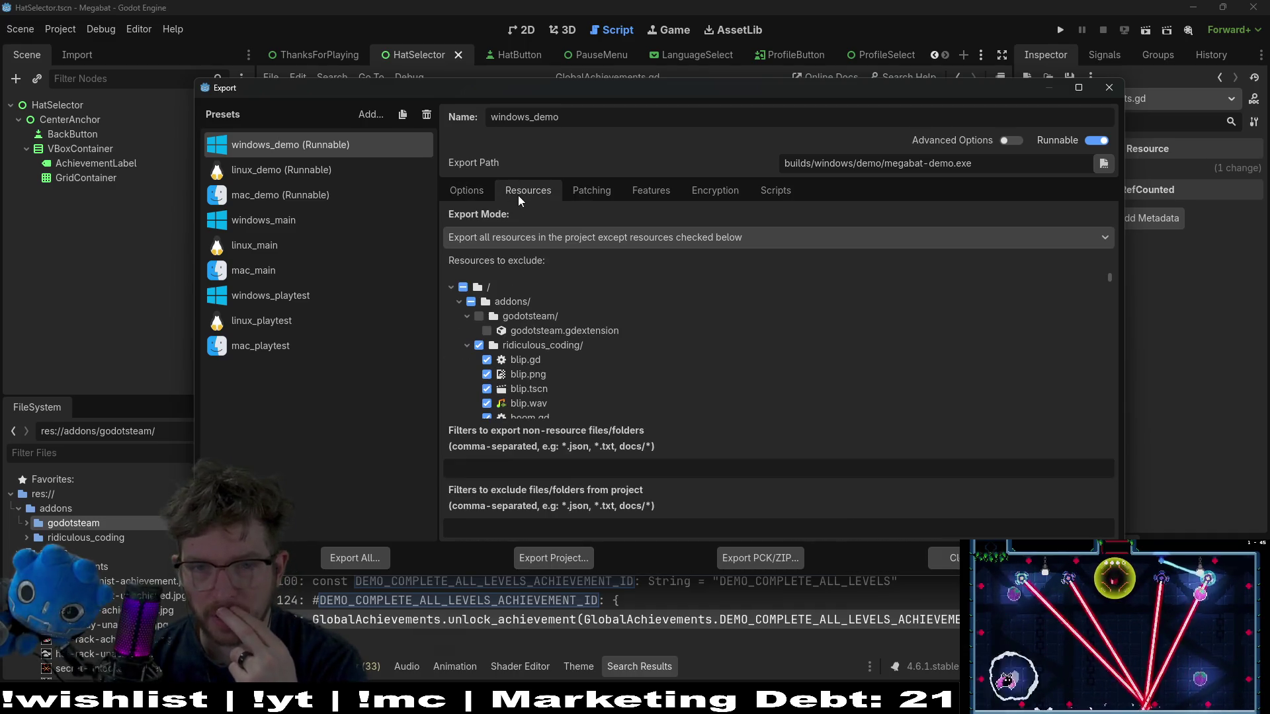
{"action": "scroll", "coordinate": [758, 370], "scroll_direction": "down", "scroll_amount": 10}
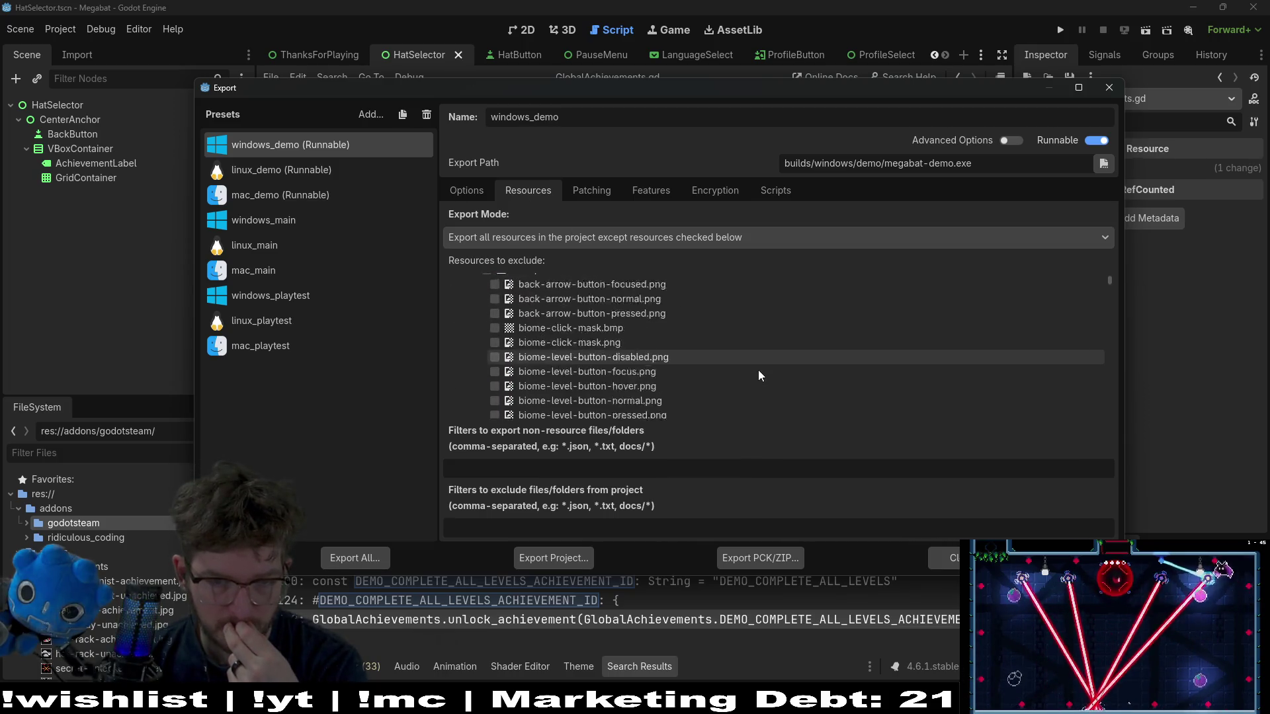
{"action": "scroll", "coordinate": [760, 381], "scroll_direction": "down", "scroll_amount": 15}
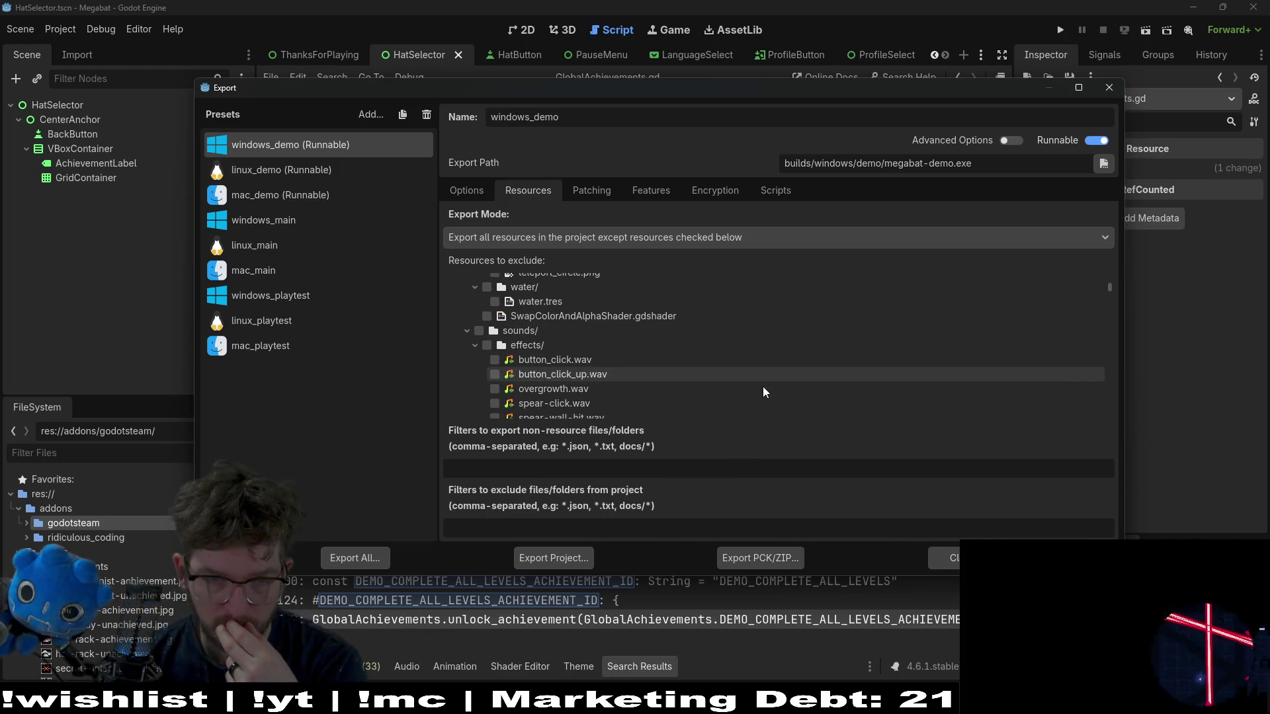
{"action": "left_click_drag", "start_coordinate": [1117, 291], "coordinate": [1108, 242]}
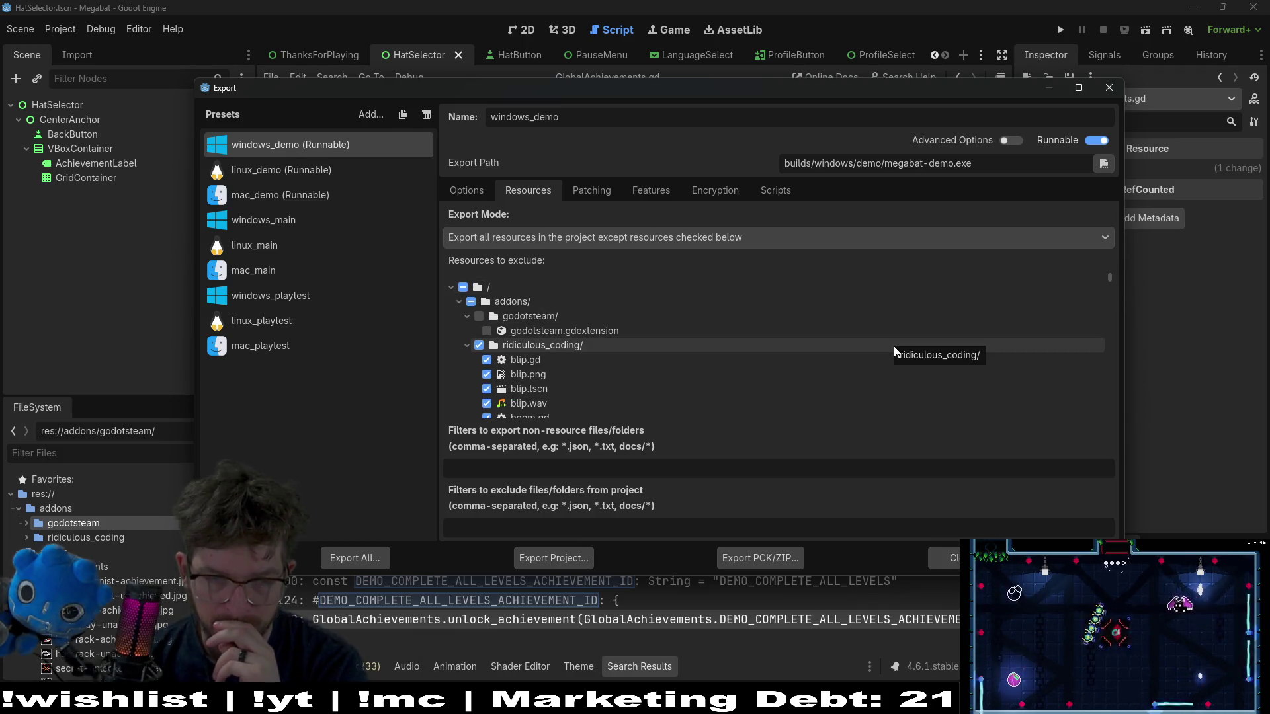
- Collapse the asset subfolders: ridiculous_coding, backgrounds, marketing, shaders, sounds, sprites, steam, tilesets, ui
{"action": "left_click", "coordinate": [466, 345]}
{"action": "scroll", "coordinate": [646, 349], "scroll_direction": "down", "scroll_amount": 2}
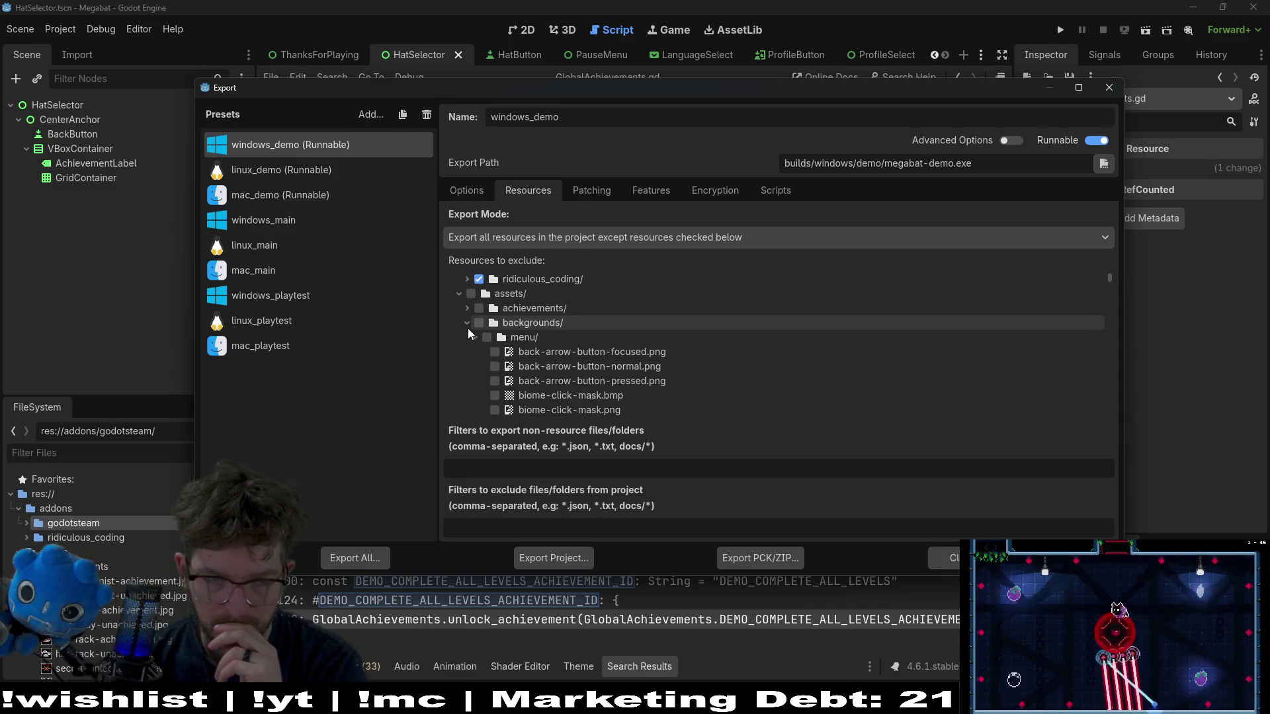
{"action": "left_click", "coordinate": [467, 324]}
{"action": "scroll", "coordinate": [543, 349], "scroll_direction": "down", "scroll_amount": 2}
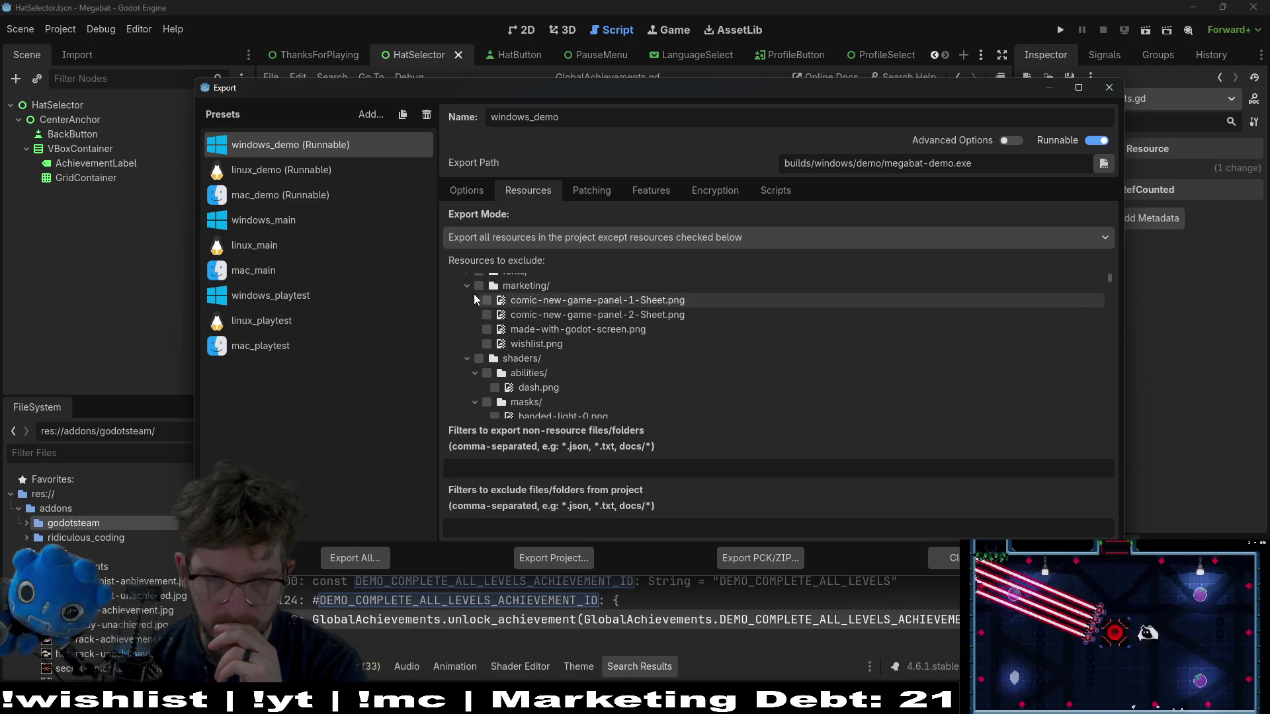
{"action": "scroll", "coordinate": [473, 294], "scroll_direction": "down", "scroll_amount": 1}
{"action": "left_click", "coordinate": [468, 287]}
{"action": "left_click", "coordinate": [466, 303]}
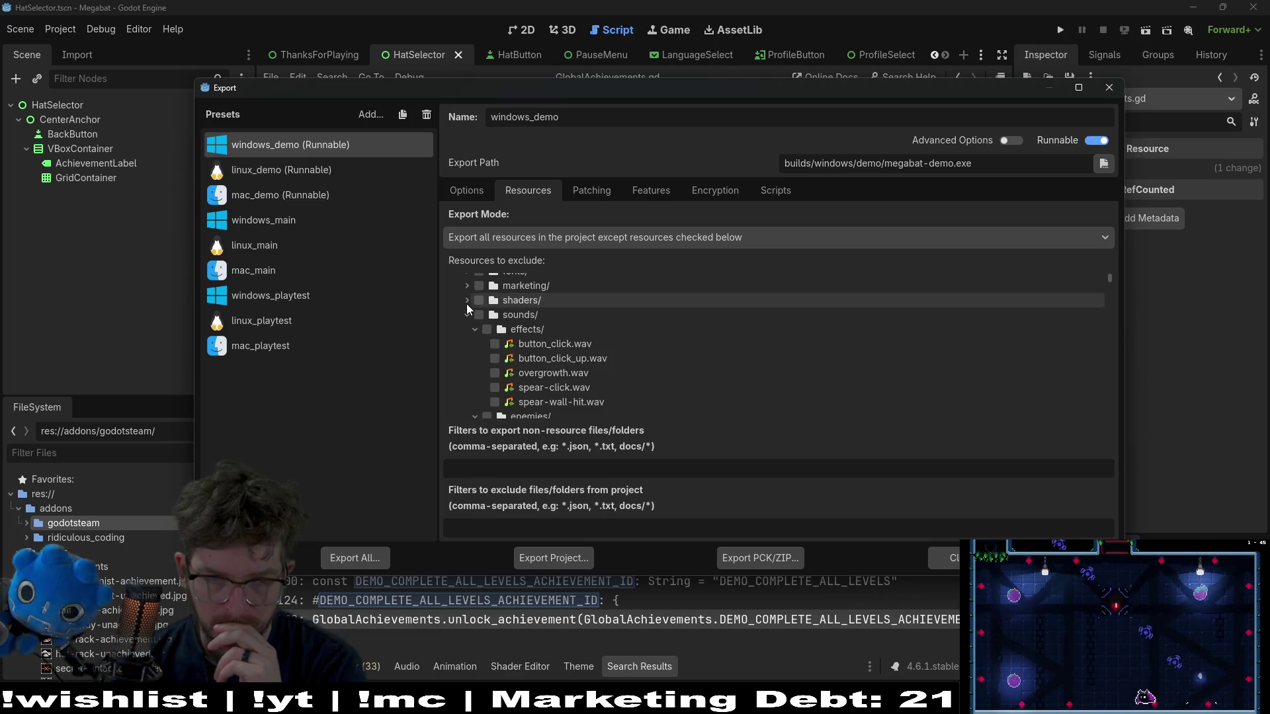
{"action": "left_click", "coordinate": [466, 315]}
{"action": "left_click", "coordinate": [464, 328]}
{"action": "scroll", "coordinate": [464, 328], "scroll_direction": "down", "scroll_amount": 4}
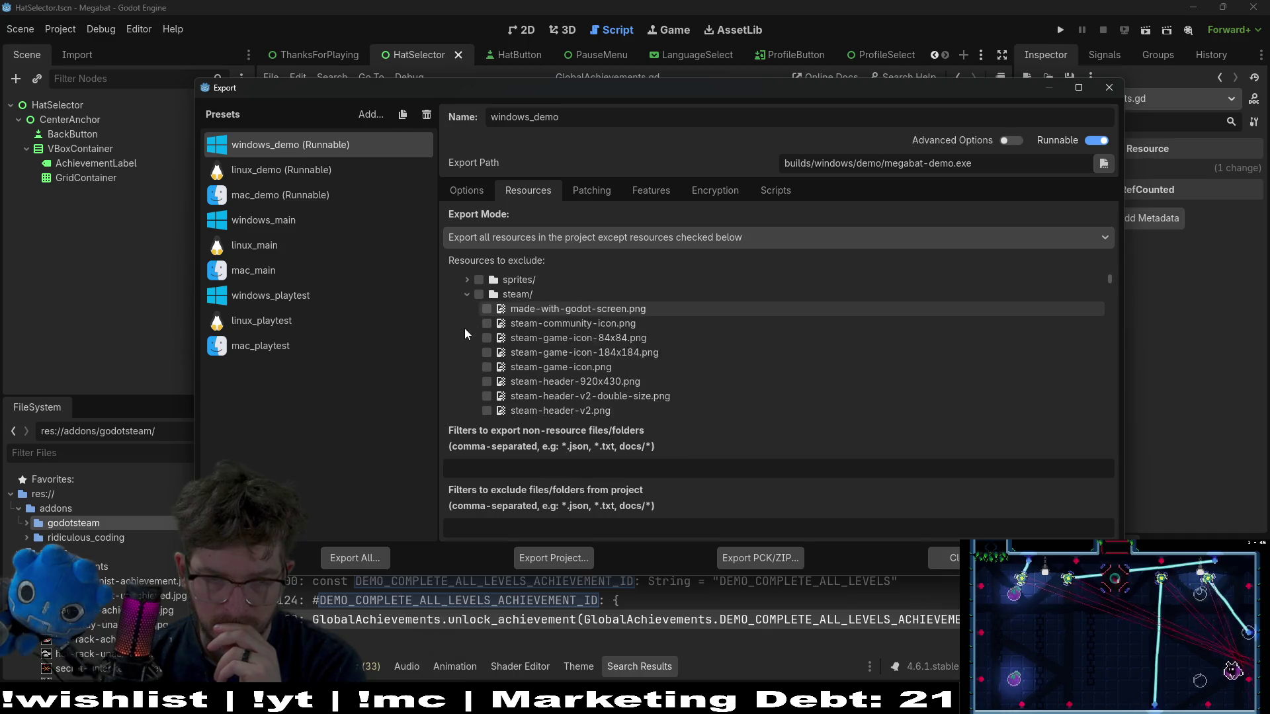
{"action": "scroll", "coordinate": [460, 328], "scroll_direction": "up", "scroll_amount": 3}
{"action": "left_click", "coordinate": [466, 295]}
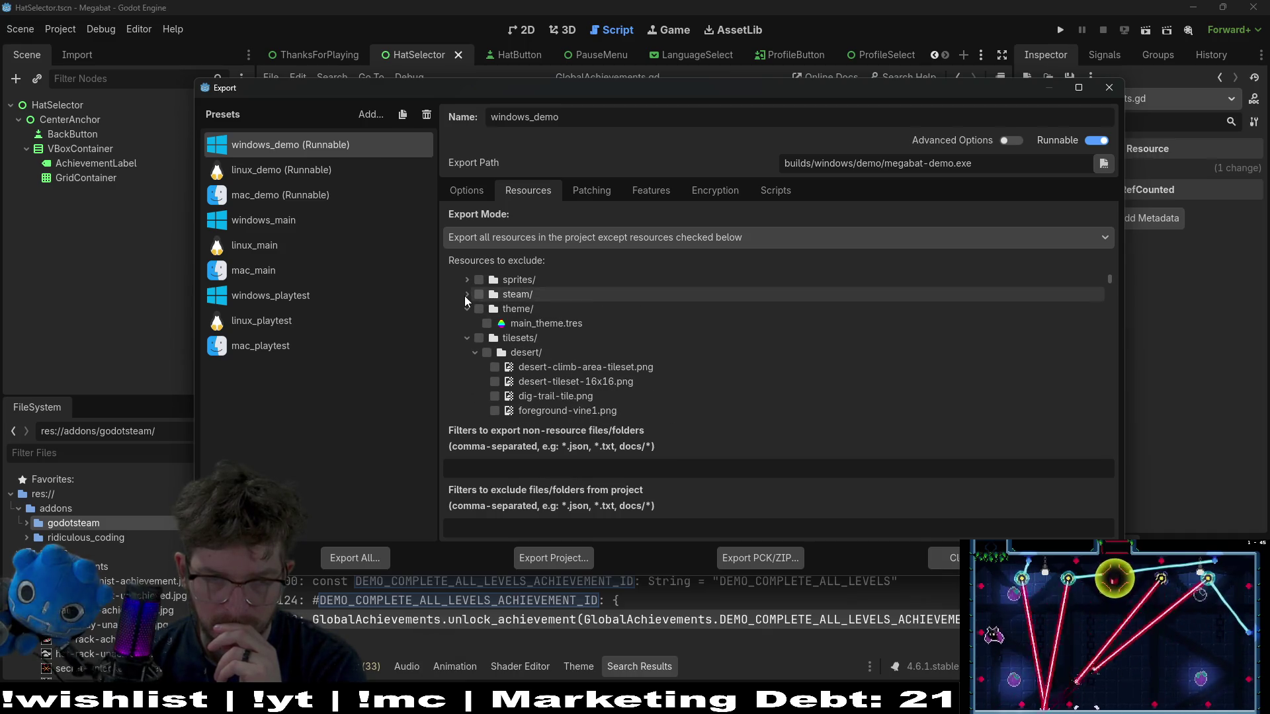
{"action": "scroll", "coordinate": [464, 295], "scroll_direction": "down", "scroll_amount": 2}
{"action": "scroll", "coordinate": [470, 315], "scroll_direction": "down", "scroll_amount": 1}
{"action": "left_click", "coordinate": [465, 305]}
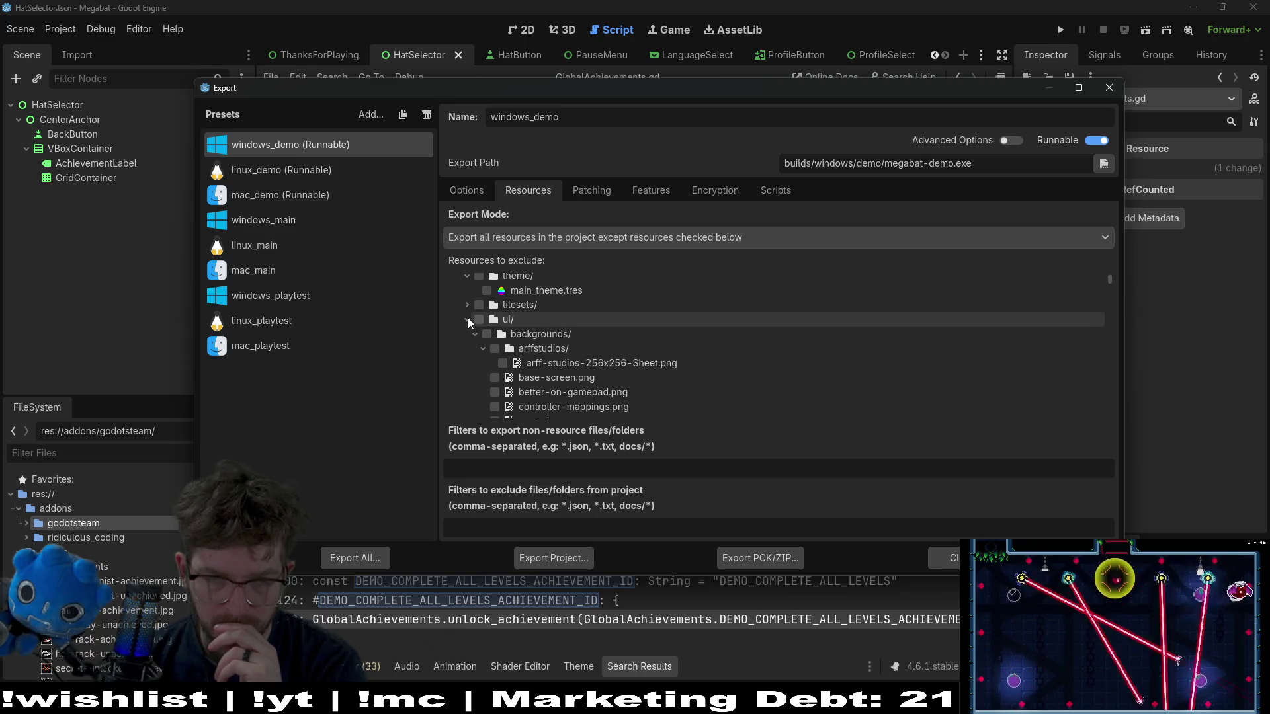
{"action": "left_click", "coordinate": [467, 318]}
- Collapse the documentation, assets, globals and resources folders in the exclusion list
{"action": "left_click", "coordinate": [458, 335]}
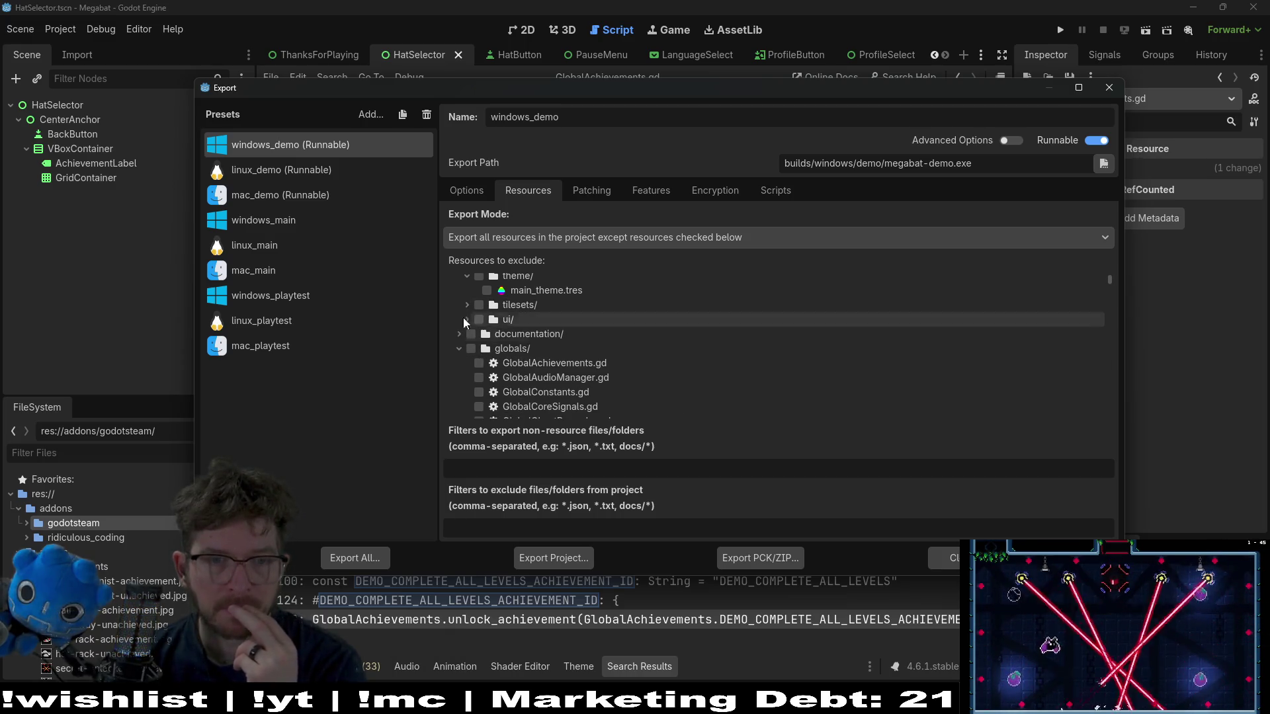
{"action": "scroll", "coordinate": [470, 321], "scroll_direction": "up", "scroll_amount": 3}
{"action": "left_click", "coordinate": [459, 293]}
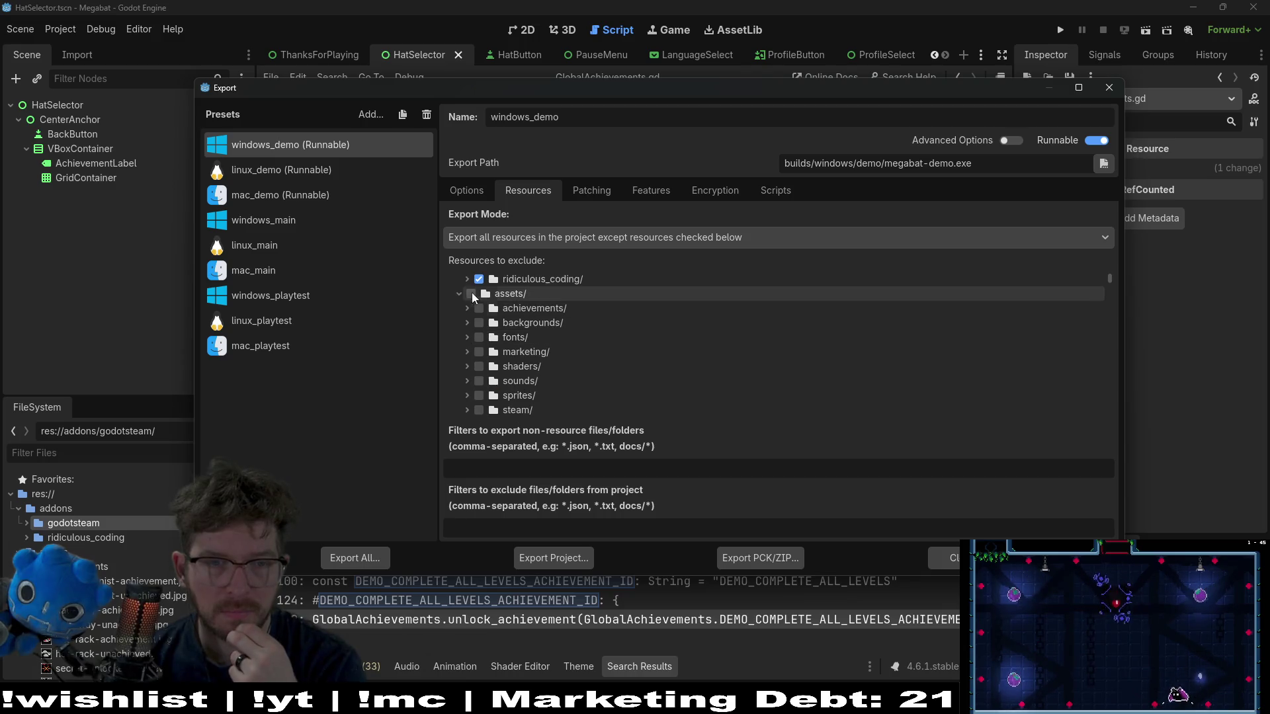
{"action": "left_click", "coordinate": [459, 322]}
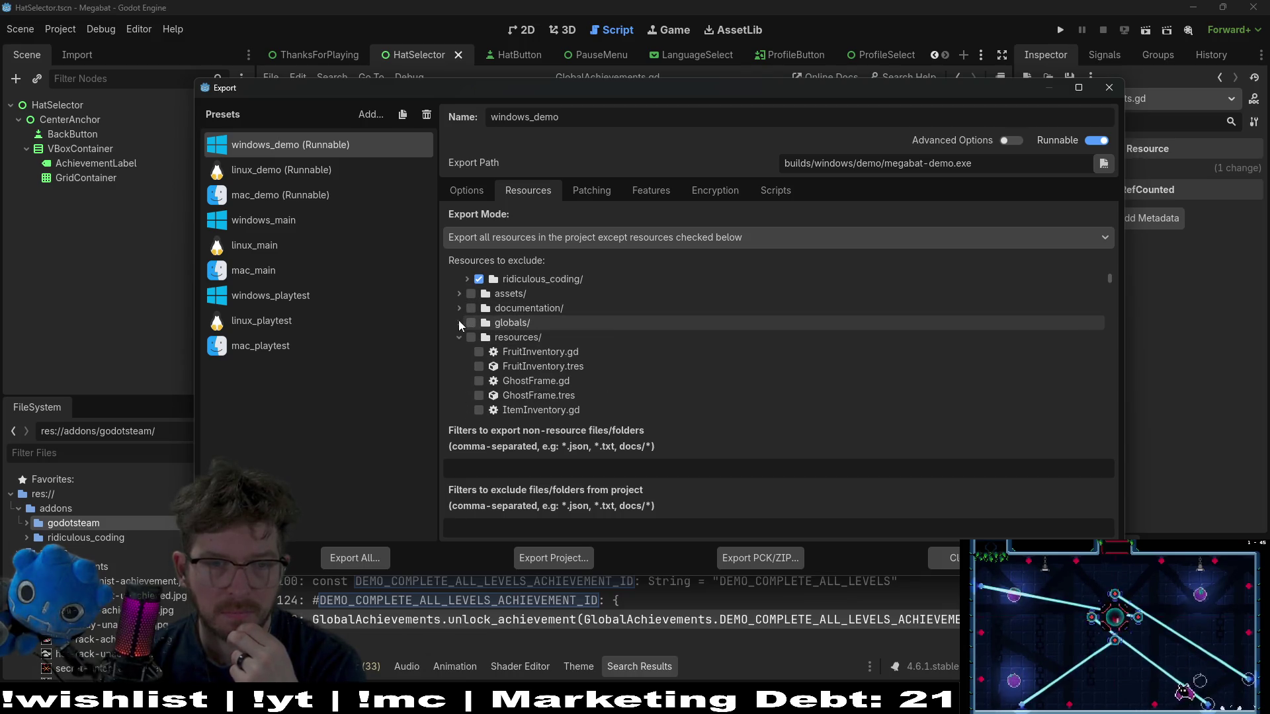
{"action": "left_click", "coordinate": [458, 337]}
{"action": "scroll", "coordinate": [631, 365], "scroll_direction": "down", "scroll_amount": 10}
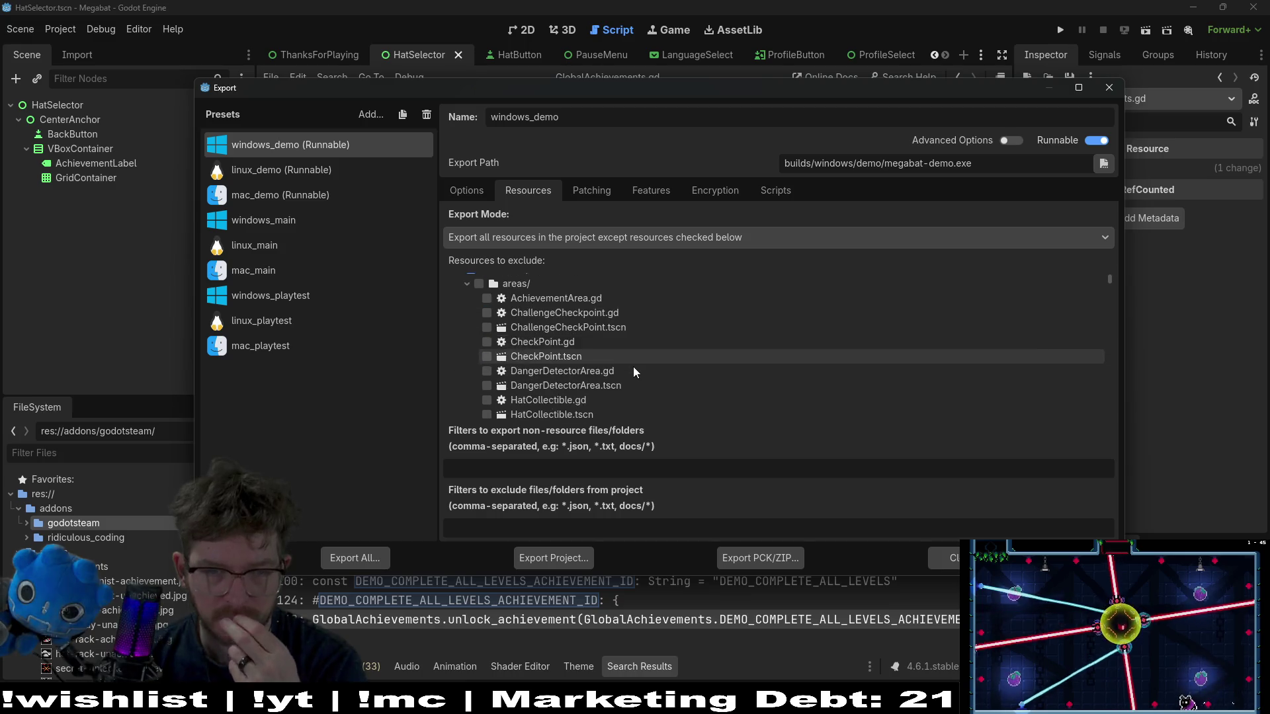
{"action": "scroll", "coordinate": [632, 371], "scroll_direction": "down", "scroll_amount": 10}
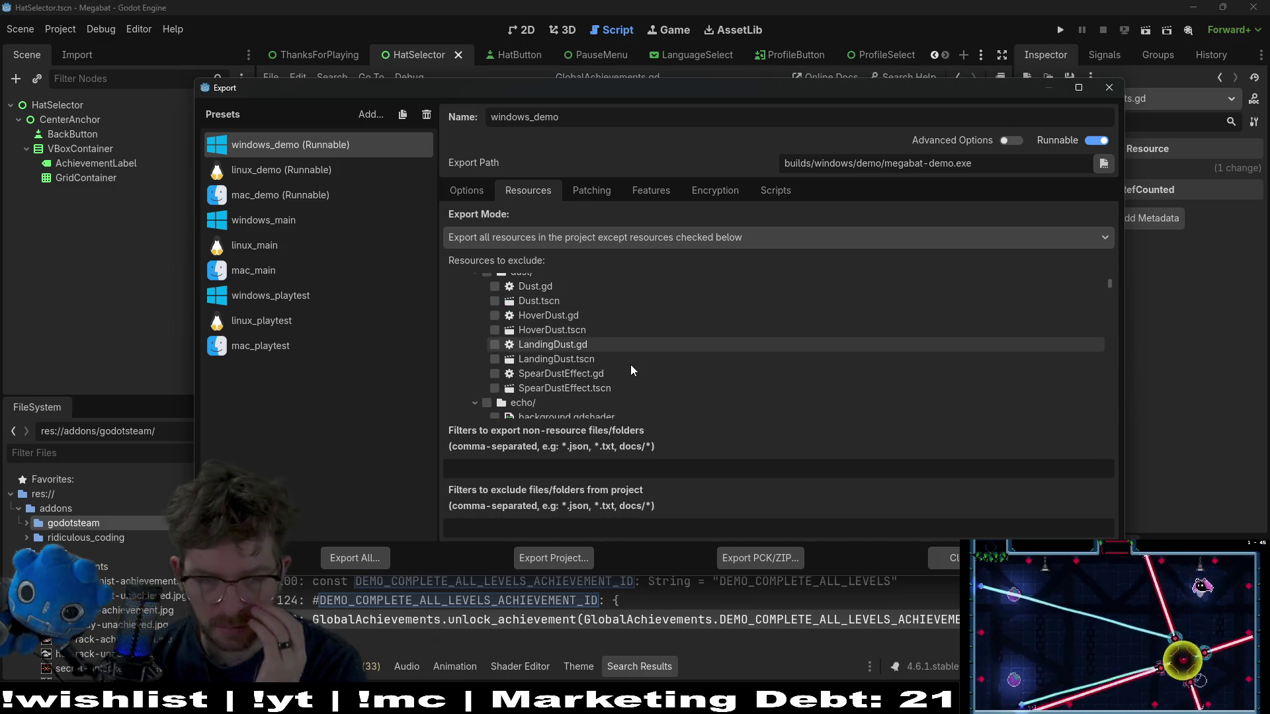
{"action": "scroll", "coordinate": [629, 364], "scroll_direction": "up", "scroll_amount": 10}
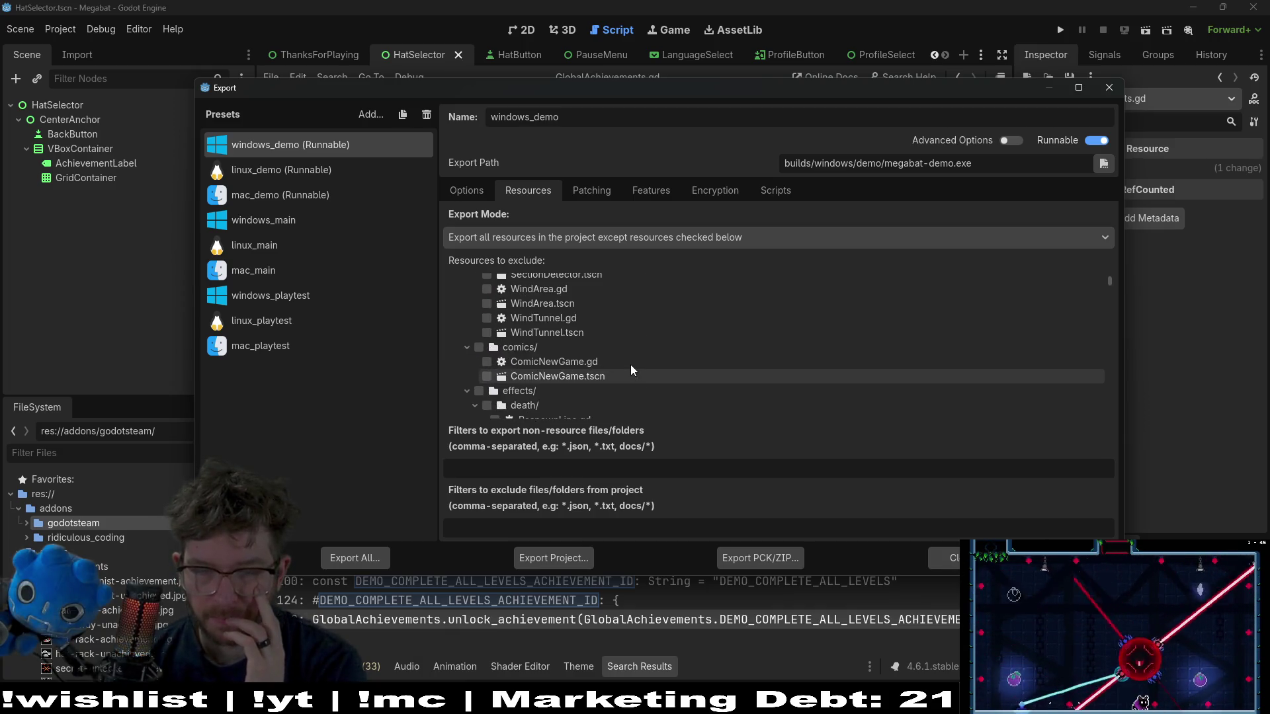
{"action": "scroll", "coordinate": [630, 363], "scroll_direction": "up", "scroll_amount": 10}
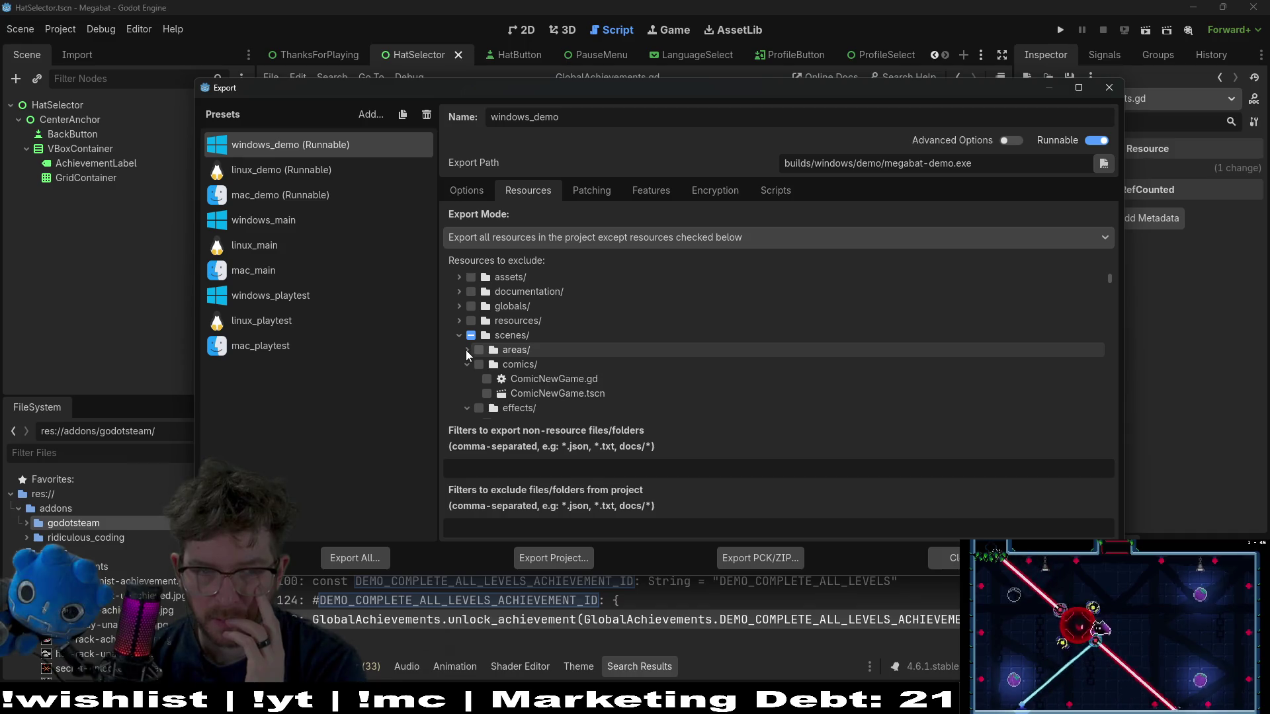
- Collapse the scenes subfolders areas, comics, effects, enemies, environments and items
{"action": "left_click", "coordinate": [466, 351]}
{"action": "left_click", "coordinate": [465, 366]}
{"action": "left_click", "coordinate": [466, 379]}
{"action": "scroll", "coordinate": [465, 381], "scroll_direction": "down", "scroll_amount": 2}
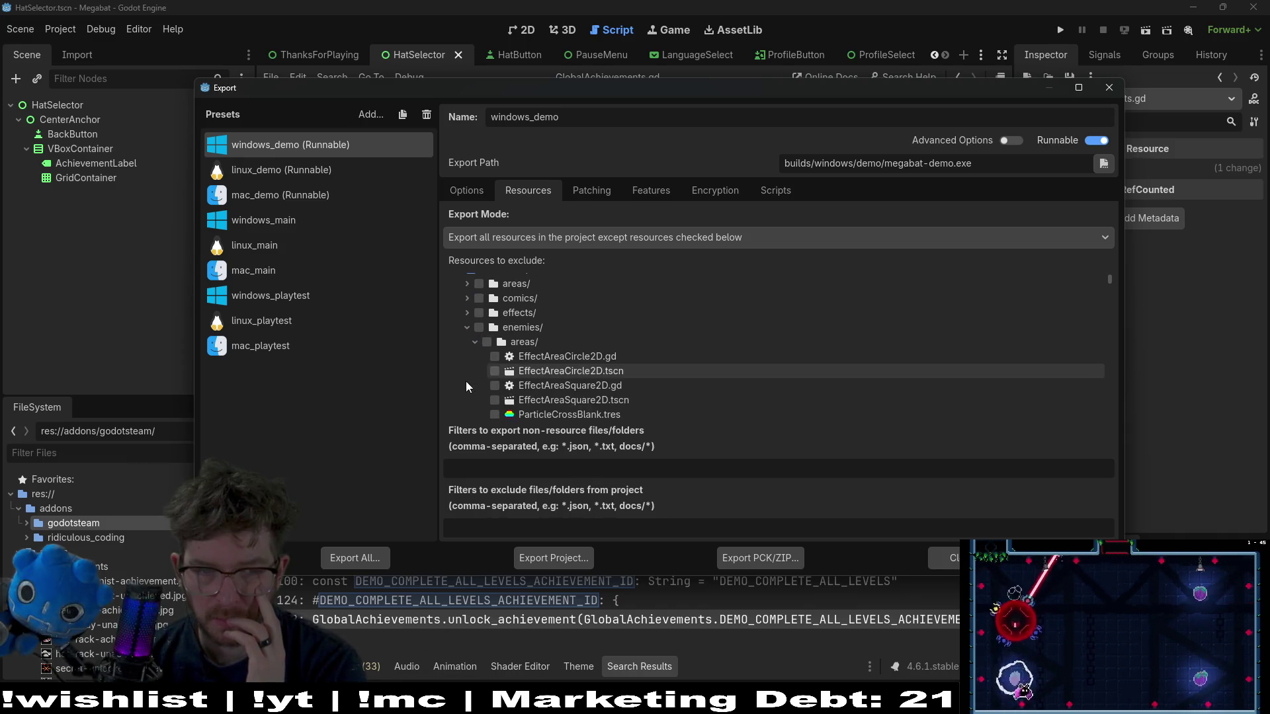
{"action": "left_click", "coordinate": [464, 326]}
{"action": "left_click", "coordinate": [467, 343]}
{"action": "scroll", "coordinate": [467, 346], "scroll_direction": "down", "scroll_amount": 3}
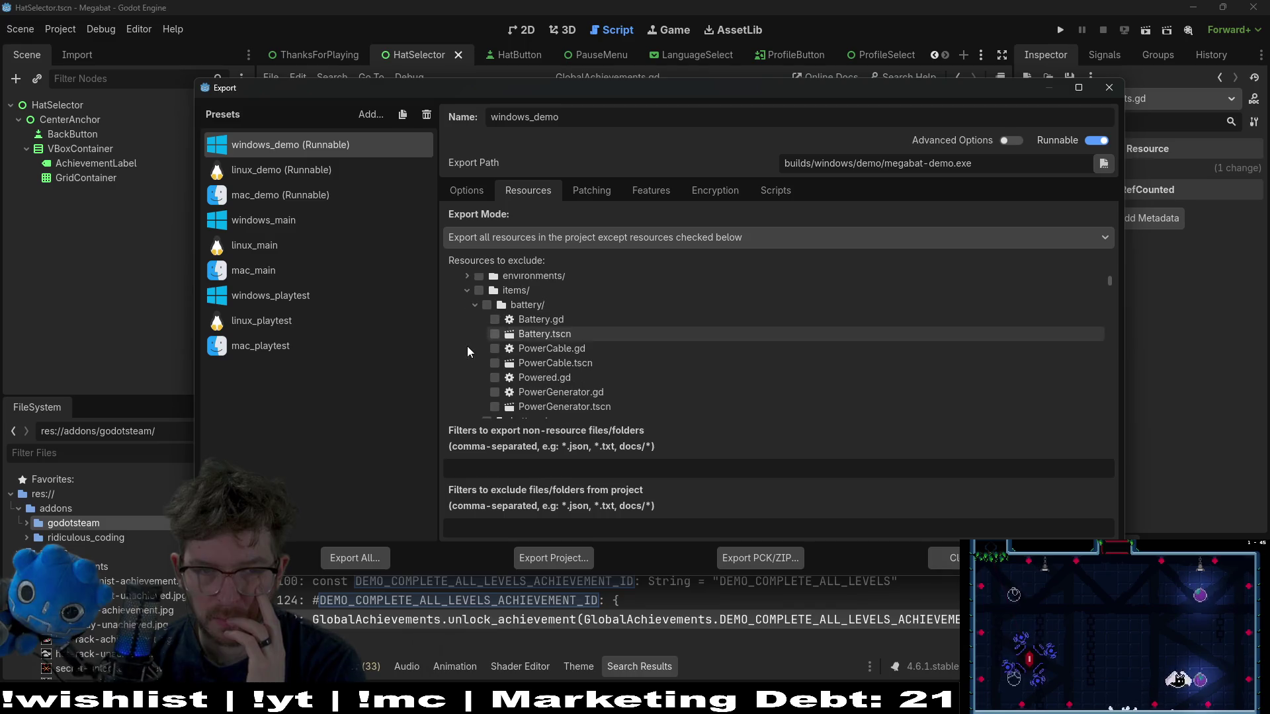
{"action": "left_click", "coordinate": [465, 288]}
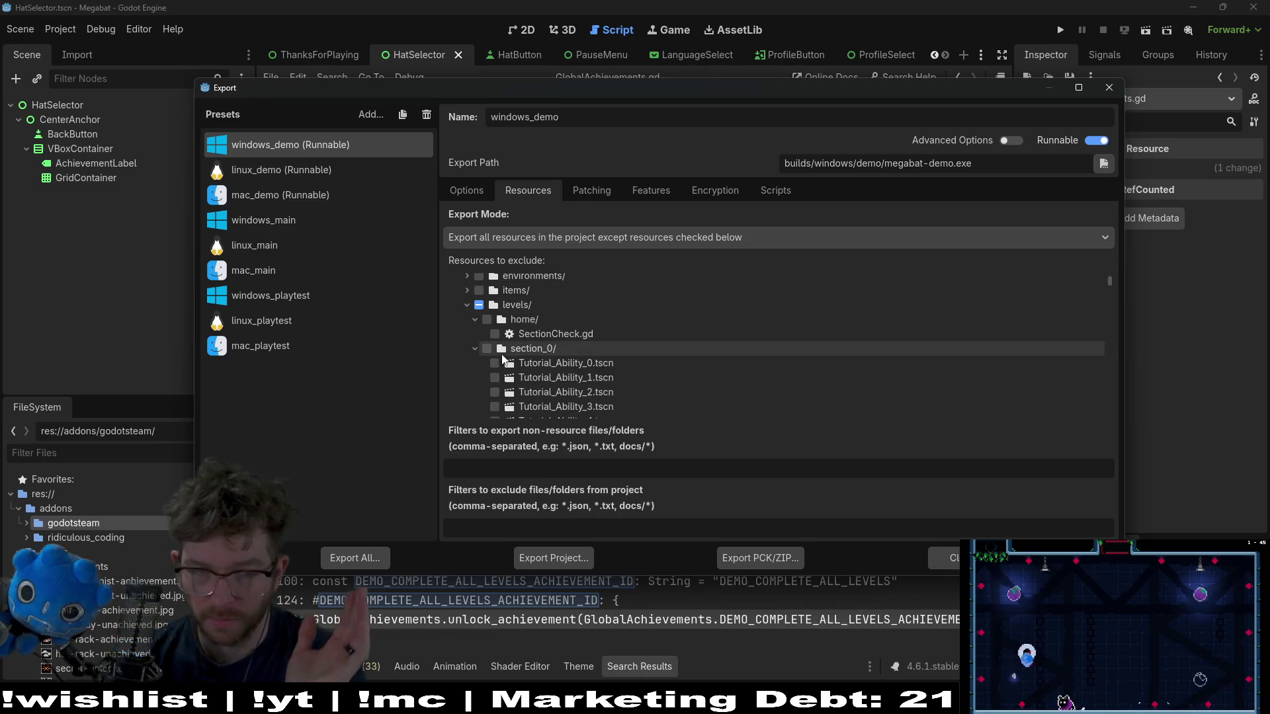
{"action": "scroll", "coordinate": [471, 351], "scroll_direction": "down", "scroll_amount": 3}
{"action": "scroll", "coordinate": [584, 343], "scroll_direction": "down", "scroll_amount": 8}
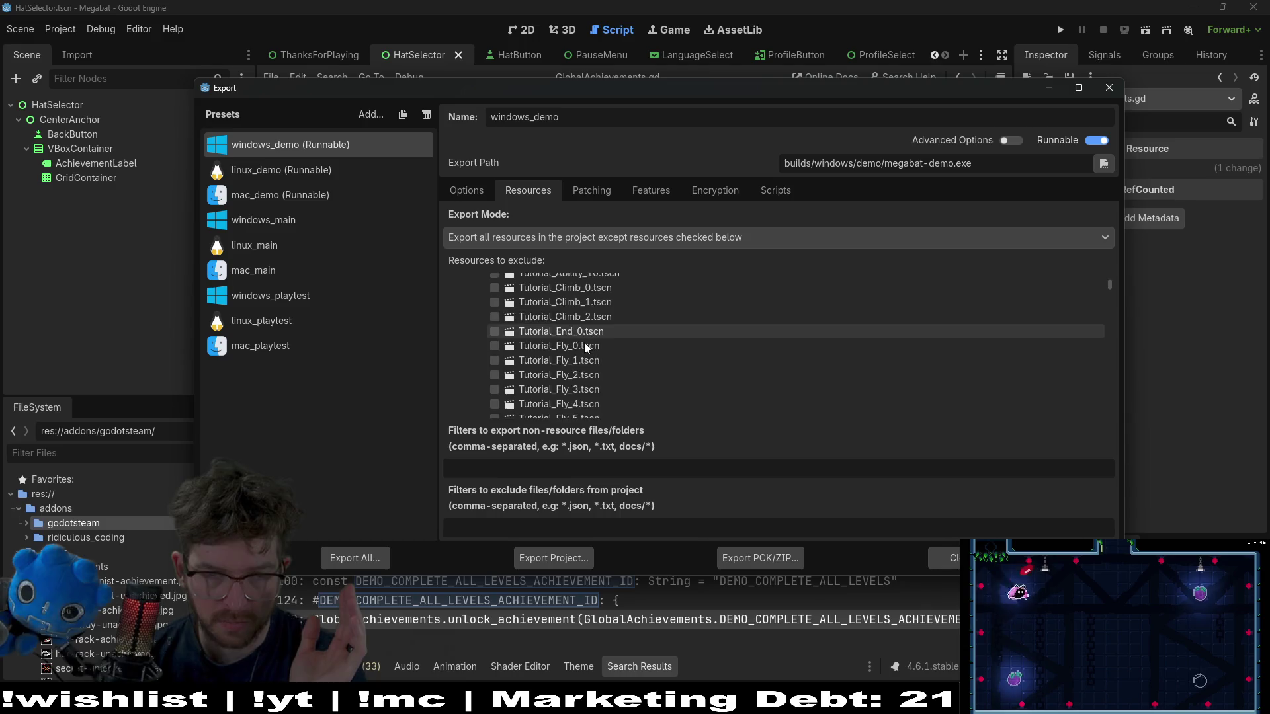
{"action": "scroll", "coordinate": [583, 343], "scroll_direction": "up", "scroll_amount": 4}
{"action": "scroll", "coordinate": [581, 343], "scroll_direction": "up", "scroll_amount": 6}
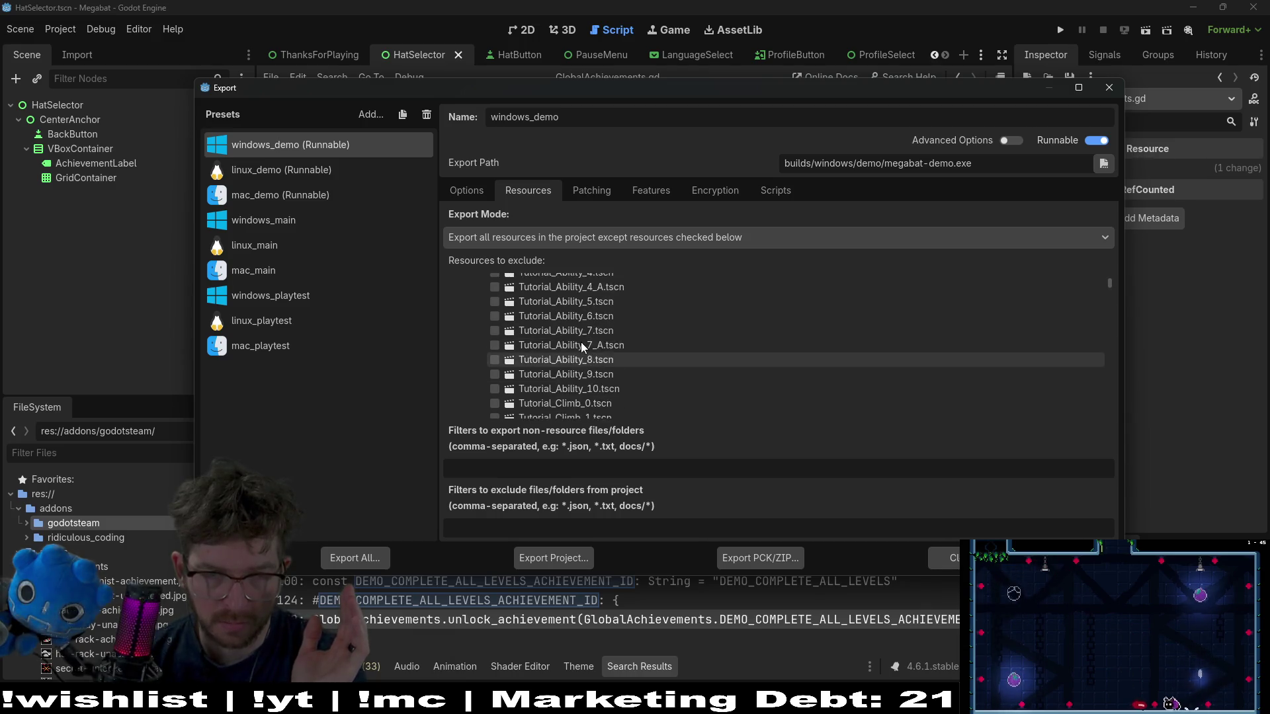
- Collapse levels/section_0, expand section_1 and scroll through its Level_1 scenes
{"action": "left_click", "coordinate": [474, 366]}
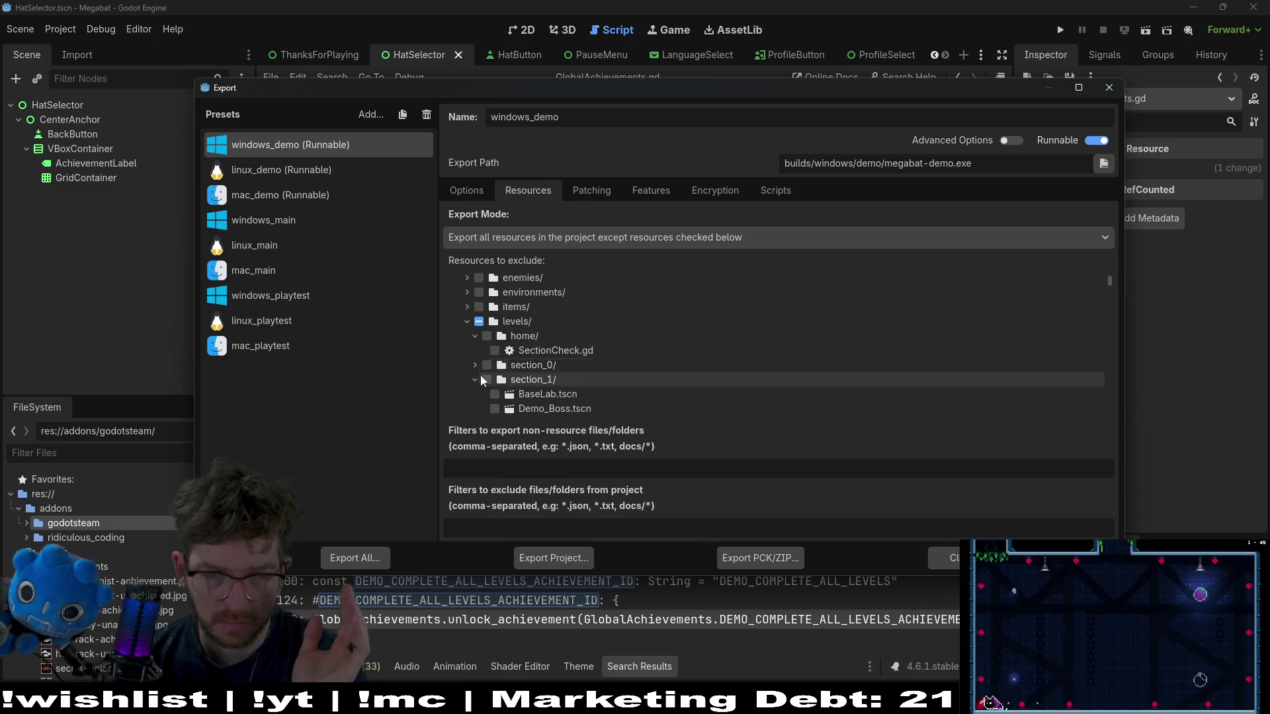
{"action": "left_click", "coordinate": [475, 381]}
{"action": "scroll", "coordinate": [474, 380], "scroll_direction": "down", "scroll_amount": 2}
{"action": "scroll", "coordinate": [473, 378], "scroll_direction": "down", "scroll_amount": 5}
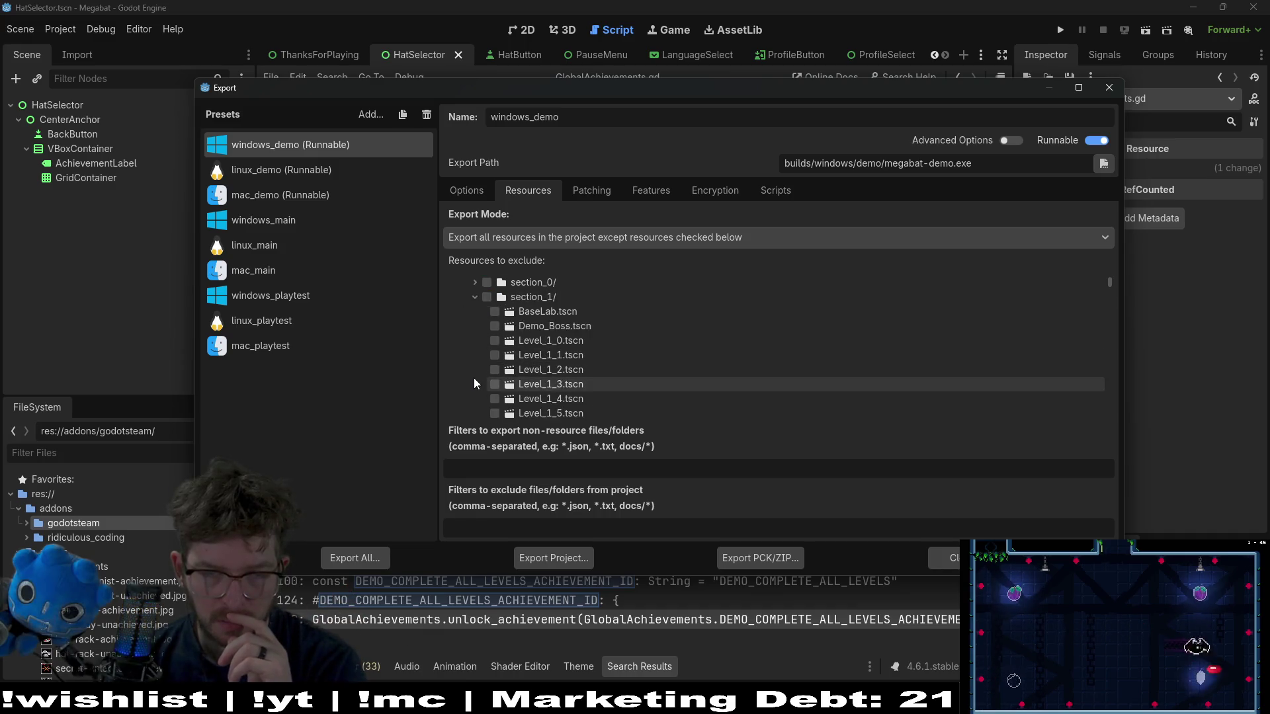
{"action": "scroll", "coordinate": [474, 379], "scroll_direction": "down", "scroll_amount": 5}
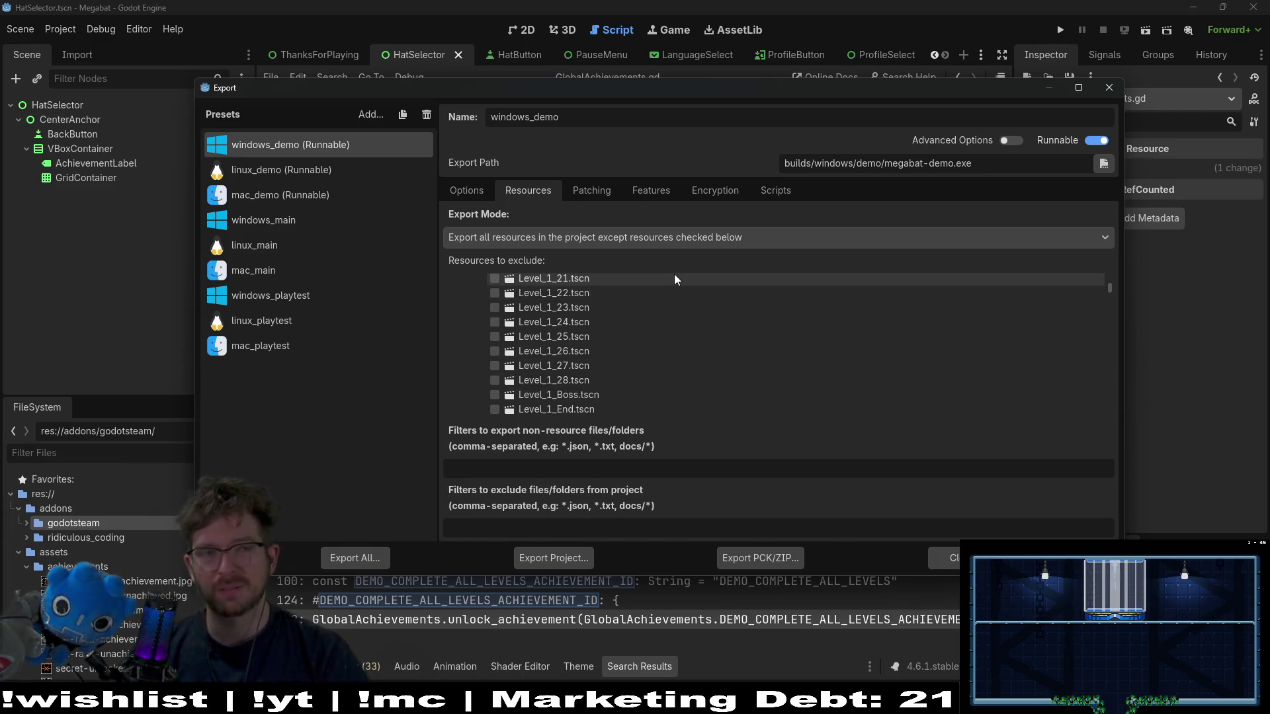
{"action": "scroll", "coordinate": [612, 395], "scroll_direction": "down", "scroll_amount": 5}
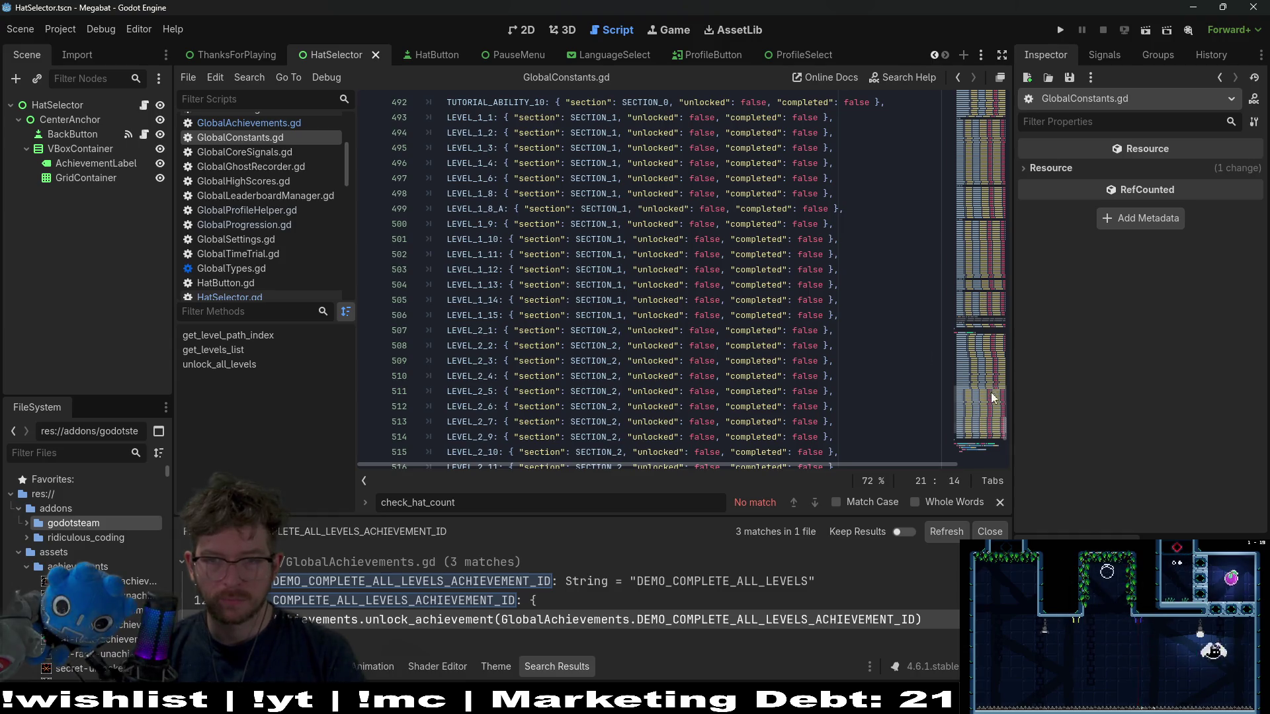
- Scroll GlobalConstants.gd's level entries, then open and close Project Settings
{"action": "scroll", "coordinate": [991, 407], "scroll_direction": "down", "scroll_amount": 1}
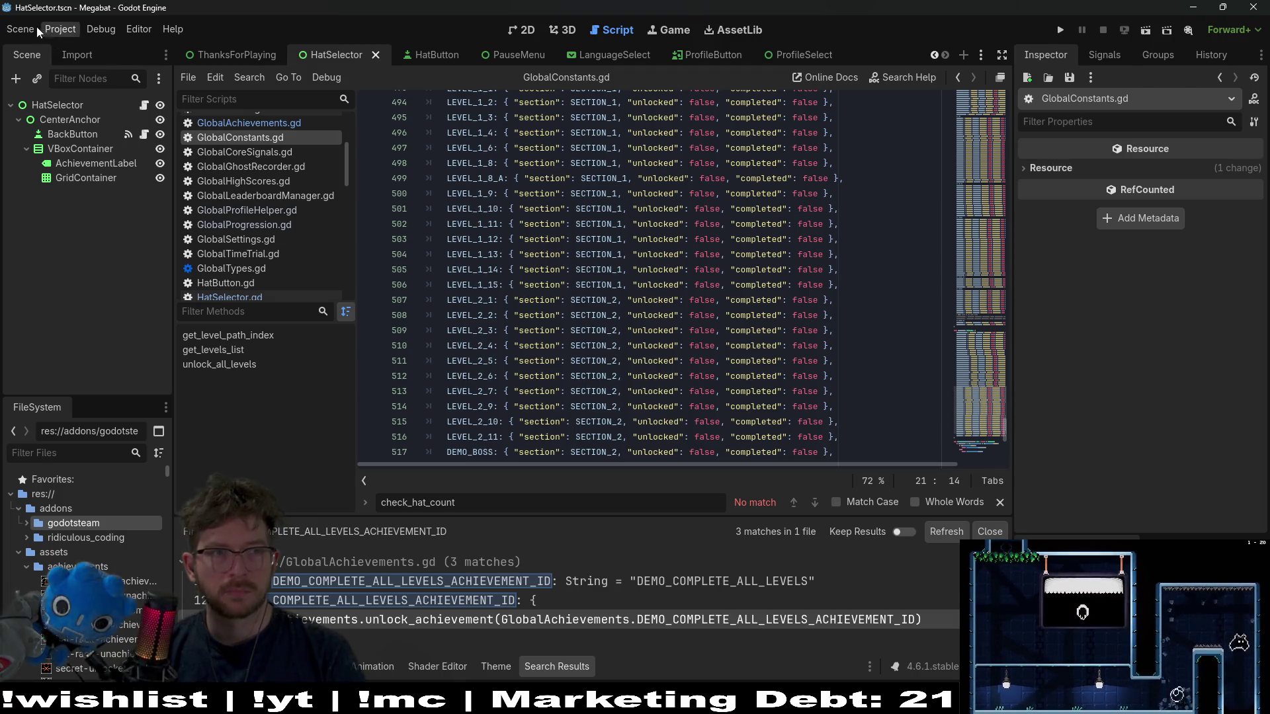
{"action": "left_click", "coordinate": [62, 30]}
{"action": "left_click", "coordinate": [103, 54]}
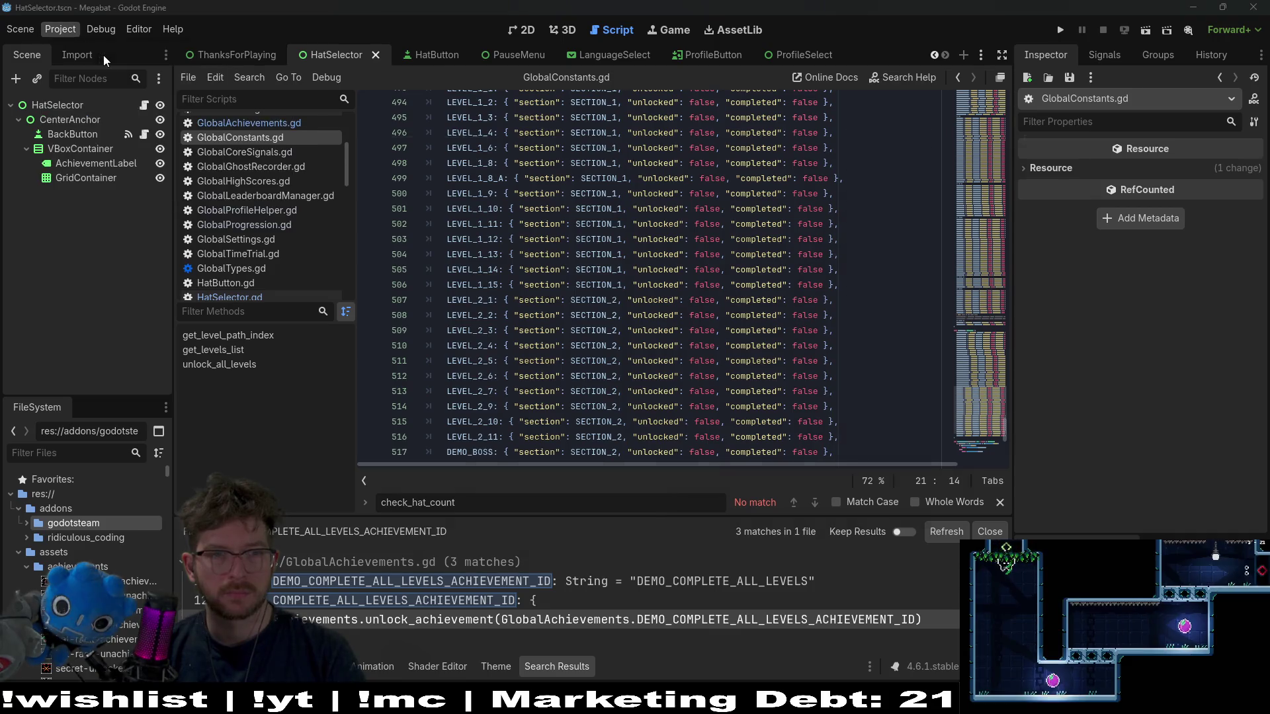
{"action": "left_click", "coordinate": [1107, 111]}
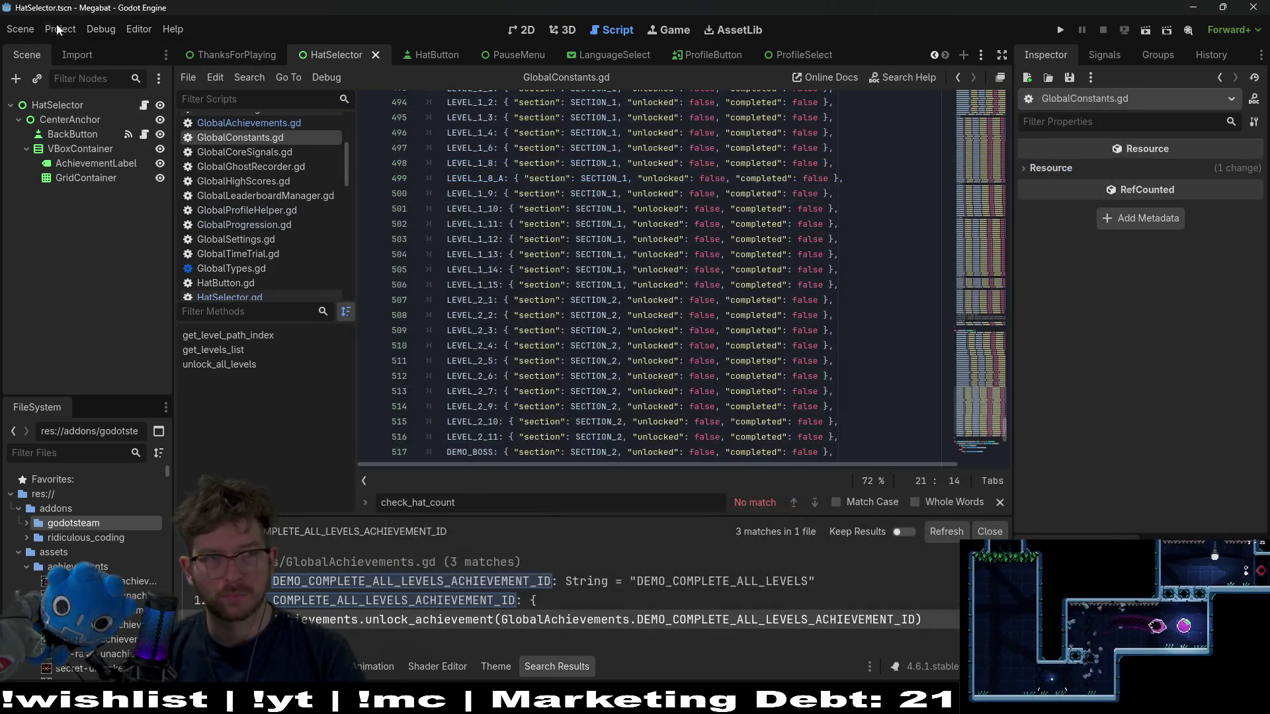
{"action": "left_click", "coordinate": [75, 35]}
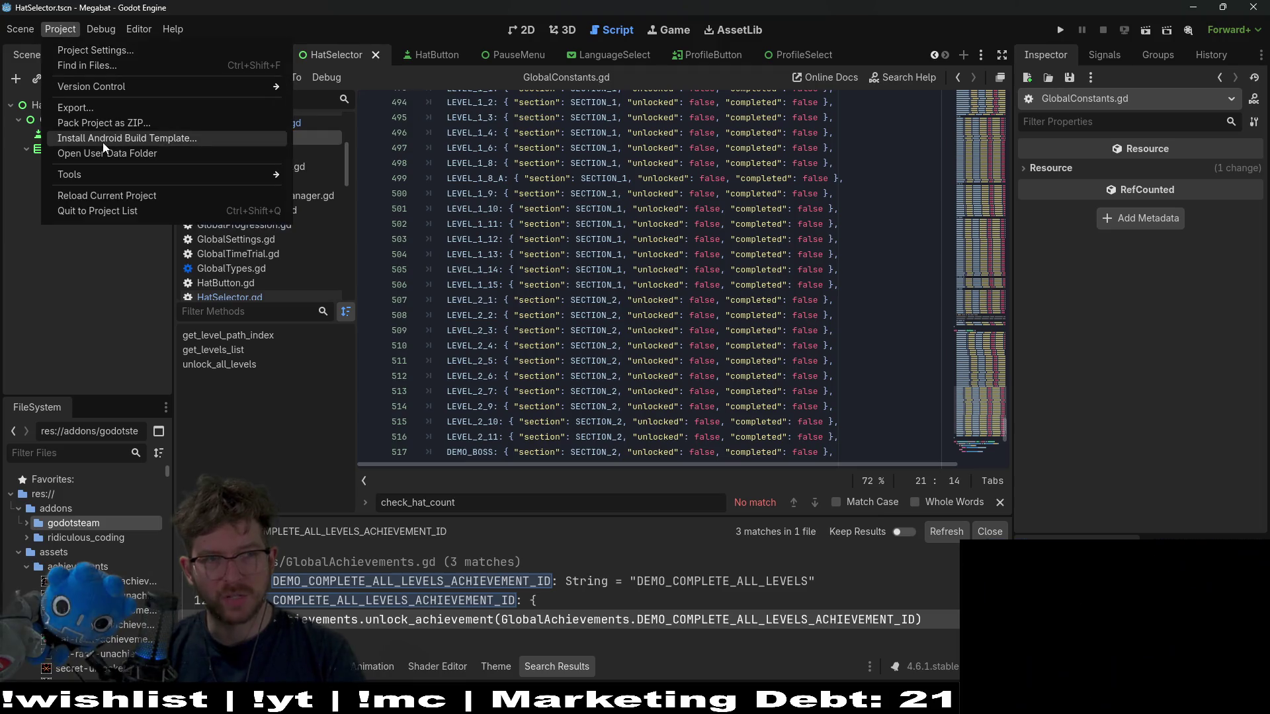
- Reopen the windows_demo Export dialog, narrow it and move it off to the side
{"action": "left_click", "coordinate": [103, 106]}
{"action": "mouse_move", "coordinate": [592, 87]}
{"action": "left_mouse_down"}
{"action": "mouse_move", "coordinate": [955, 102]}
{"action": "mouse_move", "coordinate": [608, 113]}
{"action": "left_mouse_up"}
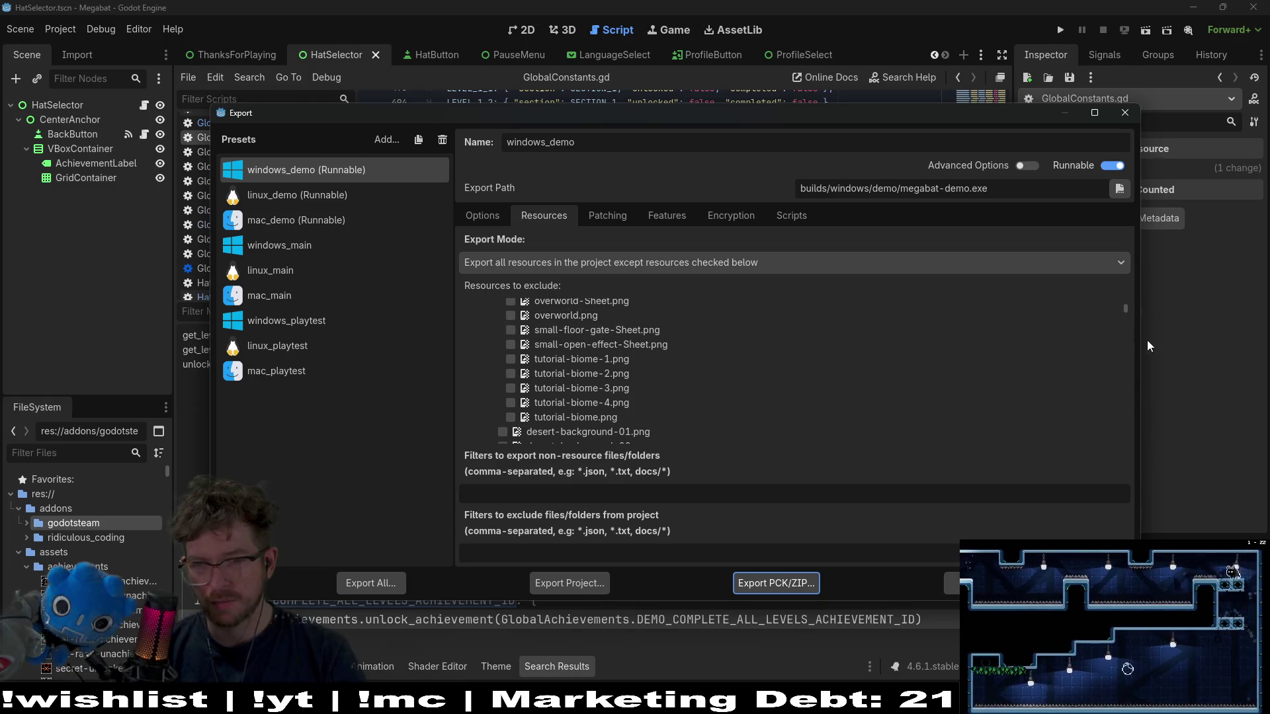
{"action": "left_click_drag", "start_coordinate": [1139, 344], "coordinate": [863, 343]}
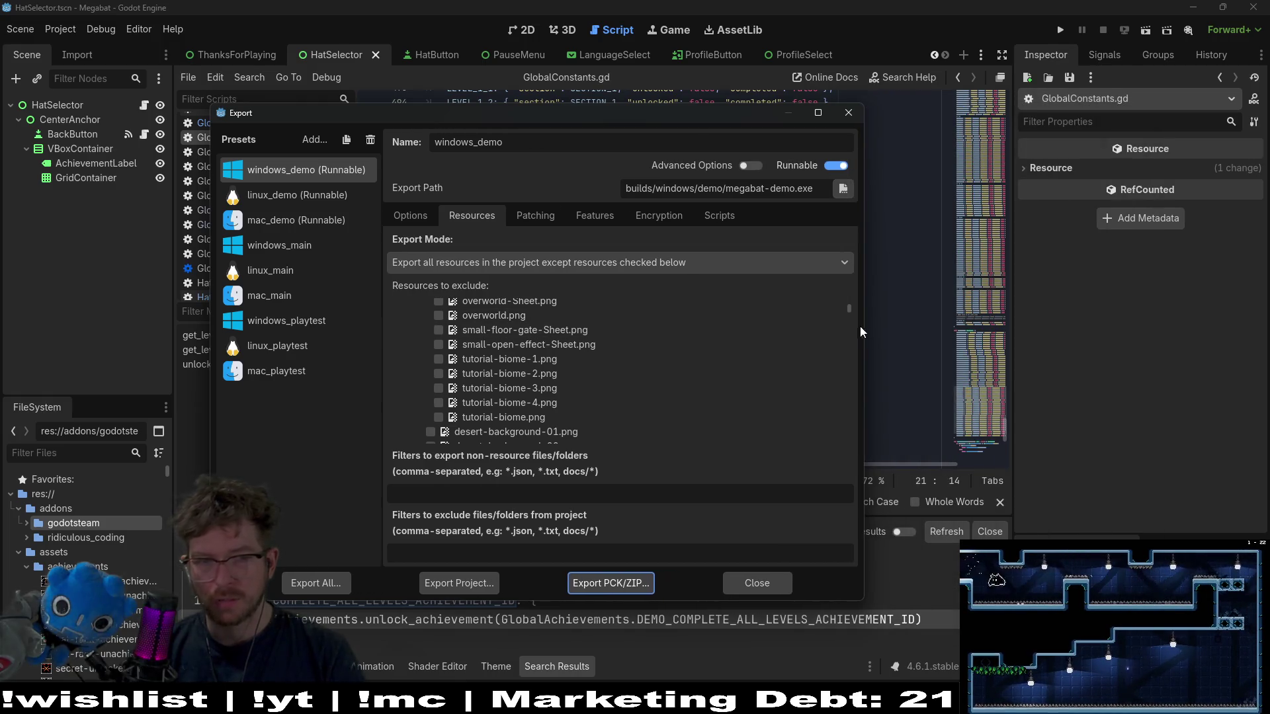
{"action": "left_click_drag", "start_coordinate": [658, 120], "coordinate": [1269, 89]}
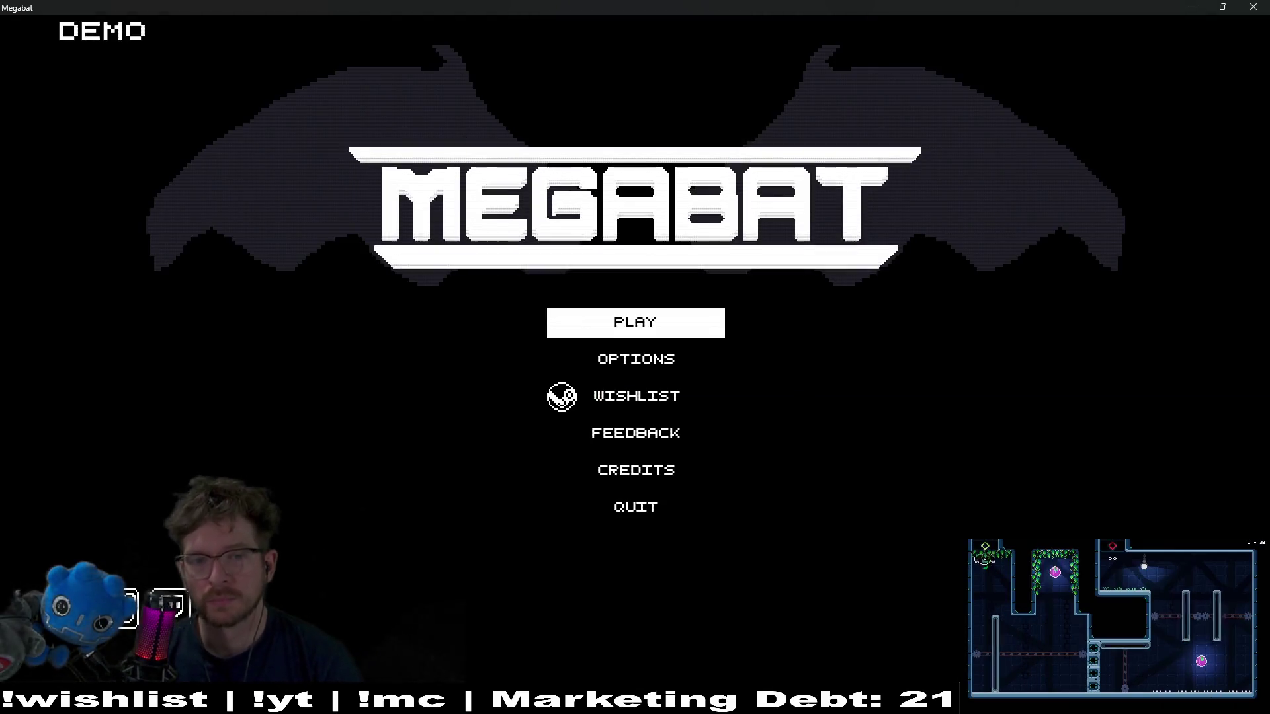
- Skip the splash, choose PLAY, and start a new game in the first empty slot
{"action": "left_click", "coordinate": [635, 359]}
{"action": "key", "text": "Up"}
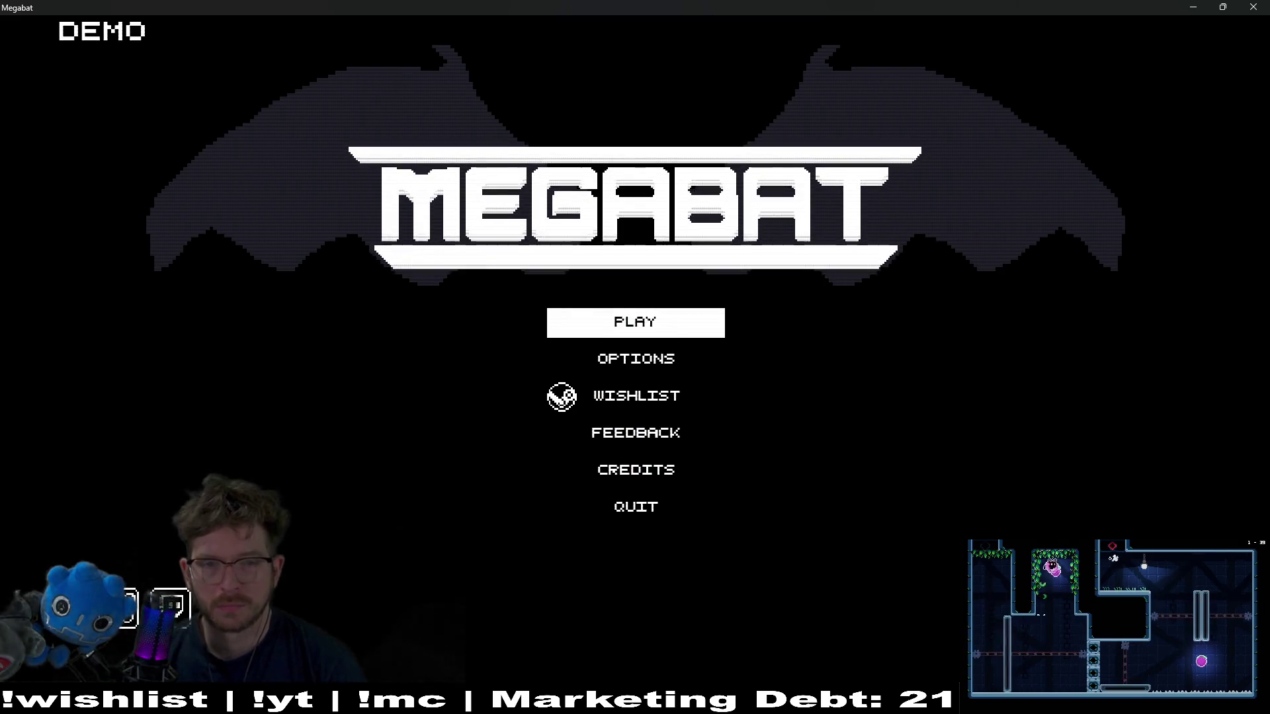
{"action": "key", "text": "Return"}
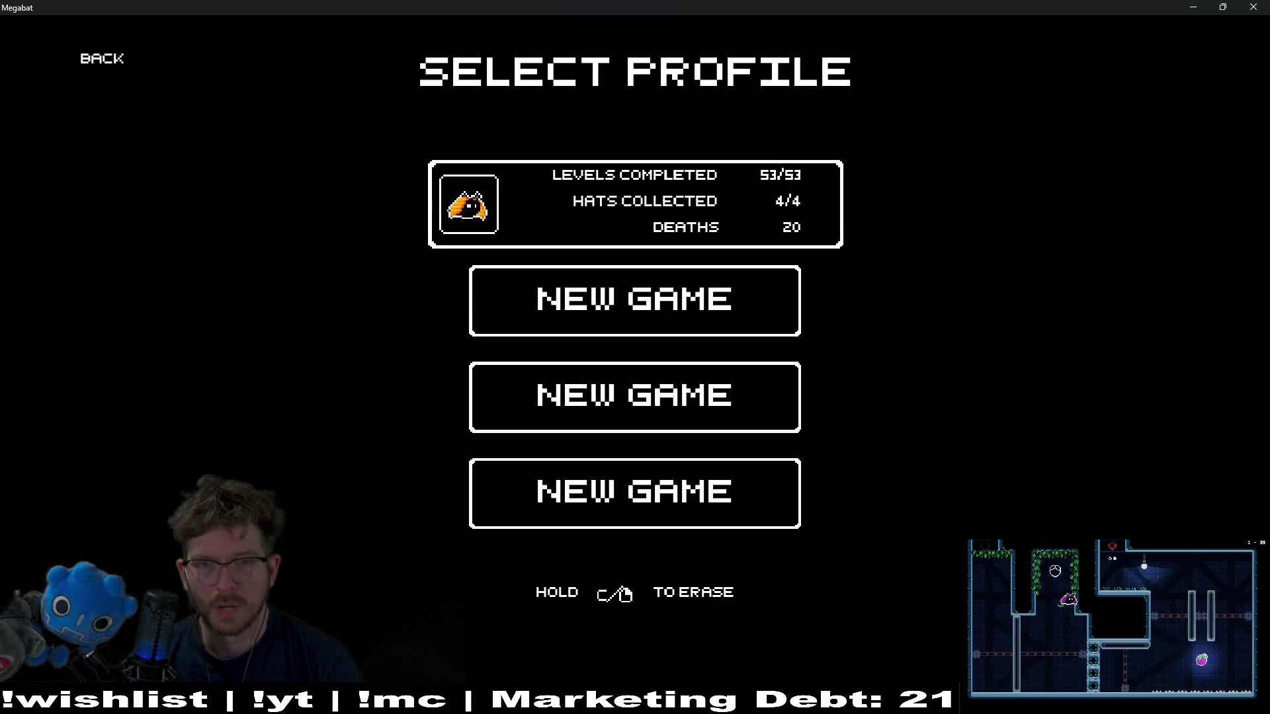
{"action": "key", "text": "Down"}
{"action": "key", "text": "Return"}
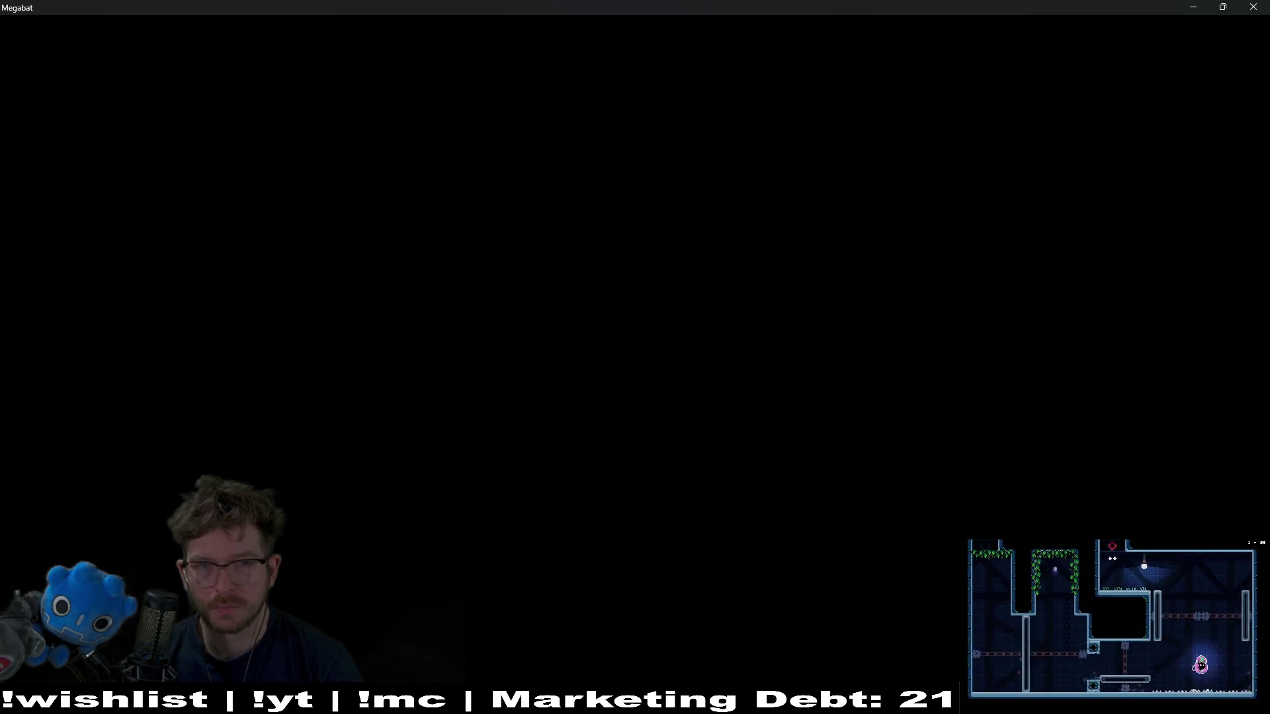
- Fly the bat right from level 0-1 into level 0-2 and pause
{"action": "key", "text": "Right"}
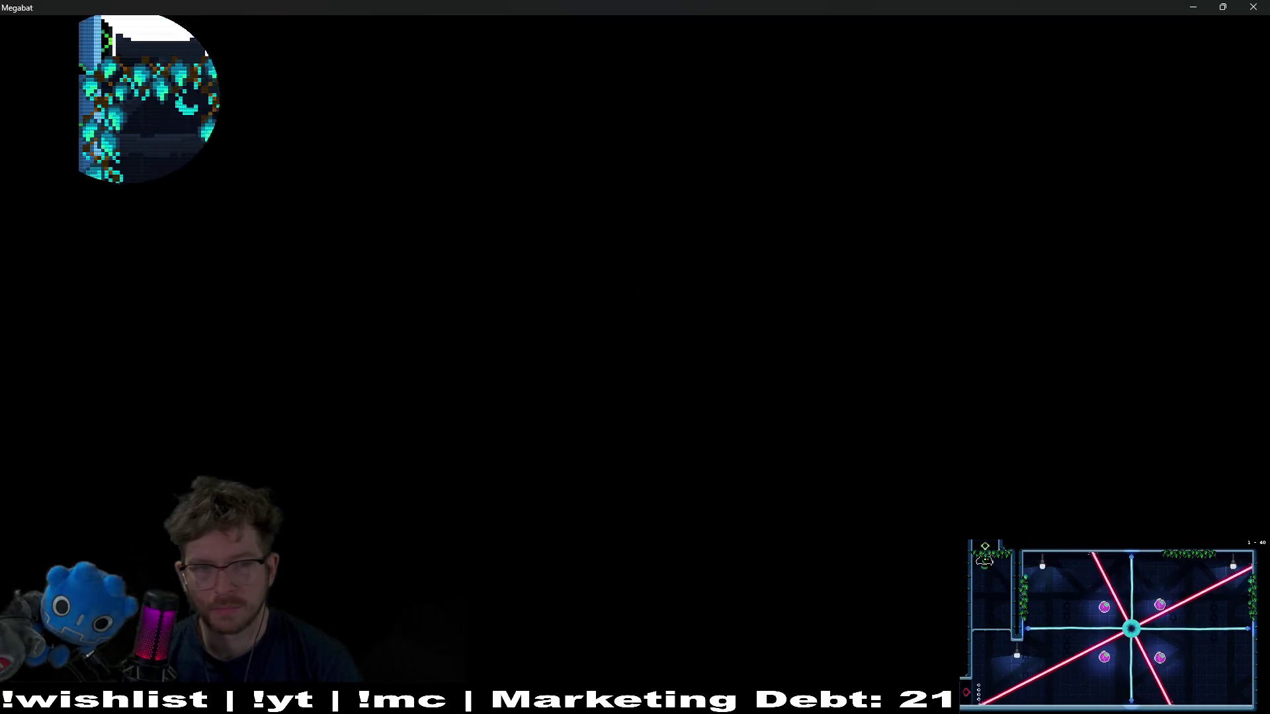
{"action": "key", "text": "Right"}
{"action": "key", "text": "Escape"}
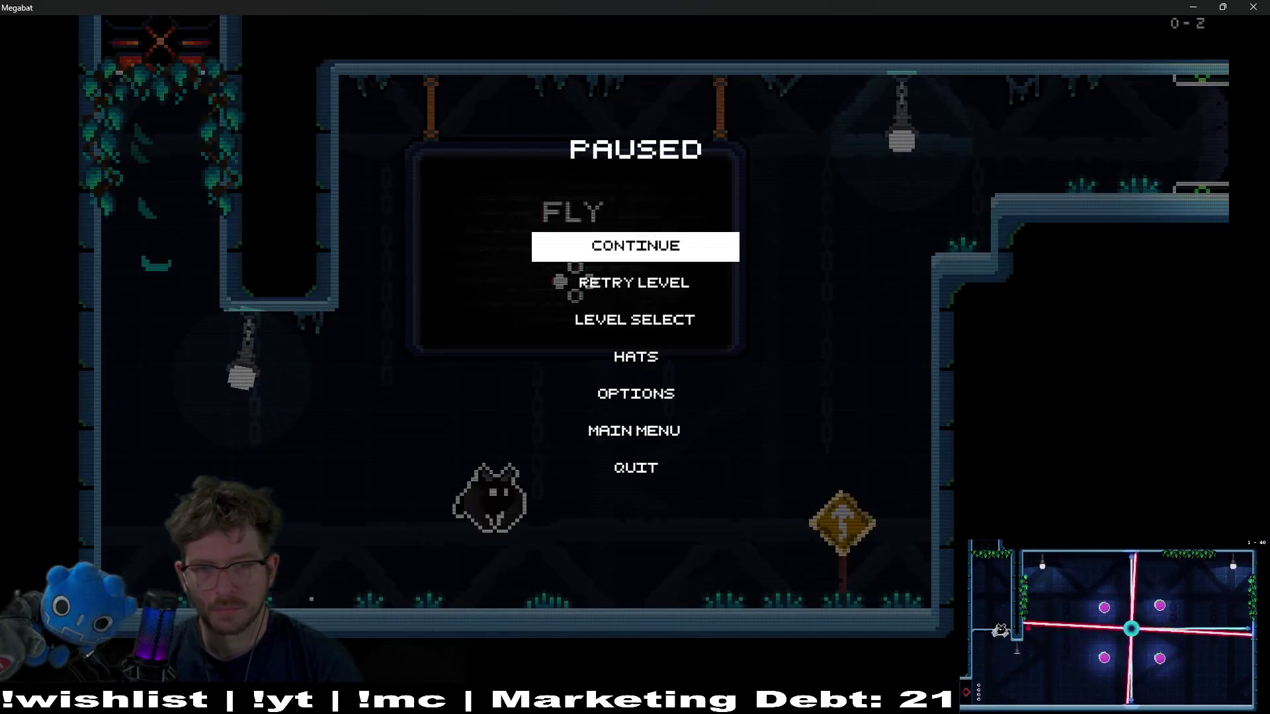
- Set the game language to Thai (ไทย) in Options
{"action": "key", "text": "Down"}
{"action": "key", "text": "Down"}
{"action": "key", "text": "Down"}
{"action": "key", "text": "Down"}
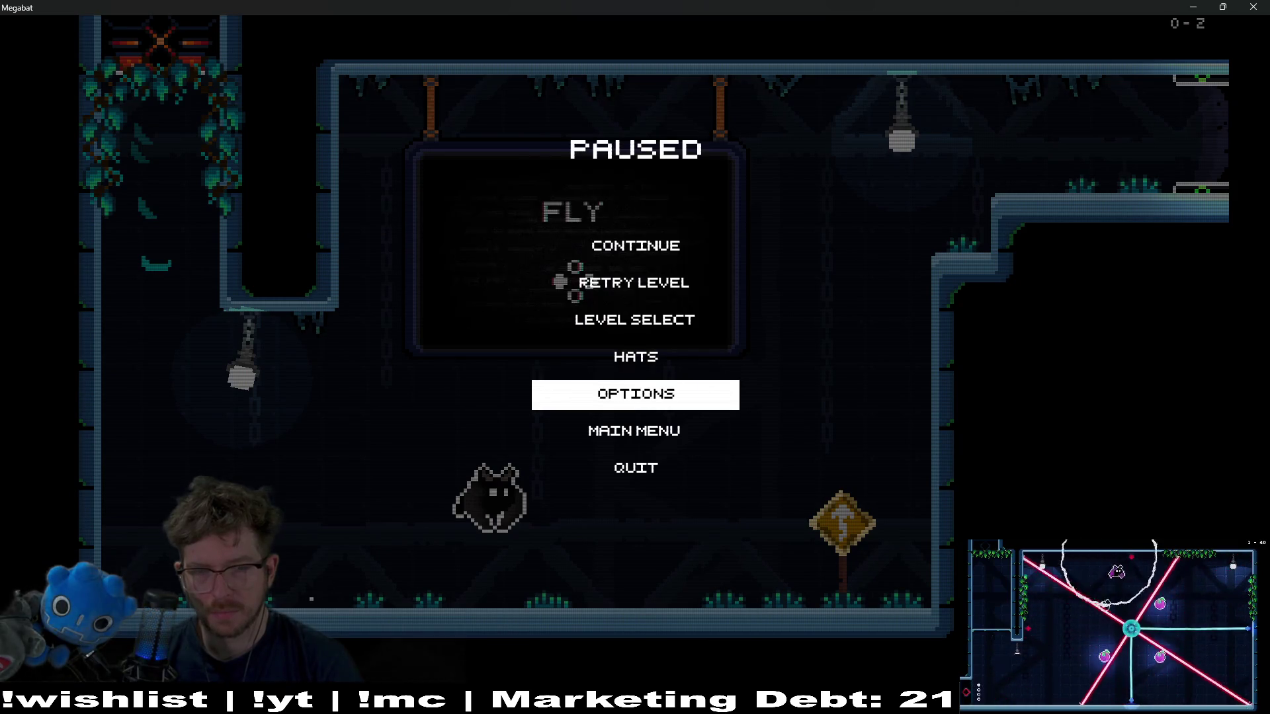
{"action": "key", "text": "Up"}
{"action": "key", "text": "Up"}
{"action": "key", "text": "Down"}
{"action": "key", "text": "Down"}
{"action": "key", "text": "Return"}
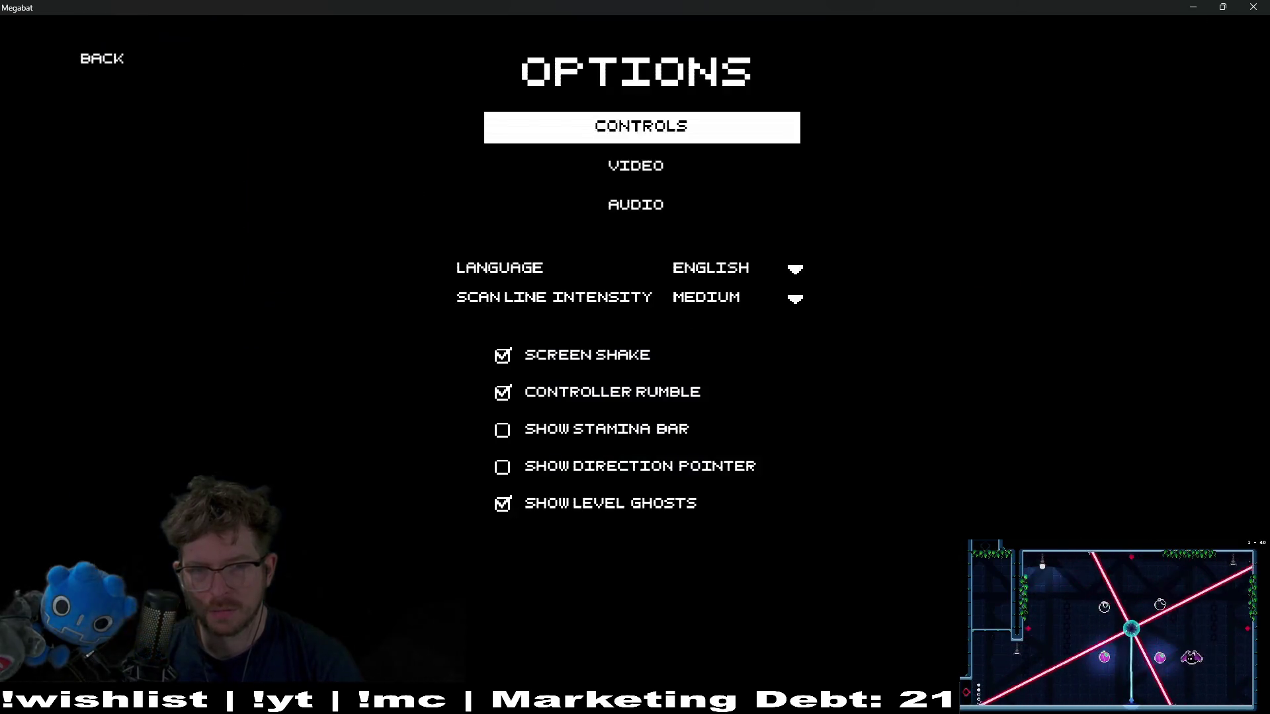
{"action": "key", "text": "Down"}
{"action": "key", "text": "Down"}
{"action": "key", "text": "Down"}
{"action": "key", "text": "Up"}
{"action": "key", "text": "Return"}
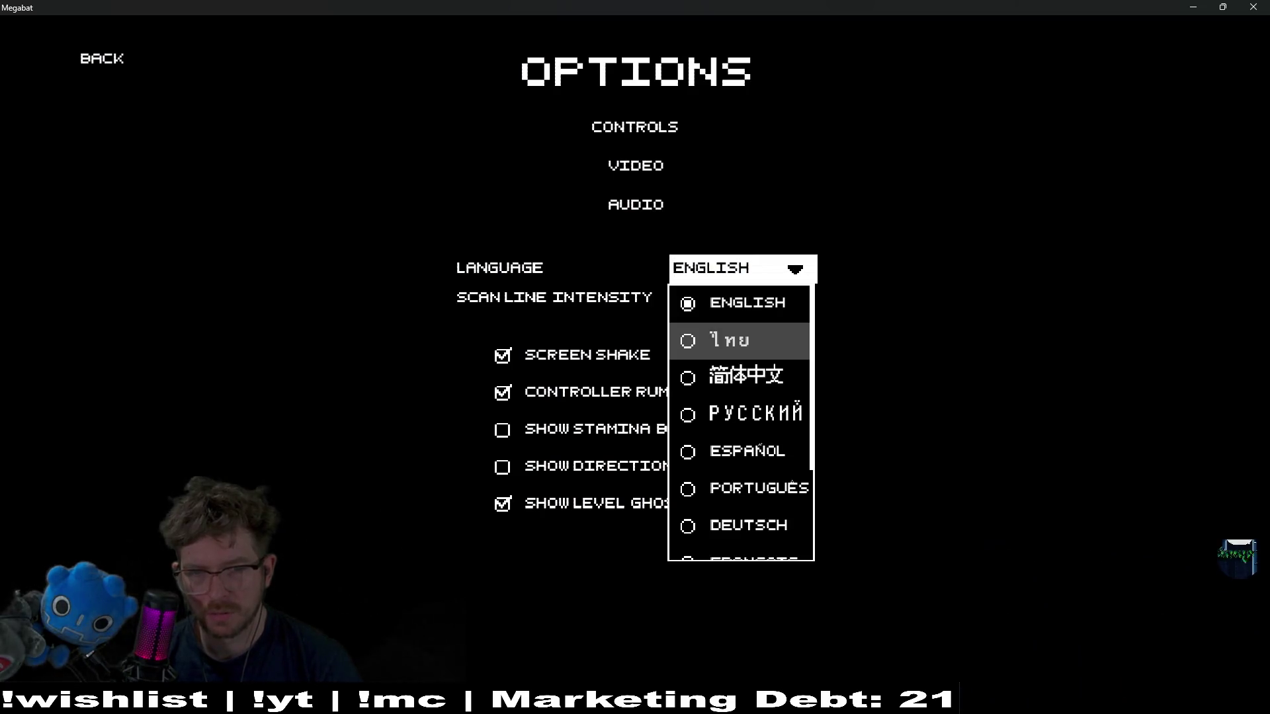
{"action": "key", "text": "Return"}
- Resume the game and fly out the top-right exit into room 0-3
{"action": "key", "text": "Escape"}
{"action": "key", "text": "Down"}
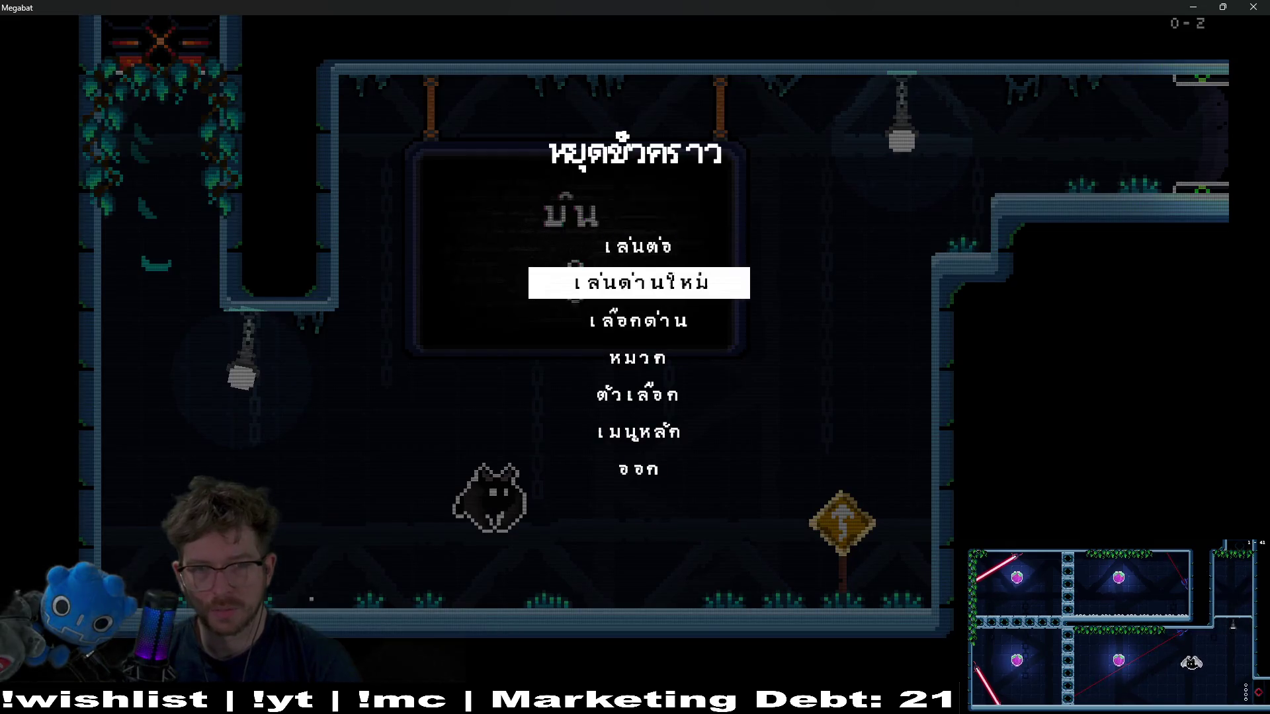
{"action": "key", "text": "Up"}
{"action": "key", "text": "Return"}
{"action": "key", "text": "Right"}
{"action": "key", "text": "space"}
{"action": "key", "text": "space"}
{"action": "key", "text": "space"}
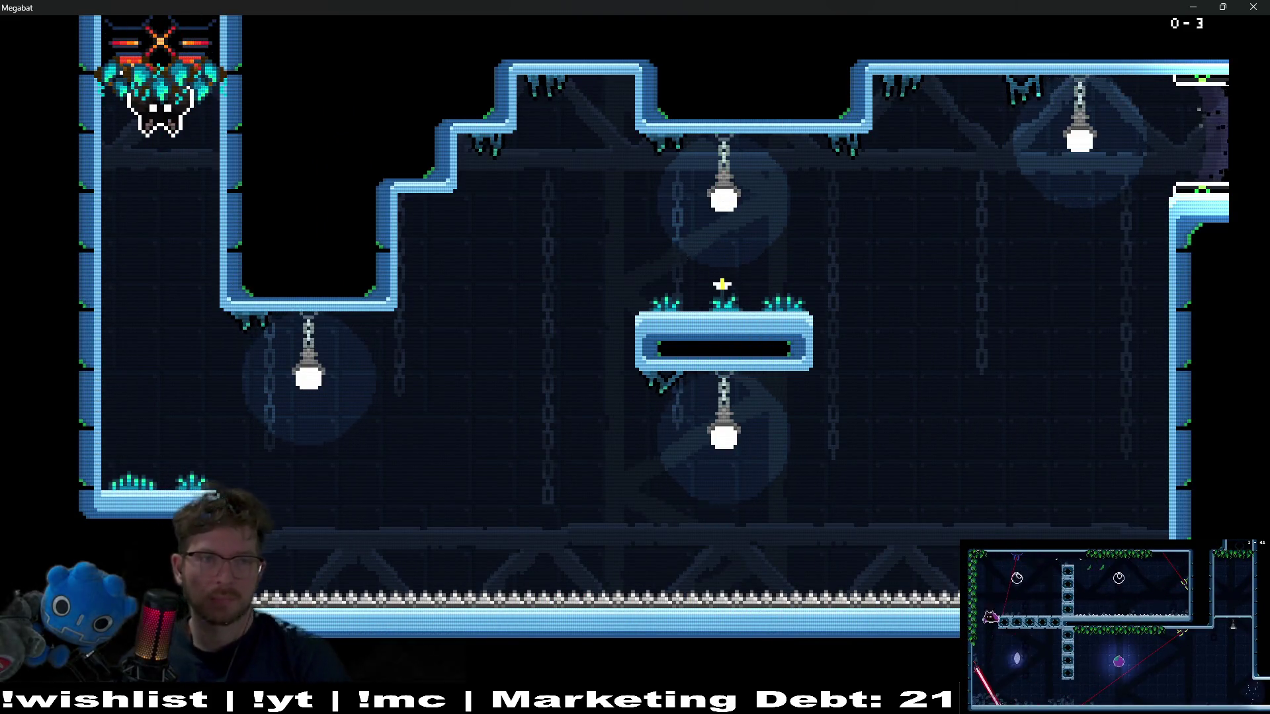
- Fly the bat through rooms 0-3 and 0-4 and out the top exit into room 0-5
{"action": "key", "text": "Right"}
{"action": "key", "text": "space"}
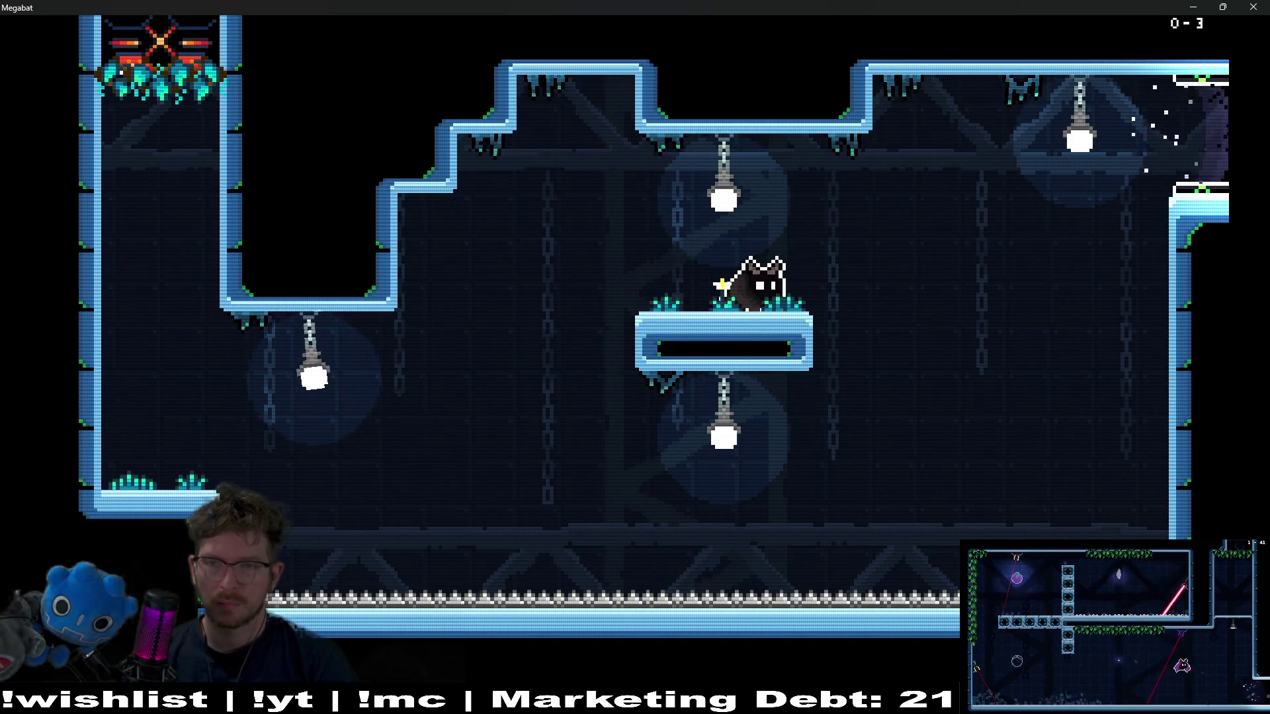
{"action": "key", "text": "Right"}
{"action": "key", "text": "space"}
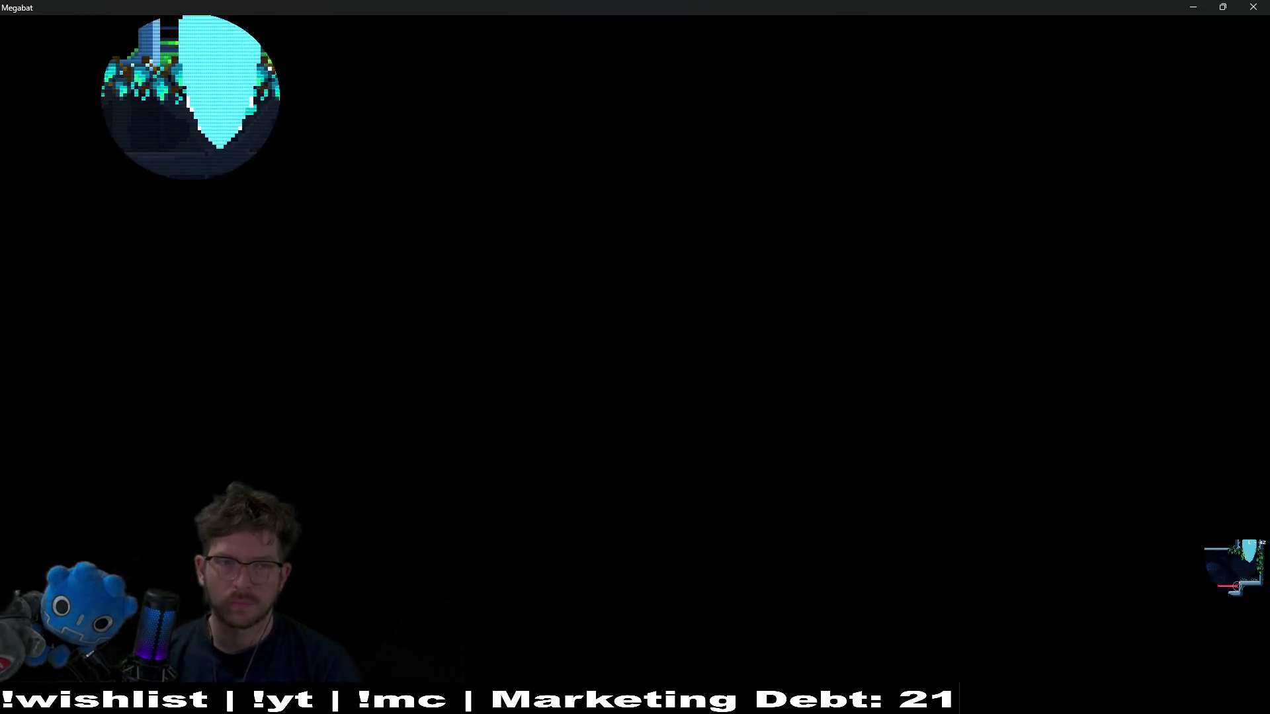
{"action": "key", "text": "Right"}
{"action": "key", "text": "space"}
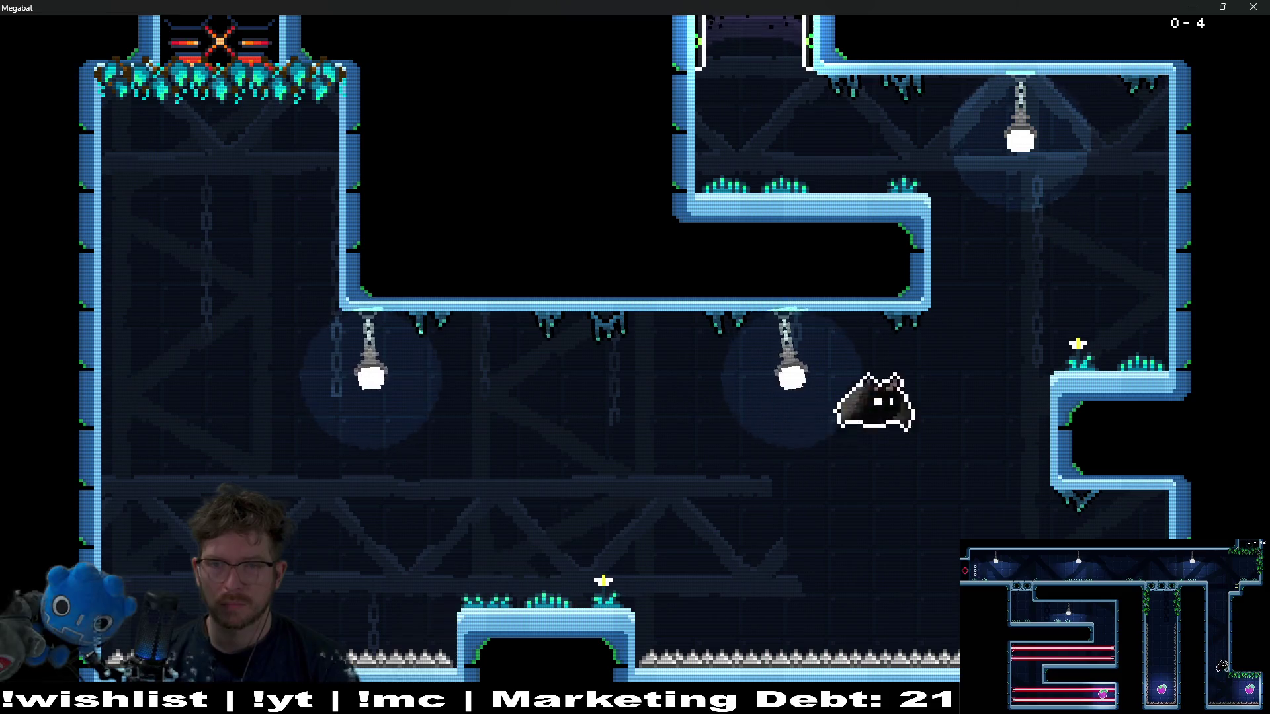
{"action": "key", "text": "Left"}
{"action": "key", "text": "space"}
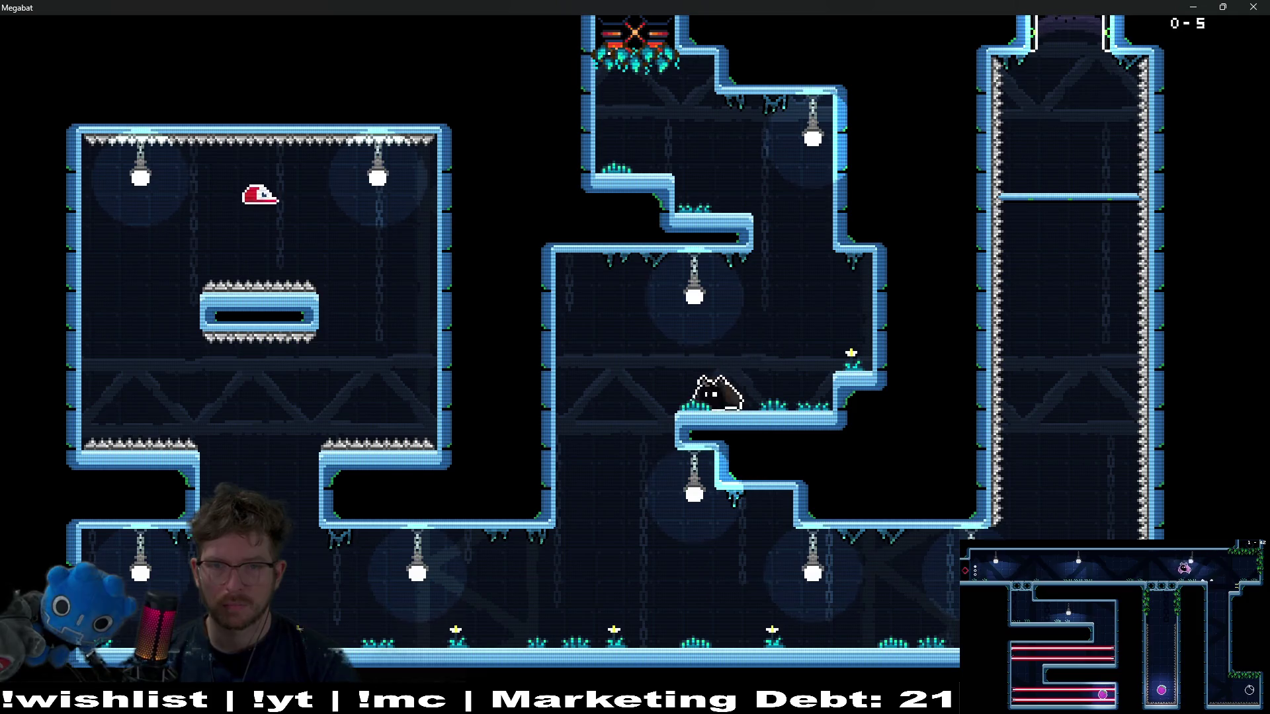
- Drop to the lower floor, grab the baseball hat, and pause
{"action": "key", "text": "Left"}
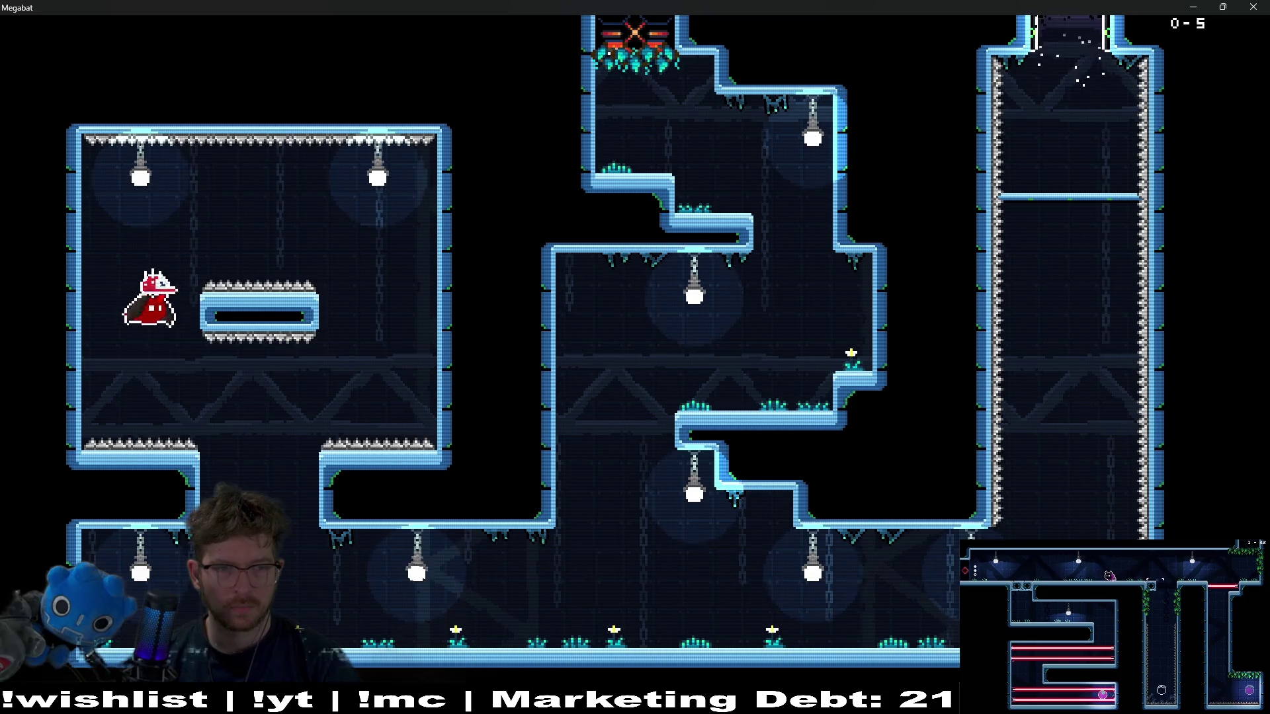
{"action": "key", "text": "Right"}
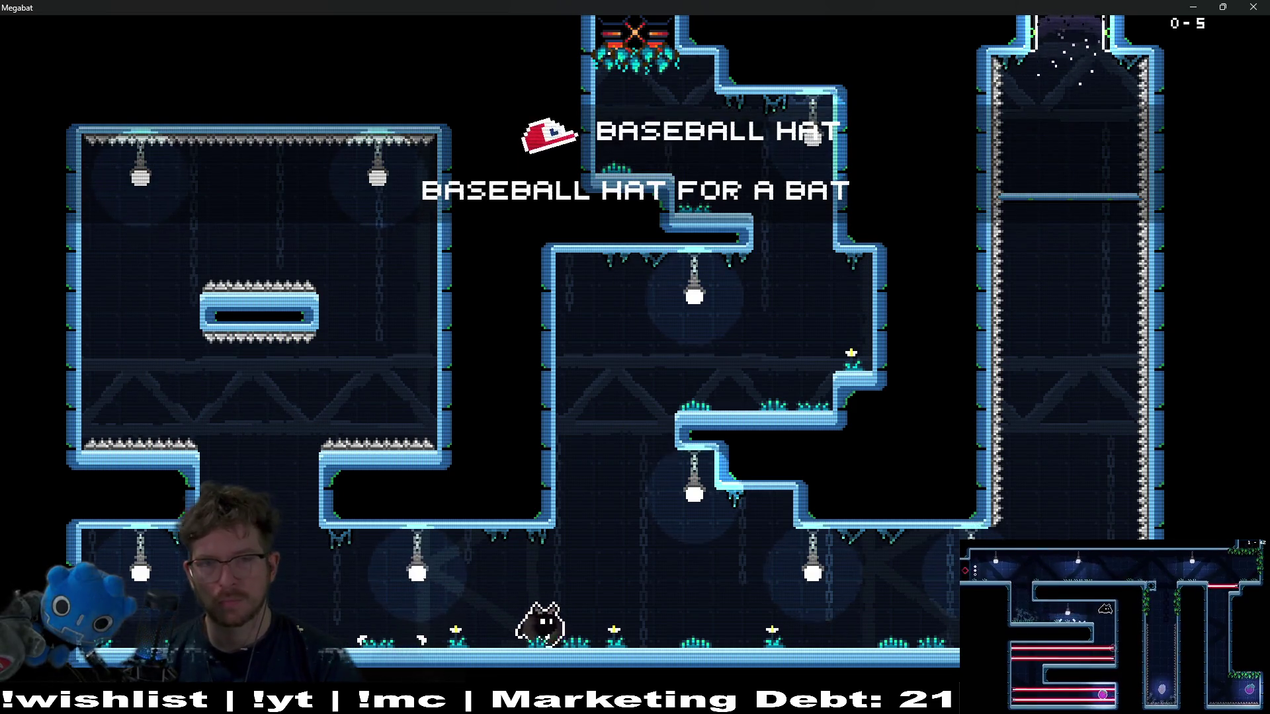
{"action": "key", "text": "Escape"}
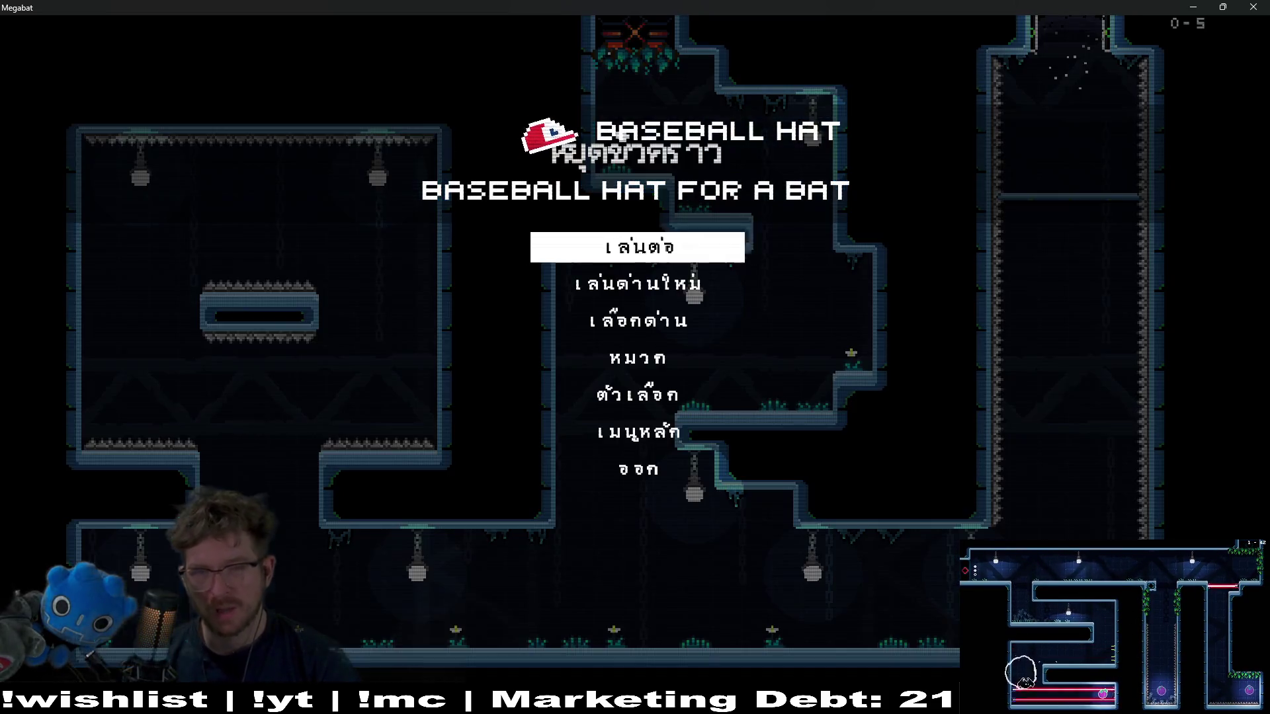
- Equip the baseball hat on the bat from the Hat (หมวก) menu
{"action": "key", "text": "Down"}
{"action": "key", "text": "Down"}
{"action": "key", "text": "Down"}
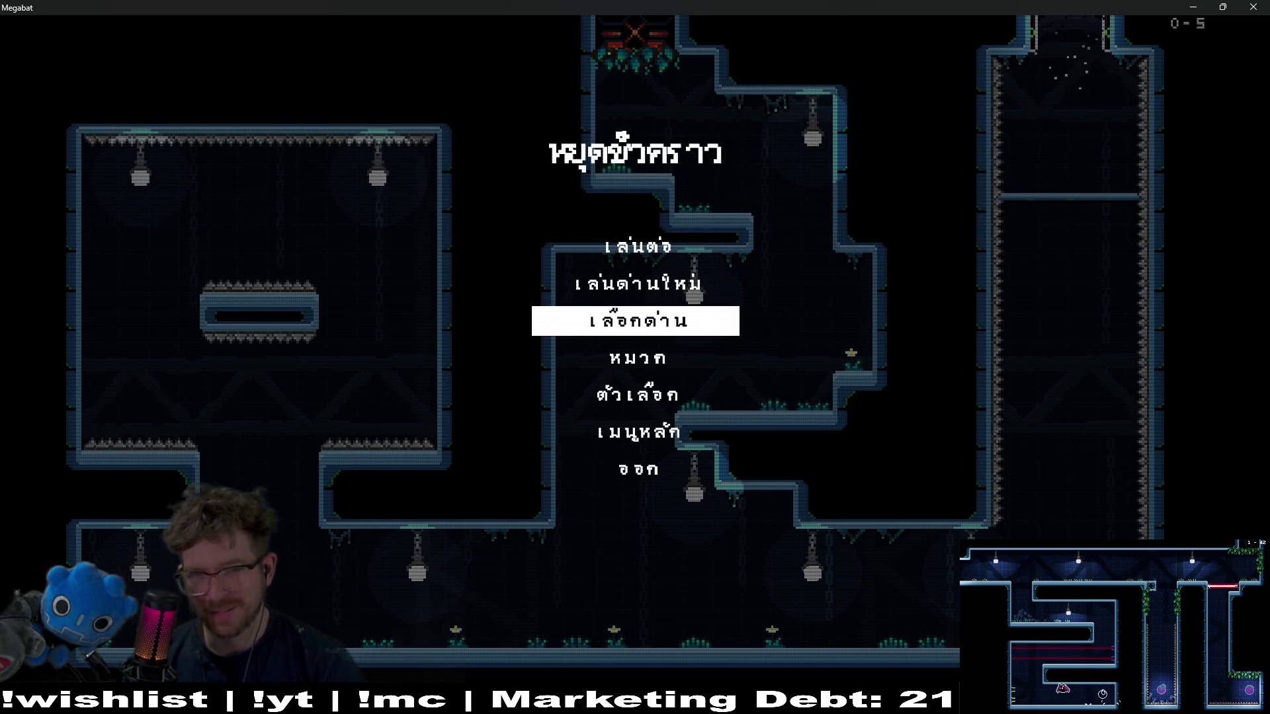
{"action": "key", "text": "Return"}
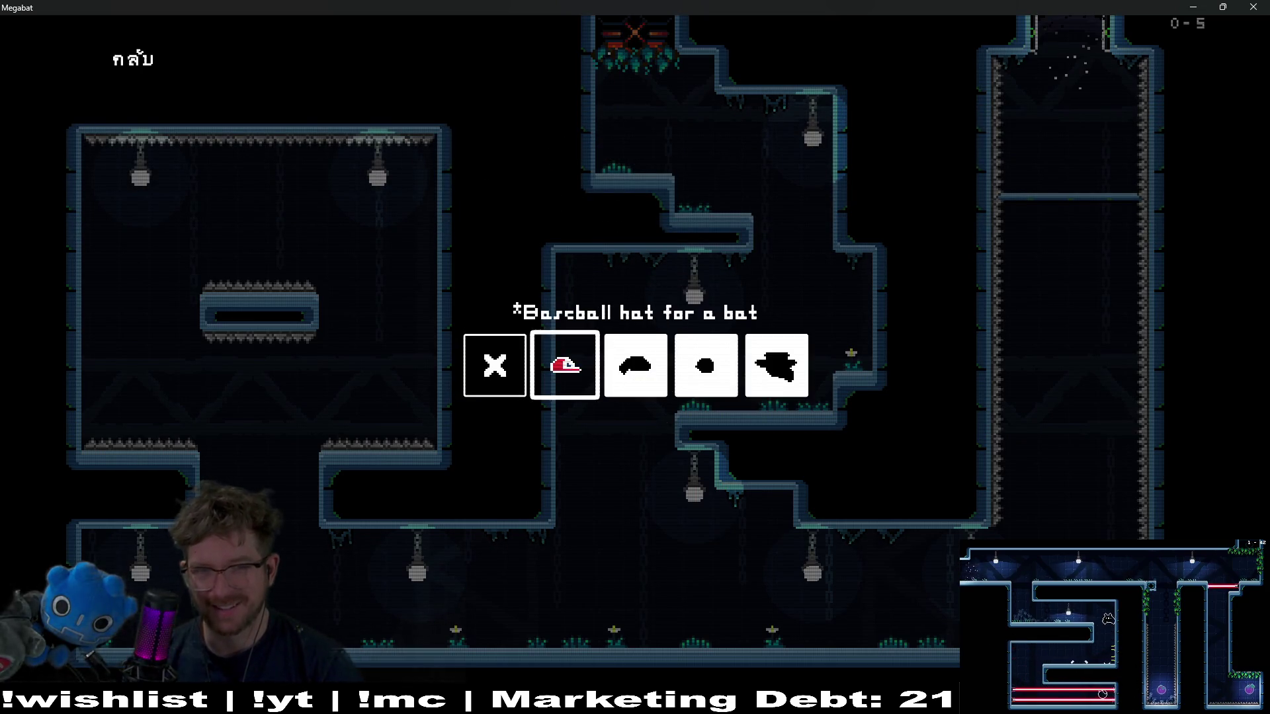
{"action": "key", "text": "Return"}
- Continue (เล่นต่อ) and fly the capped bat up the shaft into room 0-6's corridor
{"action": "key", "text": "Down"}
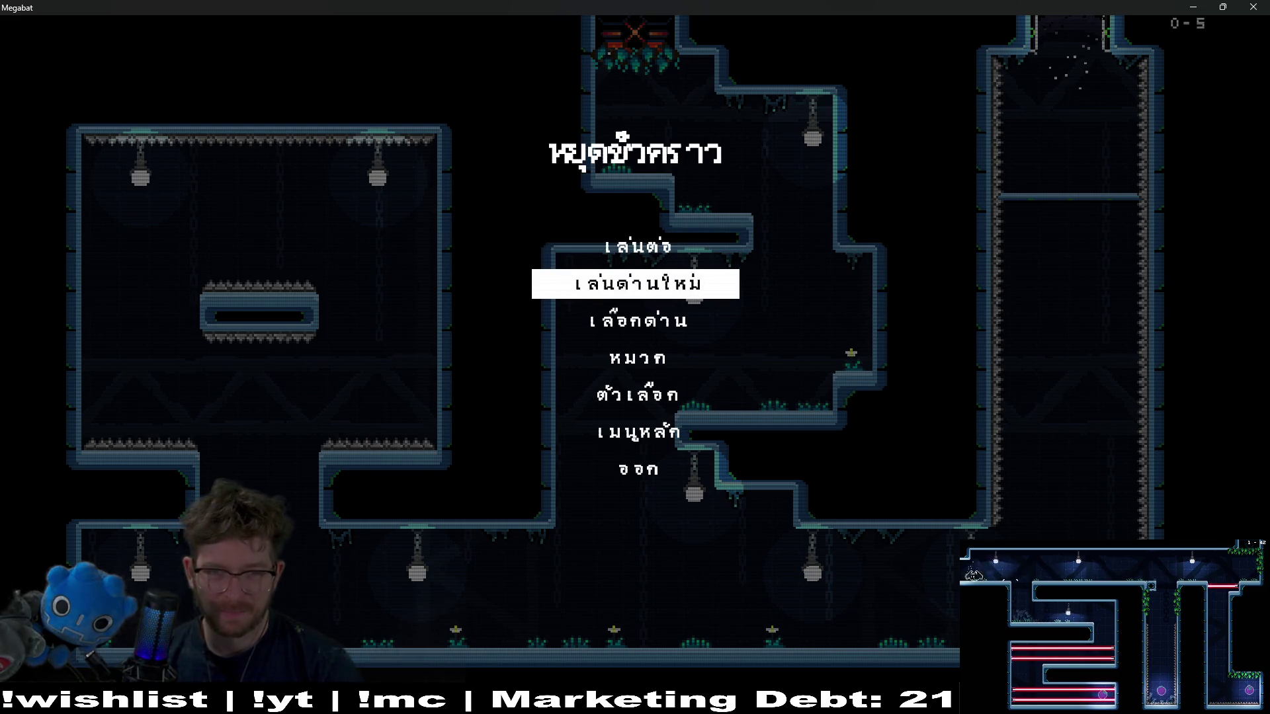
{"action": "key", "text": "Up"}
{"action": "key", "text": "Down"}
{"action": "key", "text": "Up"}
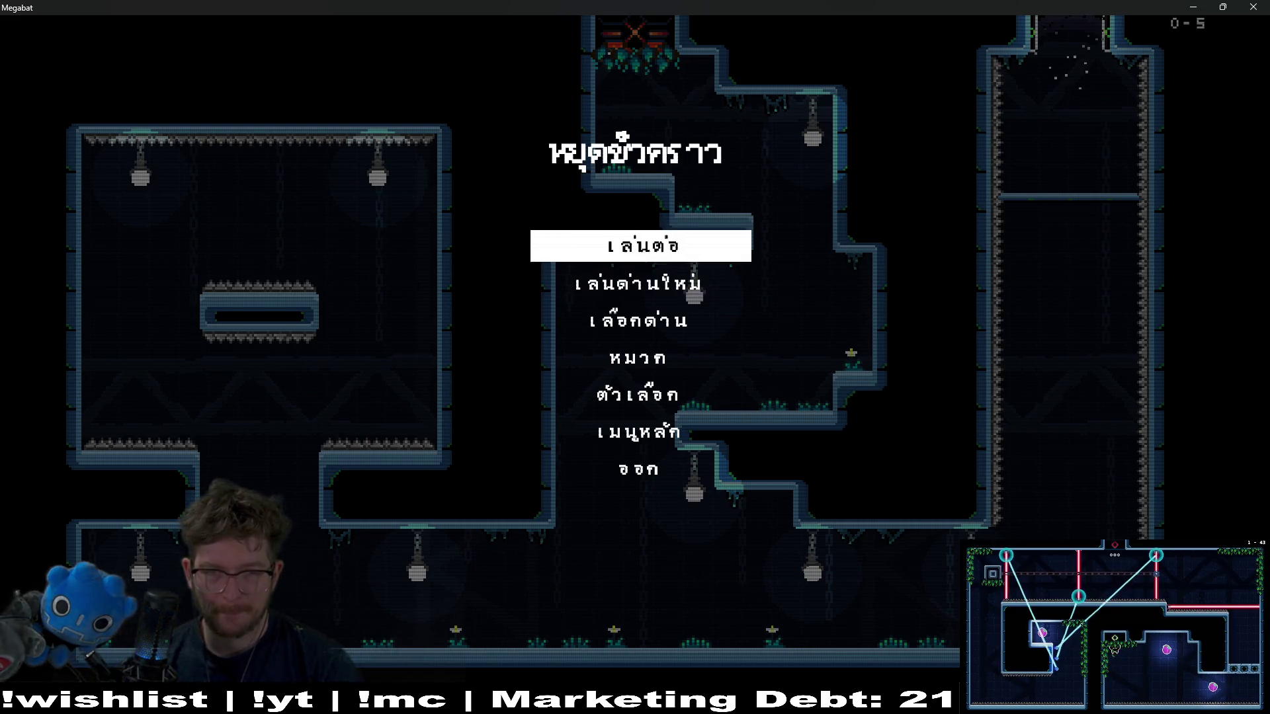
{"action": "key", "text": "Return"}
{"action": "key", "text": "space"}
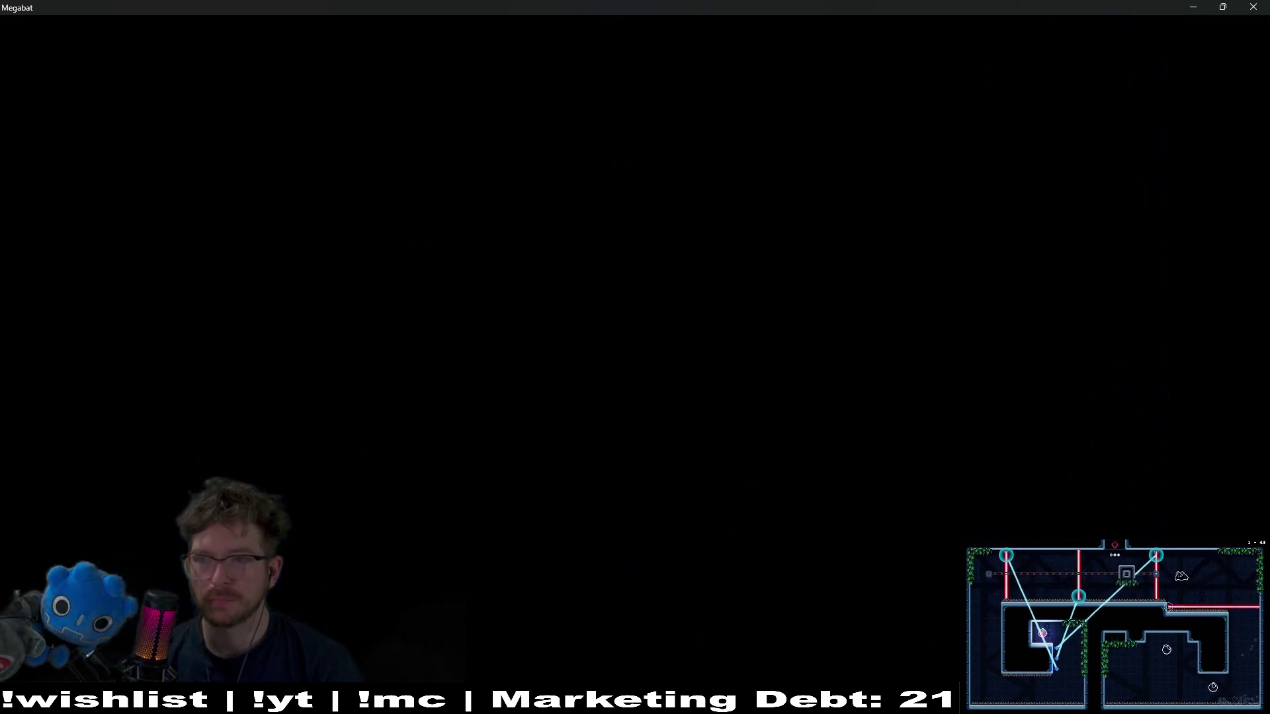
{"action": "key", "text": "Right"}
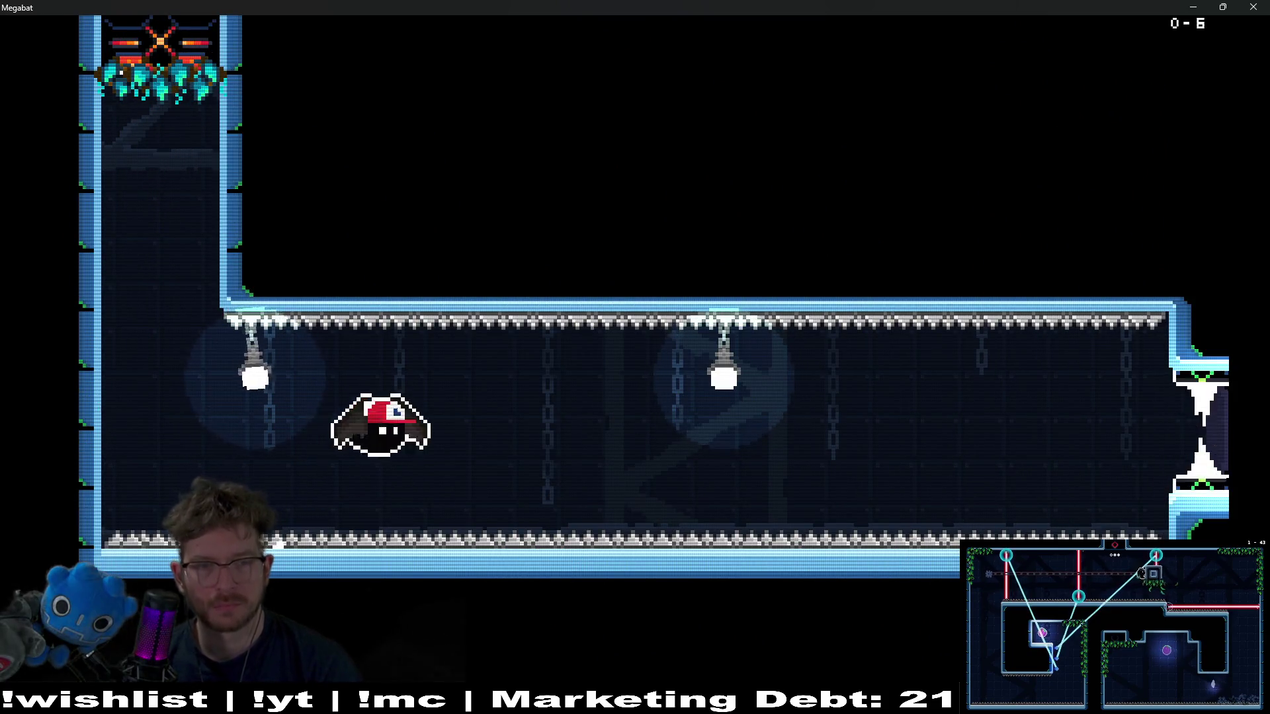
- Fly the capped bat along the corridors of rooms 0-6 onward, triggering the vine gates and exiting each room
{"action": "key", "text": "Right"}
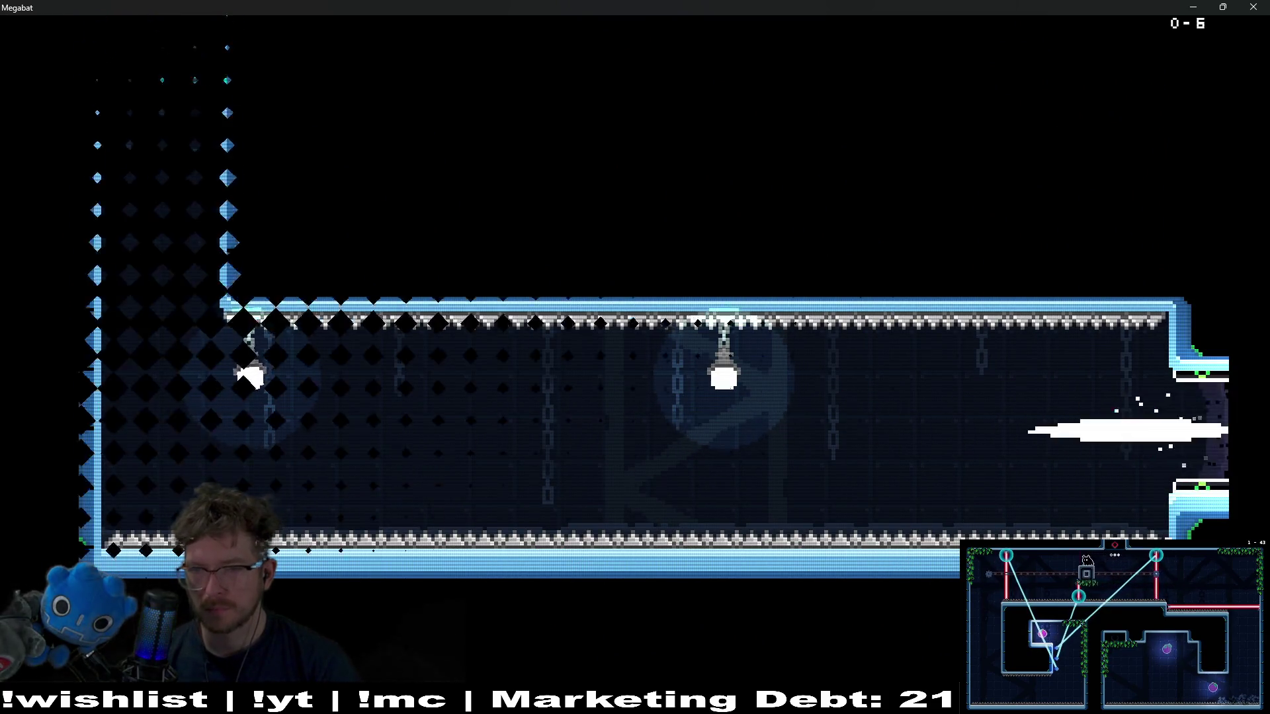
{"action": "key", "text": "Right"}
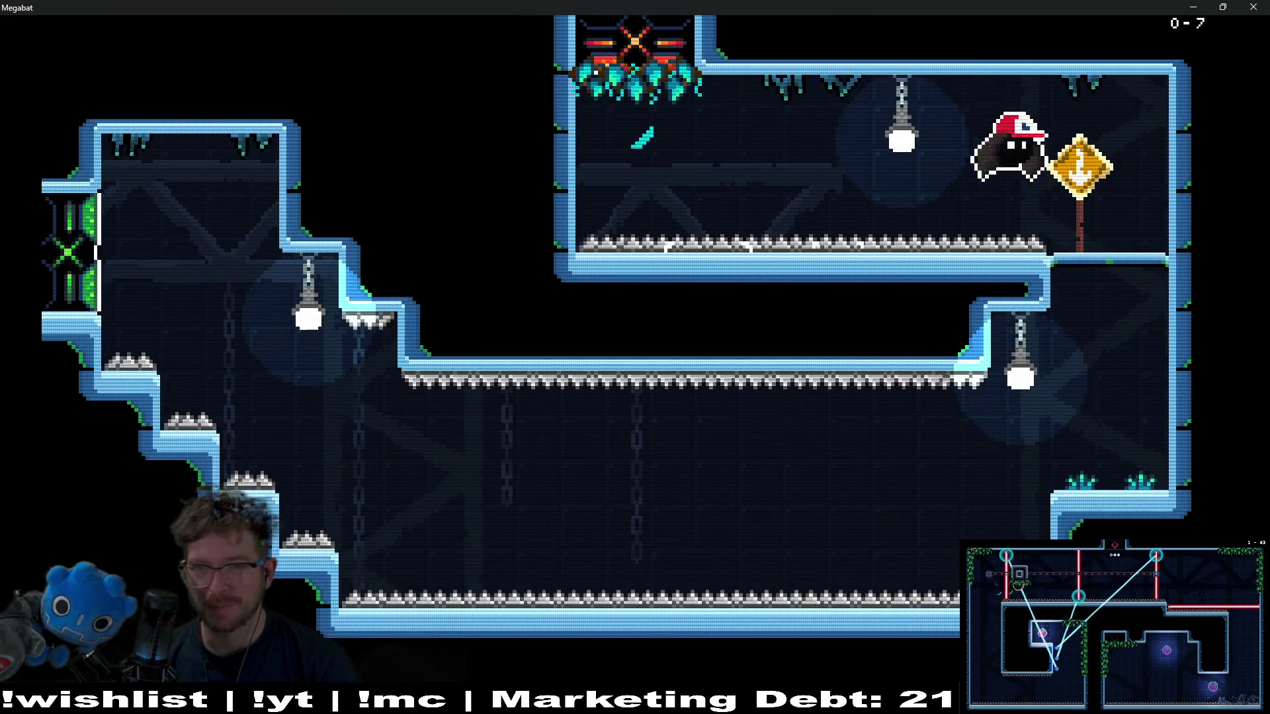
{"action": "key", "text": "Left"}
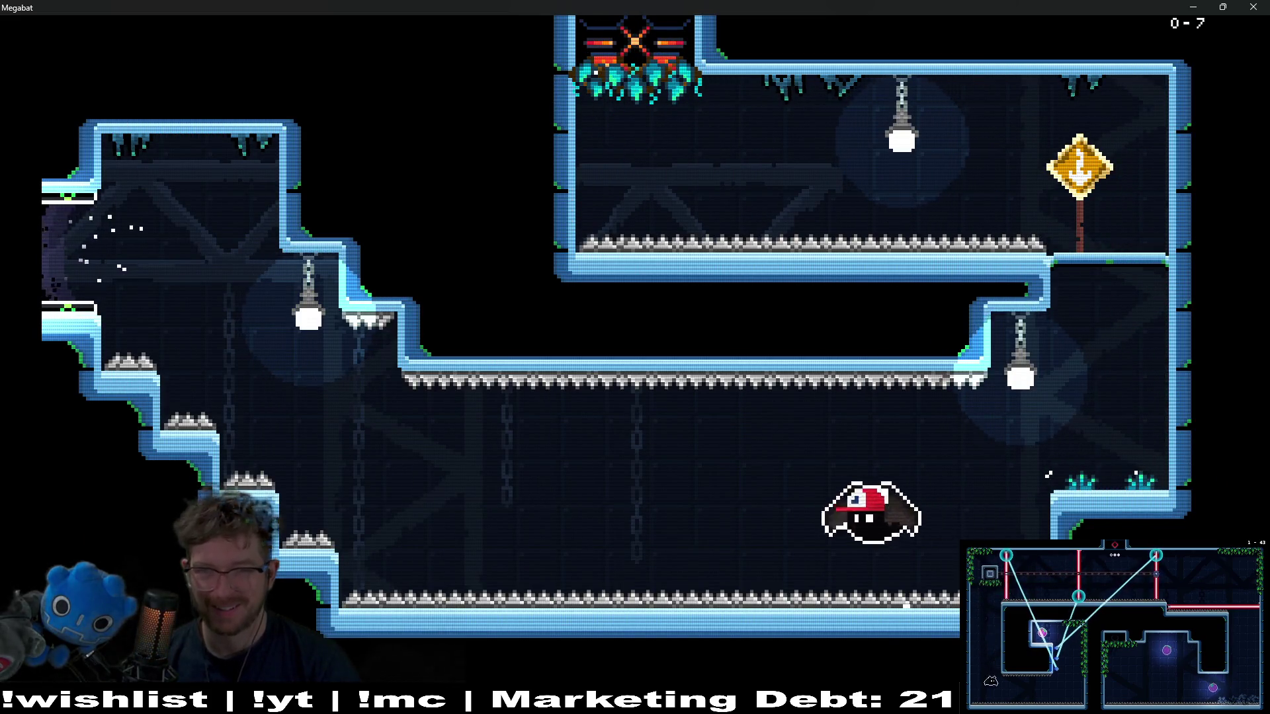
{"action": "key", "text": "Left"}
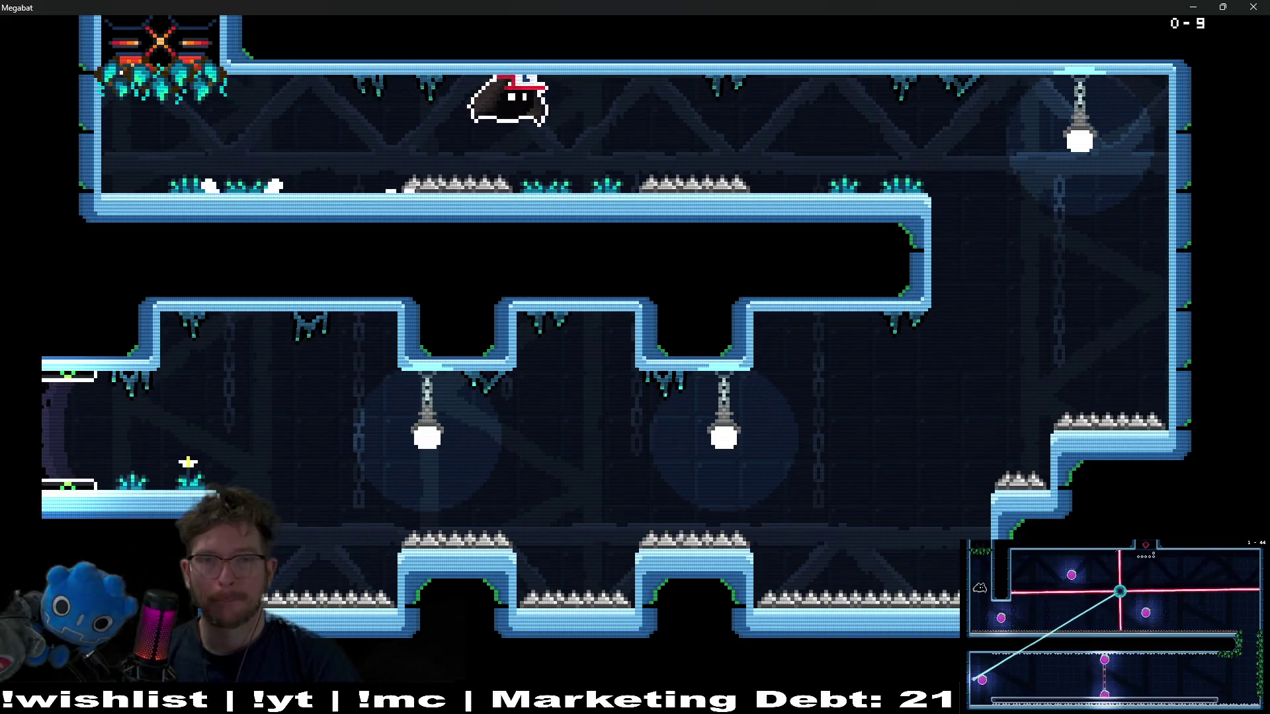
{"action": "key", "text": "Right"}
{"action": "key", "text": "Left"}
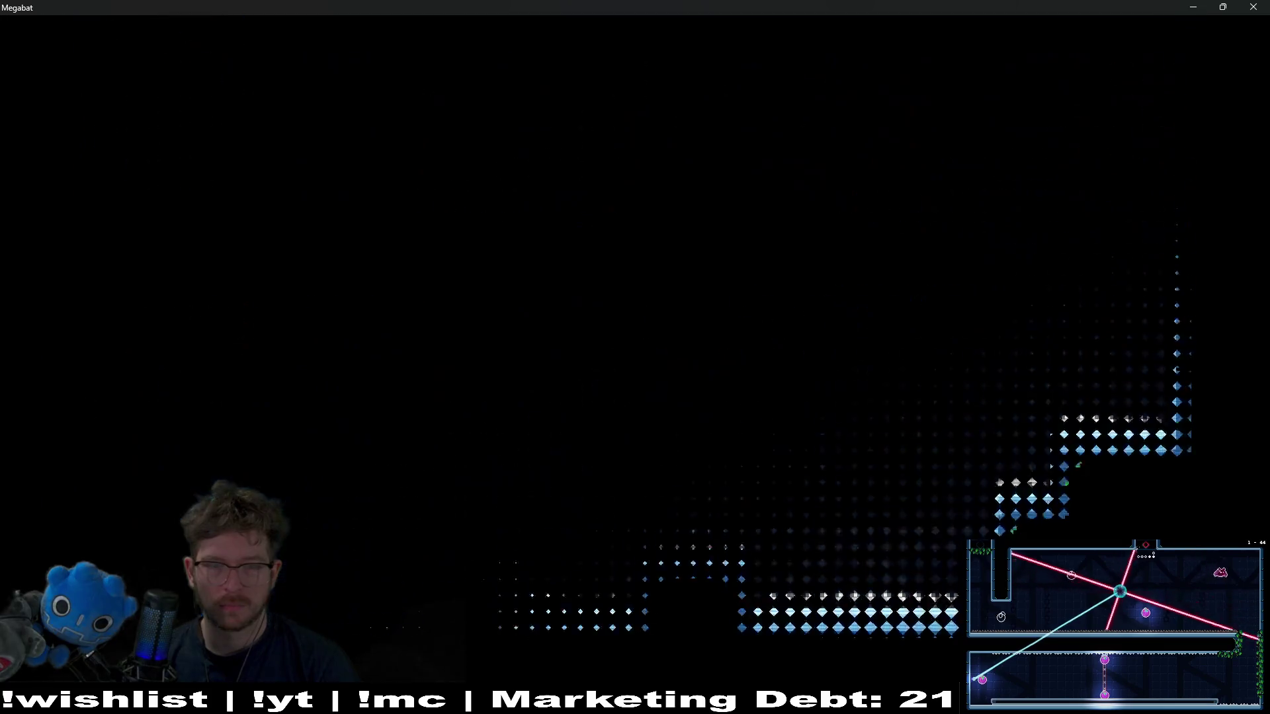
{"action": "key", "text": "Down"}
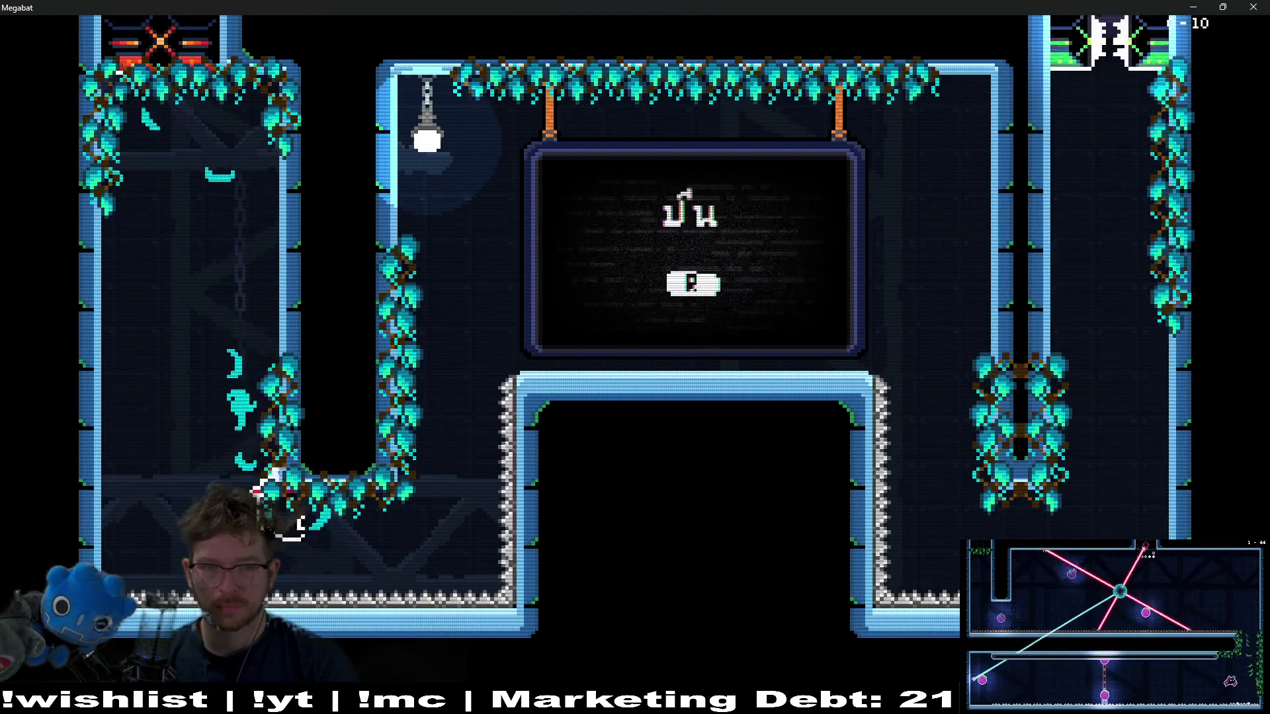
{"action": "key", "text": "Right"}
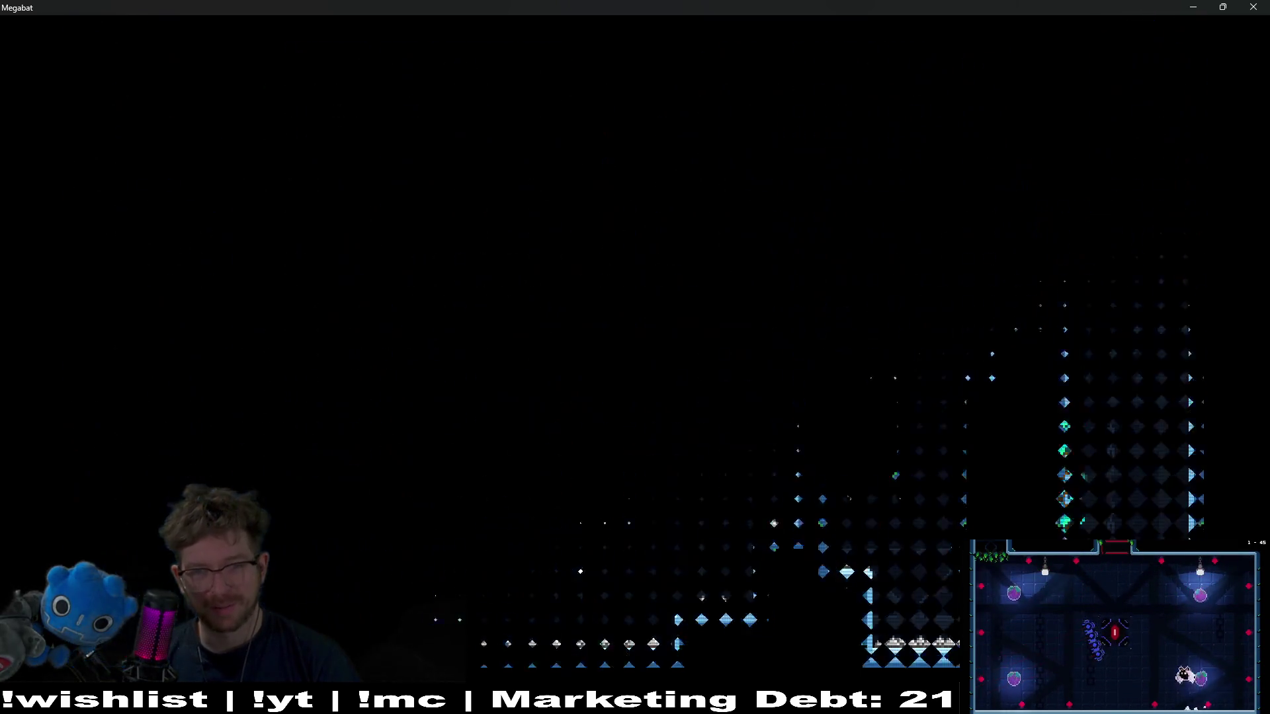
- Slip past the red lasers in level 0-16, switching them and climbing the right shaft
{"action": "key", "text": "Right"}
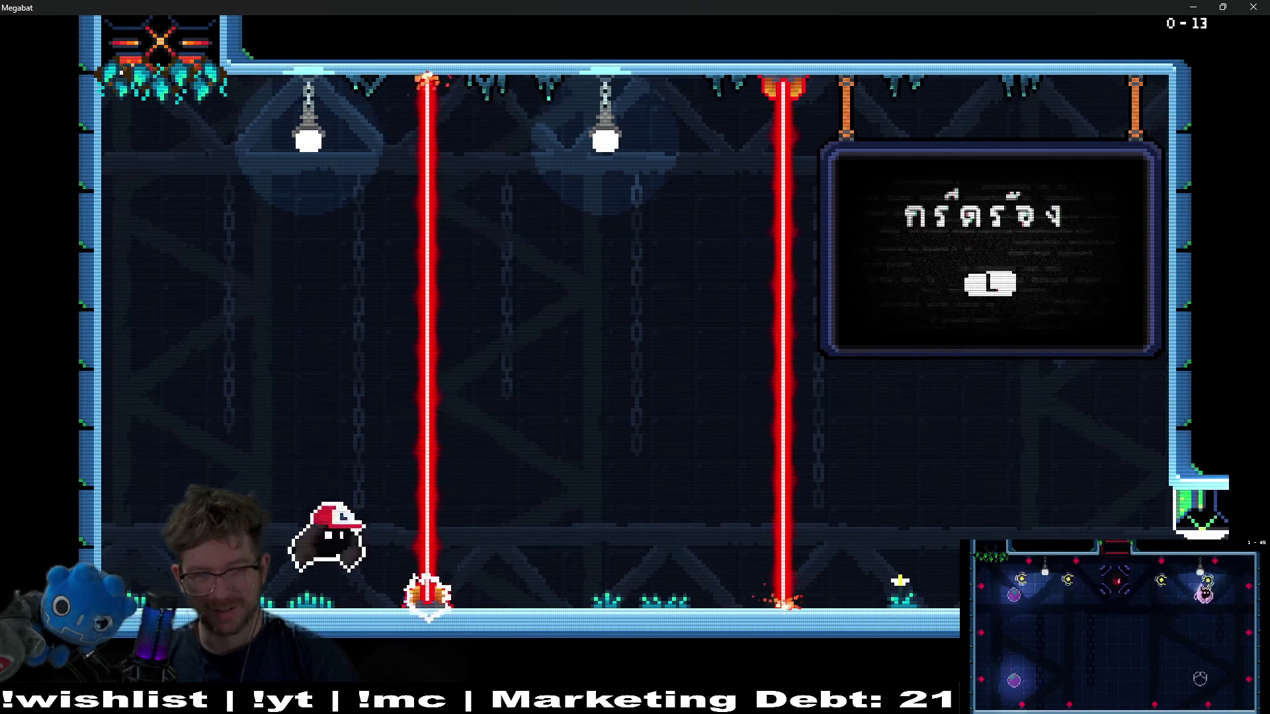
{"action": "key", "text": "space"}
{"action": "key", "text": "Right"}
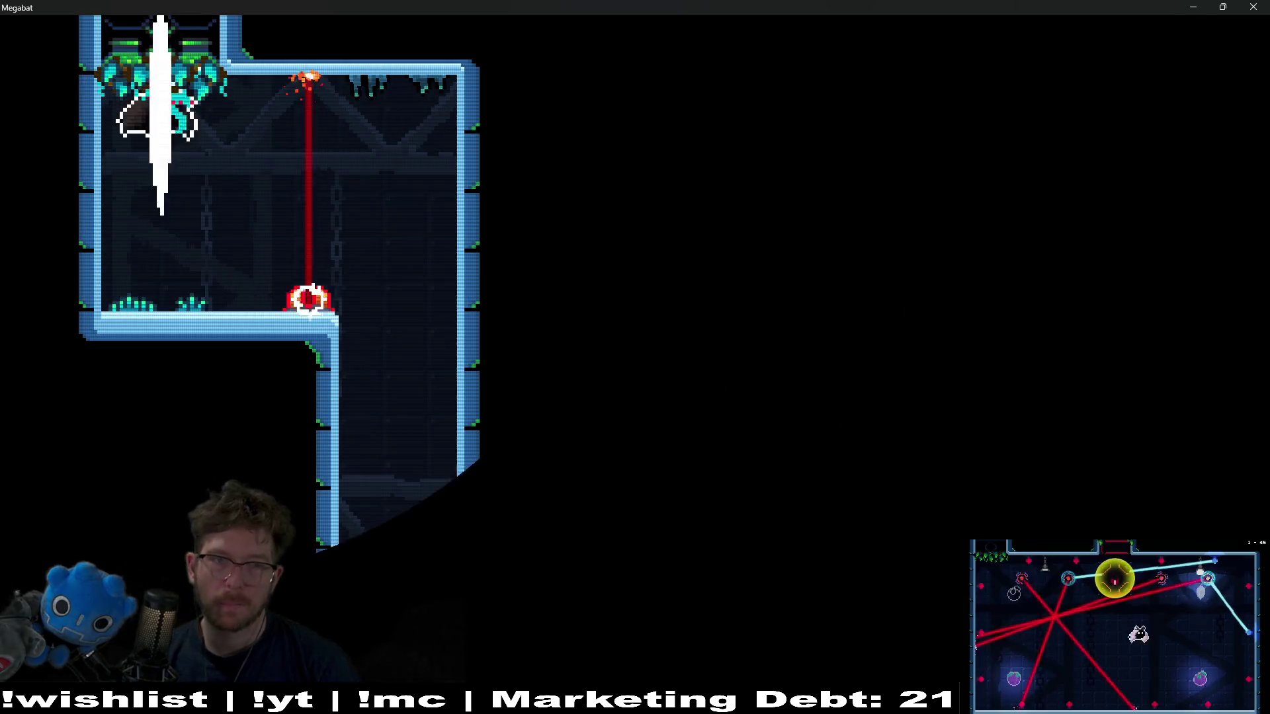
{"action": "key", "text": "Right"}
{"action": "key", "text": "space"}
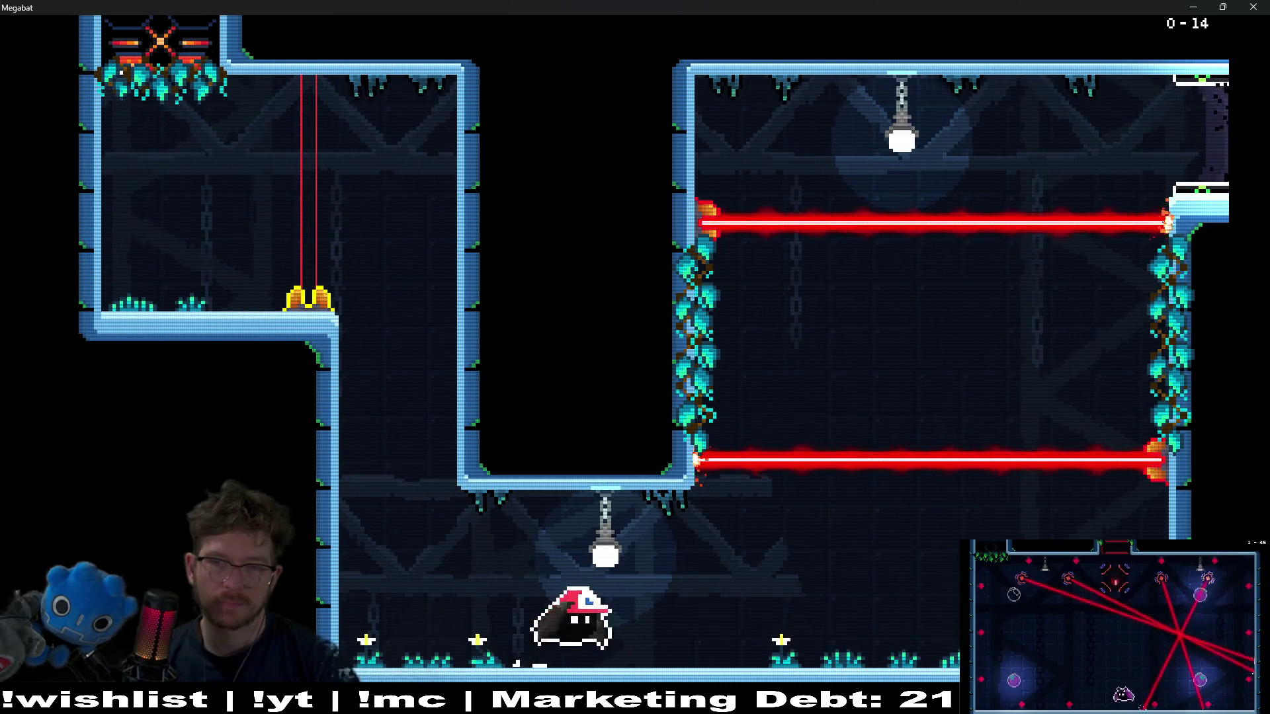
{"action": "key", "text": "Up"}
{"action": "key", "text": "space"}
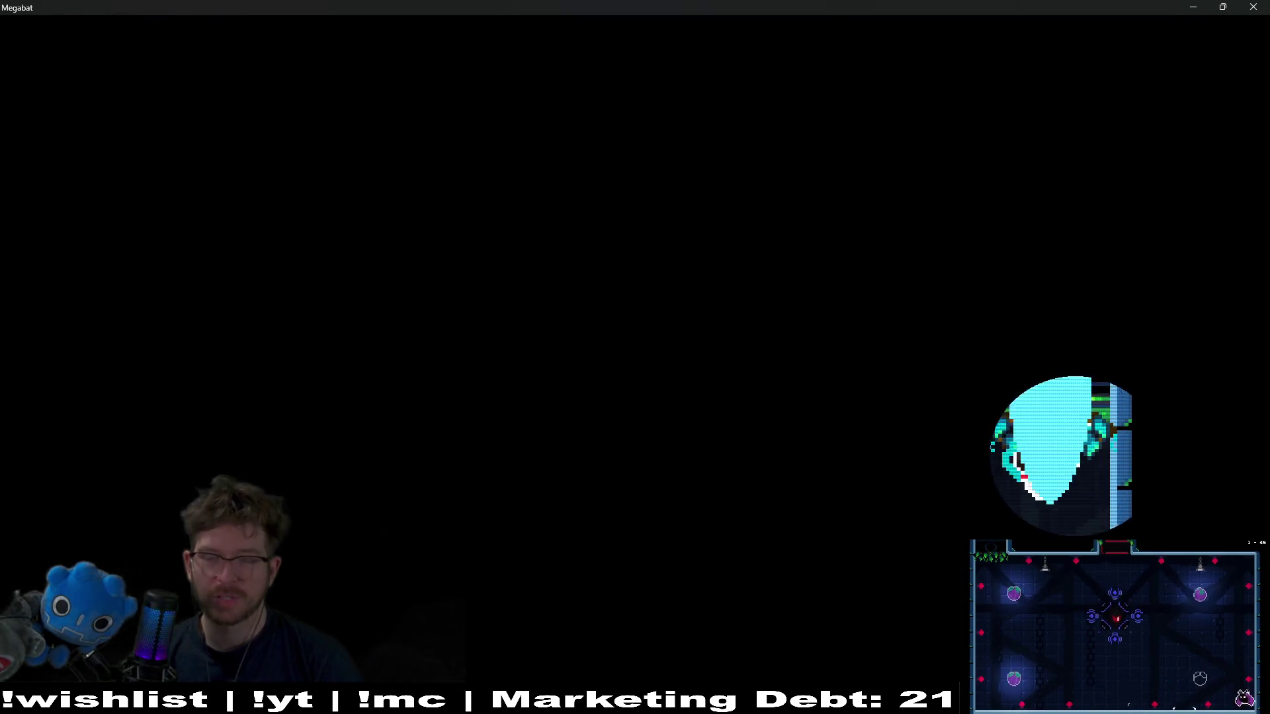
{"action": "key", "text": "Left"}
{"action": "key", "text": "space"}
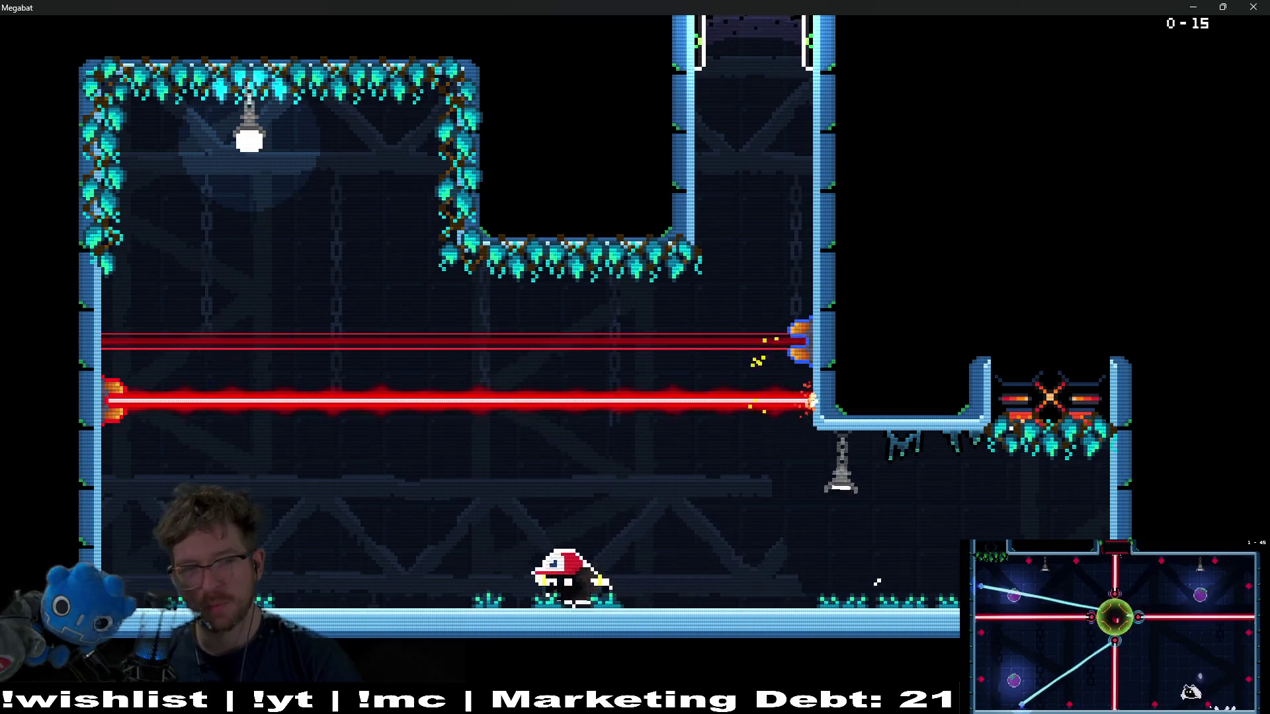
{"action": "key", "text": "space"}
{"action": "key", "text": "Right"}
{"action": "key", "text": "Up"}
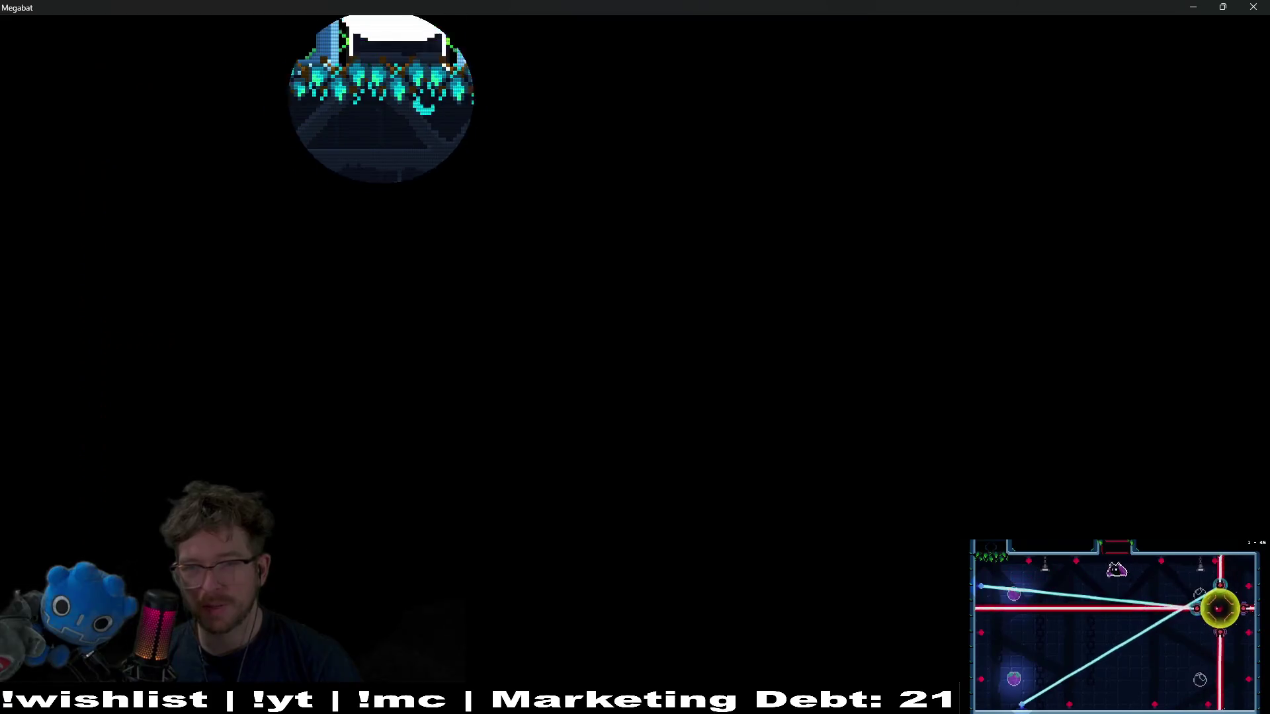
- Collect the plum and exit level 0-16 through the bottom gate
{"action": "key", "text": "Down"}
{"action": "key", "text": "Right"}
{"action": "key", "text": "Up"}
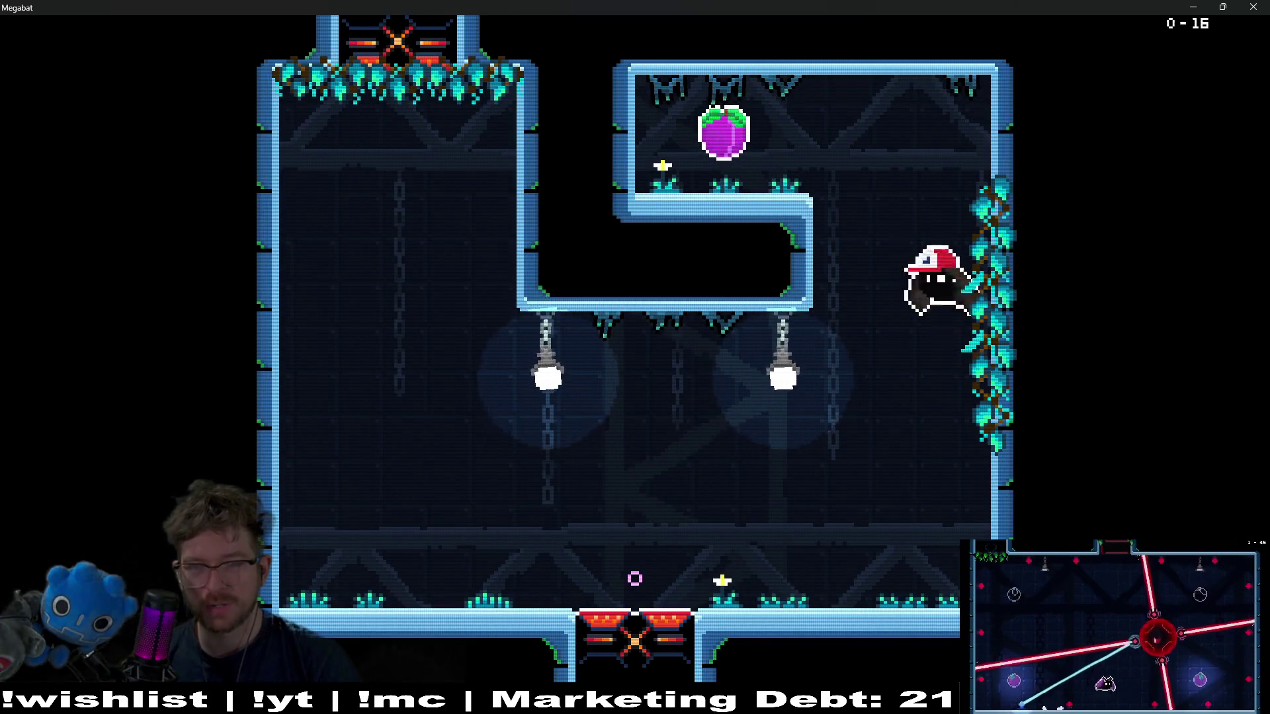
{"action": "key", "text": "Left"}
{"action": "key", "text": "Right"}
{"action": "key", "text": "Down"}
{"action": "key", "text": "Left"}
{"action": "key", "text": "Down"}
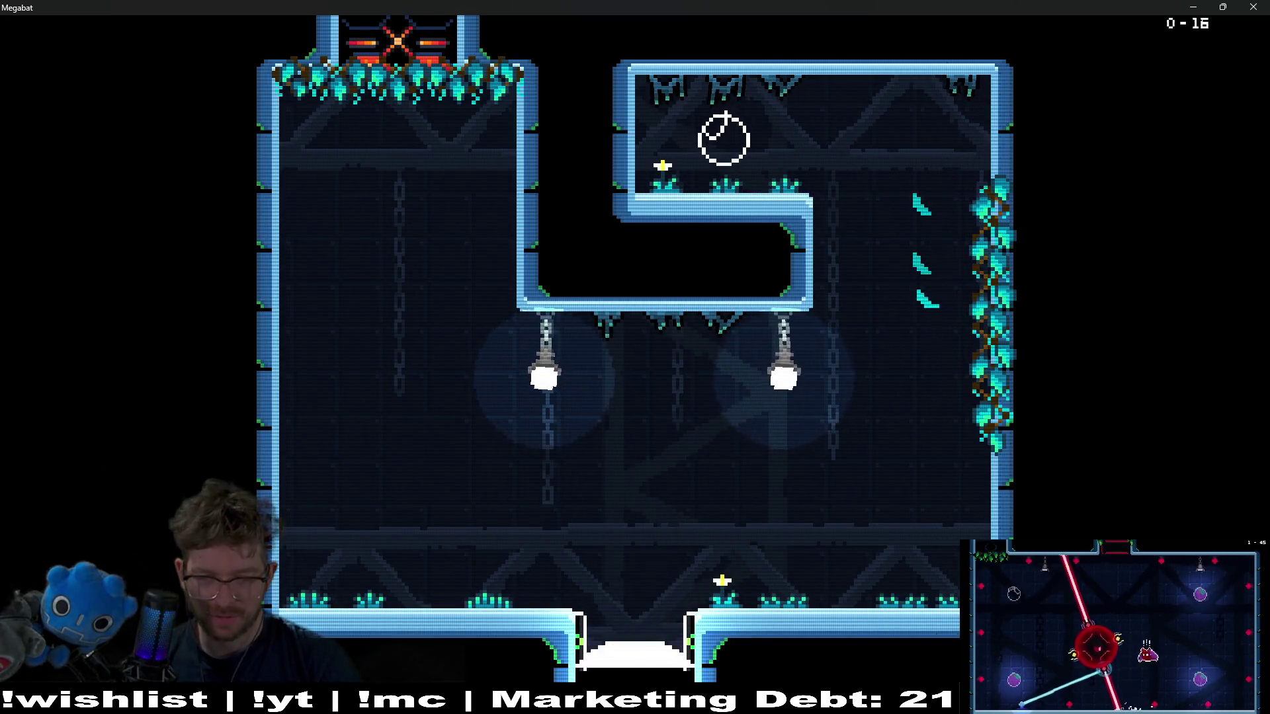
- Grab the plum, dash through the blocks, and exit level 0-17
{"action": "key", "text": "Right"}
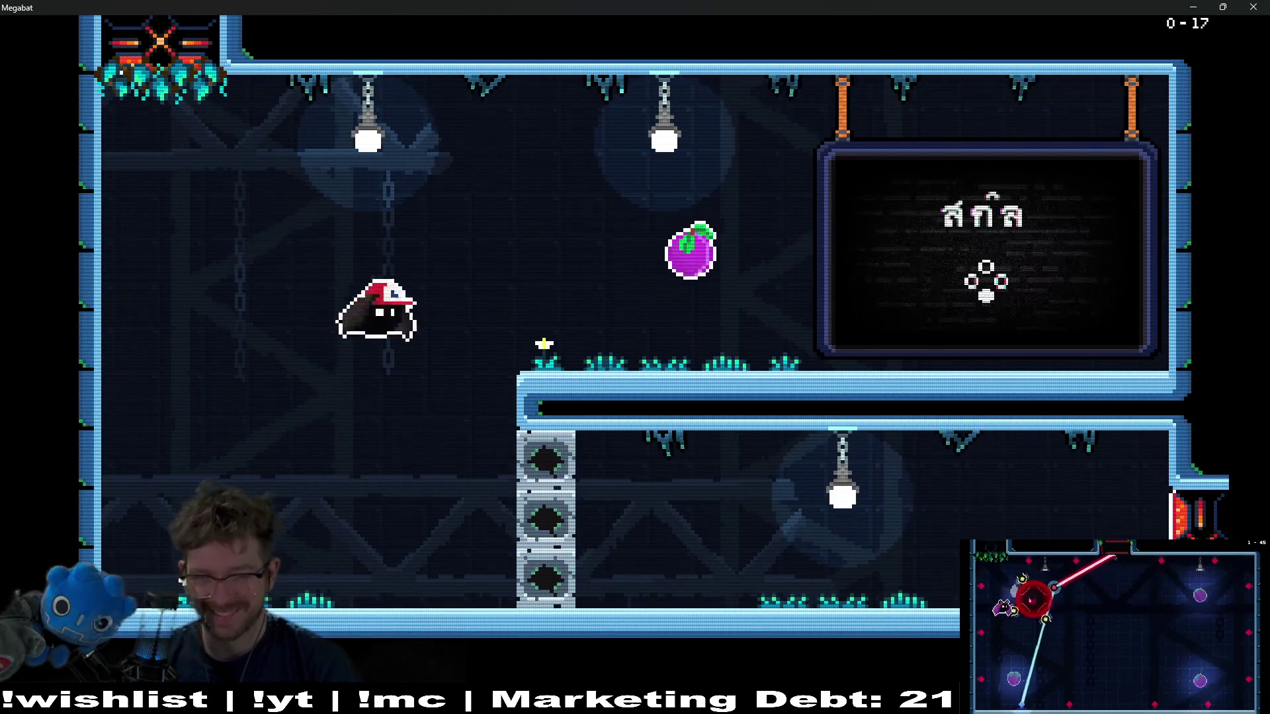
{"action": "key", "text": "Up"}
{"action": "key", "text": "Left"}
{"action": "key", "text": "Down"}
{"action": "key", "text": "Right"}
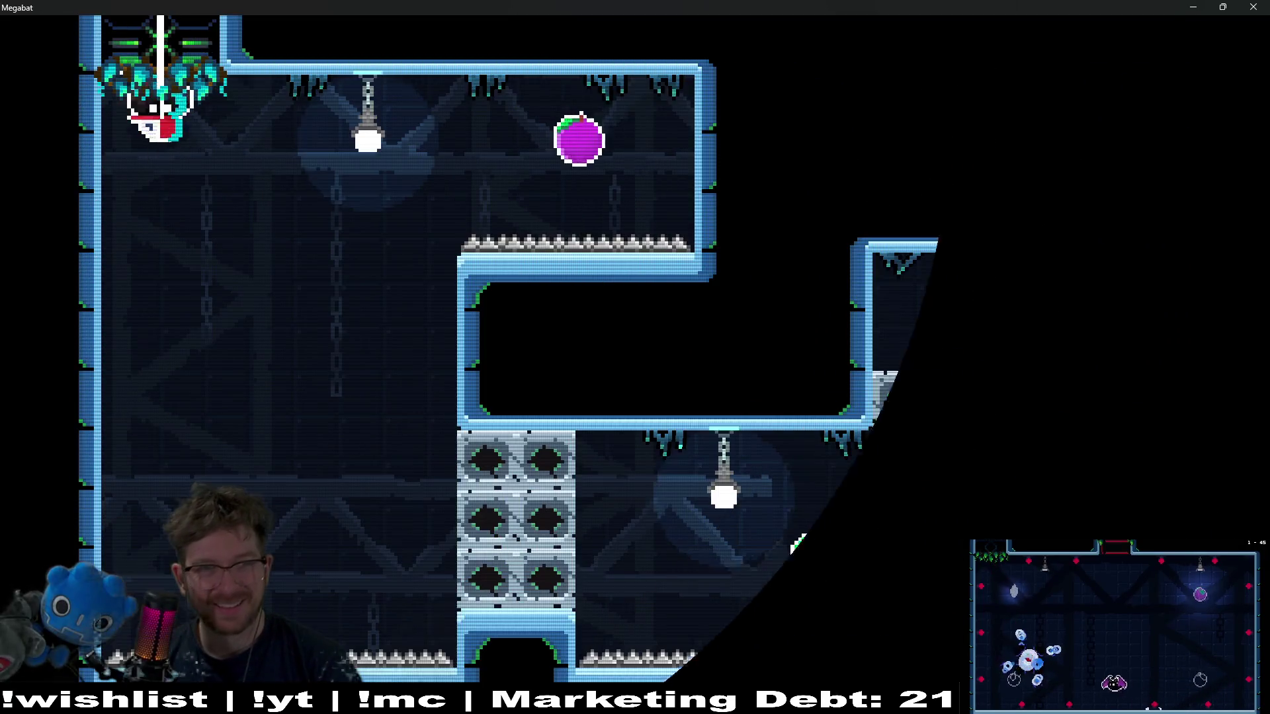
{"action": "key", "text": "Right"}
{"action": "key", "text": "Right"}
- Collect the upper plum, smash the block column, and dash up-right to the exit
{"action": "key", "text": "Left"}
{"action": "key", "text": "Down"}
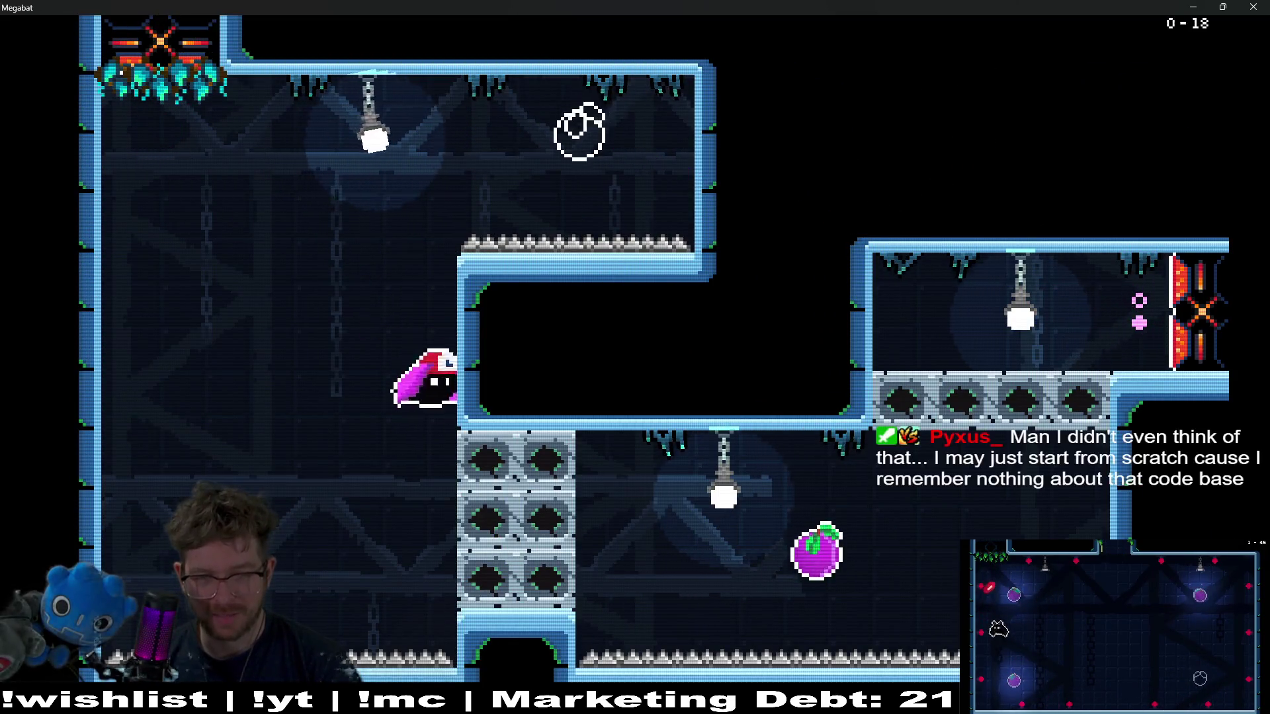
{"action": "key", "text": "Right"}
{"action": "key", "text": "Up"}
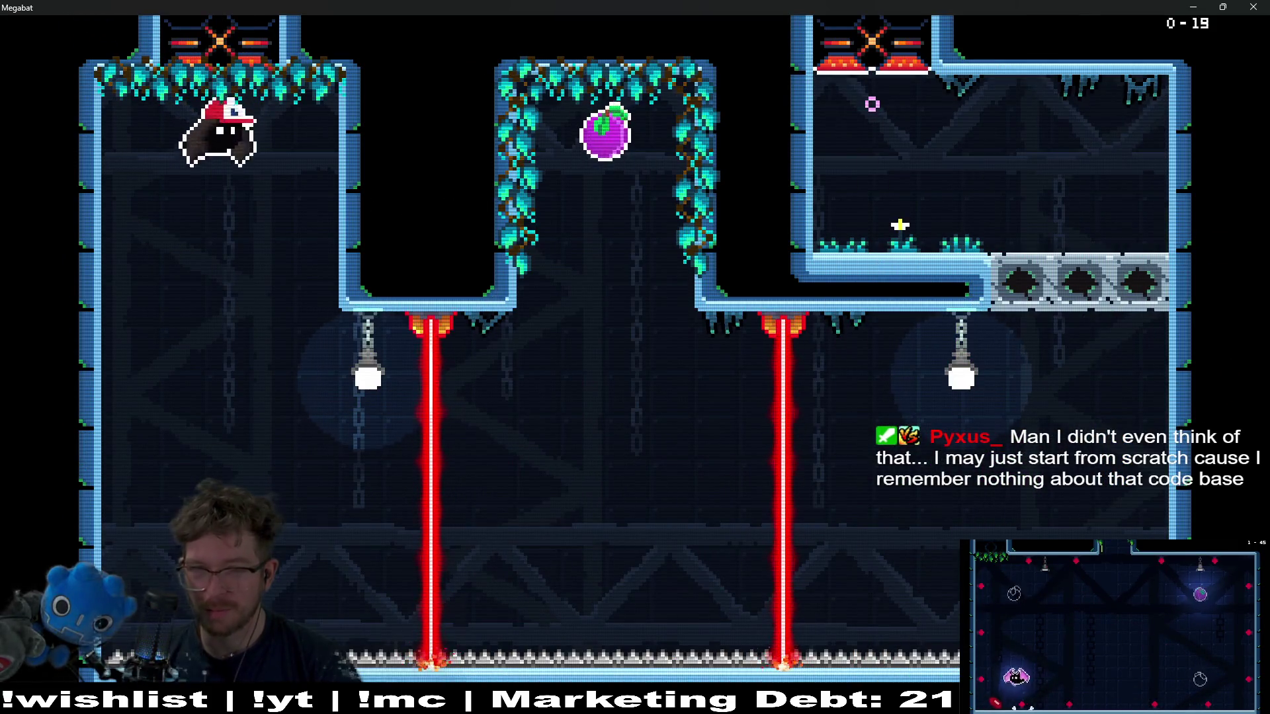
- Dash past the lasers for the plum and fly past the metal blocks to the top exit
{"action": "key", "text": "Right"}
{"action": "key", "text": "Up"}
{"action": "key", "text": "Down"}
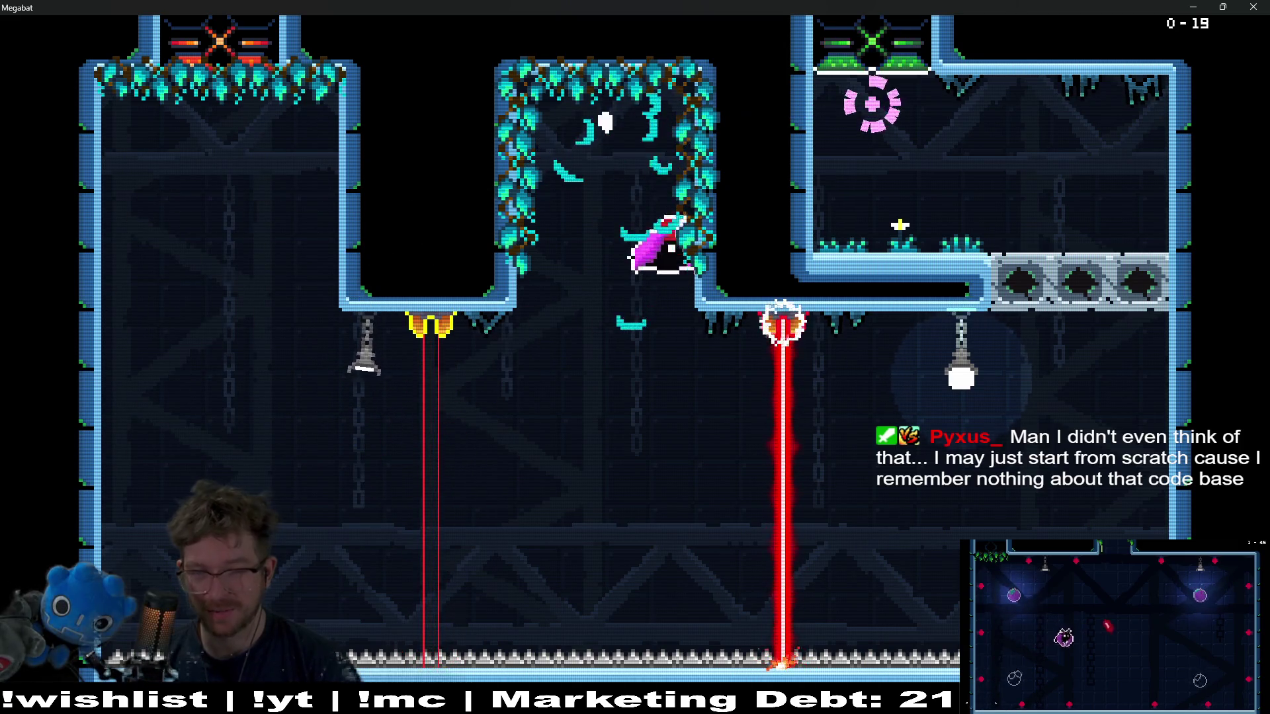
{"action": "key", "text": "Right"}
{"action": "key", "text": "Up"}
{"action": "key", "text": "Left"}
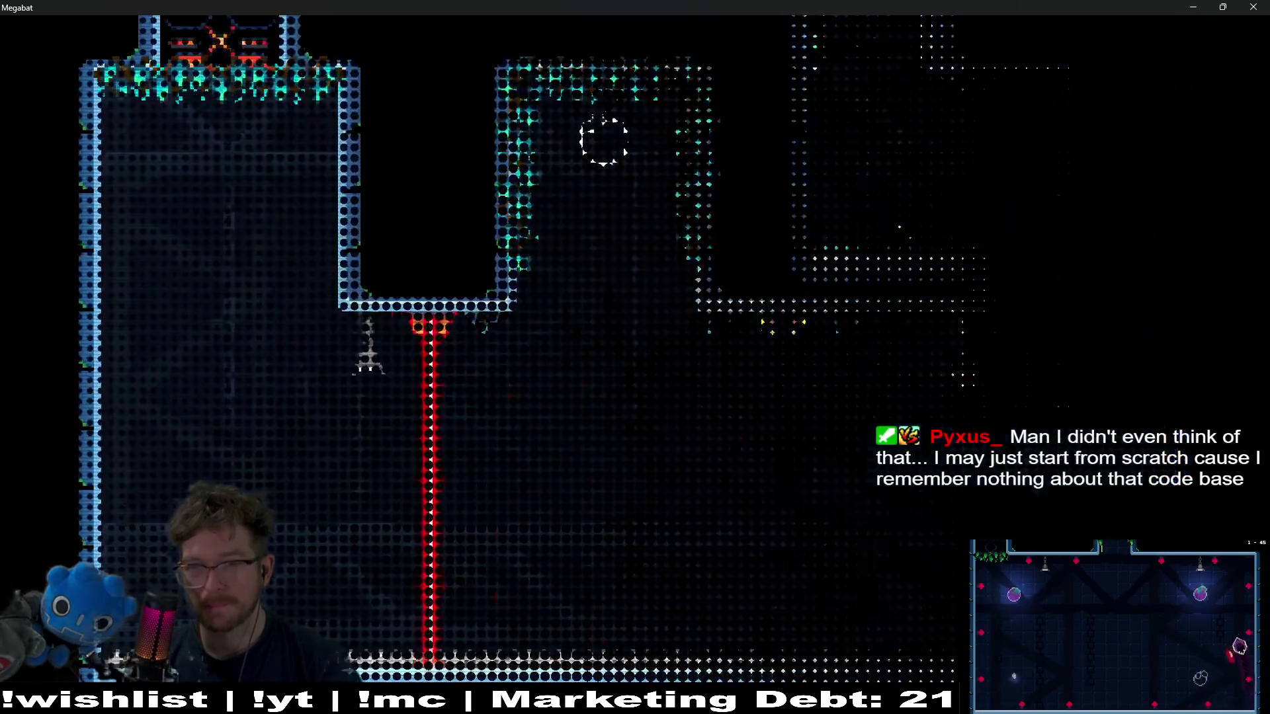
- Collect the floor, lower, and right plums, then fly through the right exit gate
{"action": "key", "text": "Down"}
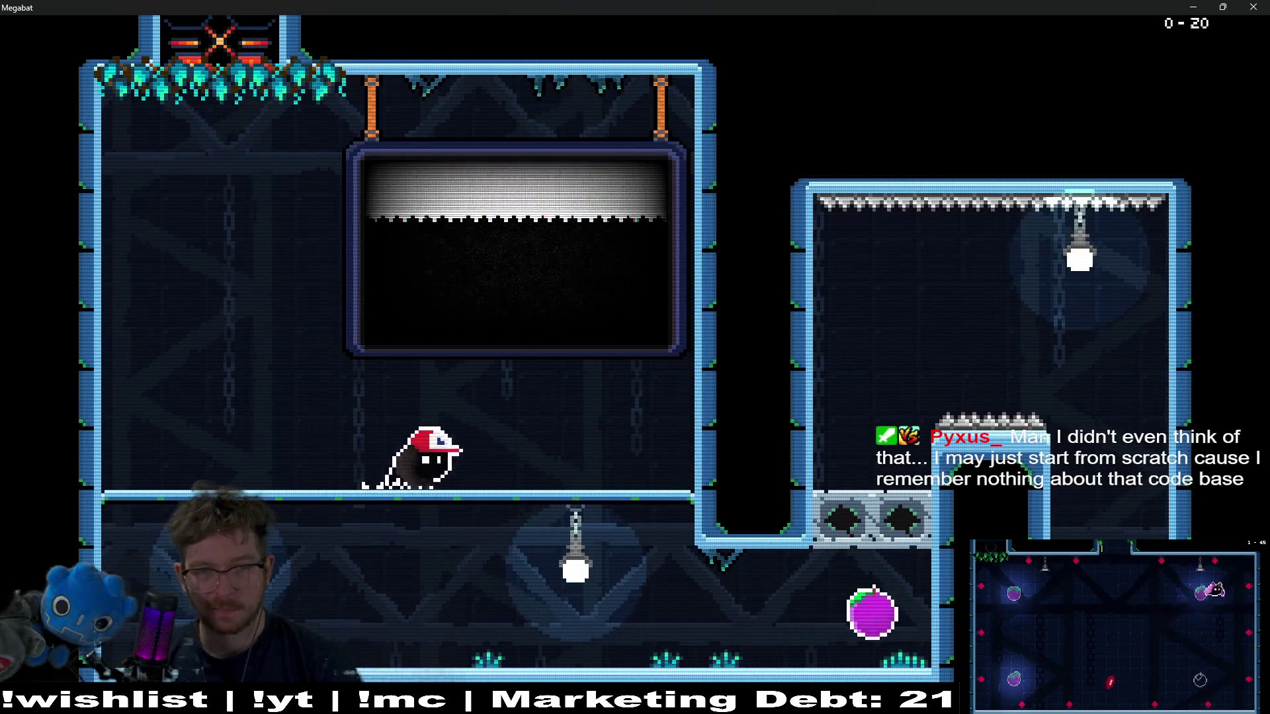
{"action": "key", "text": "Right"}
{"action": "key", "text": "Up"}
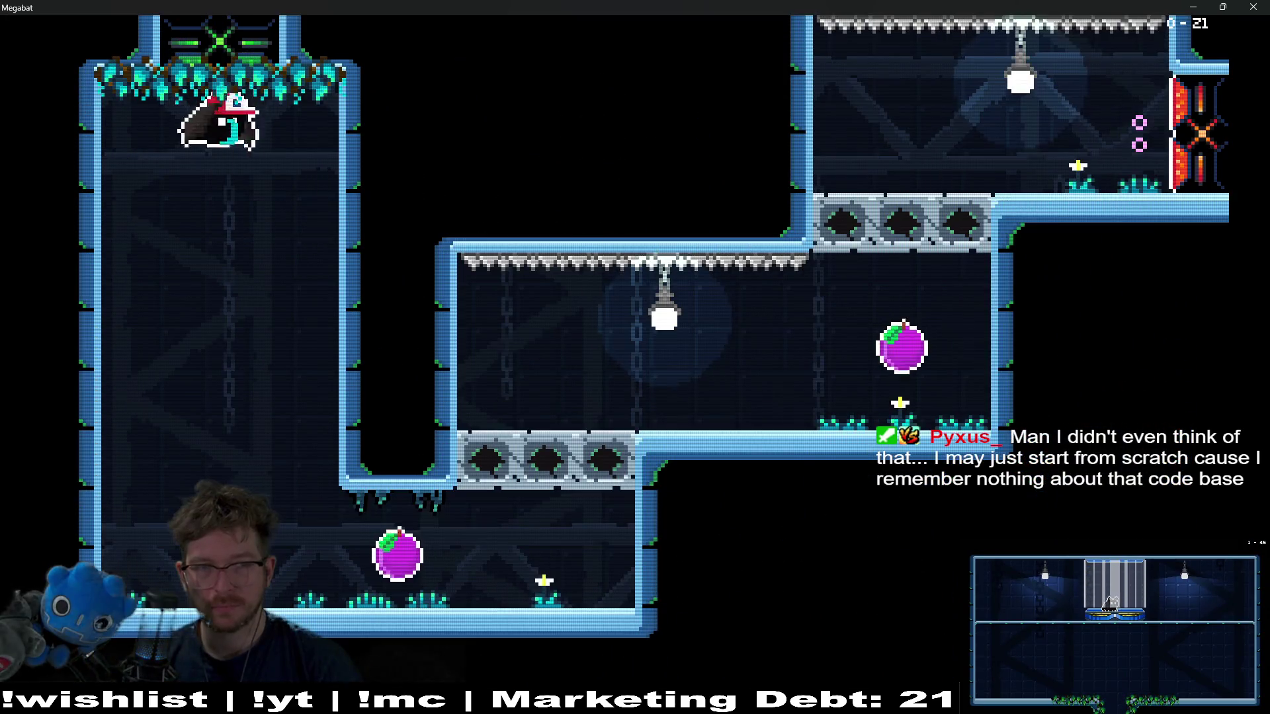
{"action": "key", "text": "Down"}
{"action": "key", "text": "Right"}
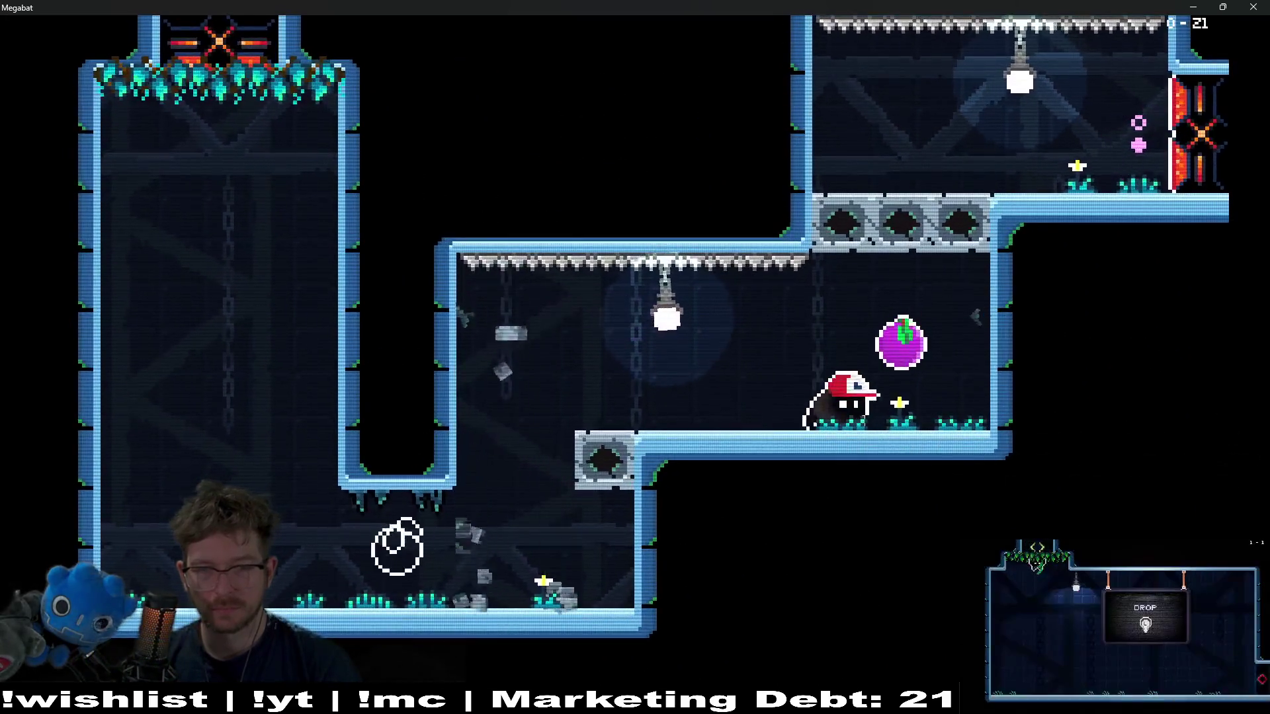
{"action": "key", "text": "Right"}
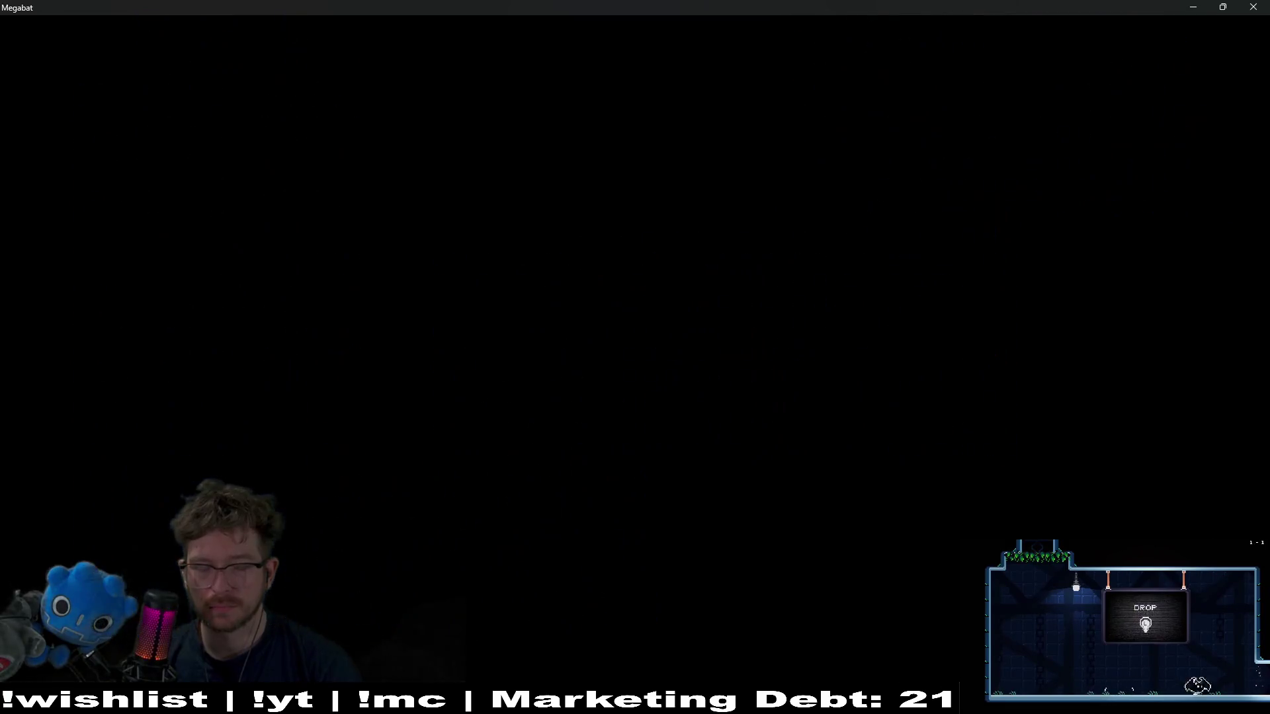
- Smash up the right shaft of level 0-22 and exit into level 0-23
{"action": "key", "text": "Right"}
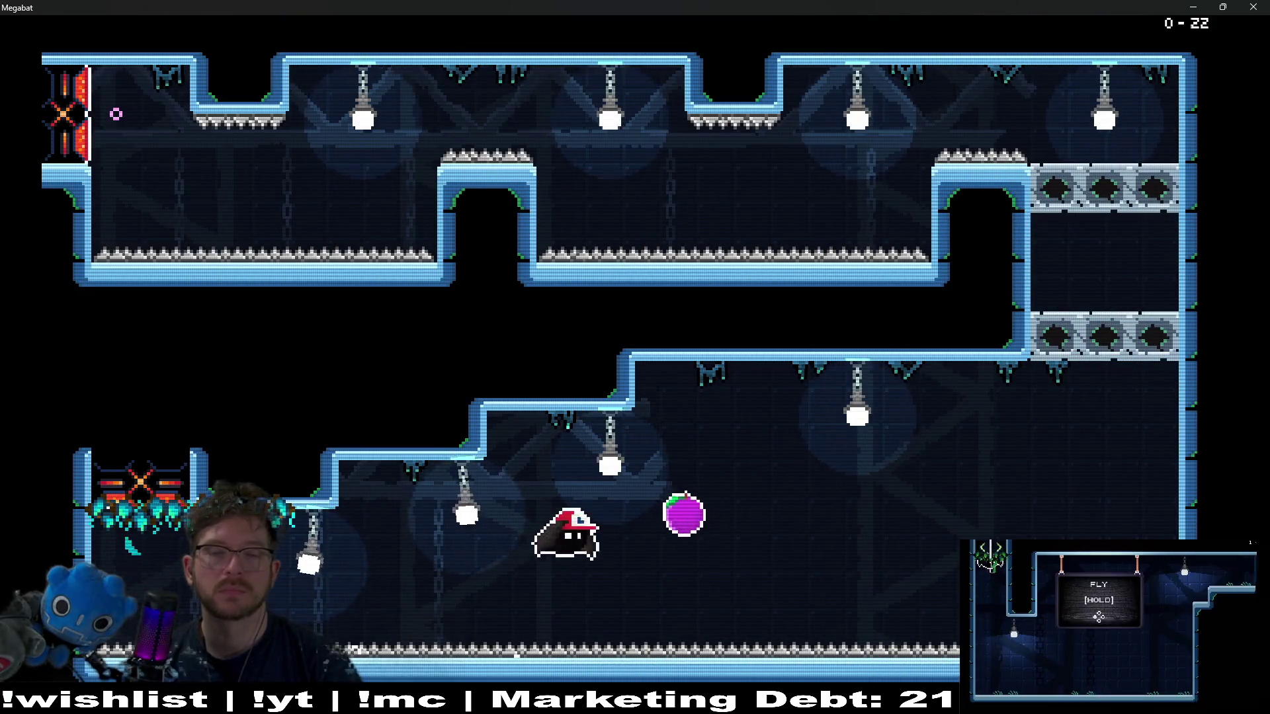
{"action": "key", "text": "Up"}
{"action": "key", "text": "Left"}
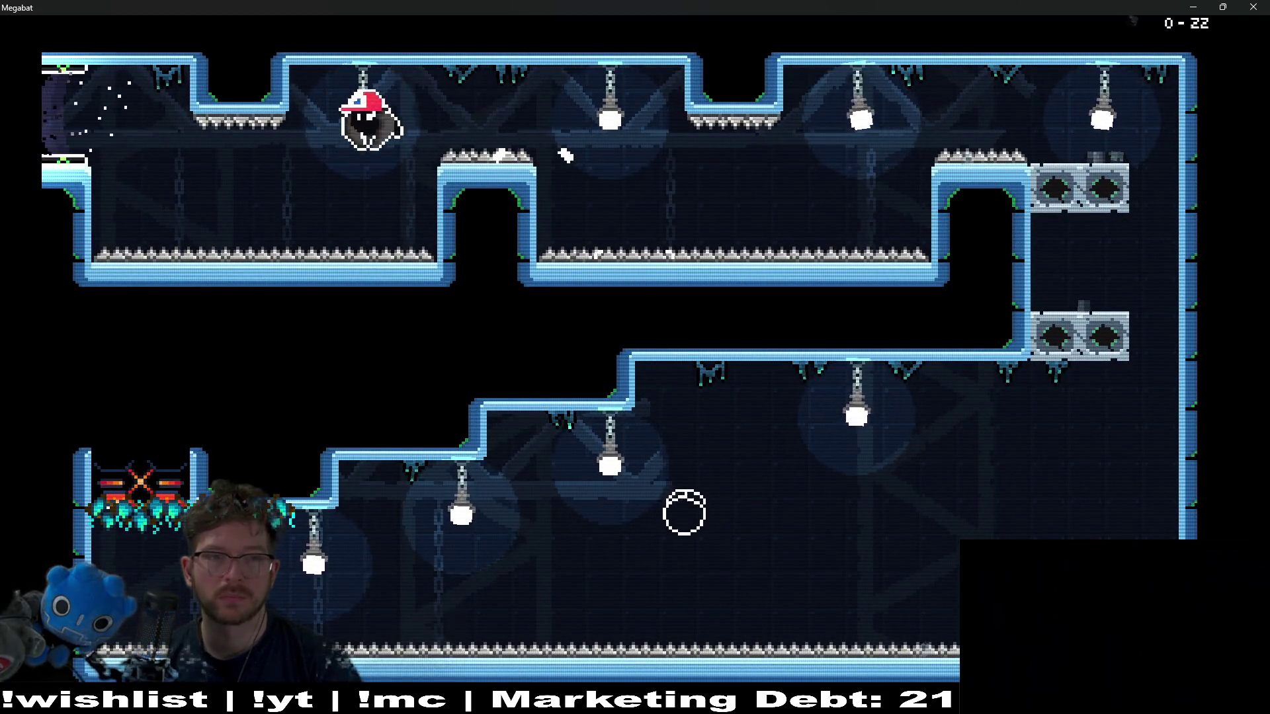
{"action": "key", "text": "Down"}
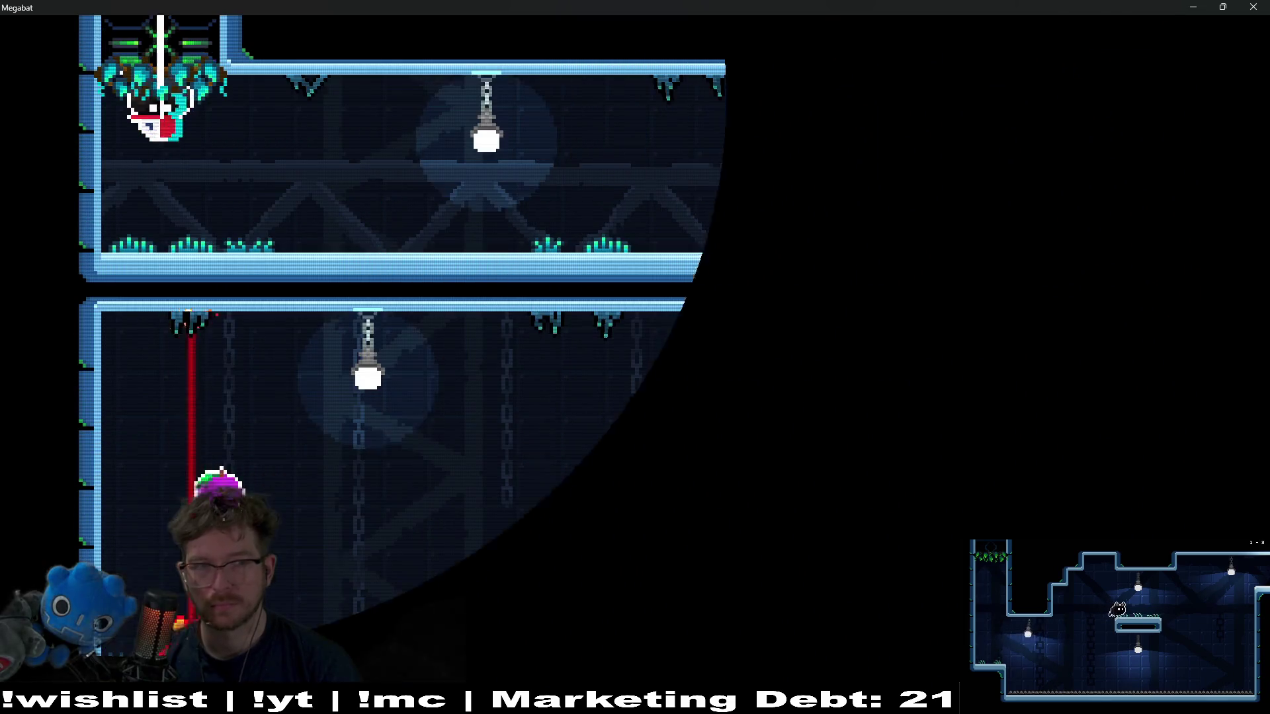
{"action": "key", "text": "Right"}
- Cross level 0-23's corridors and fly up the right shaft to the top
{"action": "key", "text": "Down"}
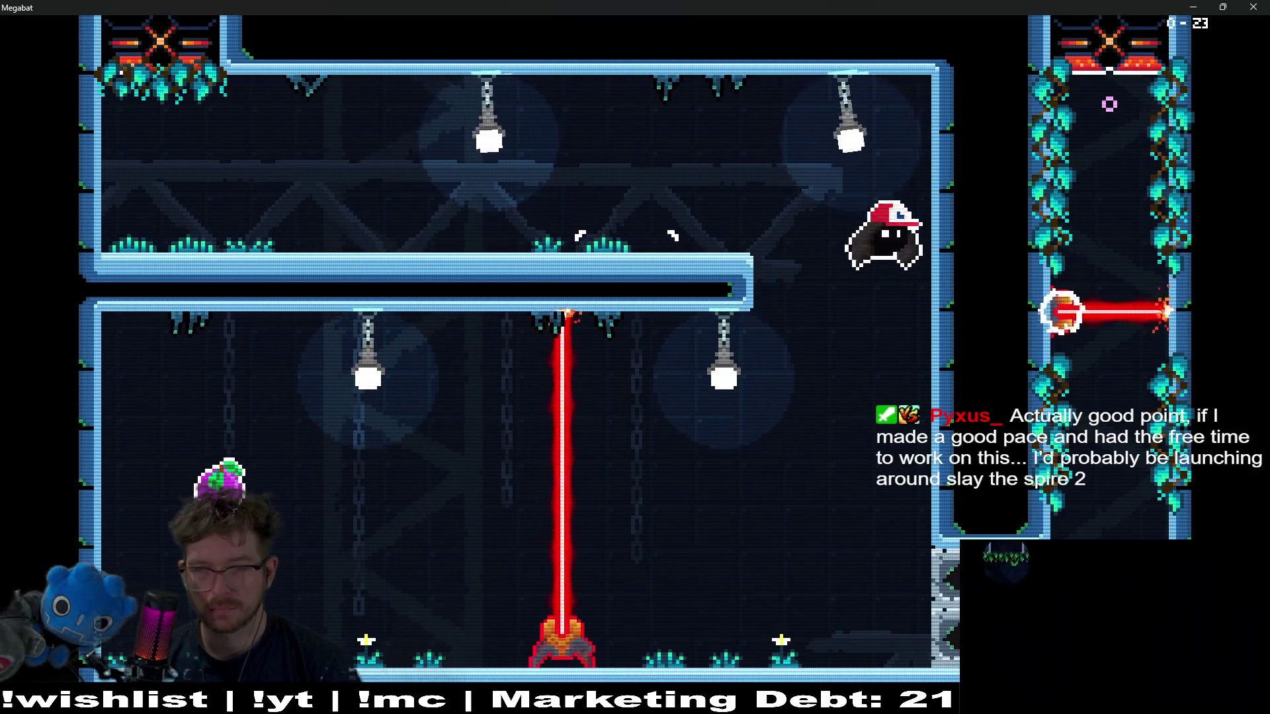
{"action": "key", "text": "Left"}
{"action": "key", "text": "Left"}
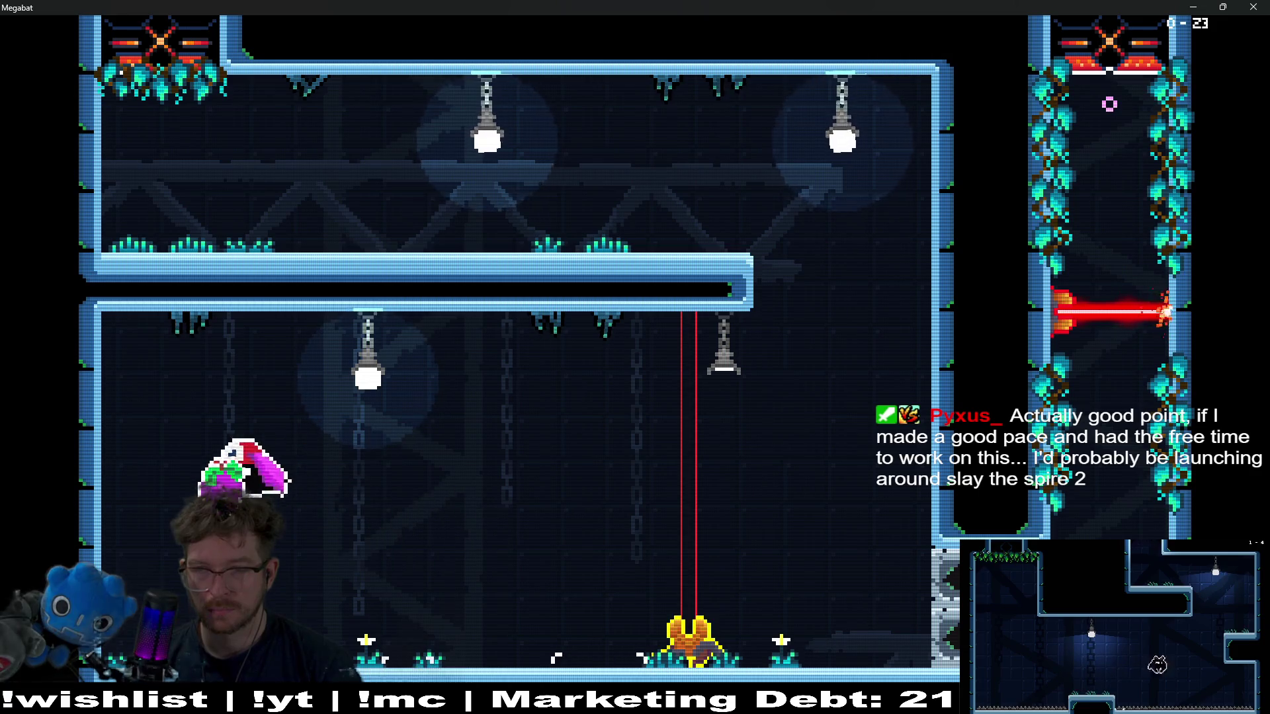
{"action": "key", "text": "Right"}
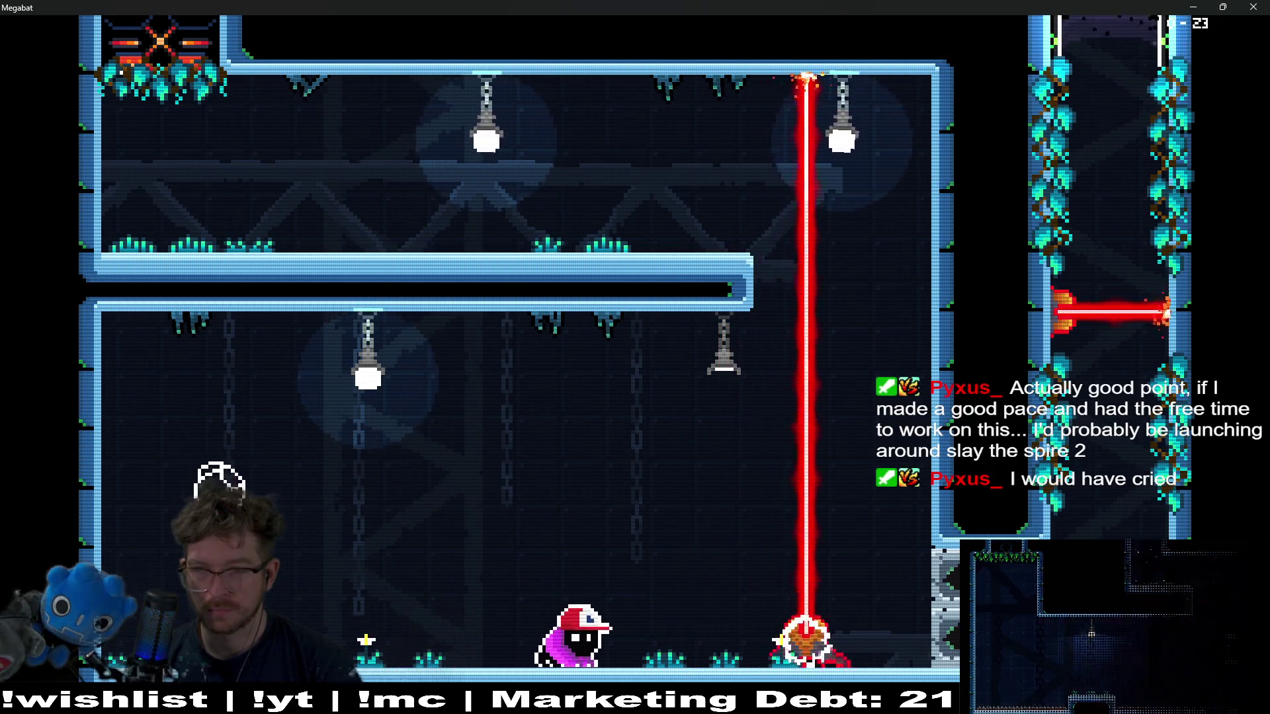
{"action": "key", "text": "Right"}
{"action": "key", "text": "Up"}
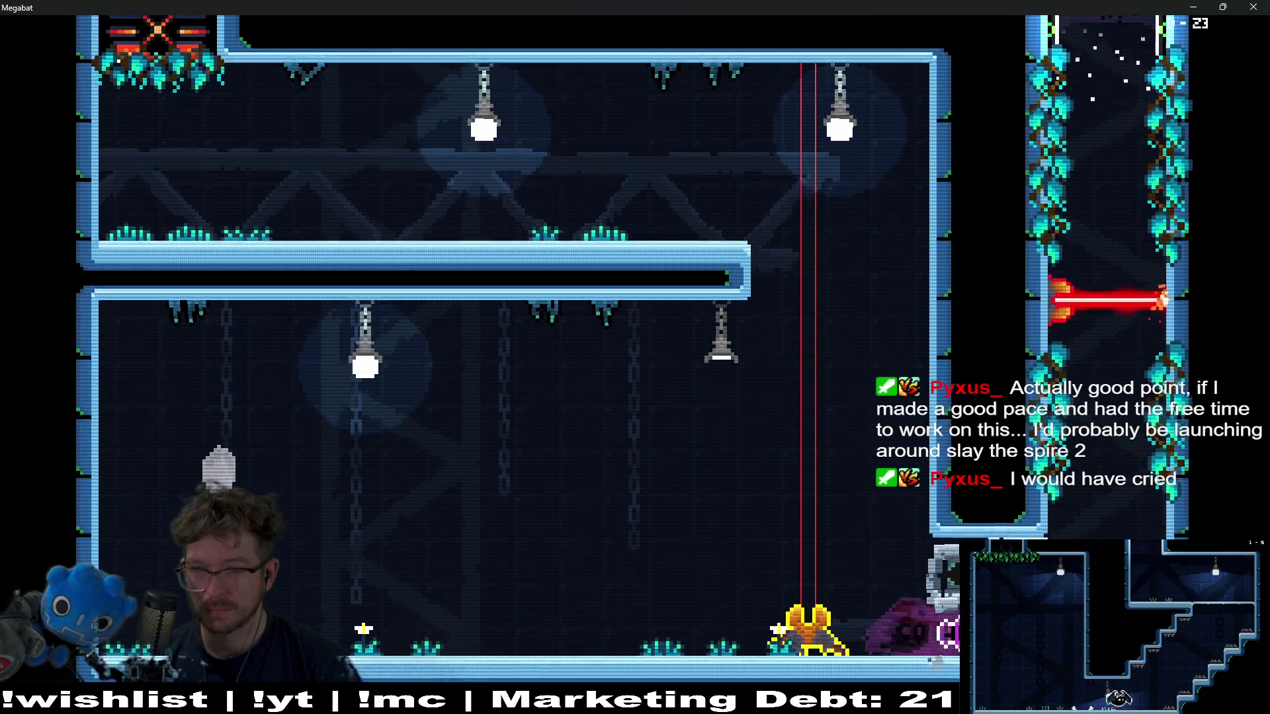
{"action": "key", "text": "Up"}
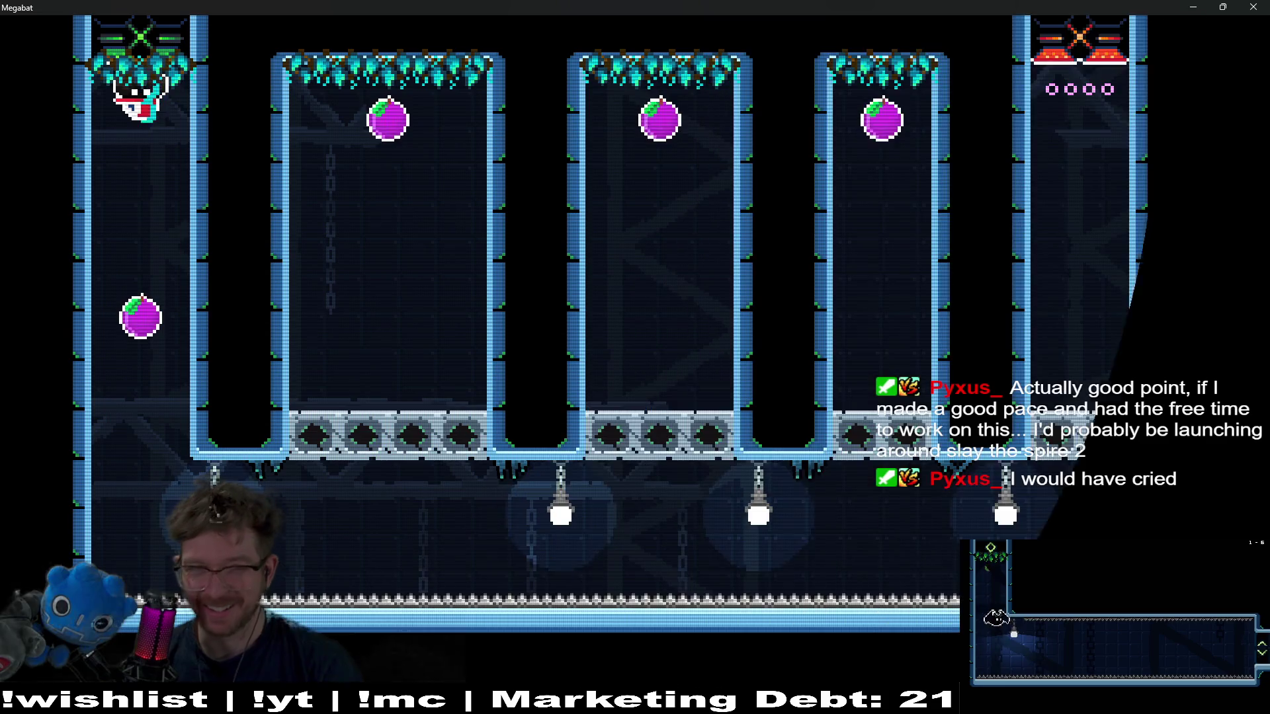
- Dash up the first, middle, and right columns for their plums, then leave by the top exit
{"action": "key", "text": "Up"}
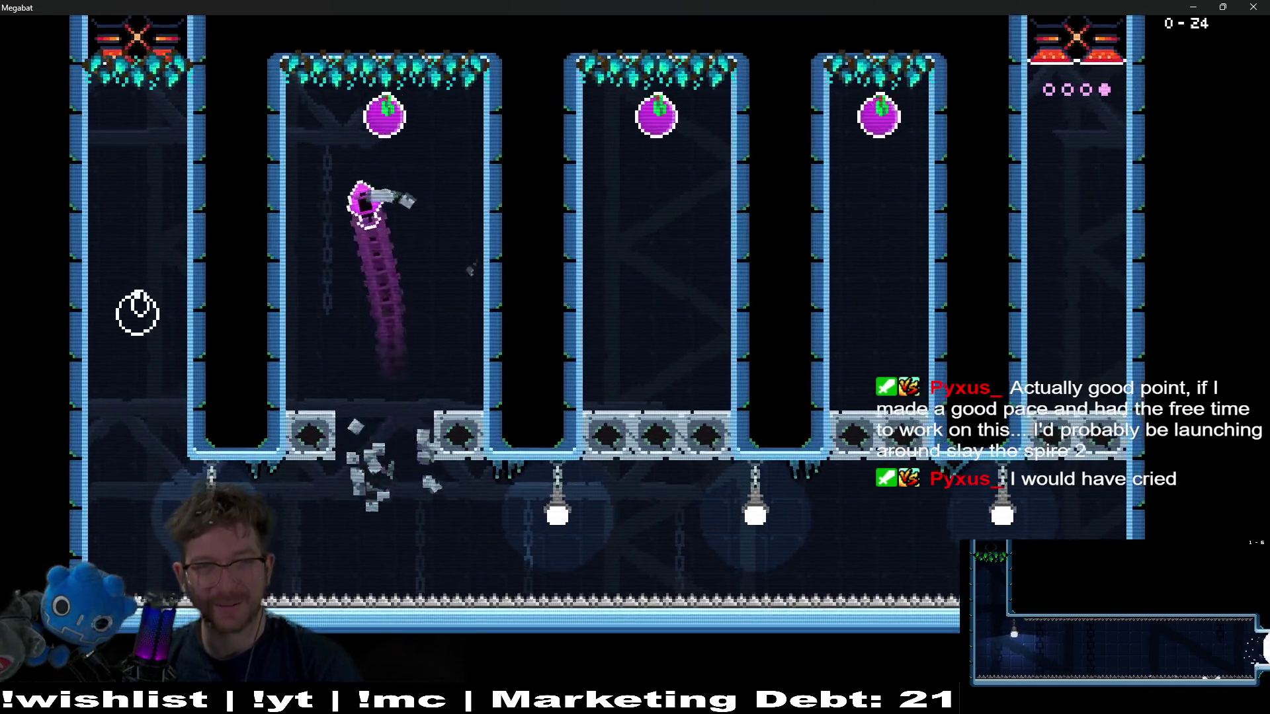
{"action": "key", "text": "Up"}
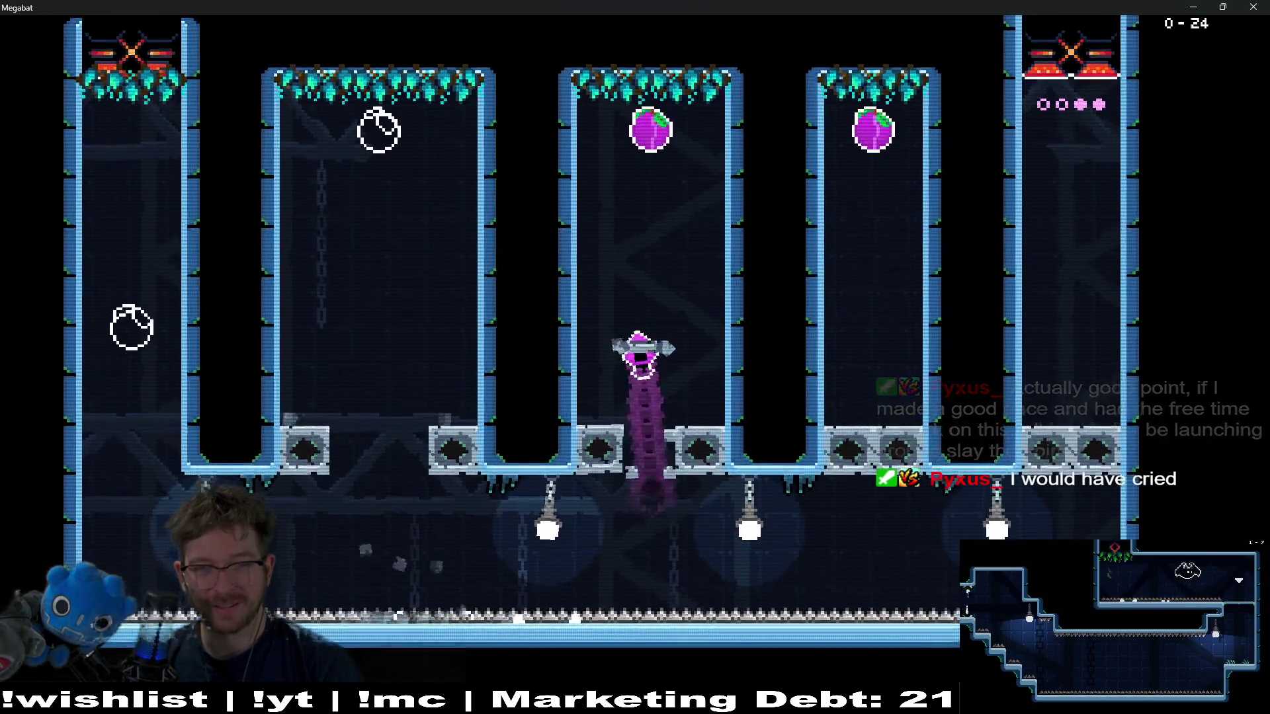
{"action": "key", "text": "Up"}
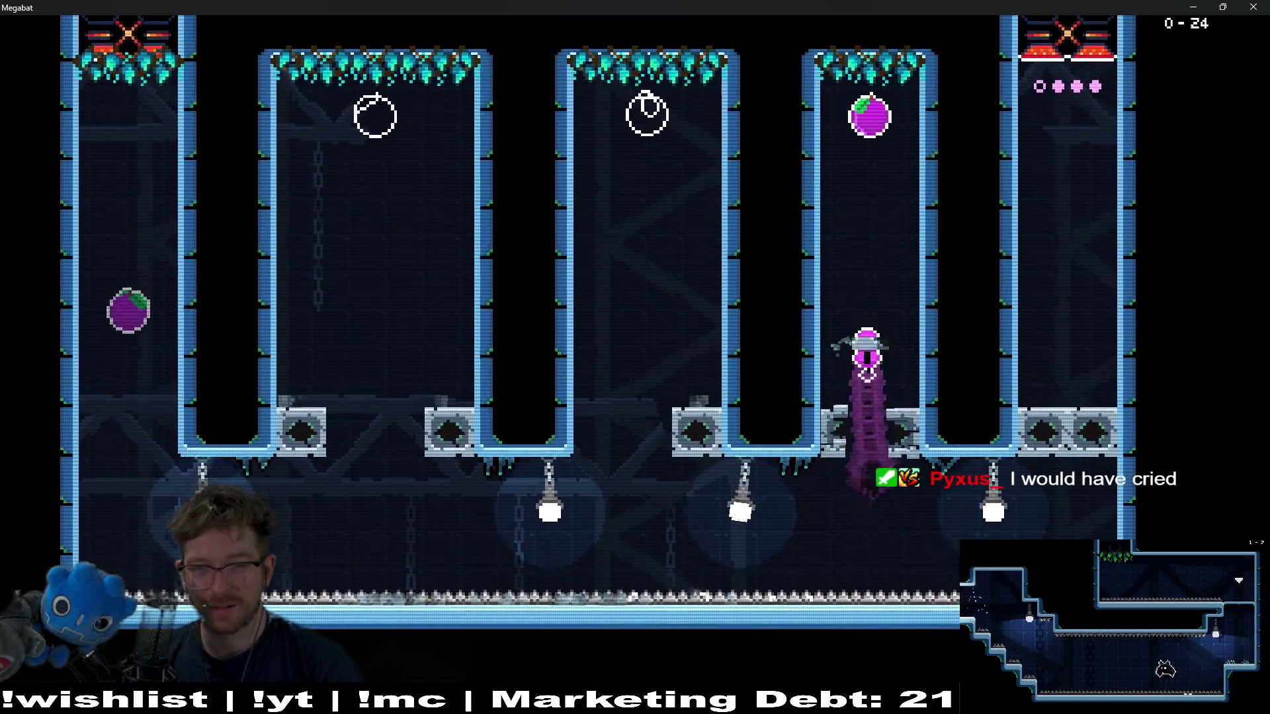
{"action": "key", "text": "Up"}
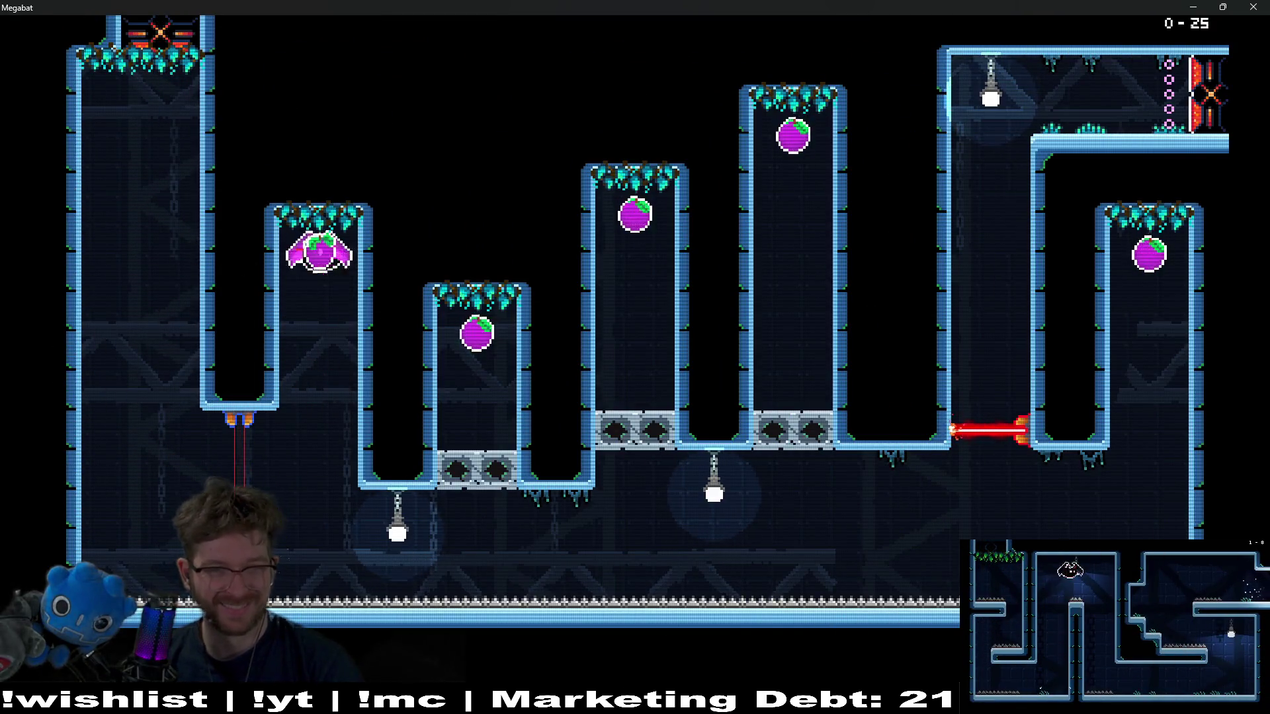
- Dash up through the next level's block columns for their plums, then head to the lower right
{"action": "key", "text": "Up"}
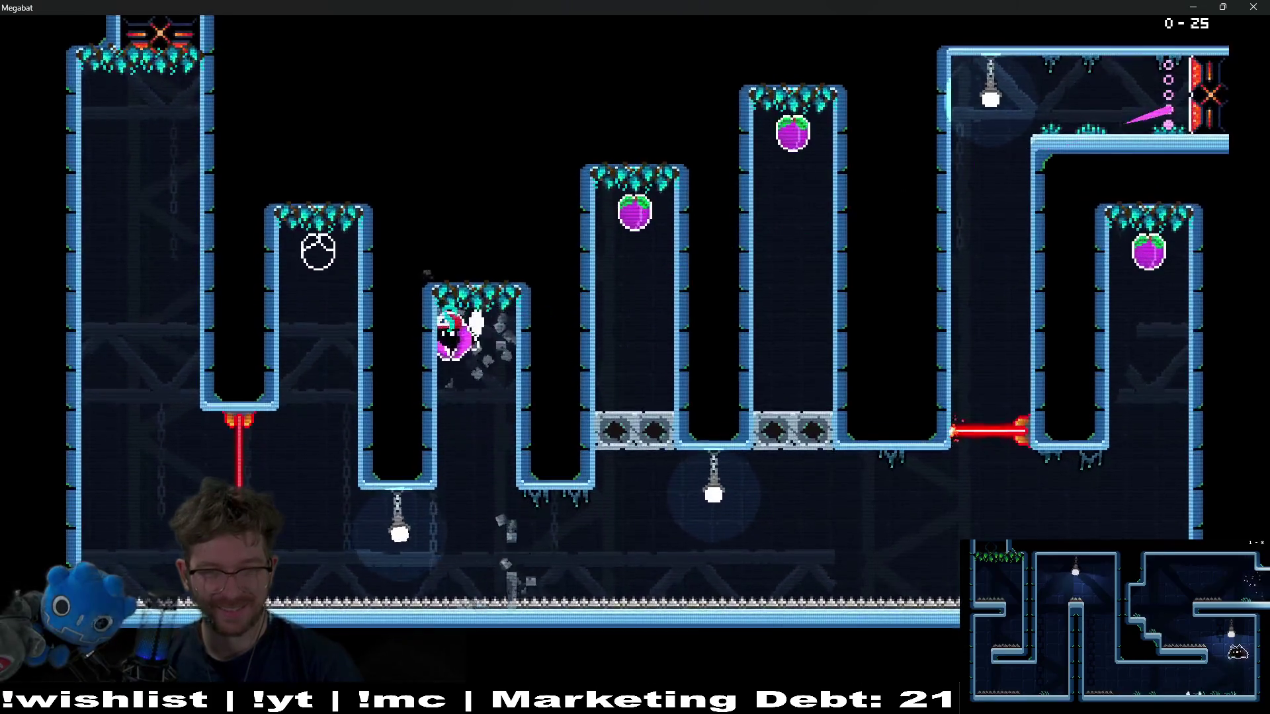
{"action": "key", "text": "Up"}
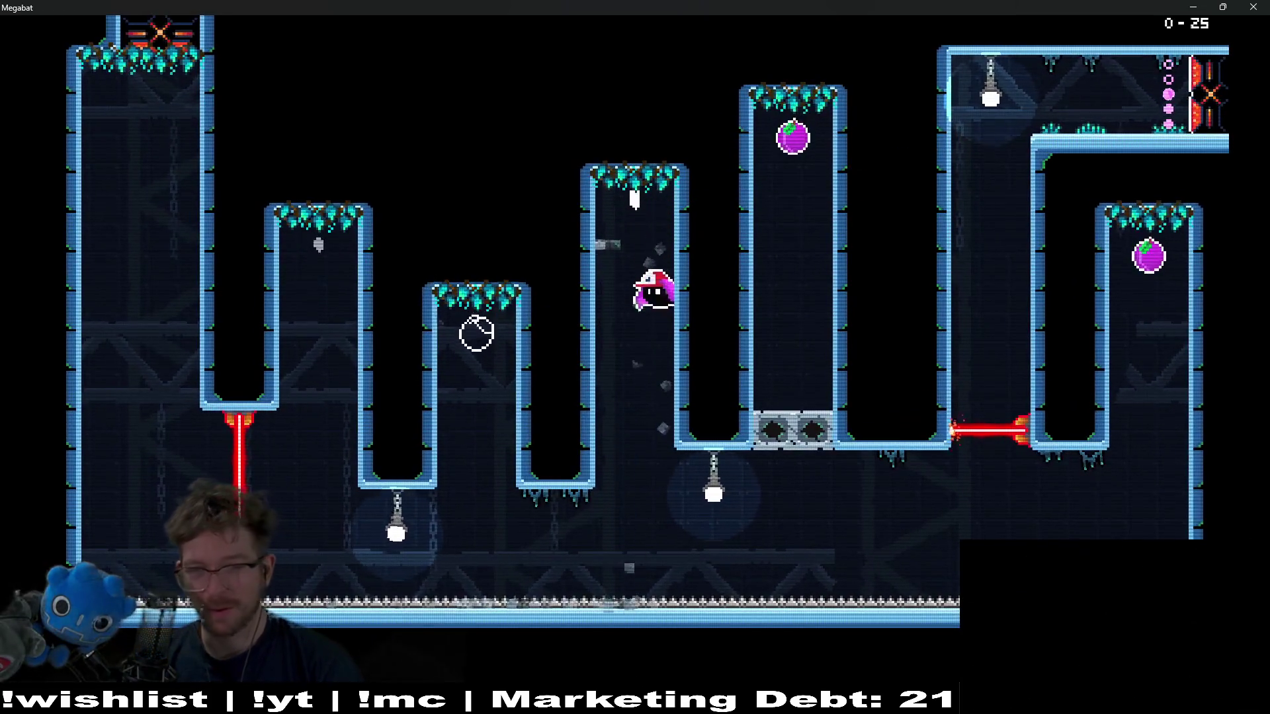
{"action": "key", "text": "Right"}
{"action": "key", "text": "Up"}
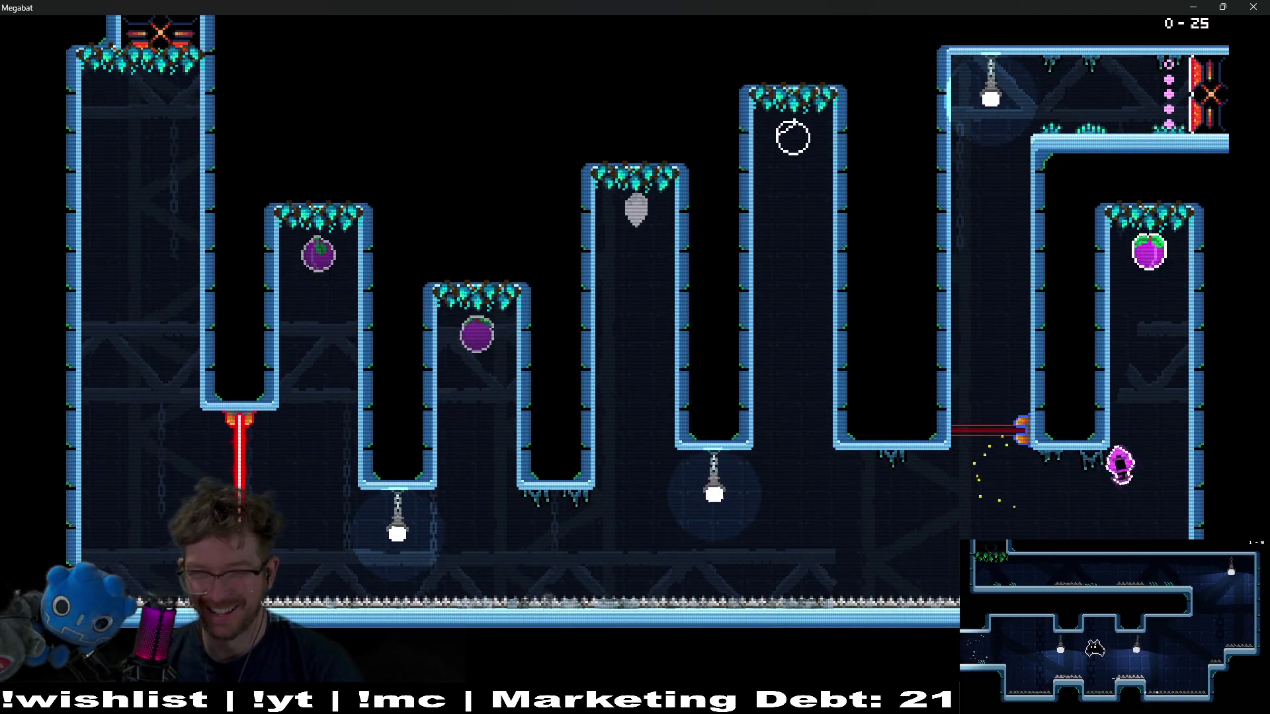
{"action": "key", "text": "Left"}
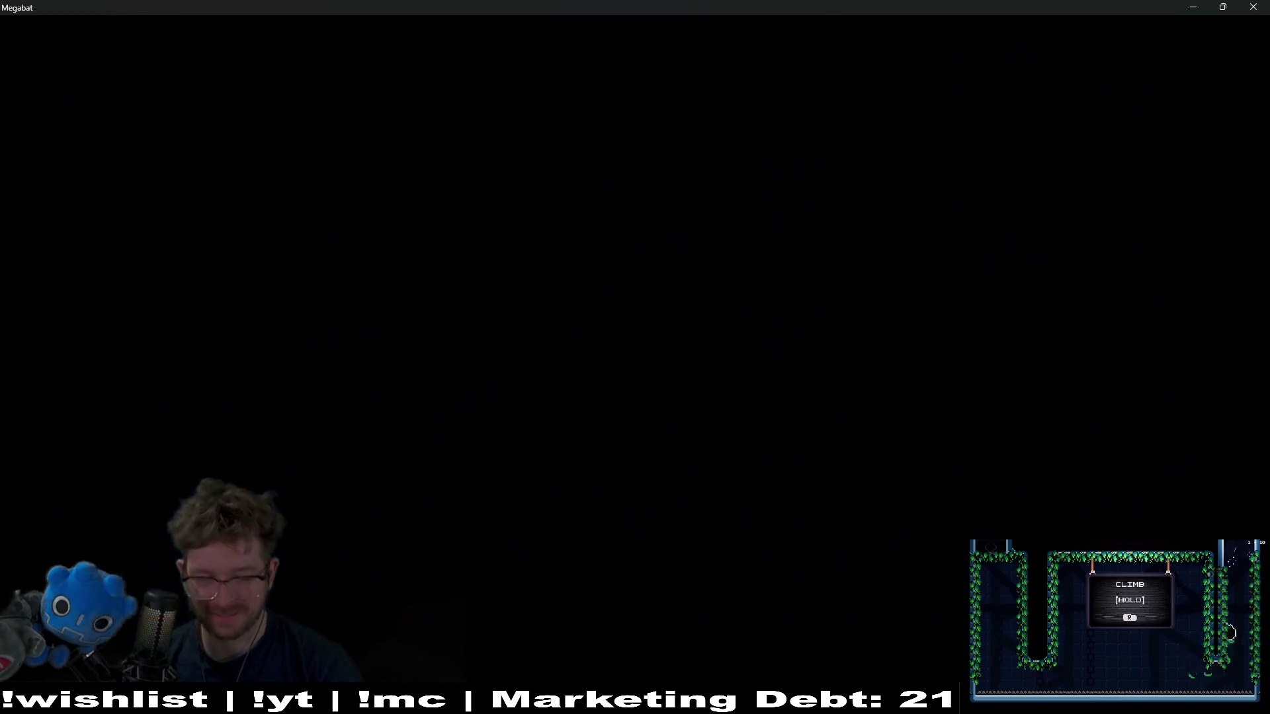
{"action": "key", "text": "Right"}
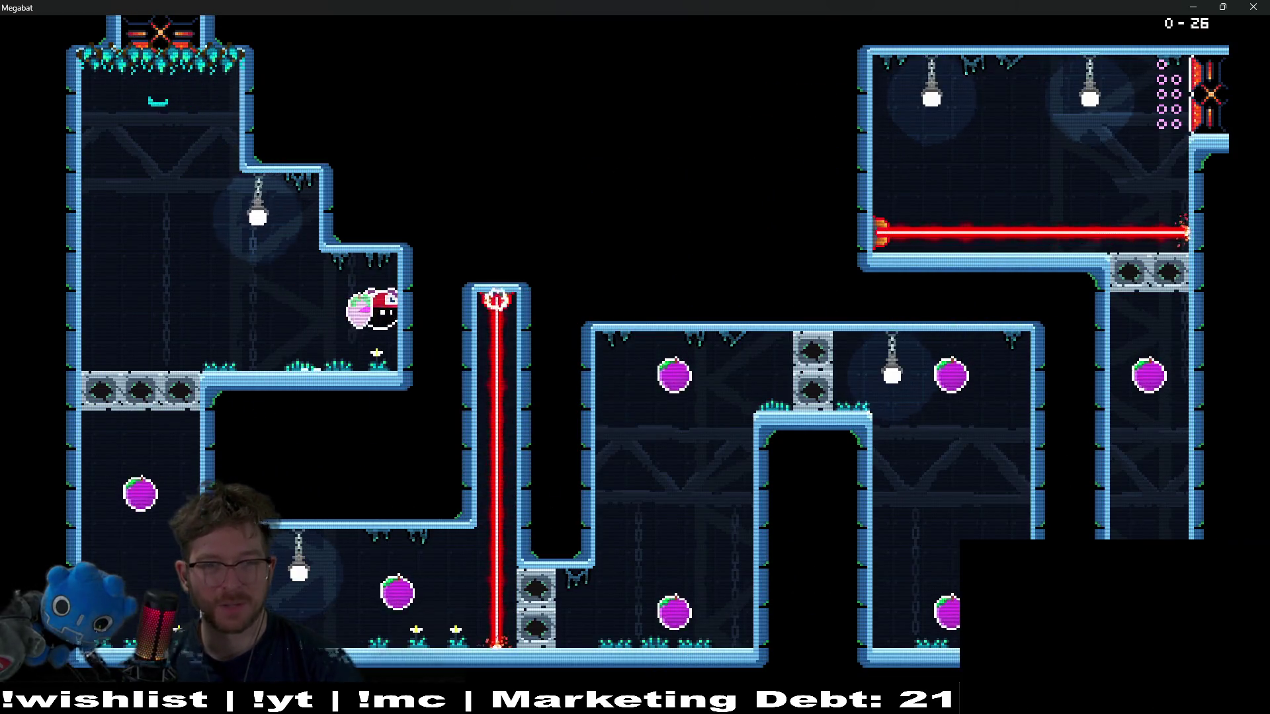
- Clear level 0-27: grab the plum, drop into the lower-right room, and climb to the exit
{"action": "key", "text": "Left"}
{"action": "key", "text": "Right"}
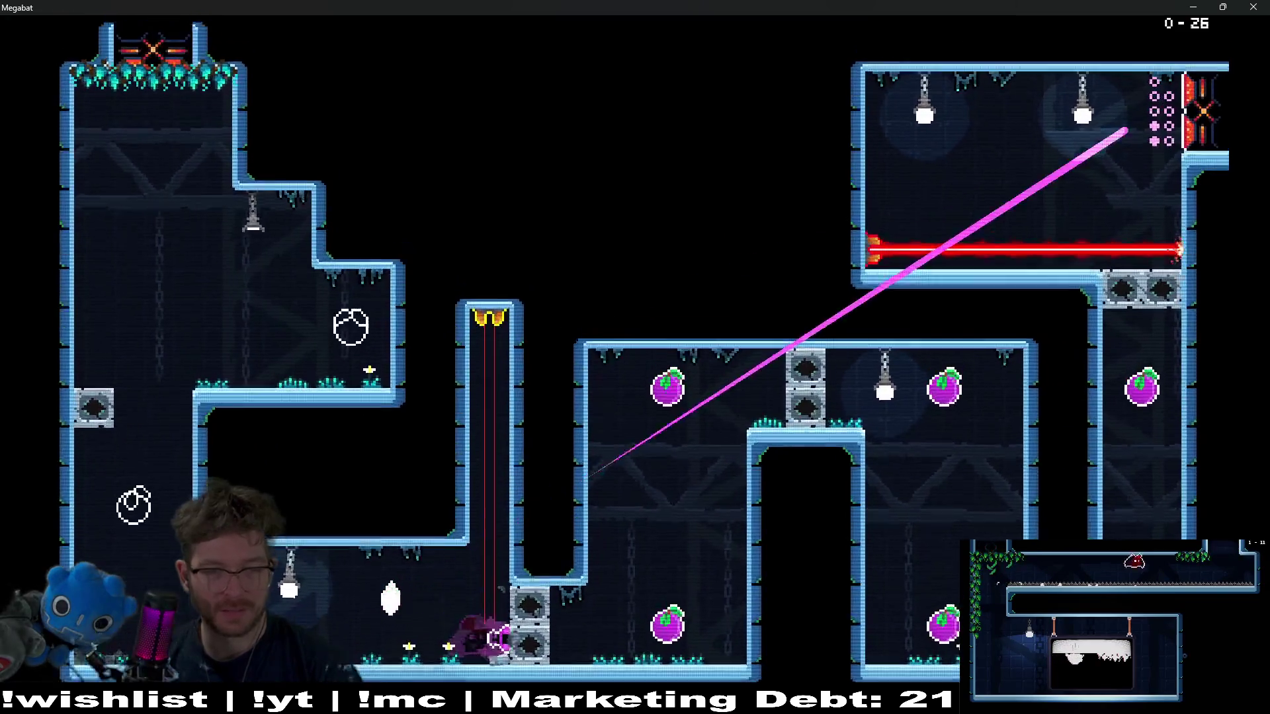
{"action": "key", "text": "Left"}
{"action": "key", "text": "Right"}
{"action": "key", "text": "Down"}
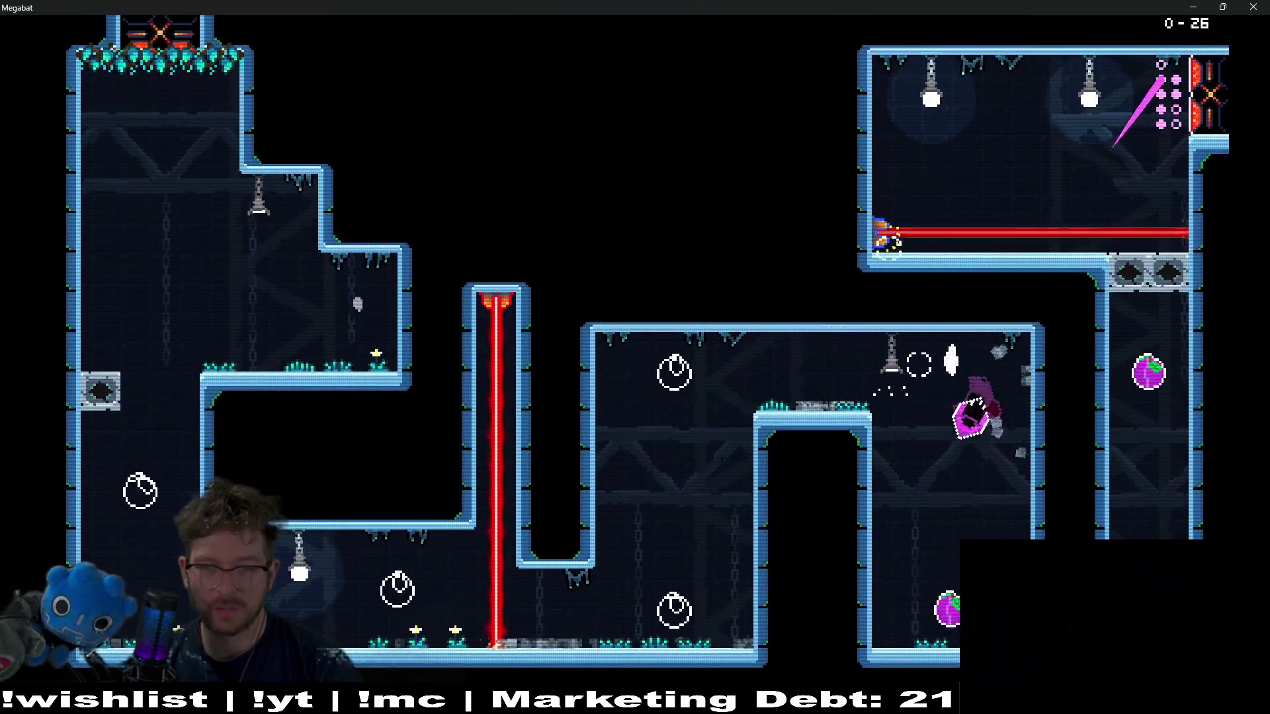
{"action": "key", "text": "Right"}
{"action": "key", "text": "Up"}
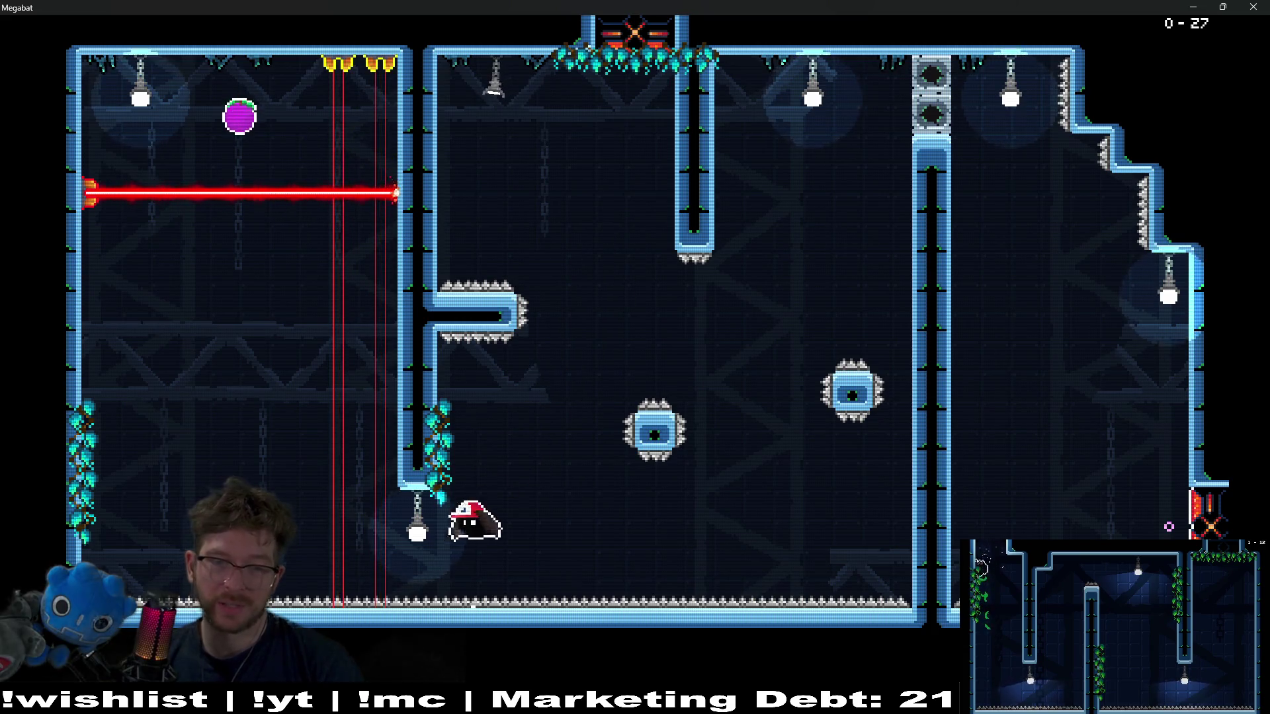
- In level 0-28, smash into the right chamber, collect all three plums, and pass the laser
{"action": "key", "text": "Left"}
{"action": "key", "text": "Up"}
{"action": "key", "text": "Up"}
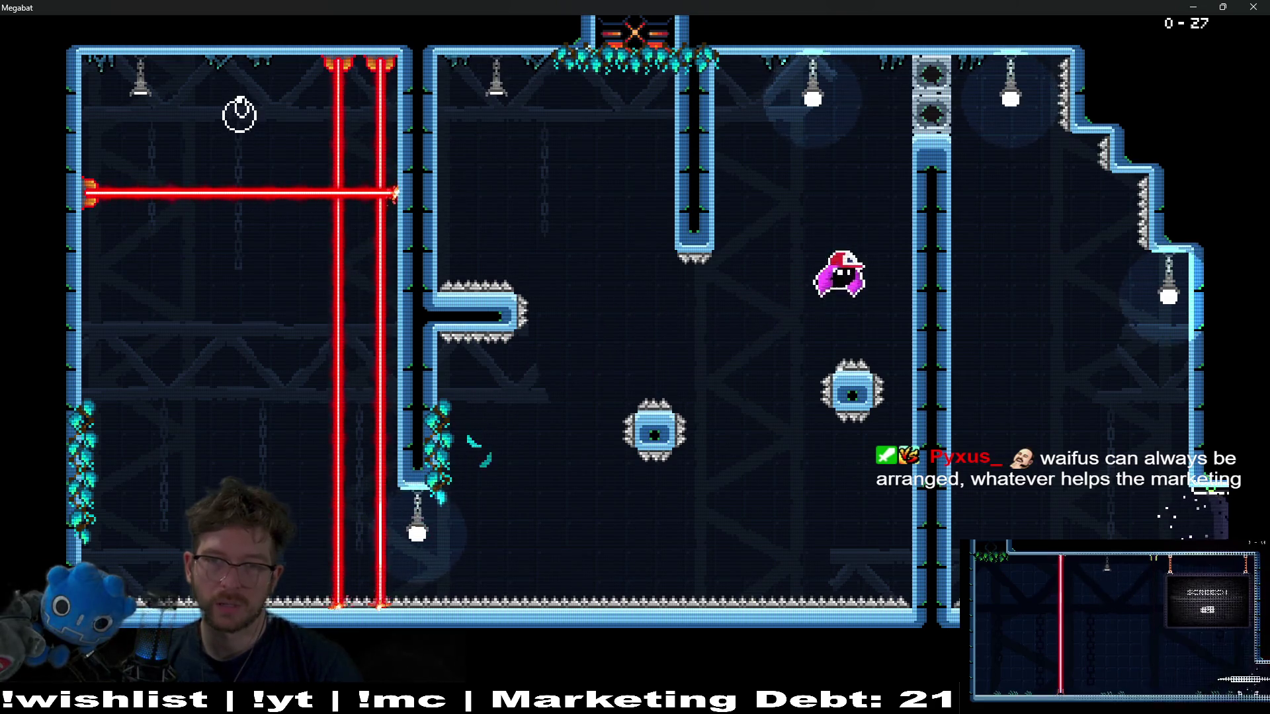
{"action": "key", "text": "Up"}
{"action": "key", "text": "Right"}
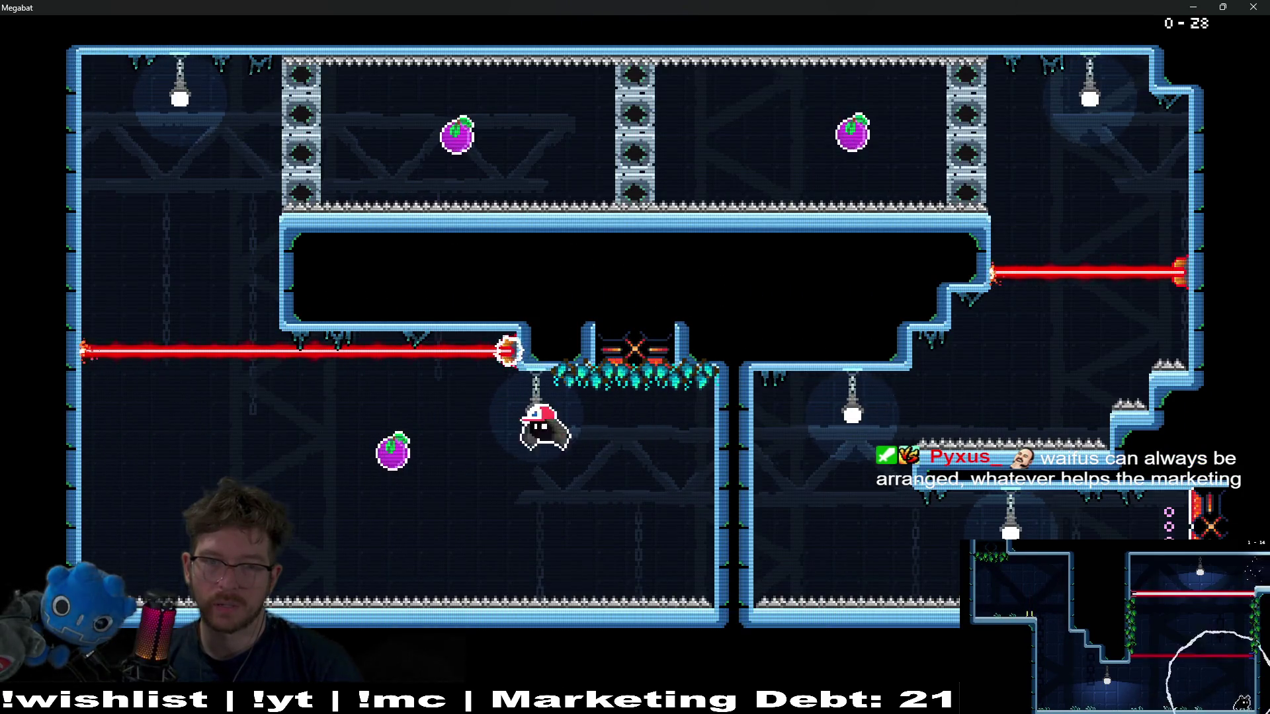
{"action": "key", "text": "Left"}
{"action": "key", "text": "Right"}
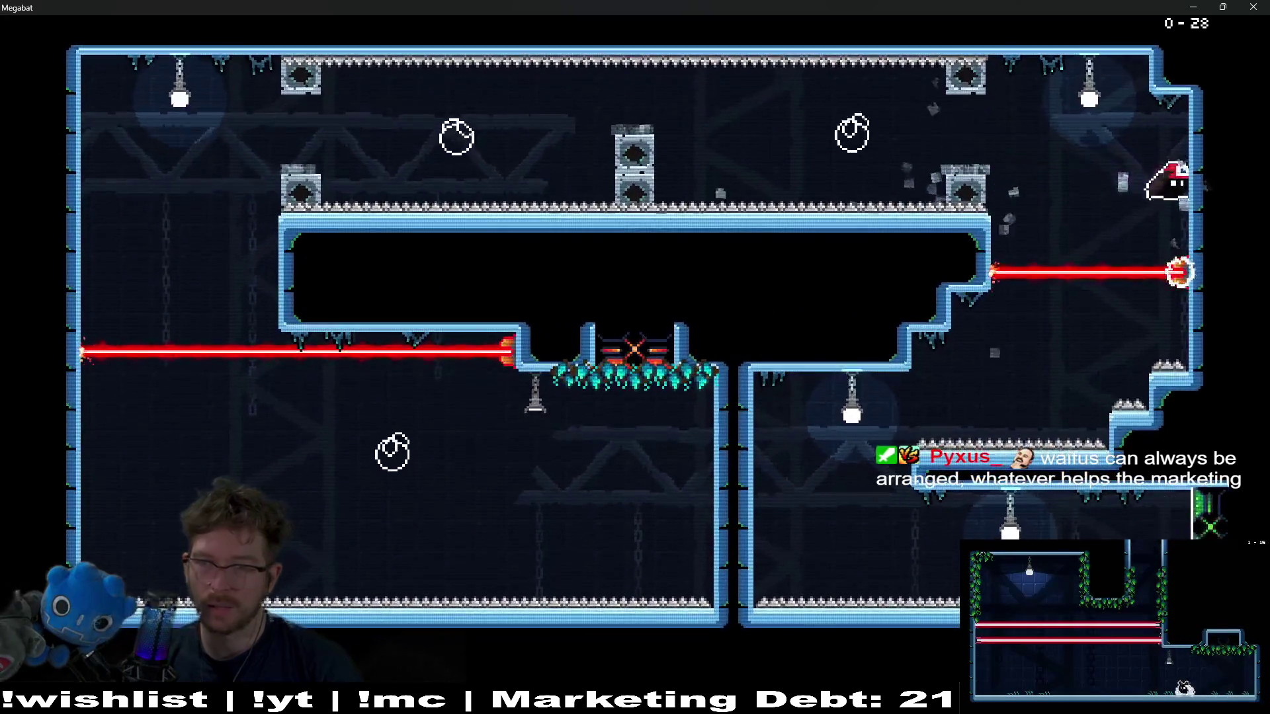
{"action": "key", "text": "Down"}
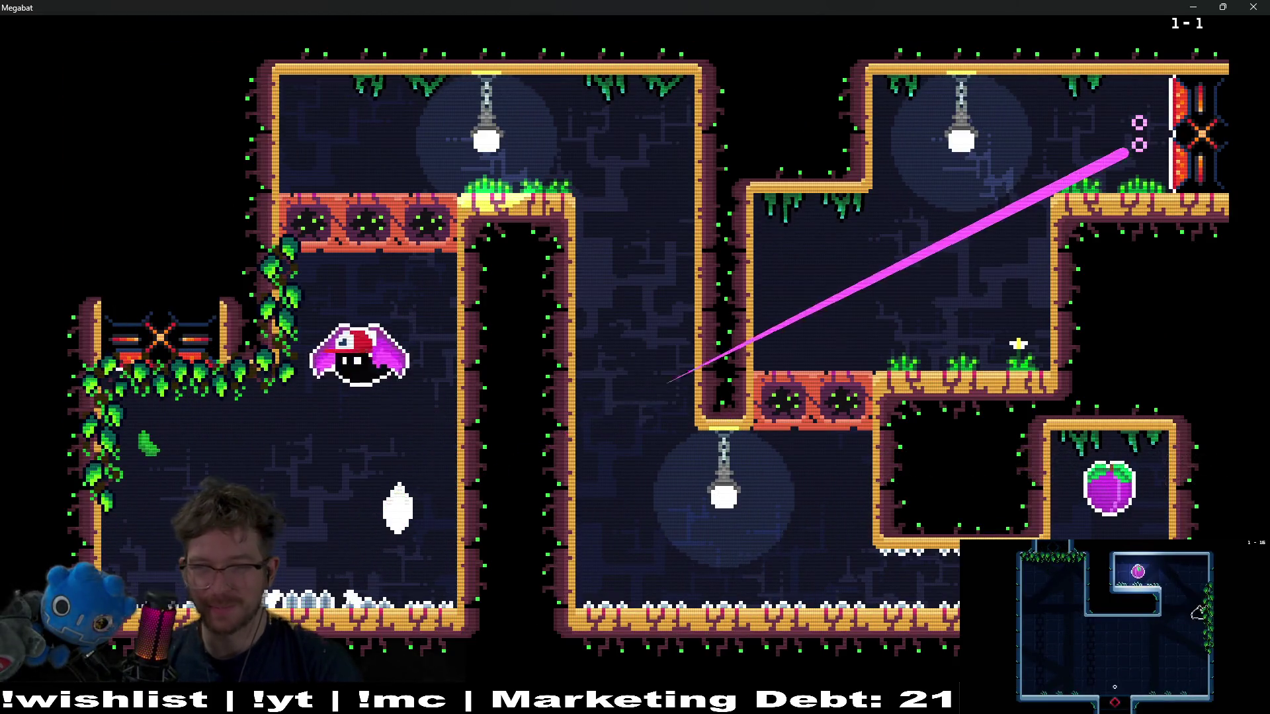
- Fly the bat over the pillar into the lower-middle room, then try to get past the laser
{"action": "key", "text": "Up"}
{"action": "key", "text": "Right"}
{"action": "key", "text": "Down"}
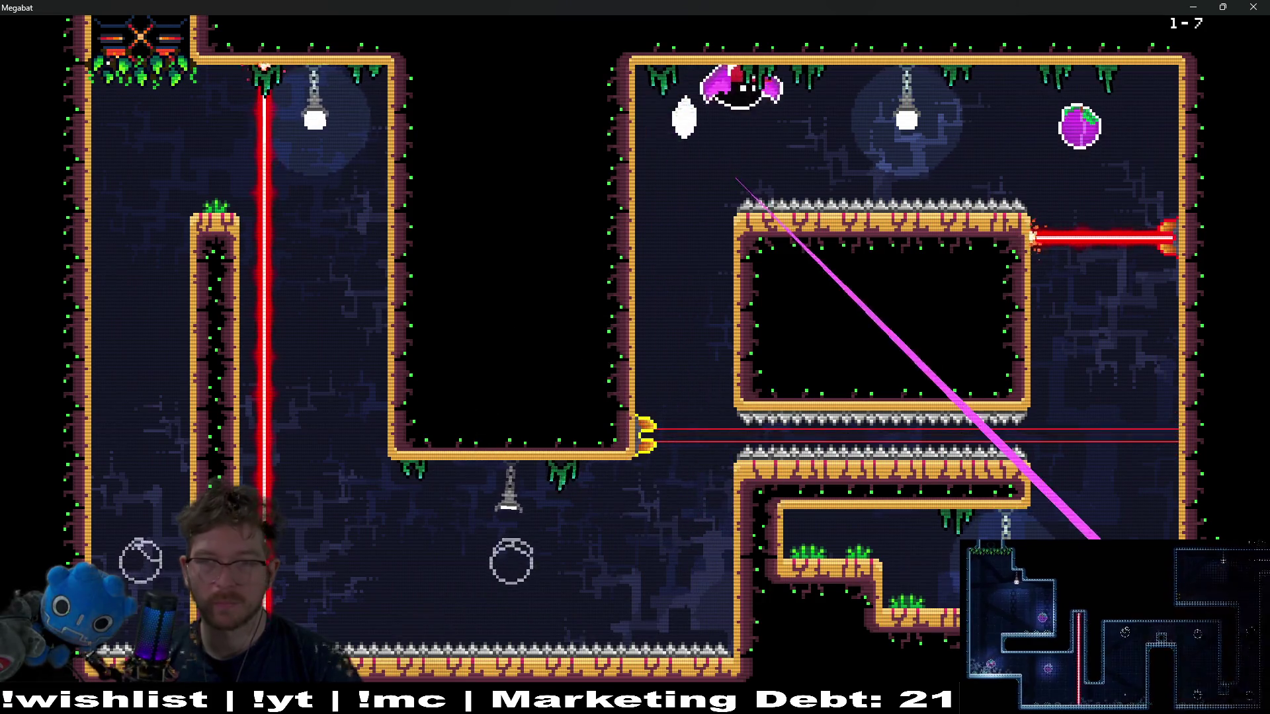
{"action": "key", "text": "Right"}
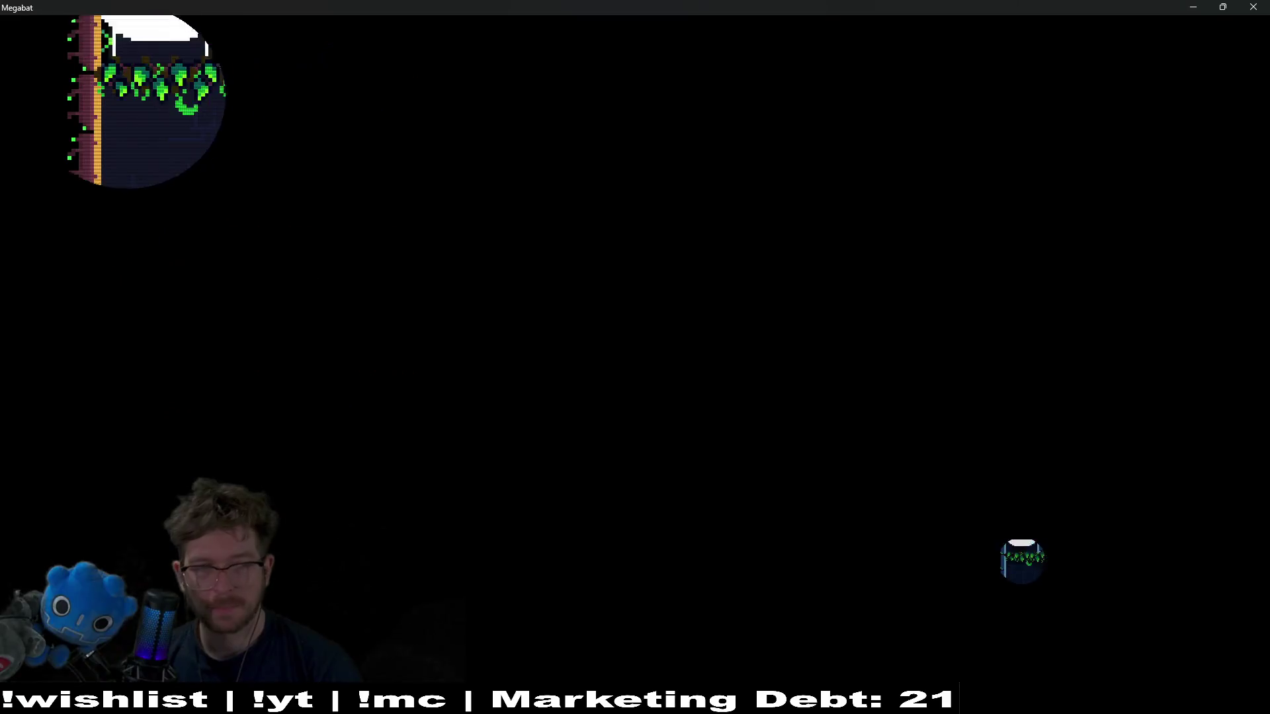
- Clear level 1-8: fly over the platform toward the lamp and swoop onto the purple fruit
{"action": "key", "text": "Left"}
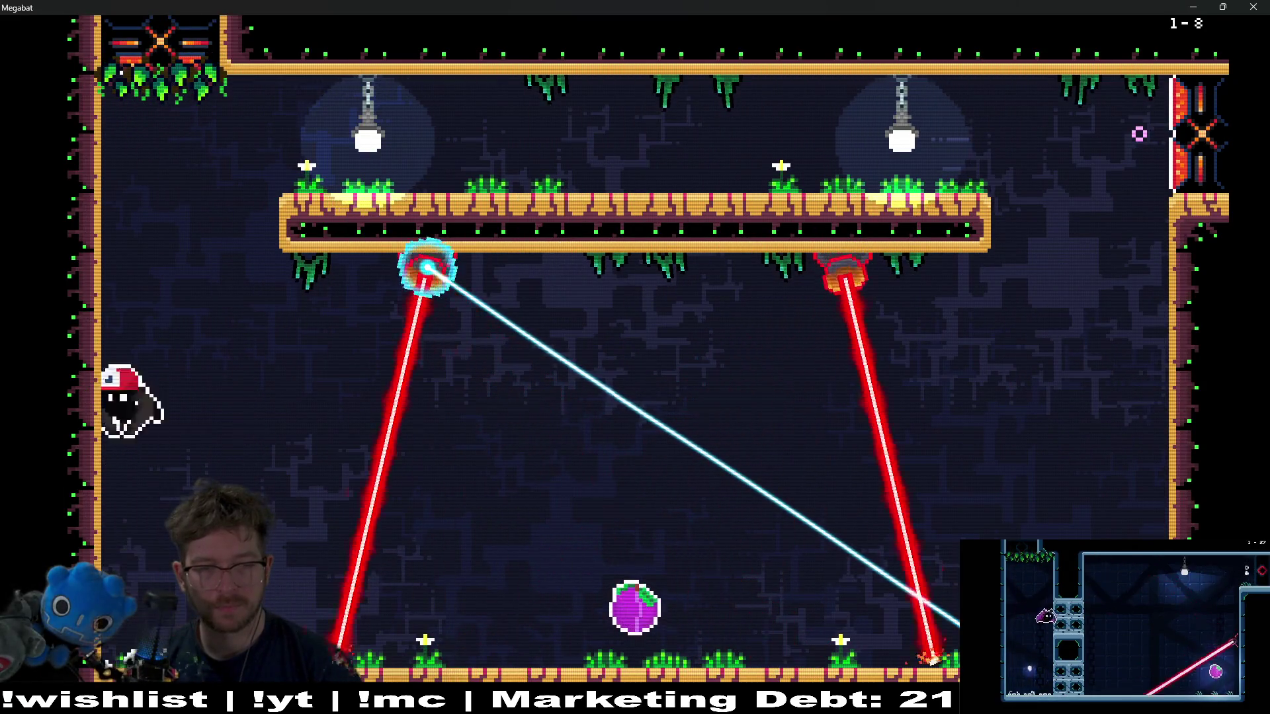
{"action": "key", "text": "Up"}
{"action": "key", "text": "Right"}
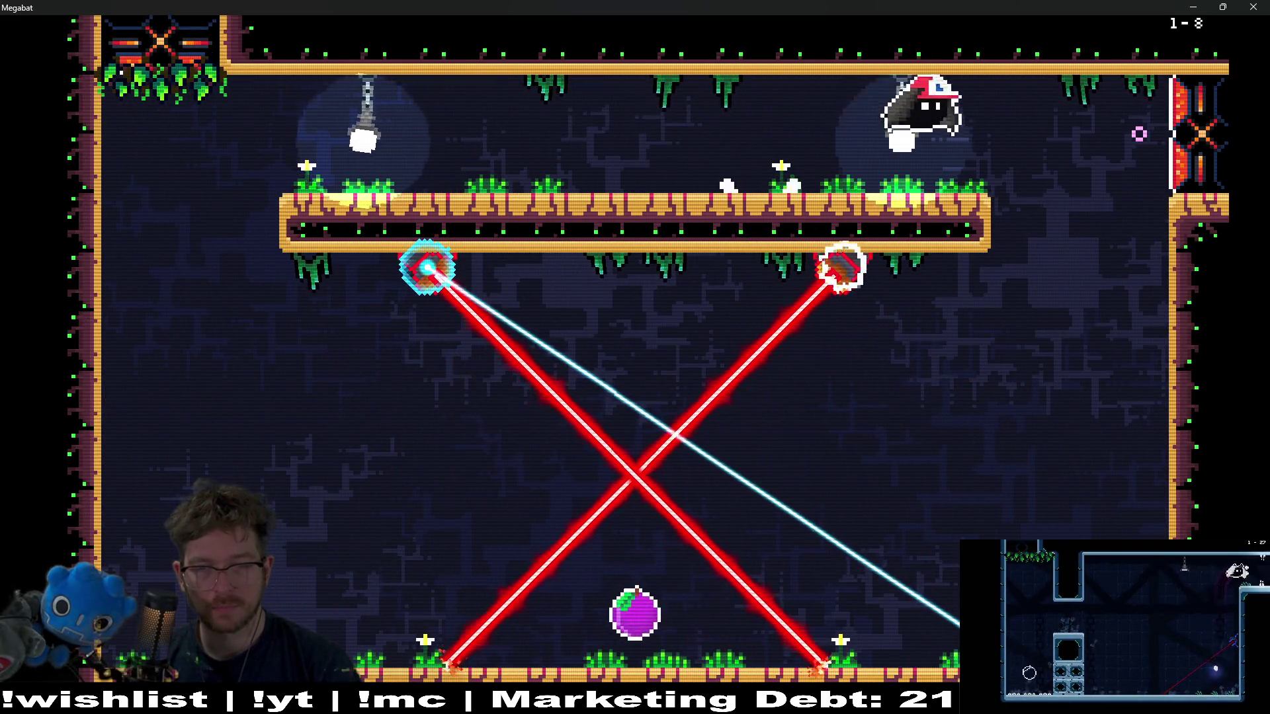
{"action": "key", "text": "Down"}
{"action": "key", "text": "Left"}
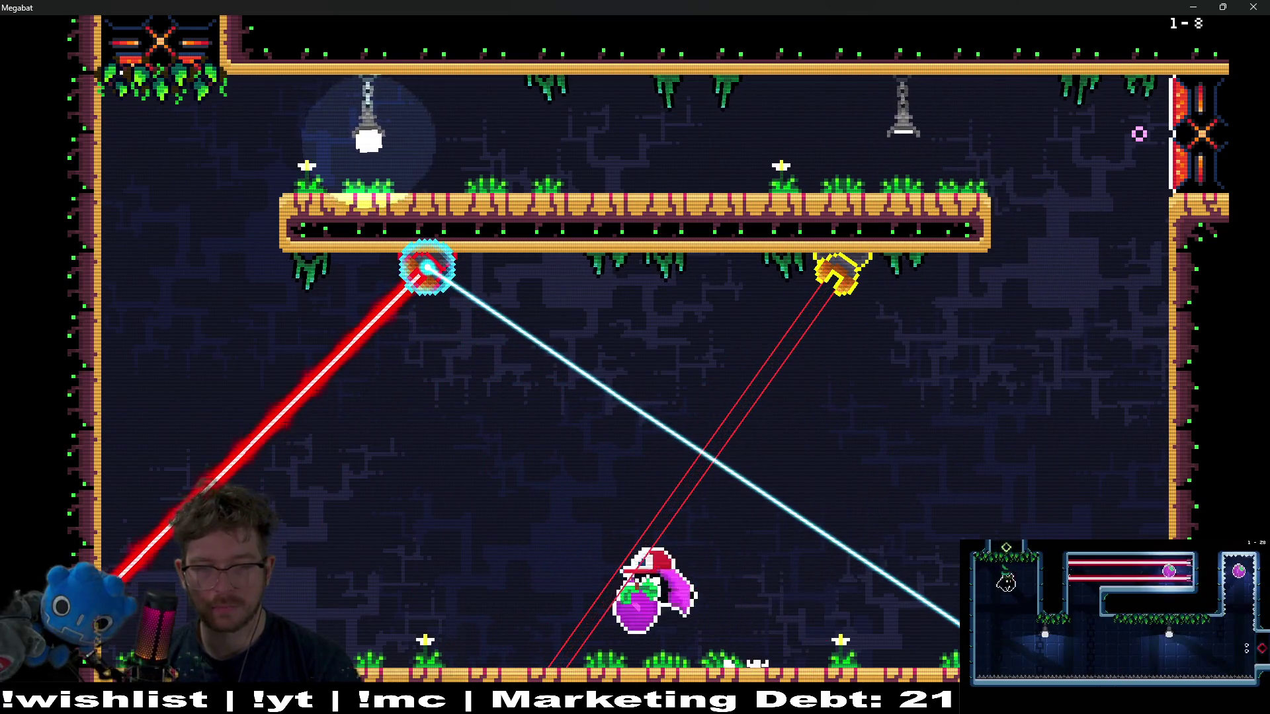
{"action": "key", "text": "Up"}
{"action": "key", "text": "Right"}
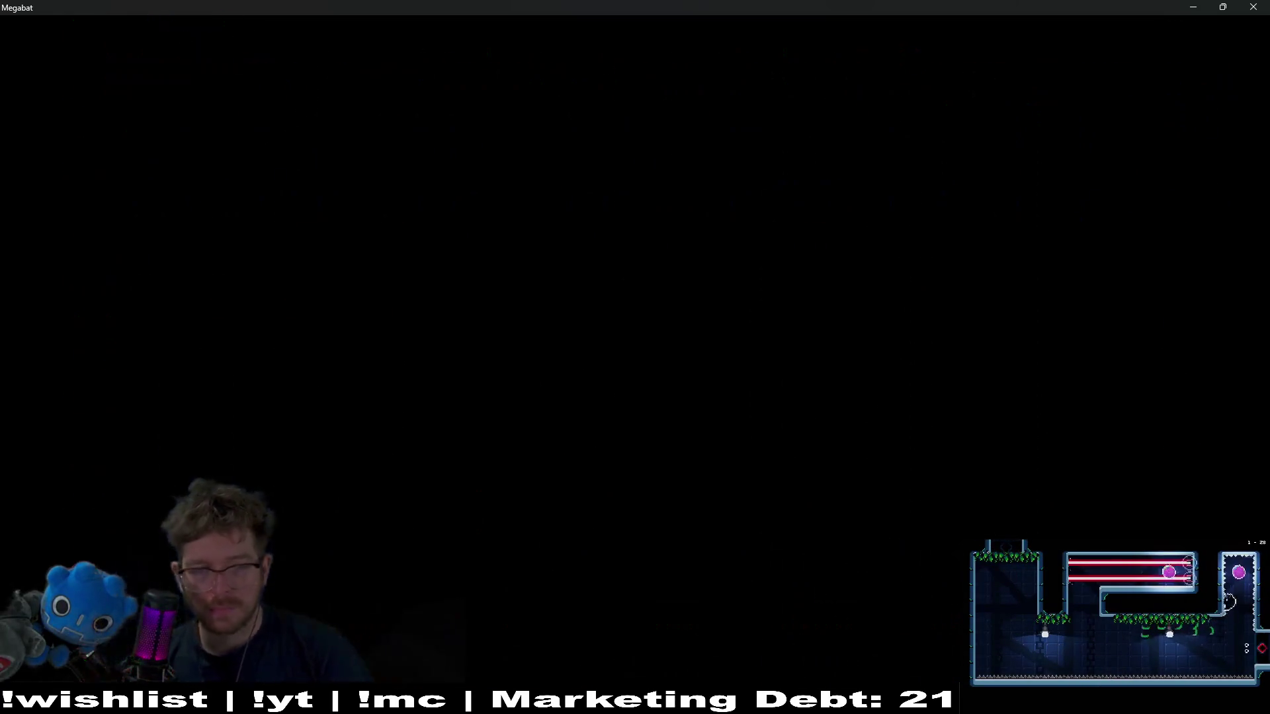
- Clear level 1-9, respawning once, then drop past the lasers to finish it
{"action": "key", "text": "Right"}
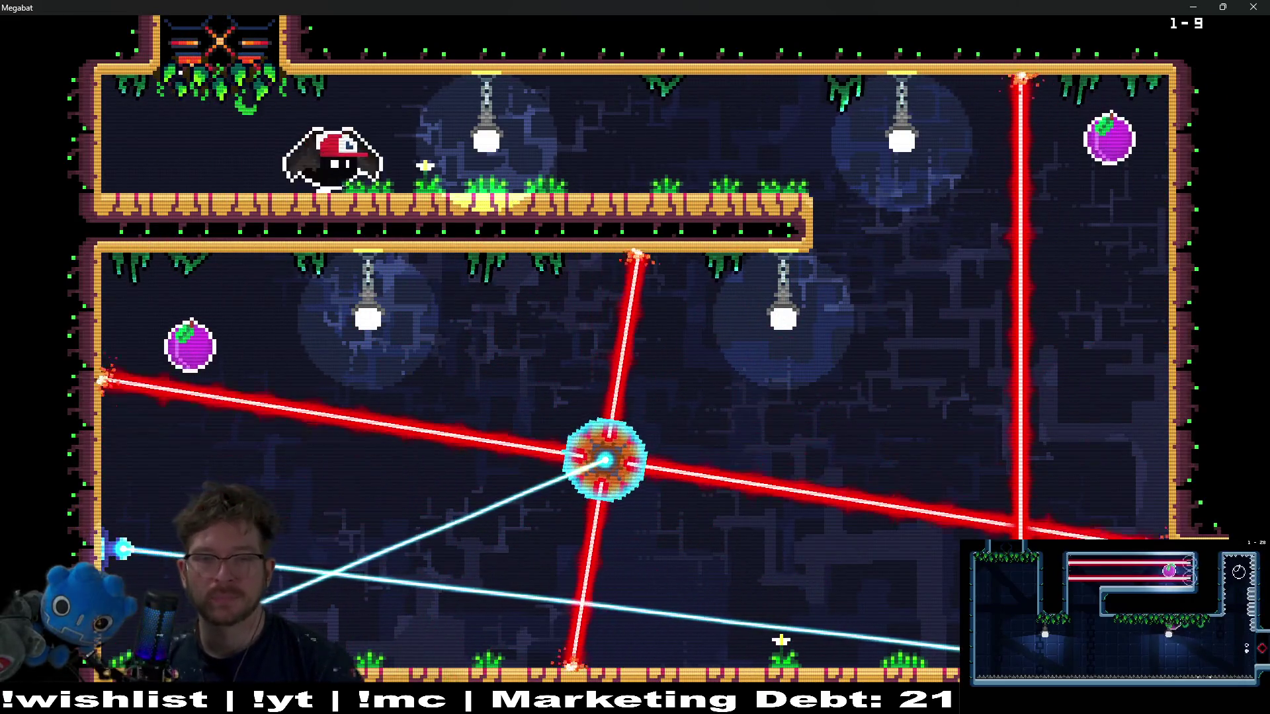
{"action": "key", "text": "Down"}
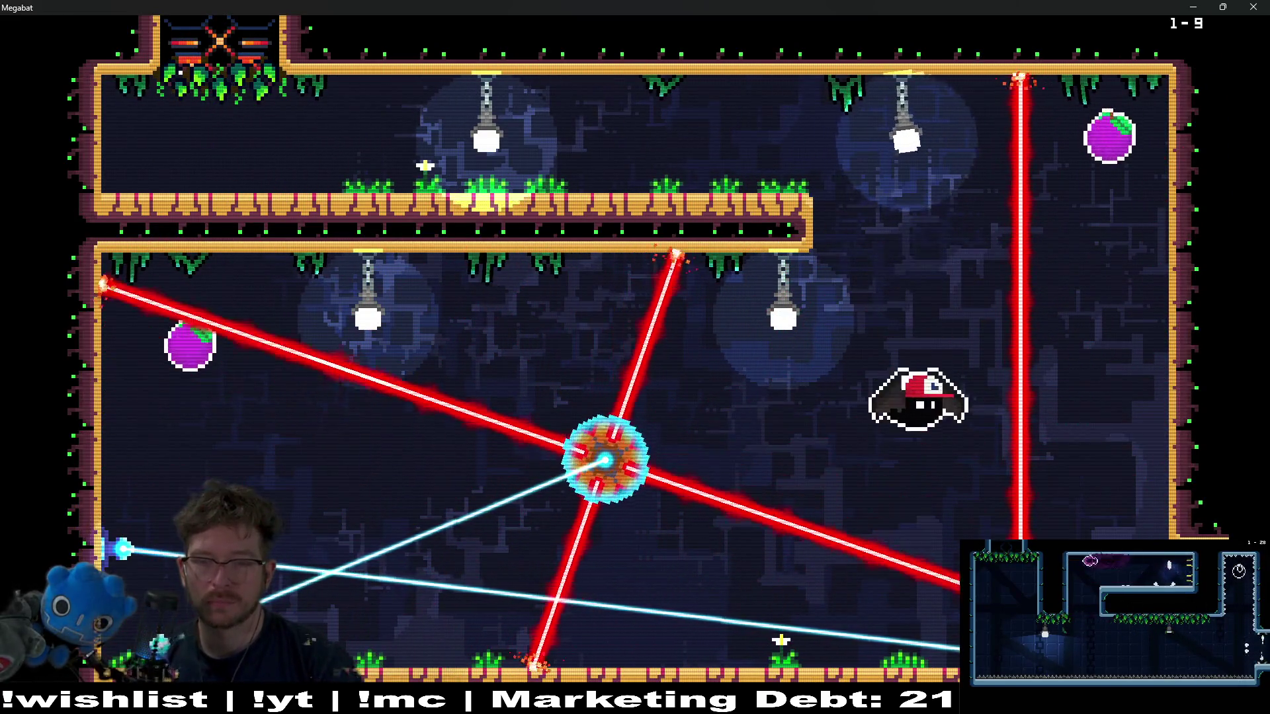
{"action": "key", "text": "Left"}
{"action": "key", "text": "Left"}
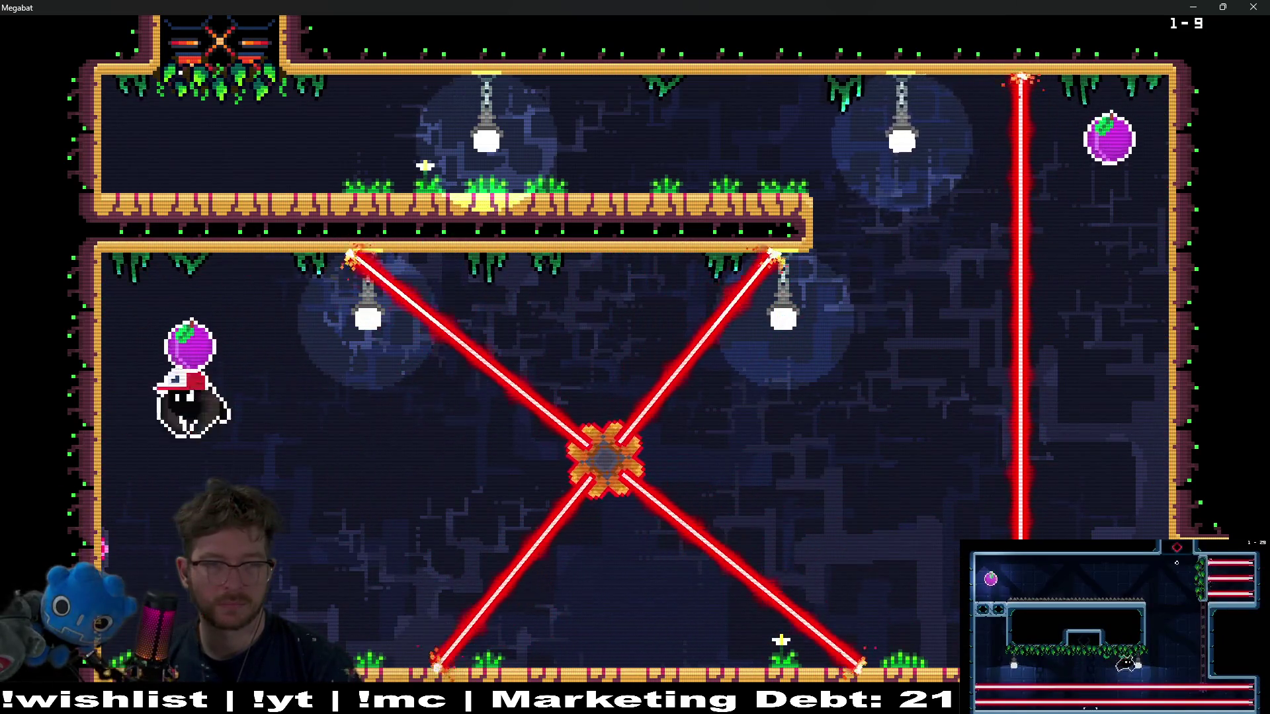
{"action": "key", "text": "Right"}
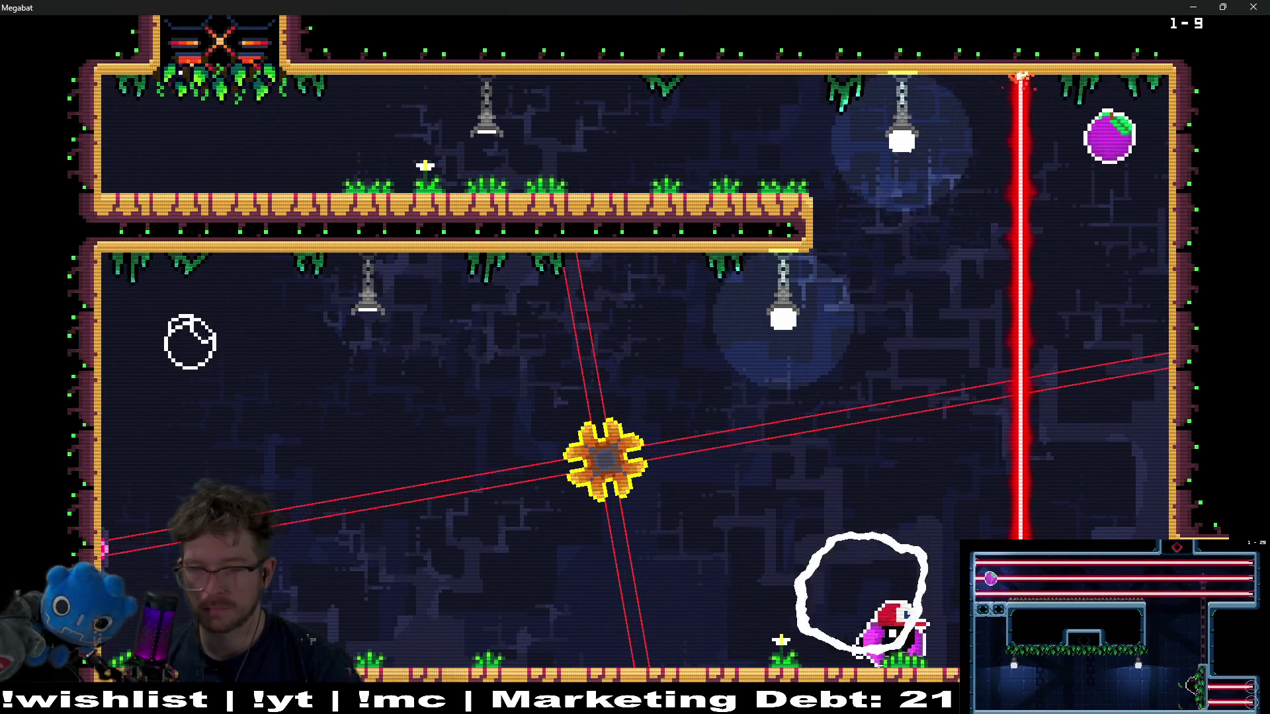
{"action": "key", "text": "Down"}
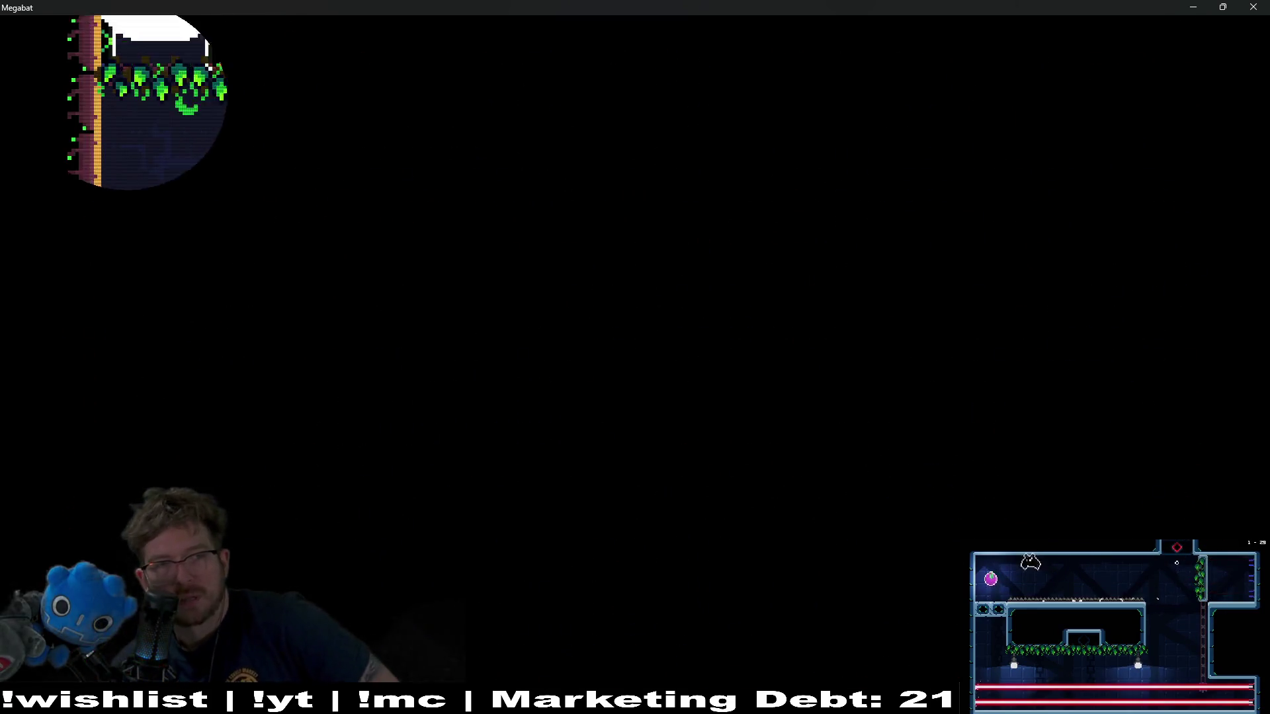
- Clear level 1-10 by dashing to the right pillar, the top-right lamp, and down the middle pillar
{"action": "key", "text": "Down"}
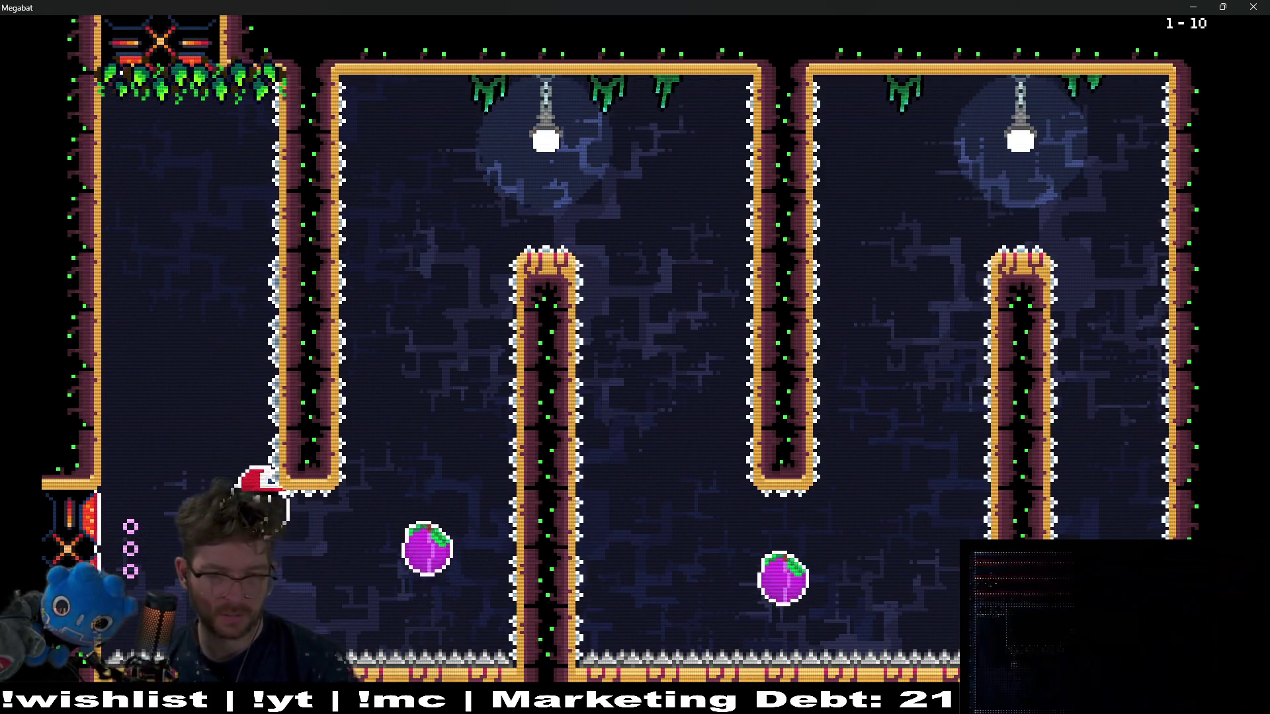
{"action": "key", "text": "Up"}
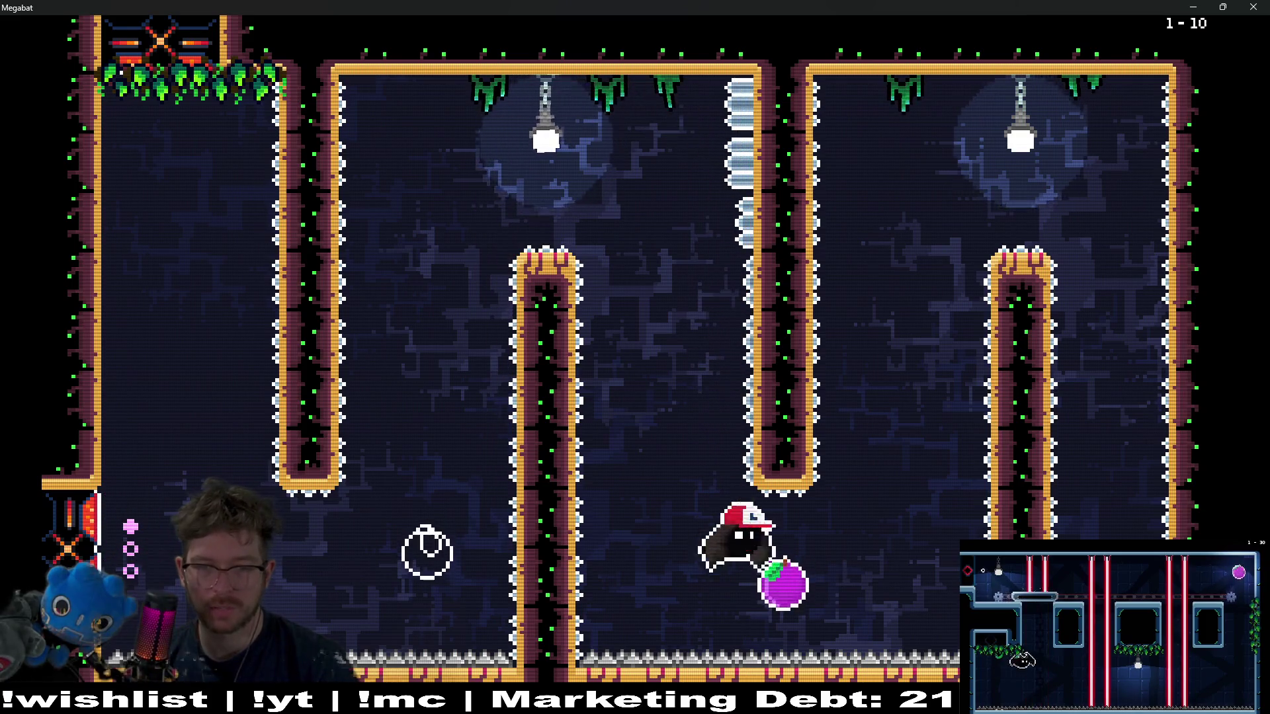
{"action": "key", "text": "Right"}
{"action": "key", "text": "Up"}
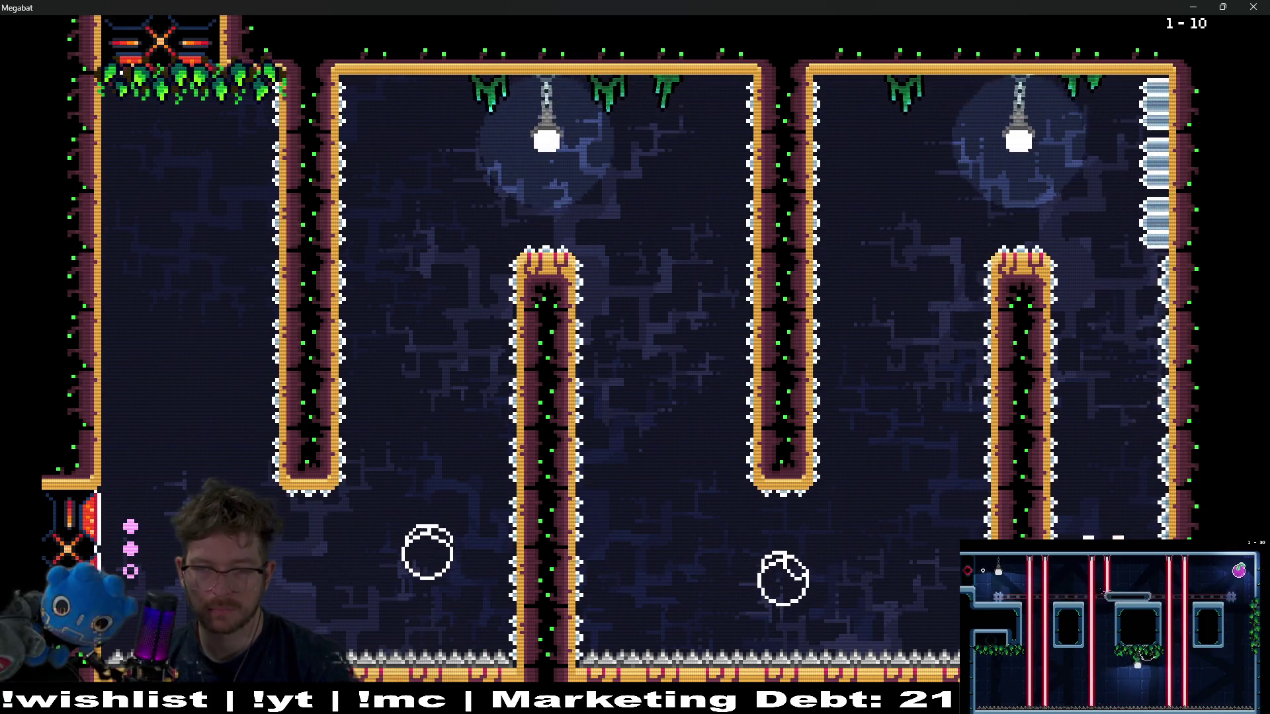
{"action": "key", "text": "Up"}
{"action": "key", "text": "Down"}
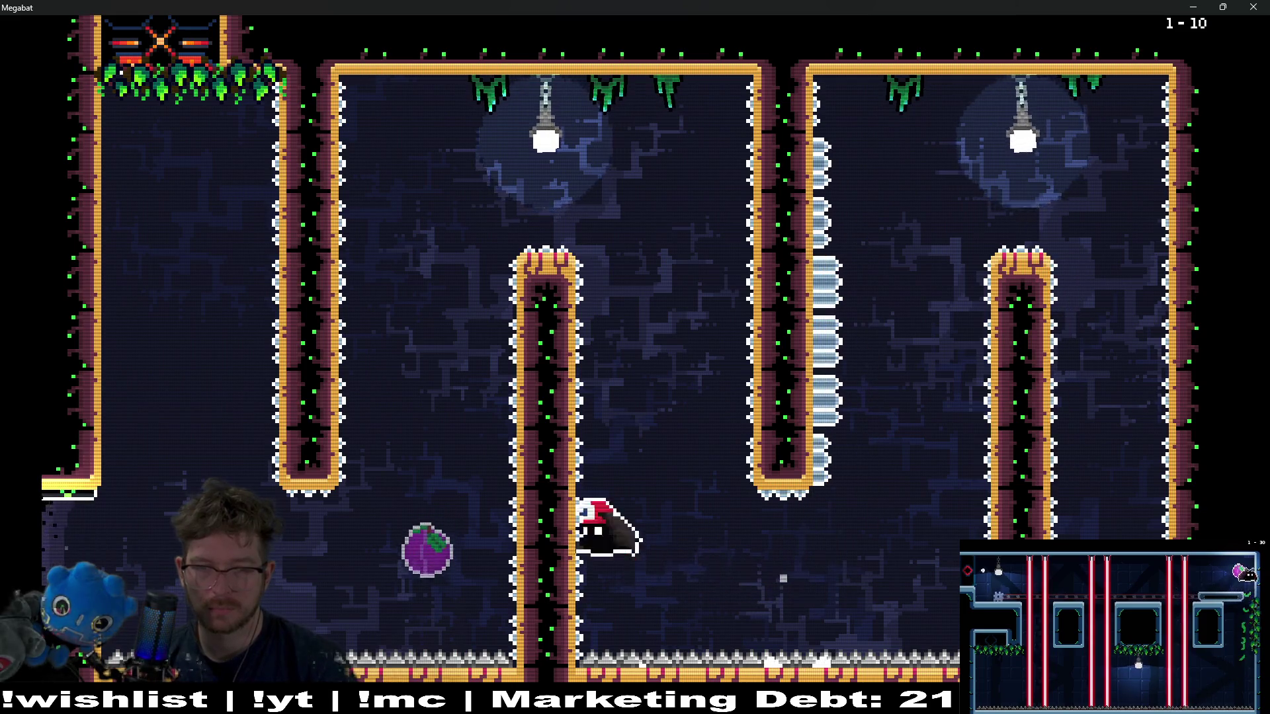
{"action": "key", "text": "Down"}
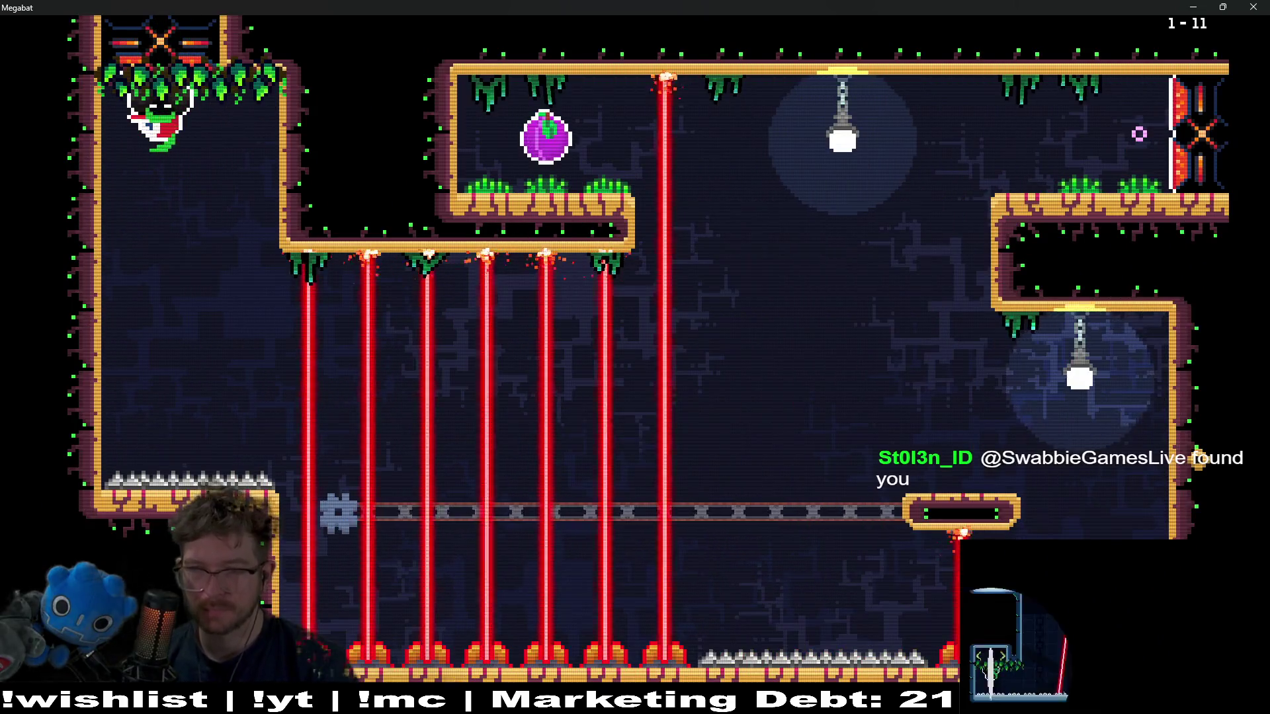
- Clear level 1-11: ride the moving platform past the lasers, grab the purple fruit, exit
{"action": "key", "text": "Down"}
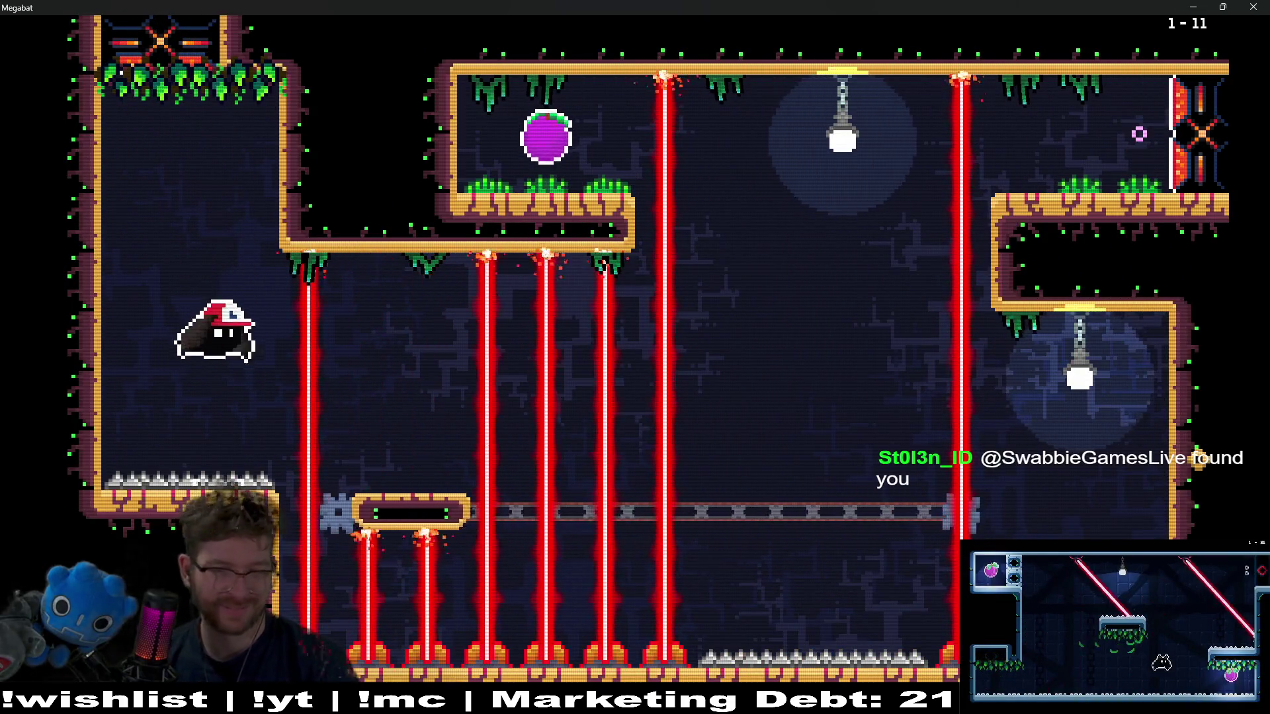
{"action": "key", "text": "Right"}
{"action": "key", "text": "Down"}
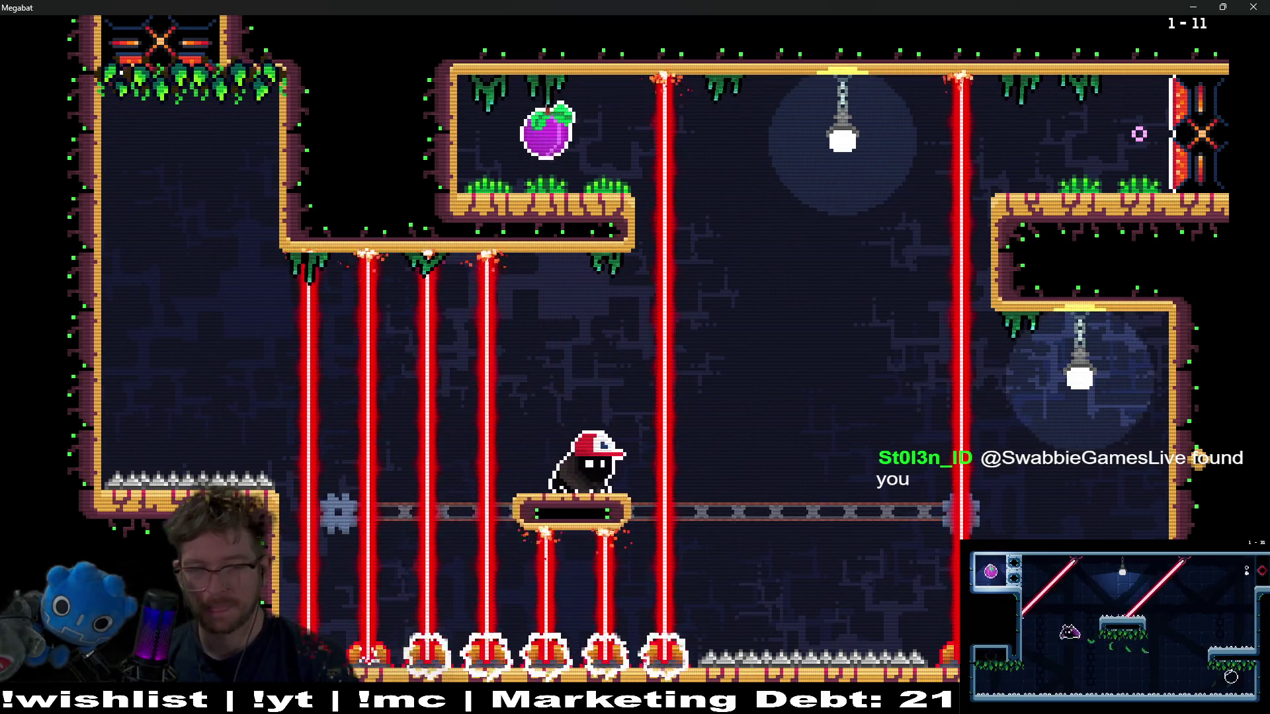
{"action": "key", "text": "Up"}
{"action": "key", "text": "Left"}
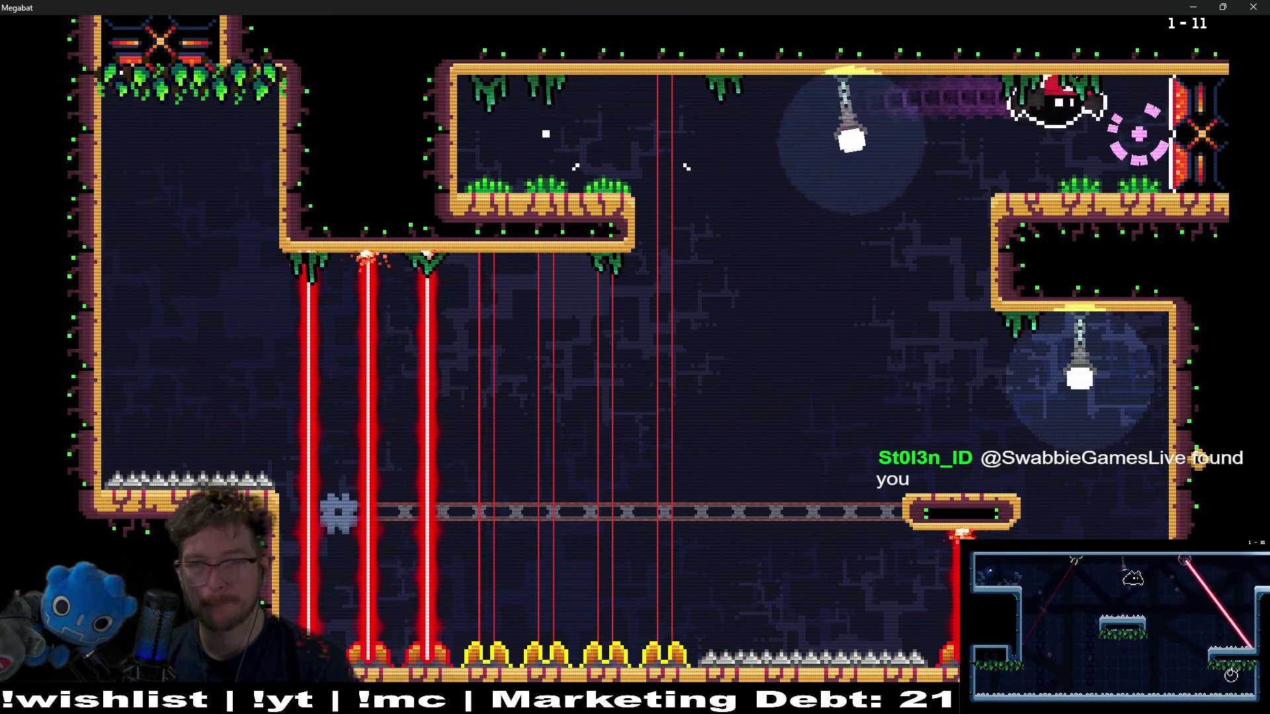
{"action": "key", "text": "Right"}
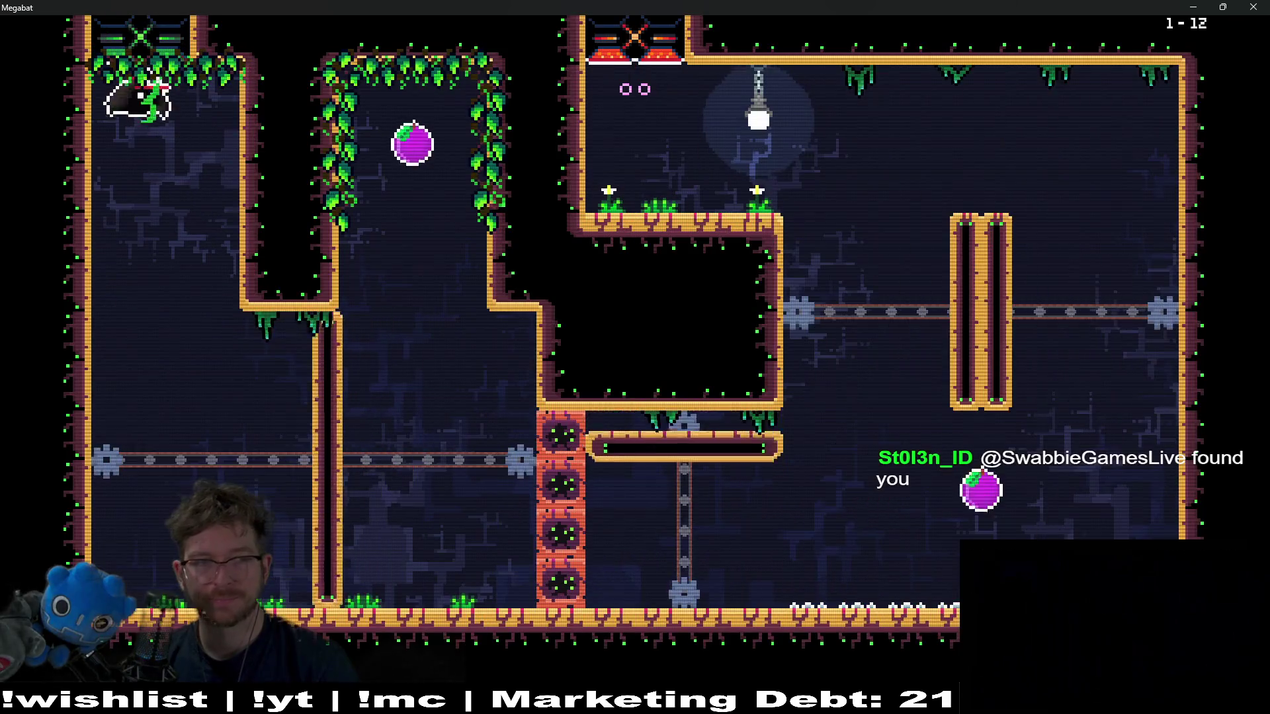
- Clear level 1-12: collect the purple fruit, loop through the lower area, leave by the top door
{"action": "key", "text": "Right"}
{"action": "key", "text": "Up"}
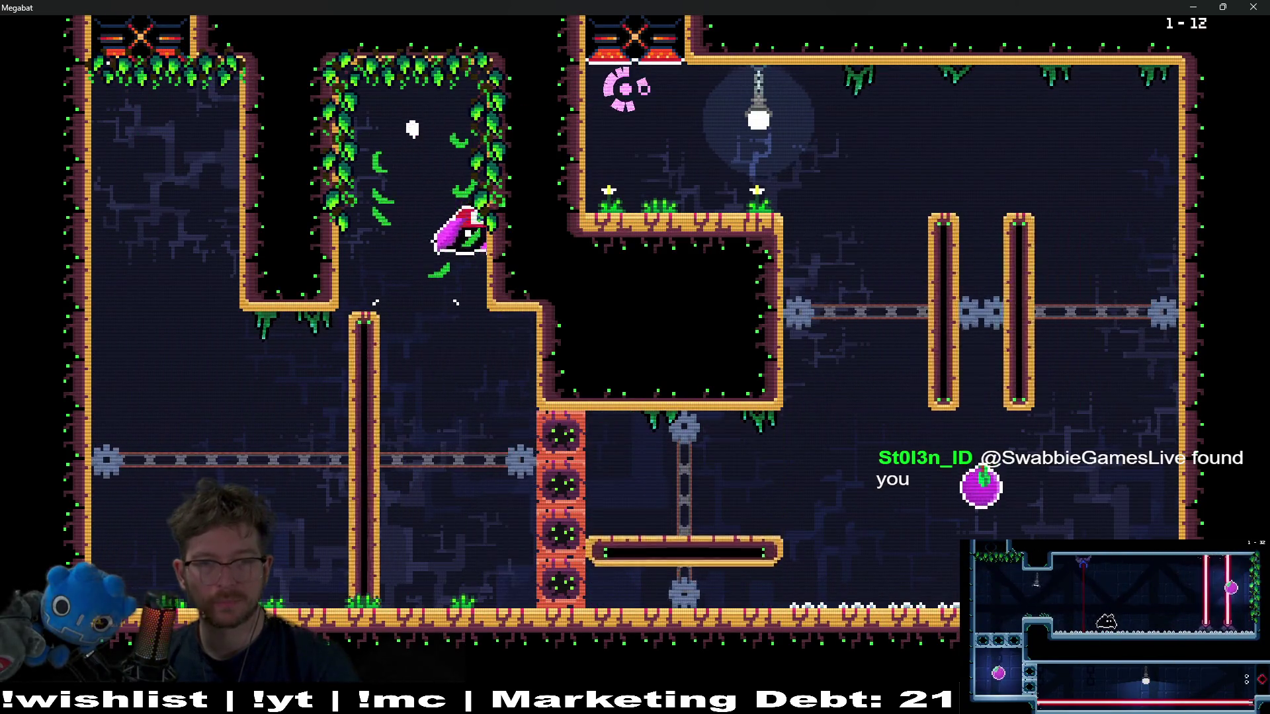
{"action": "key", "text": "Down"}
{"action": "key", "text": "Right"}
{"action": "key", "text": "Up"}
{"action": "key", "text": "Left"}
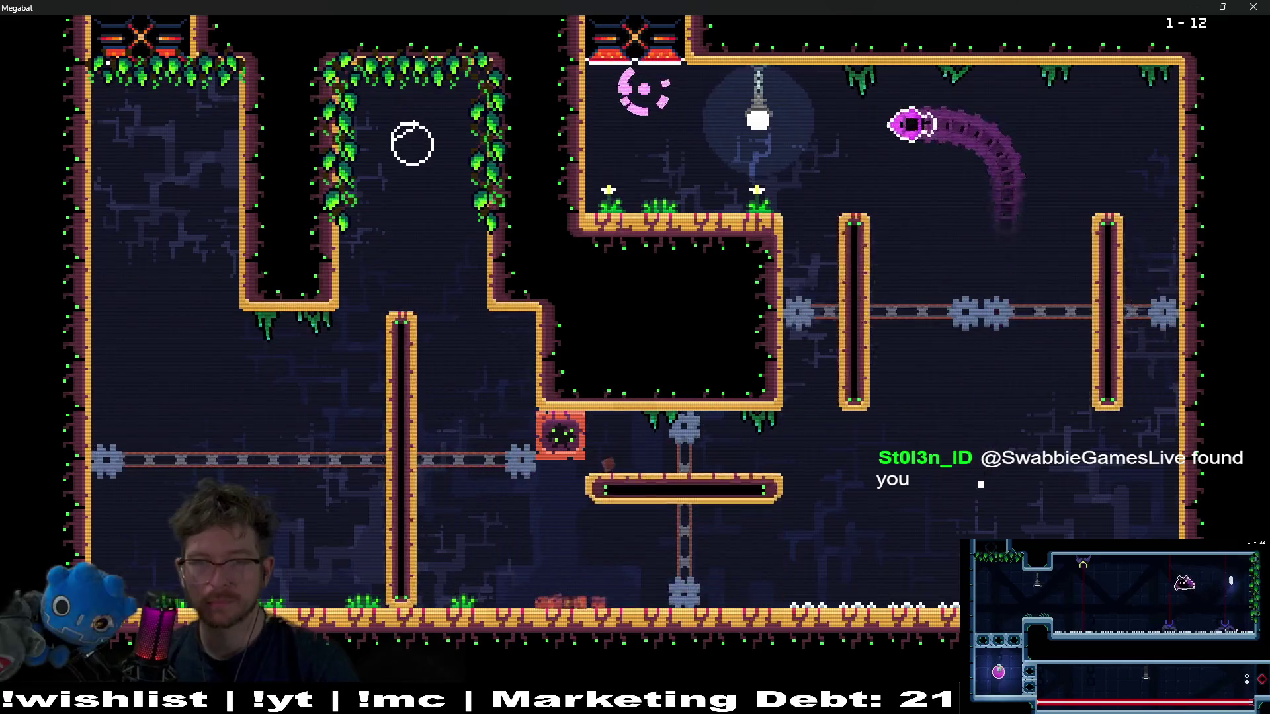
{"action": "key", "text": "Up"}
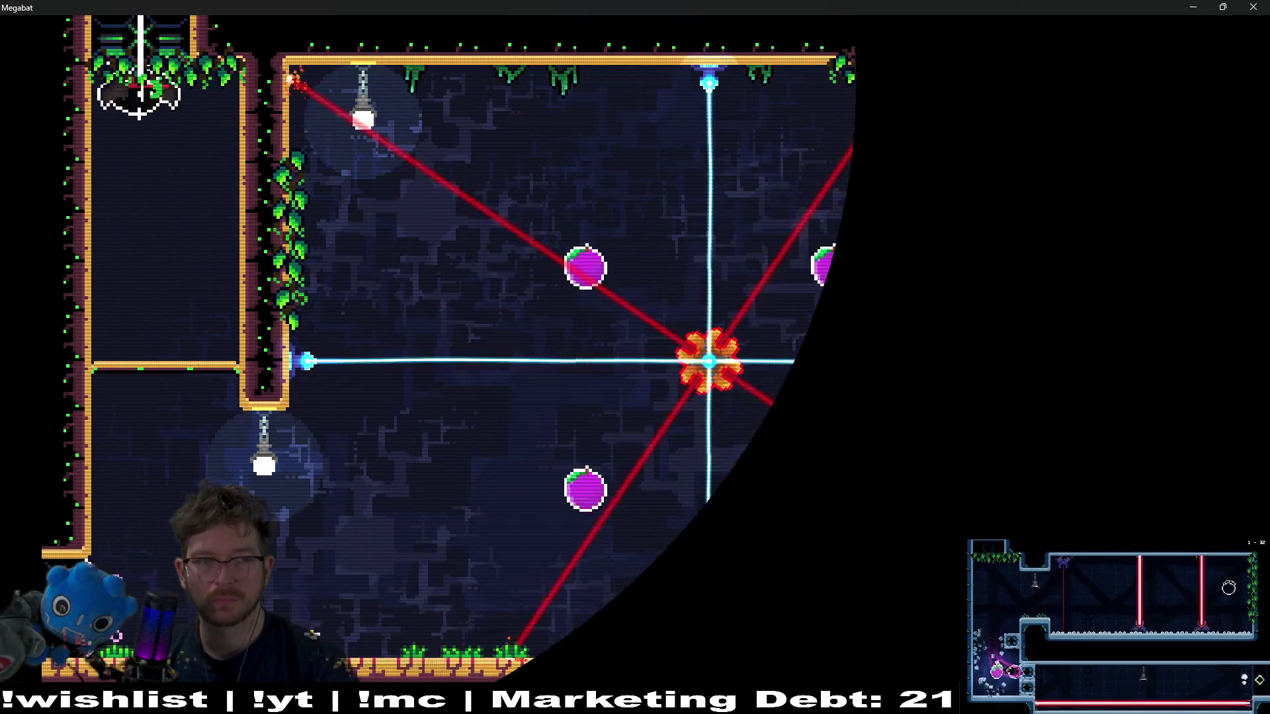
- In the 1-13 laser room, eat the top-left, top-right and lower-right plums and exit
{"action": "key", "text": "Down"}
{"action": "key", "text": "Right"}
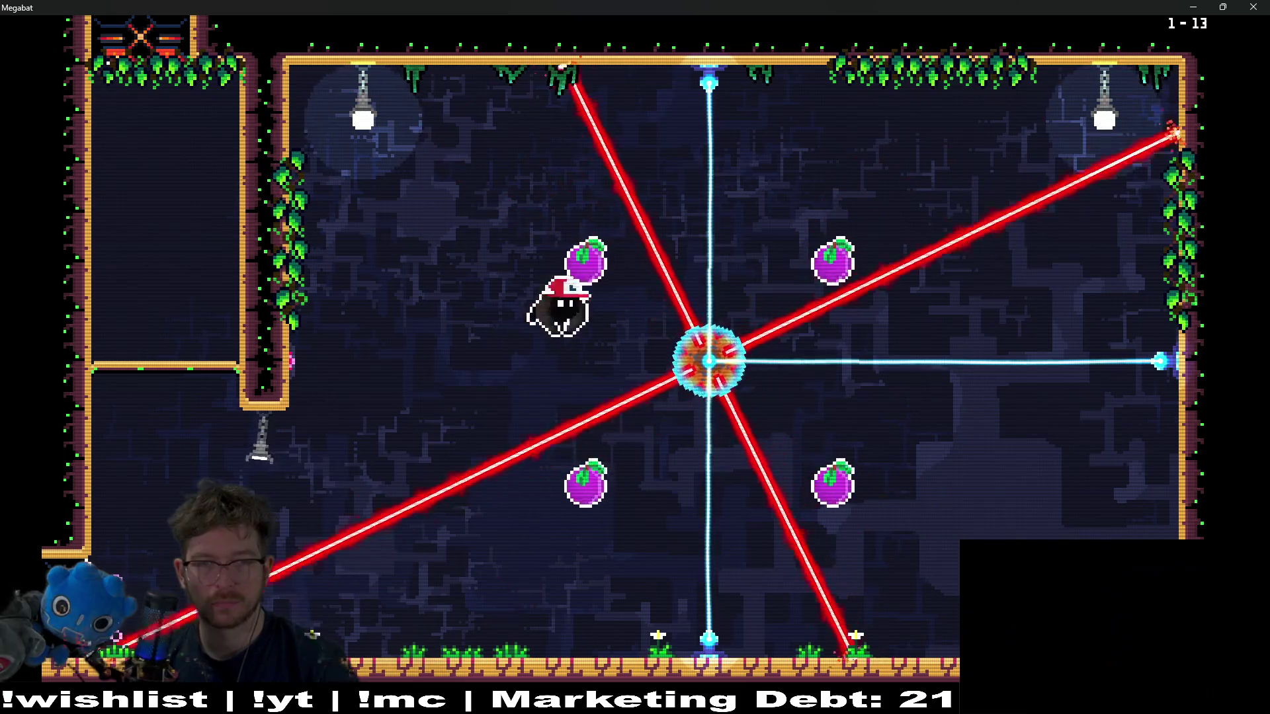
{"action": "key", "text": "Up"}
{"action": "key", "text": "Right"}
{"action": "key", "text": "Down"}
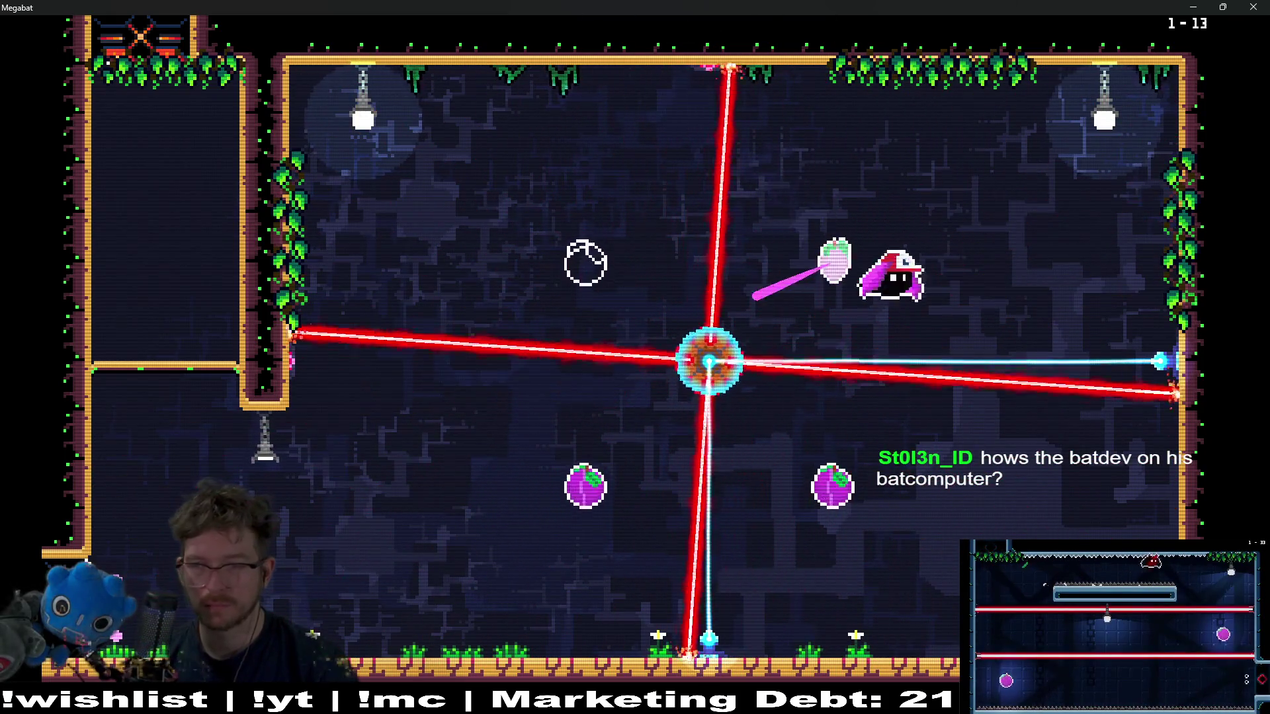
{"action": "key", "text": "Right"}
{"action": "key", "text": "Down"}
{"action": "key", "text": "Left"}
{"action": "key", "text": "Down"}
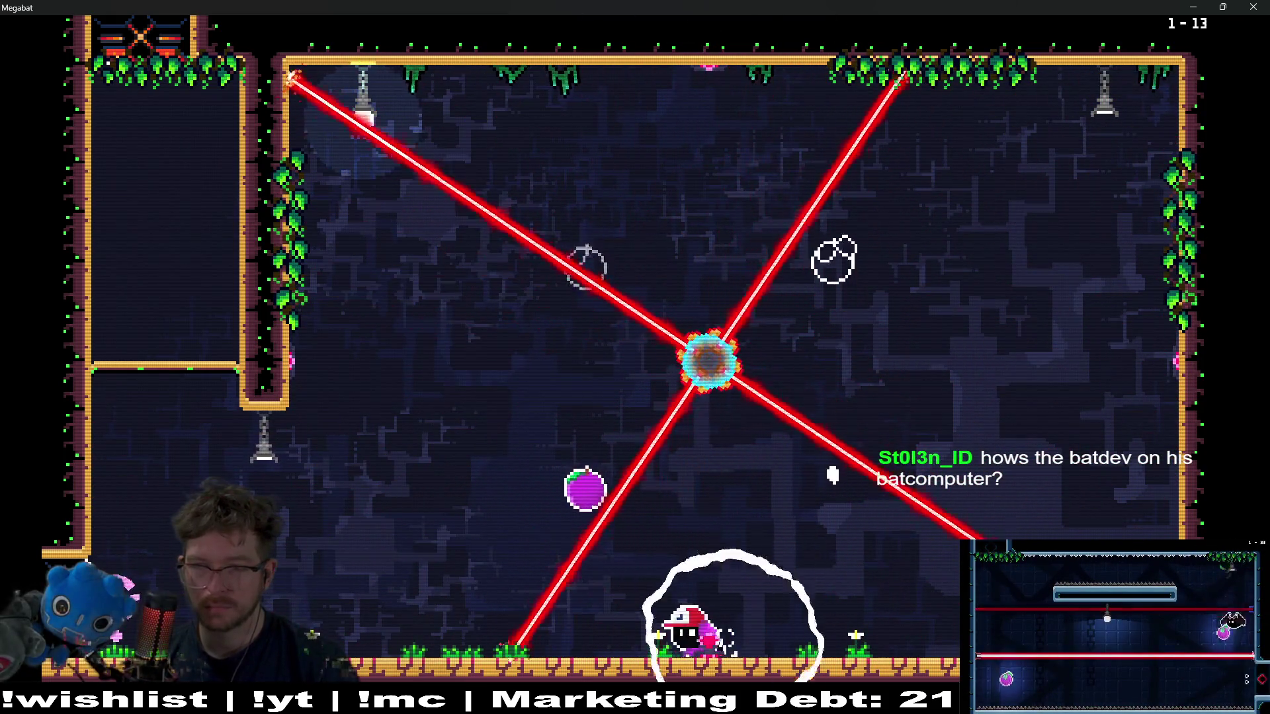
{"action": "key", "text": "Left"}
{"action": "key", "text": "Up"}
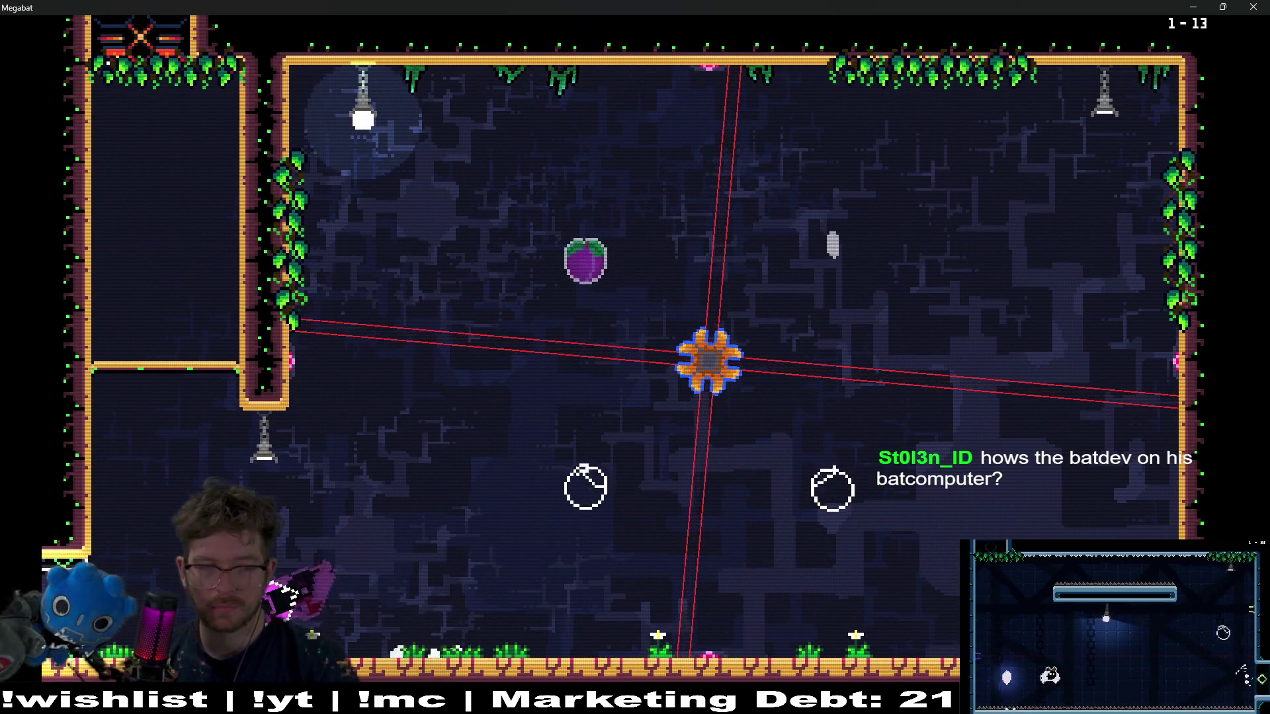
{"action": "key", "text": "Up"}
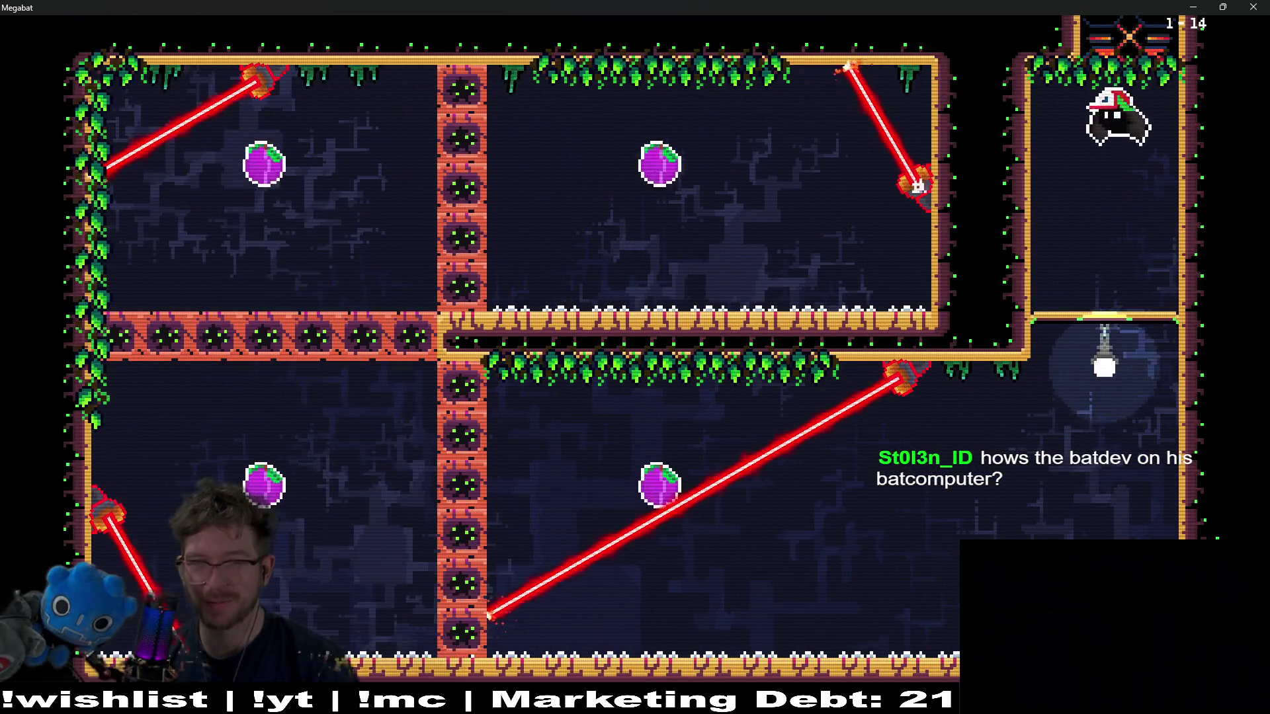
- First attempt at 1-14: grab both lower plums, sweep the upper room, and die to a laser
{"action": "key", "text": "Down"}
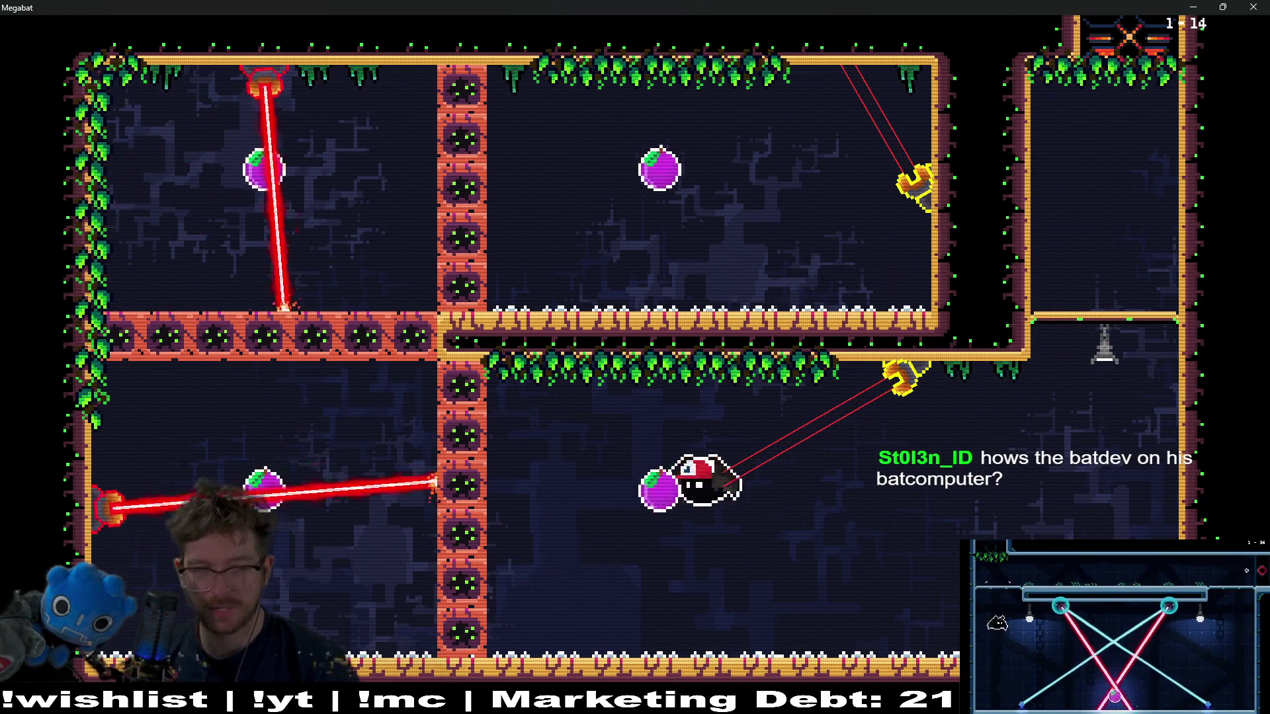
{"action": "key", "text": "Left"}
{"action": "key", "text": "Up"}
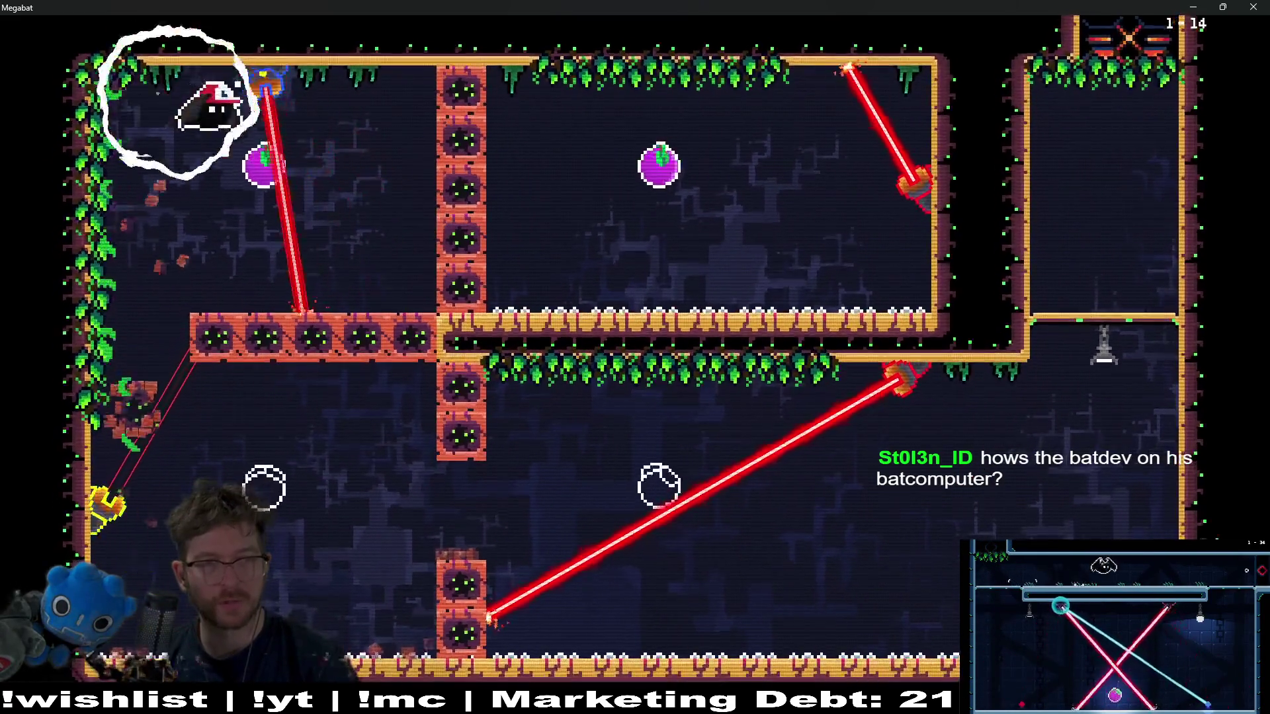
{"action": "key", "text": "Right"}
{"action": "key", "text": "Left"}
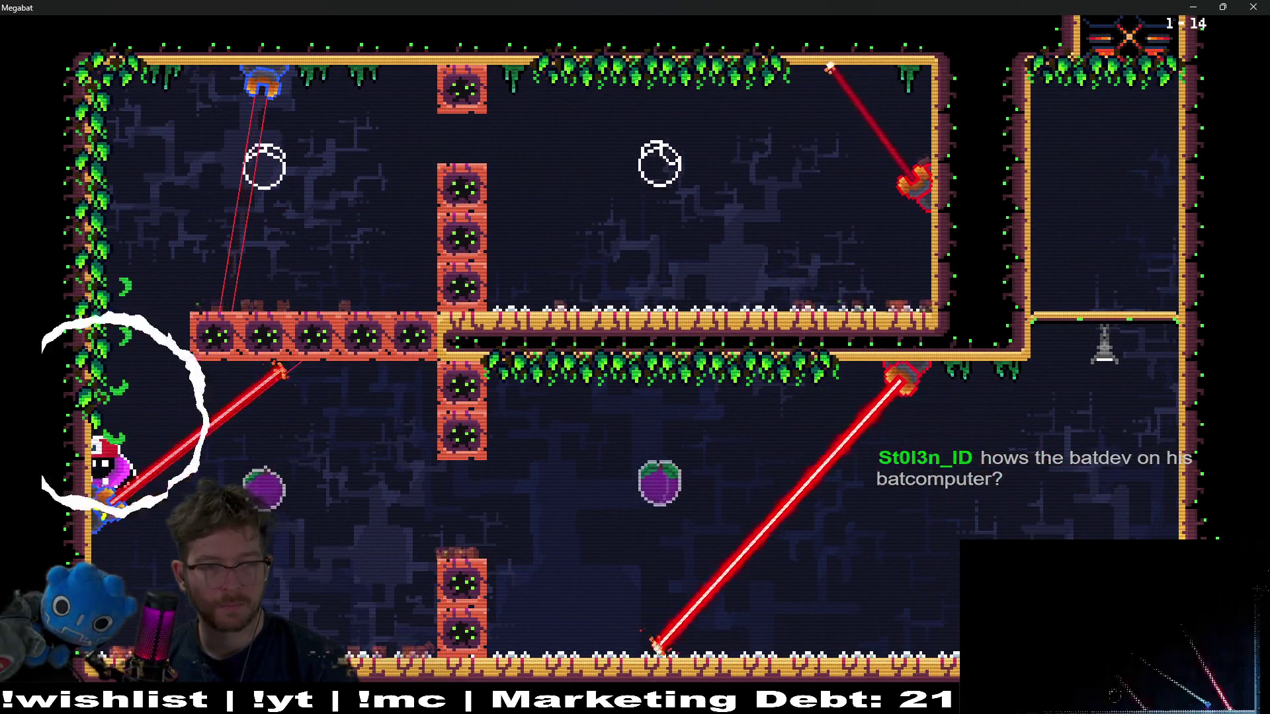
{"action": "key", "text": "Right"}
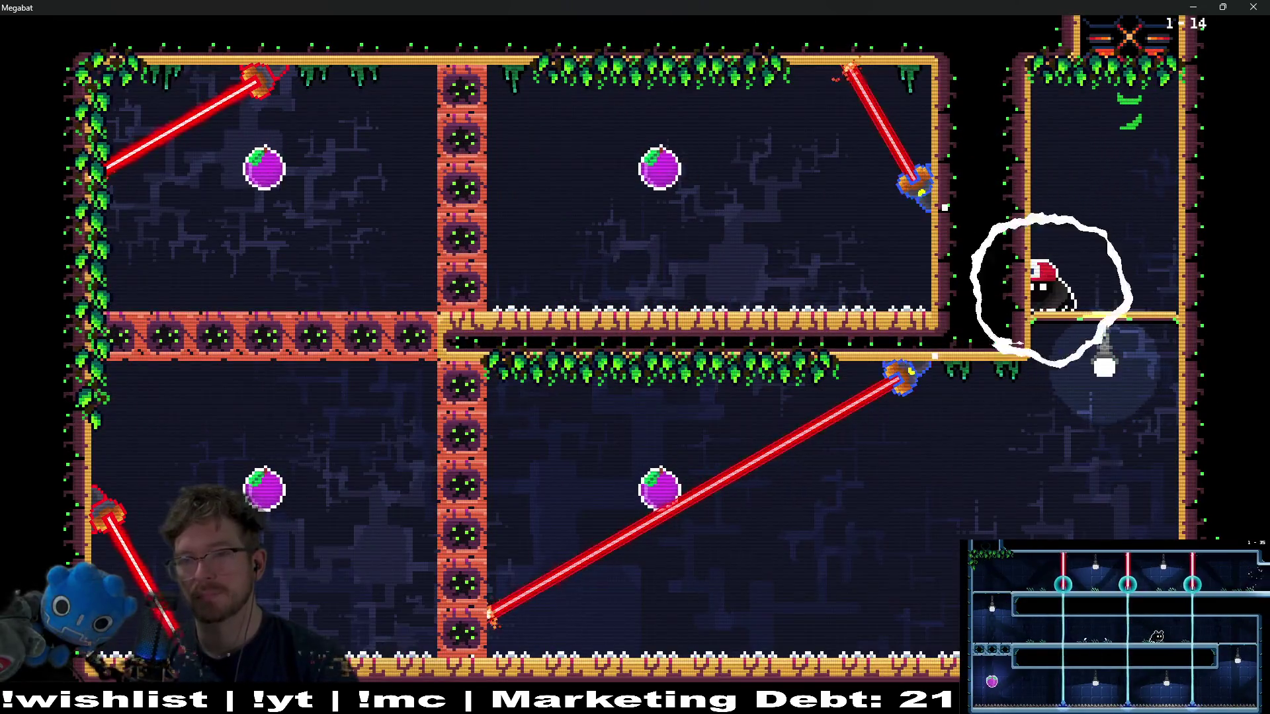
- After respawning, collect both lower plums plus the upper-left and upper-right plums, then cross the lower room
{"action": "key", "text": "Down"}
{"action": "key", "text": "Left"}
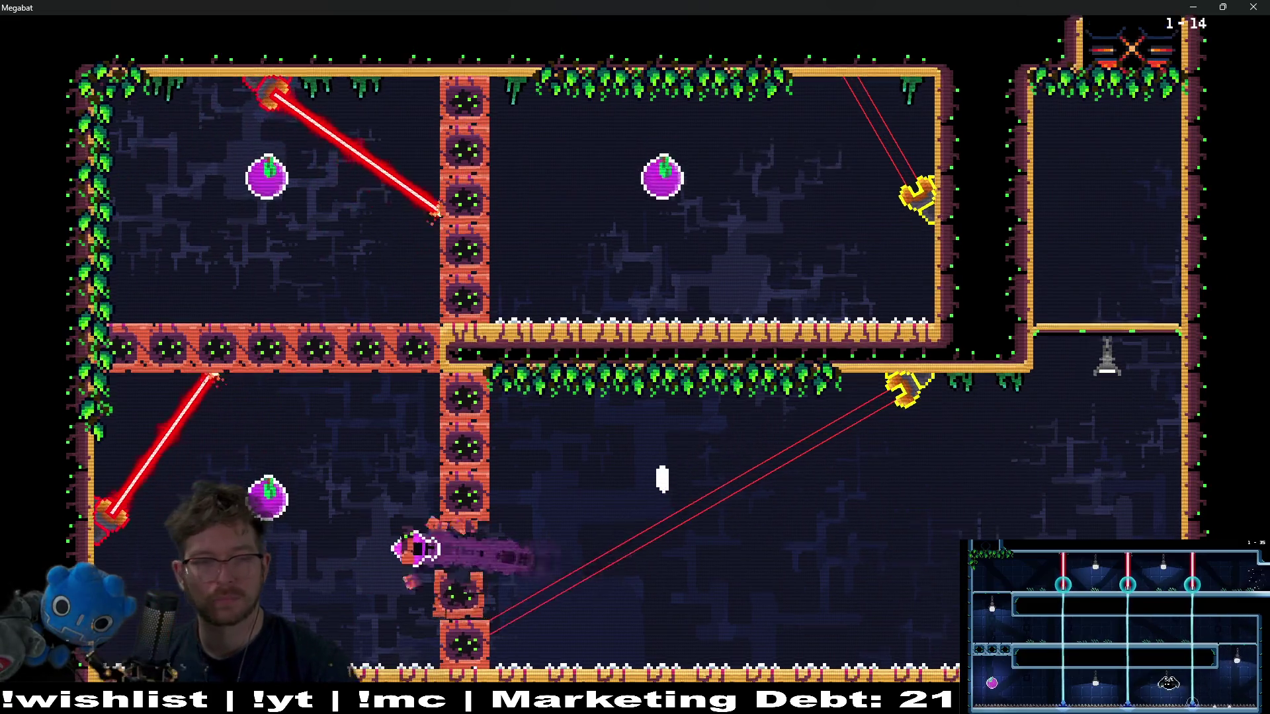
{"action": "key", "text": "Up"}
{"action": "key", "text": "Right"}
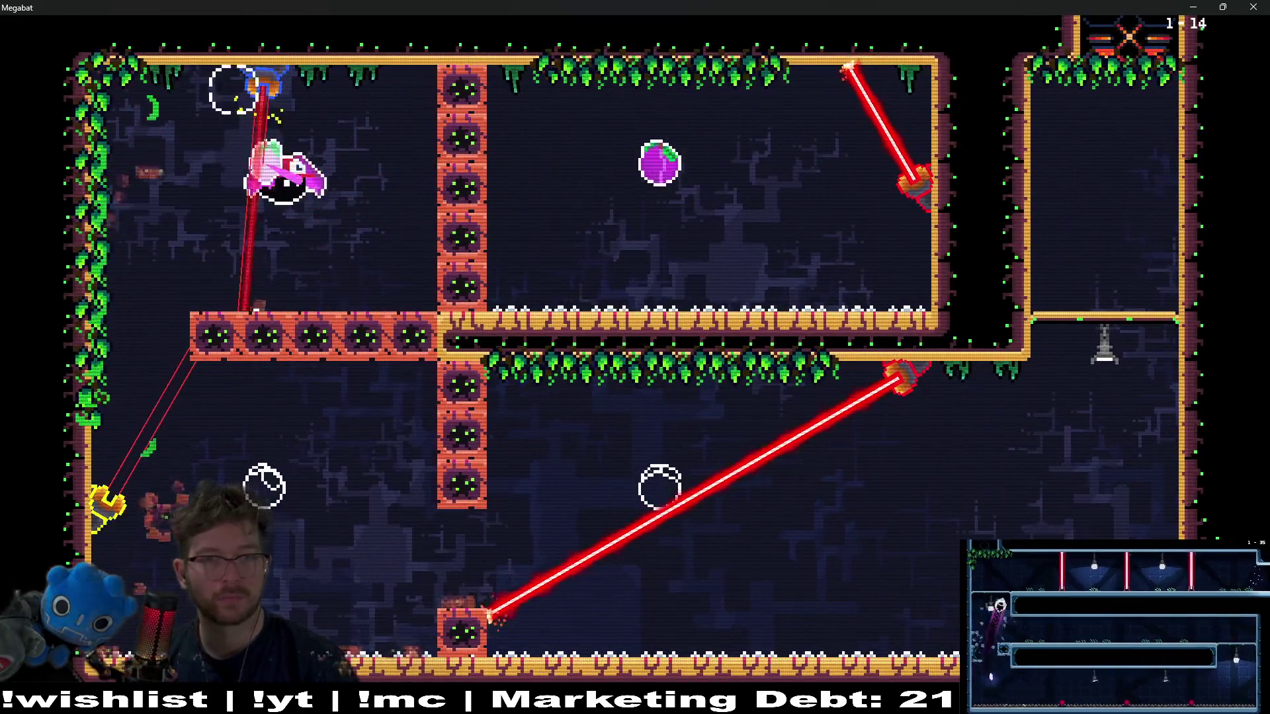
{"action": "key", "text": "Right"}
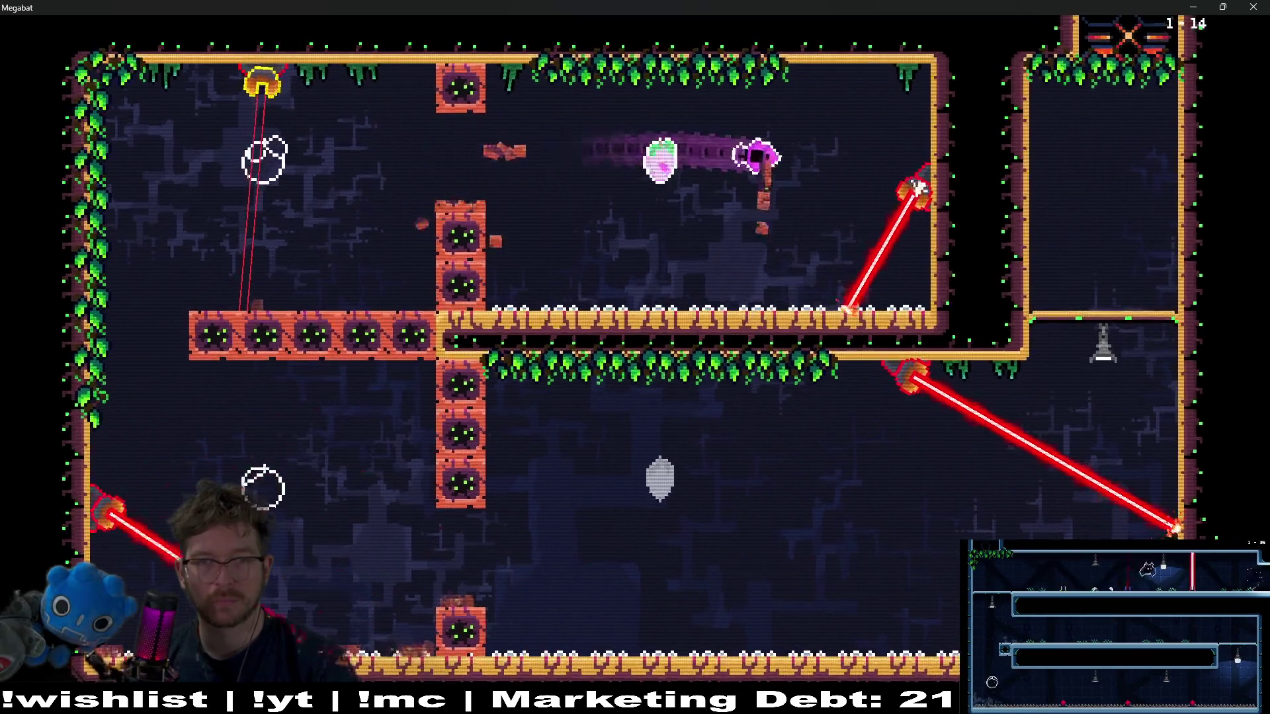
{"action": "key", "text": "Left"}
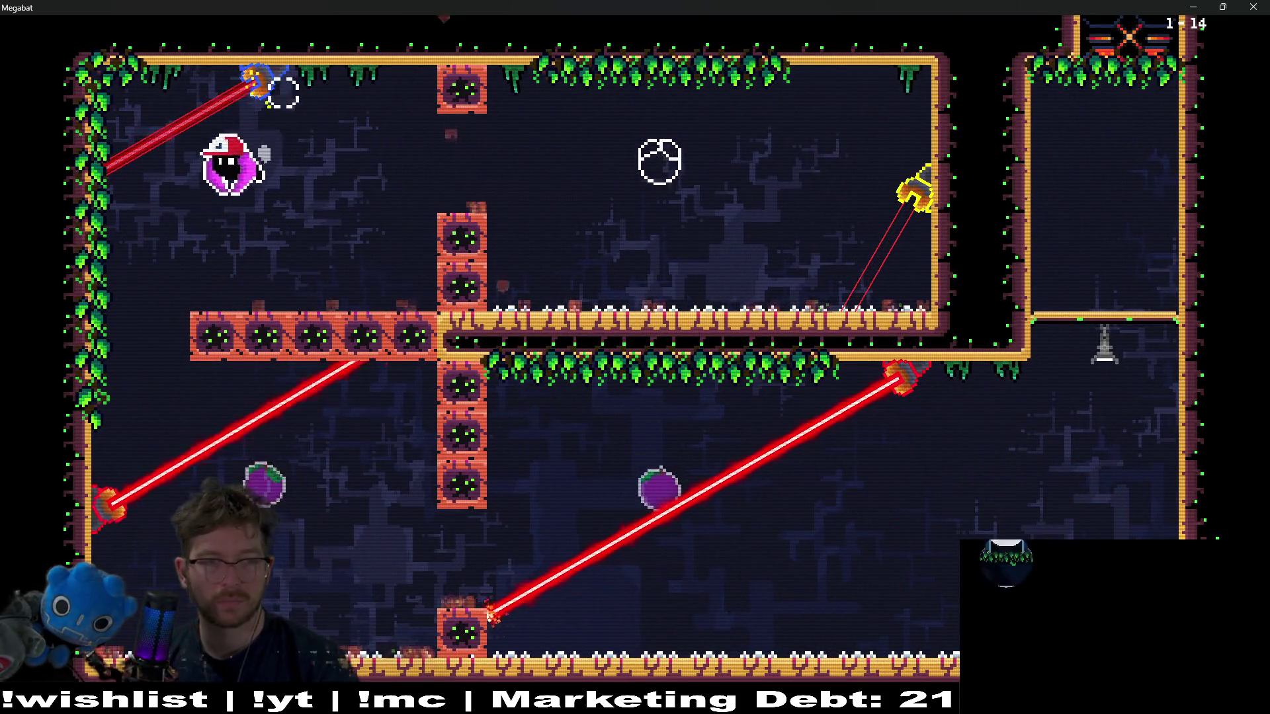
{"action": "key", "text": "Down"}
{"action": "key", "text": "Right"}
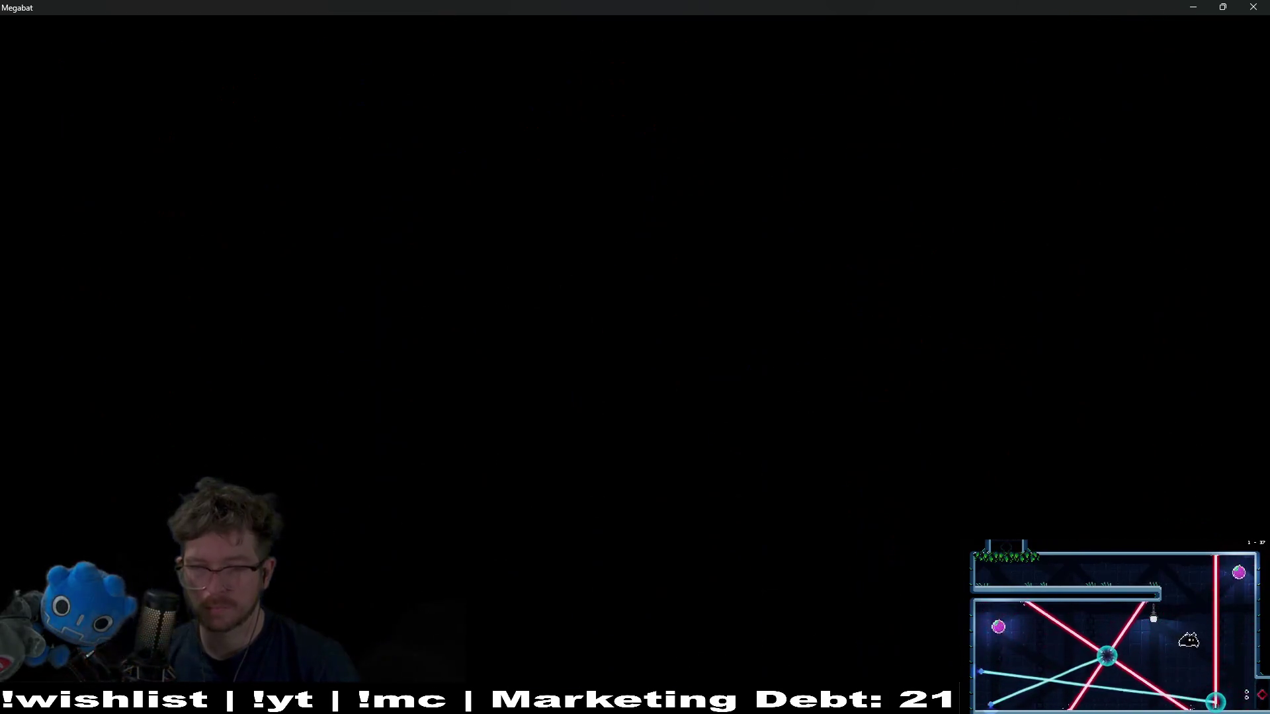
- Grab the last 1-14 plum and exit, then collect both oranges in the first jungle room
{"action": "key", "text": "Right"}
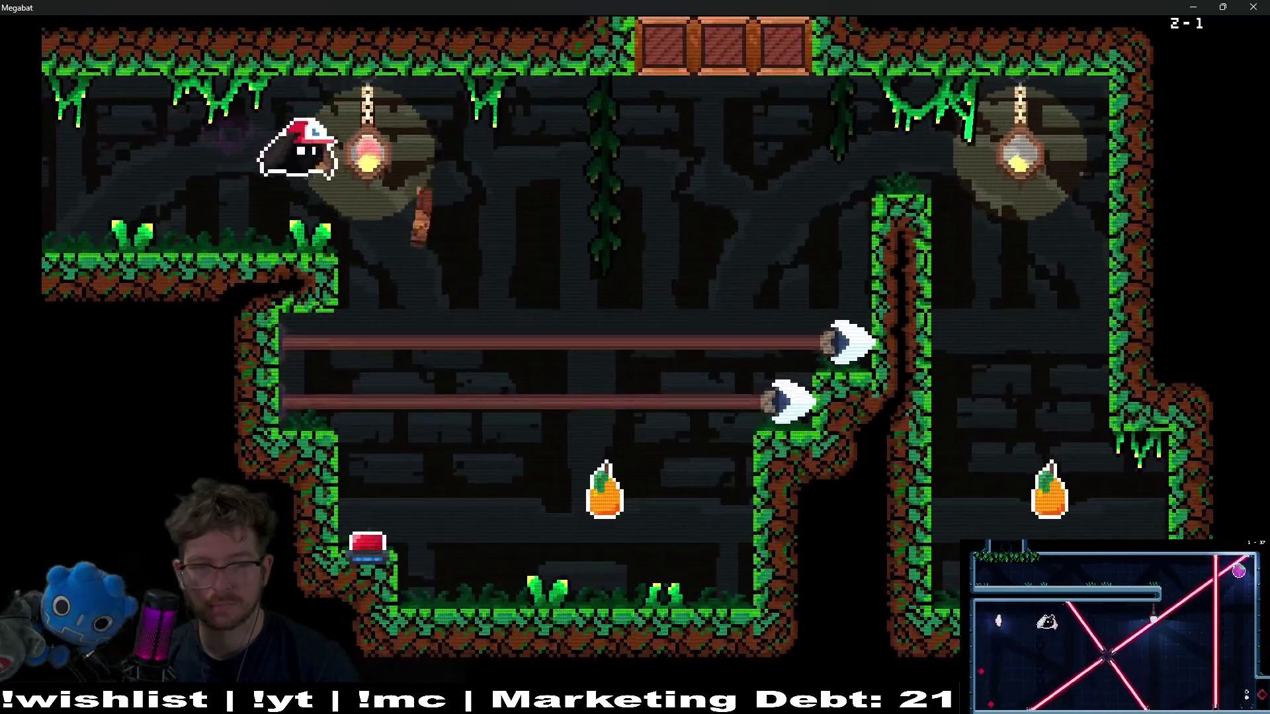
{"action": "key", "text": "Right"}
{"action": "key", "text": "Down"}
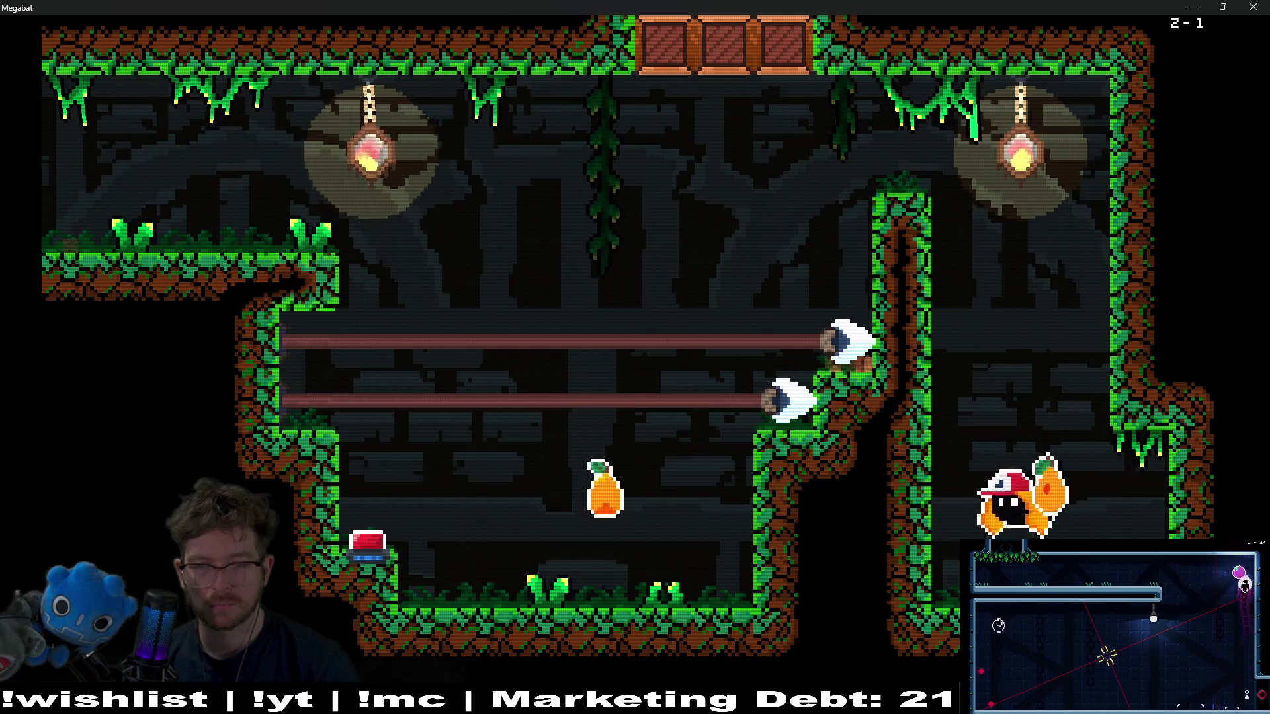
{"action": "key", "text": "Left"}
{"action": "key", "text": "Up"}
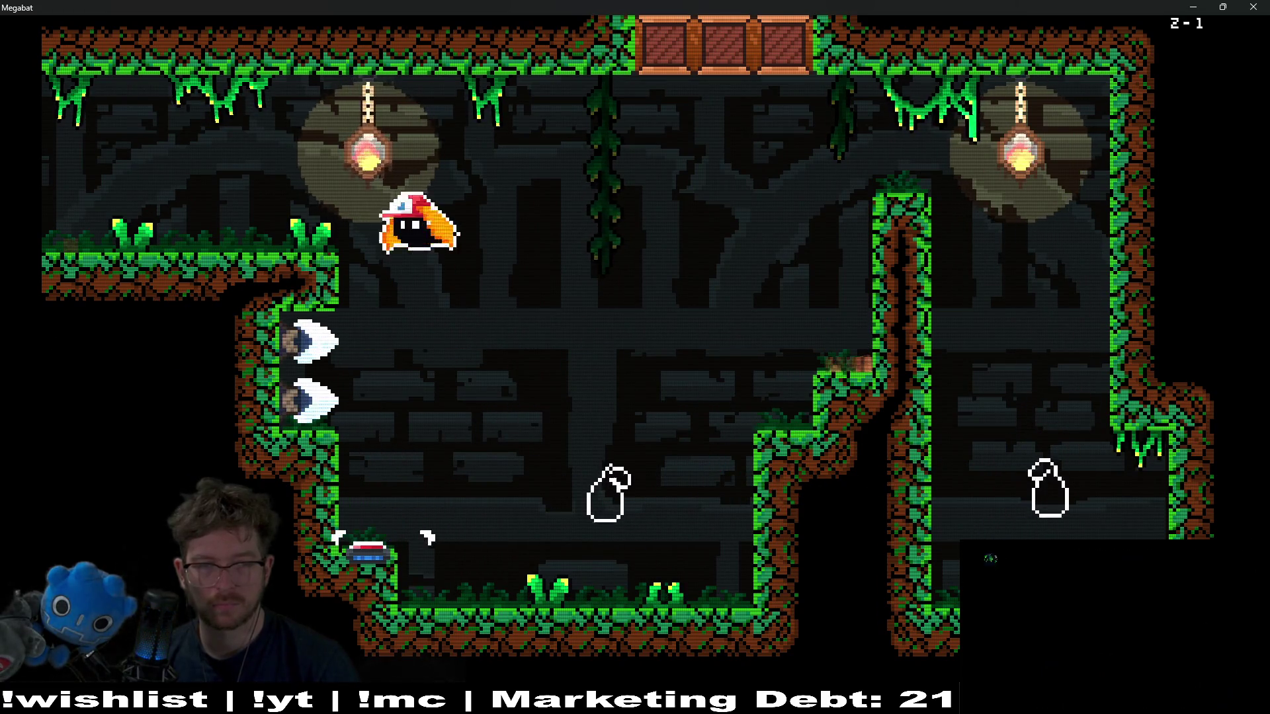
{"action": "key", "text": "Left"}
{"action": "key", "text": "Left"}
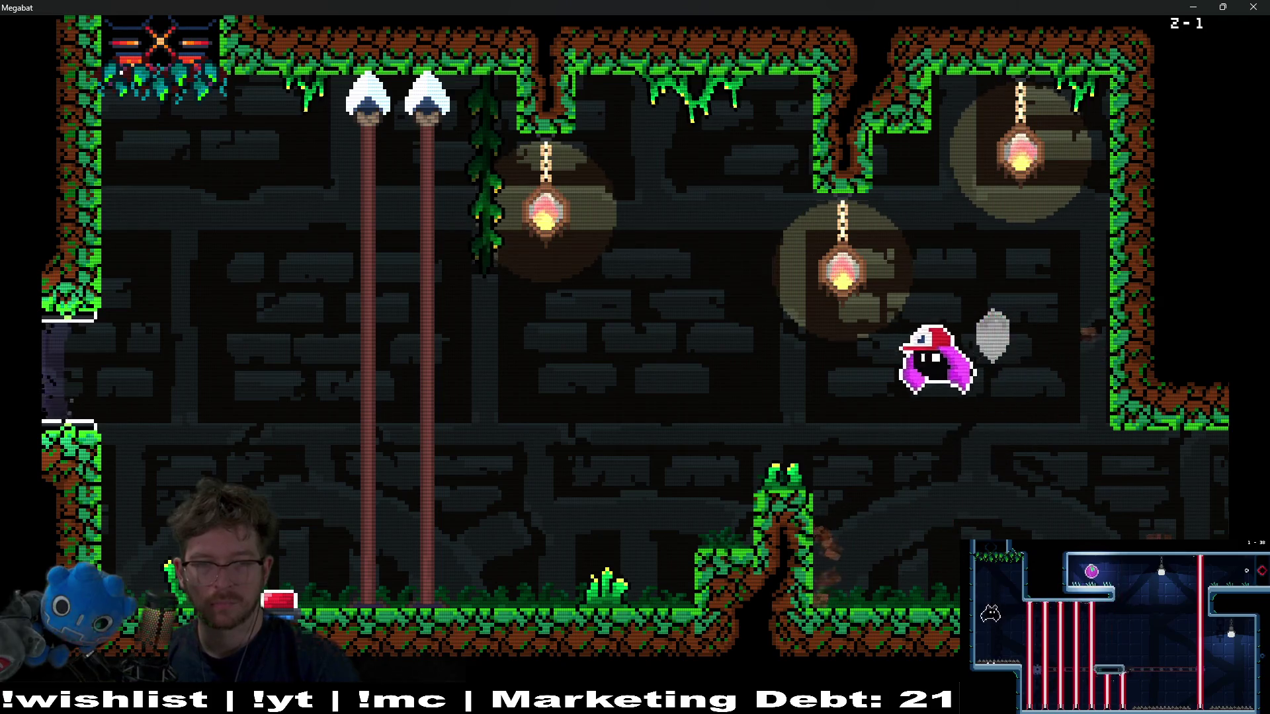
- Grab the plum and the pear in level 2-2, then fly through the open gate to 2-3
{"action": "key", "text": "Down"}
{"action": "key", "text": "Up"}
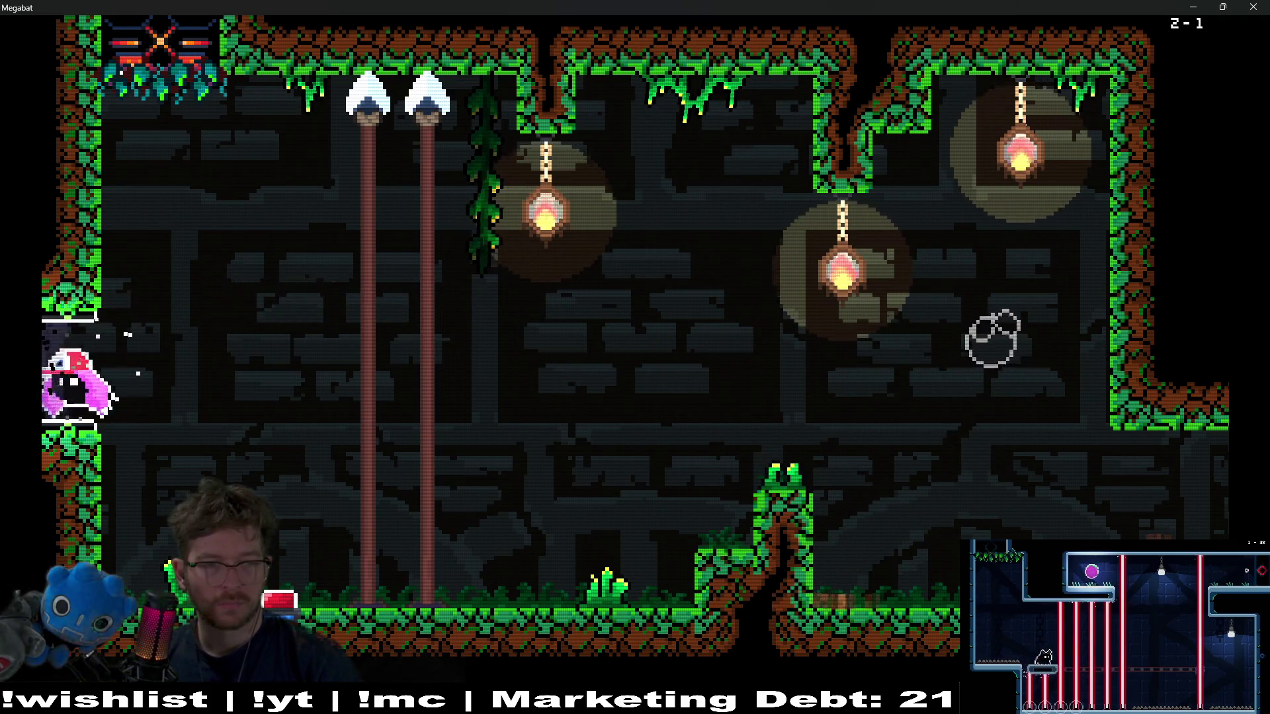
{"action": "key", "text": "Down"}
{"action": "key", "text": "Right"}
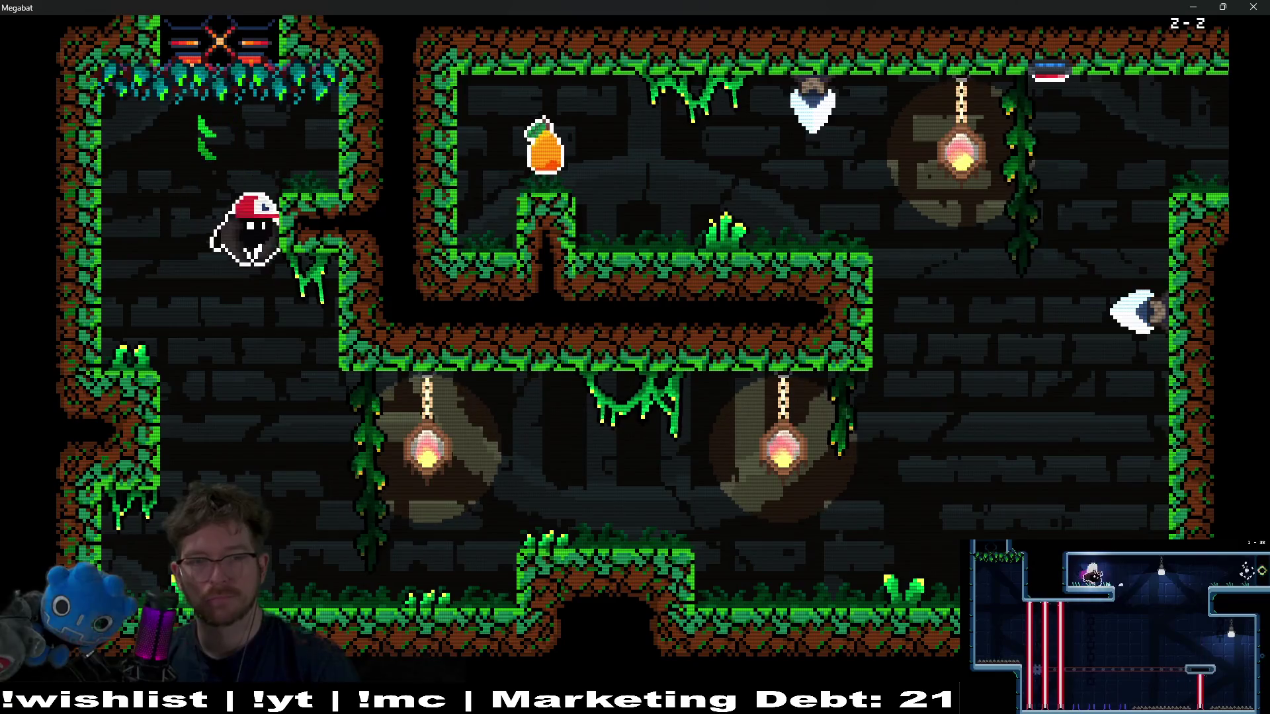
{"action": "key", "text": "Right"}
{"action": "key", "text": "Up"}
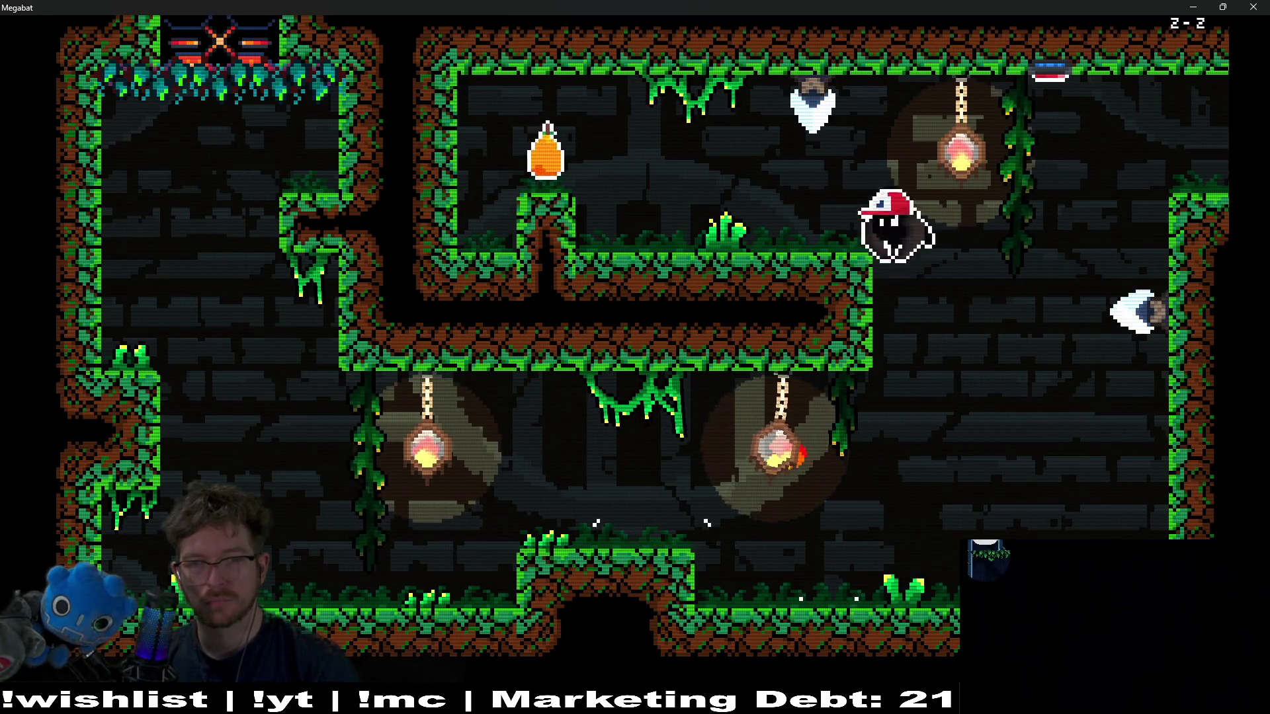
{"action": "key", "text": "Left"}
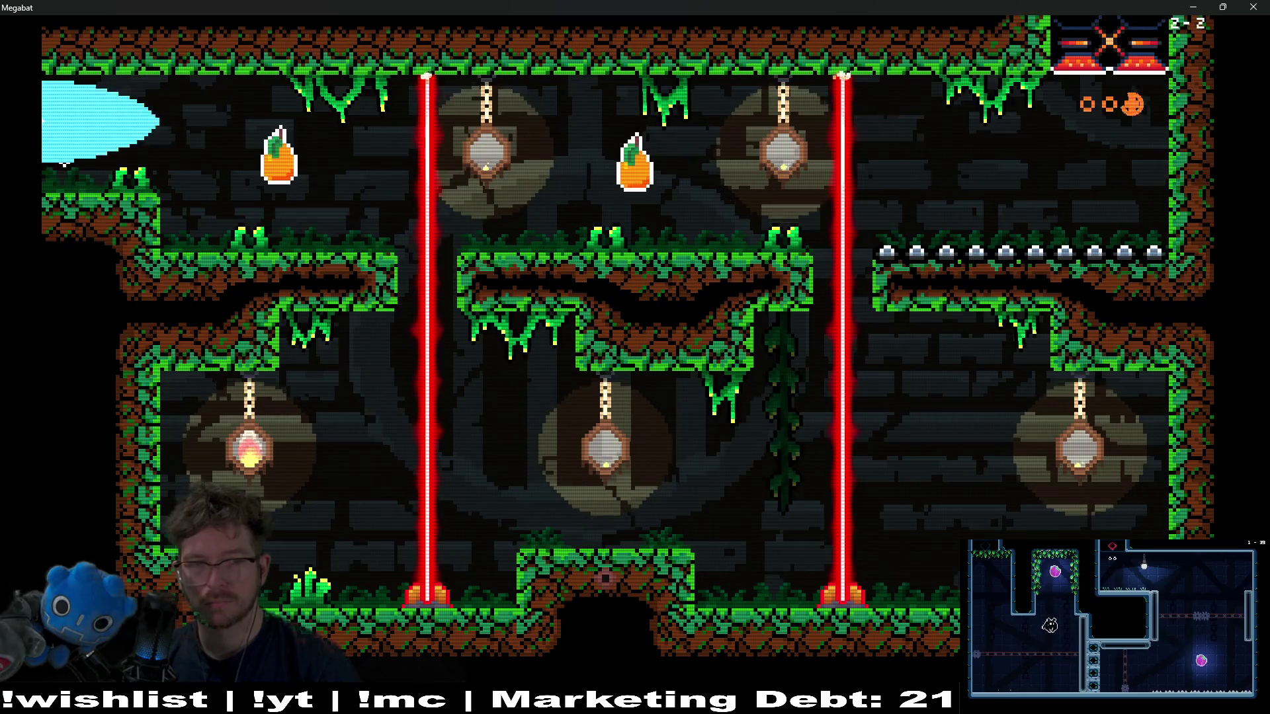
{"action": "key", "text": "Right"}
{"action": "key", "text": "Right"}
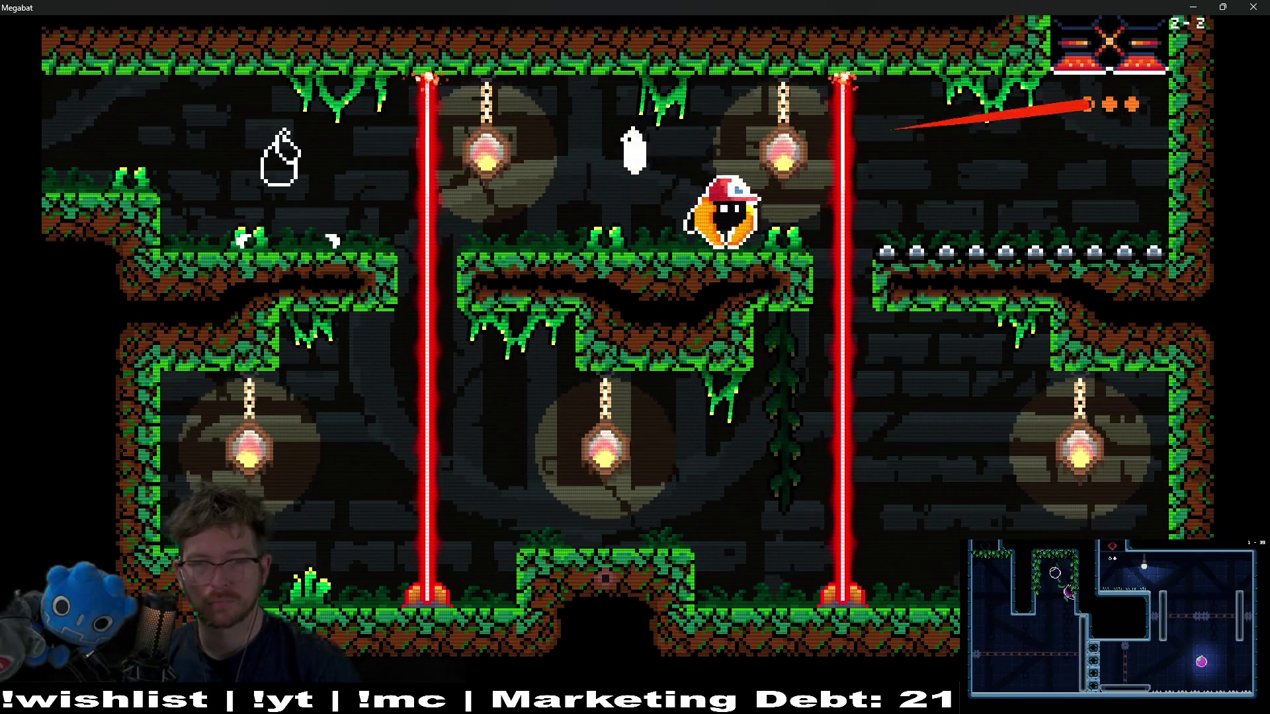
{"action": "key", "text": "Up"}
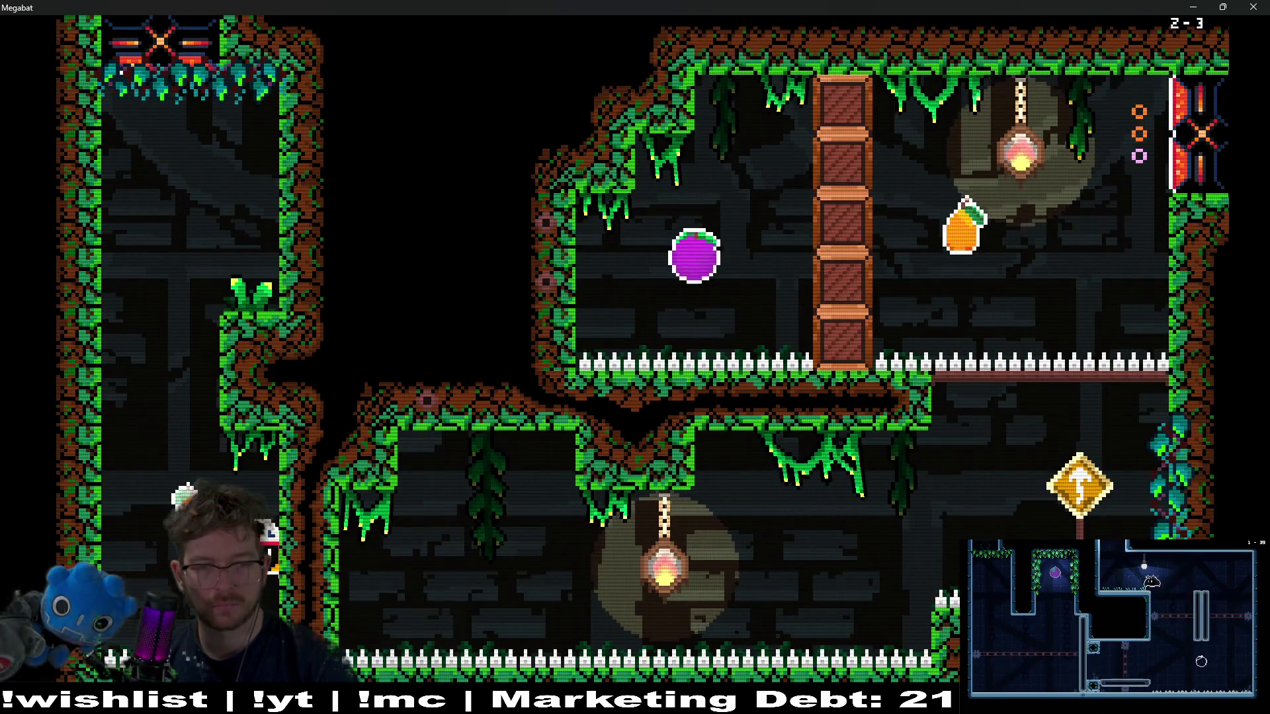
- Collect the pear and plum in the upper chamber and leave through the top-right gate
{"action": "key", "text": "Right"}
{"action": "key", "text": "Up"}
{"action": "key", "text": "Left"}
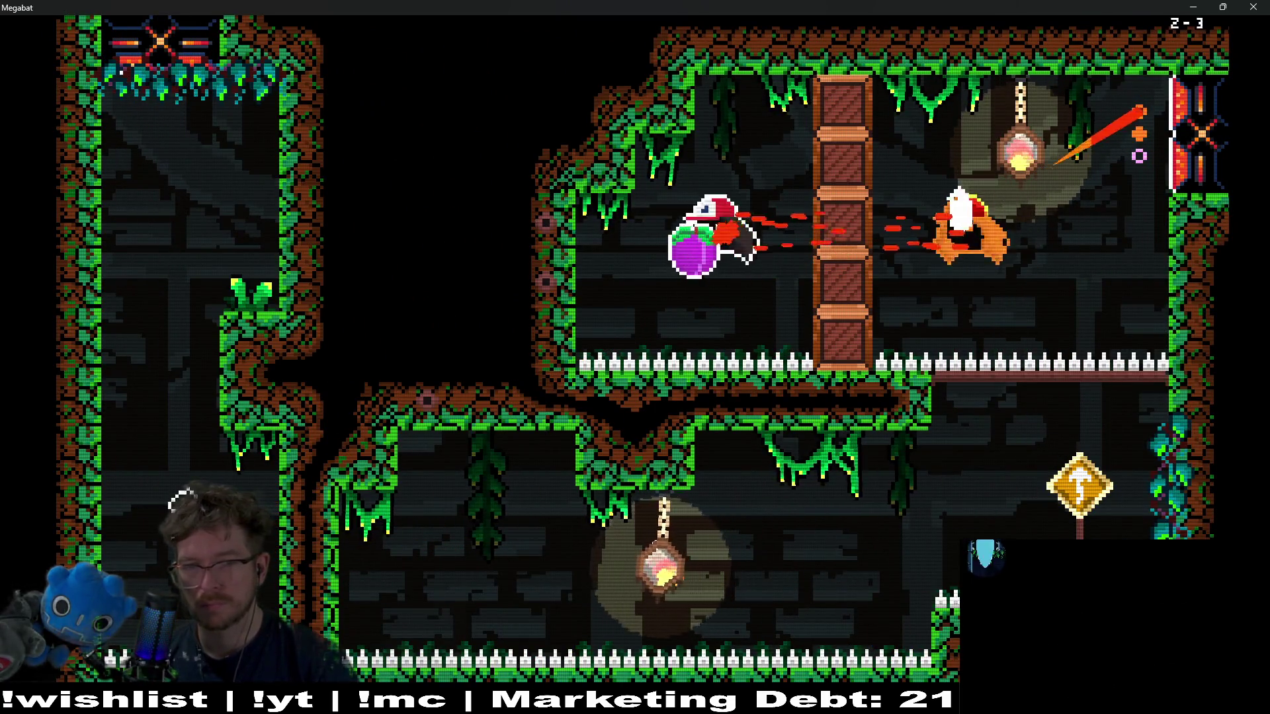
{"action": "key", "text": "Up"}
{"action": "key", "text": "Right"}
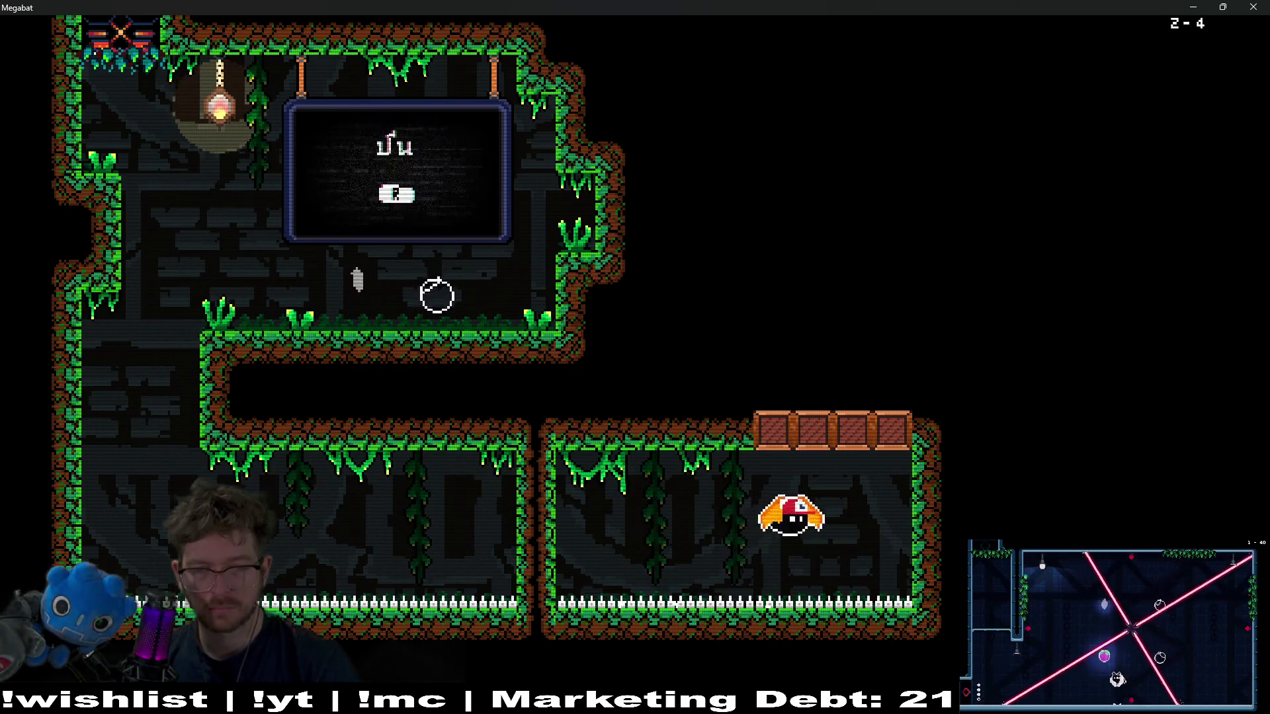
- Fly through the upper-right room and top corridor to the top-left corner, then down to the lower corridor
{"action": "key", "text": "Up"}
{"action": "key", "text": "Right"}
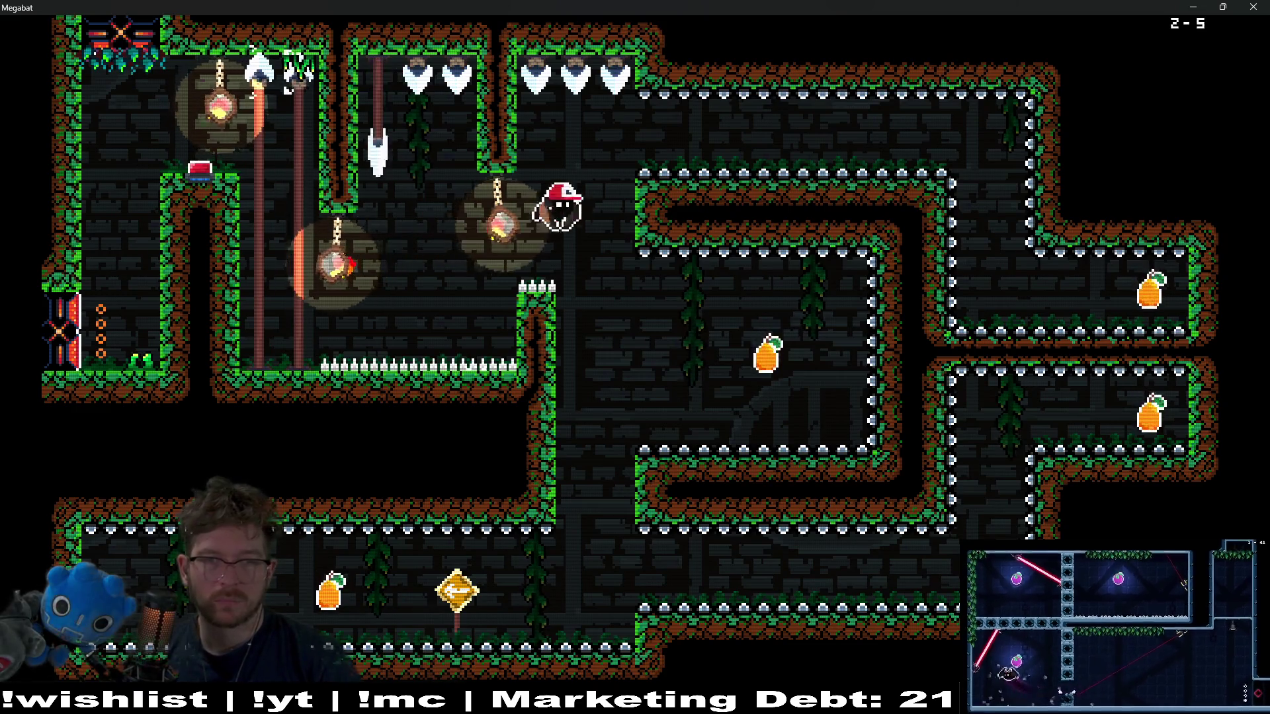
{"action": "key", "text": "Right"}
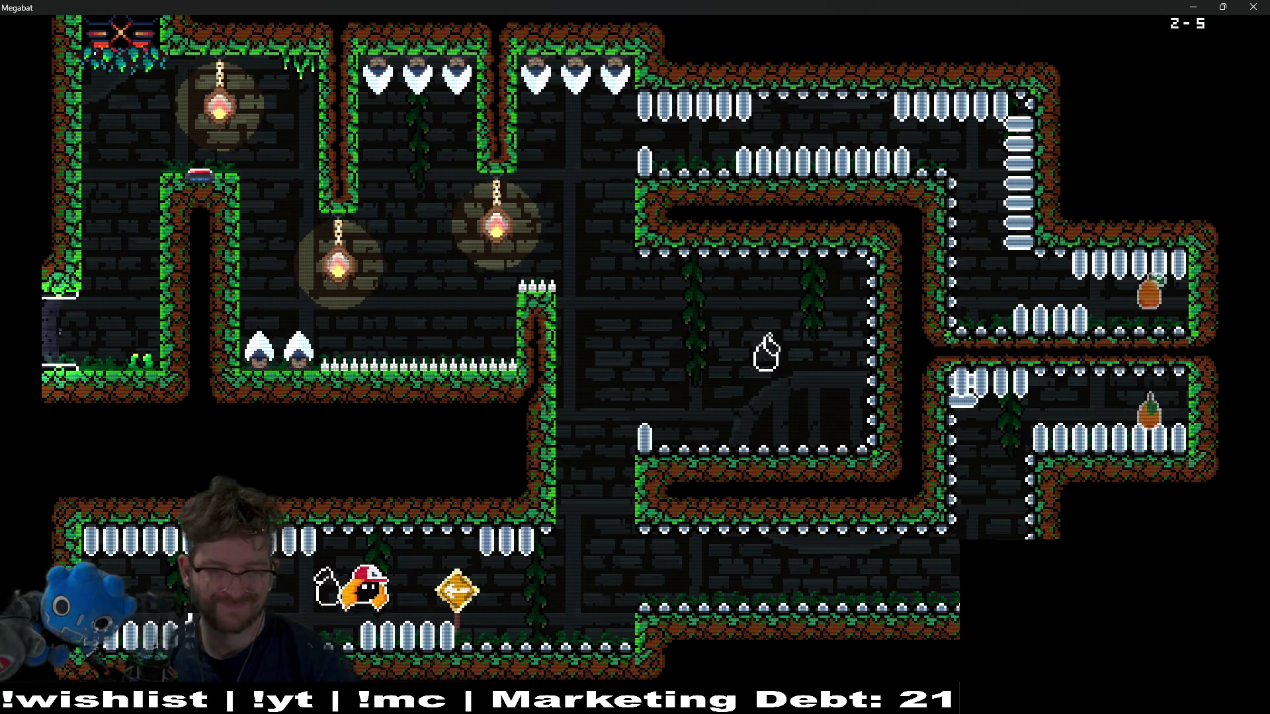
{"action": "key", "text": "Right"}
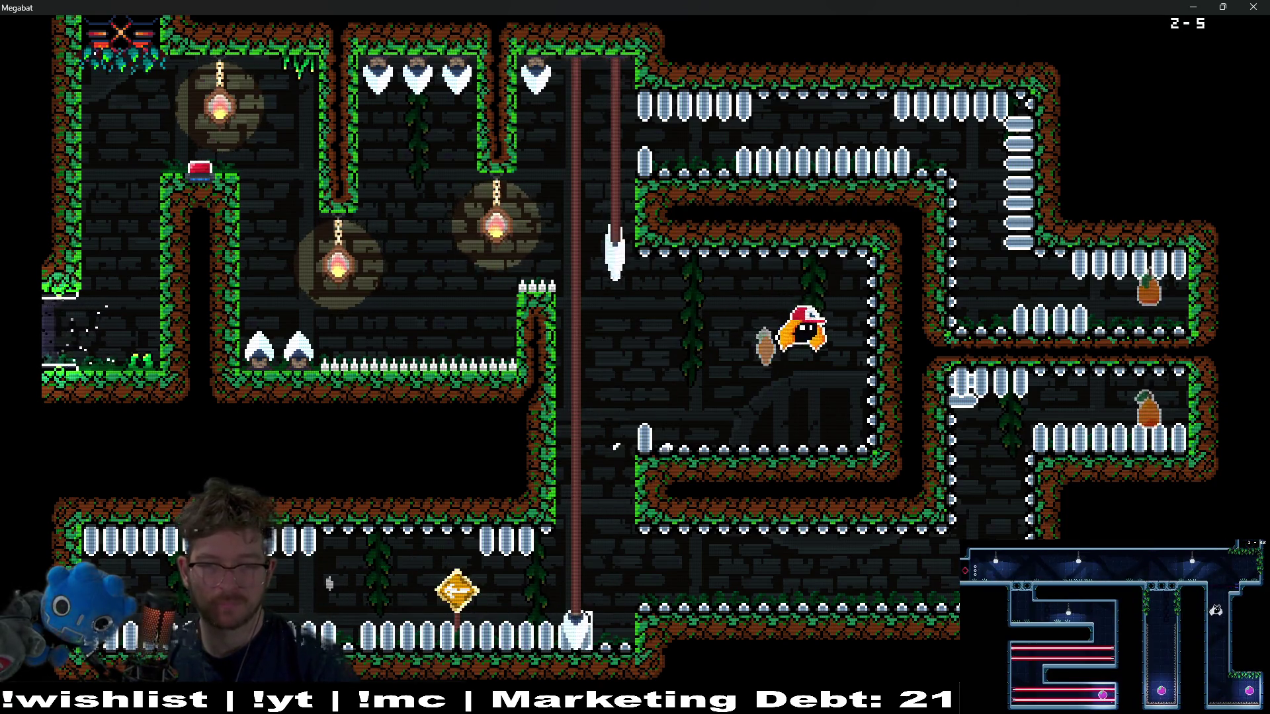
{"action": "key", "text": "Left"}
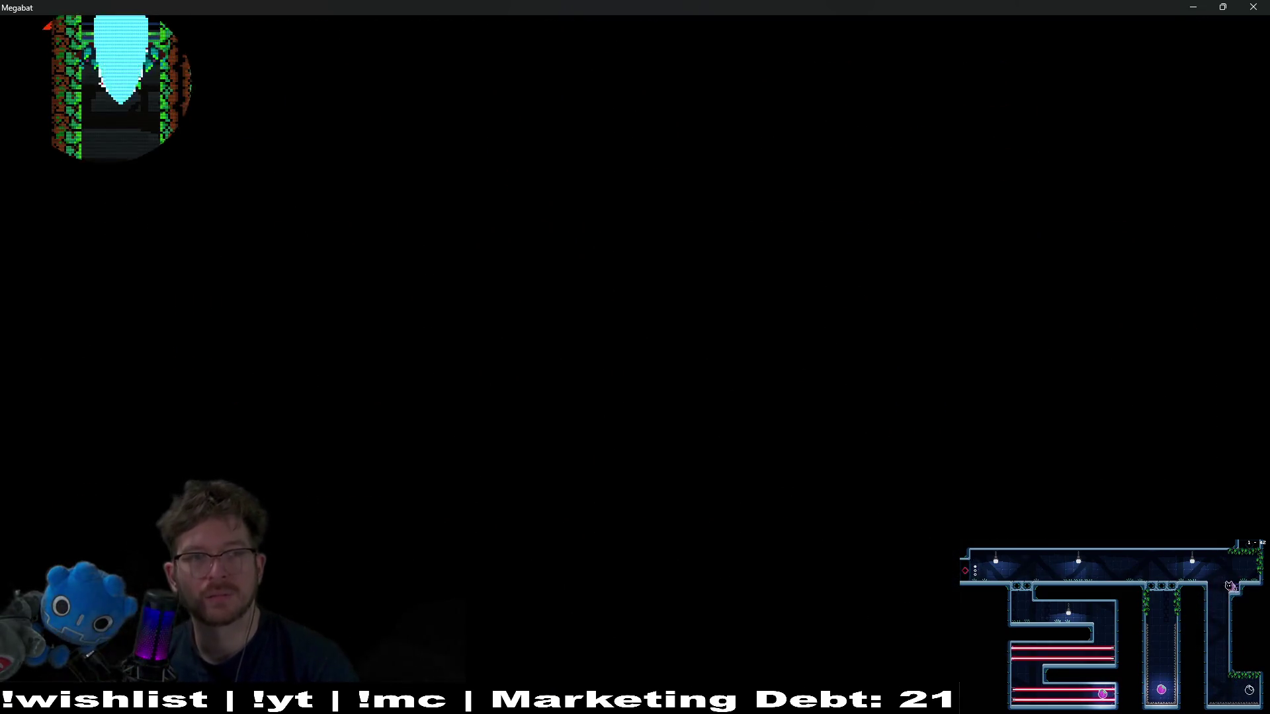
{"action": "key", "text": "Down"}
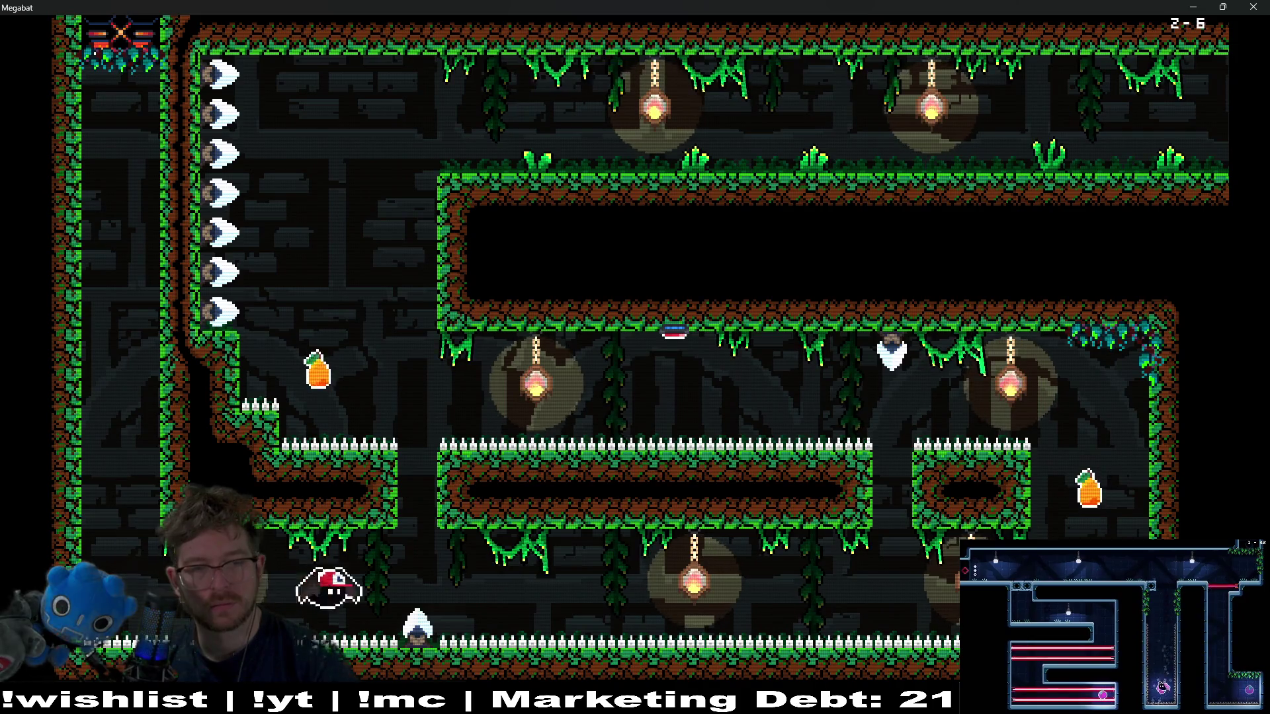
{"action": "key", "text": "Right"}
{"action": "key", "text": "Right"}
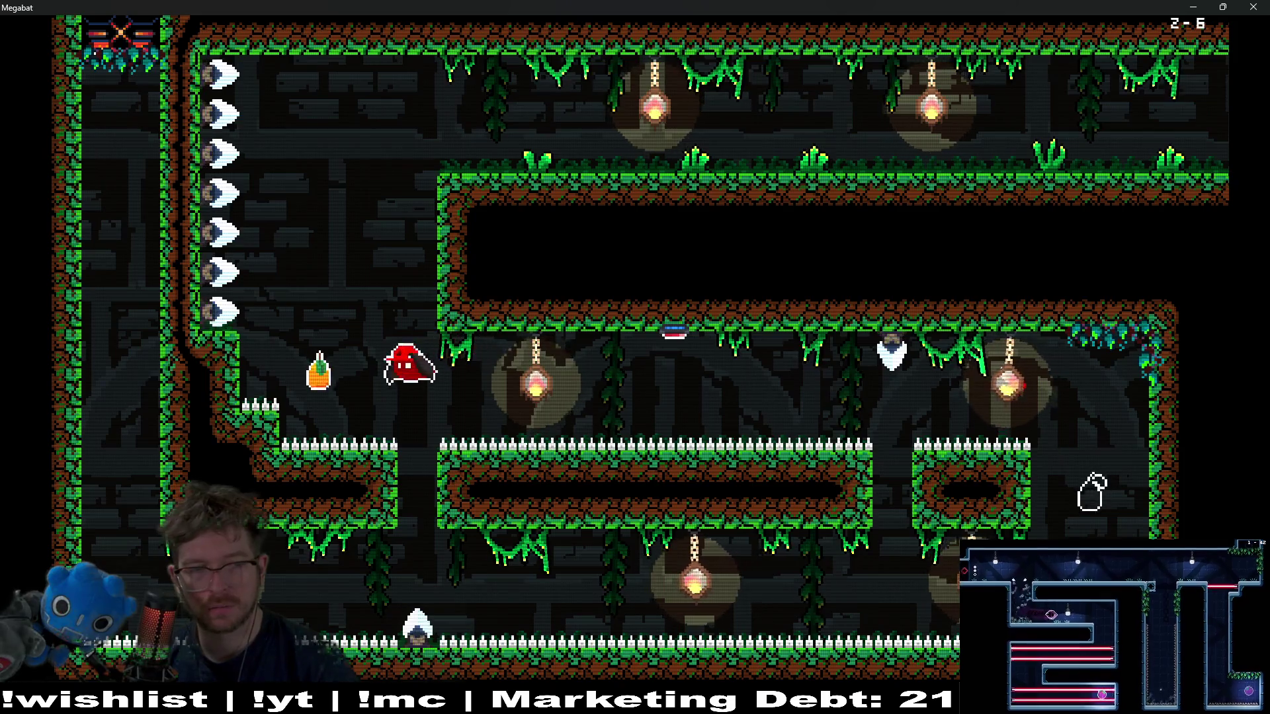
- Climb through the middle and upper corridors into the next room and head left to the exit
{"action": "key", "text": "Up"}
{"action": "key", "text": "Right"}
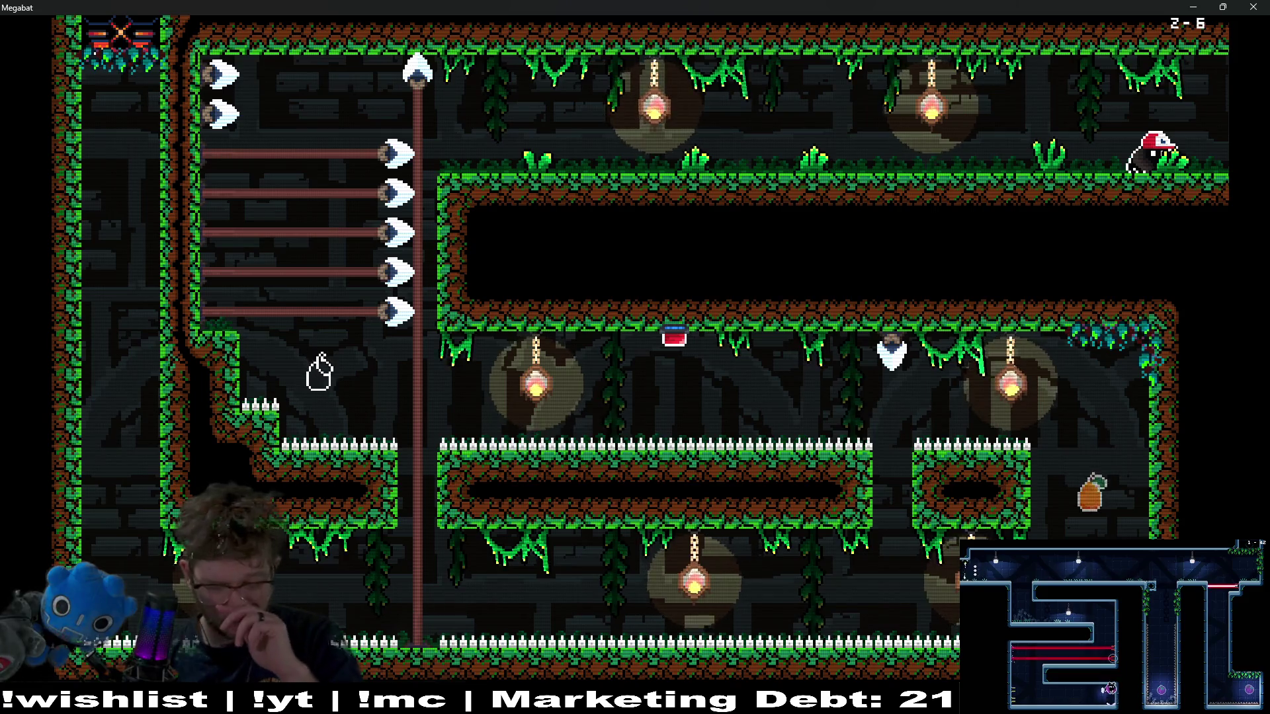
{"action": "key", "text": "Right"}
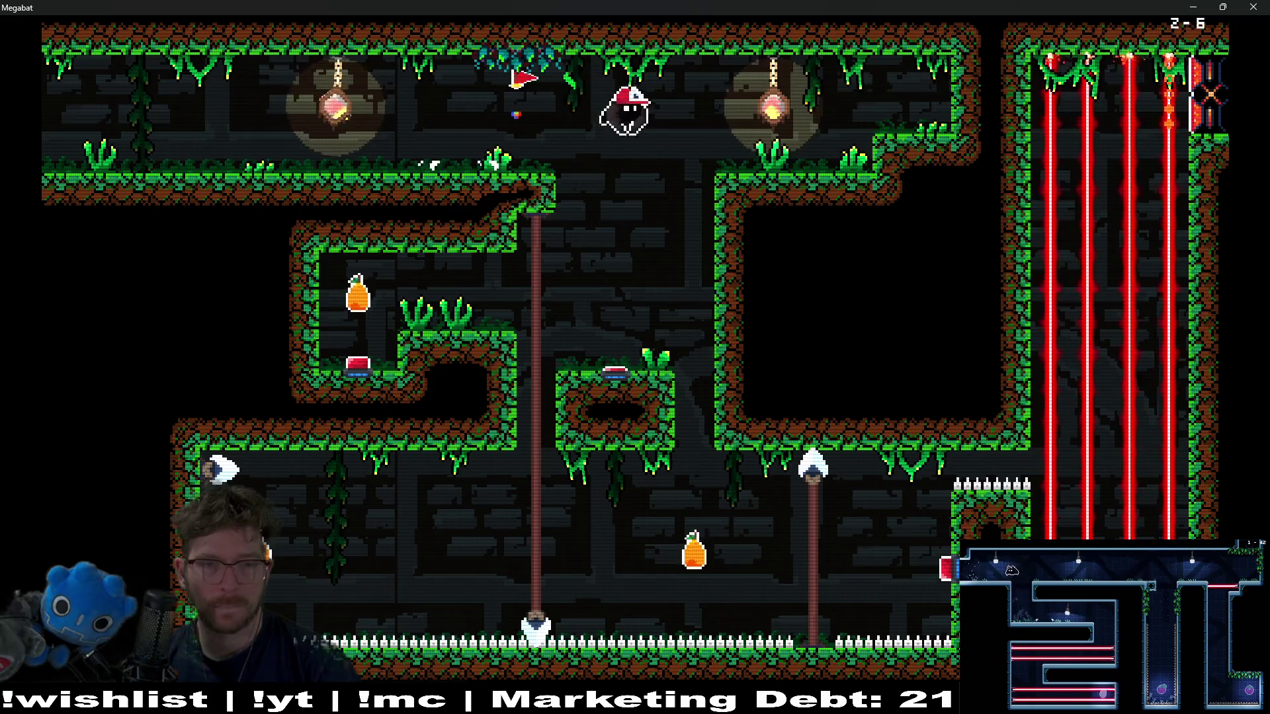
{"action": "key", "text": "Left"}
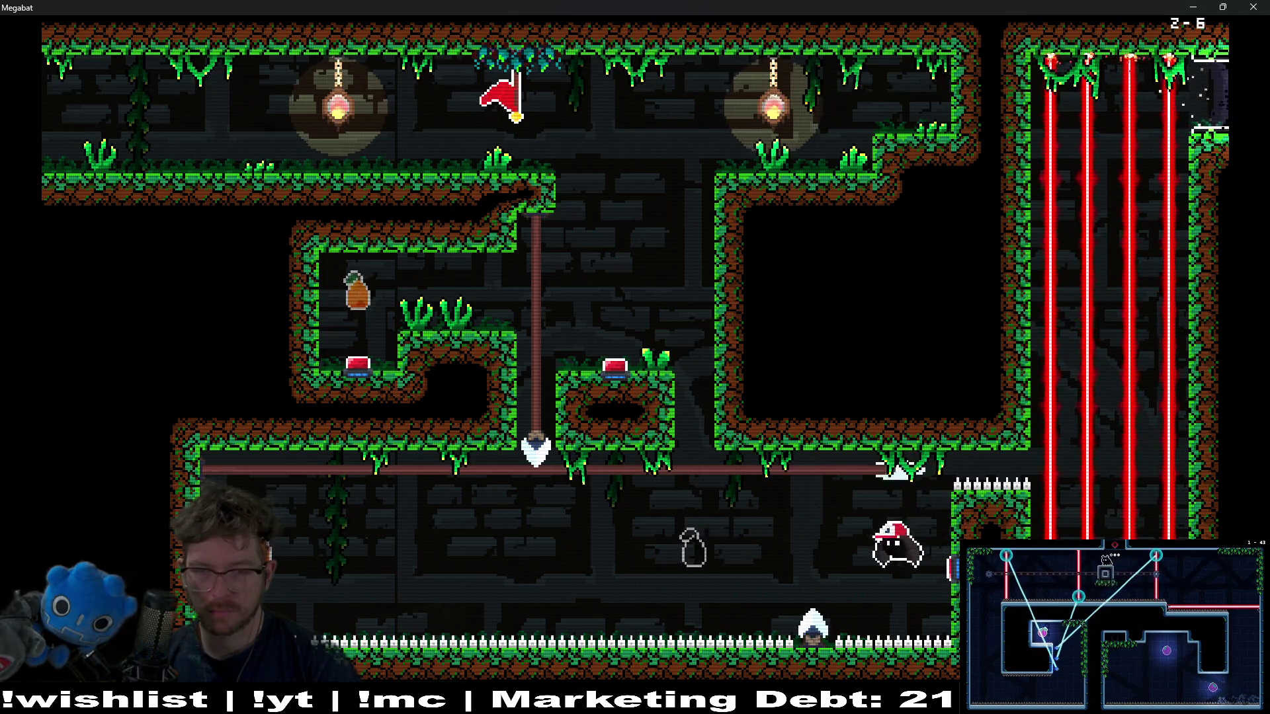
{"action": "key", "text": "Left"}
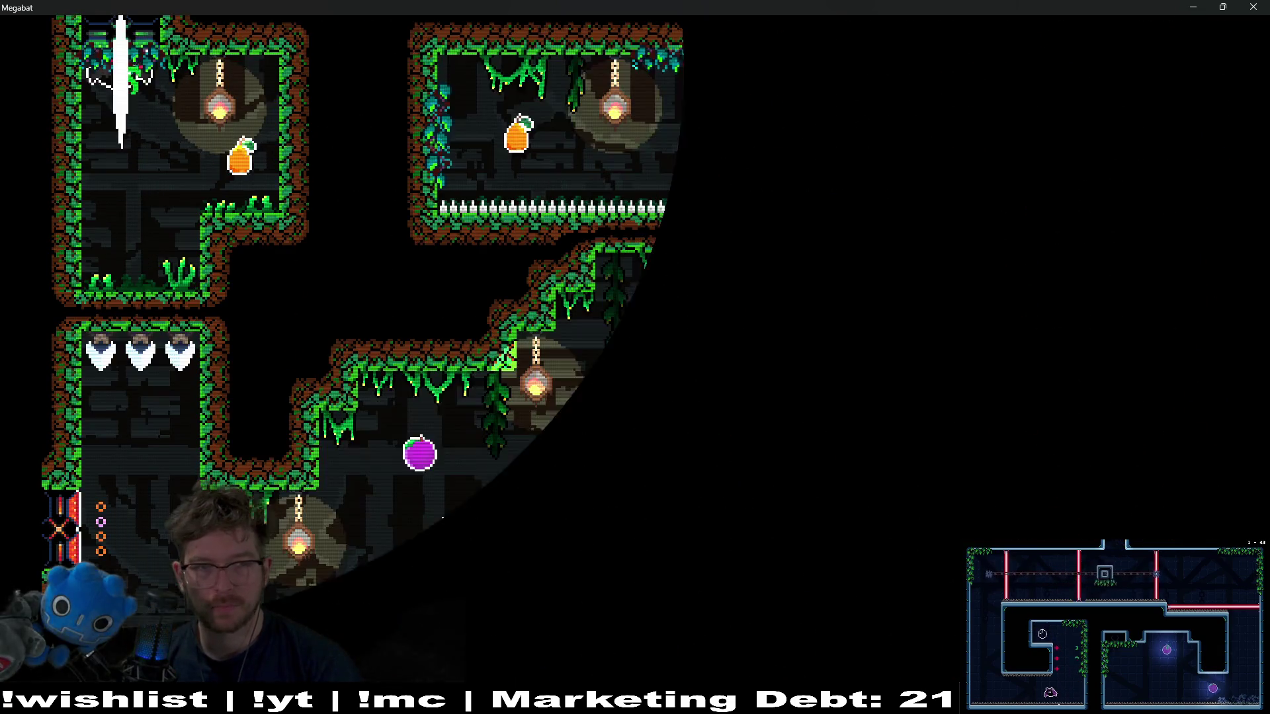
- Drop down the left shaft into the rotating-laser room and move left through its lower part
{"action": "key", "text": "Down"}
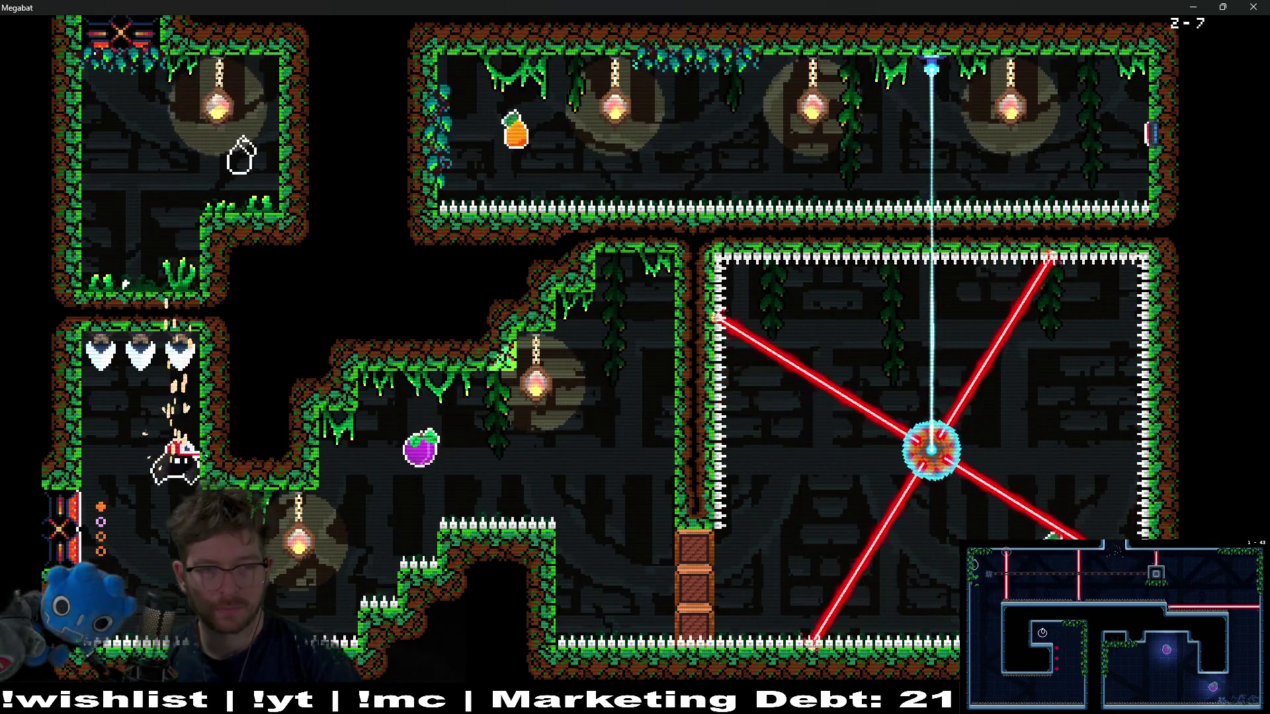
{"action": "key", "text": "Right"}
{"action": "key", "text": "Right"}
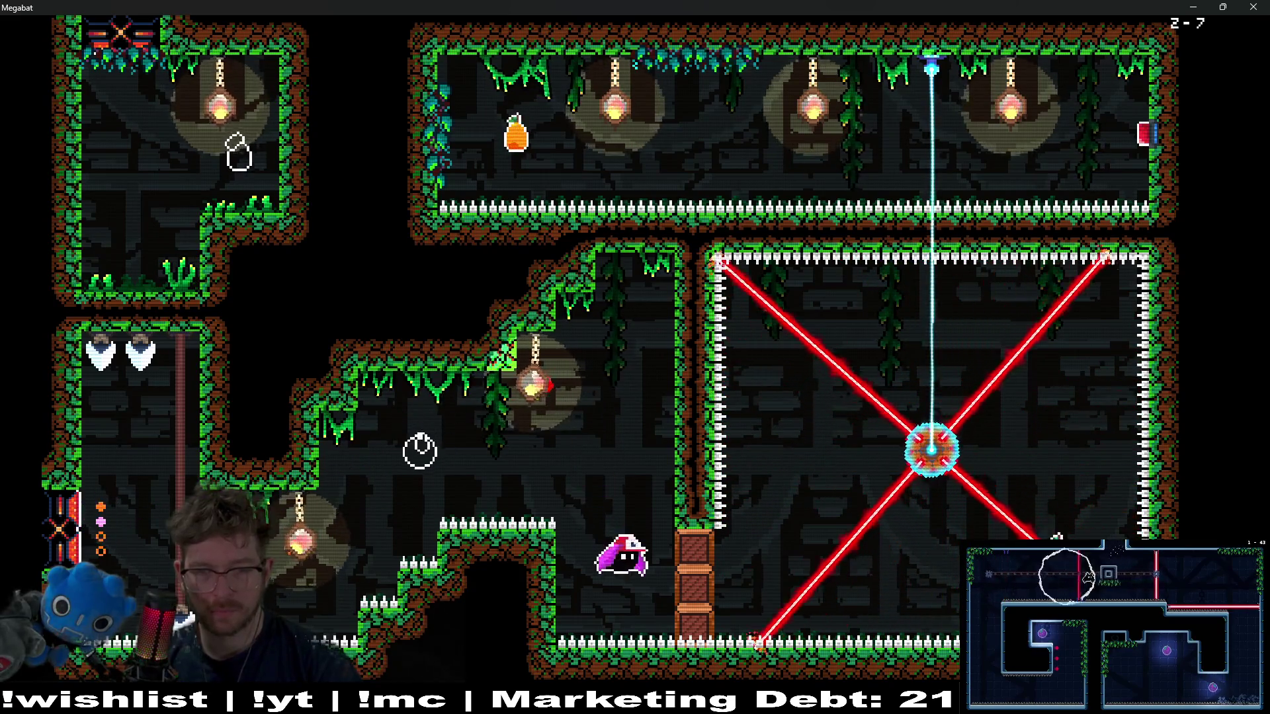
{"action": "key", "text": "Right"}
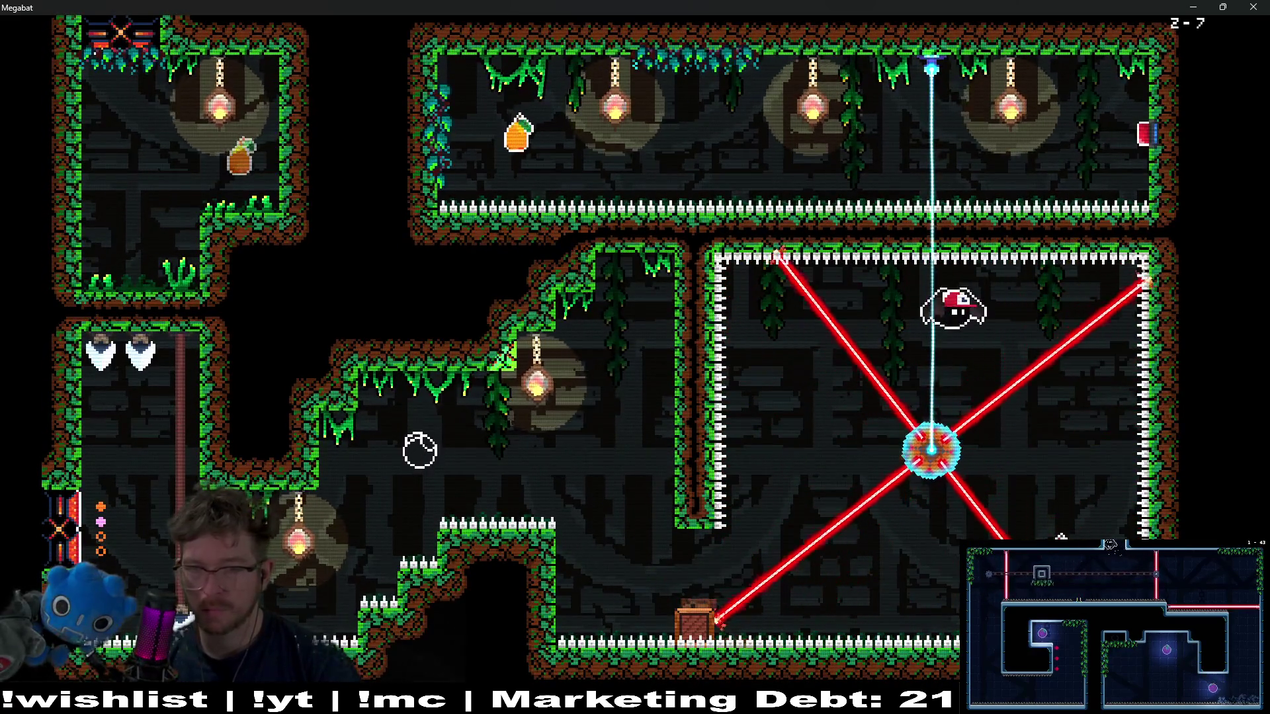
{"action": "key", "text": "Down"}
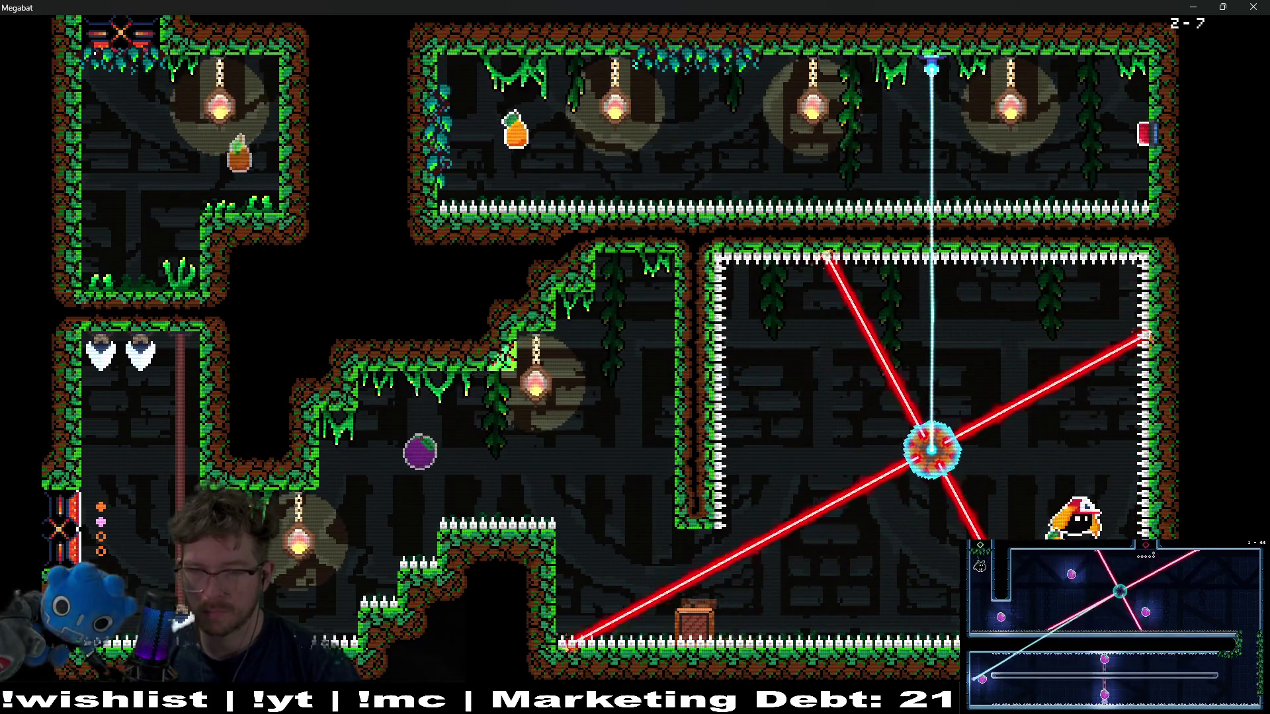
{"action": "key", "text": "Left"}
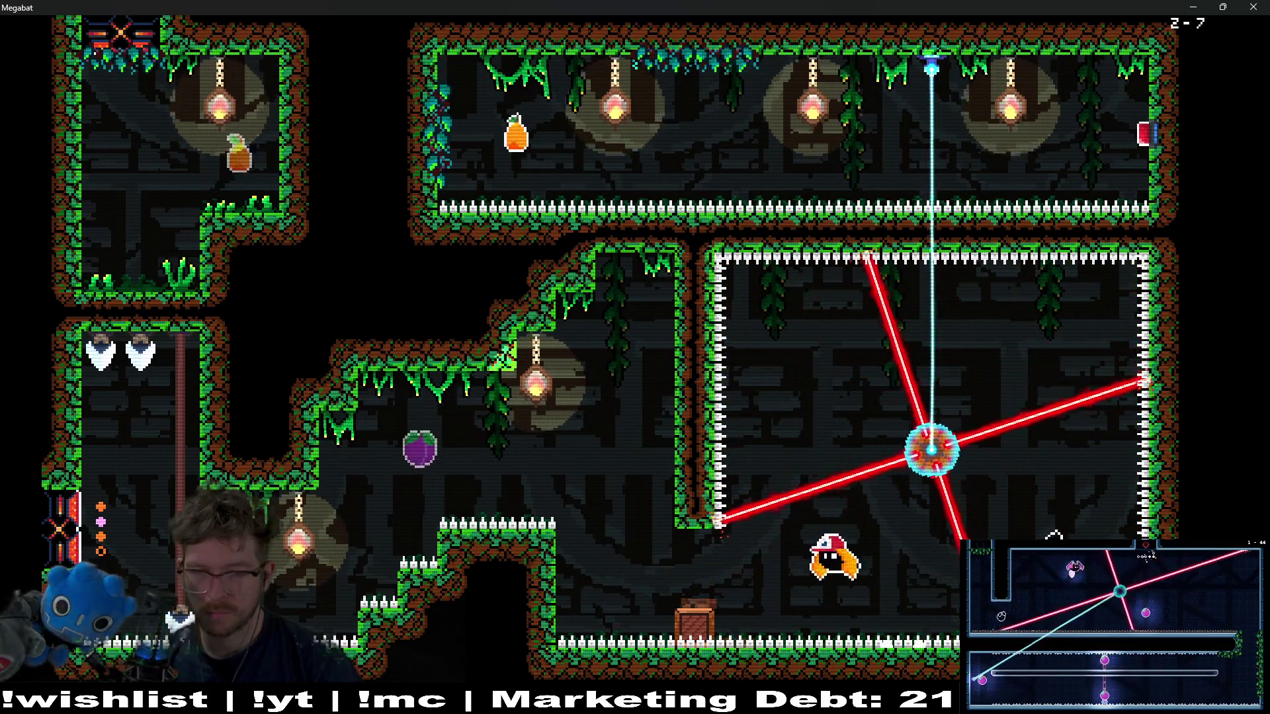
- Climb beside the wall, weave along the top room, then grab the purple eggplant and exit left
{"action": "key", "text": "Left"}
{"action": "key", "text": "Up"}
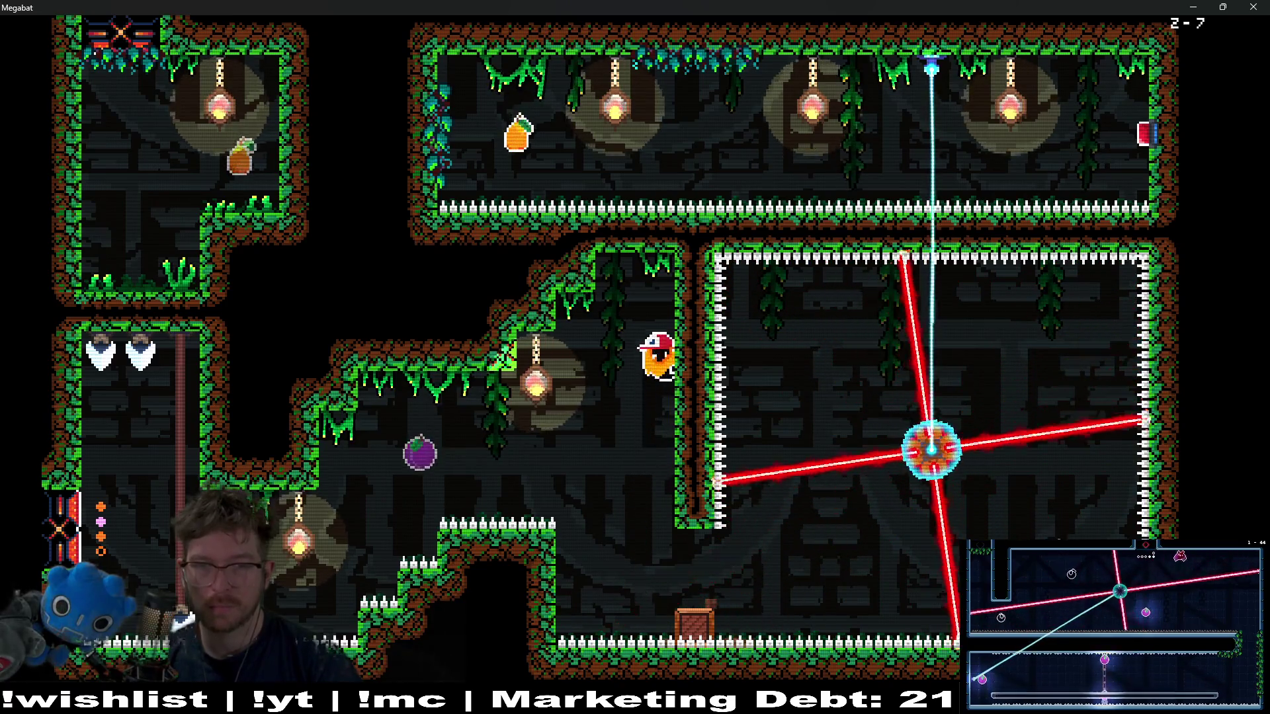
{"action": "key", "text": "Right"}
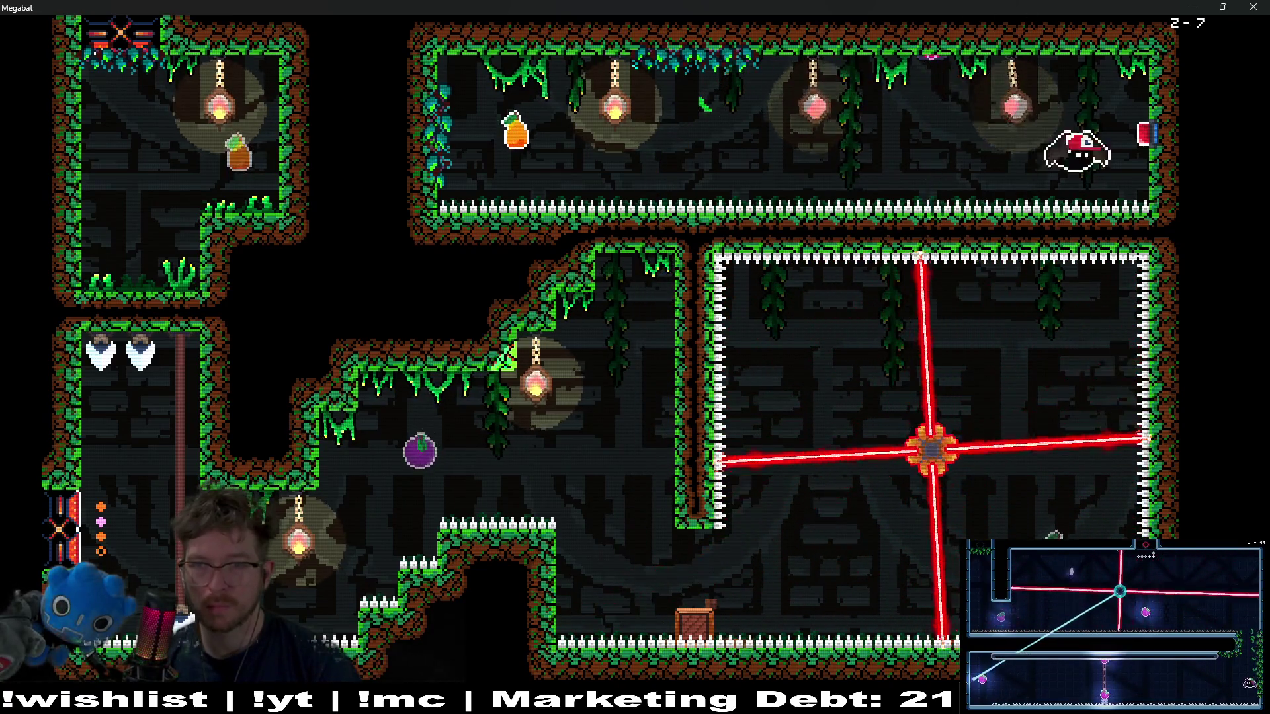
{"action": "key", "text": "Left"}
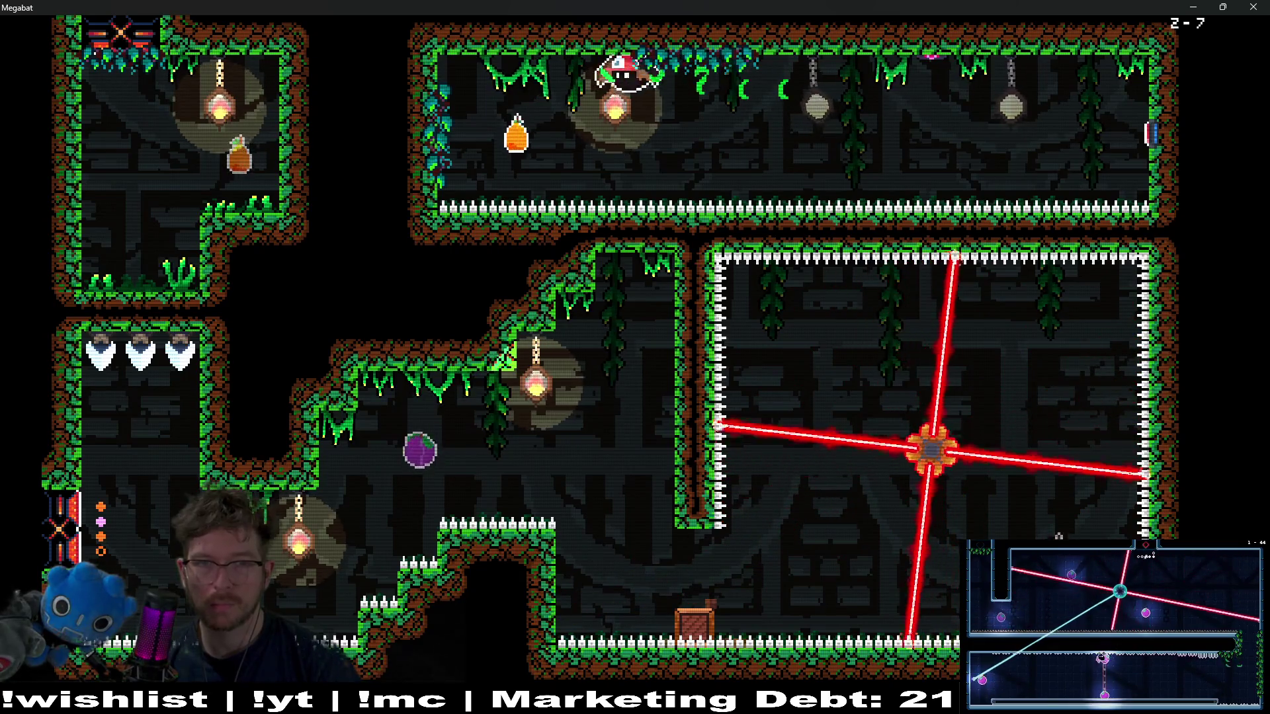
{"action": "key", "text": "Right"}
{"action": "key", "text": "Down"}
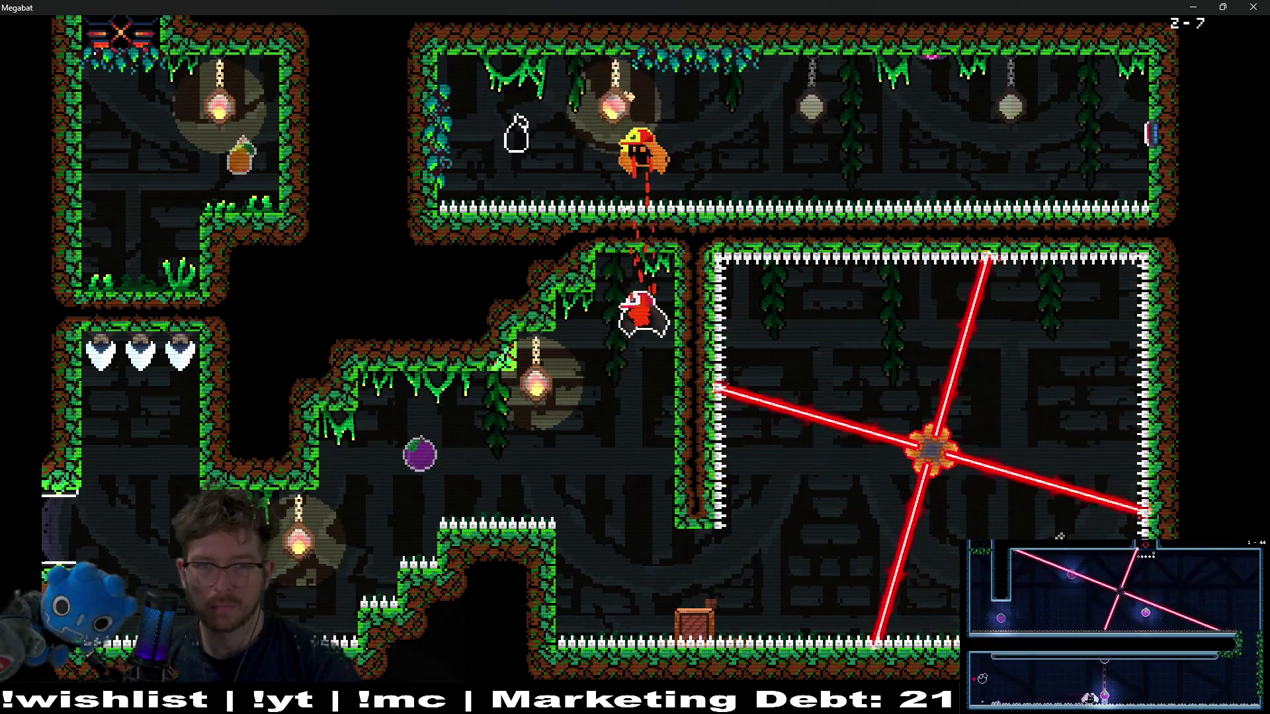
{"action": "key", "text": "Left"}
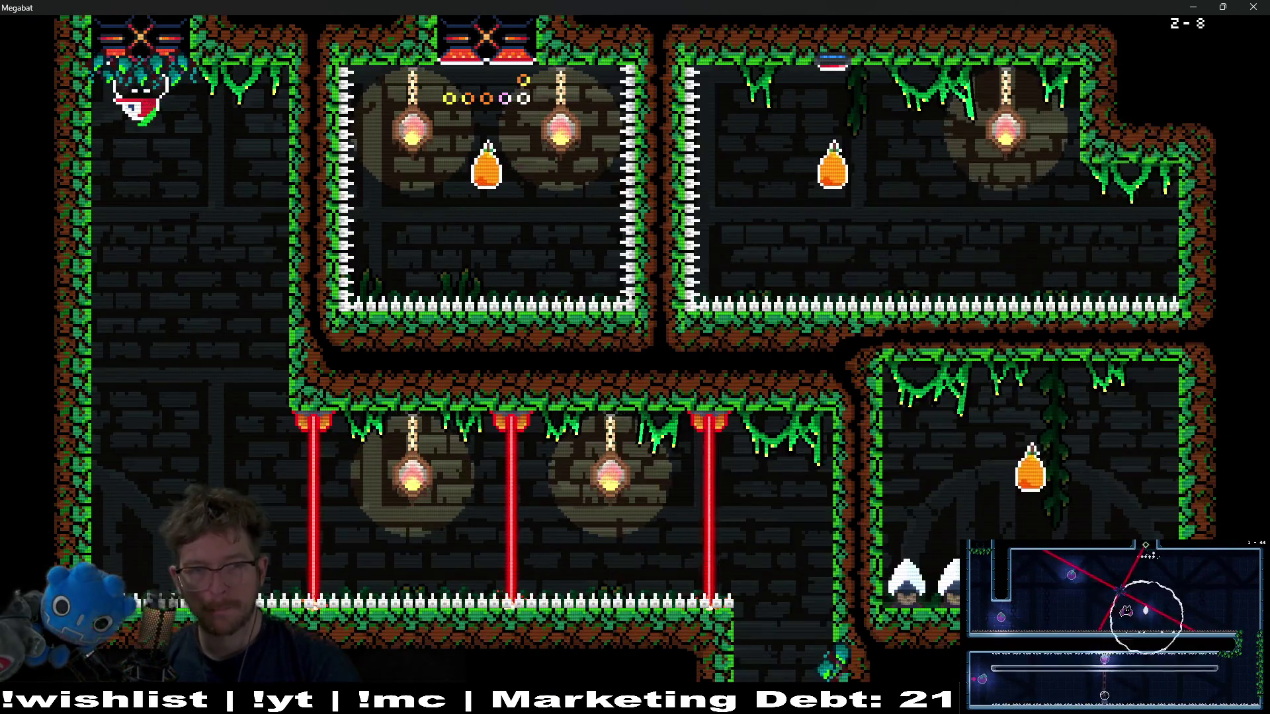
- Slip past the vertical lasers and out the bottom-right exit
{"action": "key", "text": "Right"}
{"action": "key", "text": "Down"}
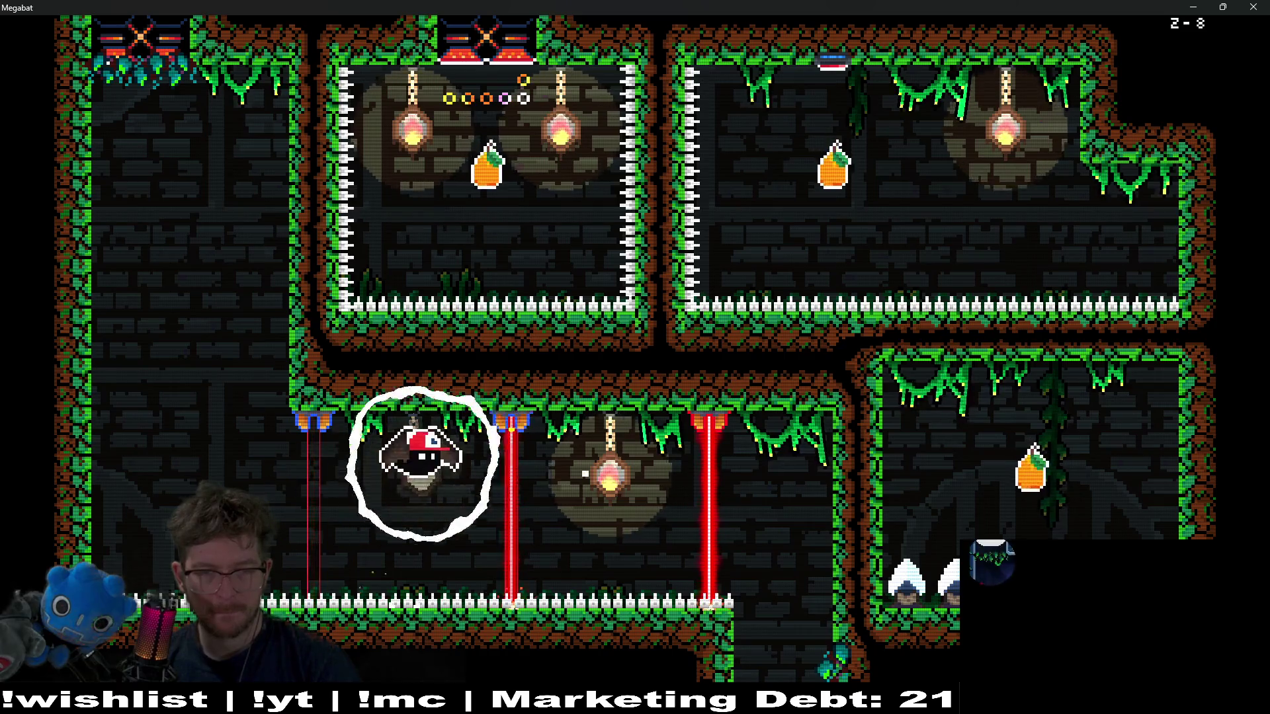
{"action": "key", "text": "Right"}
{"action": "key", "text": "Down"}
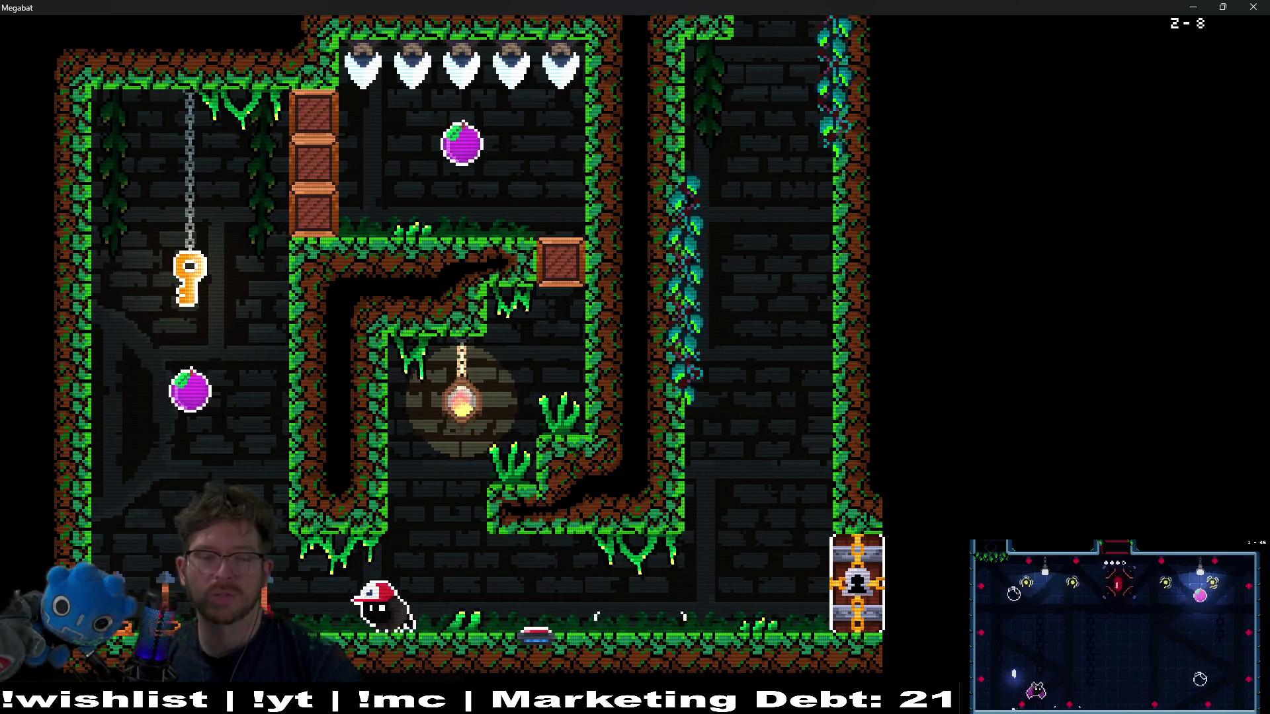
- Carry the key across the top to the chained lock block, unlock it and pass through
{"action": "key", "text": "Right"}
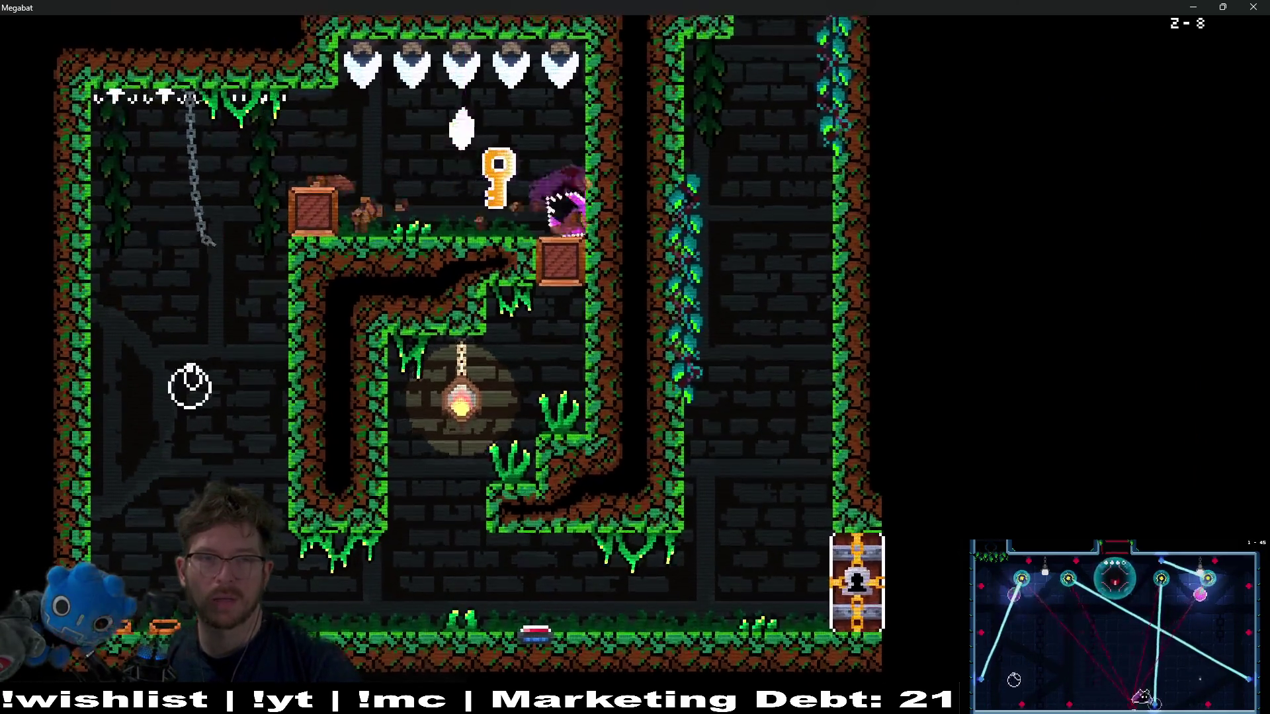
{"action": "key", "text": "Down"}
{"action": "key", "text": "Right"}
{"action": "key", "text": "Right"}
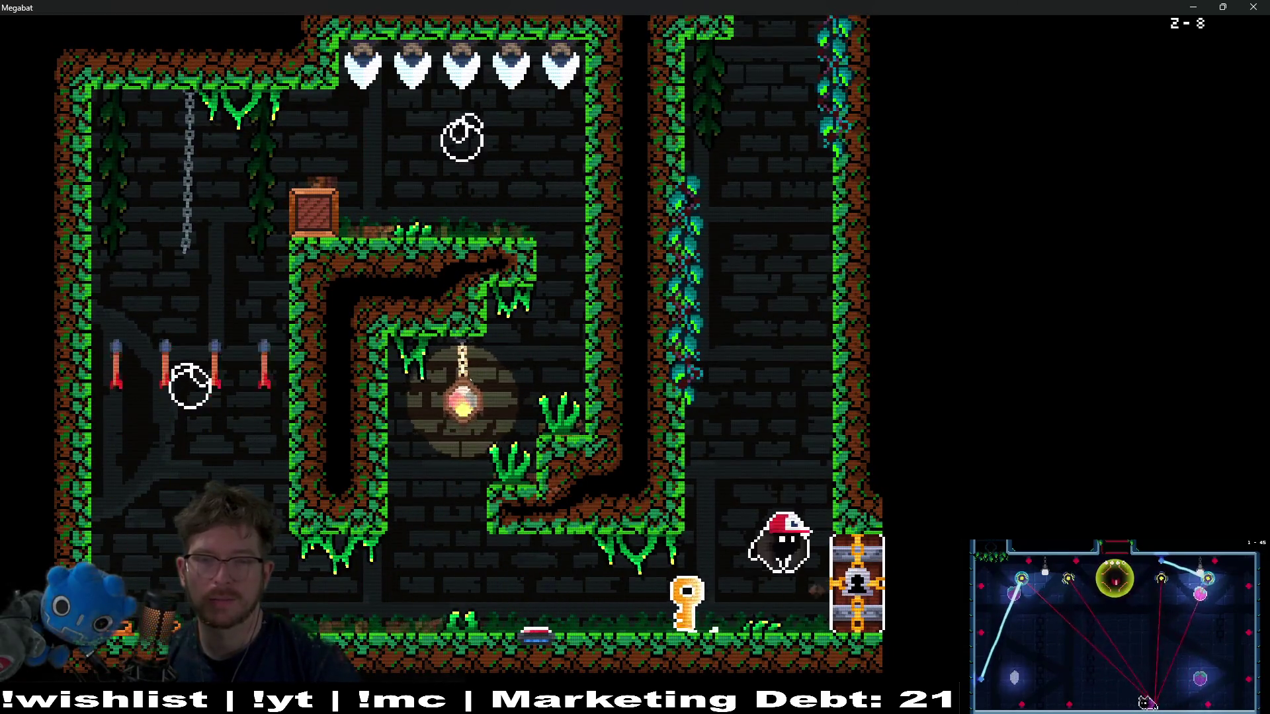
{"action": "key", "text": "Up"}
{"action": "key", "text": "Left"}
{"action": "key", "text": "Right"}
{"action": "key", "text": "Down"}
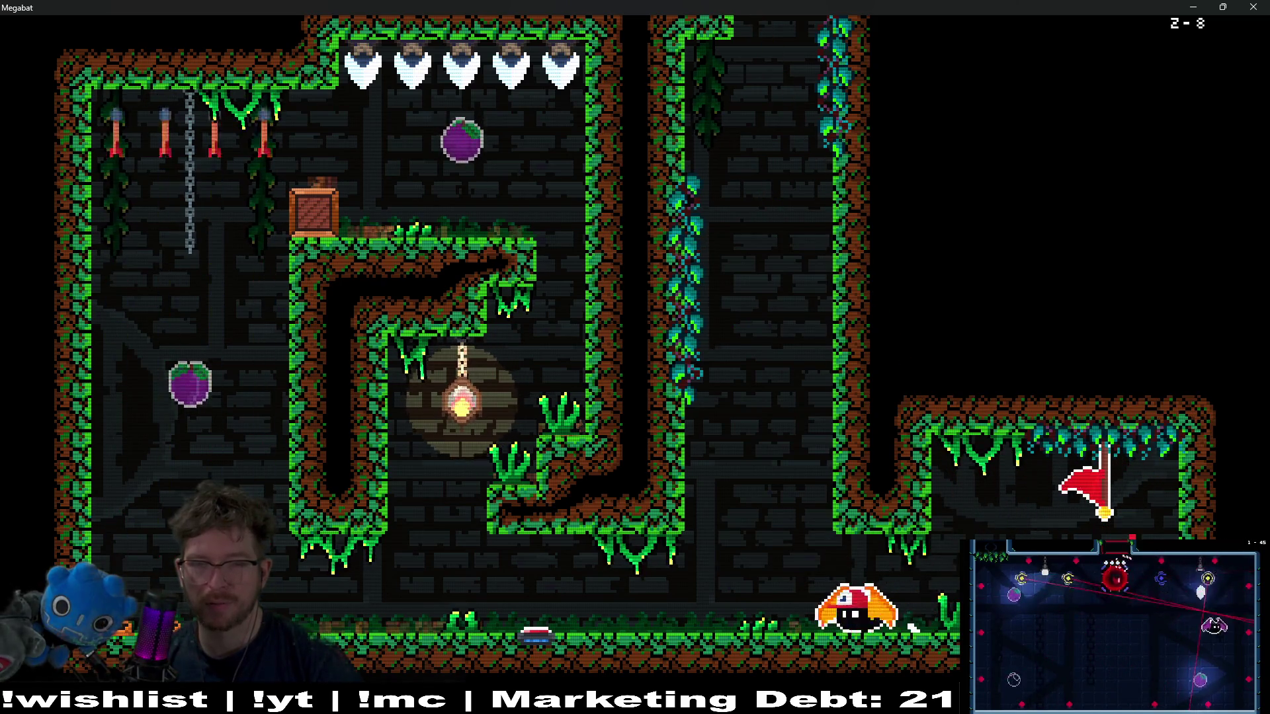
- Climb the right wall collecting the two droplets, then eat the orange in the left room
{"action": "key", "text": "Right"}
{"action": "key", "text": "Up"}
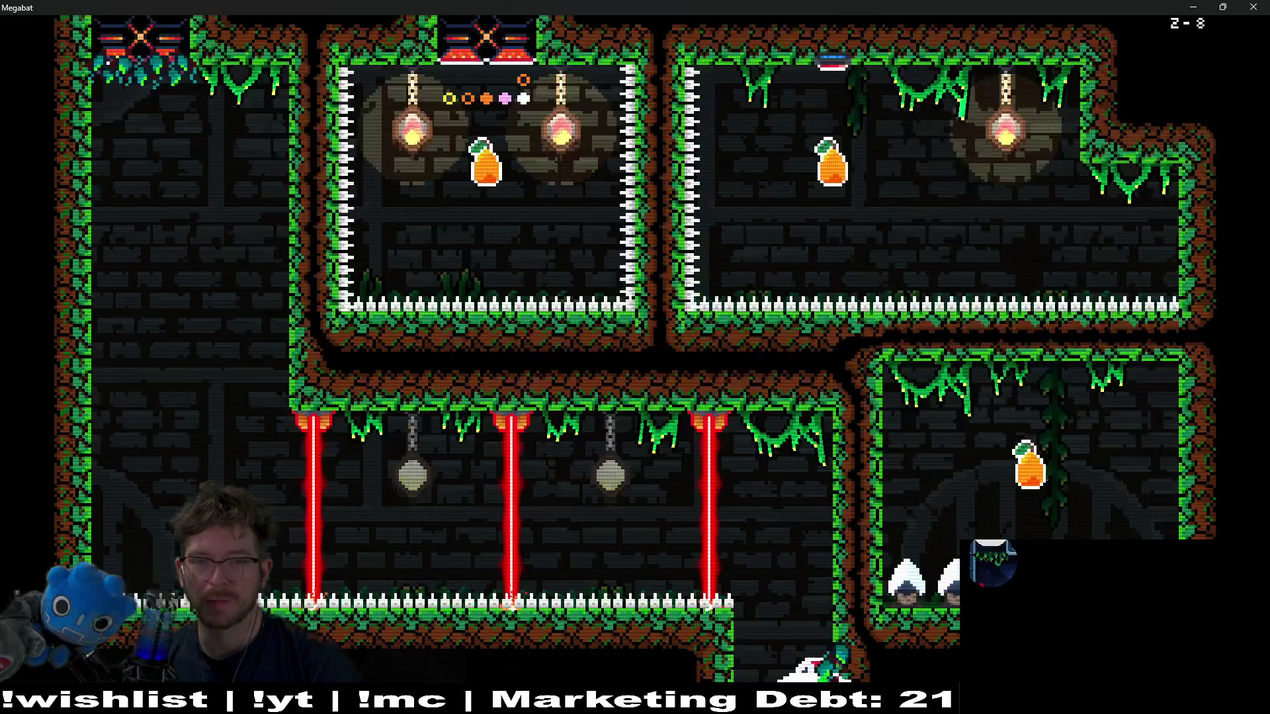
{"action": "key", "text": "Right"}
{"action": "key", "text": "Up"}
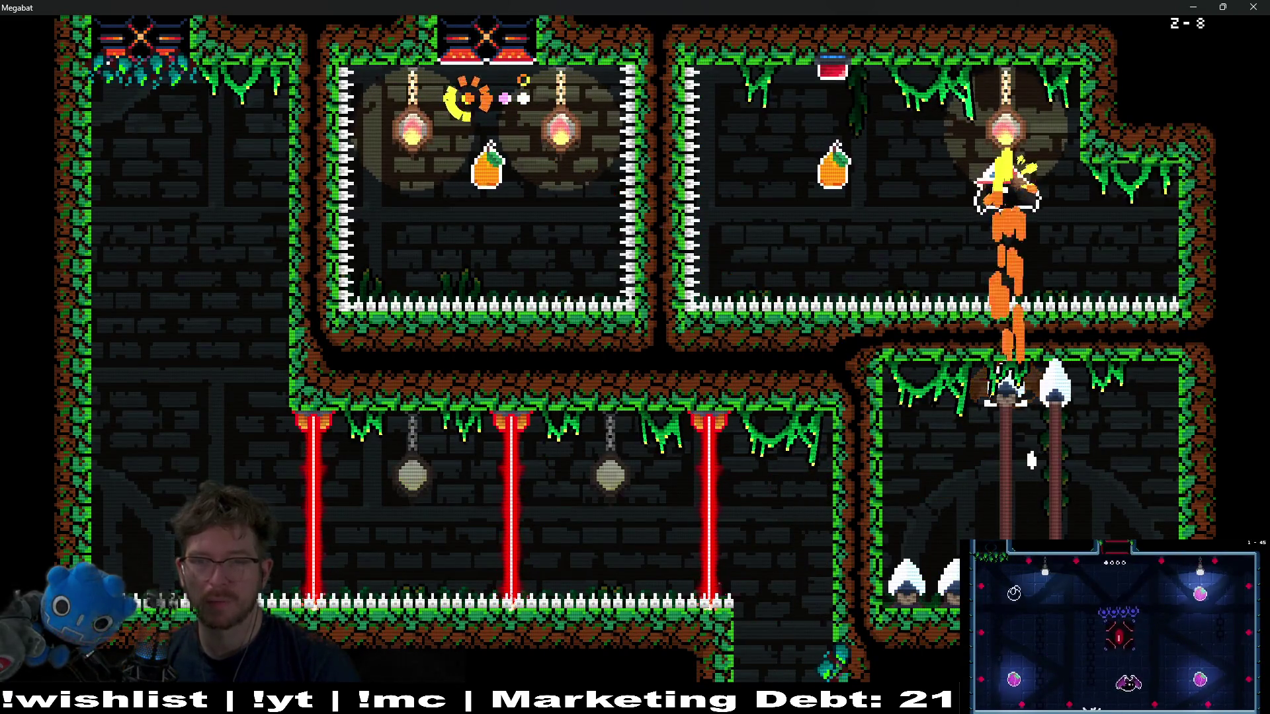
{"action": "key", "text": "Left"}
{"action": "key", "text": "Up"}
{"action": "key", "text": "Left"}
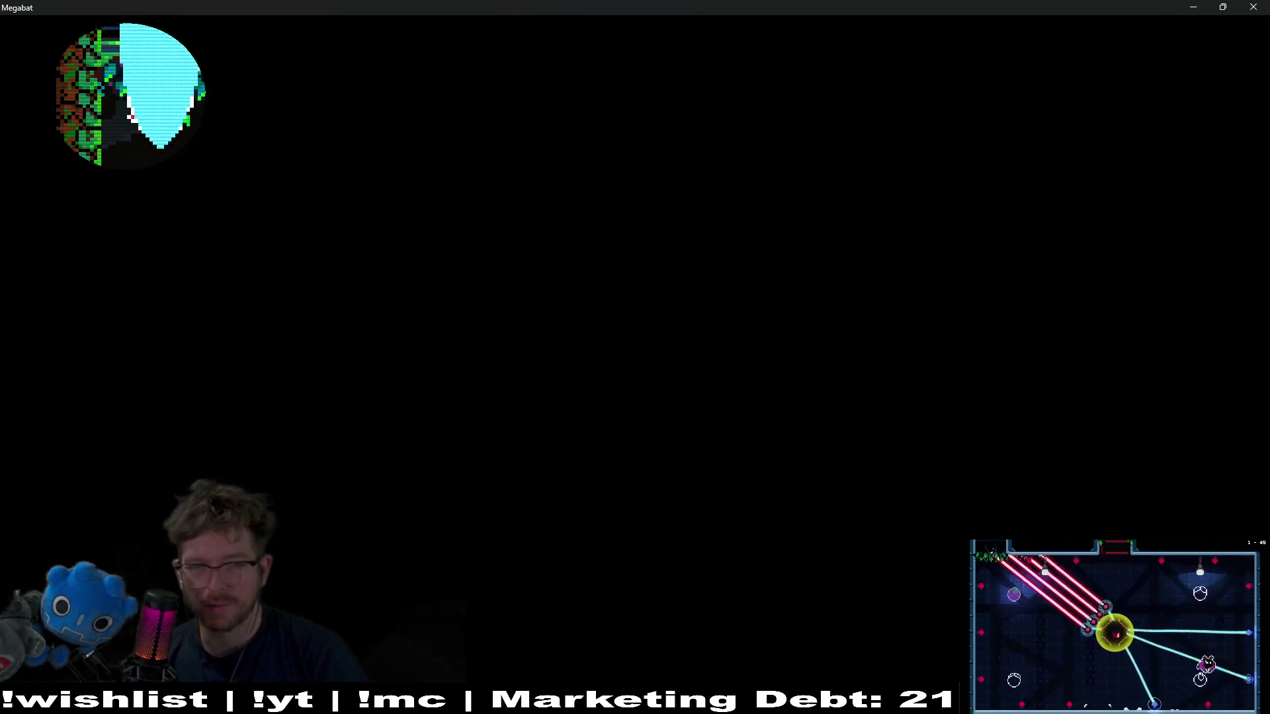
- Drop down the left shafts of level 2-9, grab the key and carry it to the upper-left wall
{"action": "key", "text": "Down"}
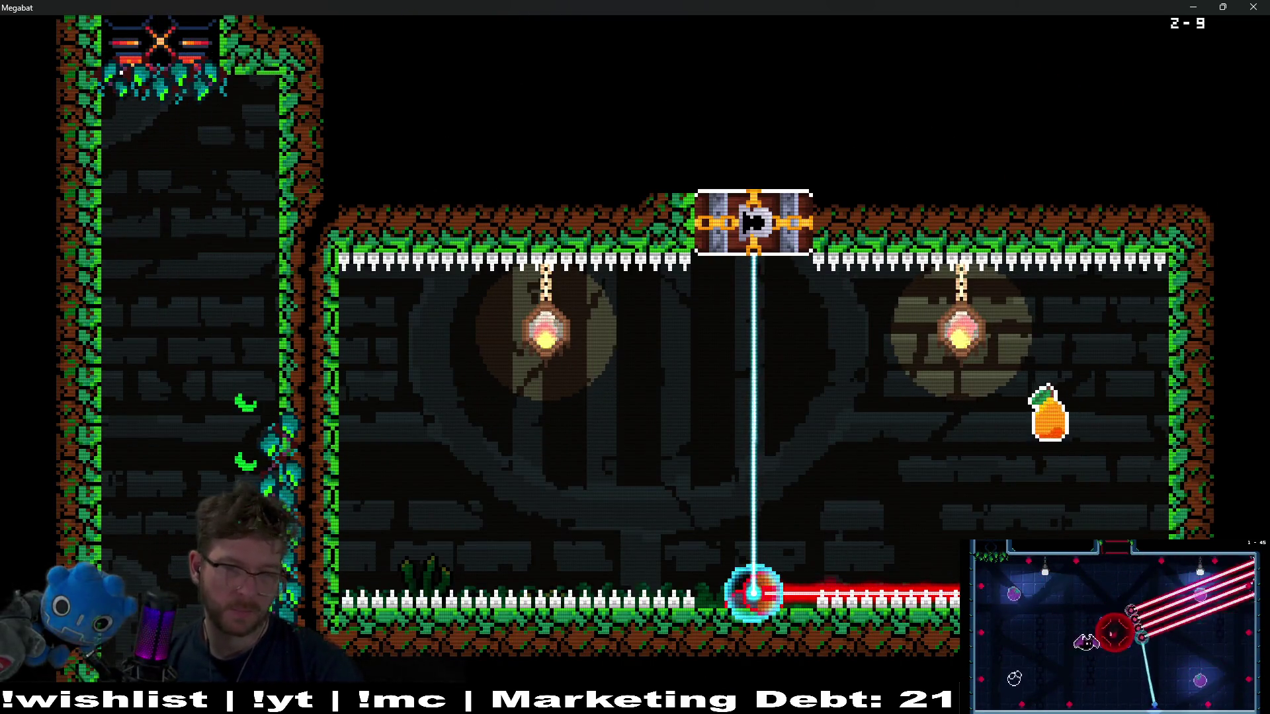
{"action": "key", "text": "Up"}
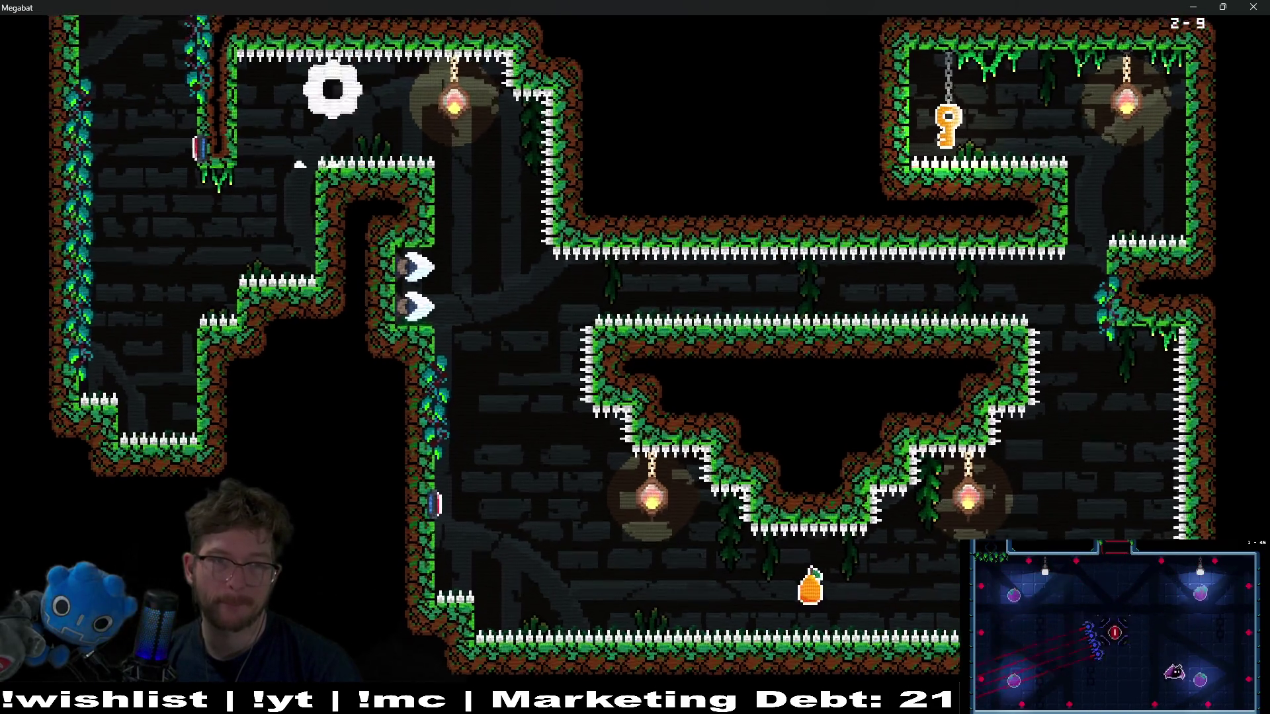
{"action": "key", "text": "Down"}
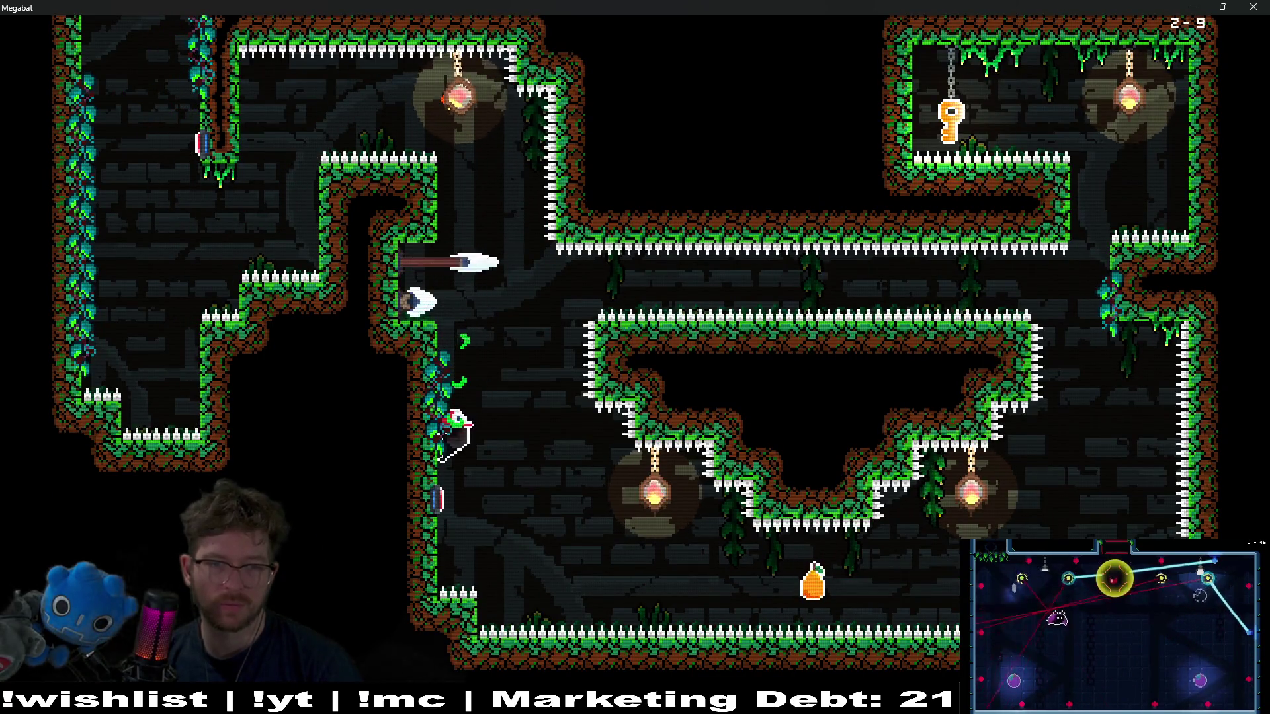
{"action": "key", "text": "Right"}
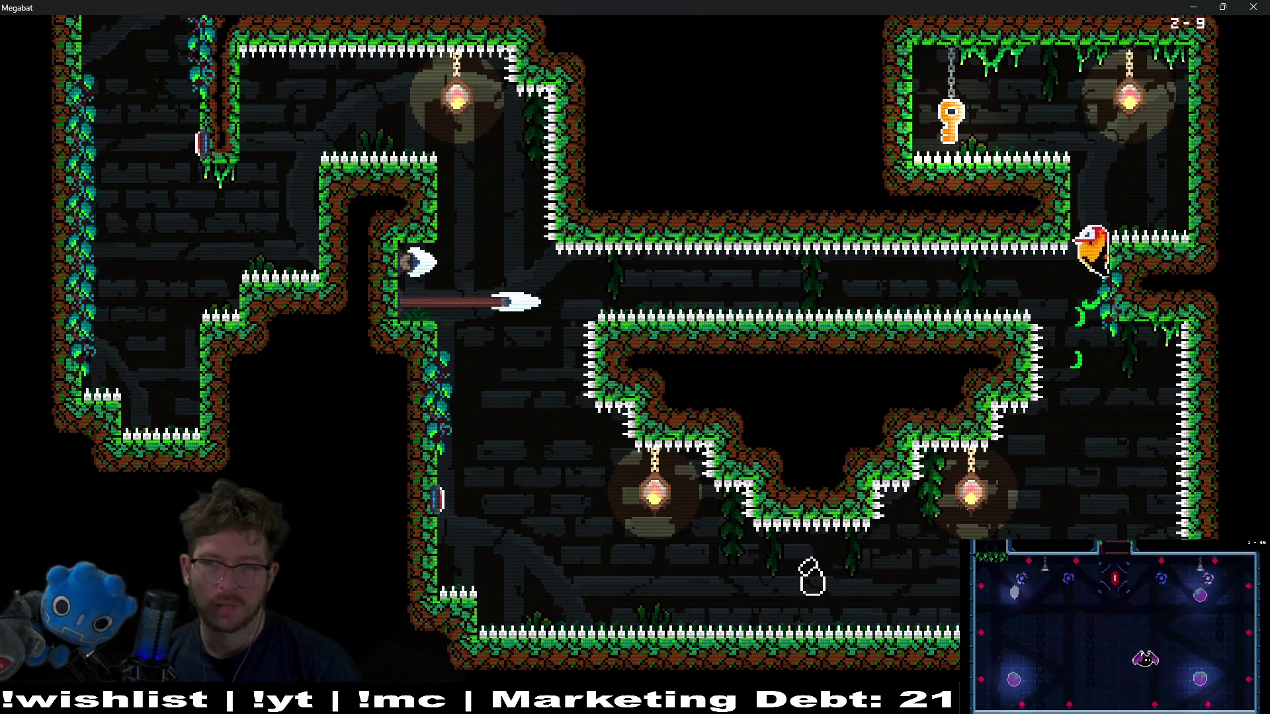
{"action": "key", "text": "Left"}
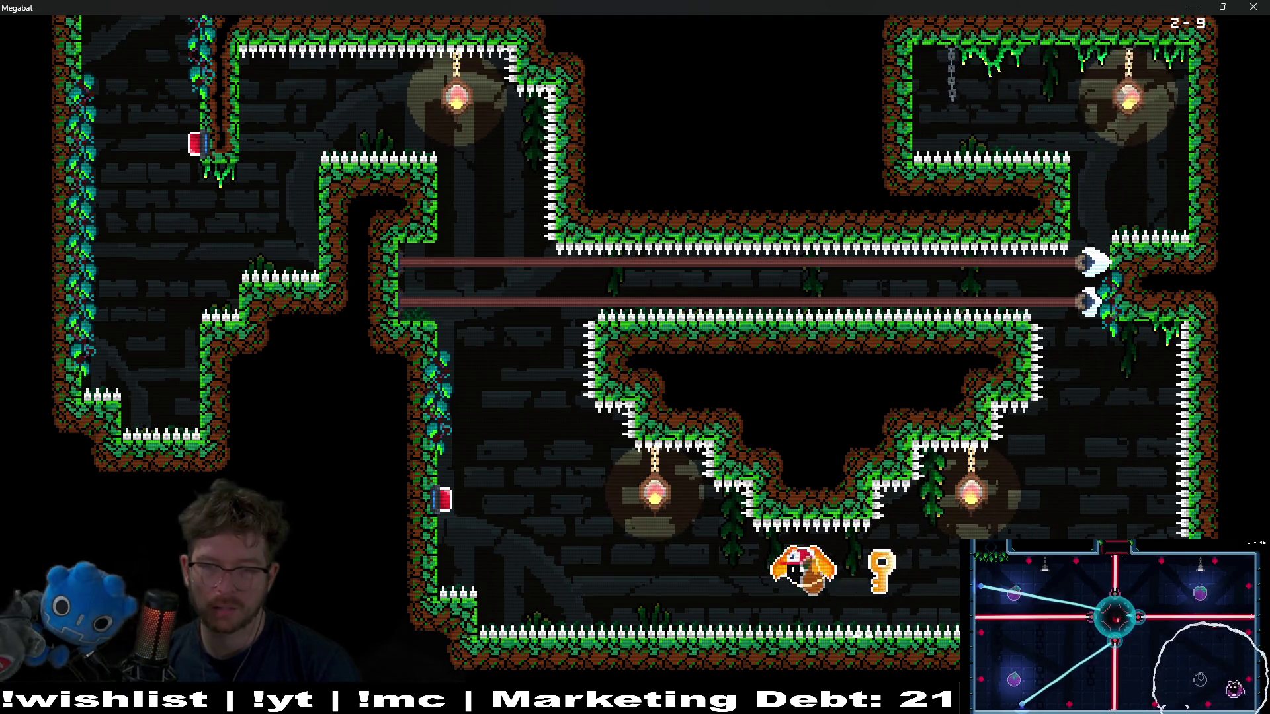
{"action": "key", "text": "Left"}
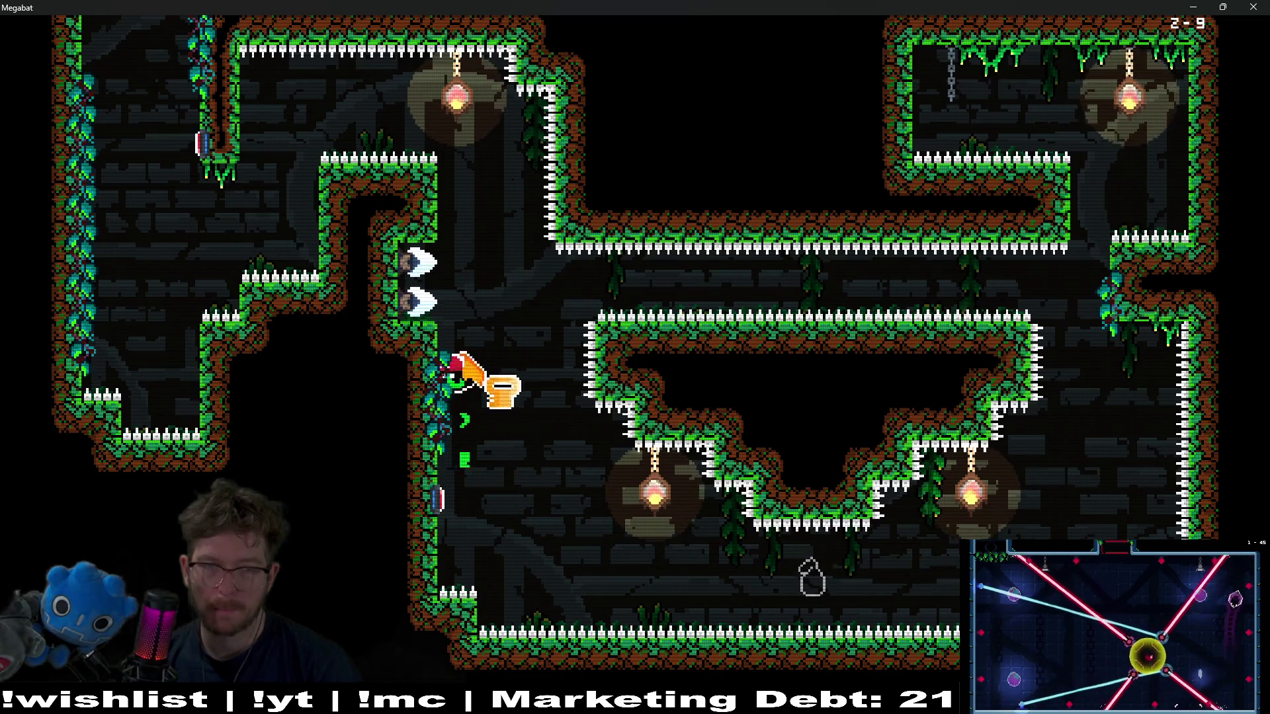
{"action": "key", "text": "Left"}
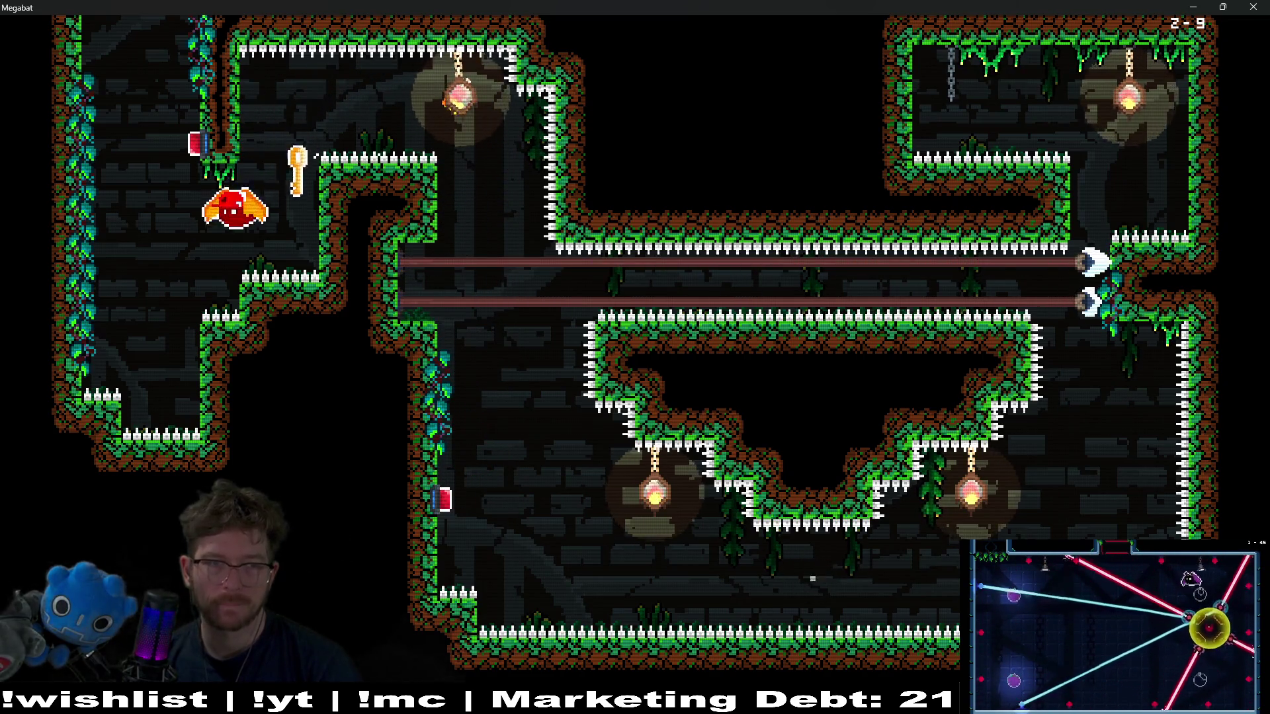
- Climb into the laser room, collect the pear and unlock the ceiling gate with the key
{"action": "key", "text": "Up"}
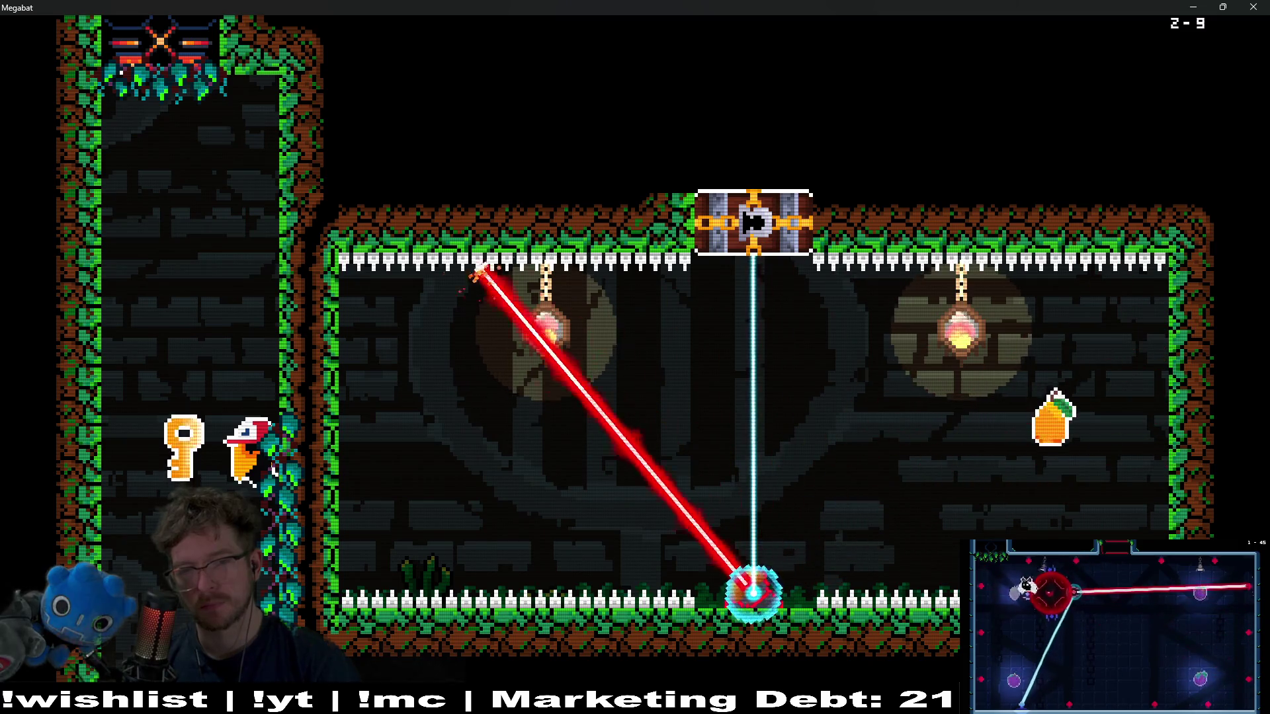
{"action": "key", "text": "Right"}
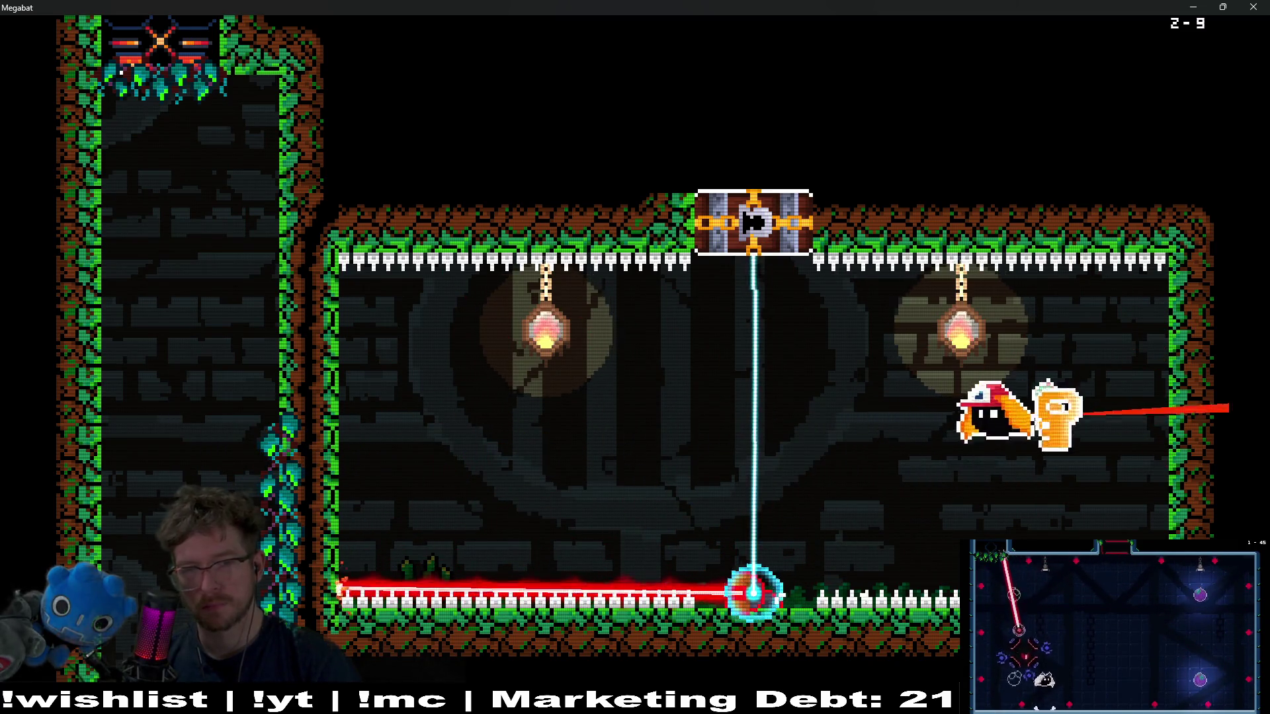
{"action": "key", "text": "Left"}
{"action": "key", "text": "Right"}
{"action": "key", "text": "Left"}
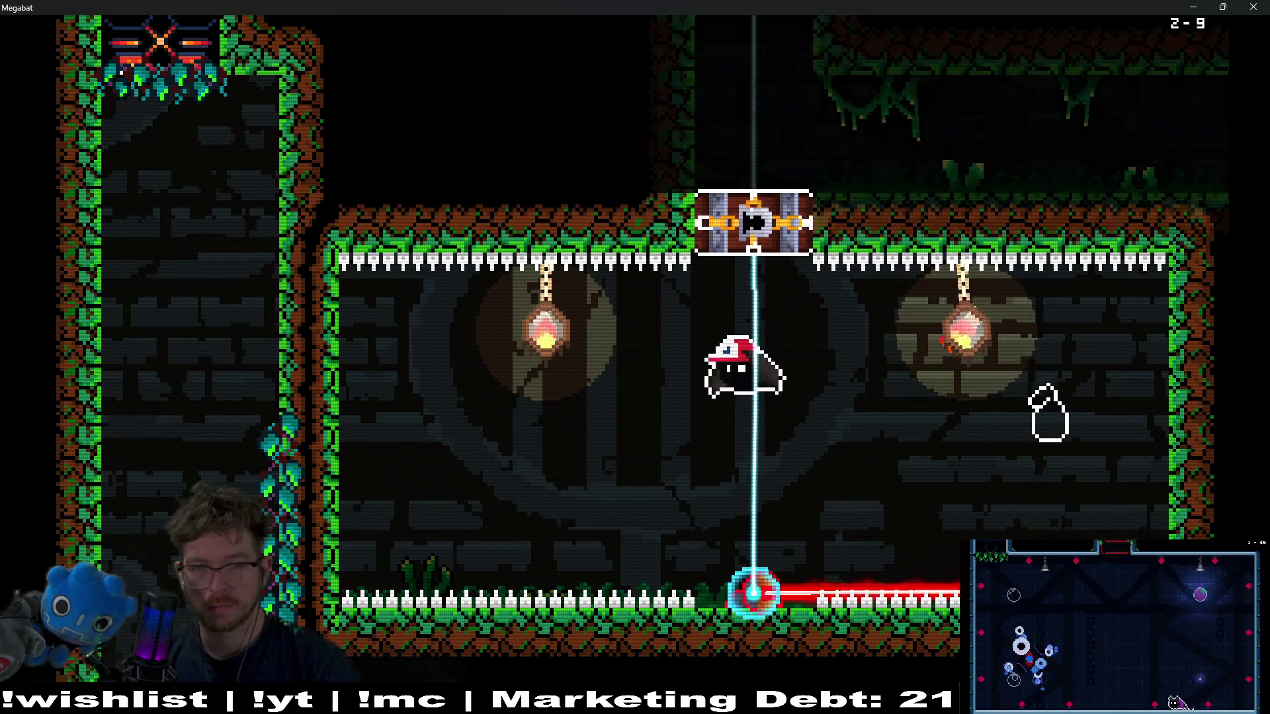
{"action": "key", "text": "Up"}
- Fly through the upper passage and back down into room 2-9 toward the fruit
{"action": "key", "text": "Right"}
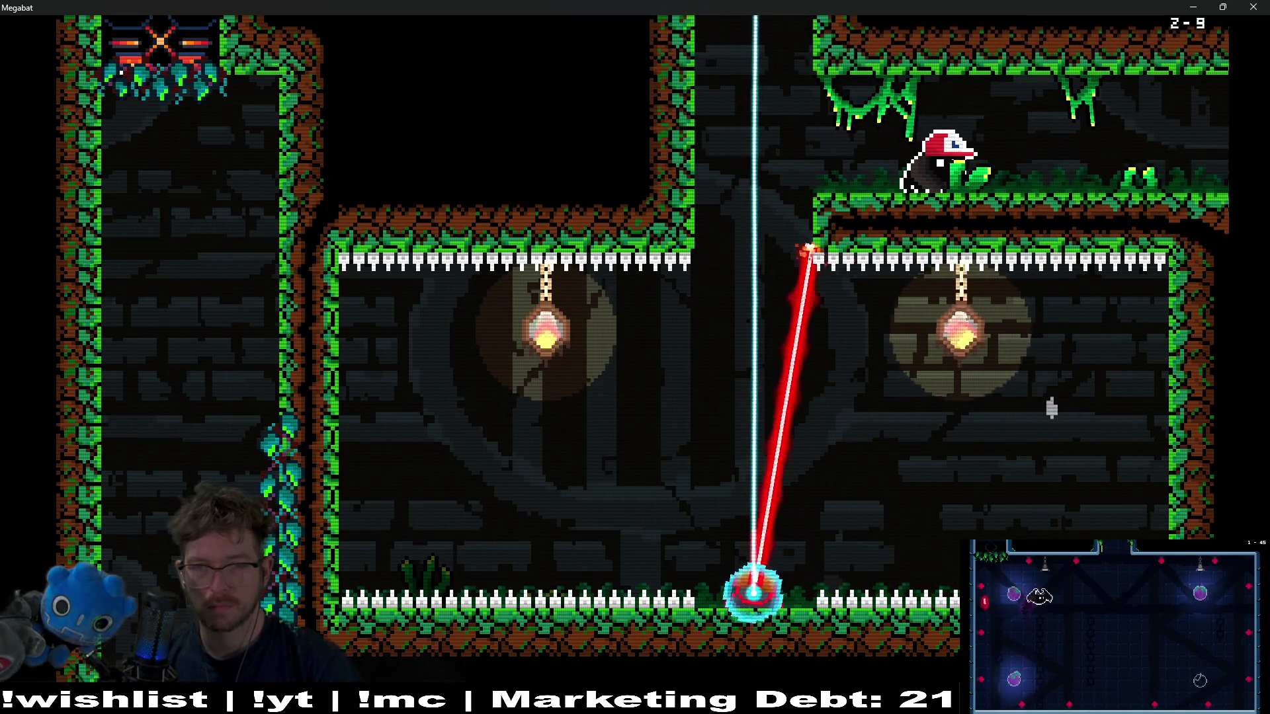
{"action": "key", "text": "Left"}
{"action": "key", "text": "Up"}
{"action": "key", "text": "Down"}
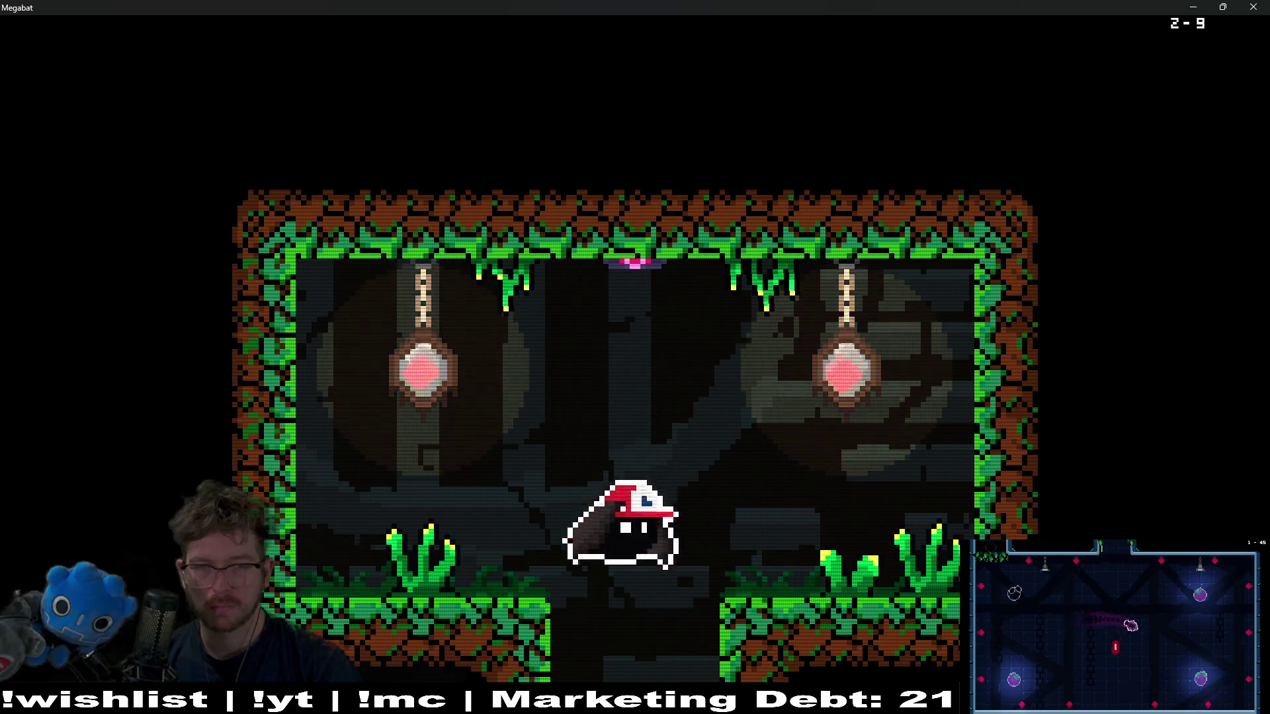
{"action": "key", "text": "Down"}
{"action": "key", "text": "Right"}
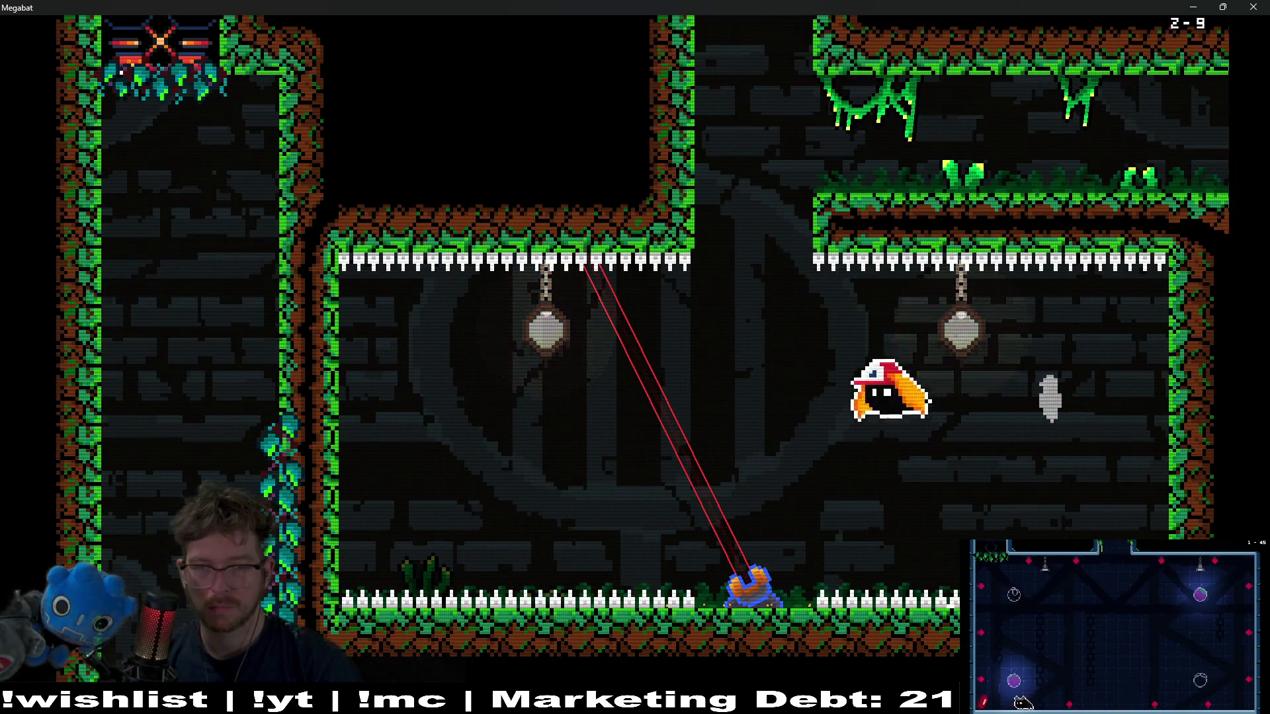
- Cross the rotating-laser room, dodging the lasers and flying along the ceiling to the right wall
{"action": "key", "text": "Right"}
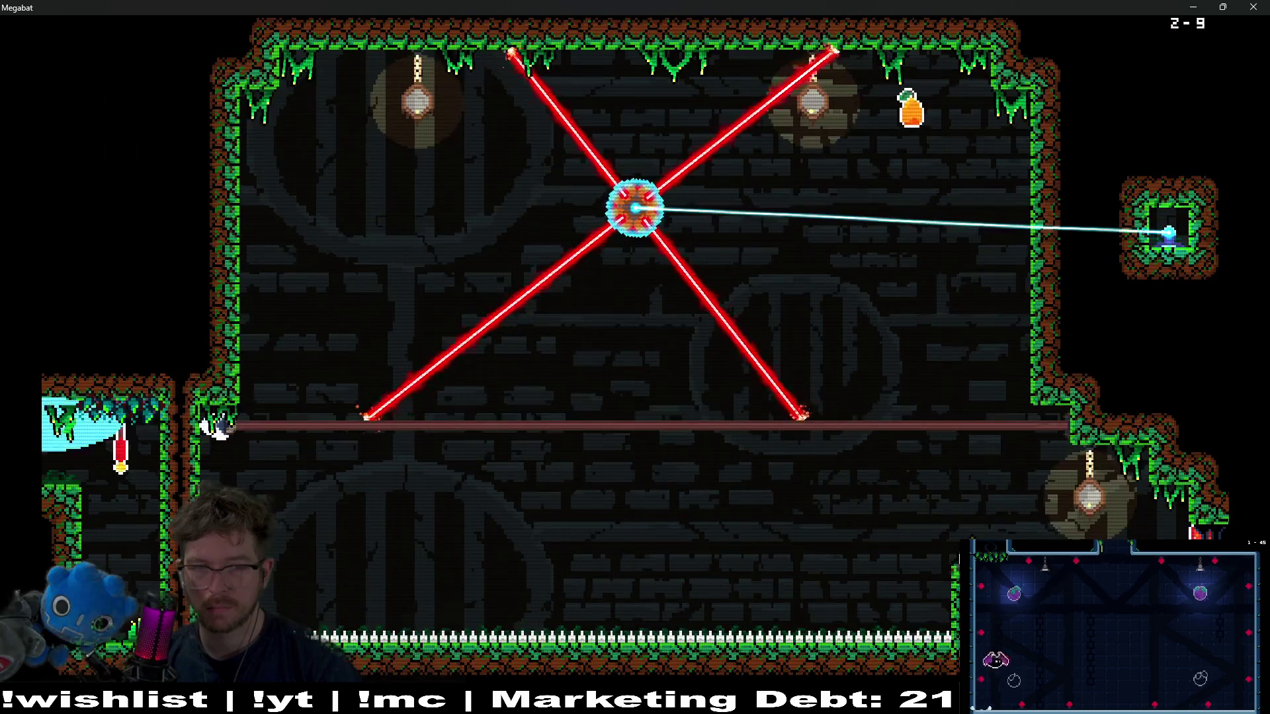
{"action": "key", "text": "Down"}
{"action": "key", "text": "Right"}
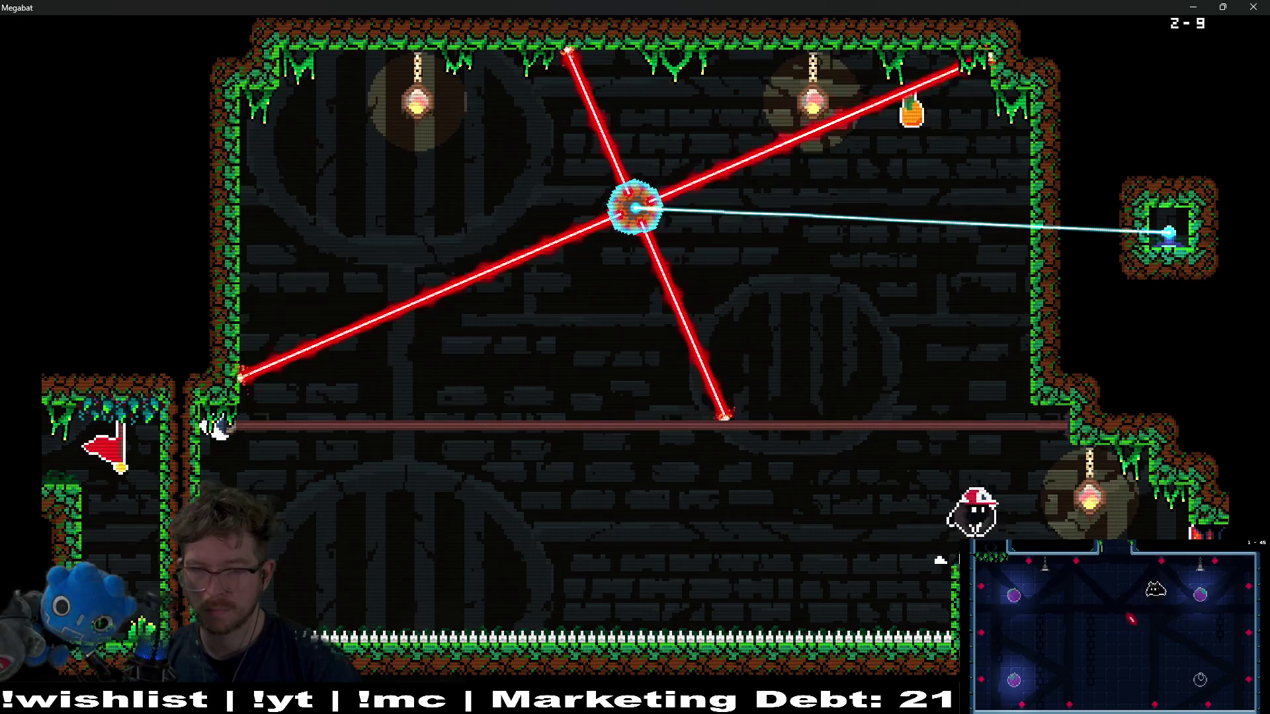
{"action": "key", "text": "Left"}
{"action": "key", "text": "Up"}
{"action": "key", "text": "Left"}
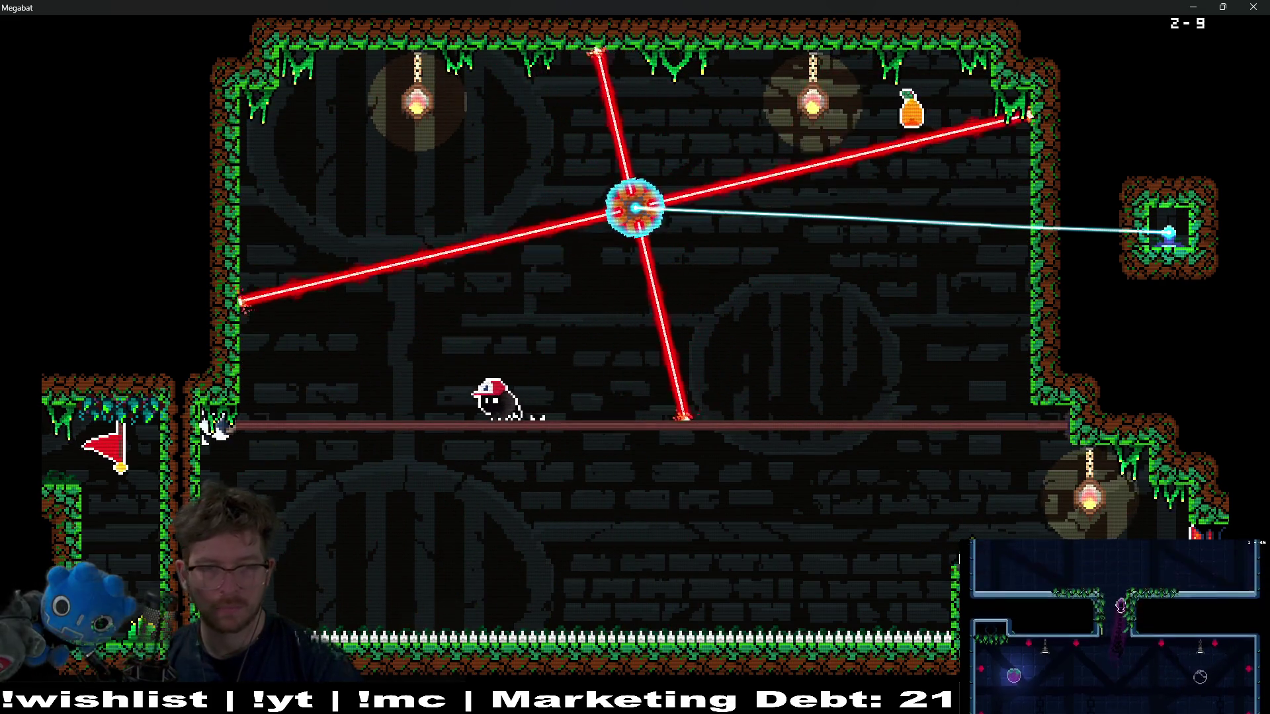
{"action": "key", "text": "Up"}
{"action": "key", "text": "Right"}
{"action": "key", "text": "Right"}
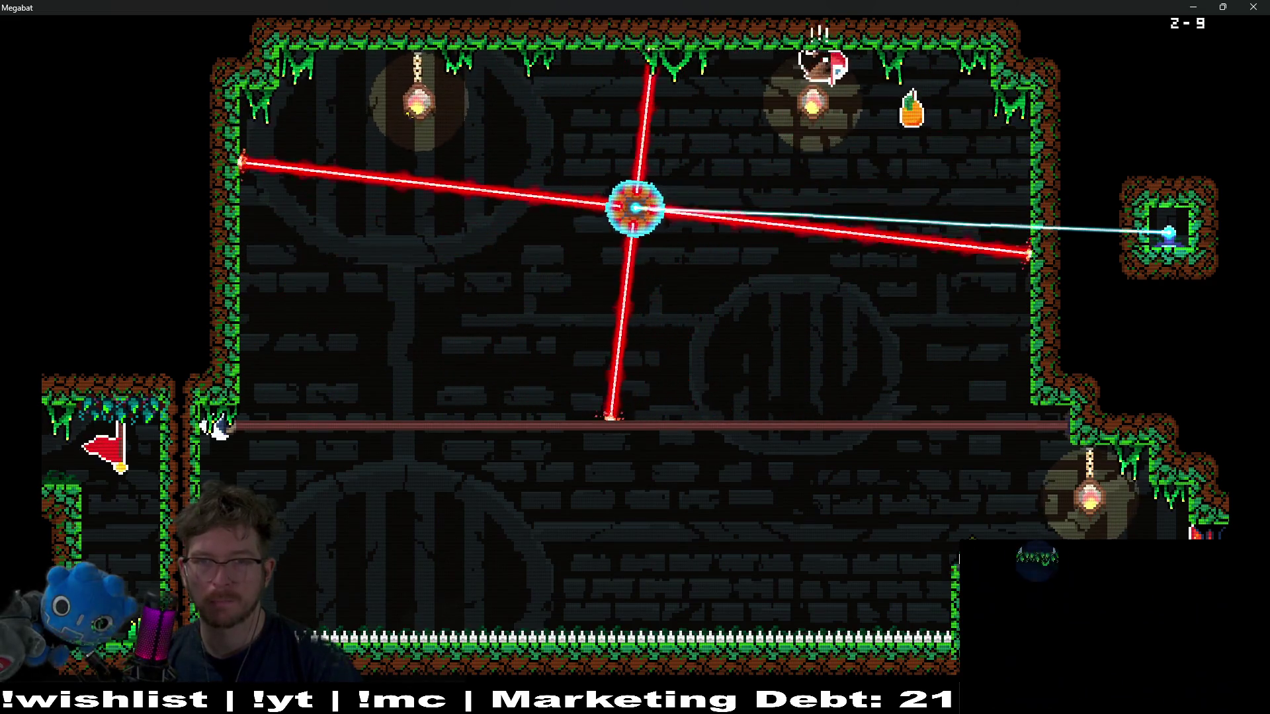
{"action": "key", "text": "Down"}
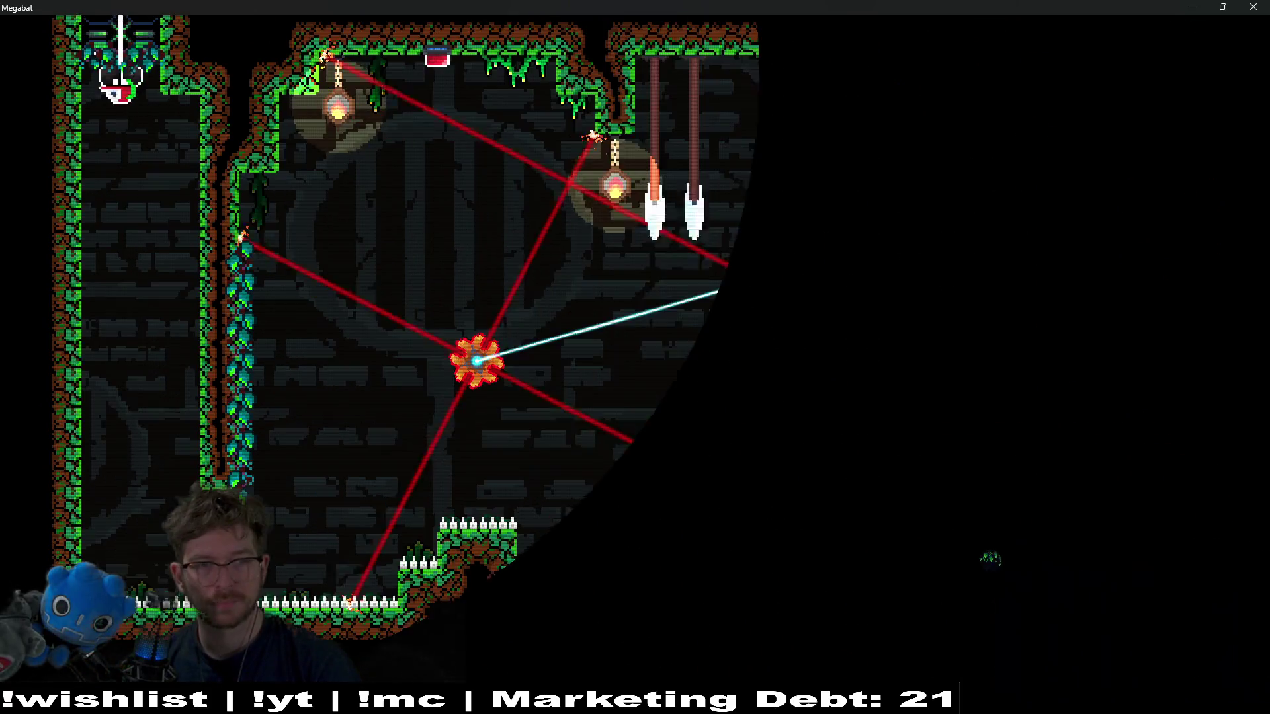
- Climb the left wall of 2-10's first room, cross right and exit through the bottom opening
{"action": "key", "text": "Right"}
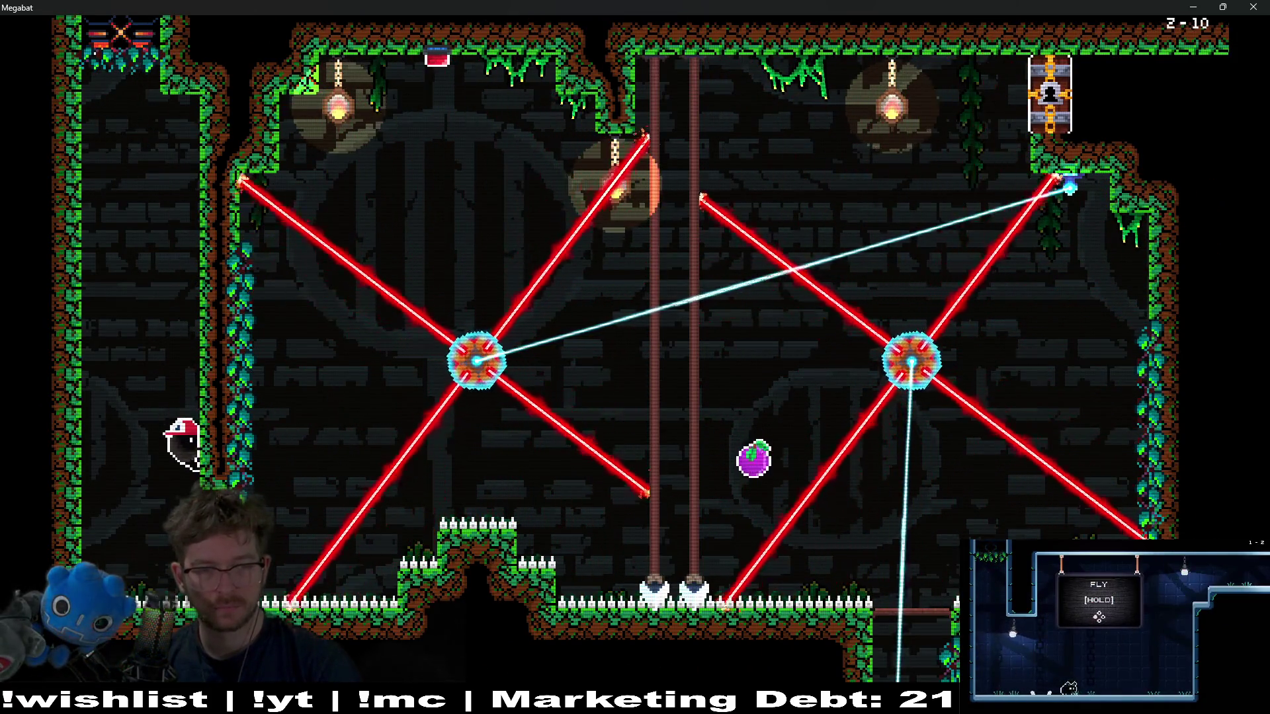
{"action": "key", "text": "space"}
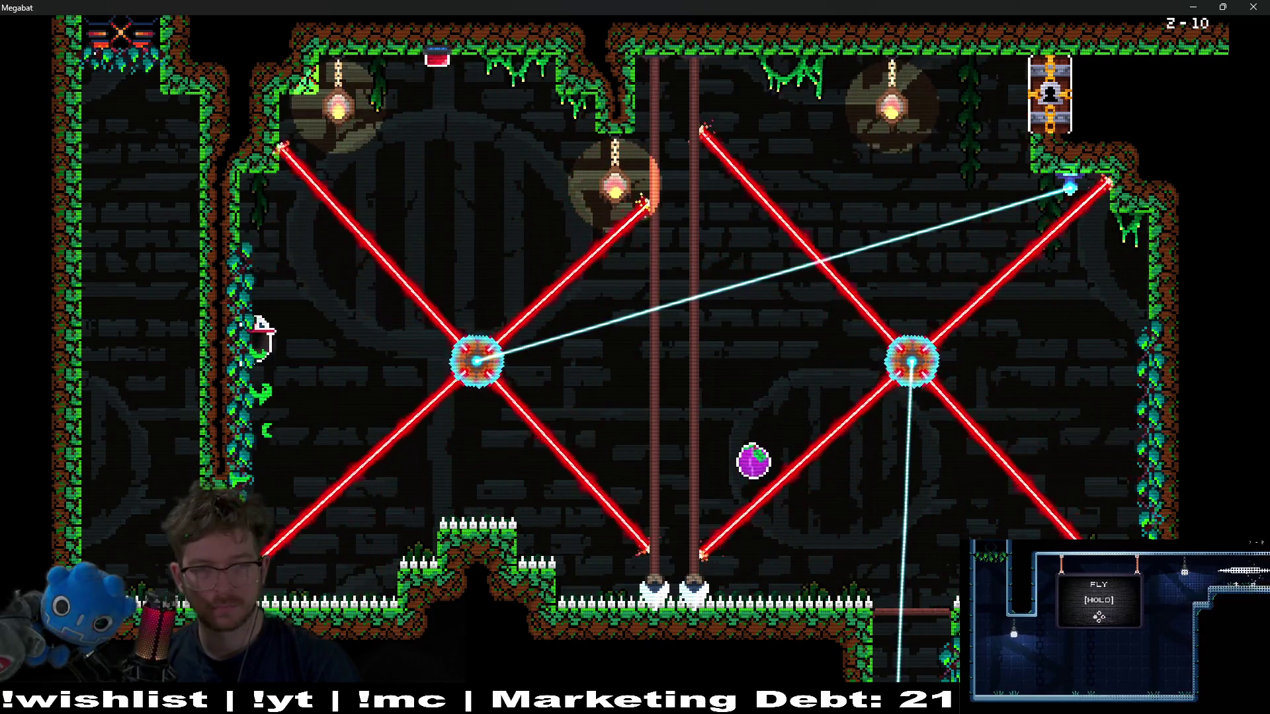
{"action": "key", "text": "Right"}
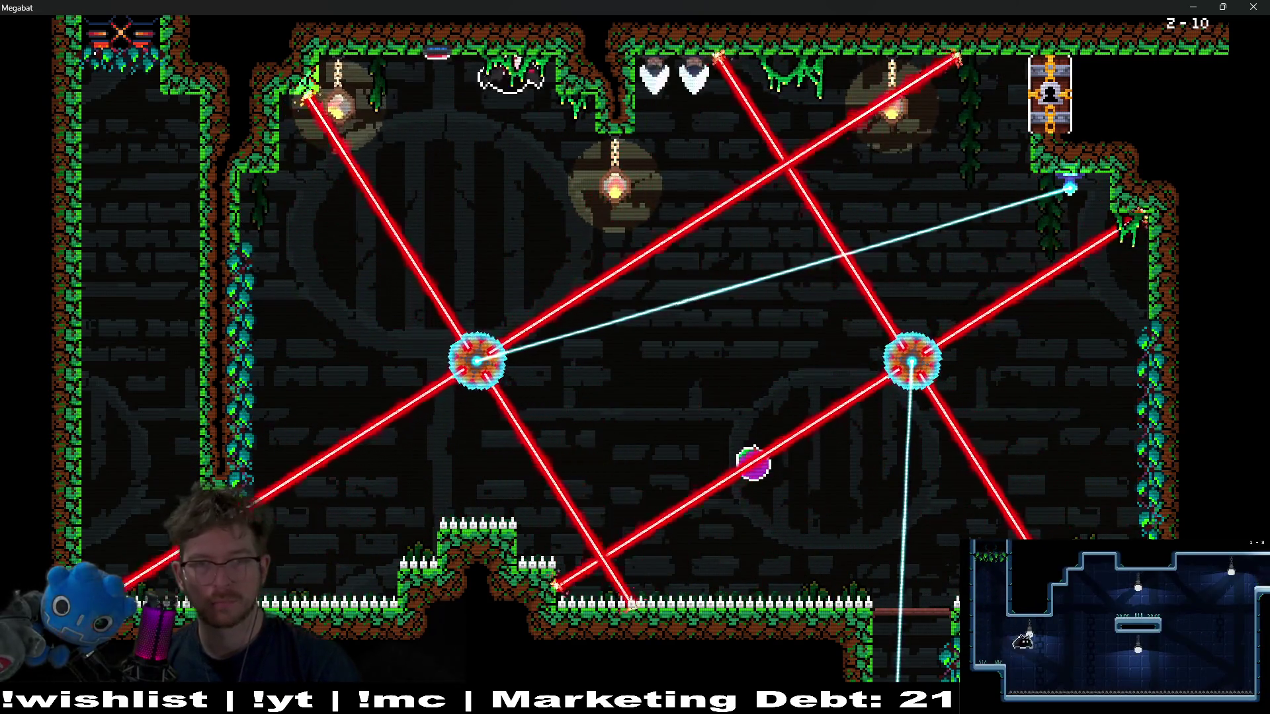
{"action": "key", "text": "Right"}
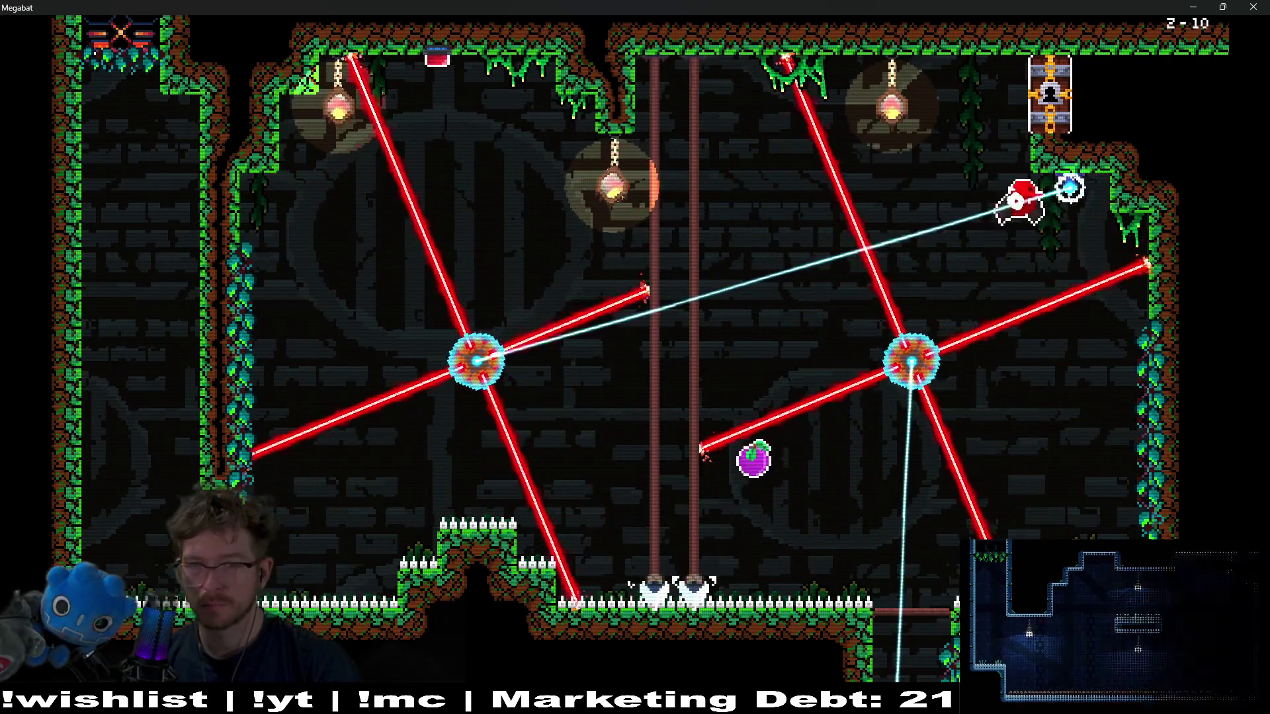
{"action": "key", "text": "Left"}
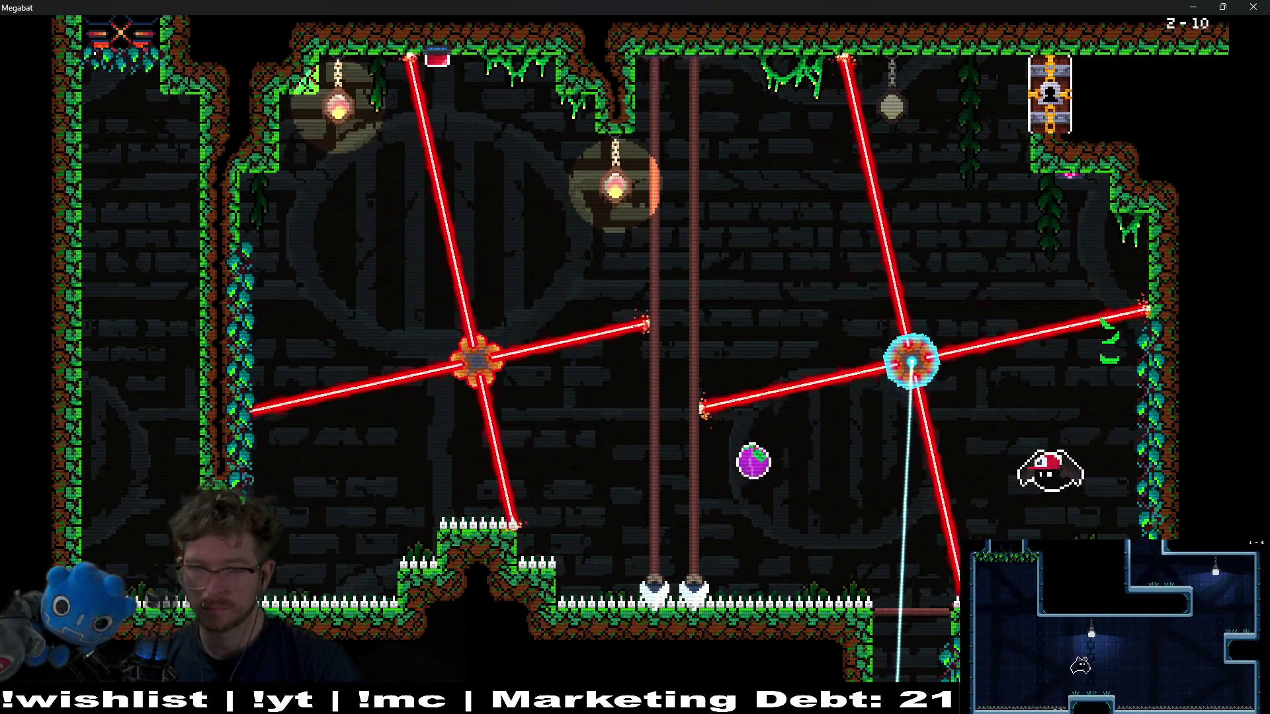
{"action": "key", "text": "Left"}
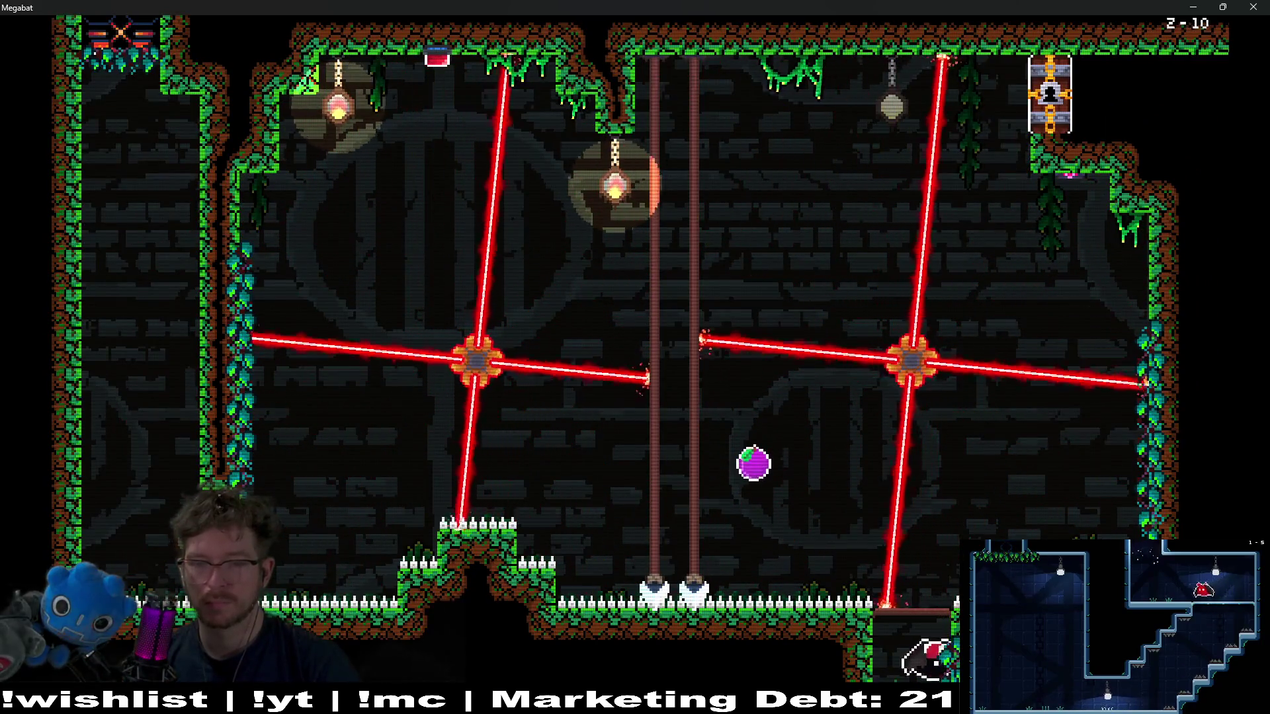
- Fly up out of the bottom-right alcove, dodging the lasers around the hub
{"action": "key", "text": "Up"}
{"action": "key", "text": "Left"}
{"action": "key", "text": "Right"}
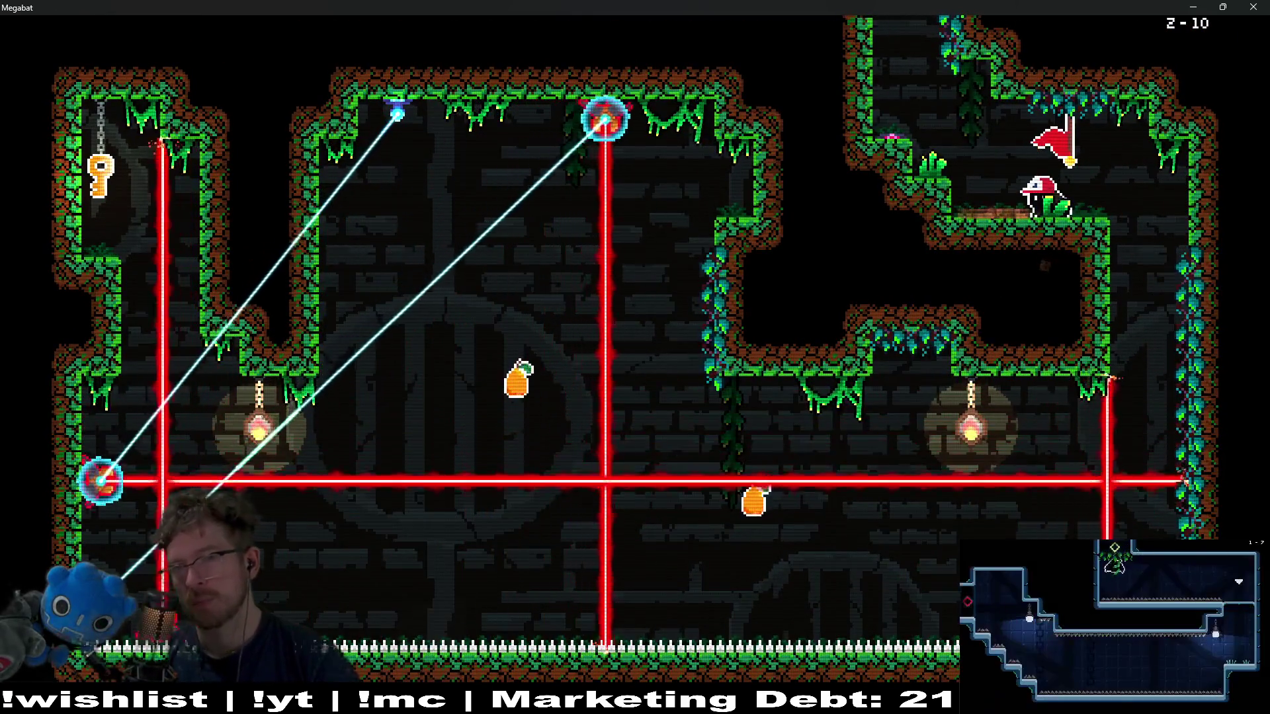
- Fly off the upper-right ledge and weave between the moving lasers in the lower room
{"action": "key", "text": "Right"}
{"action": "key", "text": "Down"}
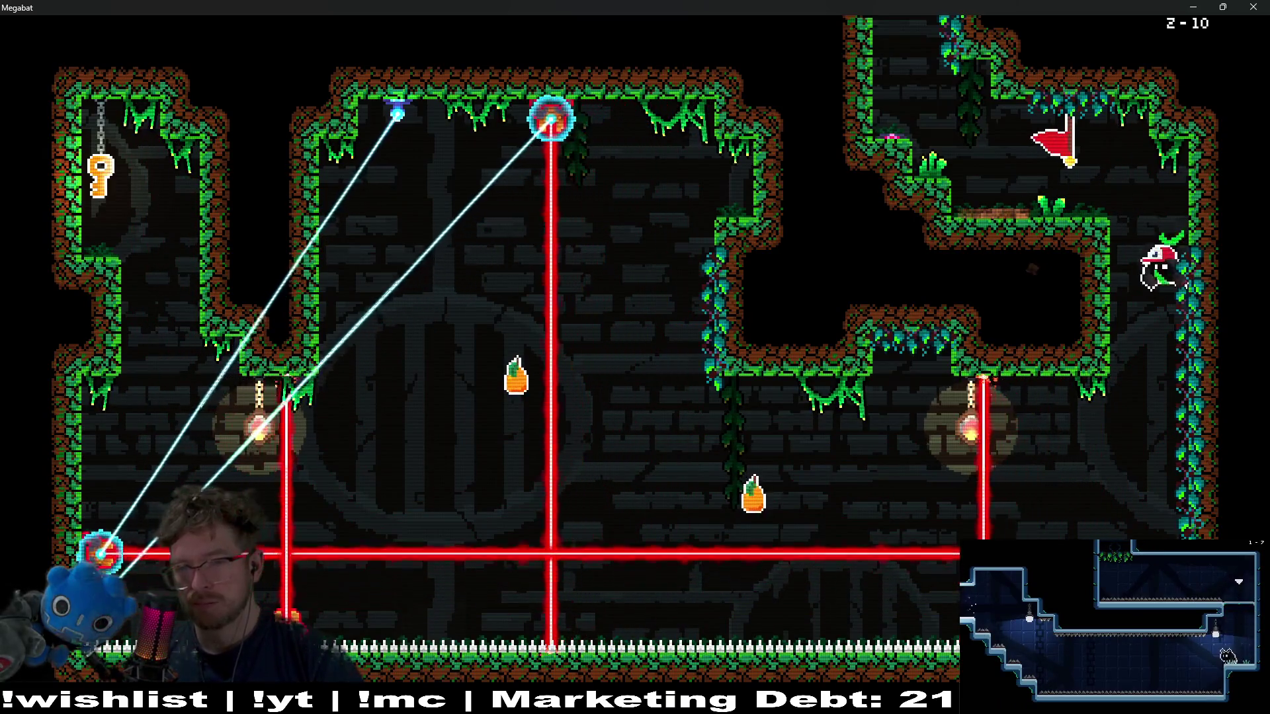
{"action": "key", "text": "Left"}
{"action": "key", "text": "Left"}
{"action": "key", "text": "Up"}
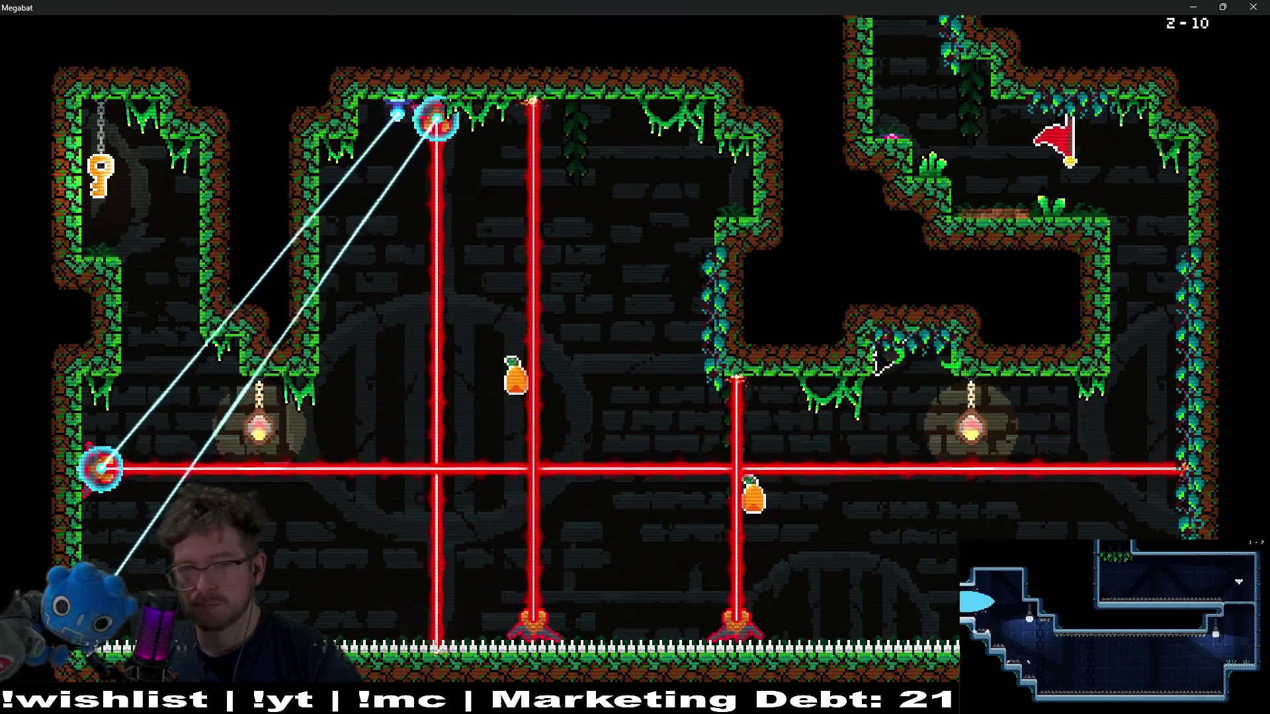
{"action": "key", "text": "Down"}
{"action": "key", "text": "Left"}
{"action": "key", "text": "Right"}
{"action": "key", "text": "Up"}
{"action": "key", "text": "Down"}
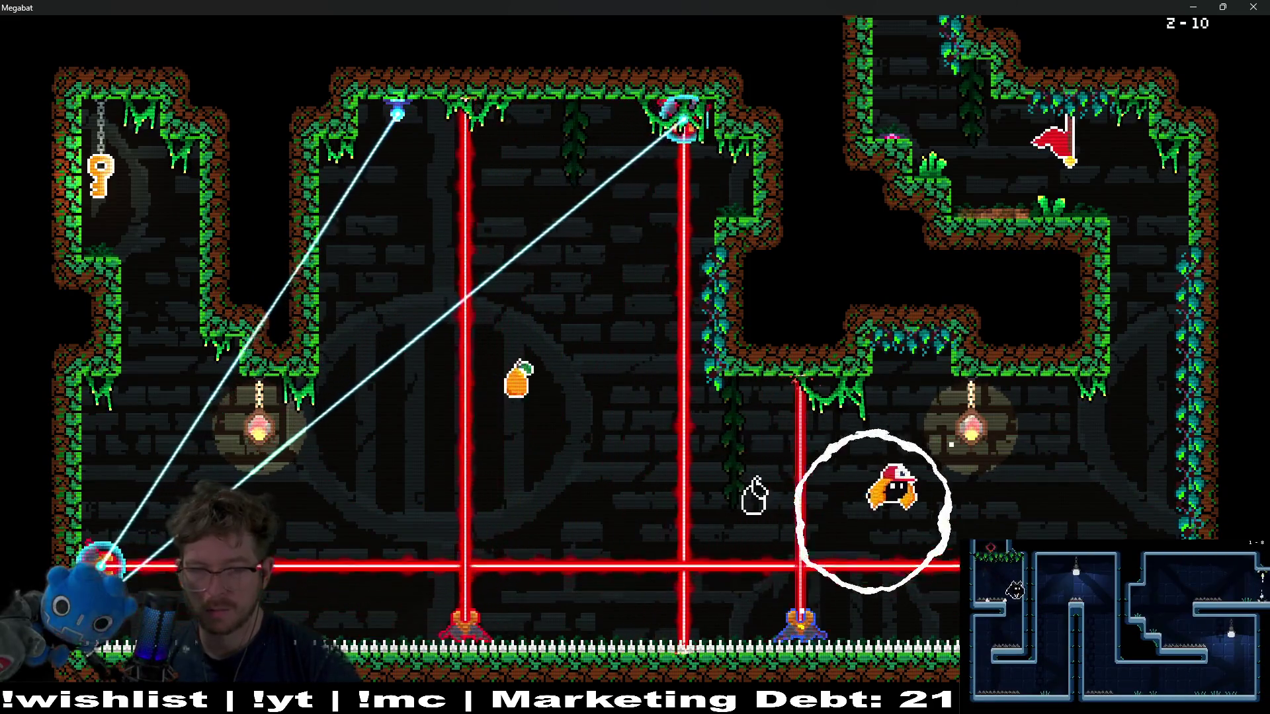
{"action": "key", "text": "Up"}
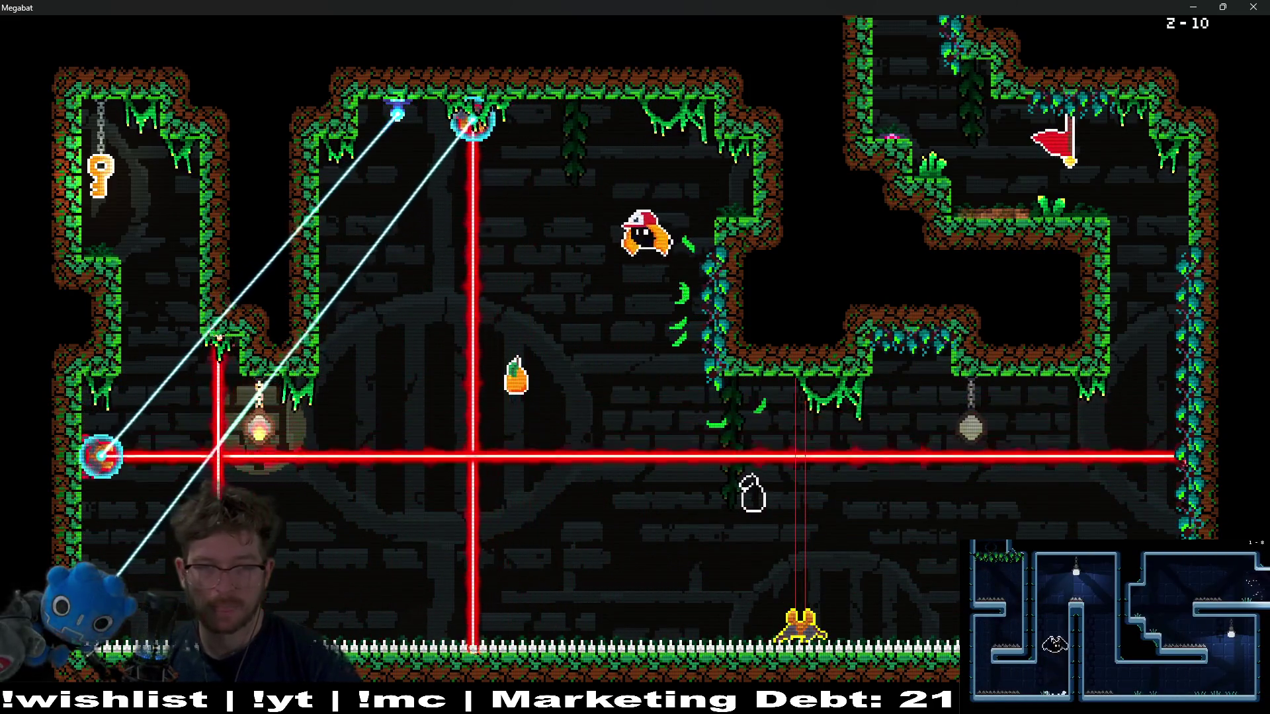
- Reach the up-right wall, pass the lasers and cross the room from the flag
{"action": "key", "text": "Right"}
{"action": "key", "text": "Up"}
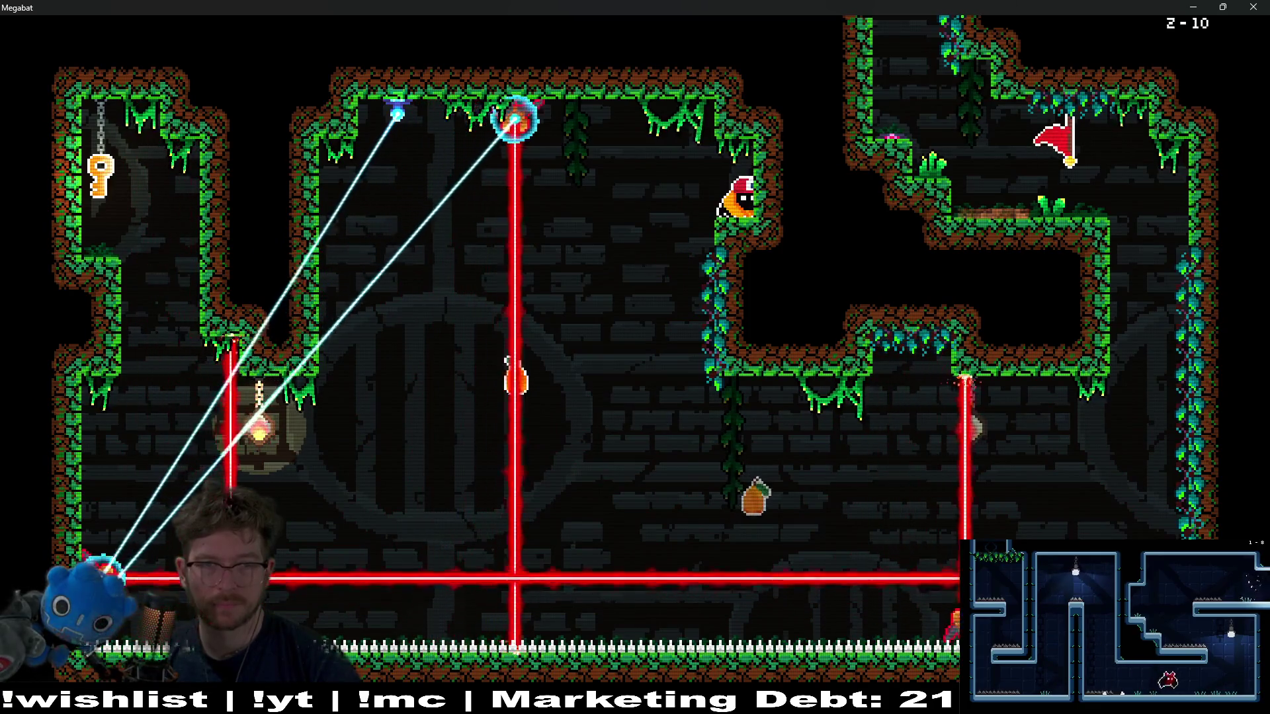
{"action": "key", "text": "Right"}
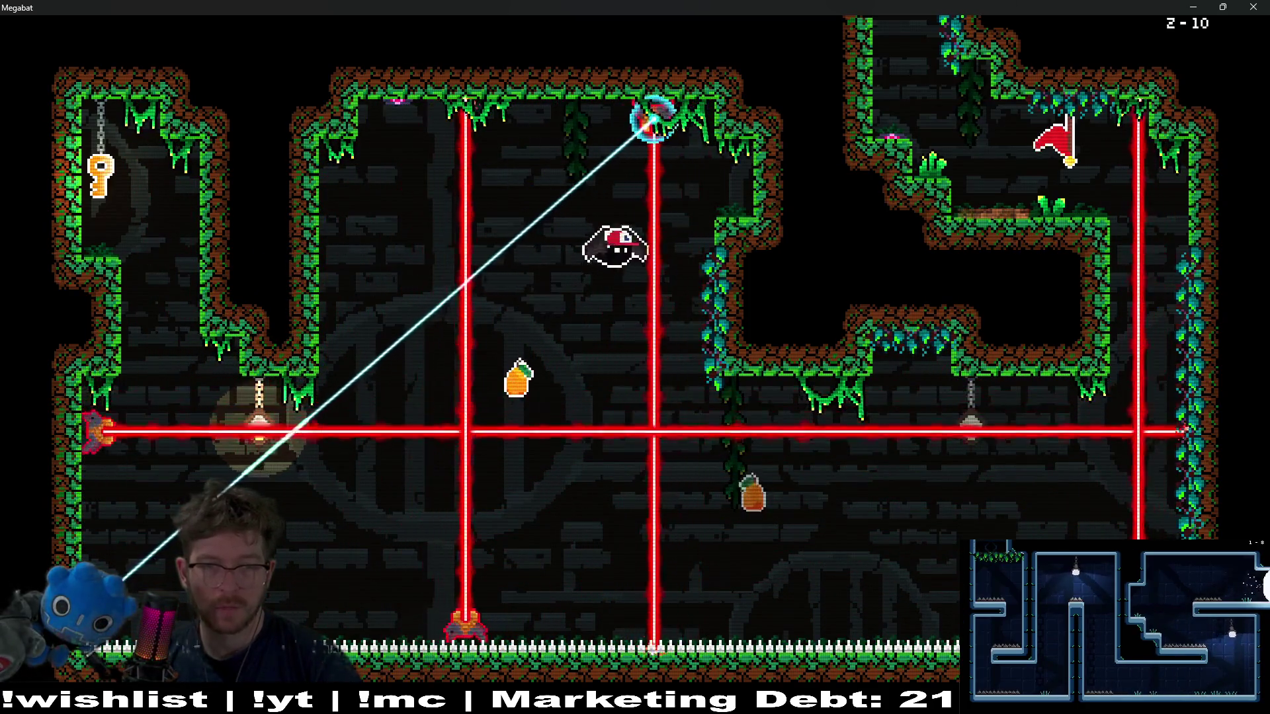
{"action": "key", "text": "Down"}
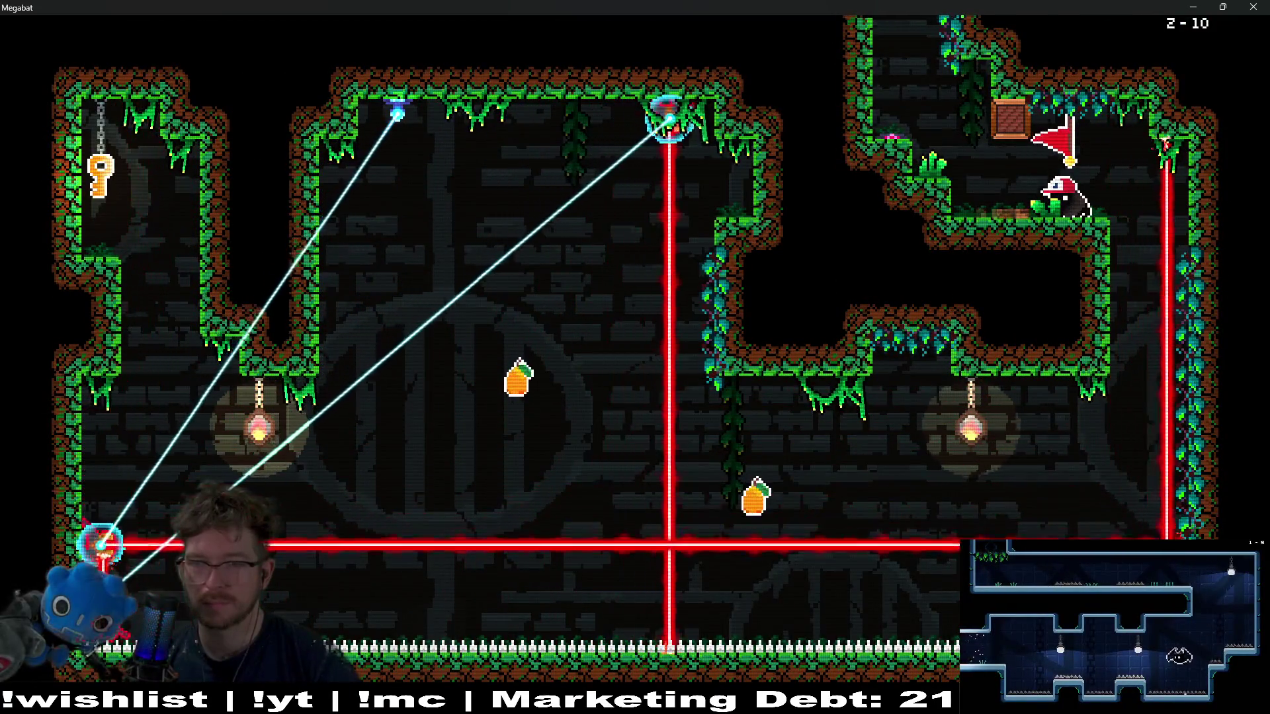
{"action": "key", "text": "Right"}
{"action": "key", "text": "Left"}
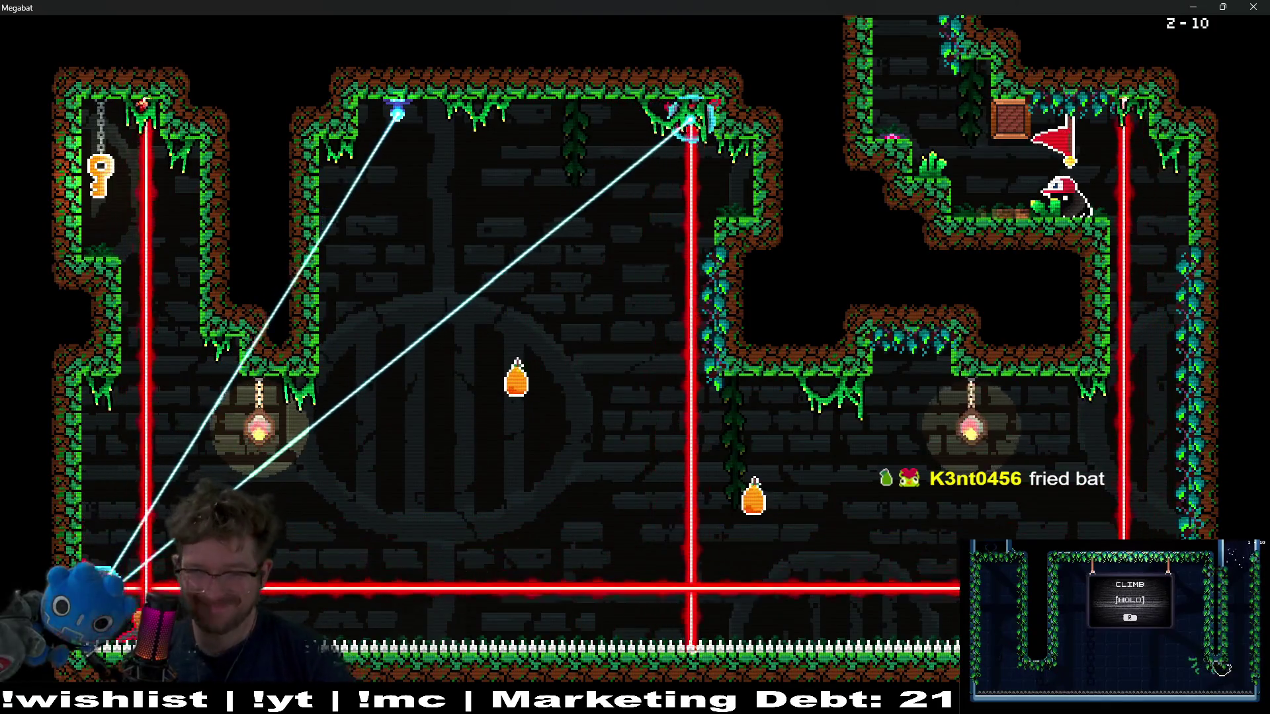
- Move back and forth along the upper ledge and middle of the room, avoiding lasers
{"action": "key", "text": "Right"}
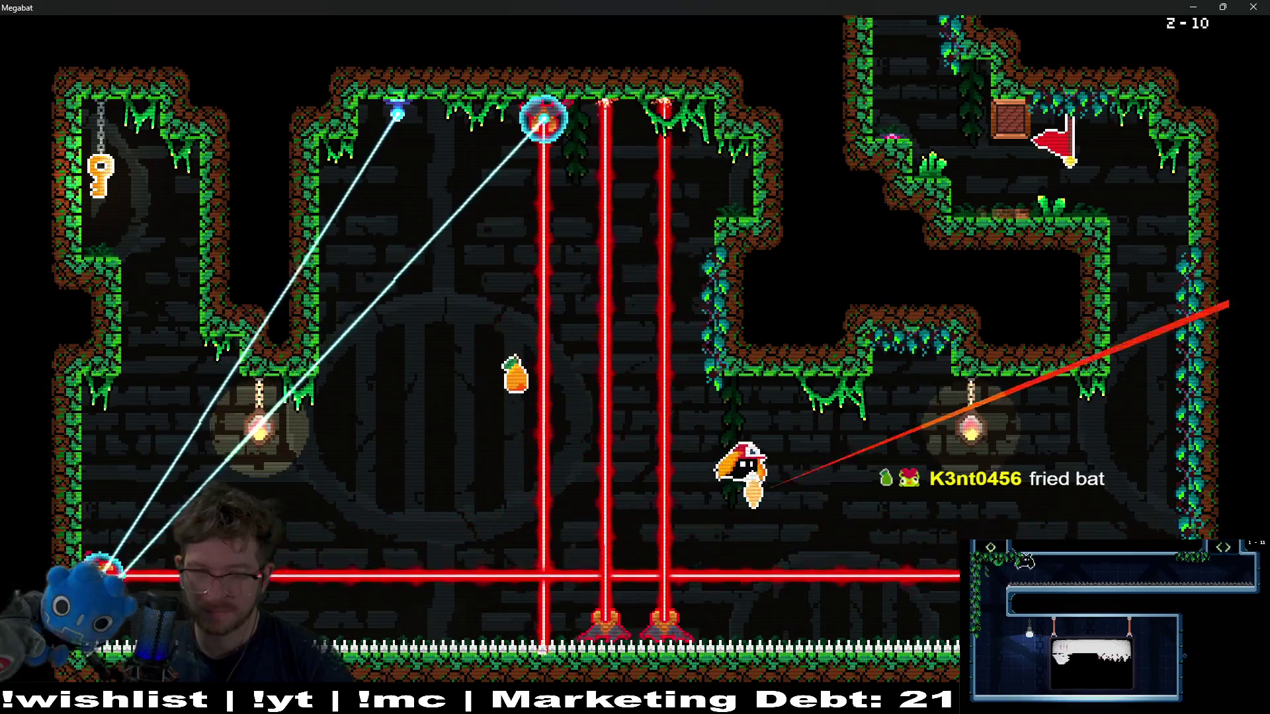
{"action": "key", "text": "Right"}
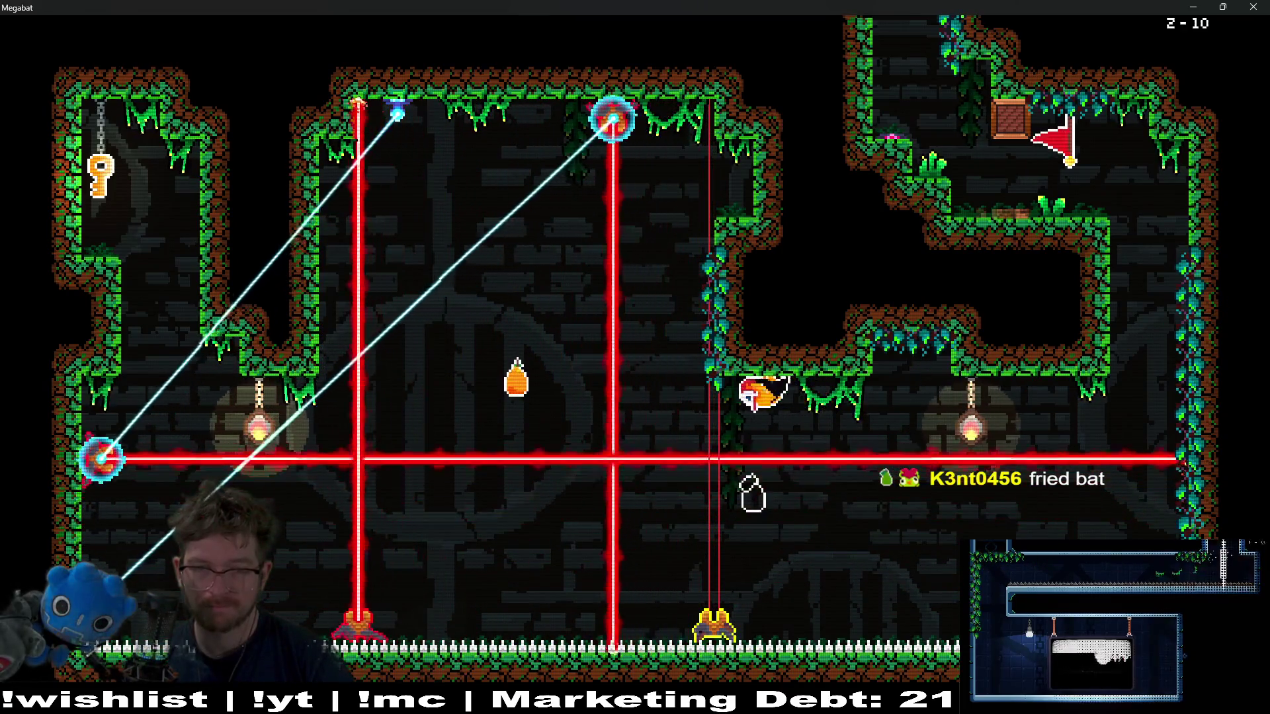
{"action": "key", "text": "Left"}
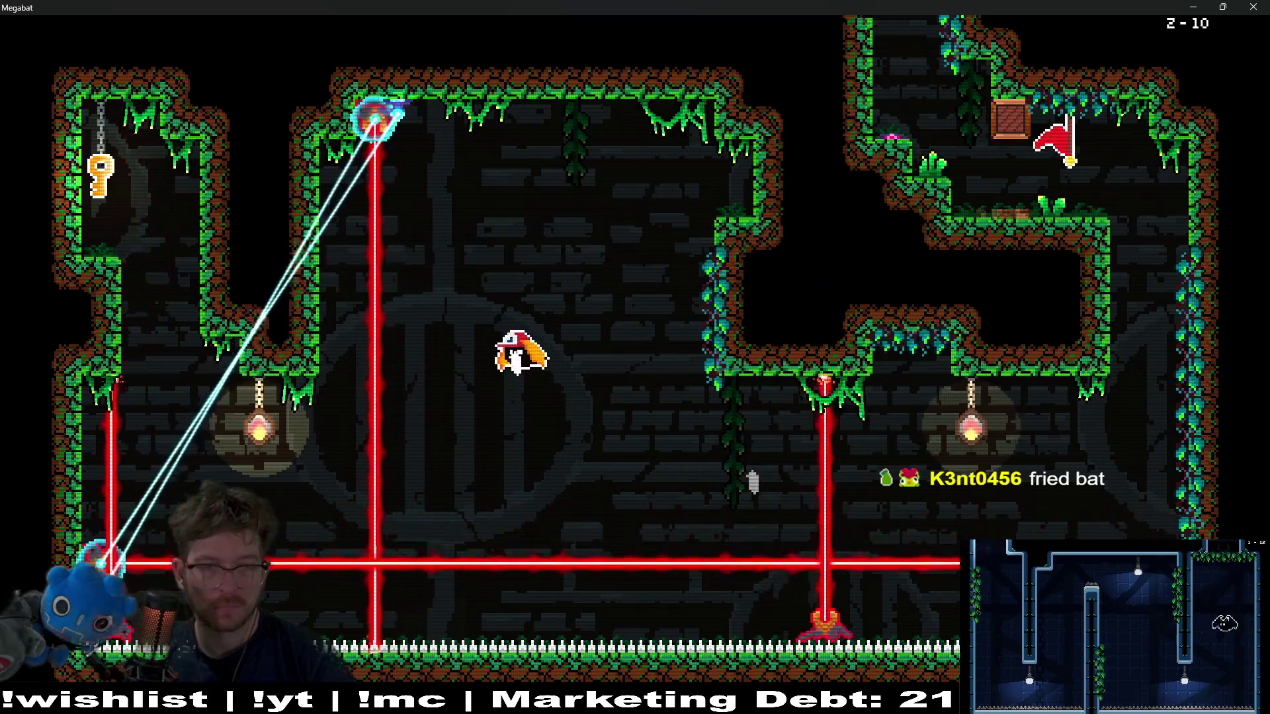
{"action": "key", "text": "Right"}
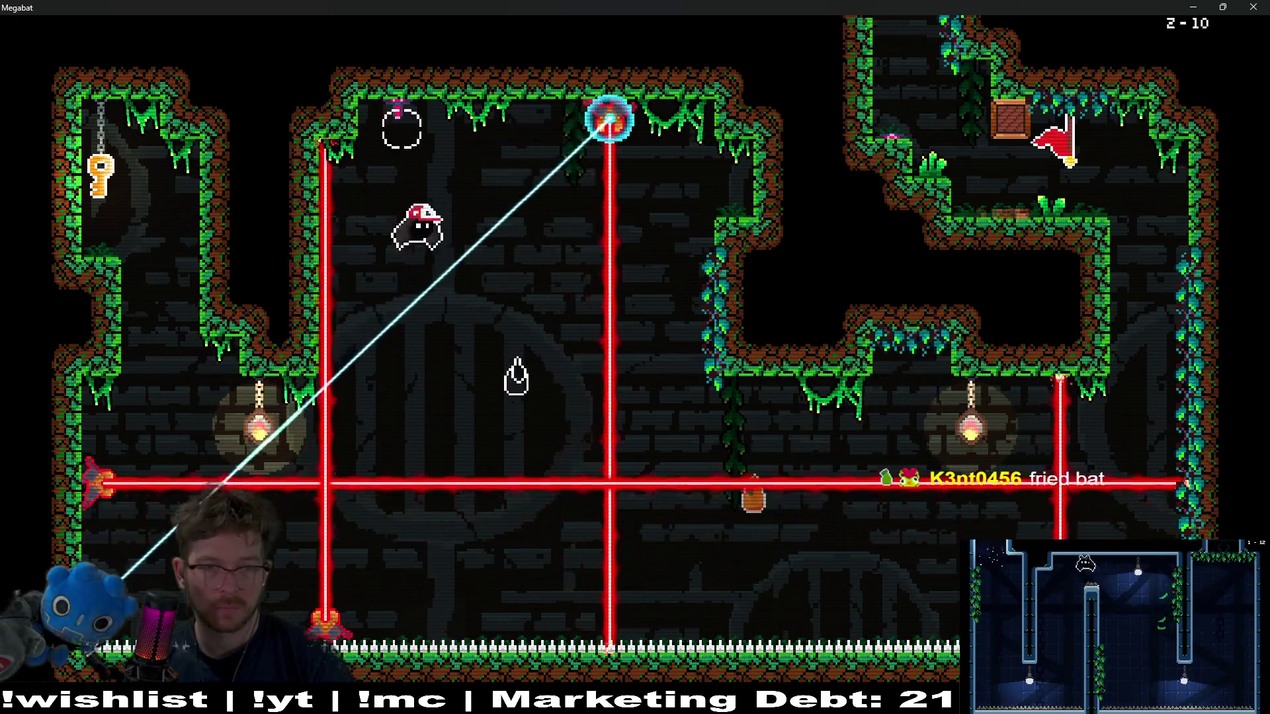
{"action": "key", "text": "Right"}
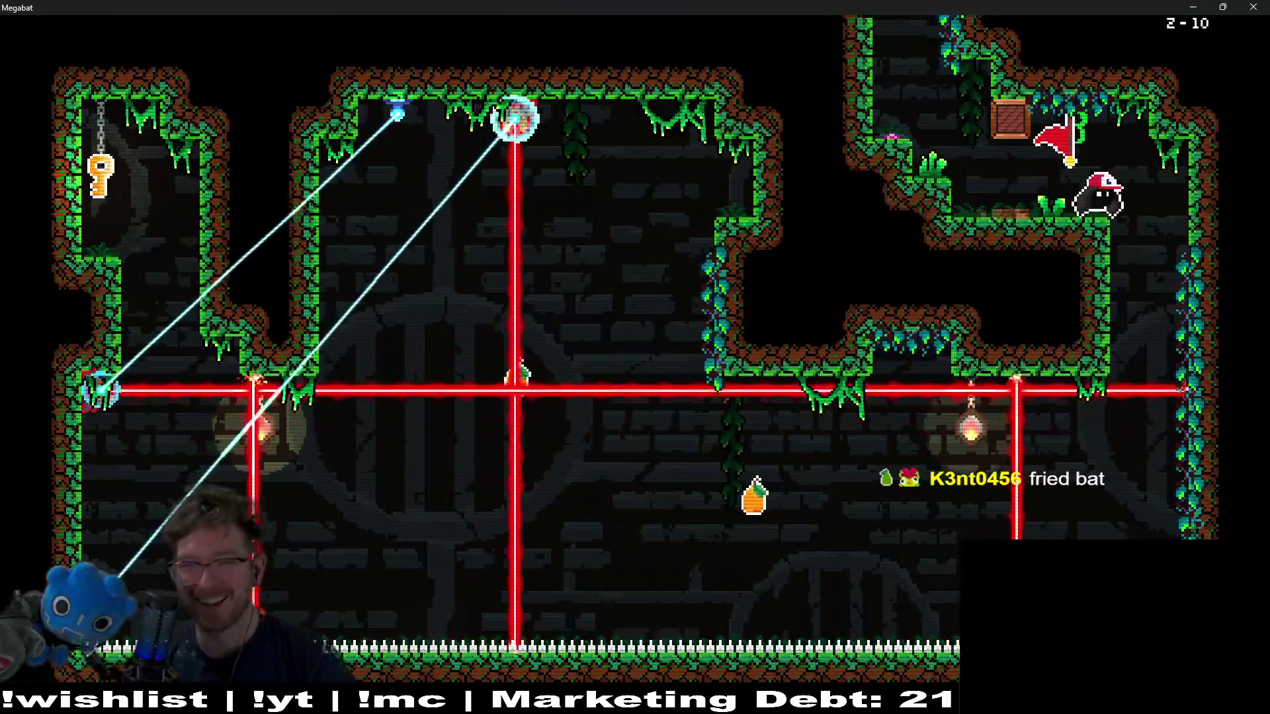
{"action": "key", "text": "Left"}
{"action": "key", "text": "Right"}
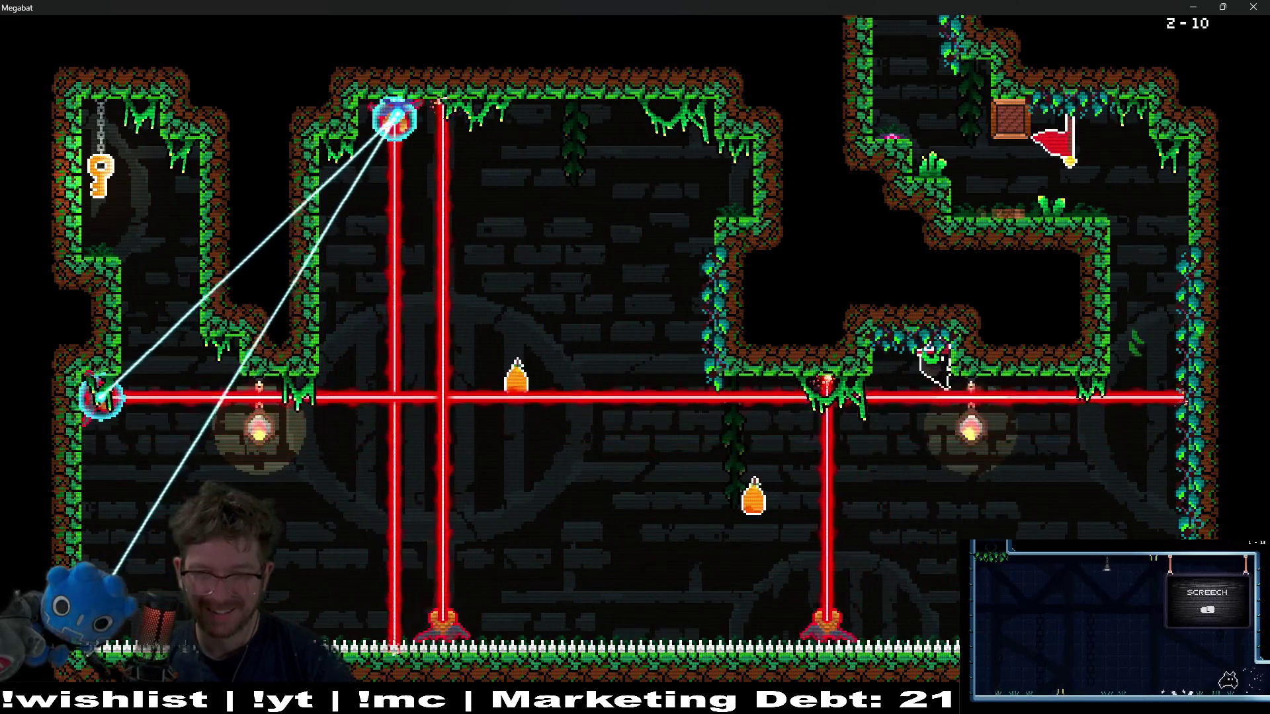
{"action": "key", "text": "Left"}
{"action": "key", "text": "Right"}
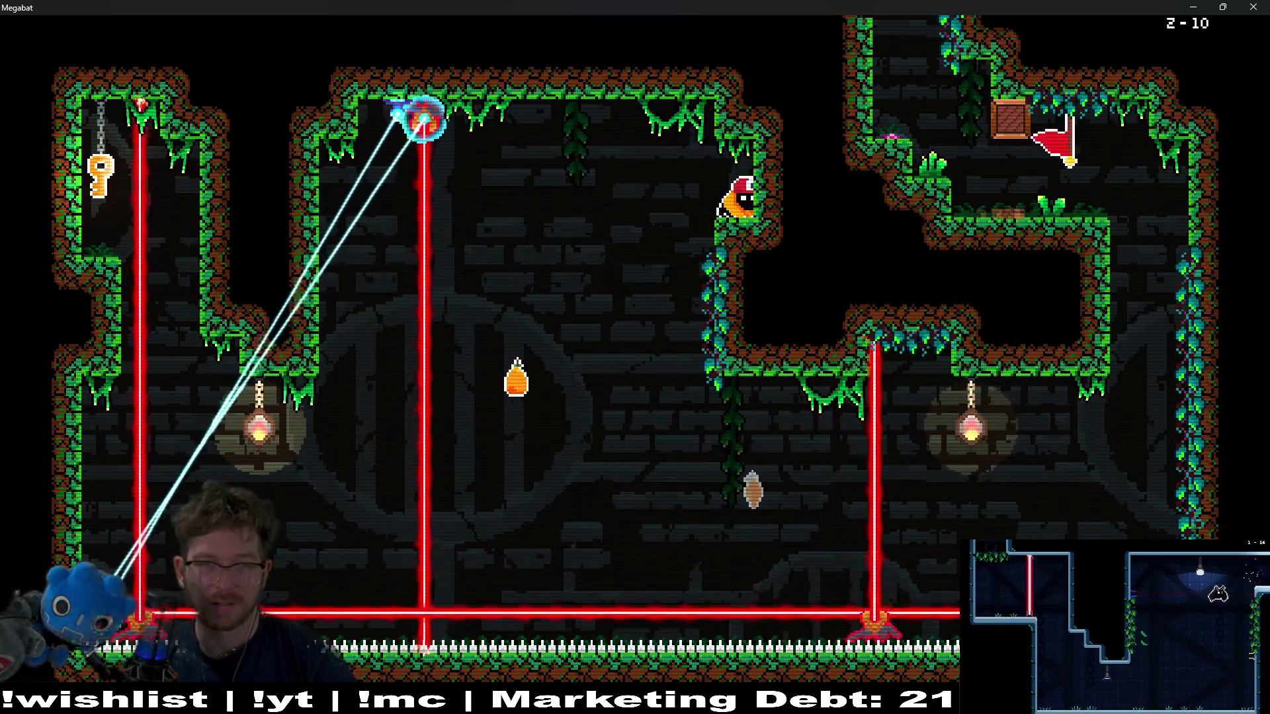
- Fly along the ceiling and upward between the lasers until hit, then restart the level
{"action": "key", "text": "Right"}
{"action": "key", "text": "Right"}
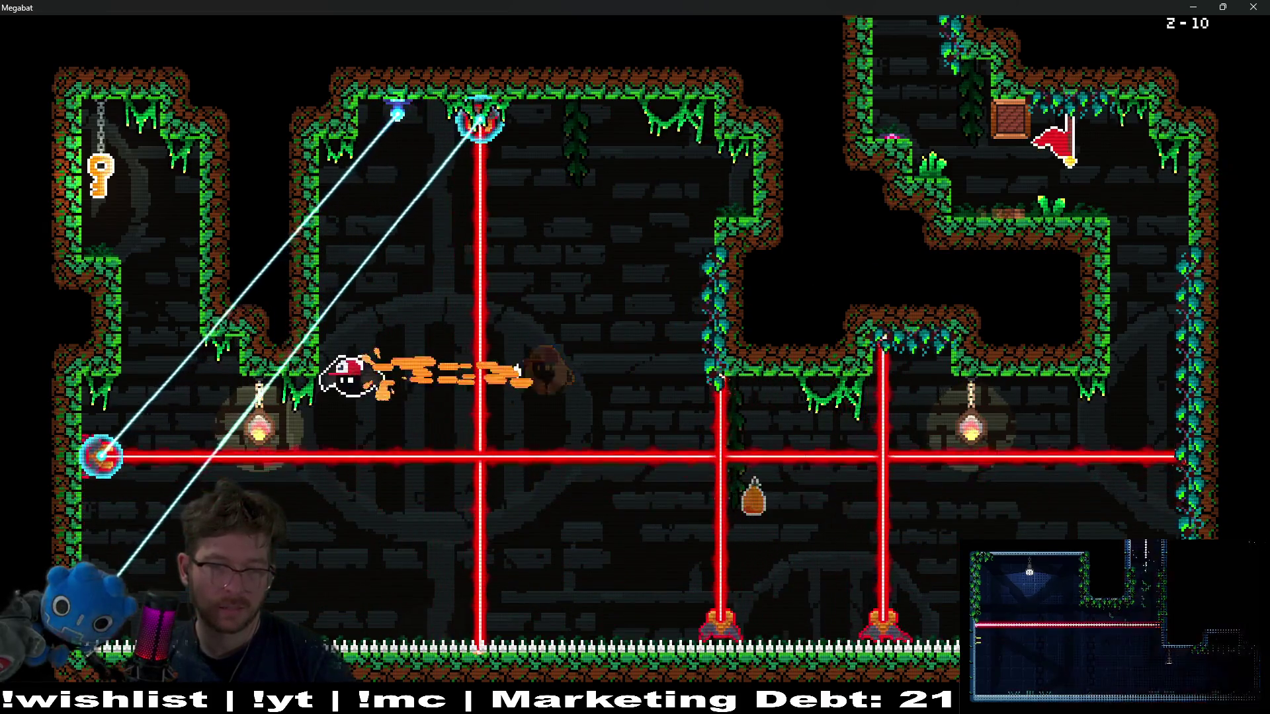
{"action": "key", "text": "Right"}
{"action": "key", "text": "Right"}
{"action": "key", "text": "Left"}
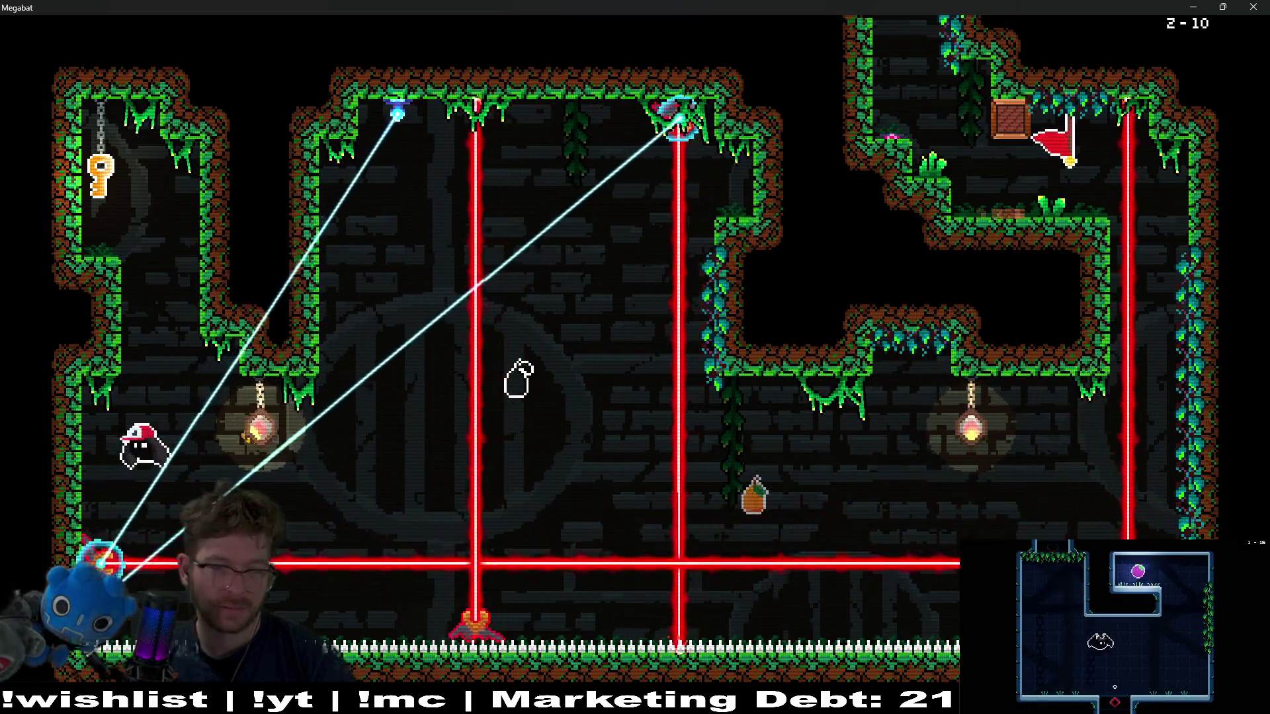
{"action": "key", "text": "Up"}
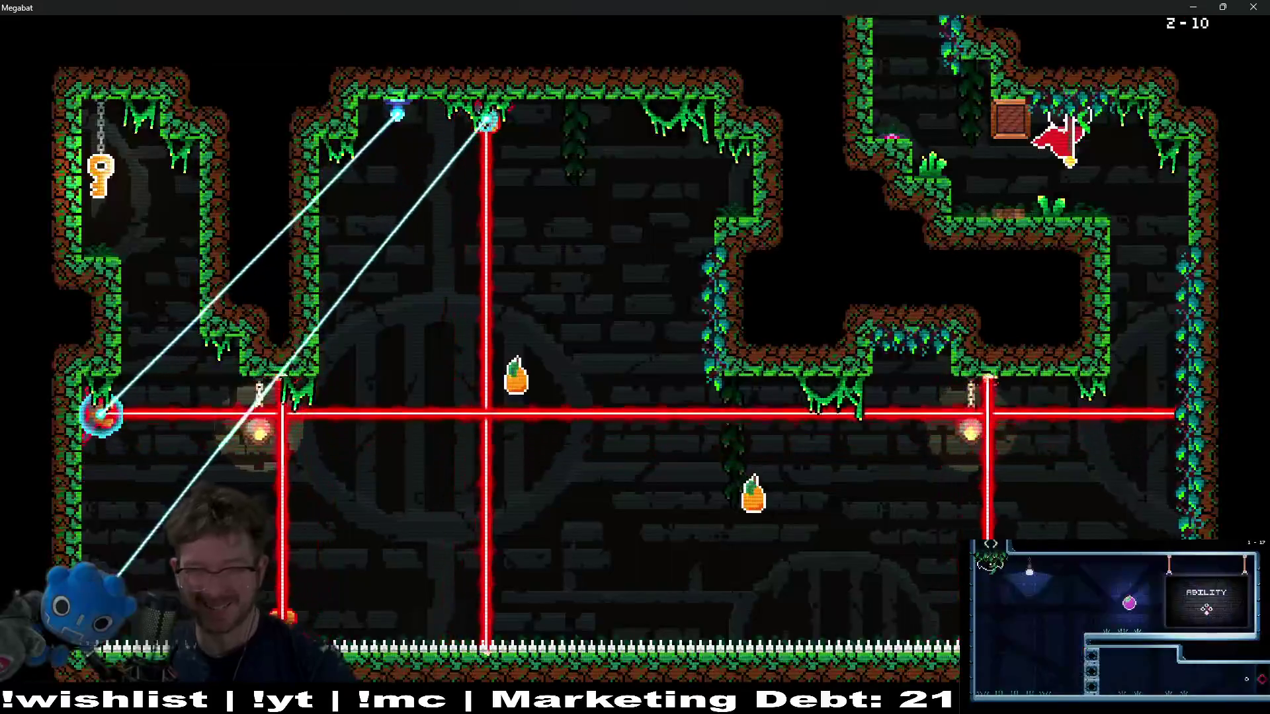
{"action": "key", "text": "Right"}
{"action": "key", "text": "Down"}
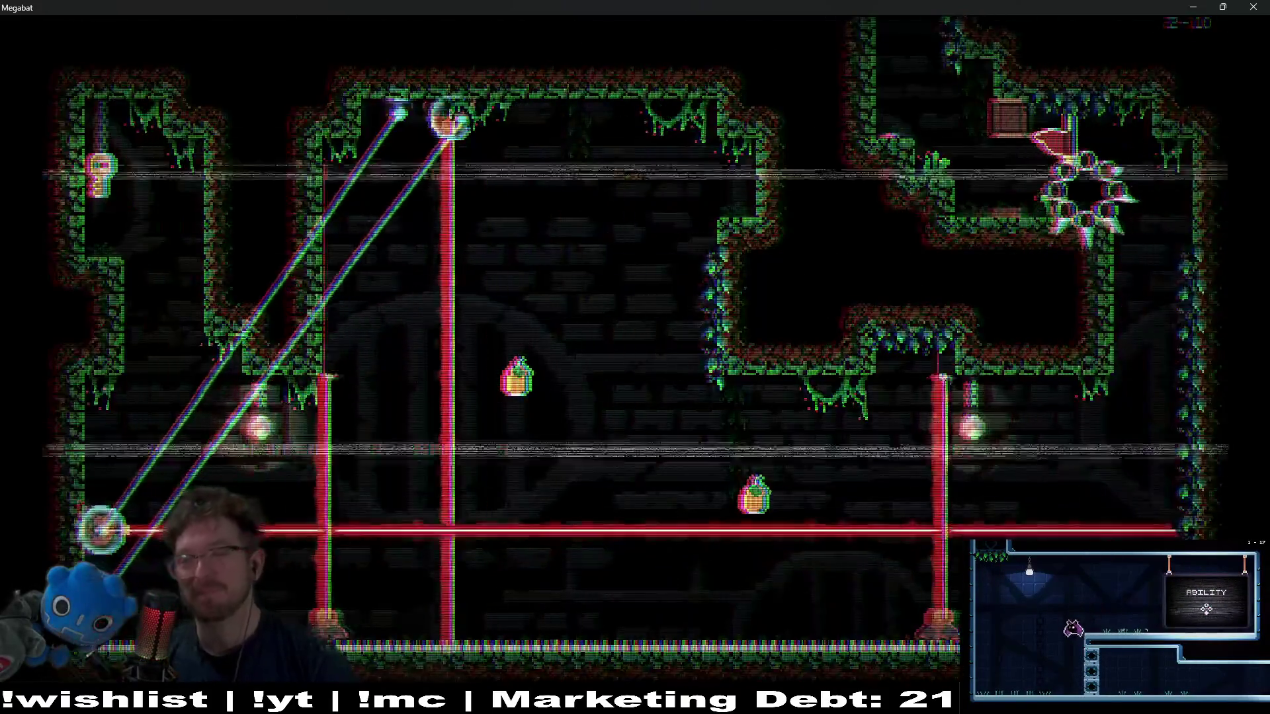
- Start a new 2-10 attempt, dropping down and positioning between the lasers
{"action": "key", "text": "Right"}
{"action": "key", "text": "Down"}
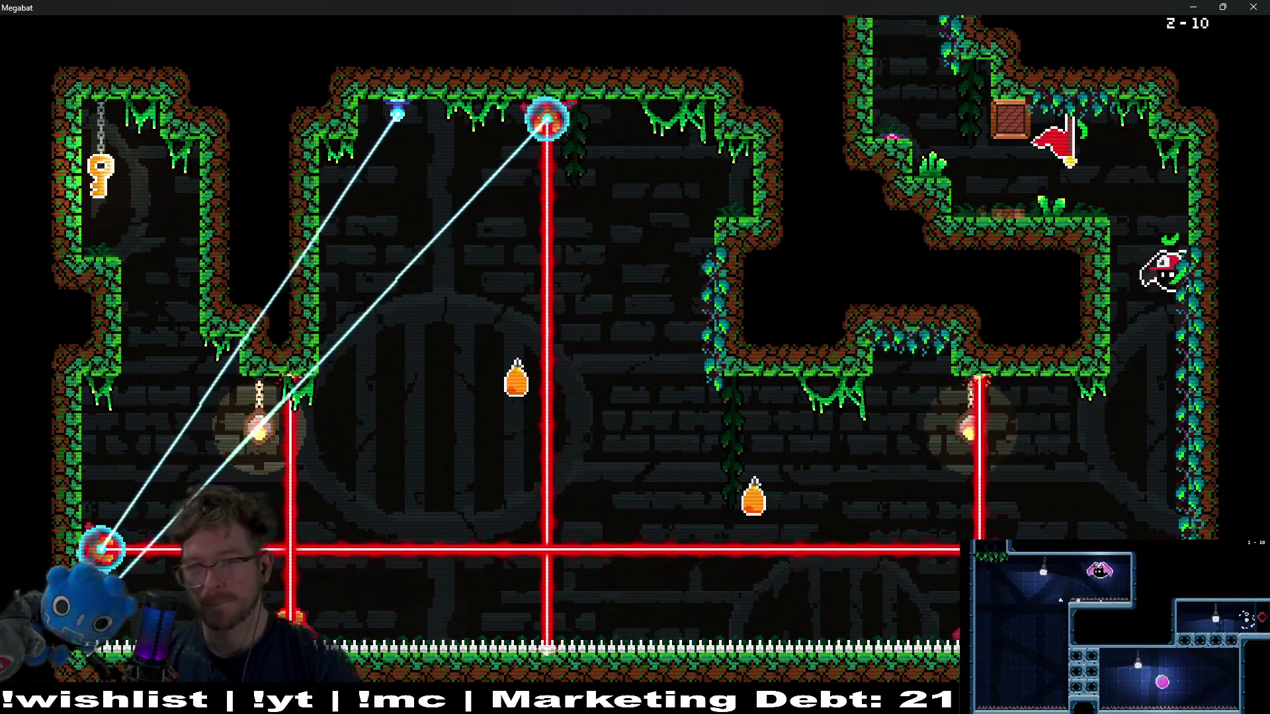
{"action": "key", "text": "Left"}
{"action": "key", "text": "Up"}
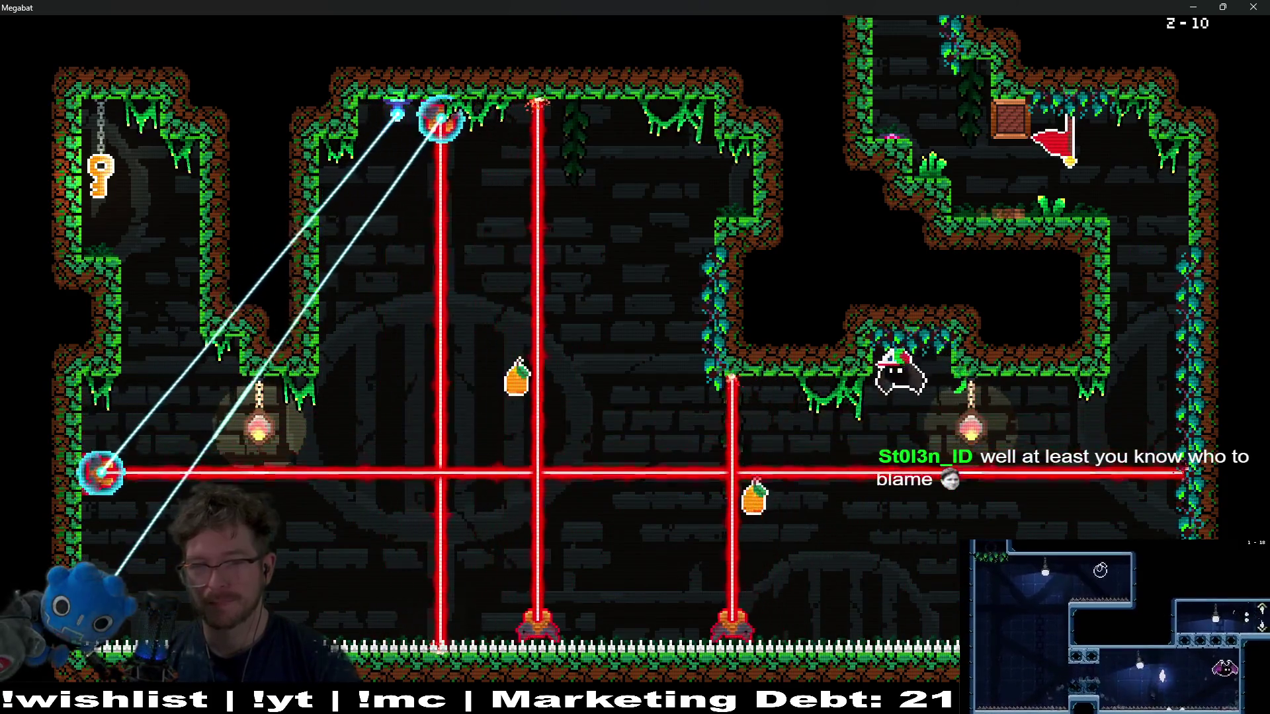
{"action": "key", "text": "Right"}
{"action": "key", "text": "Down"}
{"action": "key", "text": "Right"}
{"action": "key", "text": "Up"}
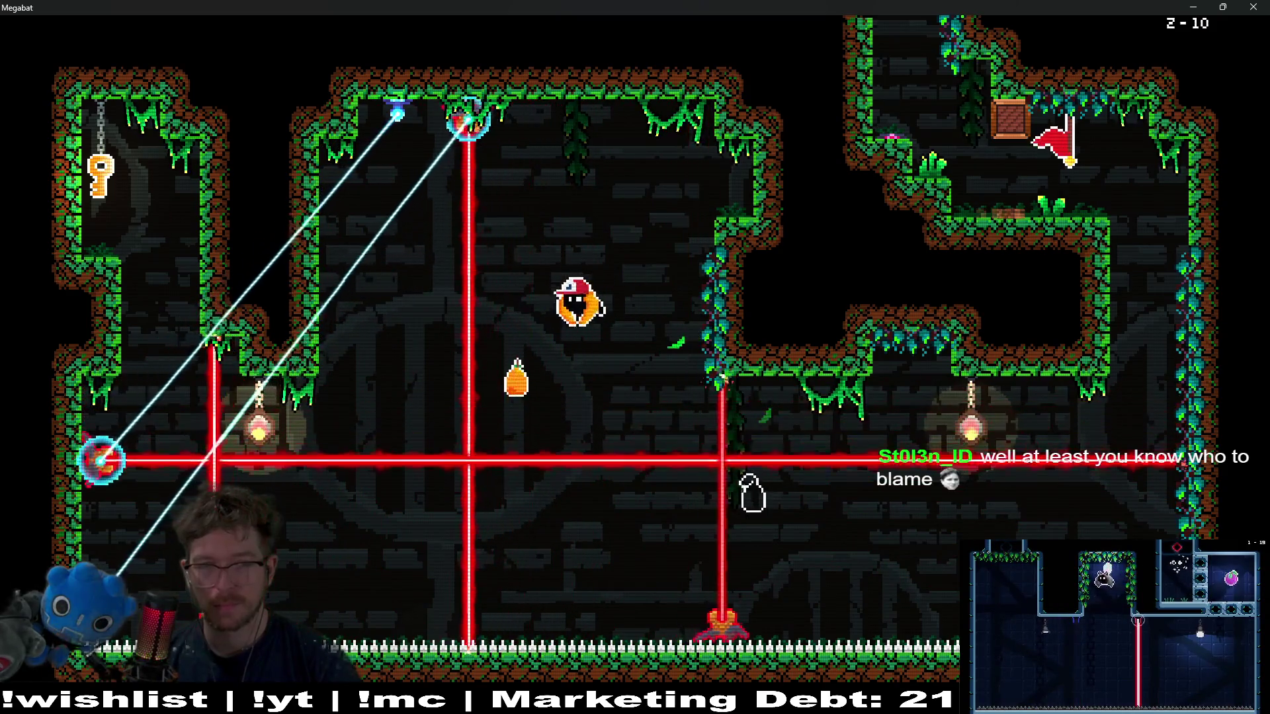
{"action": "key", "text": "Up"}
{"action": "key", "text": "Right"}
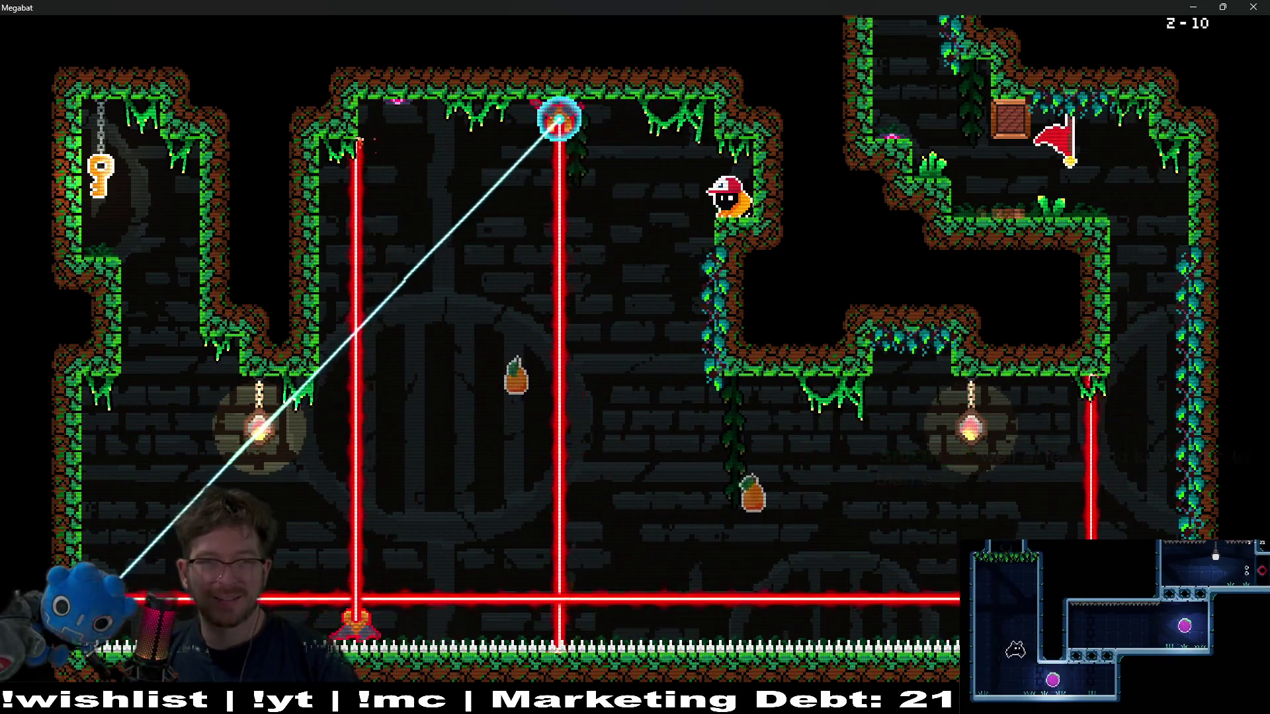
- Dodge past the vertical laser toward the central vines and collect the lower orange
{"action": "key", "text": "Left"}
{"action": "key", "text": "Up"}
{"action": "key", "text": "Right"}
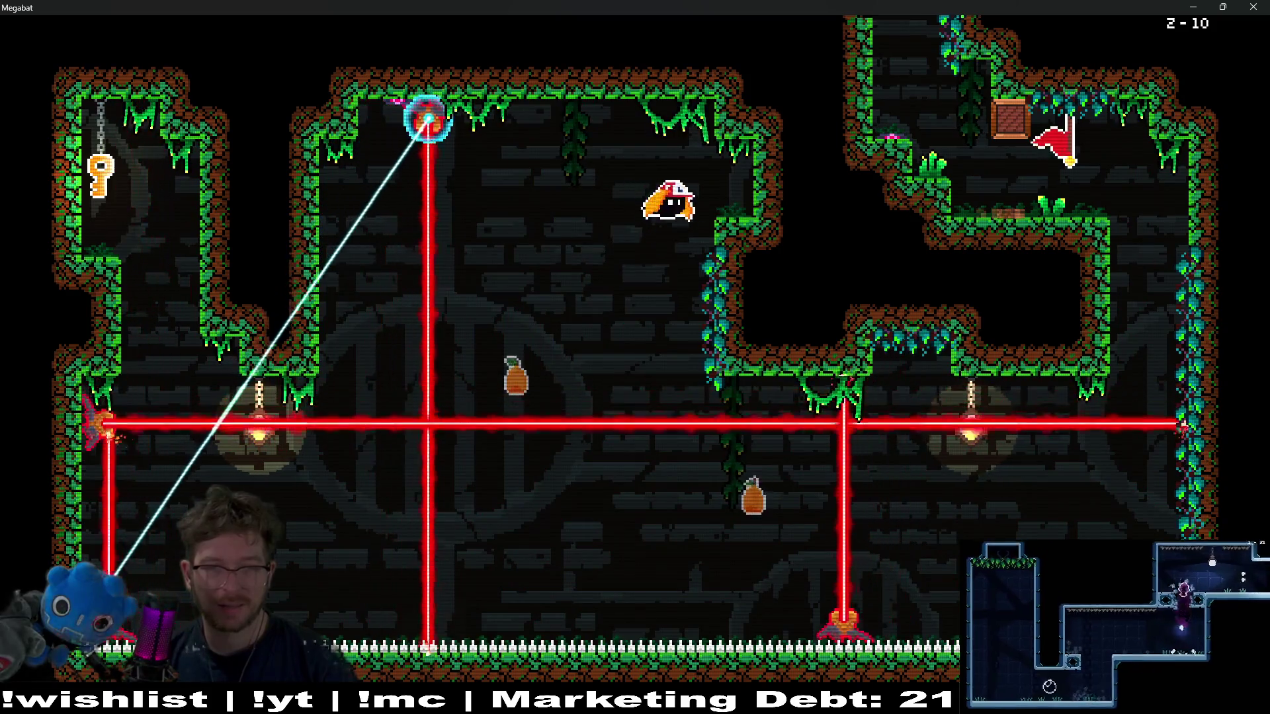
{"action": "key", "text": "Left"}
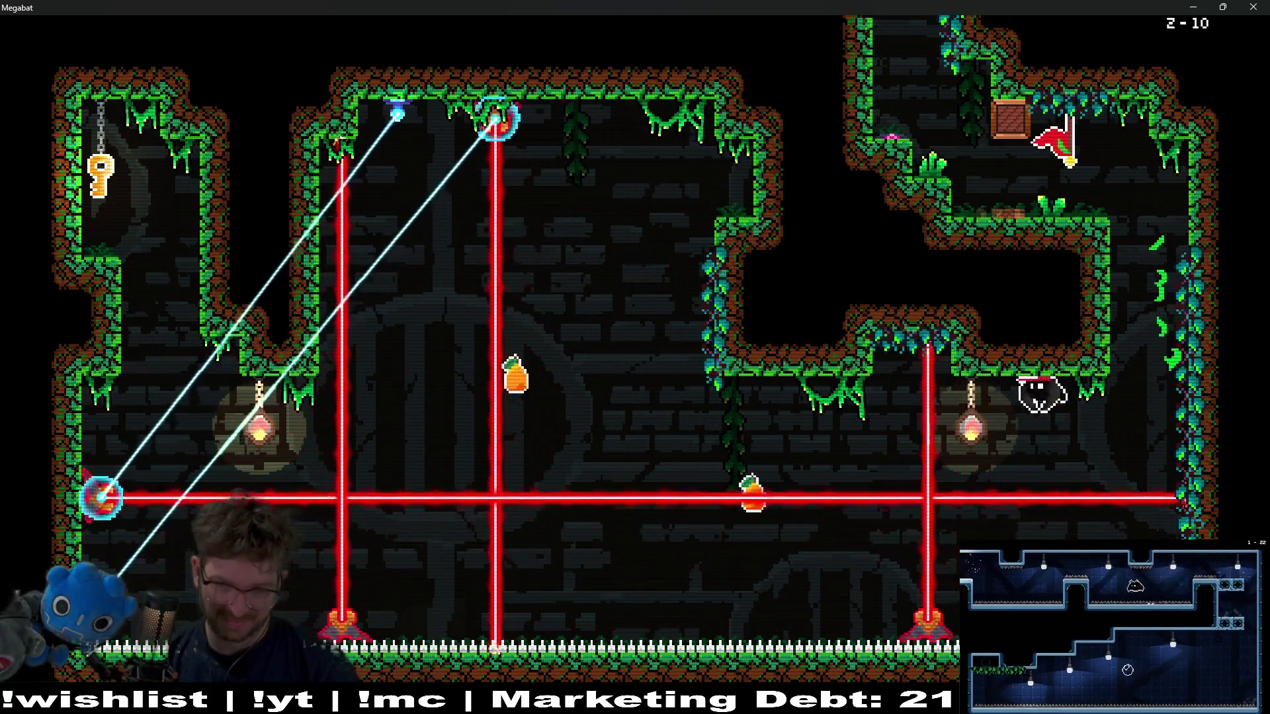
{"action": "key", "text": "Left"}
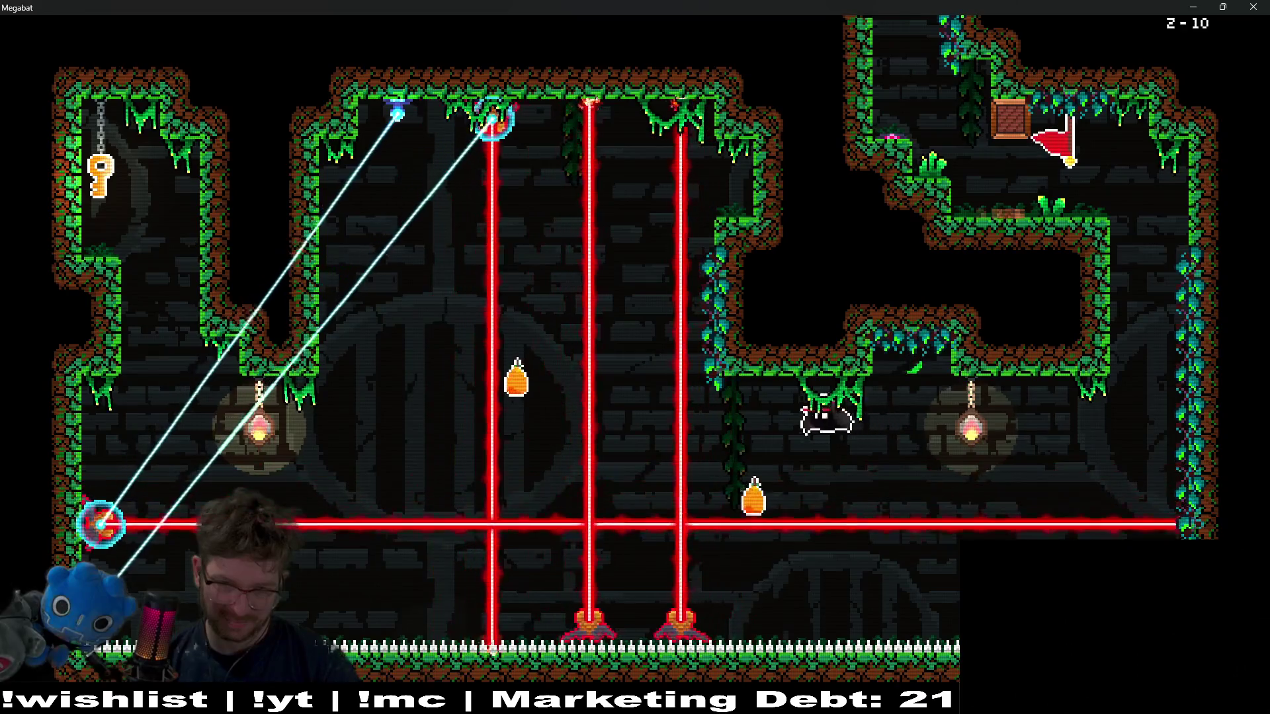
{"action": "key", "text": "Left"}
{"action": "key", "text": "Up"}
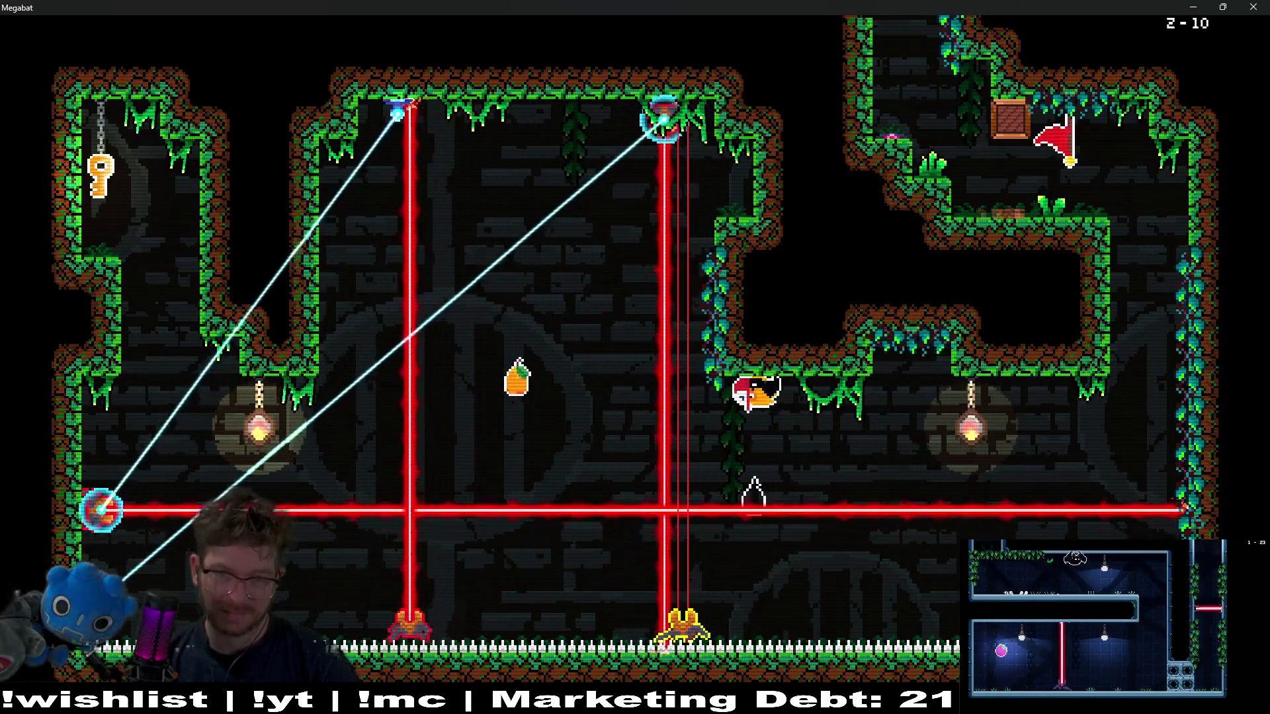
- Climb up-left between the lasers, grab the upper orange and drop to the lower-left corner
{"action": "key", "text": "Left"}
{"action": "key", "text": "Up"}
{"action": "key", "text": "Left"}
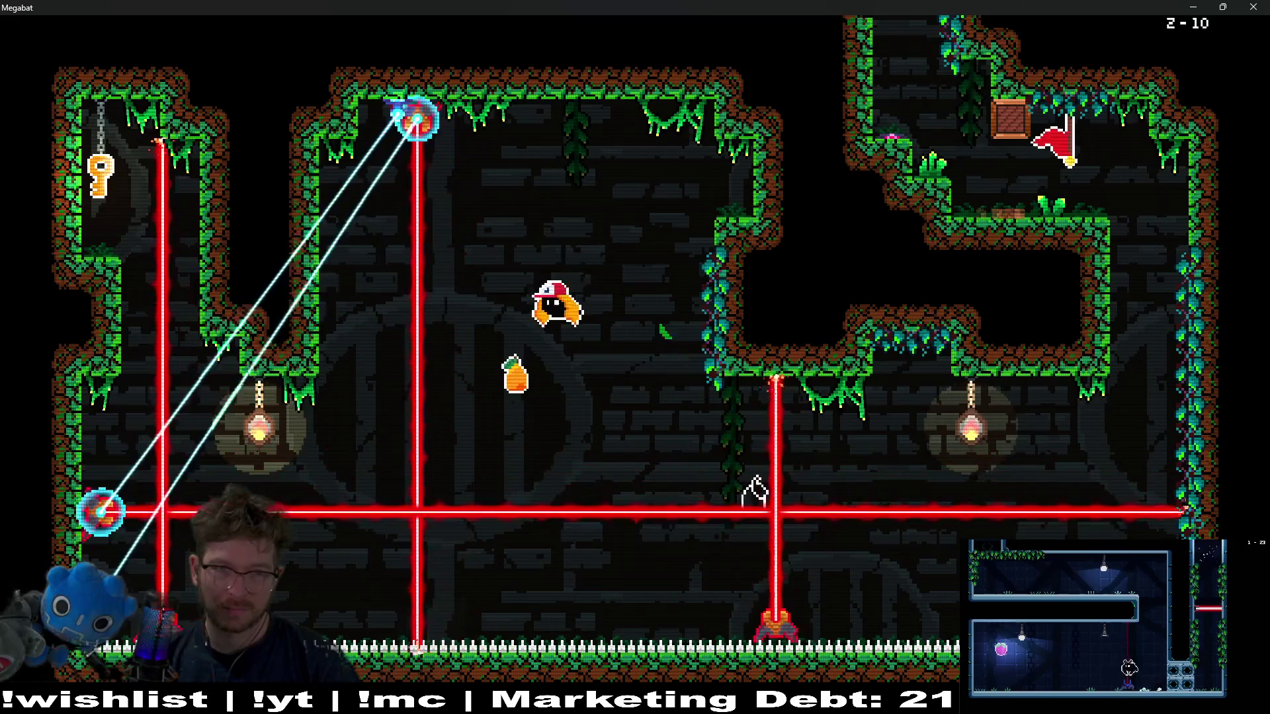
{"action": "key", "text": "Up"}
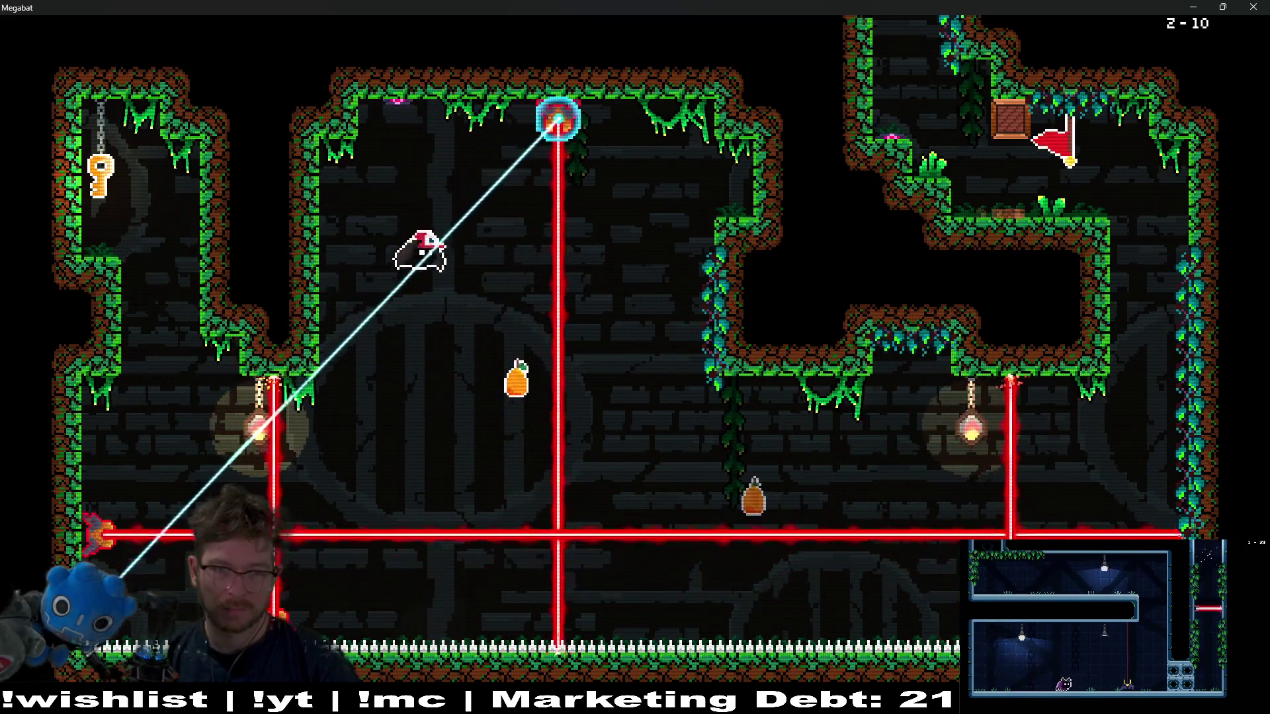
{"action": "key", "text": "Right"}
{"action": "key", "text": "Up"}
{"action": "key", "text": "Left"}
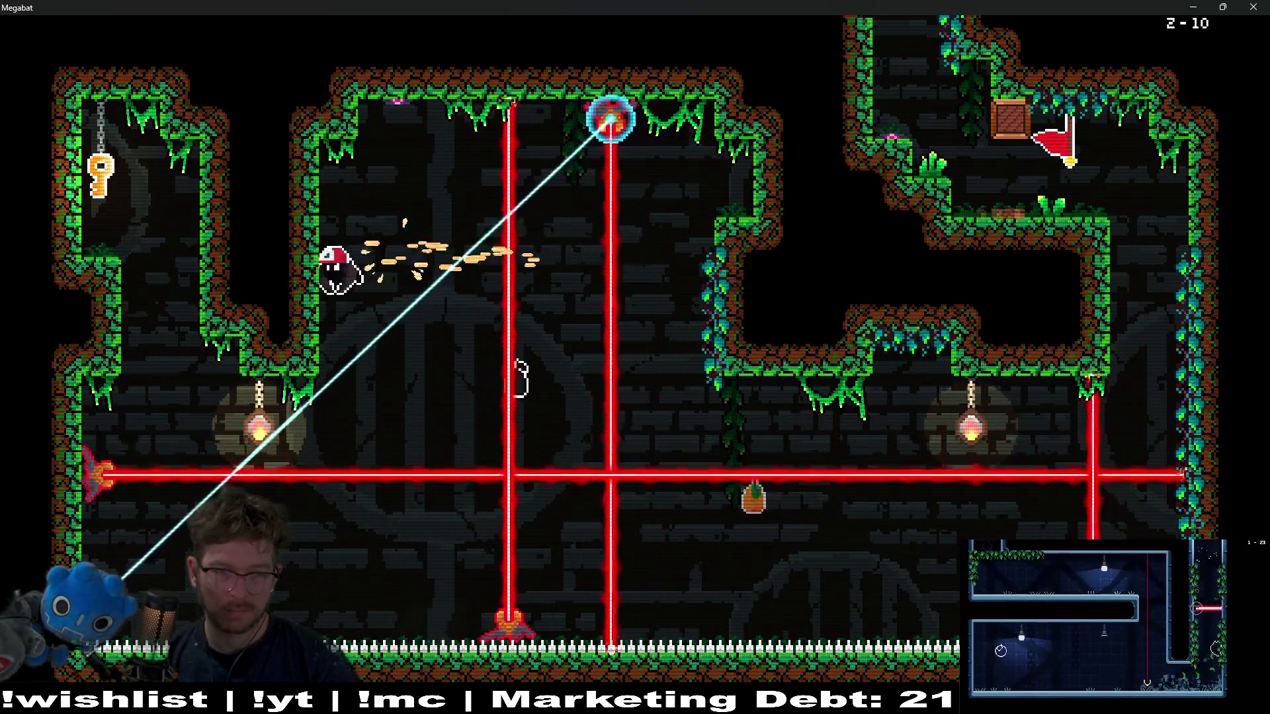
{"action": "key", "text": "Left"}
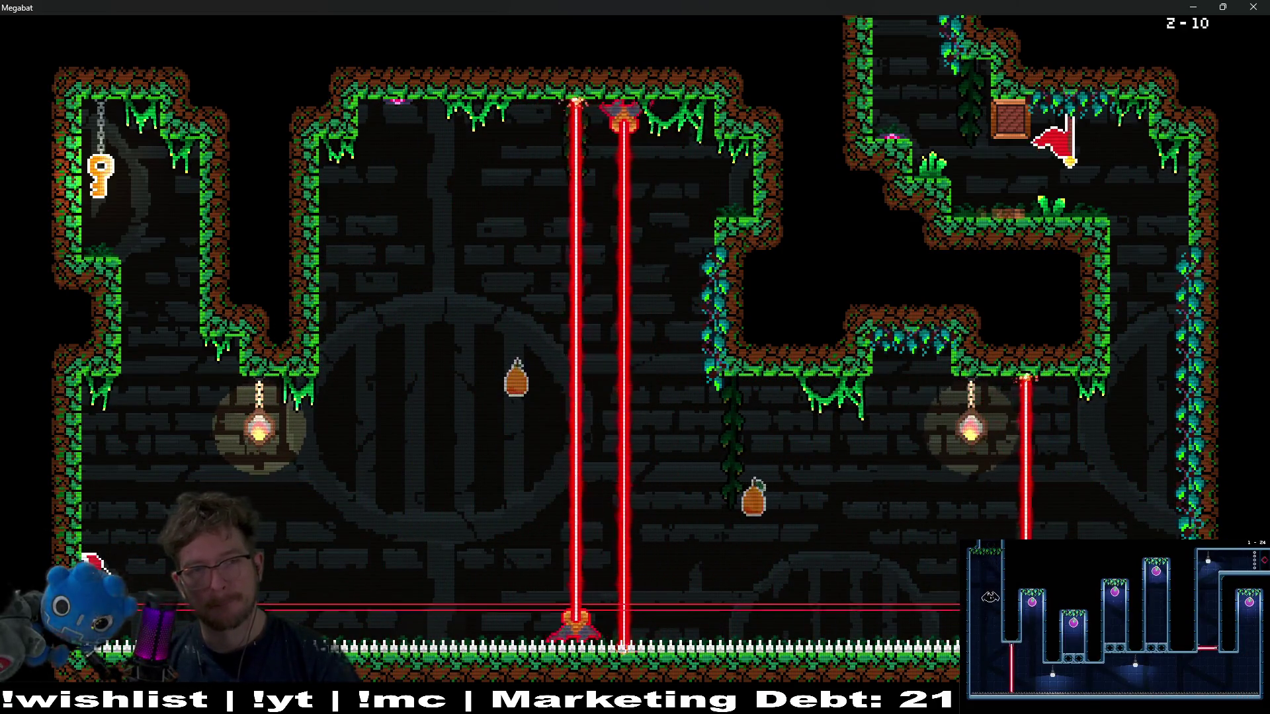
- Climb the left shaft to grab the key, then fly down-right between the lasers
{"action": "key", "text": "Up"}
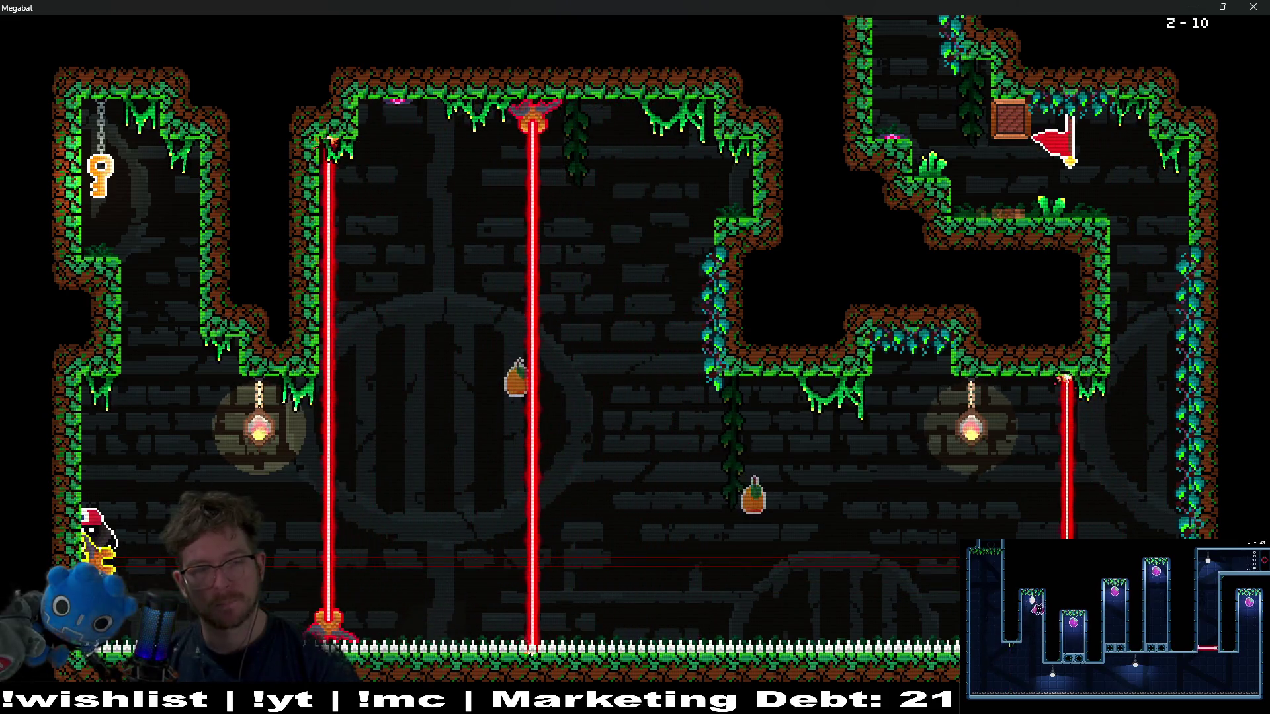
{"action": "key", "text": "Up"}
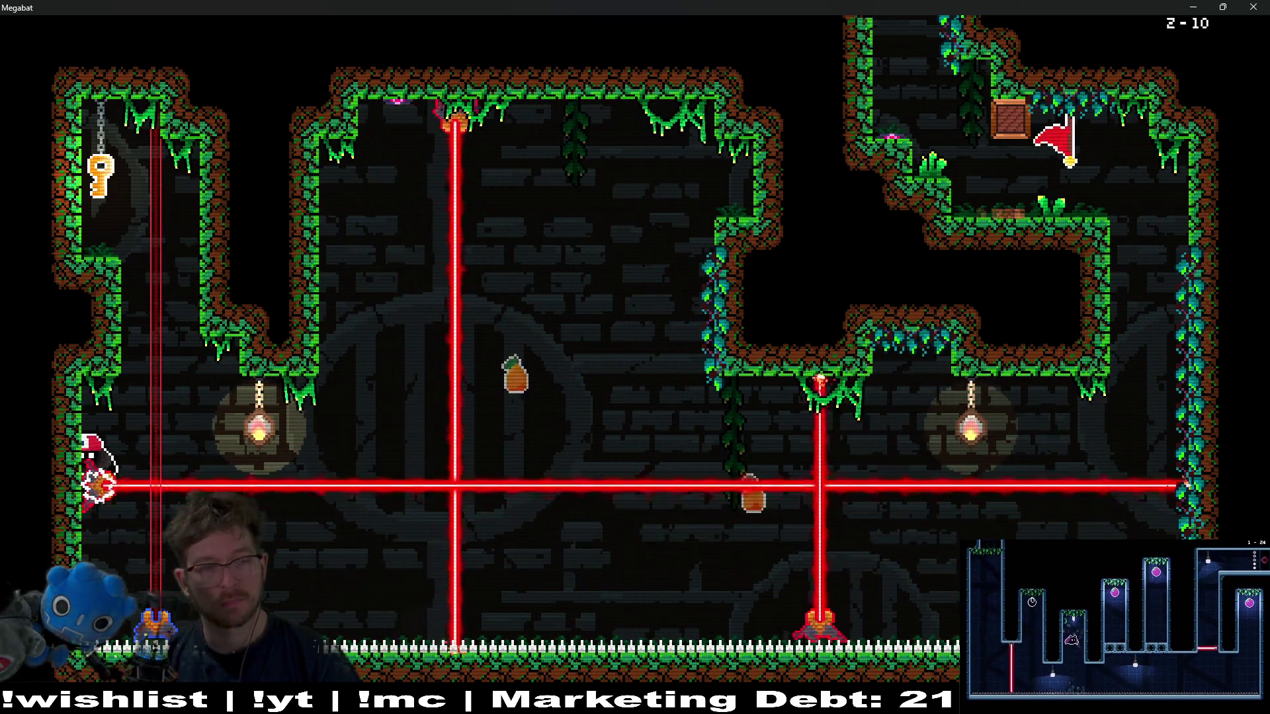
{"action": "key", "text": "Up"}
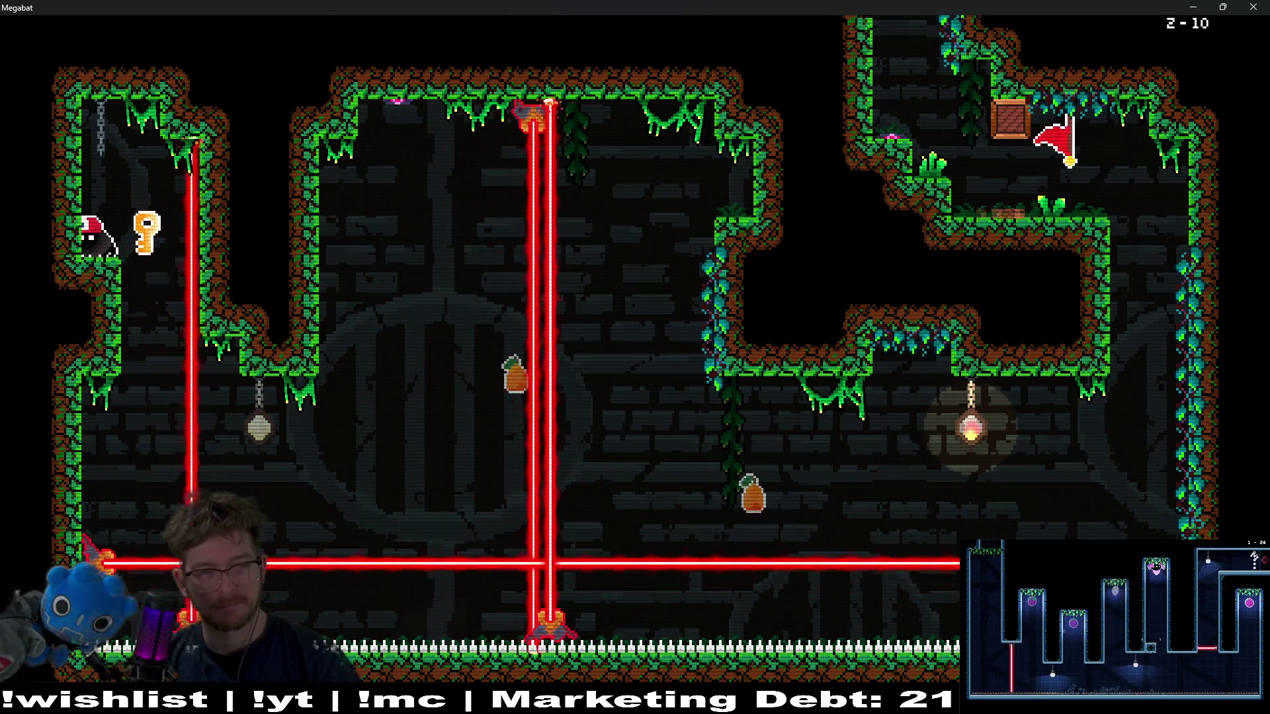
{"action": "key", "text": "Right"}
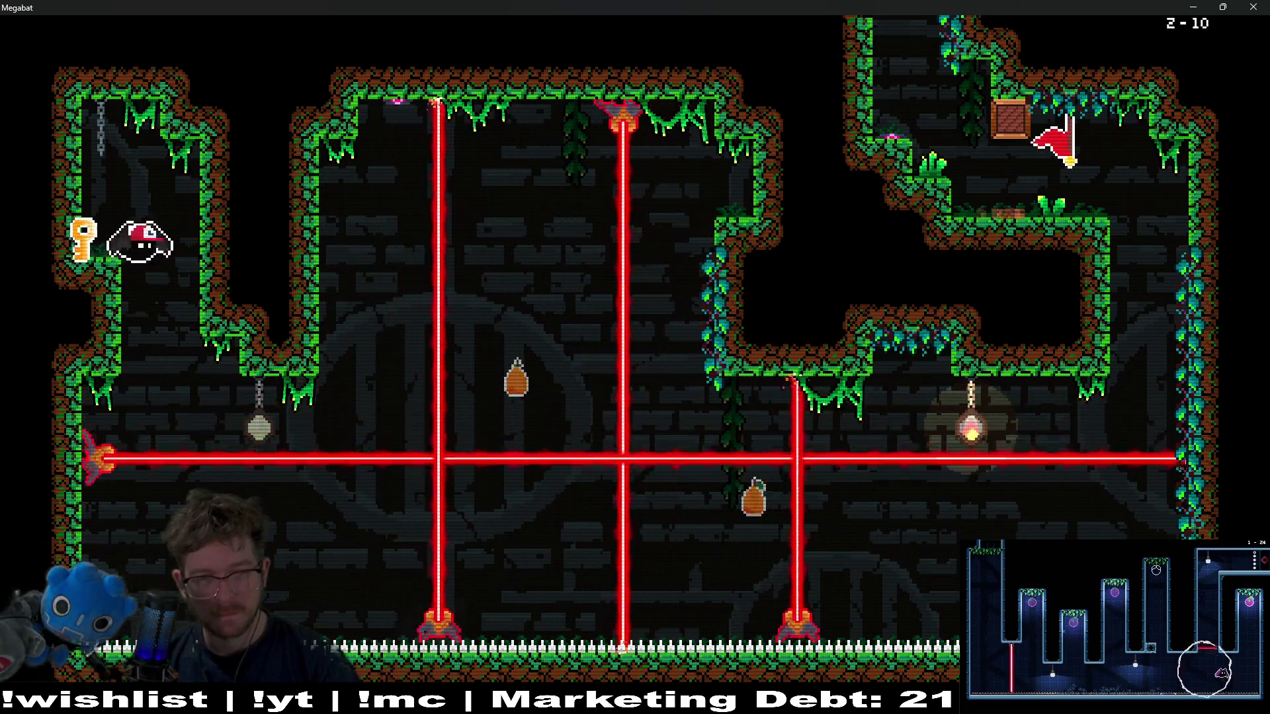
{"action": "key", "text": "Down"}
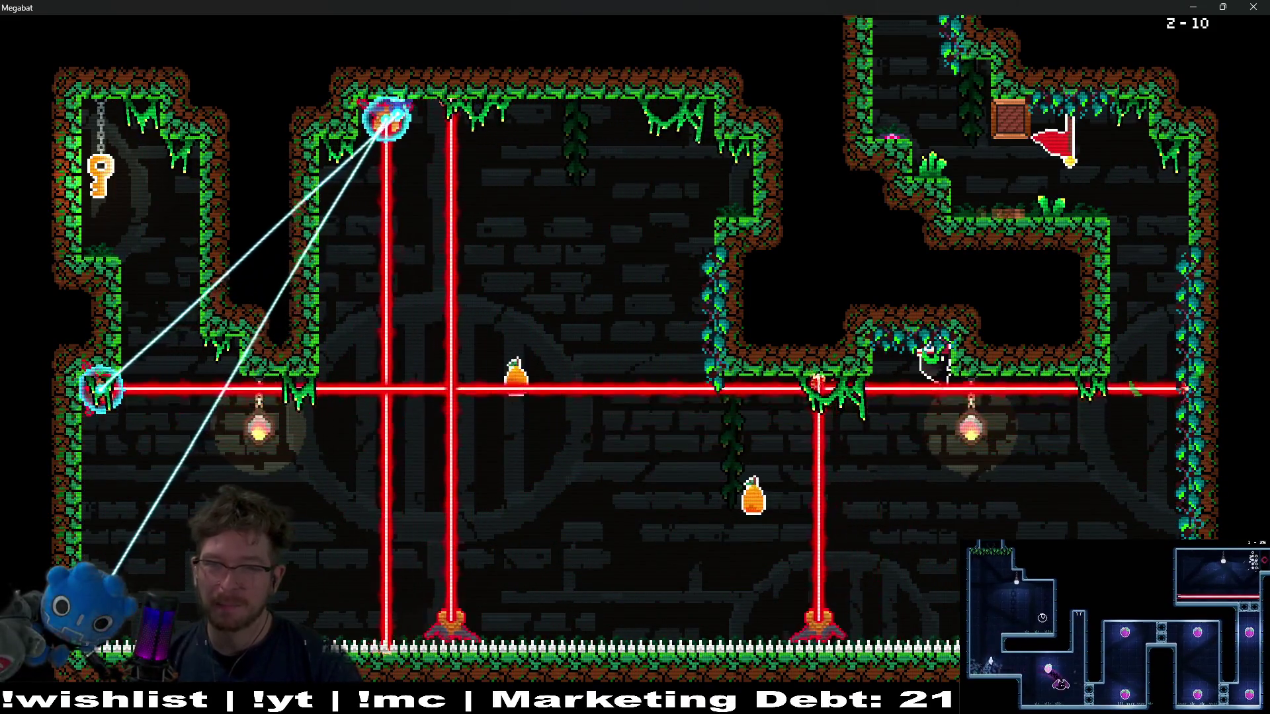
{"action": "key", "text": "Right"}
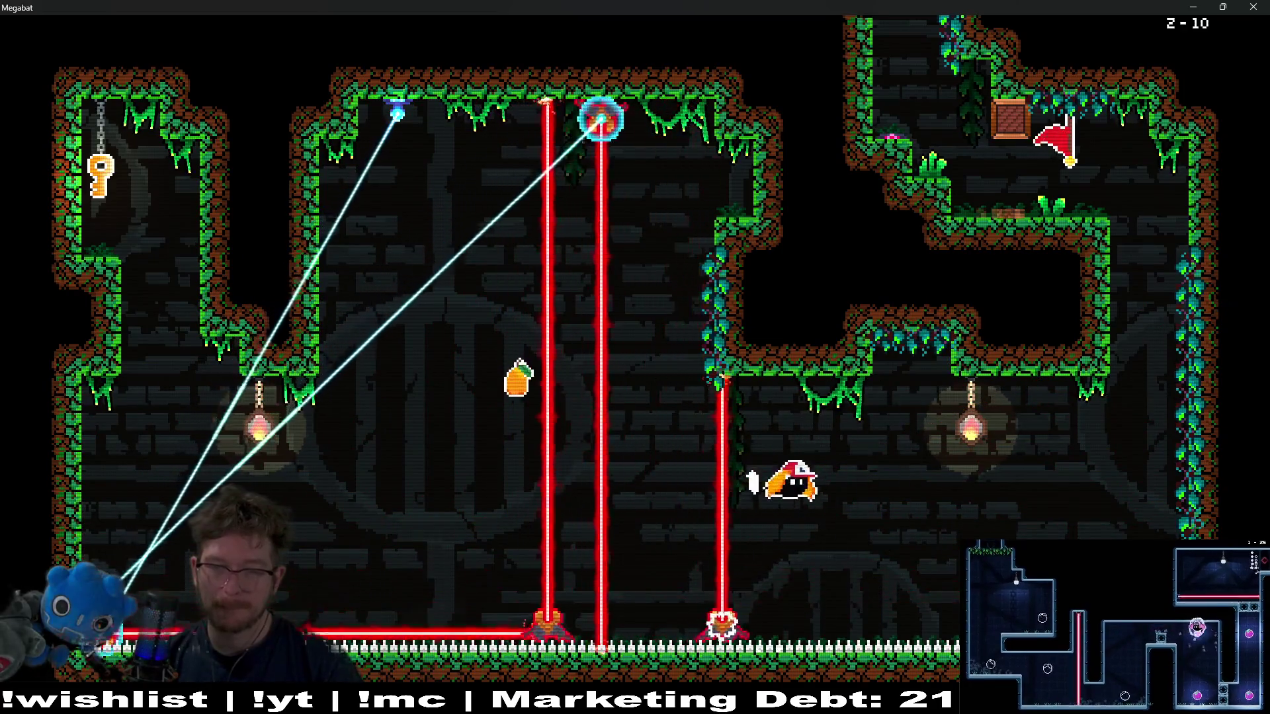
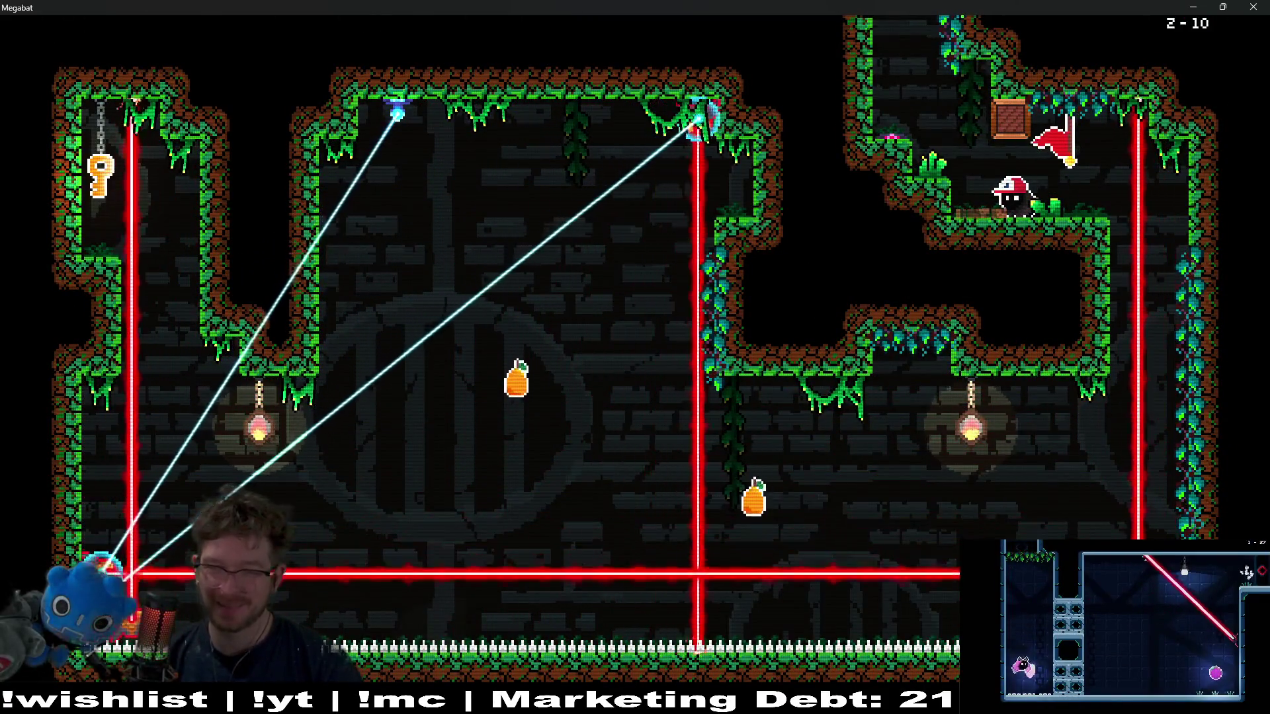
- Fly the bat around the room up to the upper-left ledge and grab the key
{"action": "key", "text": "Right"}
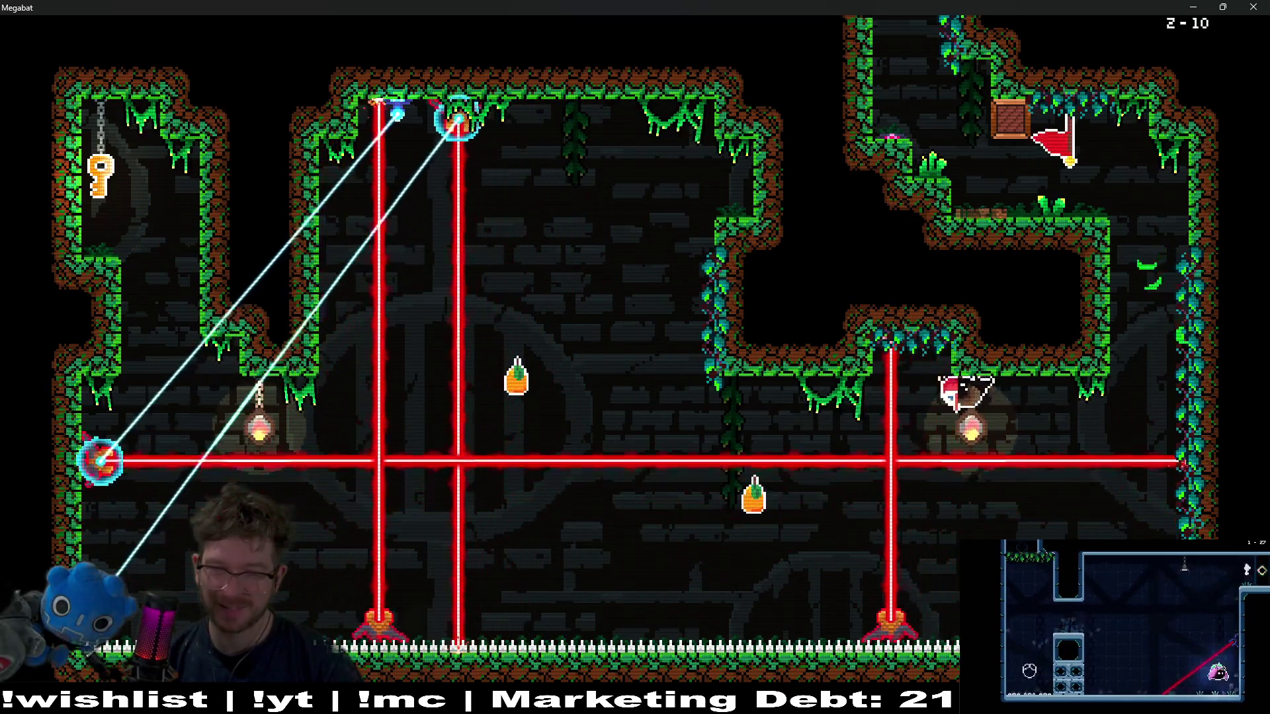
{"action": "key", "text": "Left"}
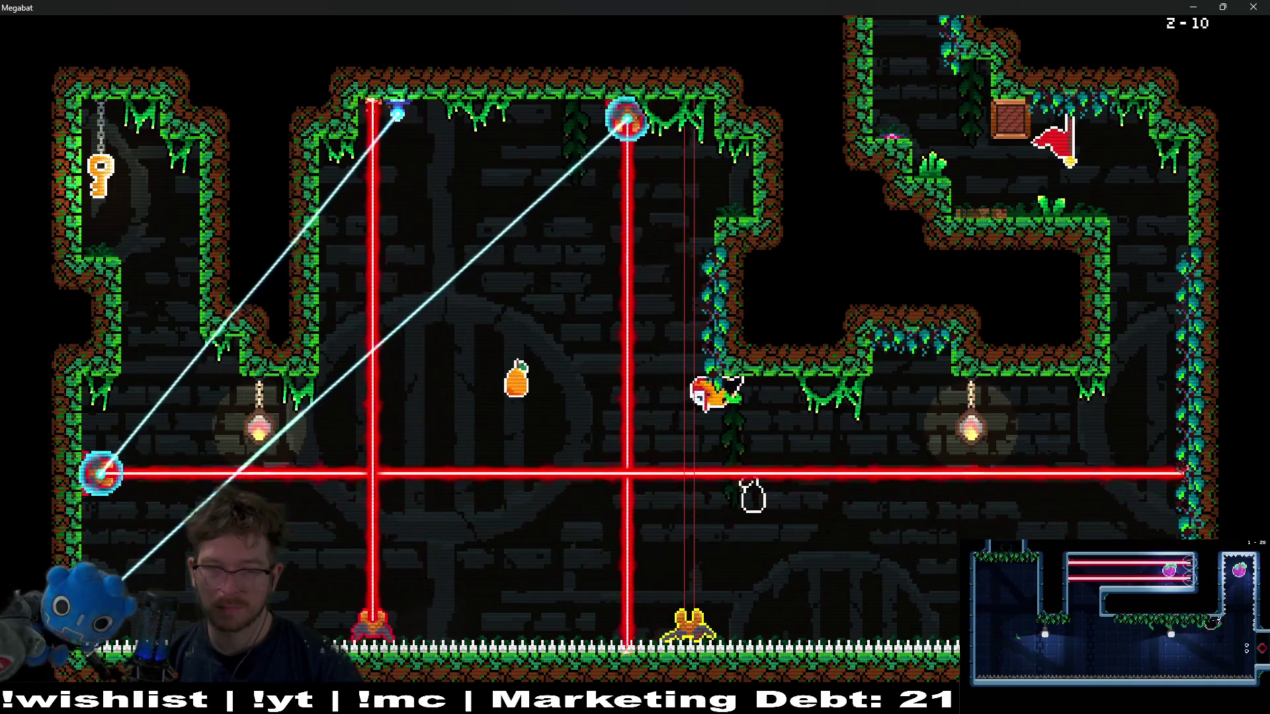
{"action": "key", "text": "Right"}
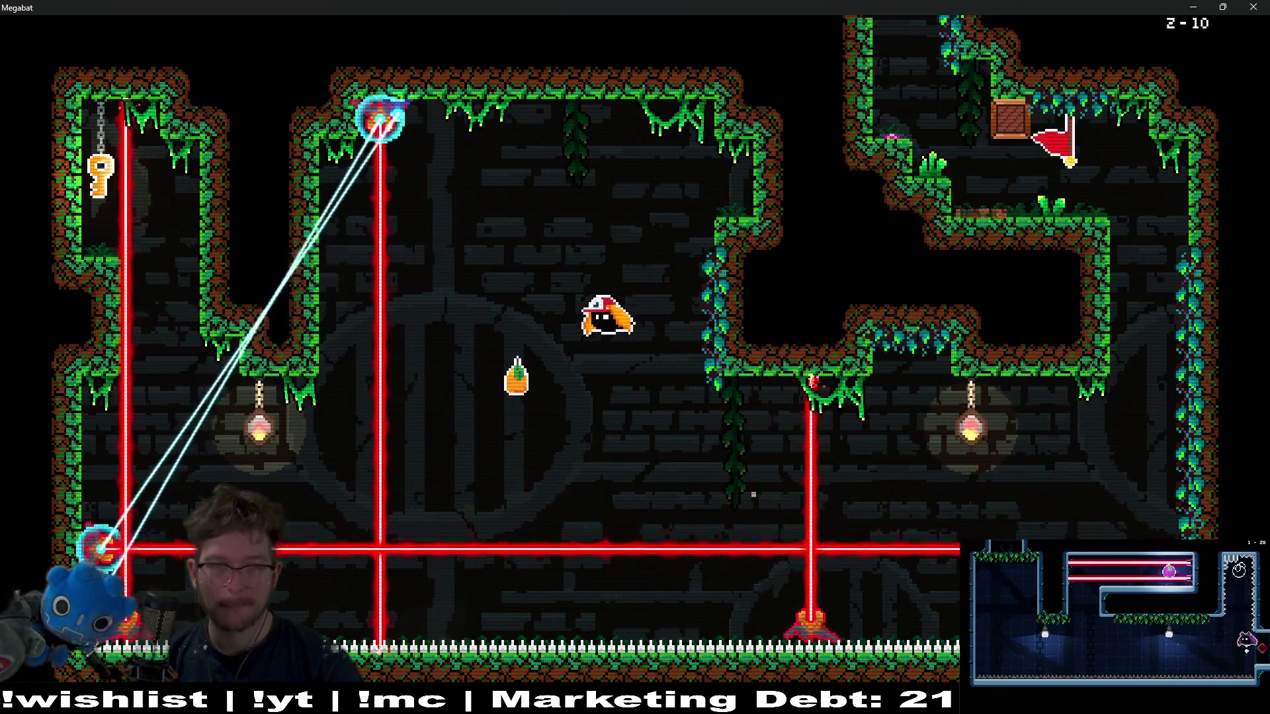
{"action": "key", "text": "Left"}
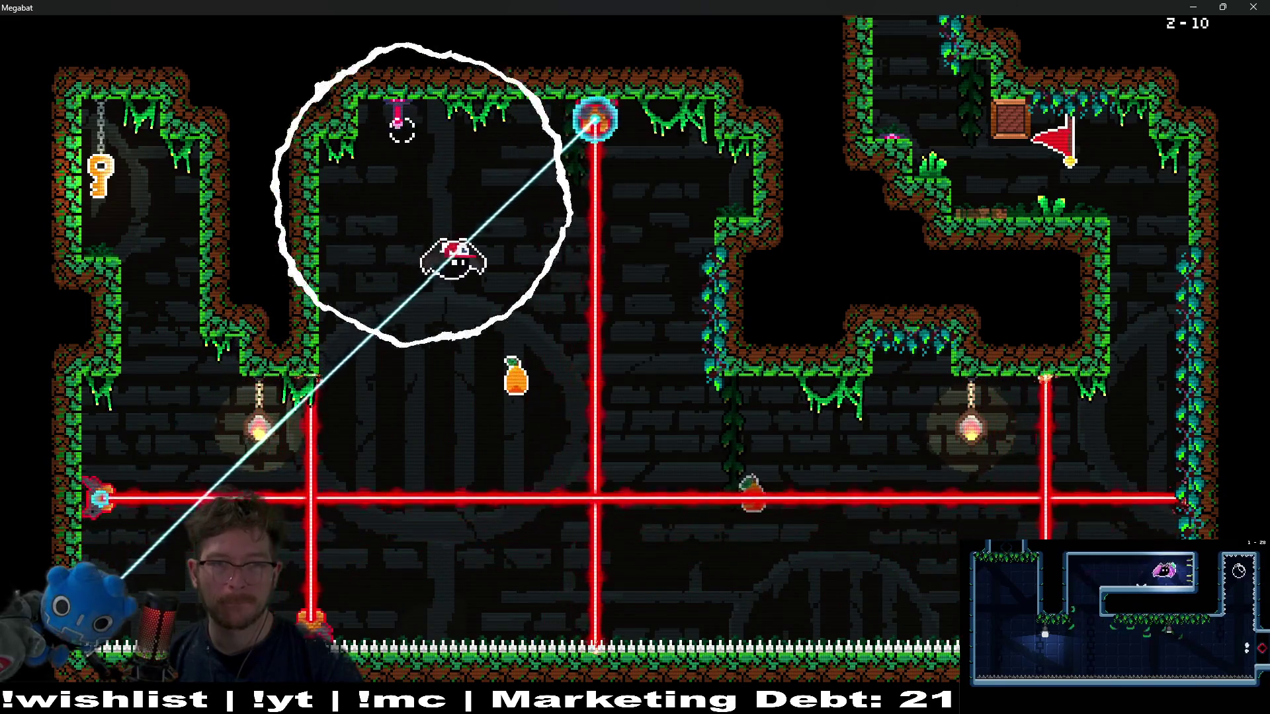
{"action": "key", "text": "Right"}
{"action": "key", "text": "Left"}
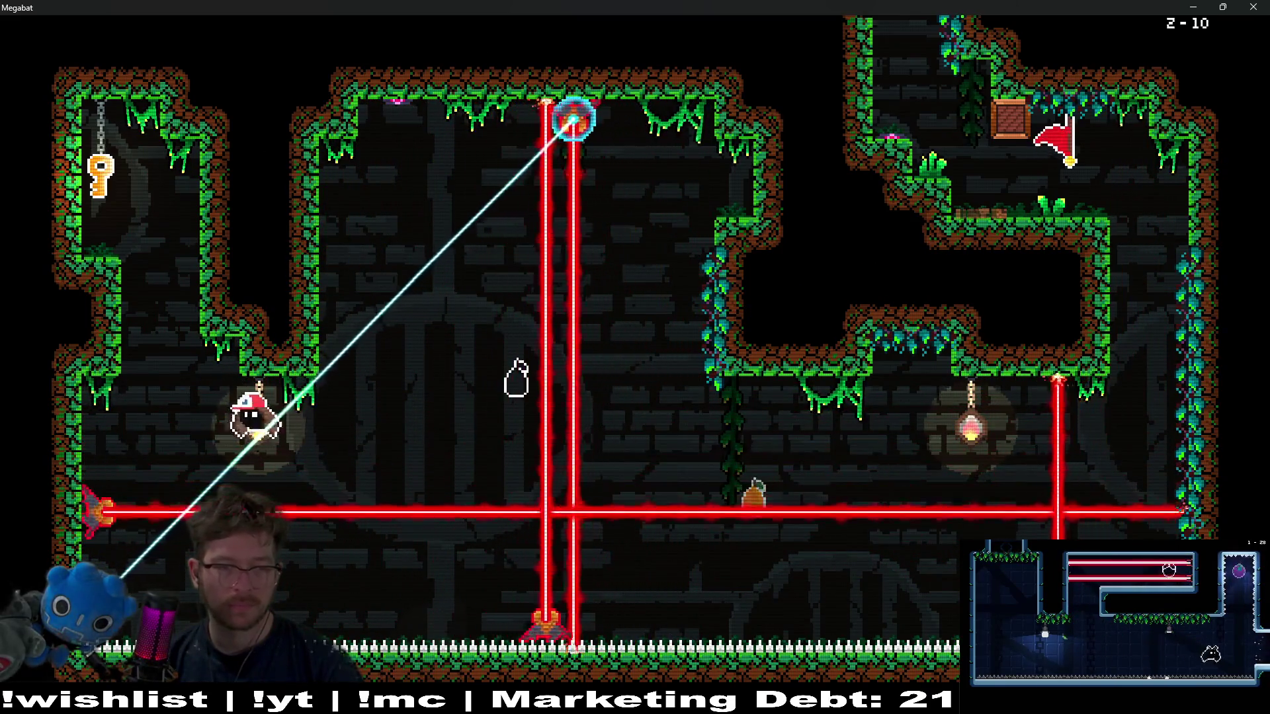
{"action": "key", "text": "Up"}
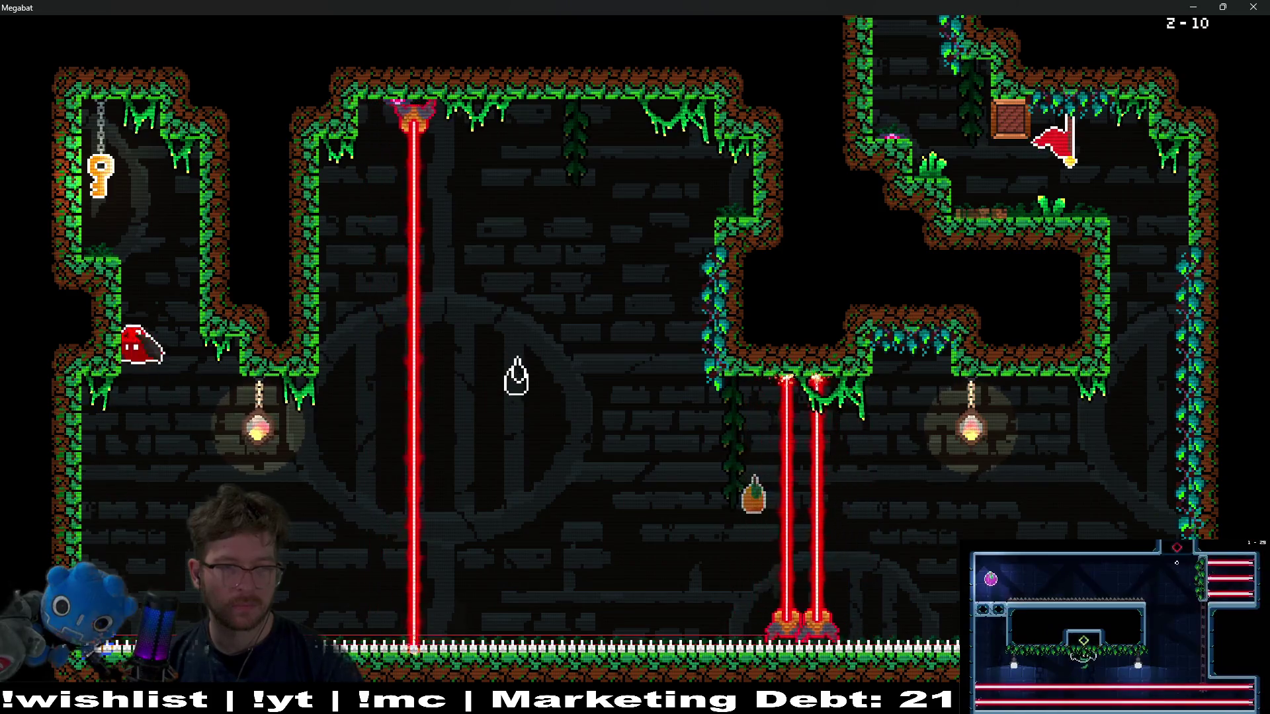
{"action": "key", "text": "Up"}
- Carry the key down the left side, then swoop left between the lasers
{"action": "key", "text": "Down"}
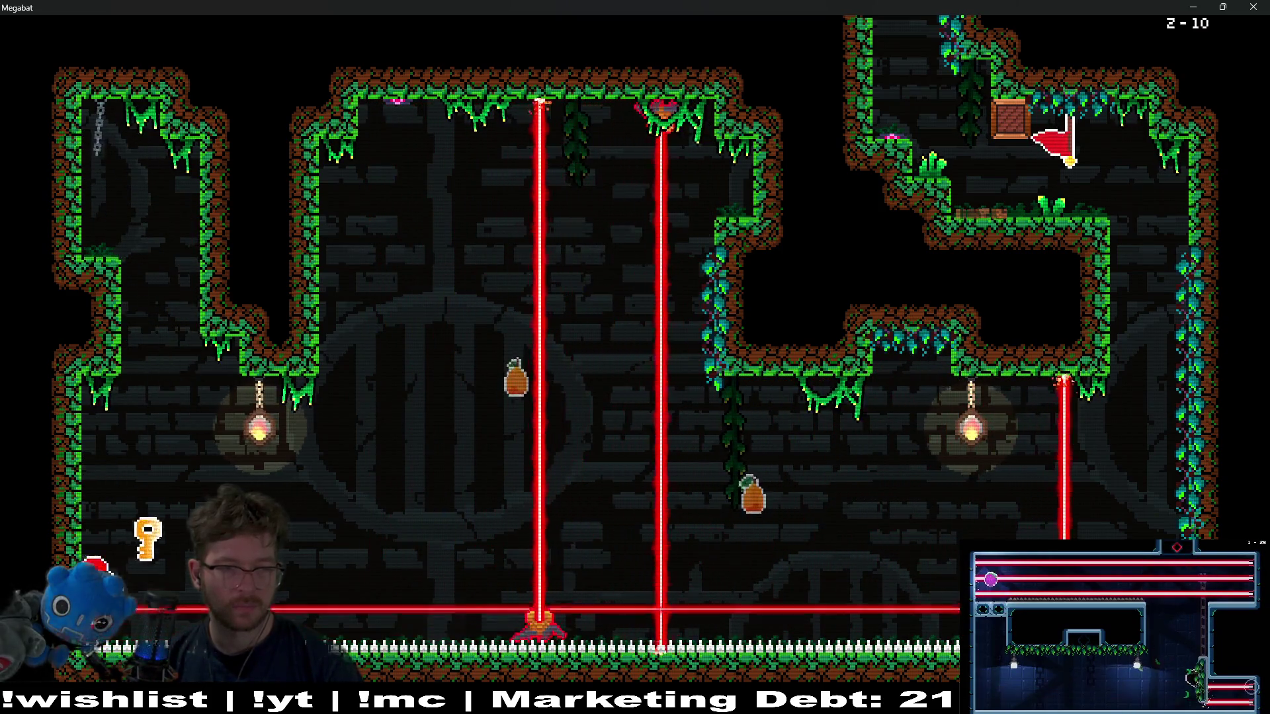
{"action": "key", "text": "Up"}
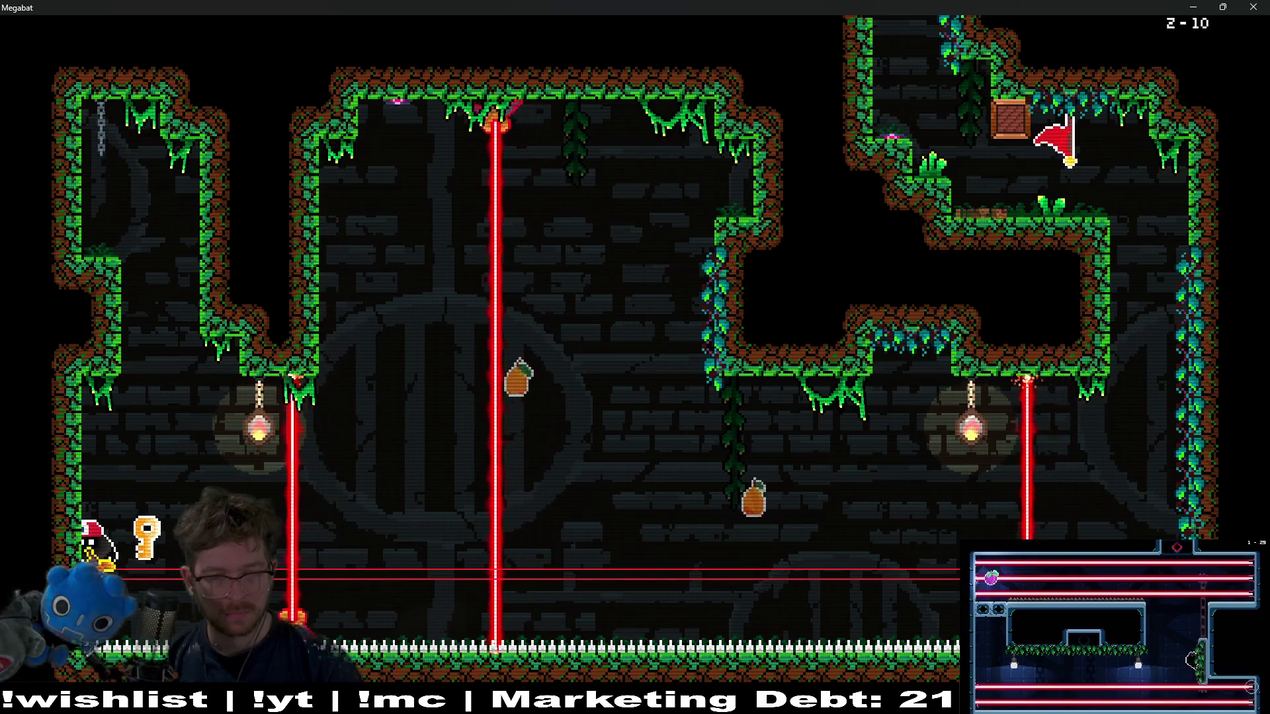
{"action": "key", "text": "Up"}
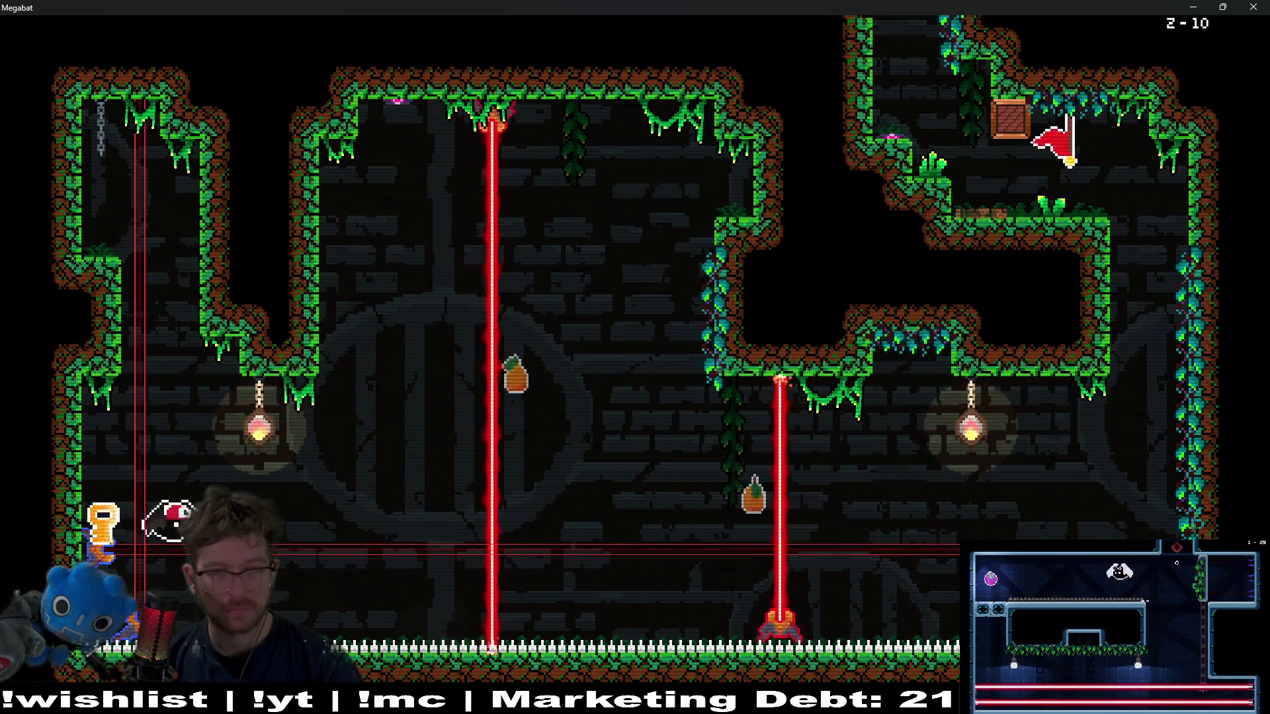
{"action": "key", "text": "Left"}
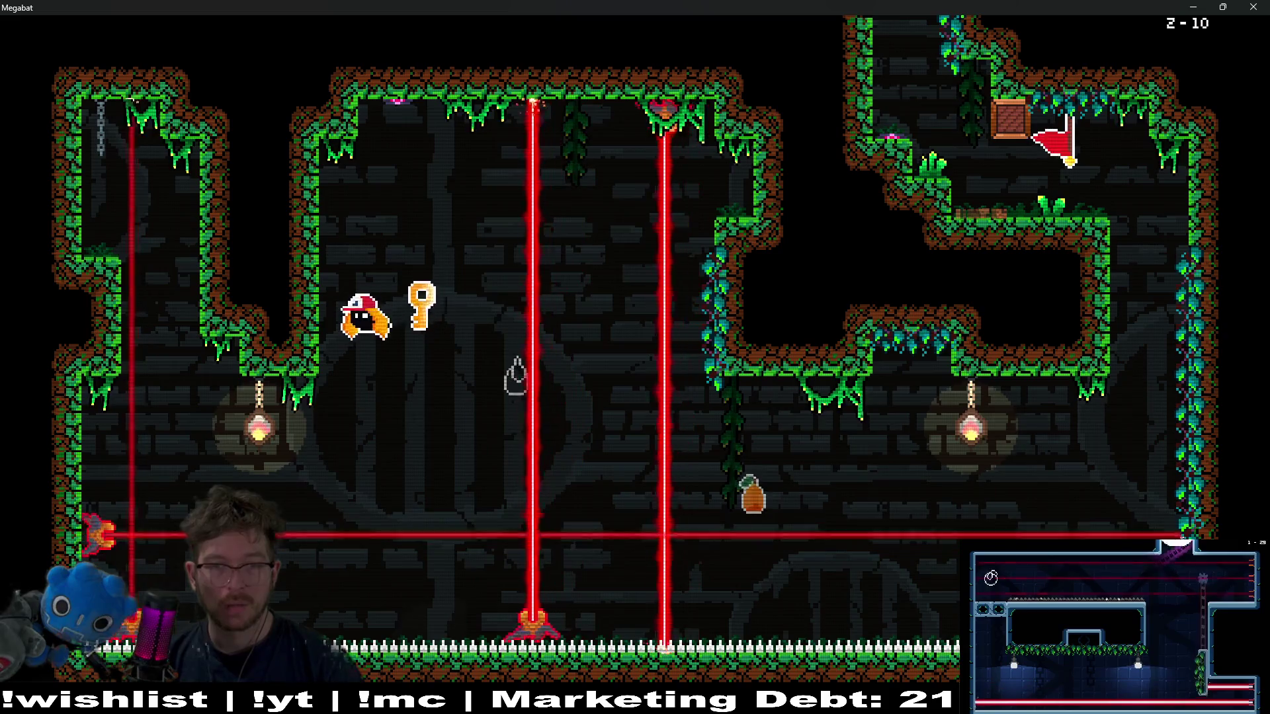
{"action": "key", "text": "Up"}
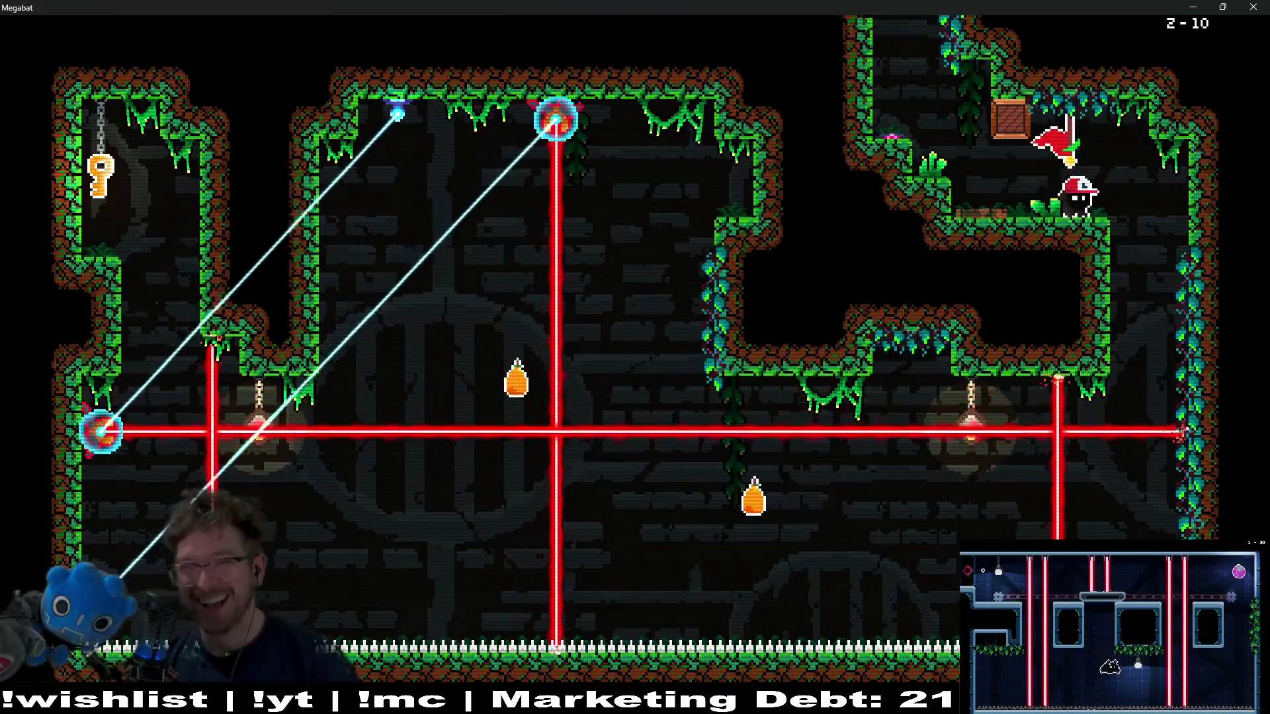
{"action": "key", "text": "Right"}
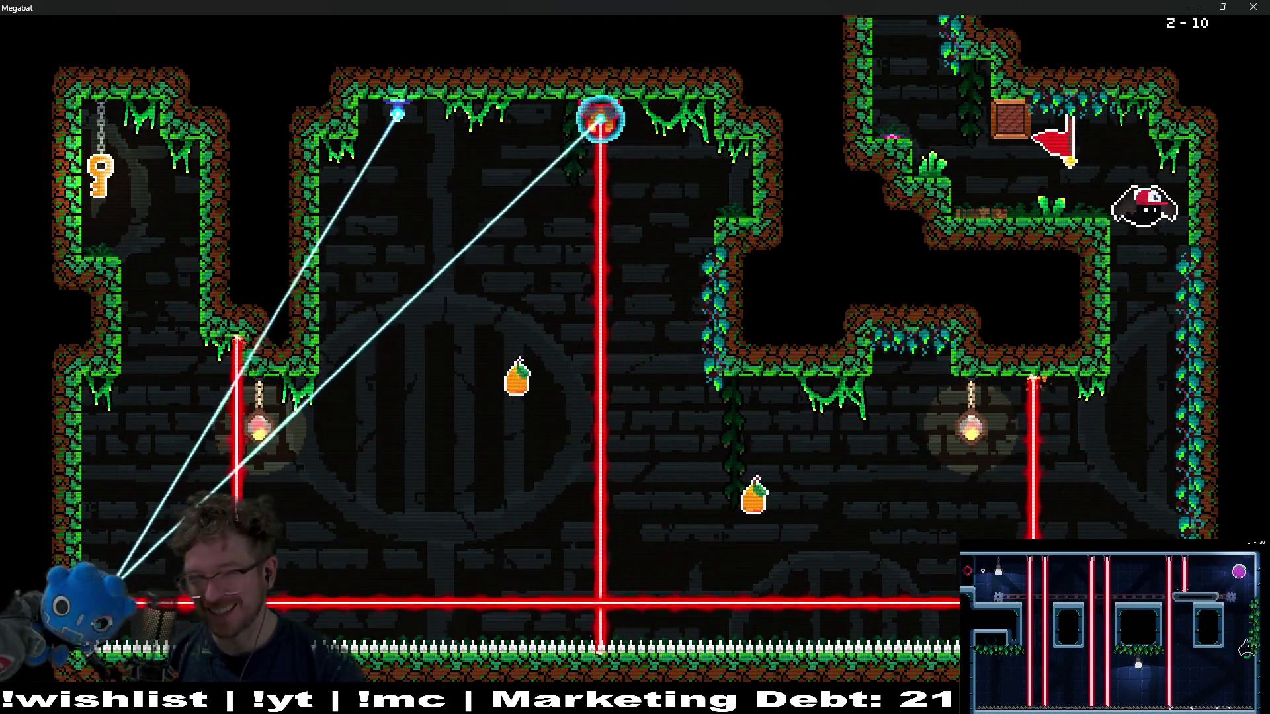
{"action": "key", "text": "Left"}
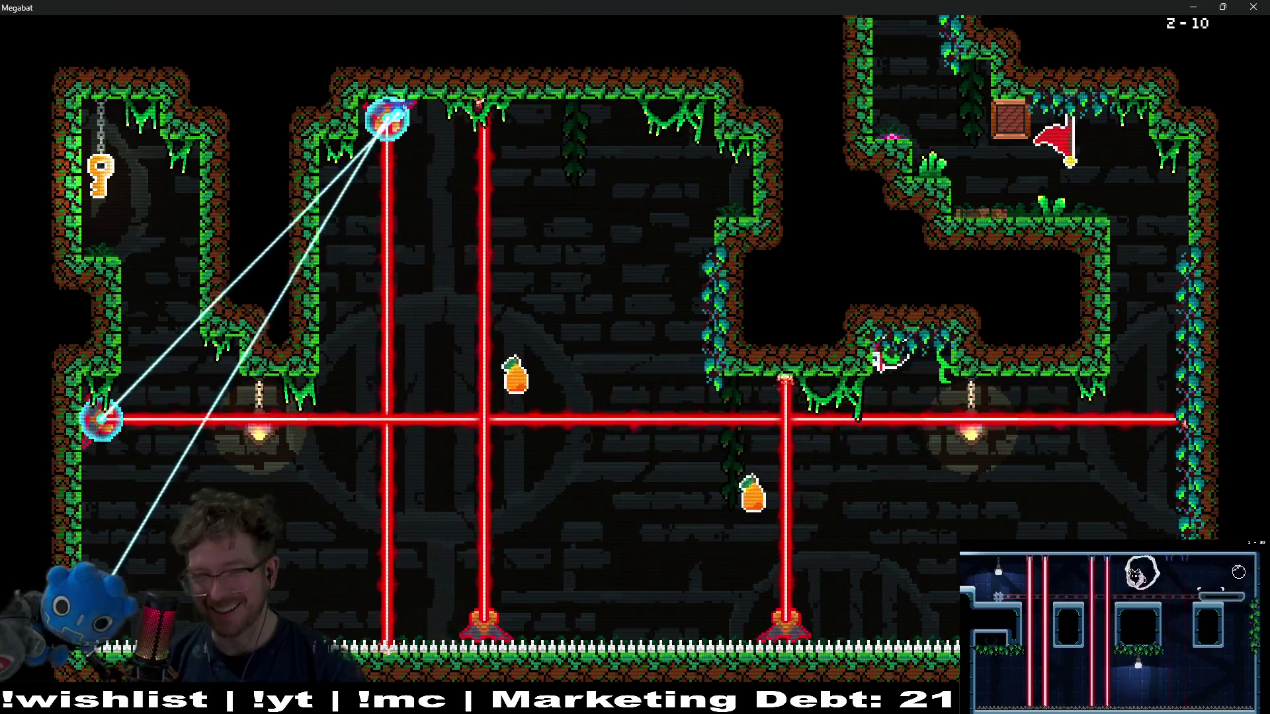
{"action": "key", "text": "Left"}
{"action": "key", "text": "Up"}
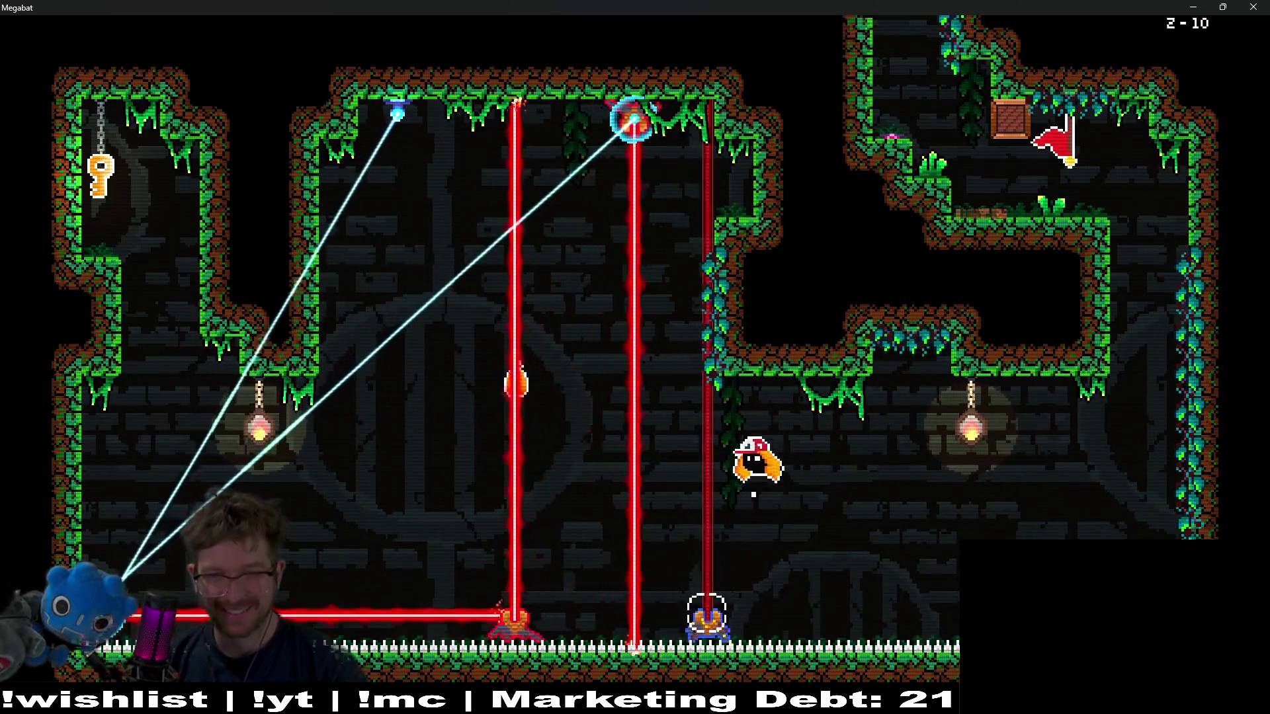
{"action": "key", "text": "Left"}
{"action": "key", "text": "Up"}
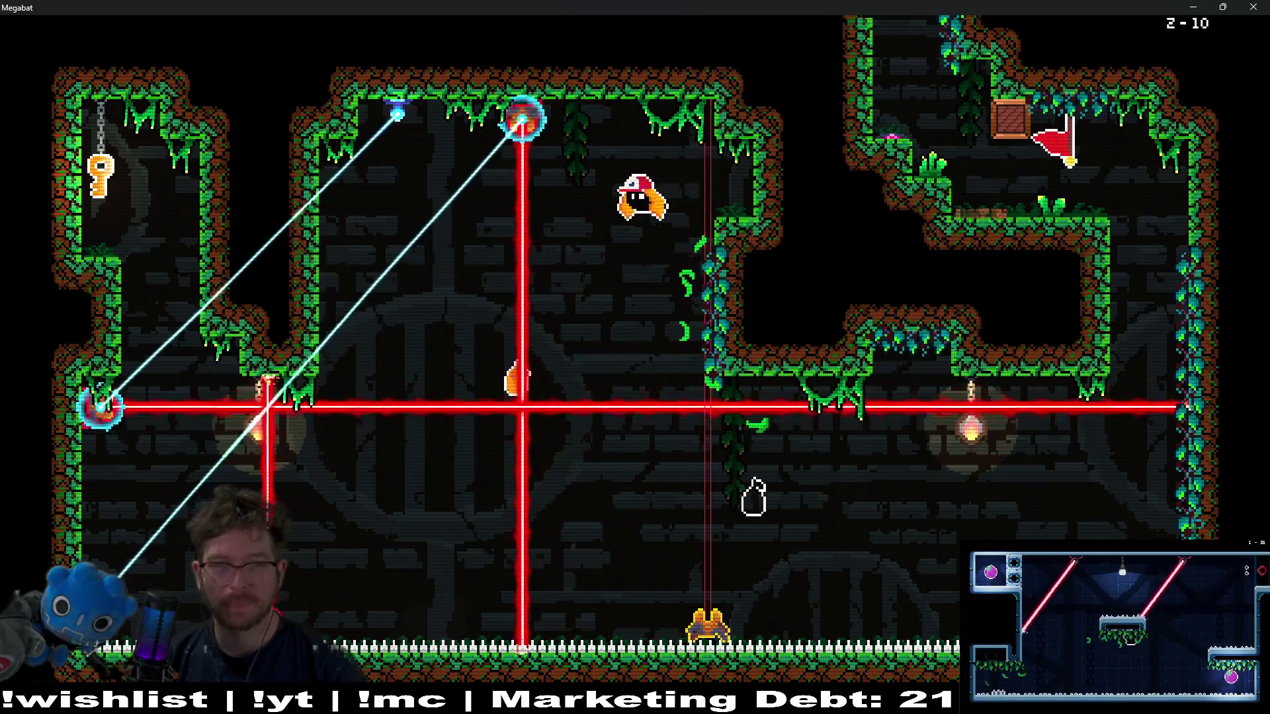
- After respawning, fly back to the upper-left ledge and grab the key again
{"action": "key", "text": "Left"}
{"action": "key", "text": "Right"}
{"action": "key", "text": "Up"}
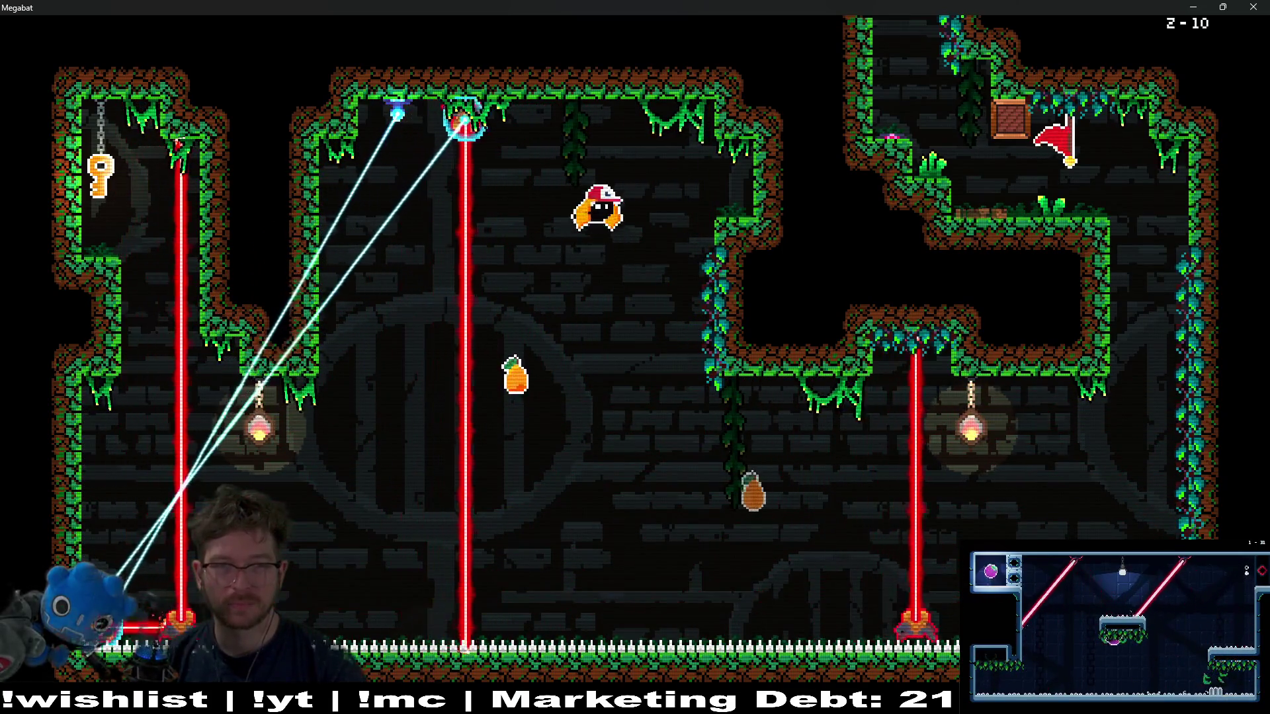
{"action": "key", "text": "Left"}
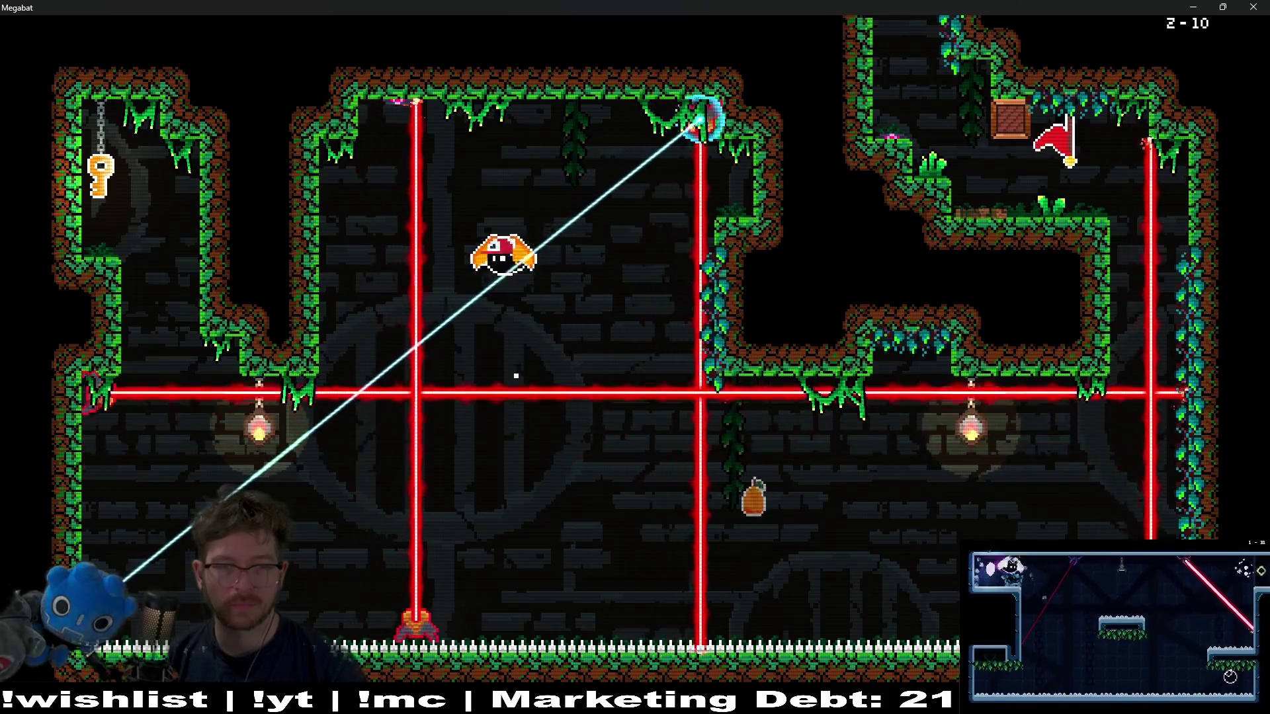
{"action": "key", "text": "Up"}
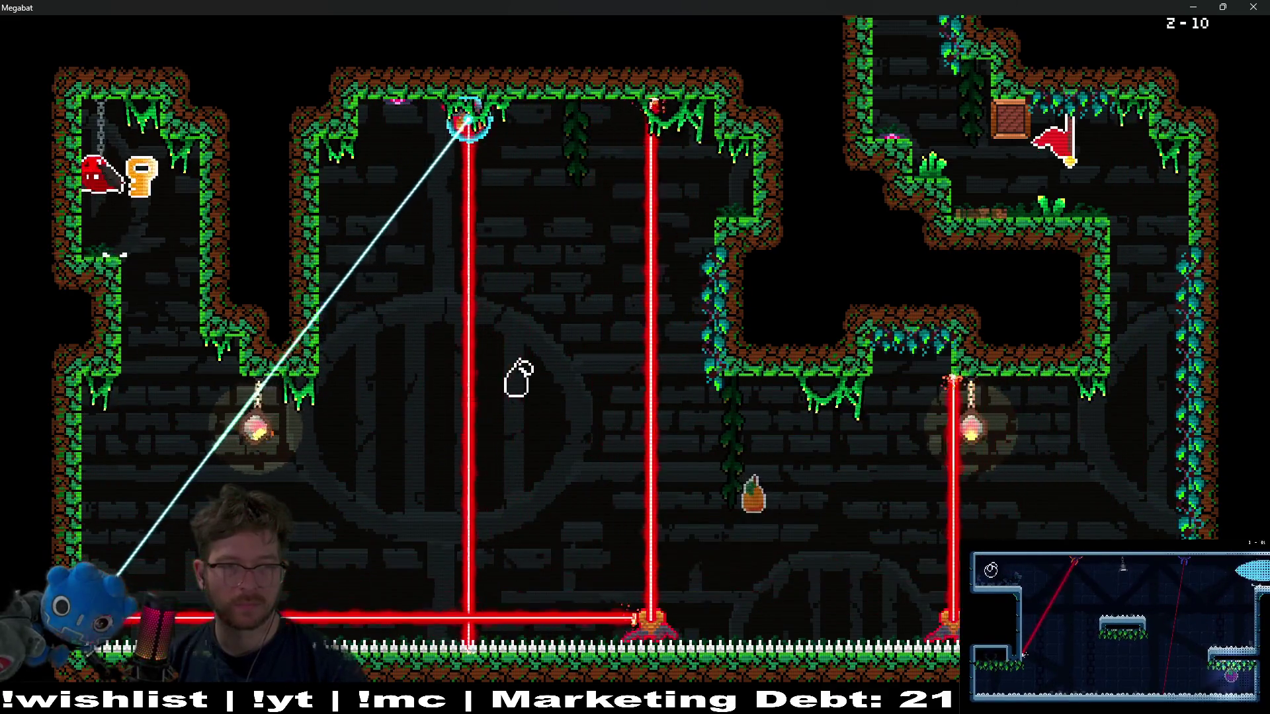
{"action": "key", "text": "Down"}
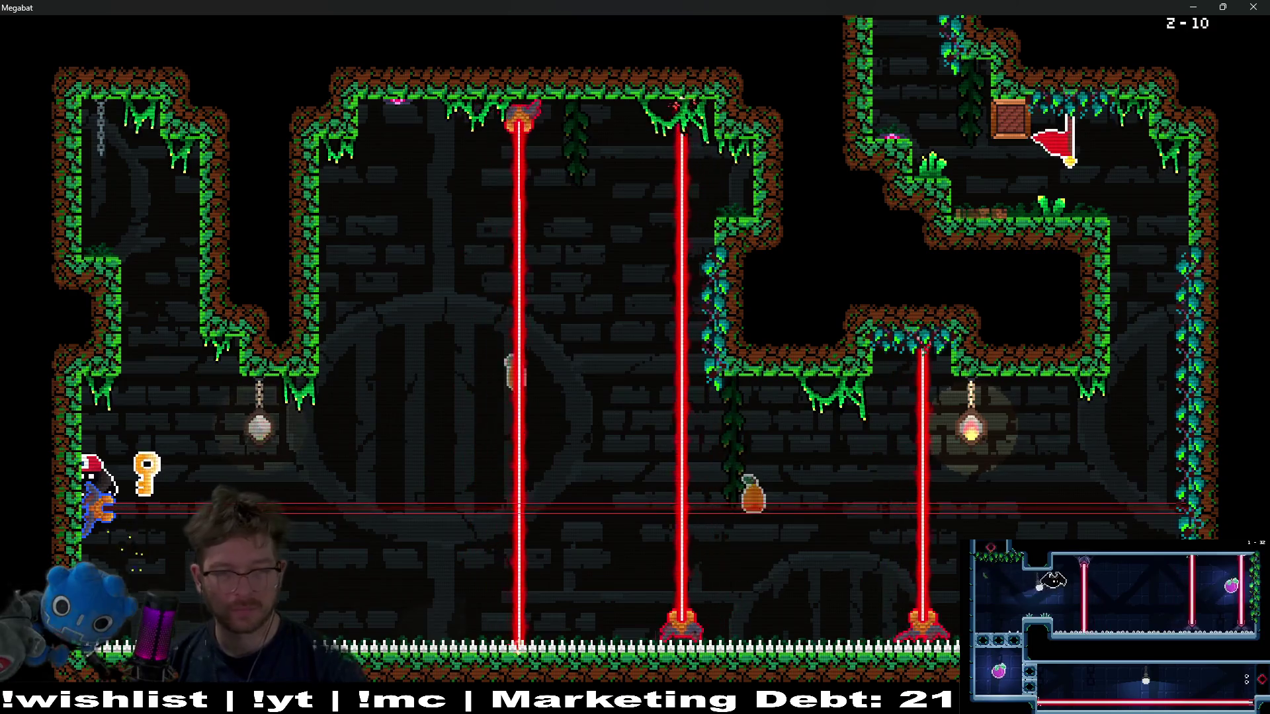
{"action": "key", "text": "Up"}
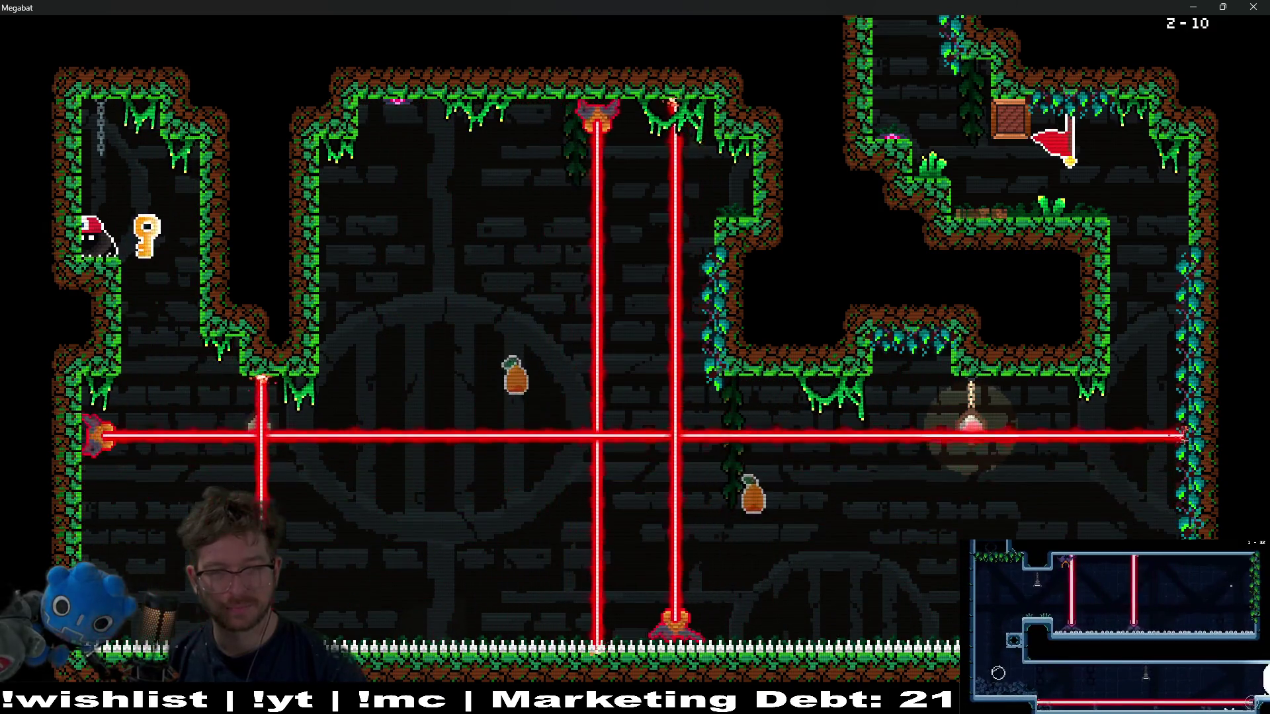
- Collect the fruit and carry the key across to the right wall and up the shaft to the flag
{"action": "key", "text": "Right"}
{"action": "key", "text": "Left"}
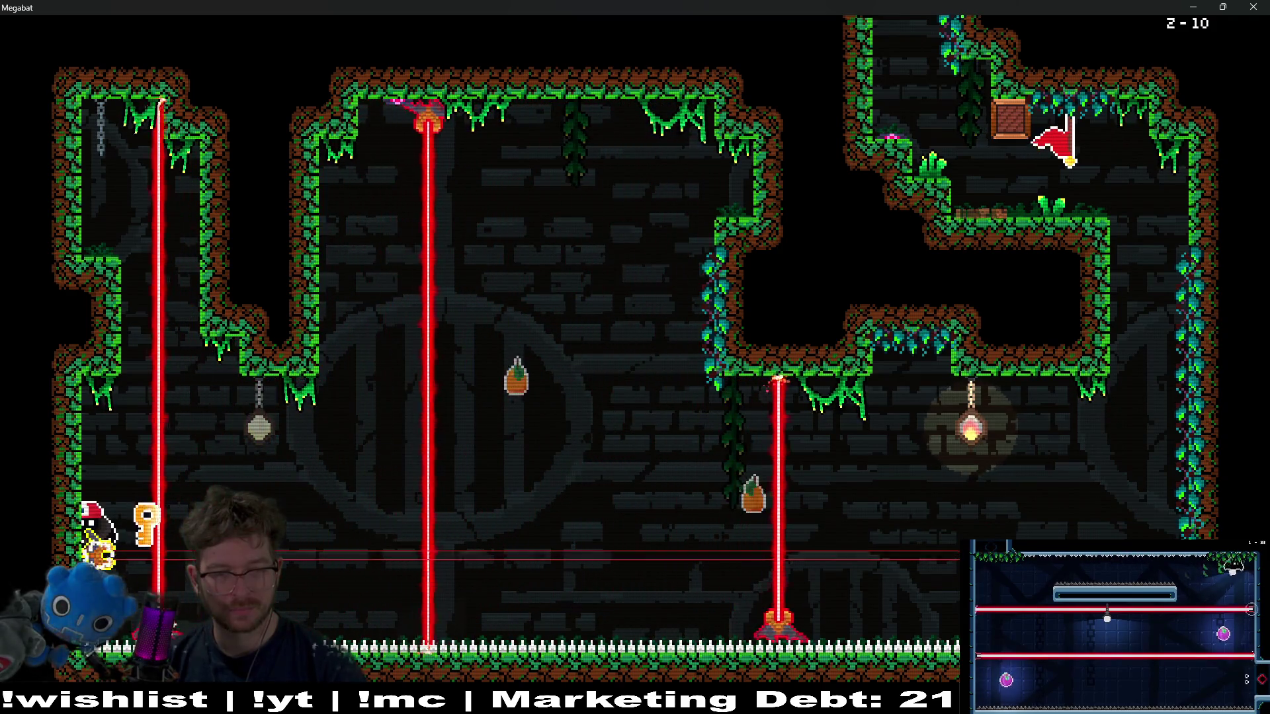
{"action": "key", "text": "Right"}
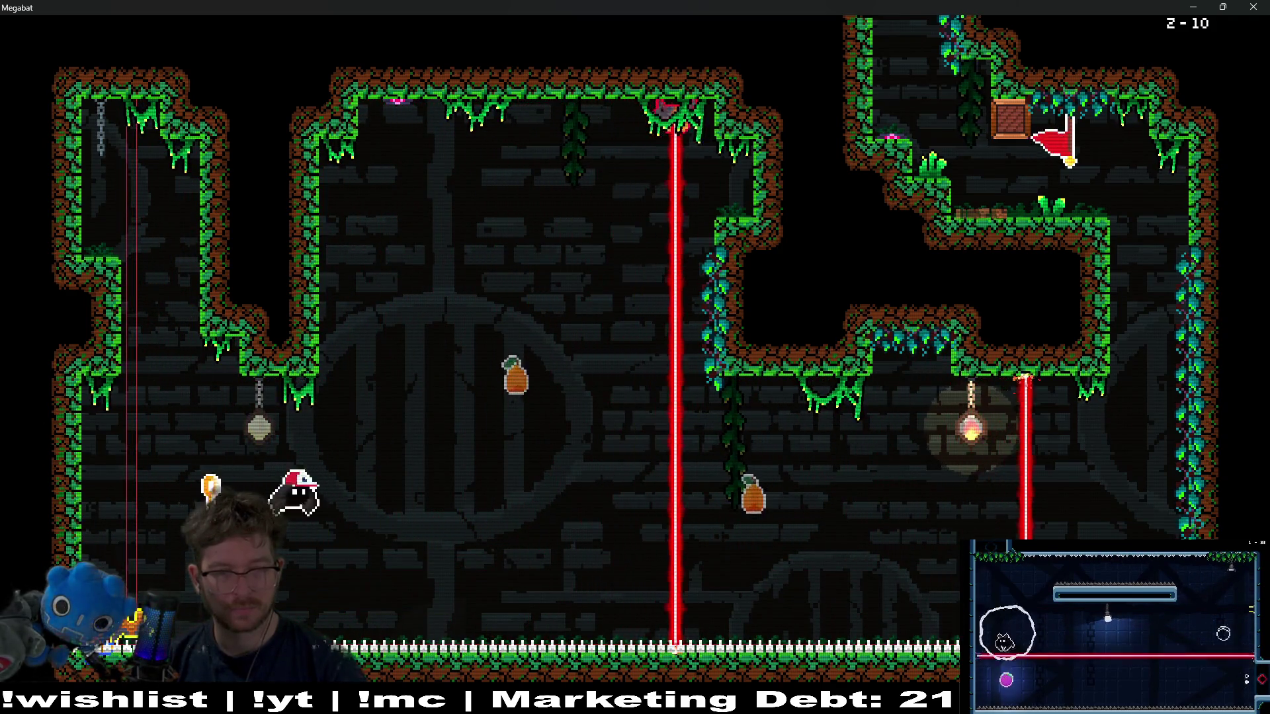
{"action": "key", "text": "Left"}
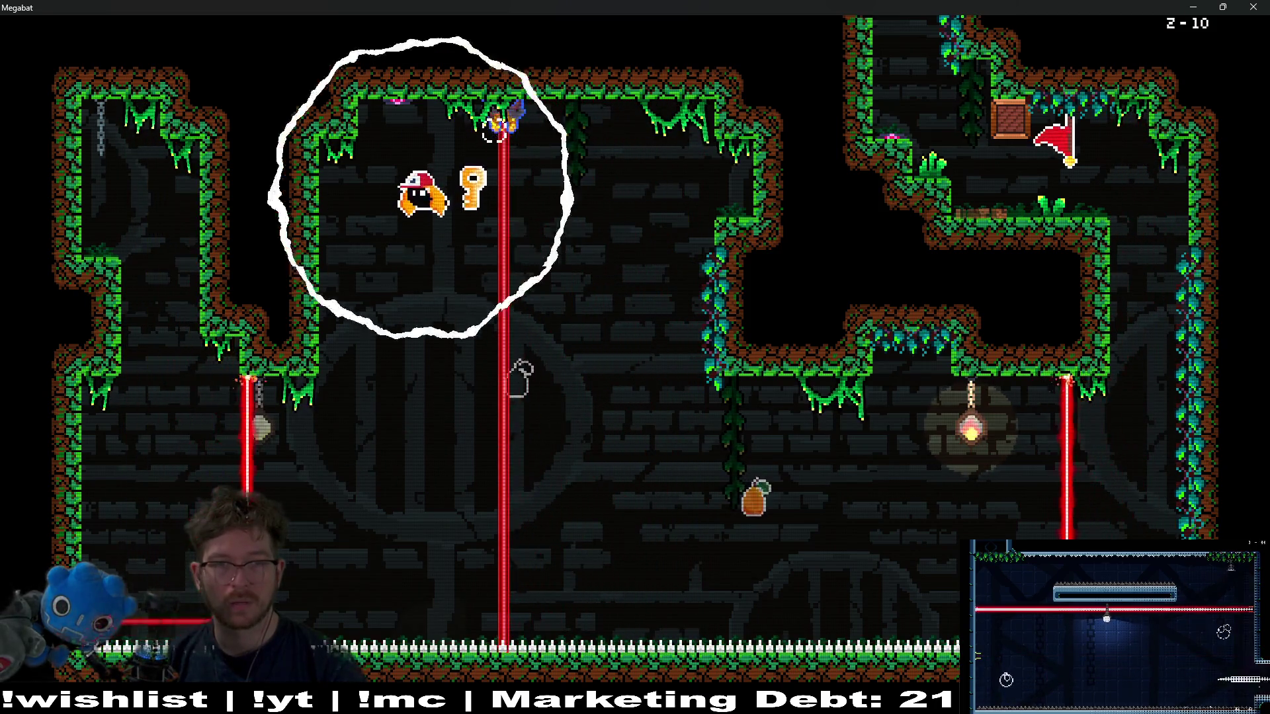
{"action": "key", "text": "Right"}
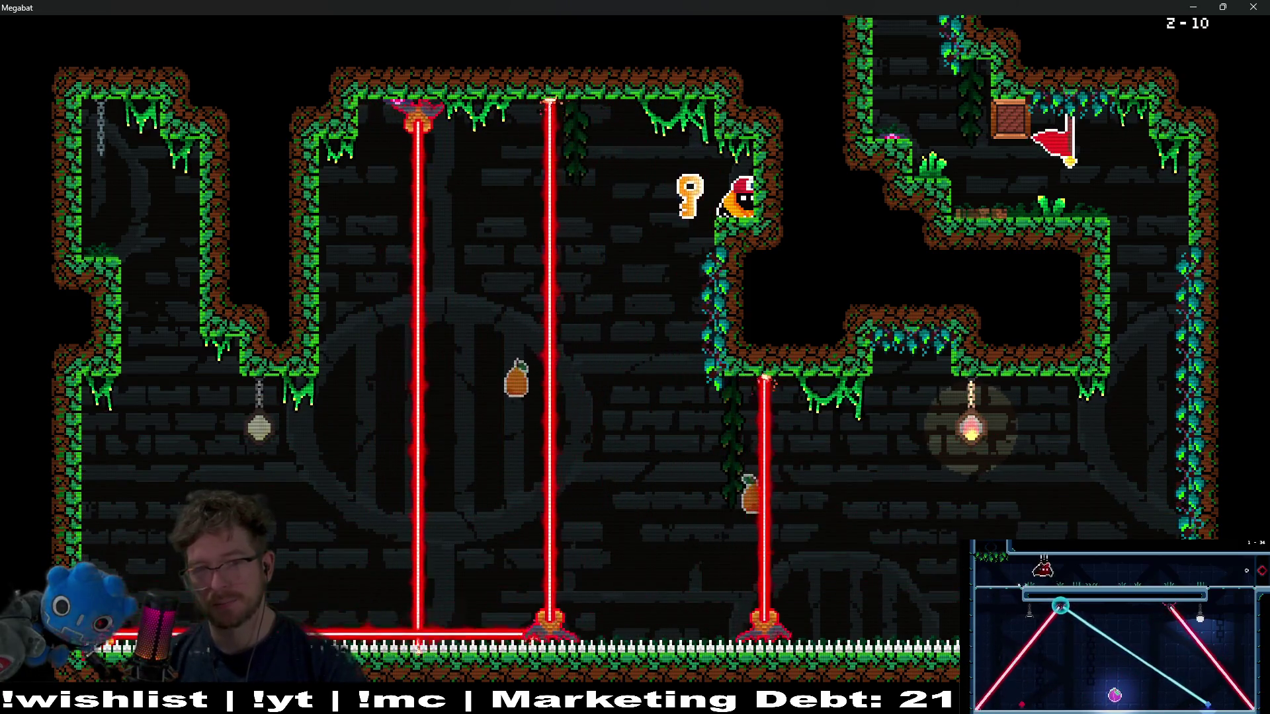
{"action": "key", "text": "Left"}
{"action": "key", "text": "Right"}
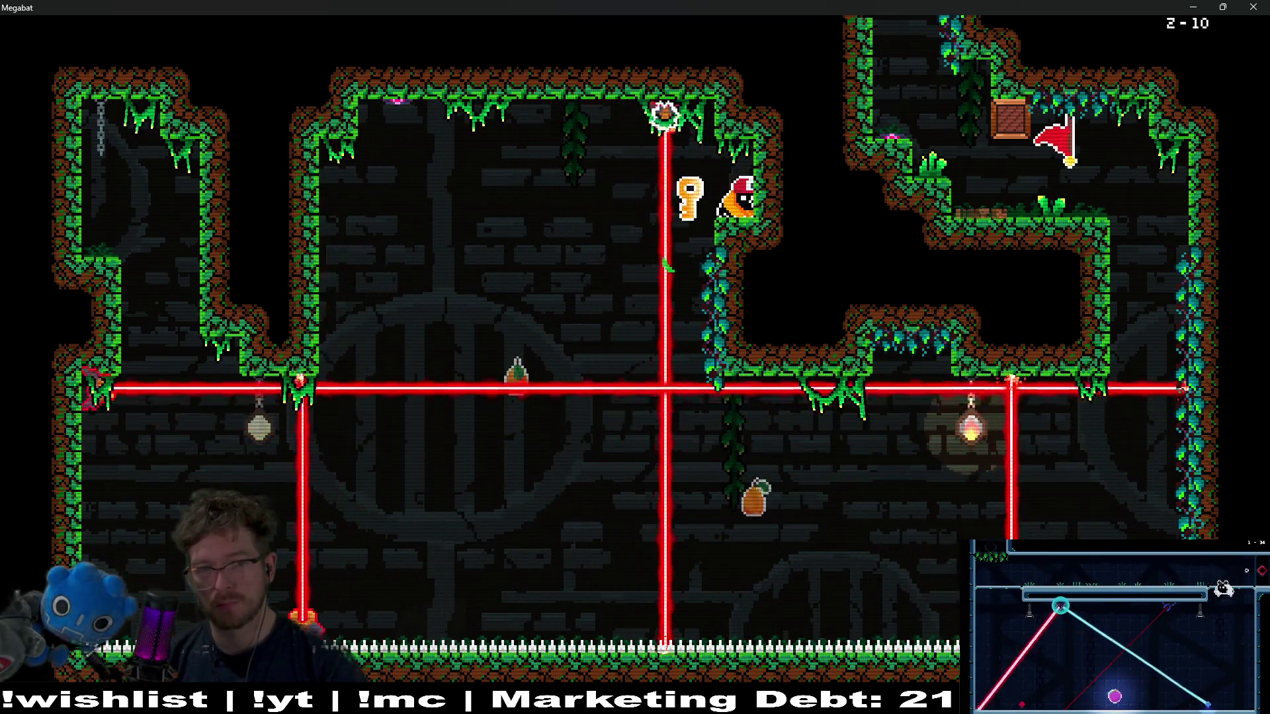
{"action": "key", "text": "Left"}
{"action": "key", "text": "Down"}
{"action": "key", "text": "Right"}
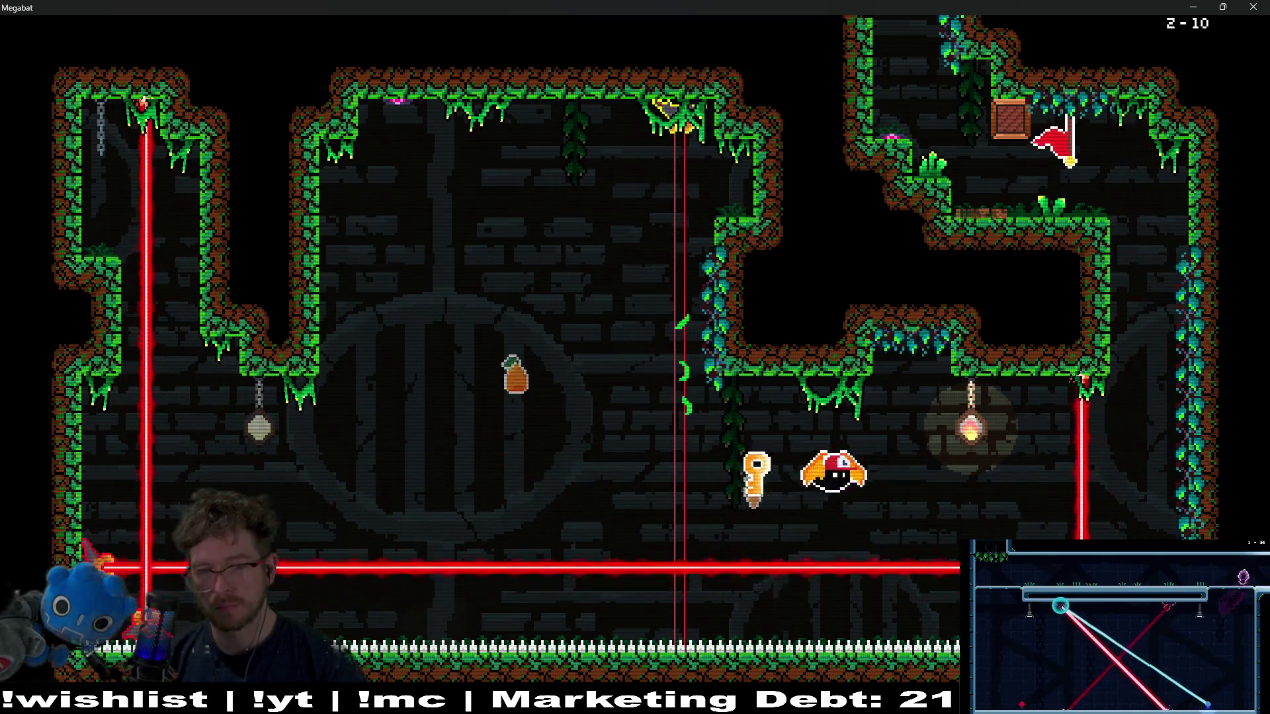
{"action": "key", "text": "Up"}
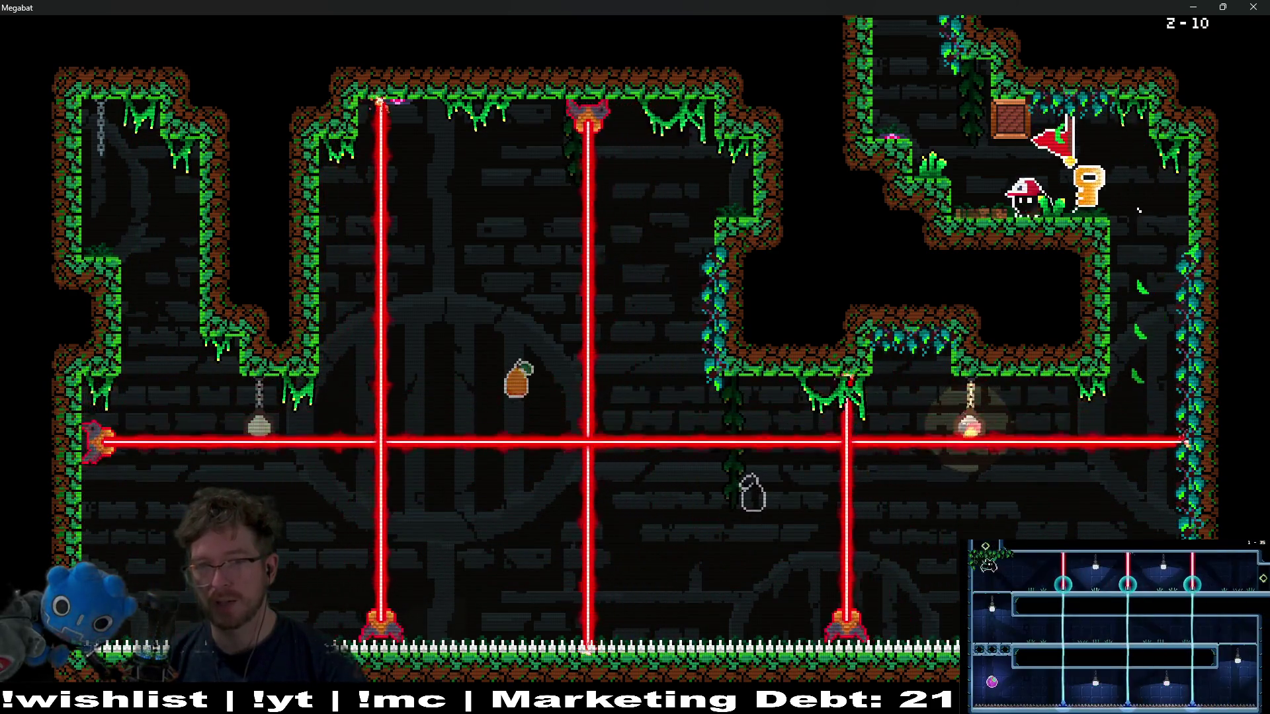
{"action": "key", "text": "Left"}
{"action": "key", "text": "Up"}
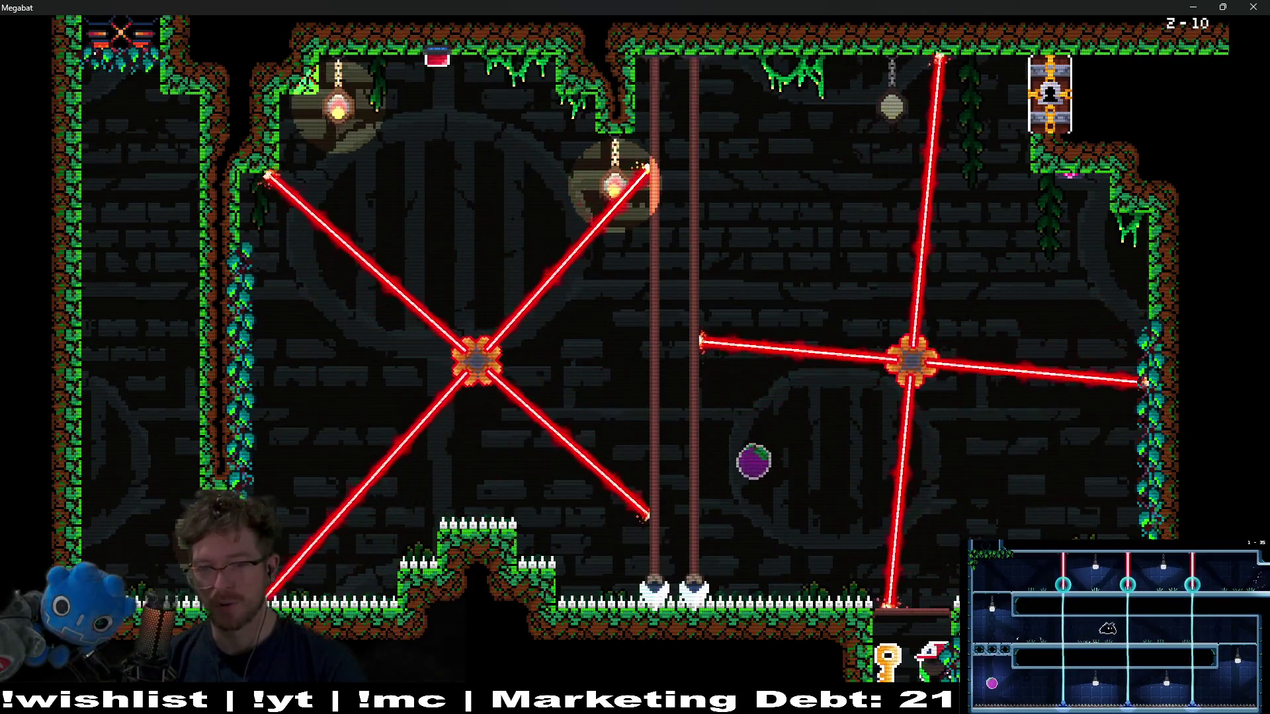
- Dodge the rotating lasers and carry the key up to unlock the door
{"action": "key", "text": "Up"}
{"action": "key", "text": "Up"}
{"action": "key", "text": "Left"}
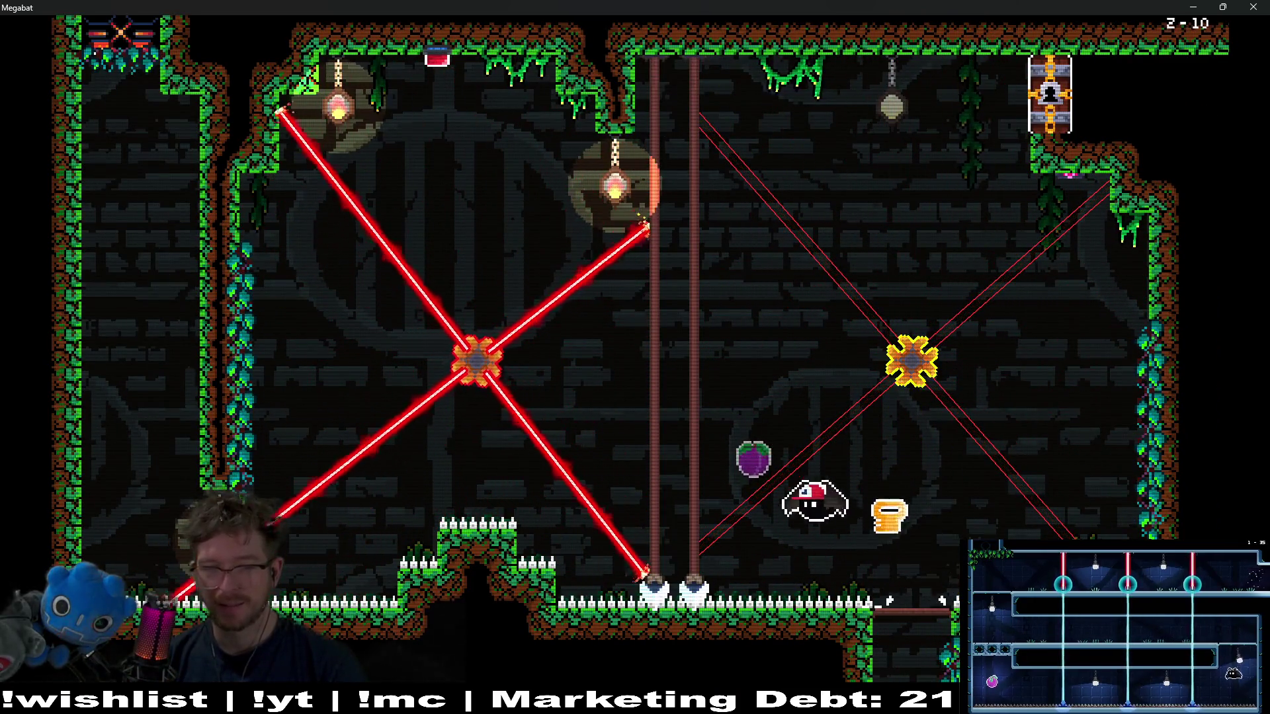
{"action": "key", "text": "Up"}
{"action": "key", "text": "Right"}
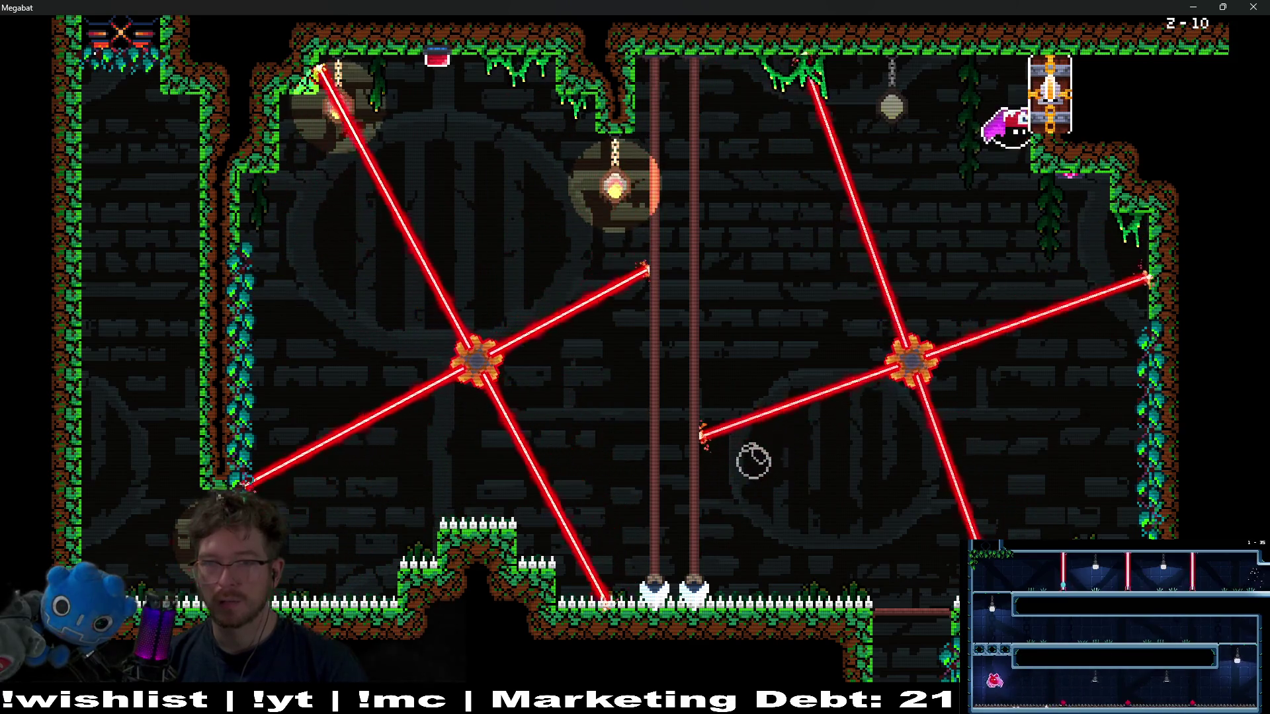
{"action": "key", "text": "Up"}
{"action": "key", "text": "Right"}
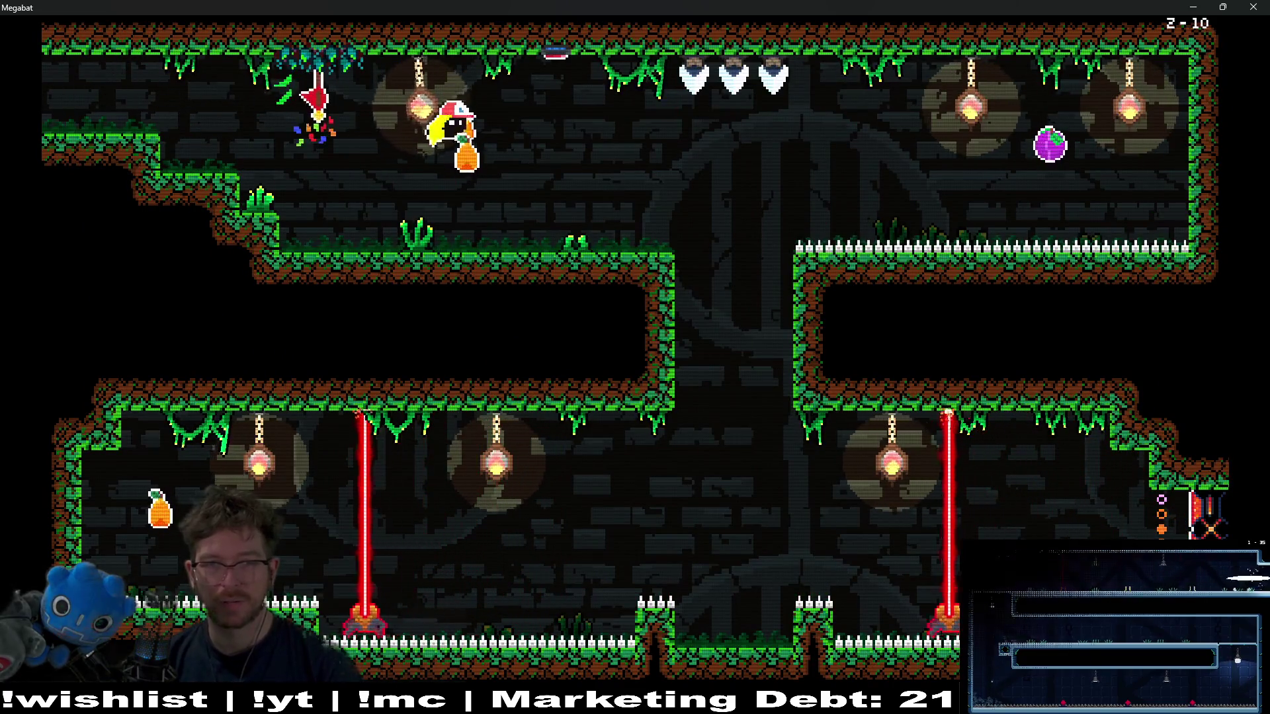
- Cross the chasm, reach the purple fruit, and drop into the lower corridor toward the exit
{"action": "key", "text": "Up"}
{"action": "key", "text": "Right"}
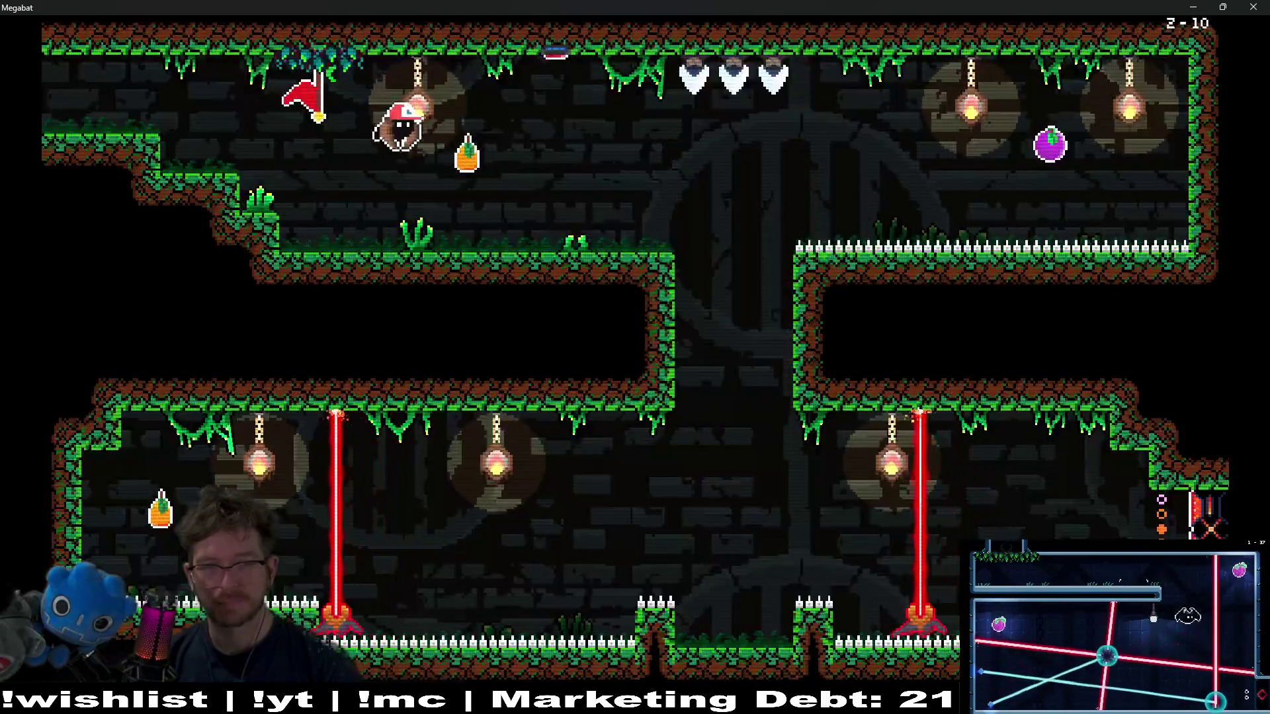
{"action": "key", "text": "Right"}
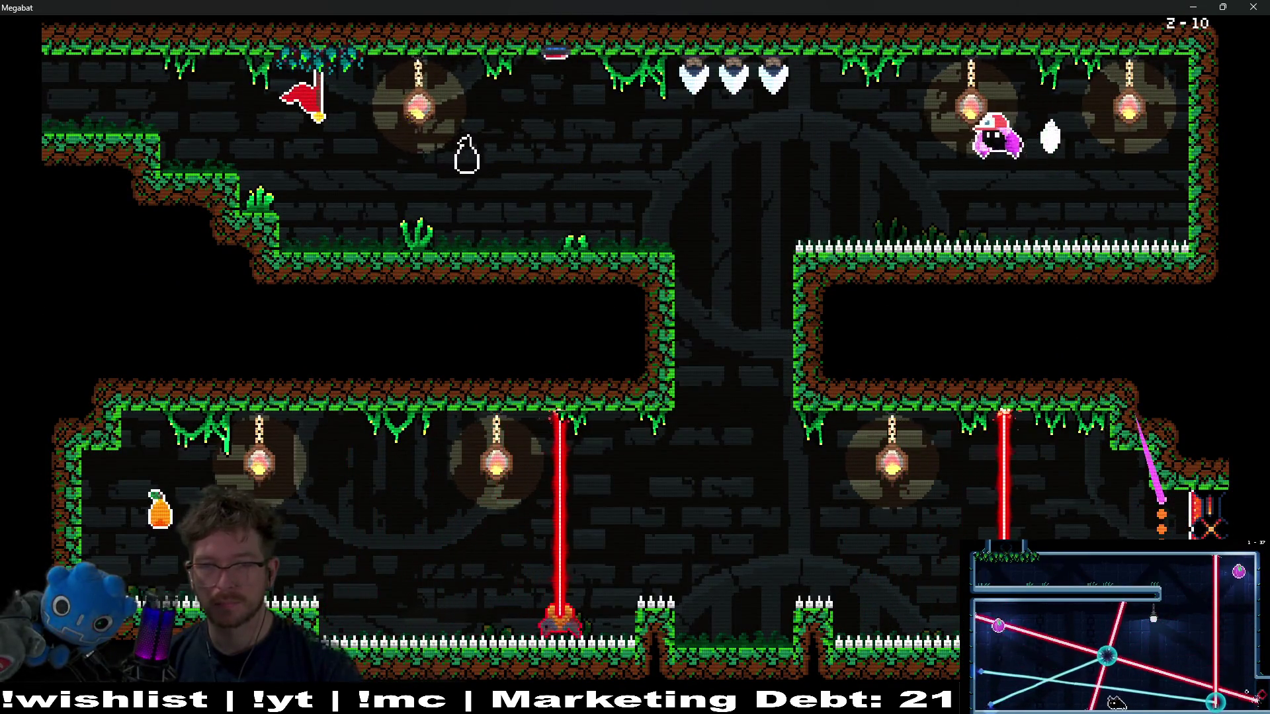
{"action": "key", "text": "Left"}
{"action": "key", "text": "Up"}
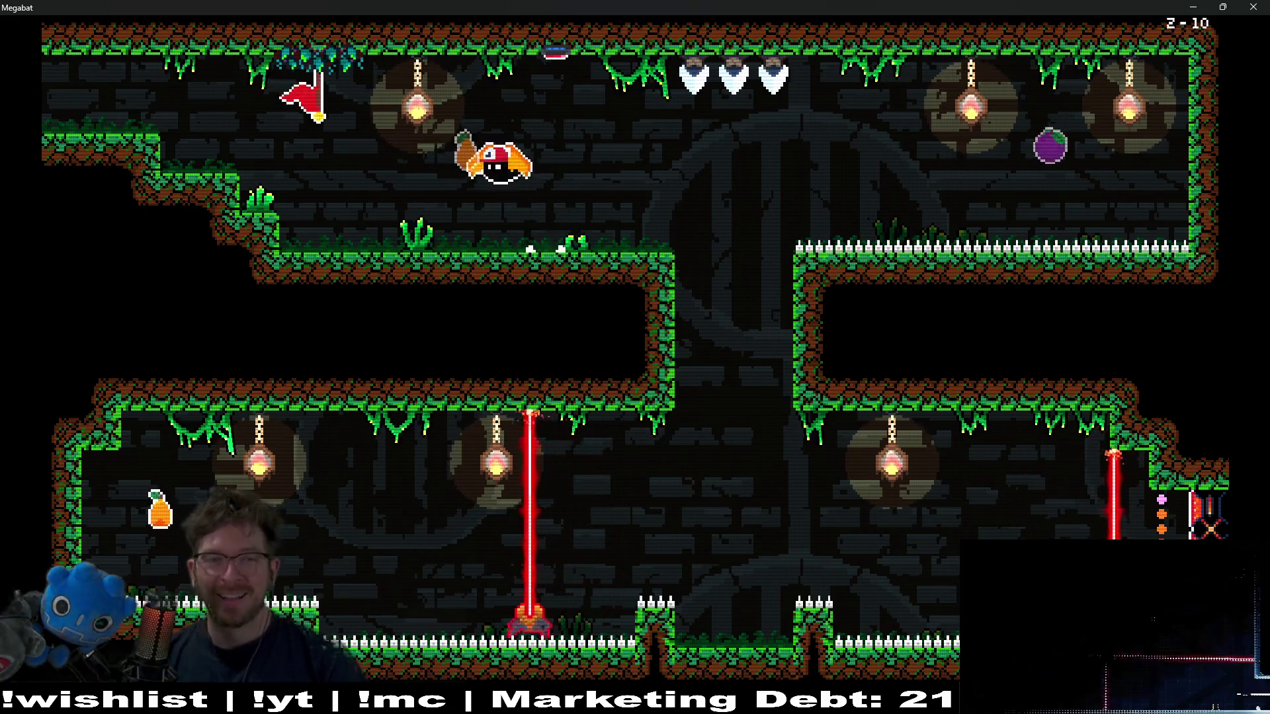
{"action": "key", "text": "Right"}
{"action": "key", "text": "Down"}
{"action": "key", "text": "Left"}
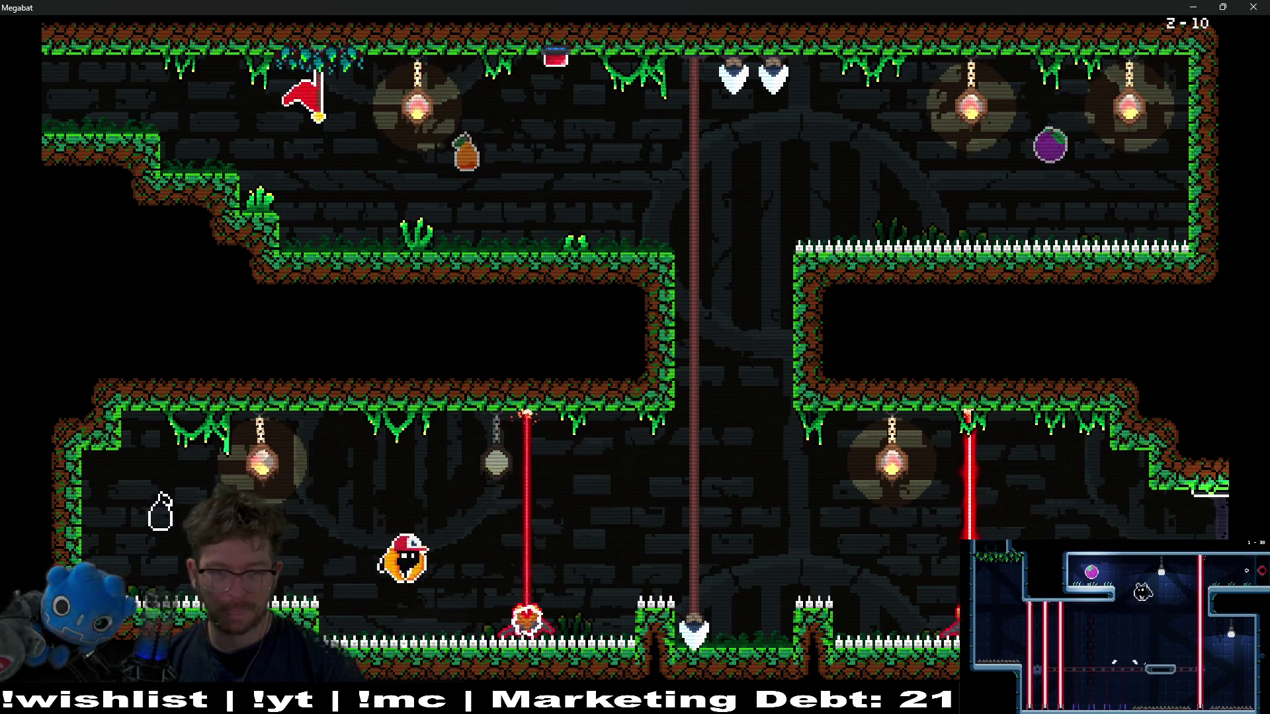
{"action": "key", "text": "Right"}
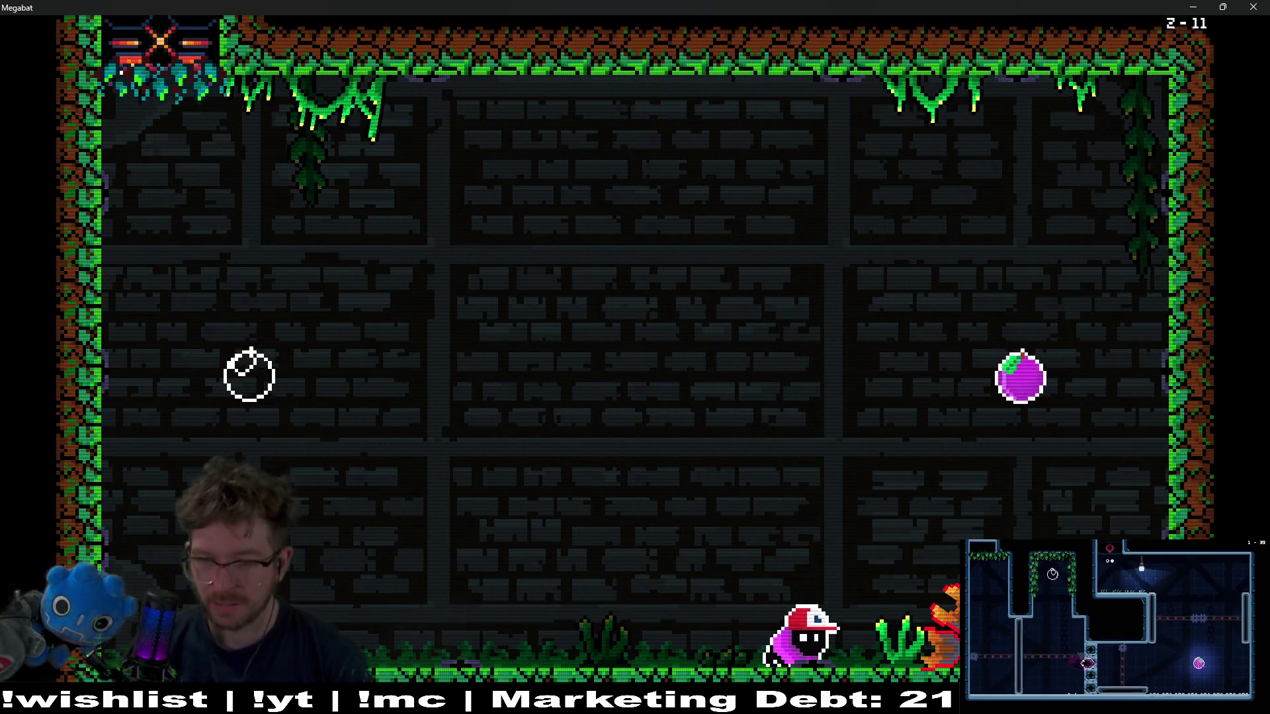
- Grab the magenta orb and dodge the boss's lasers around the room
{"action": "key", "text": "Right"}
{"action": "key", "text": "Up"}
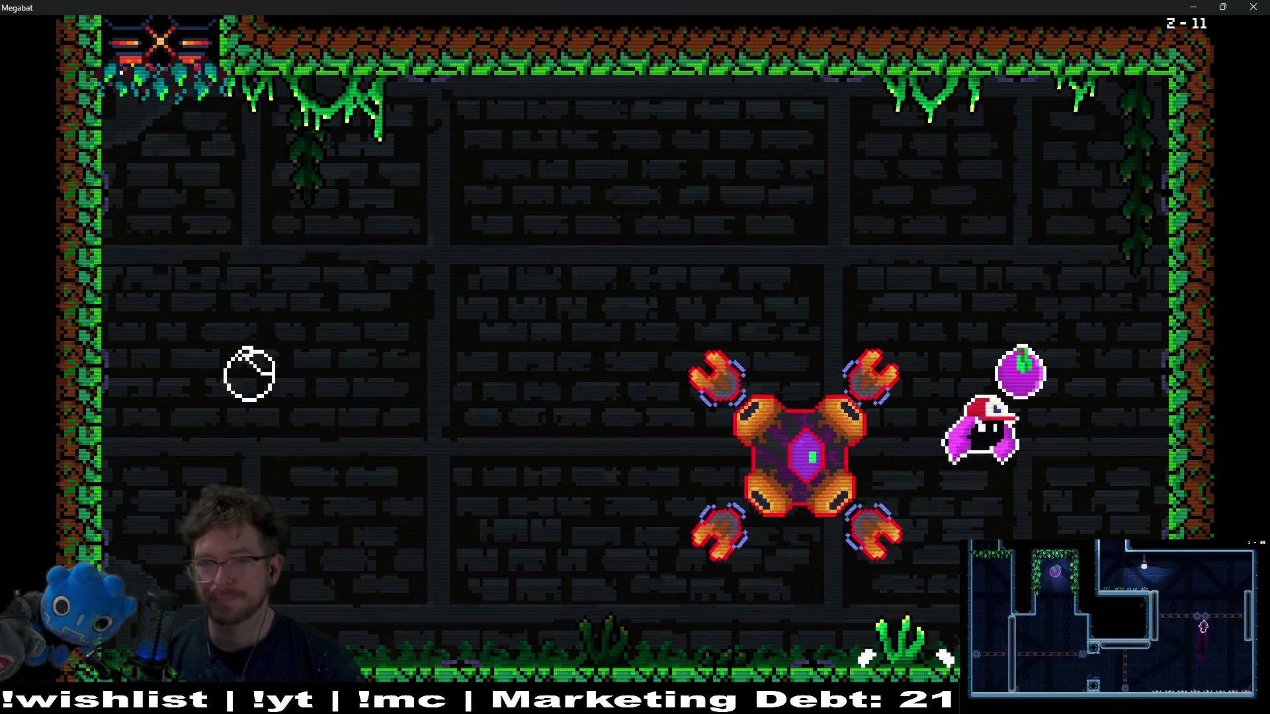
{"action": "key", "text": "Left"}
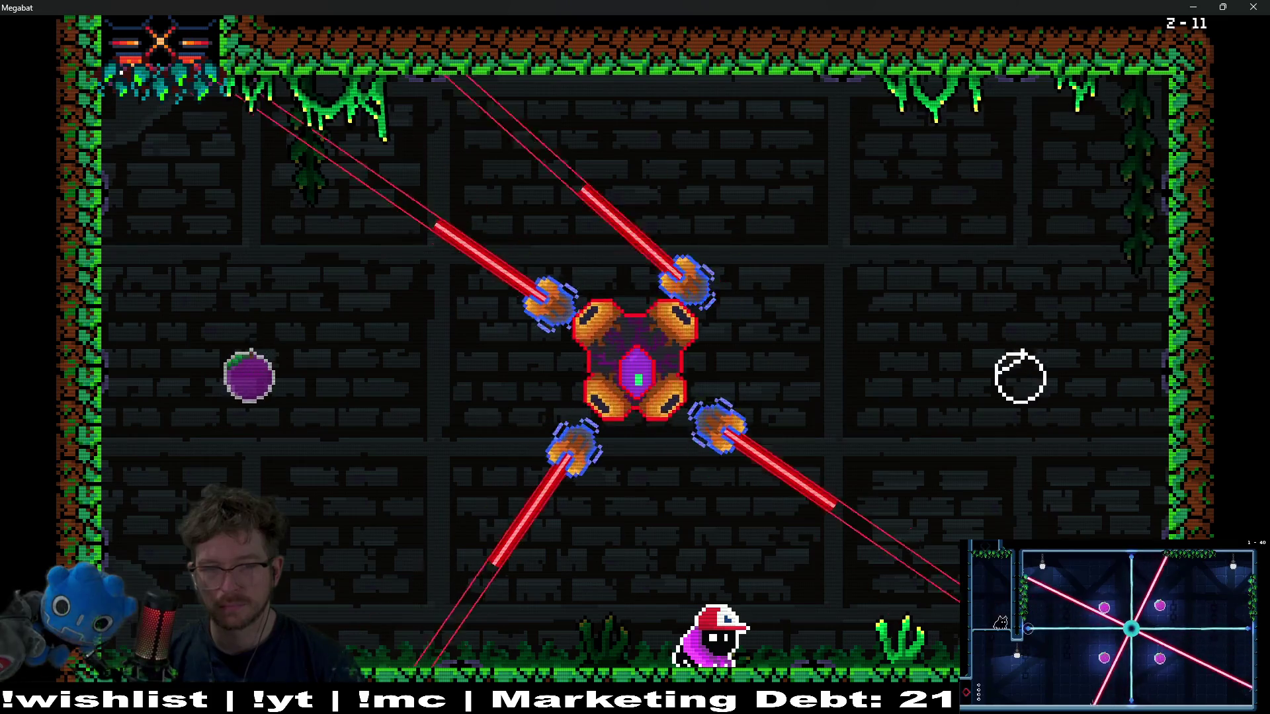
{"action": "key", "text": "Right"}
{"action": "key", "text": "Right"}
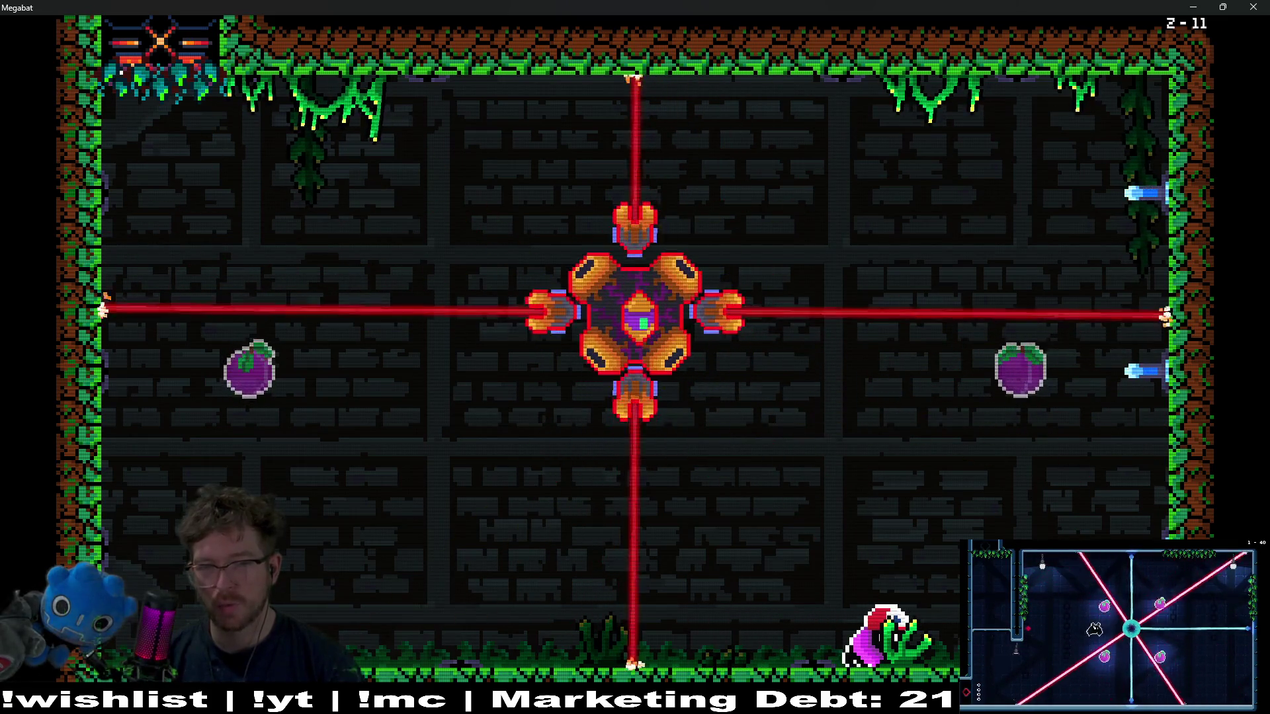
{"action": "key", "text": "Up"}
{"action": "key", "text": "Left"}
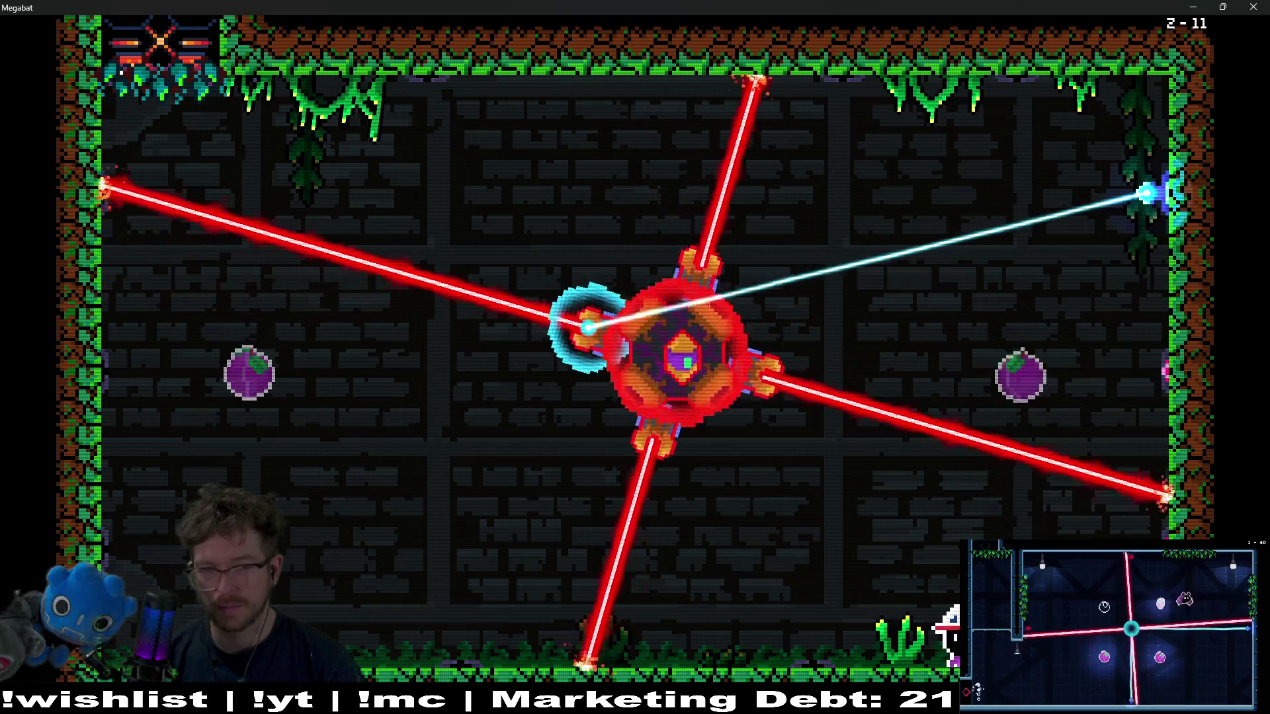
{"action": "key", "text": "Up"}
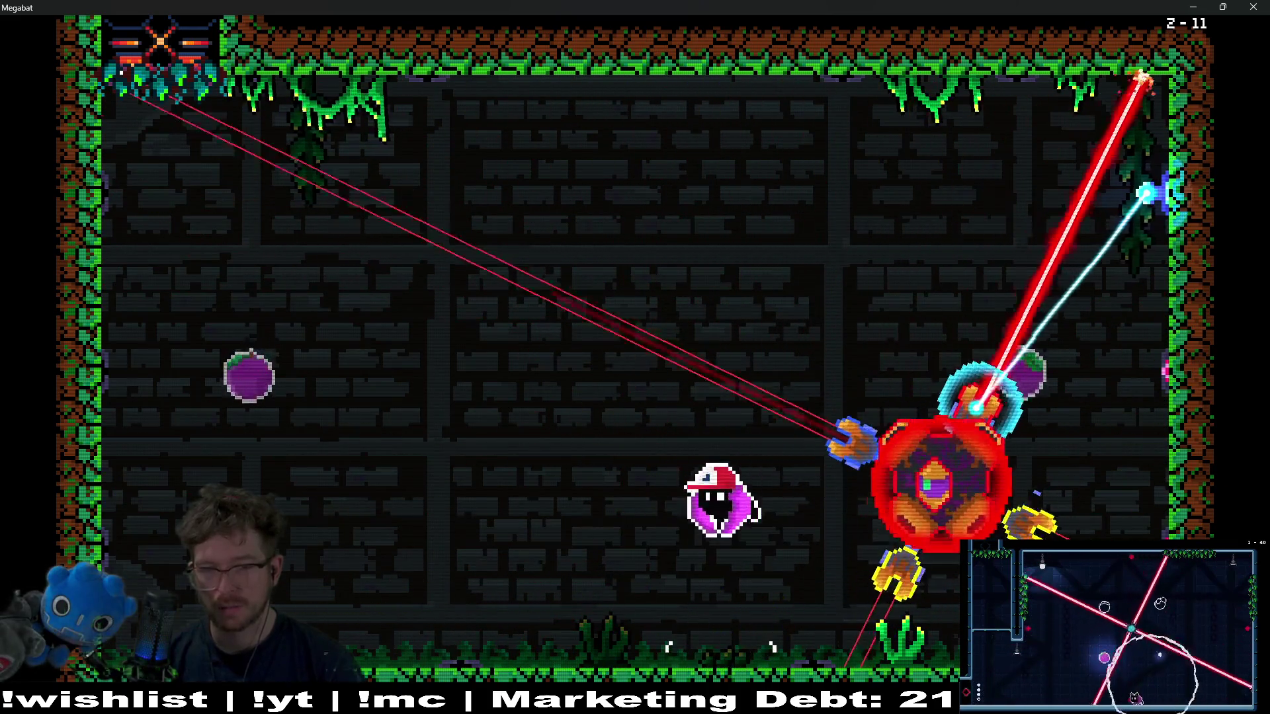
{"action": "key", "text": "Right"}
{"action": "key", "text": "Up"}
{"action": "key", "text": "Left"}
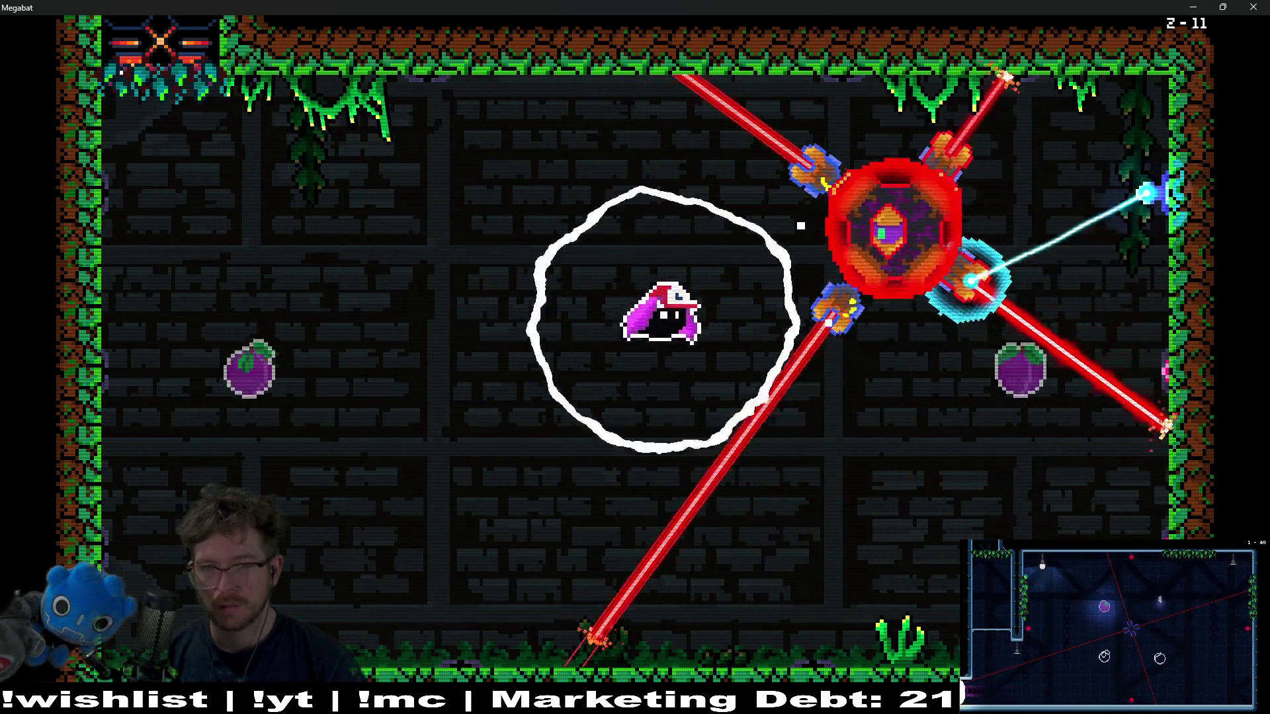
{"action": "key", "text": "Right"}
{"action": "key", "text": "Up"}
{"action": "key", "text": "Right"}
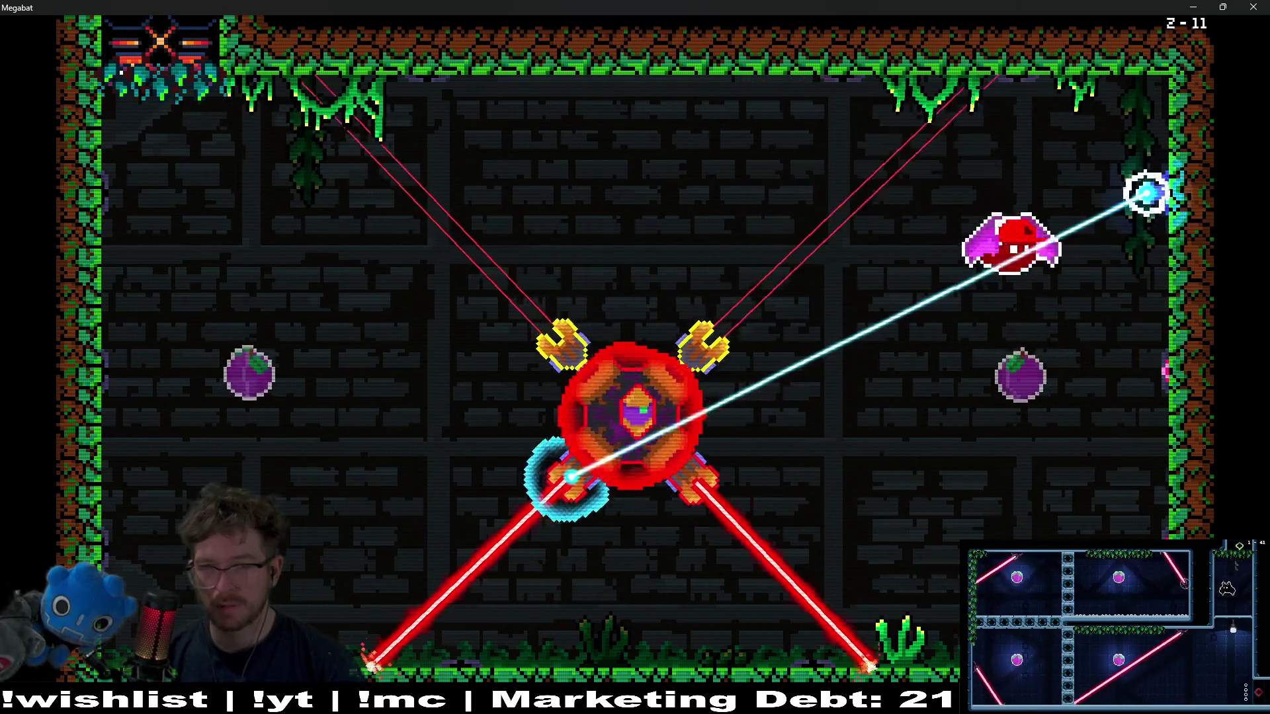
{"action": "key", "text": "Left"}
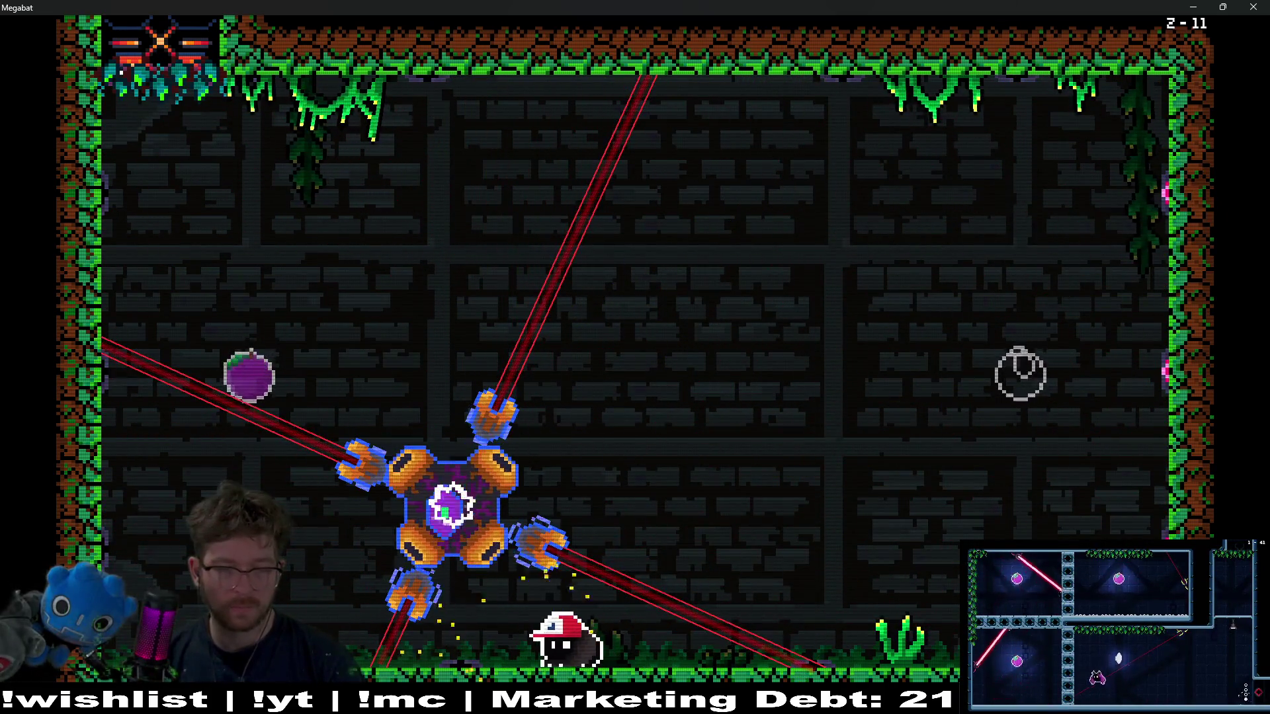
- Collect the right fruit and the plum while dodging the turret lasers
{"action": "key", "text": "Up"}
{"action": "key", "text": "Right"}
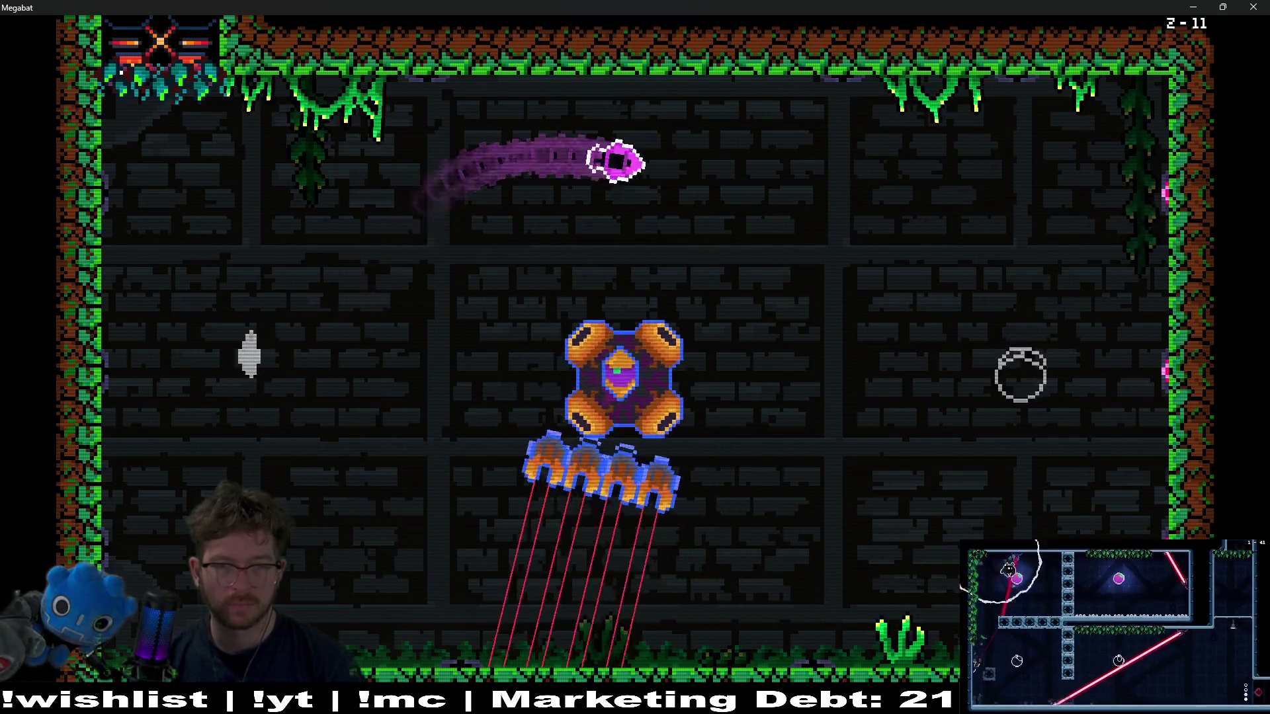
{"action": "key", "text": "Left"}
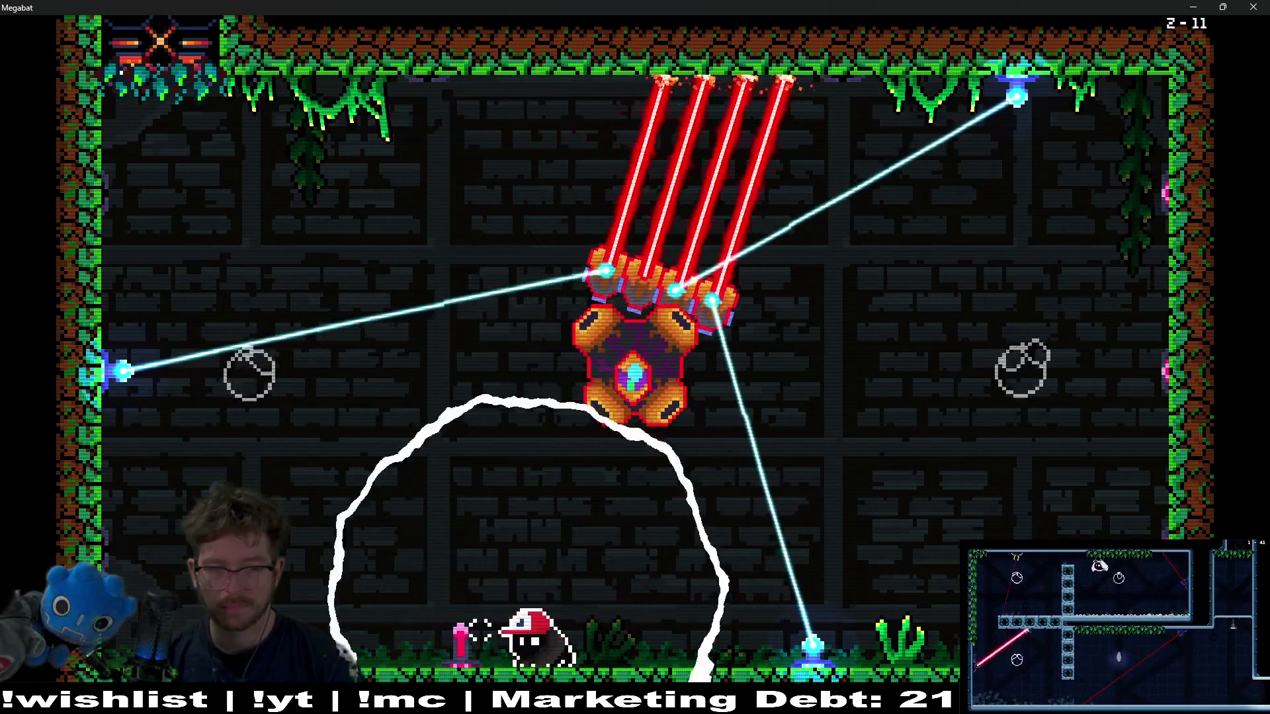
{"action": "key", "text": "Right"}
{"action": "key", "text": "Right"}
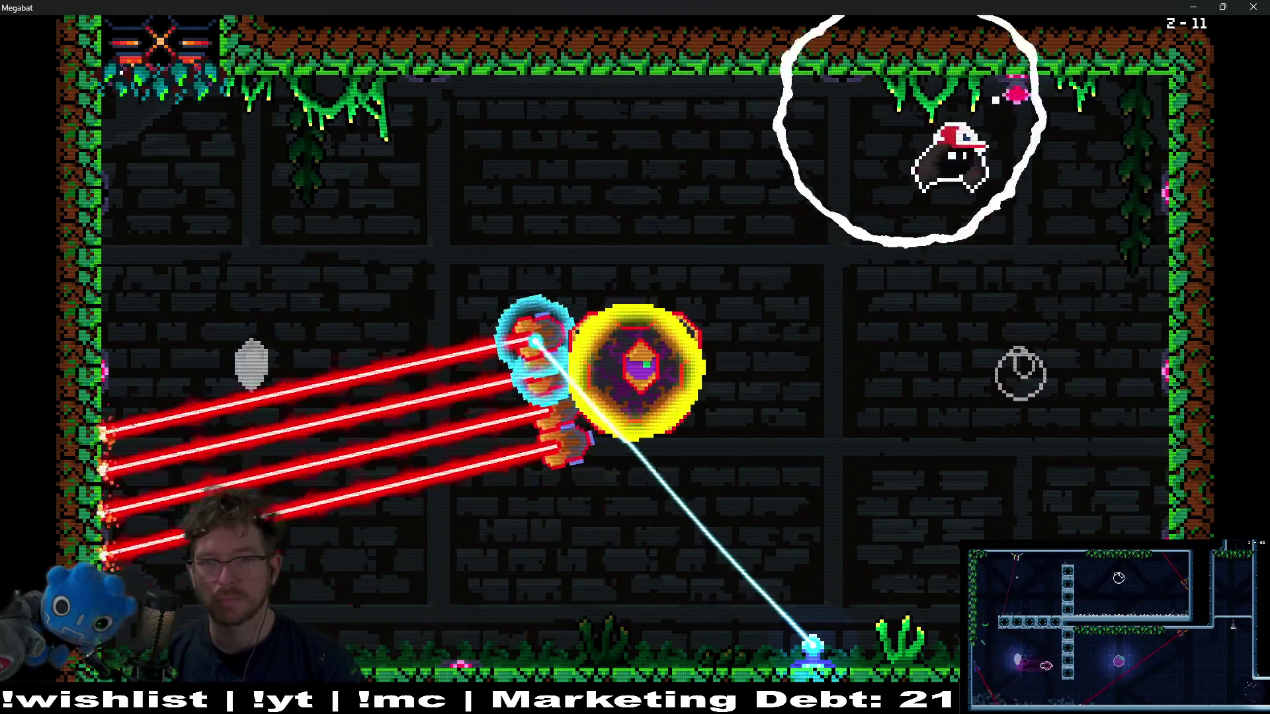
{"action": "key", "text": "Left"}
{"action": "key", "text": "Left"}
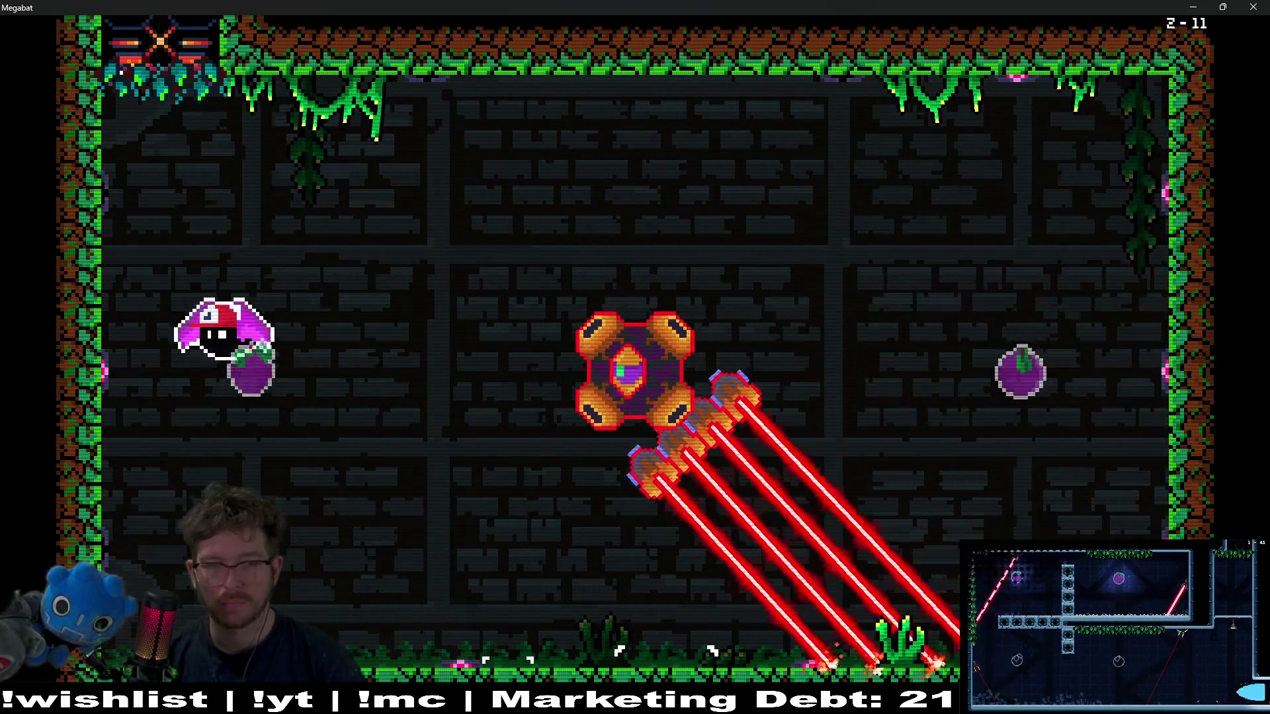
{"action": "key", "text": "Right"}
{"action": "key", "text": "Right"}
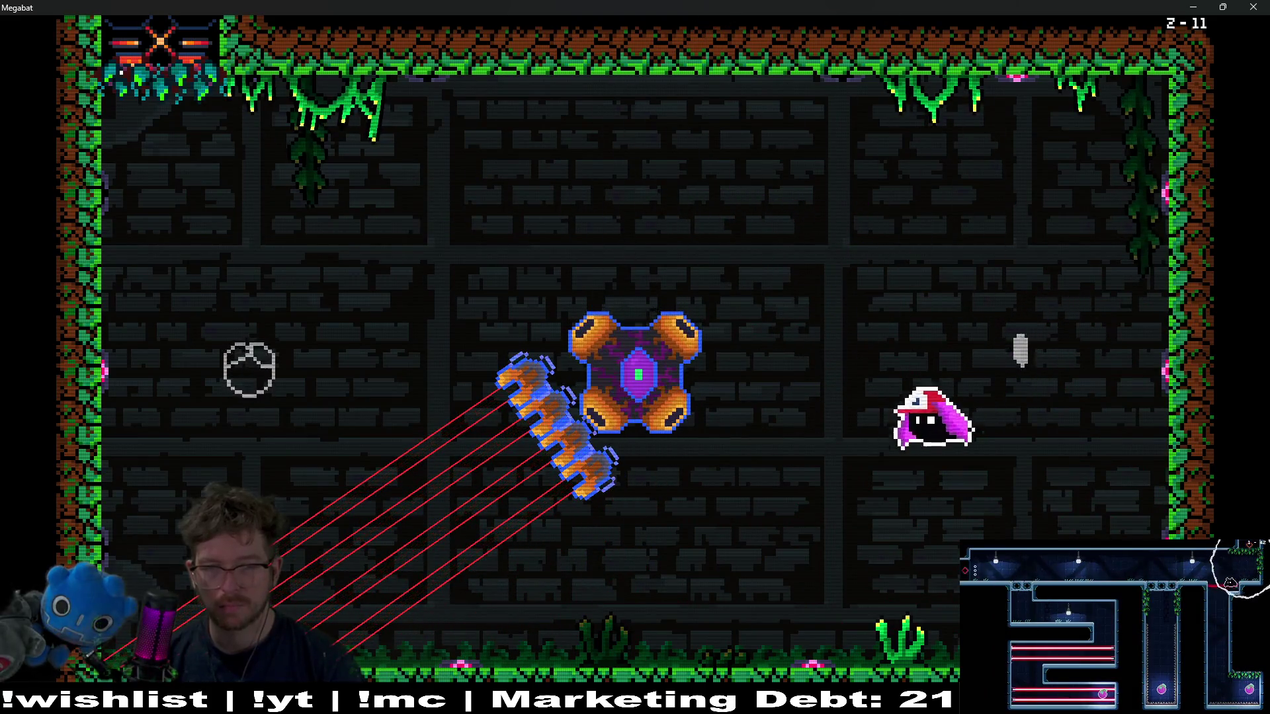
{"action": "key", "text": "Left"}
{"action": "key", "text": "Right"}
{"action": "key", "text": "Left"}
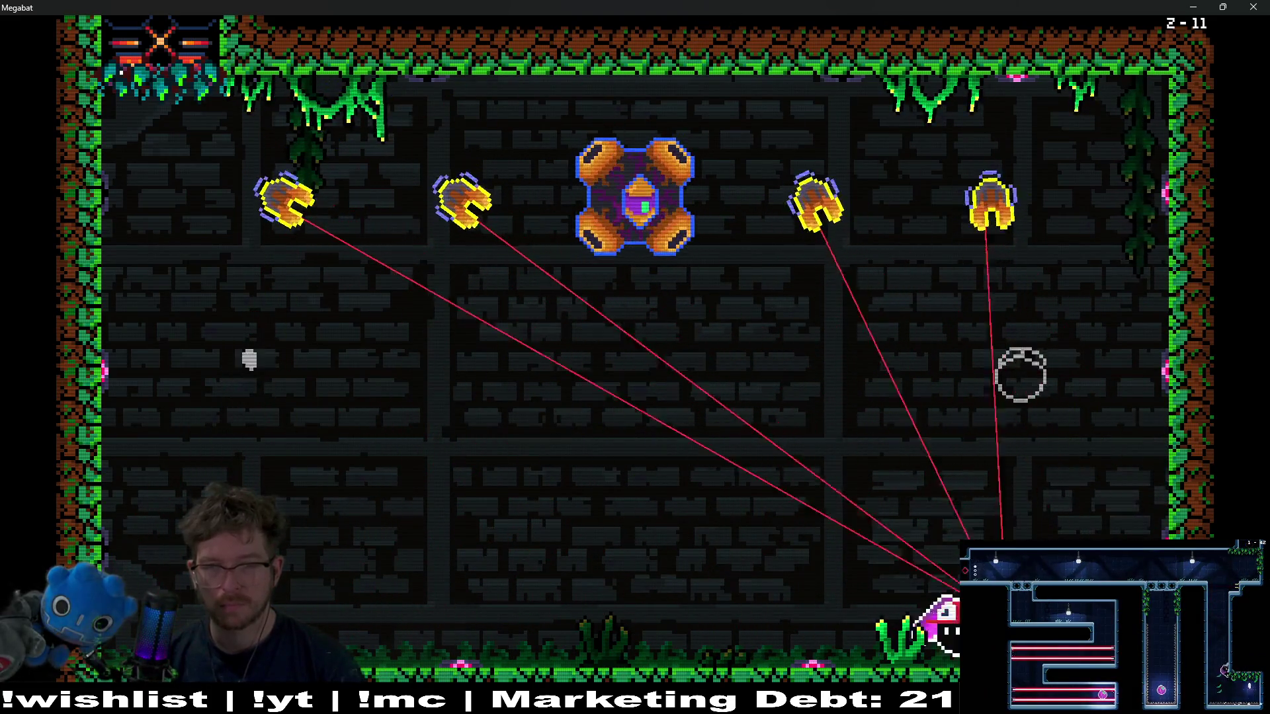
{"action": "key", "text": "Left"}
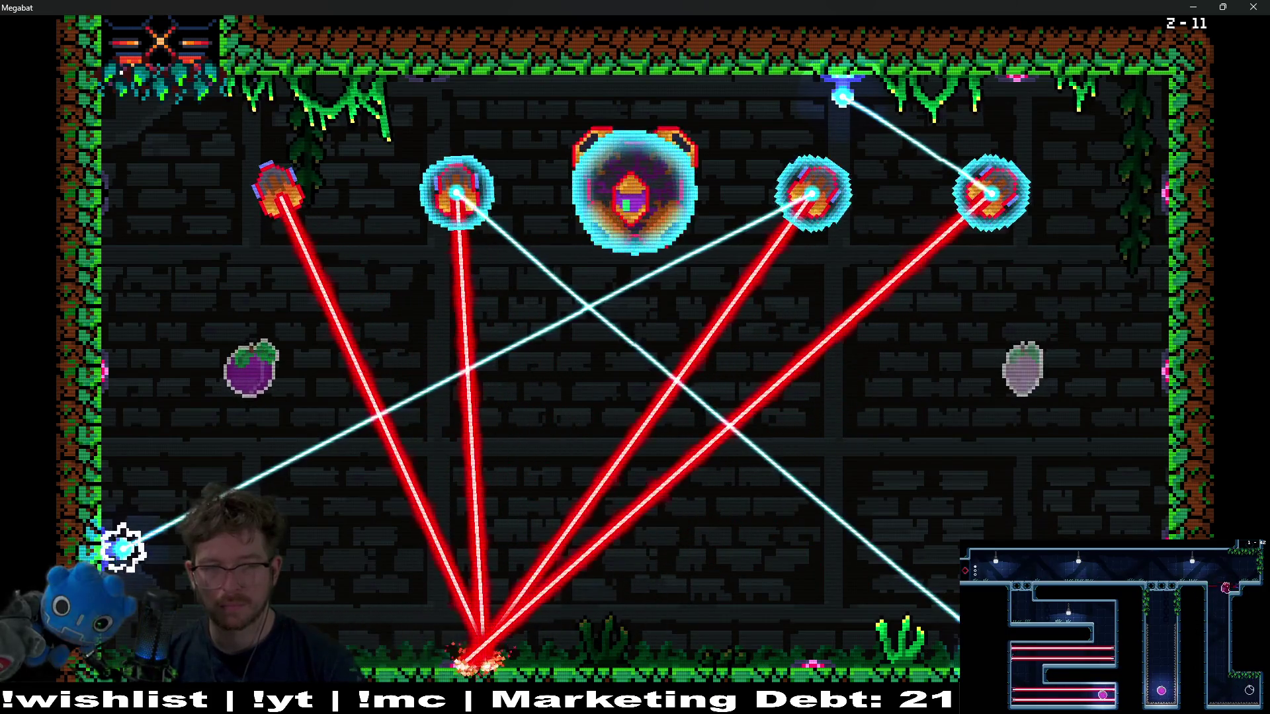
- After respawning, eat the eggplant, pass the laser crossing, and fly up through the opened ceiling
{"action": "key", "text": "Right"}
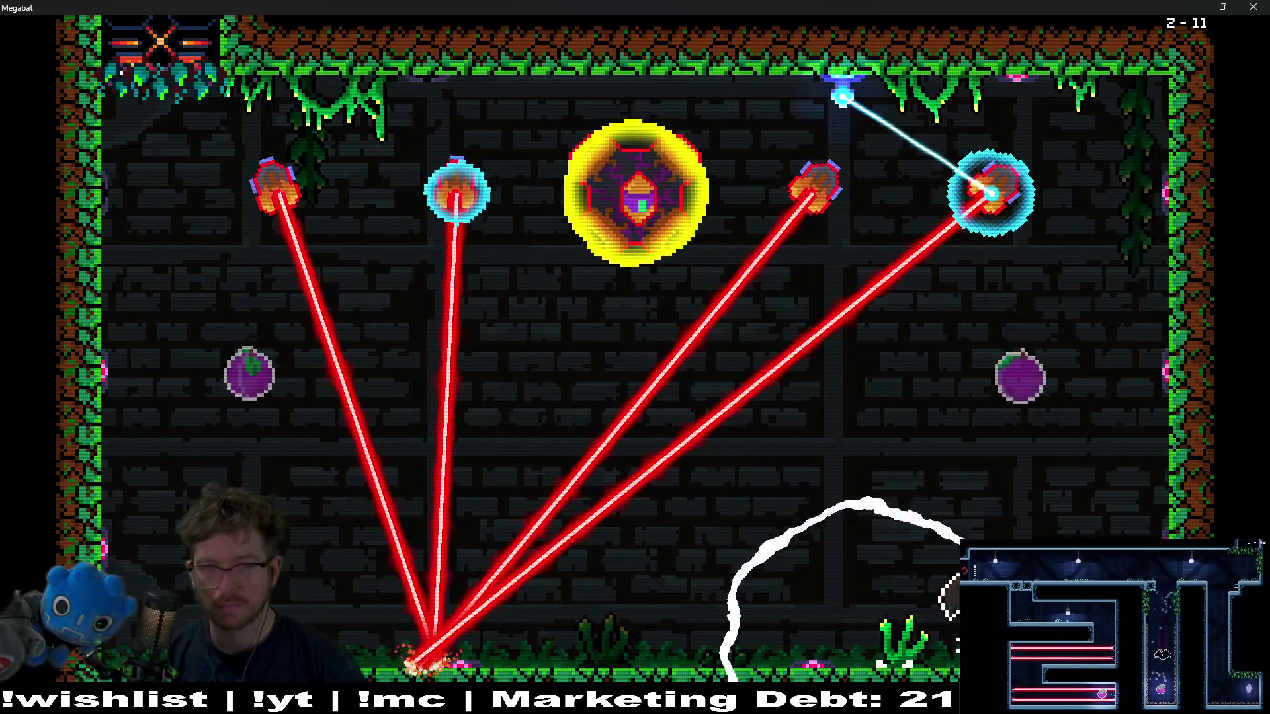
{"action": "key", "text": "Up"}
{"action": "key", "text": "Left"}
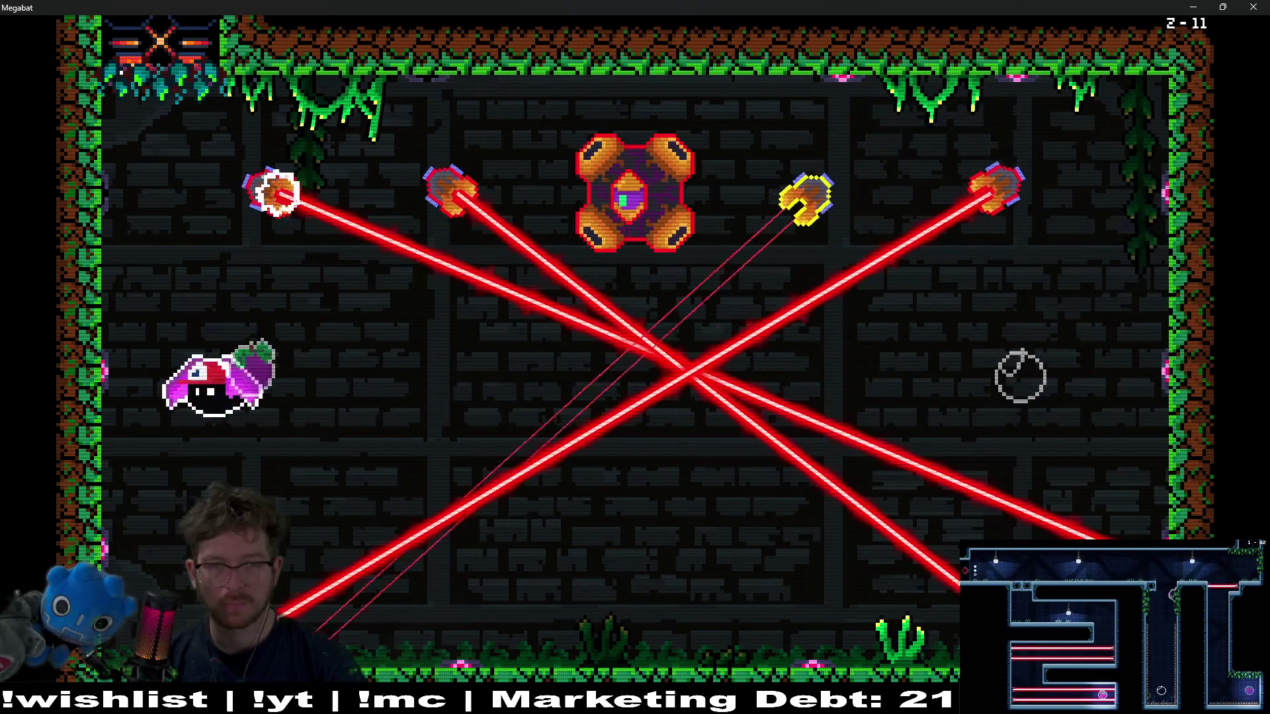
{"action": "key", "text": "Right"}
{"action": "key", "text": "Down"}
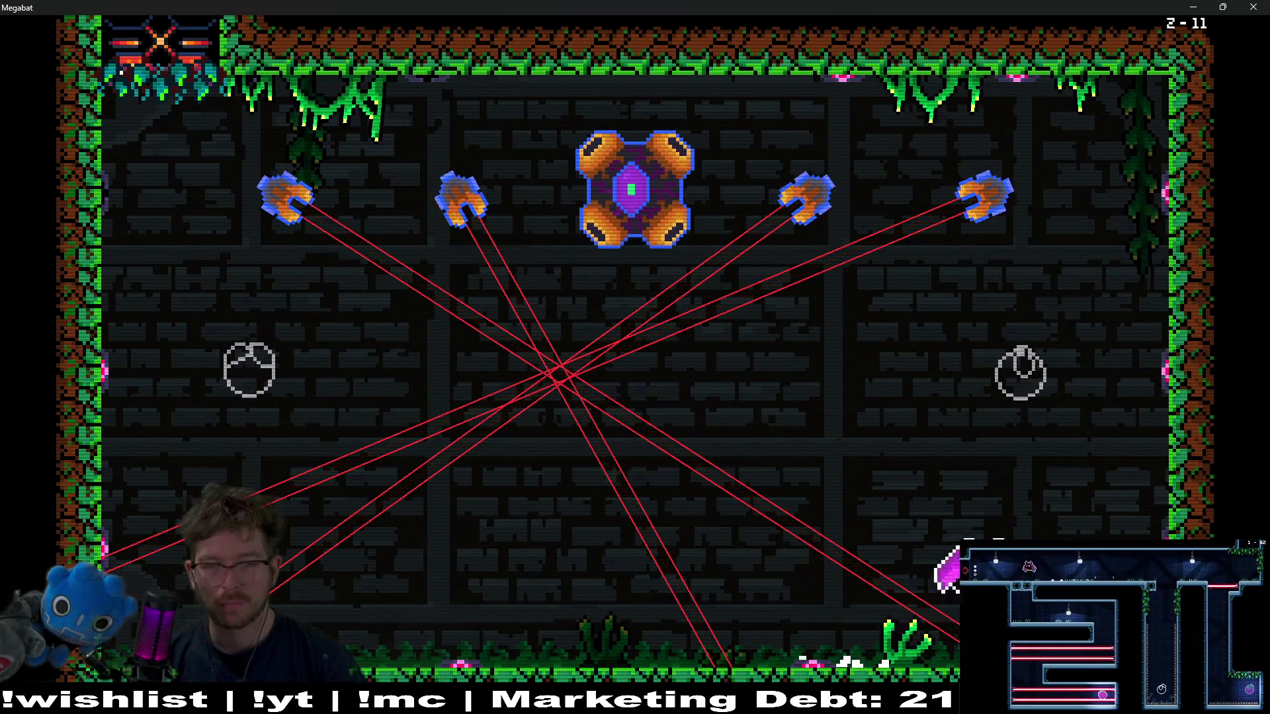
{"action": "key", "text": "Up"}
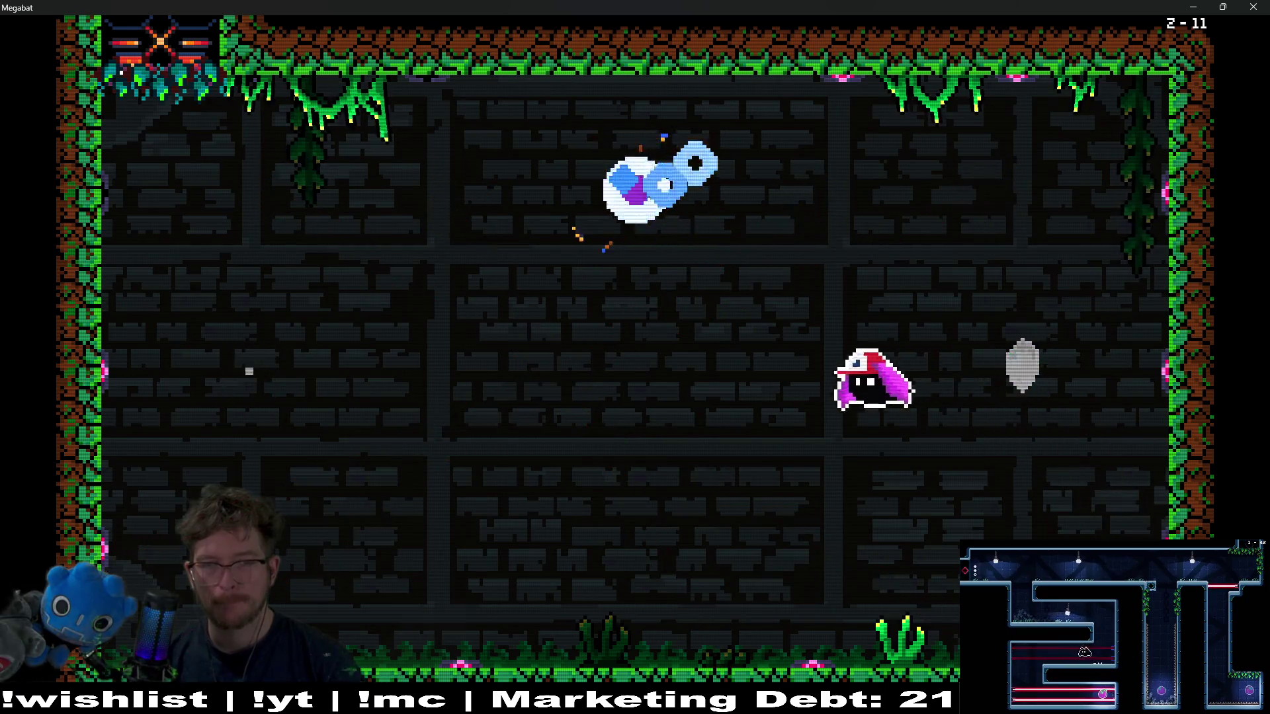
{"action": "key", "text": "Up"}
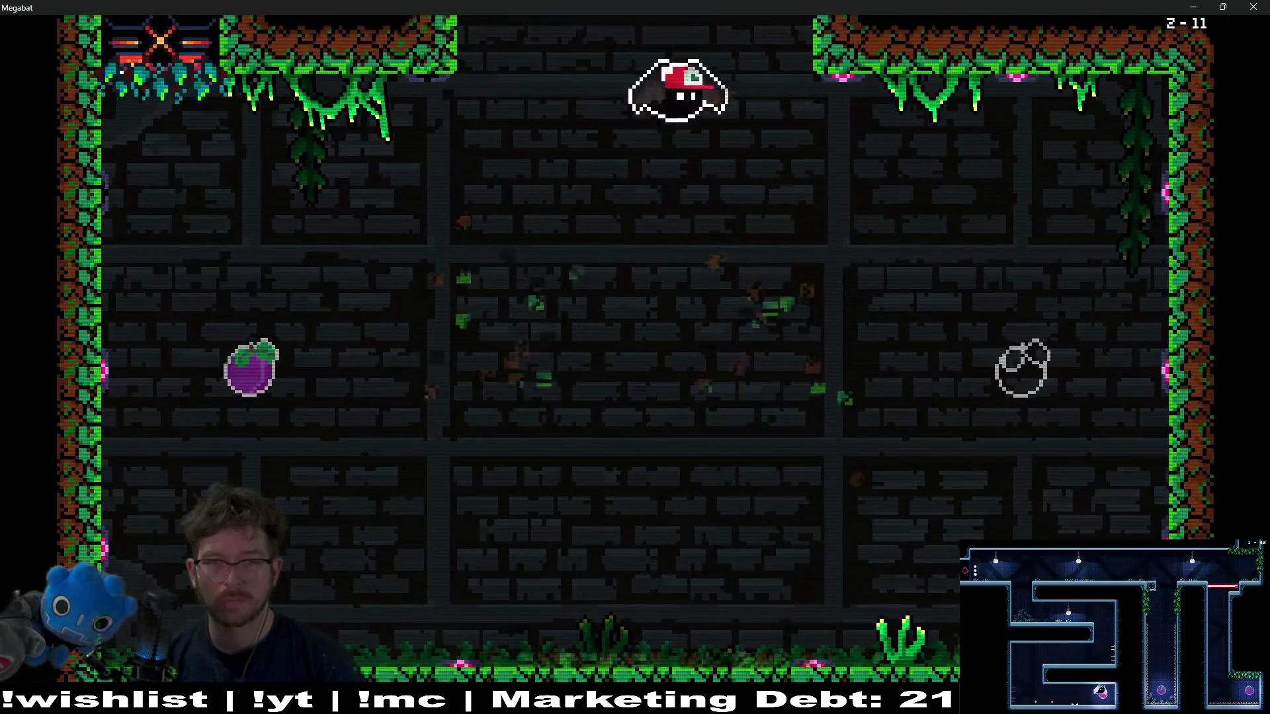
{"action": "key", "text": "Right"}
- Touch the checkpoint flag, grab the strawberry, and fly through the orange passages
{"action": "key", "text": "Down"}
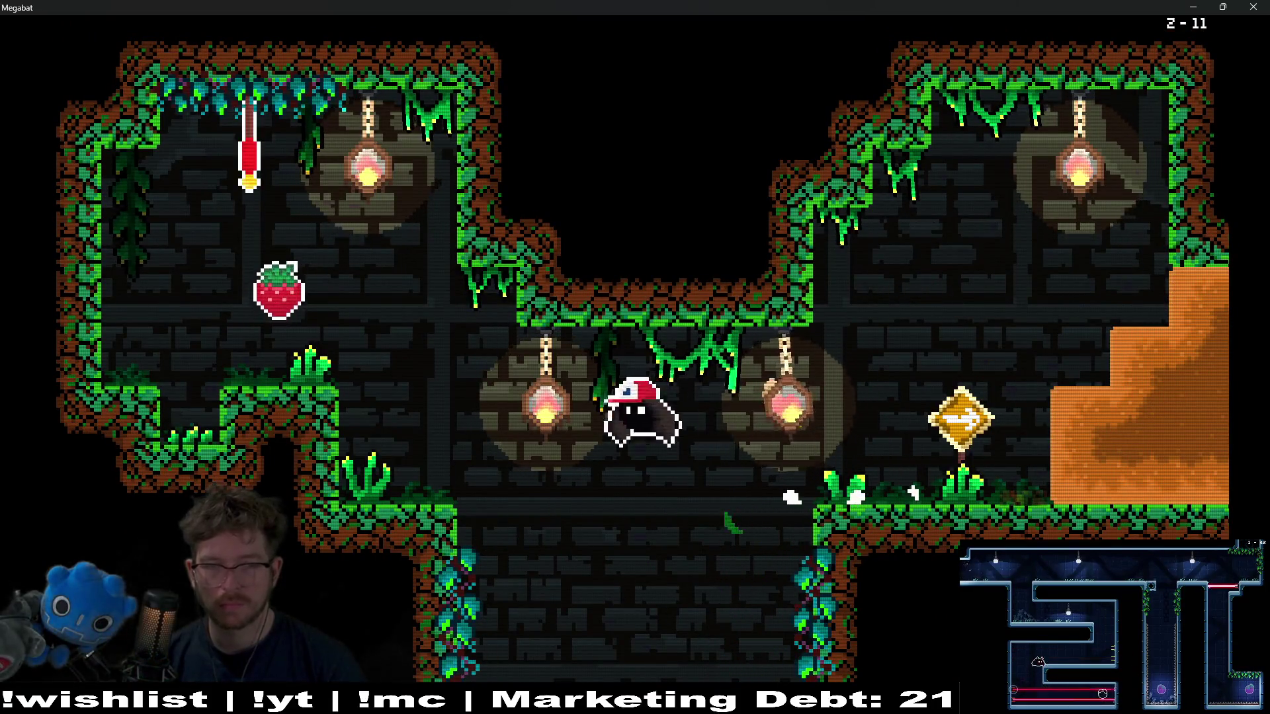
{"action": "key", "text": "Up"}
{"action": "key", "text": "Right"}
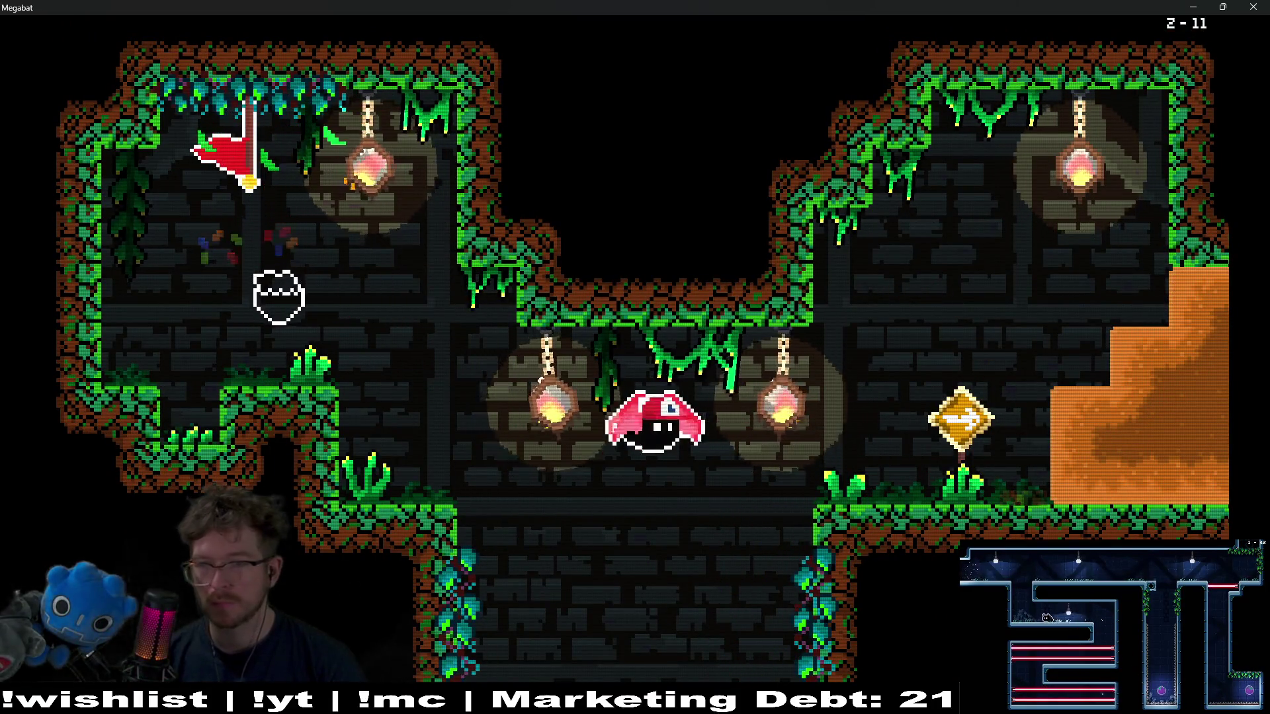
{"action": "key", "text": "Right"}
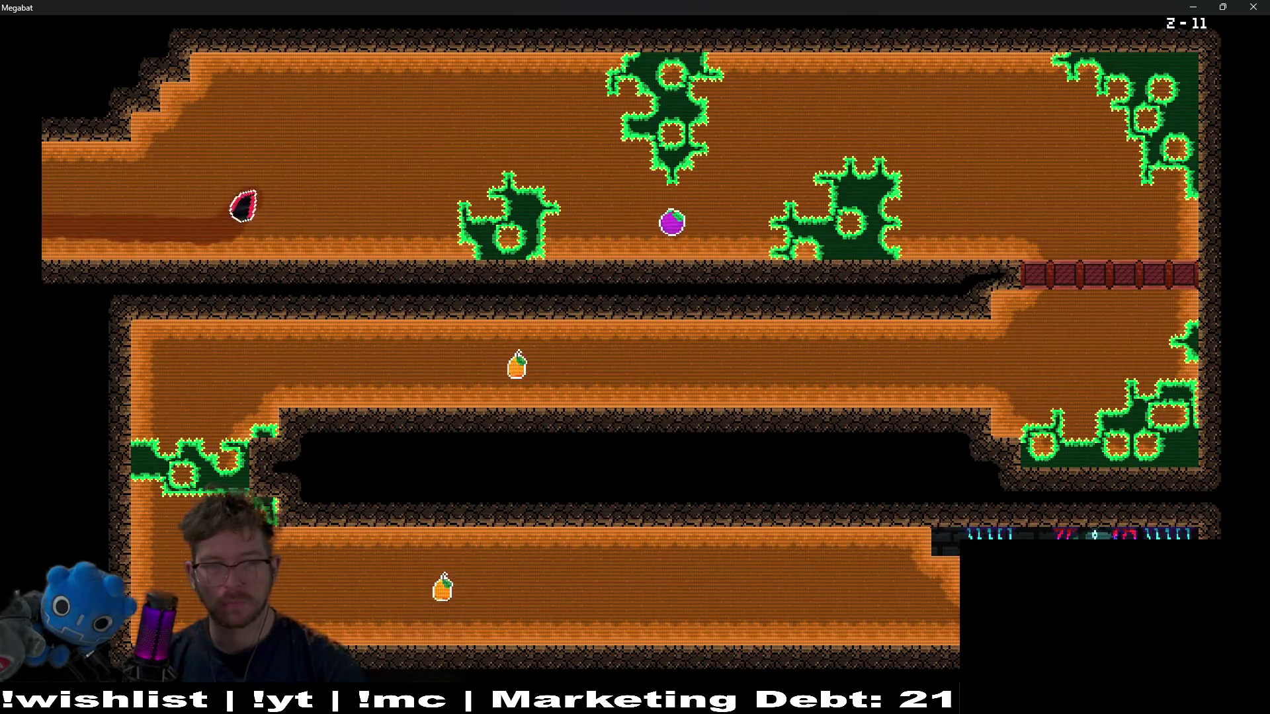
{"action": "key", "text": "Right"}
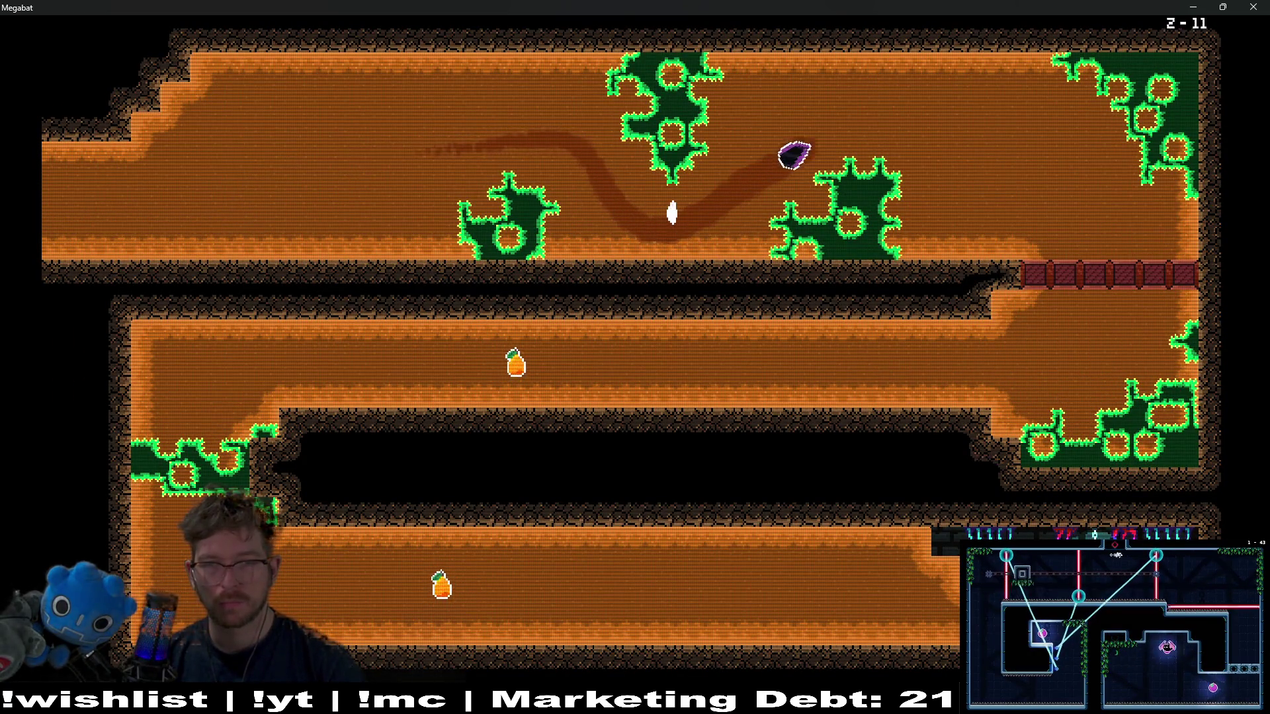
{"action": "key", "text": "Down"}
{"action": "key", "text": "Left"}
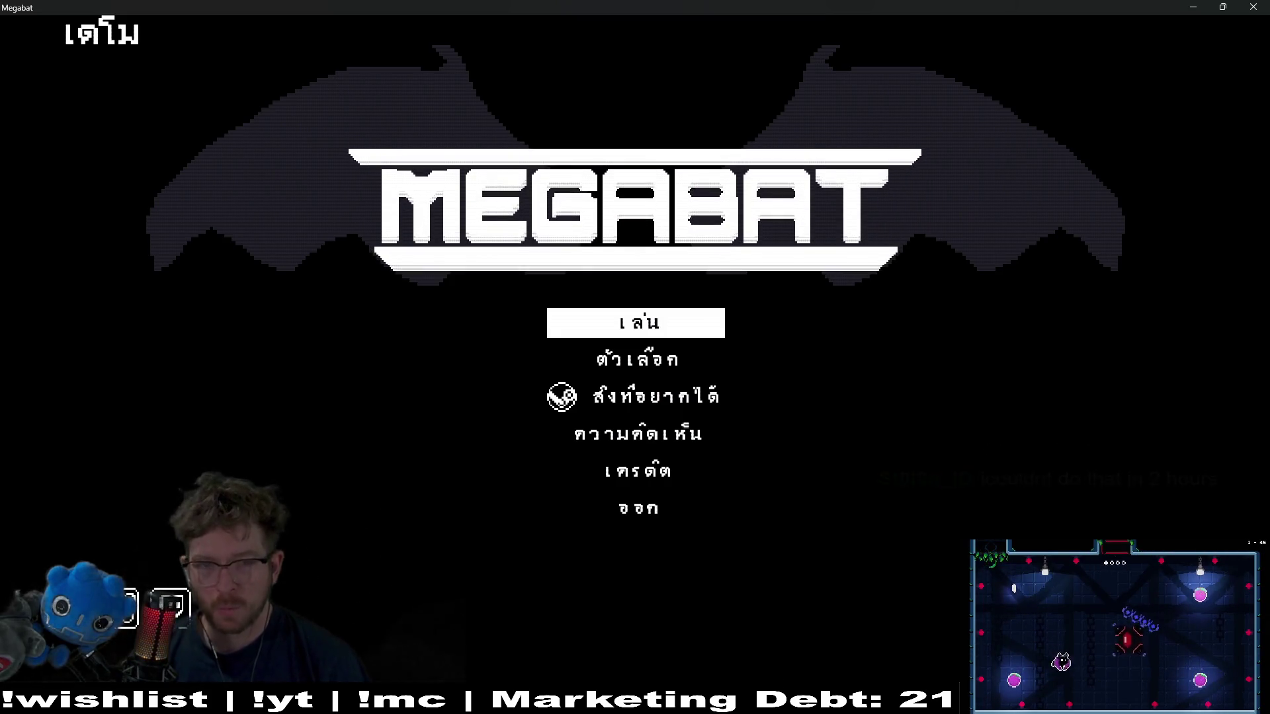
- Move between the credits and play entries in the title menu, then close the game window
{"action": "key", "text": "Down"}
{"action": "key", "text": "Down"}
{"action": "key", "text": "Down"}
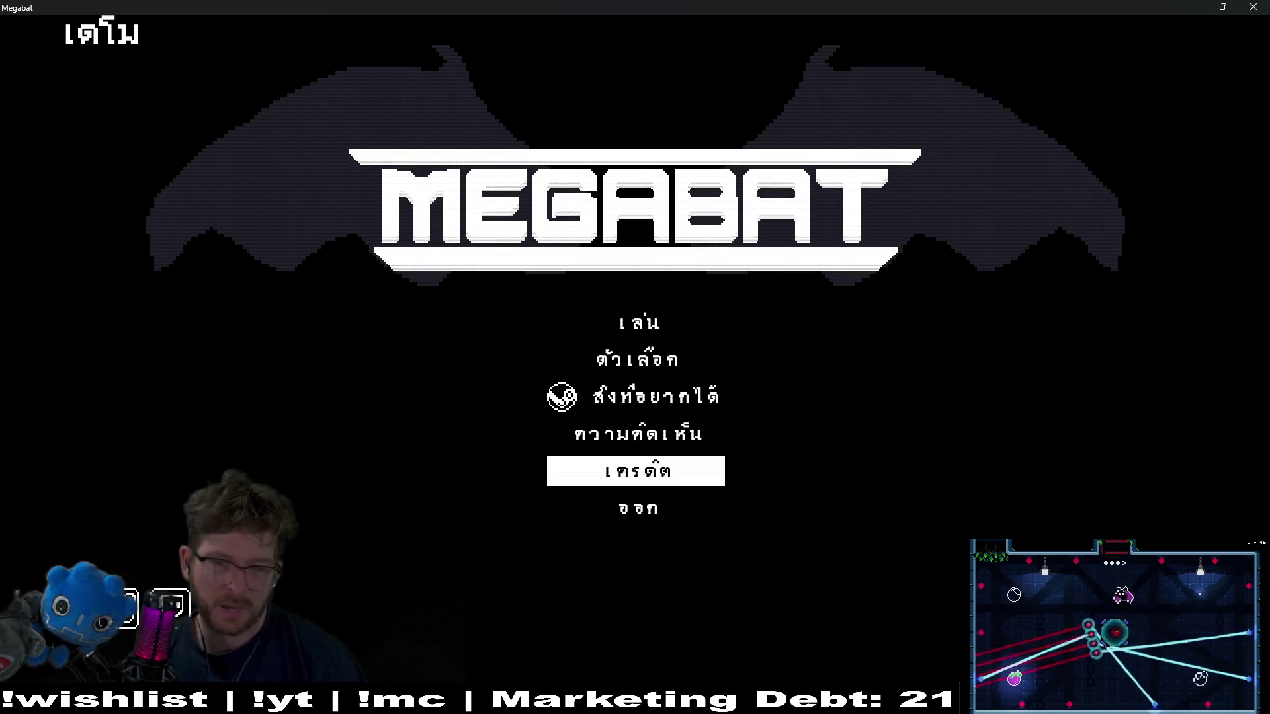
{"action": "key", "text": "Up"}
{"action": "key", "text": "Up"}
{"action": "key", "text": "Up"}
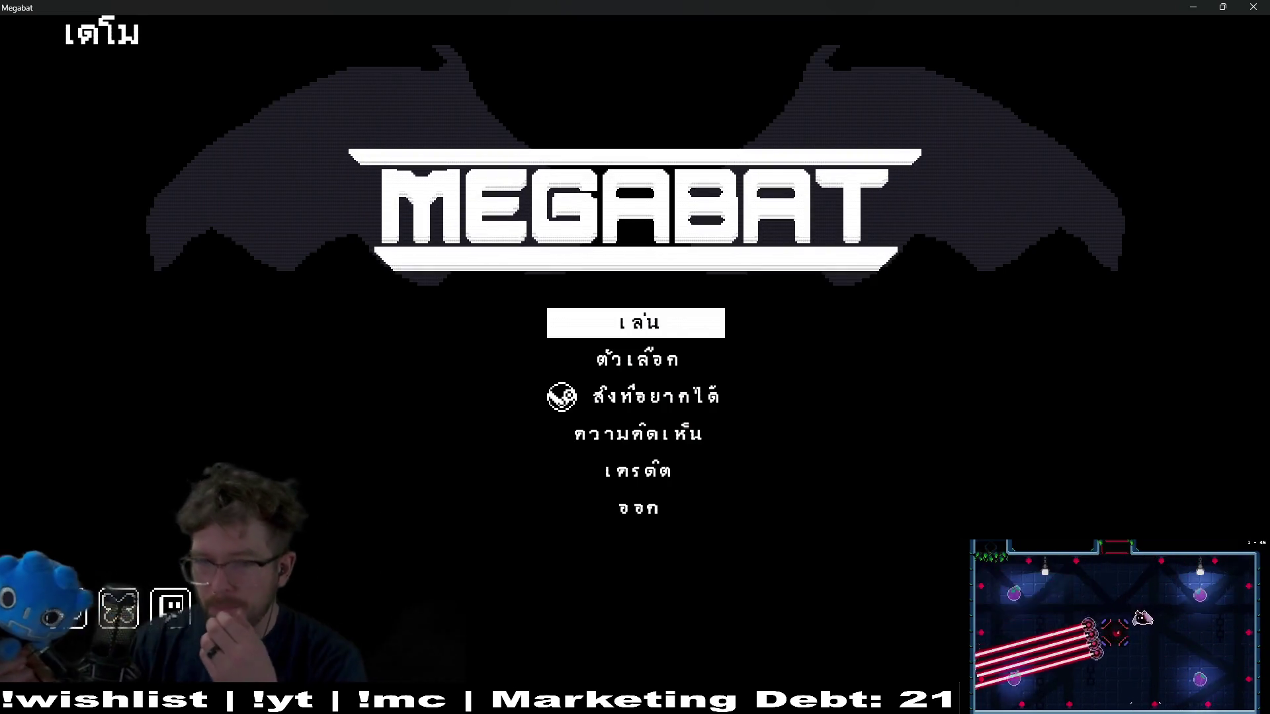
{"action": "left_click", "coordinate": [1253, 7]}
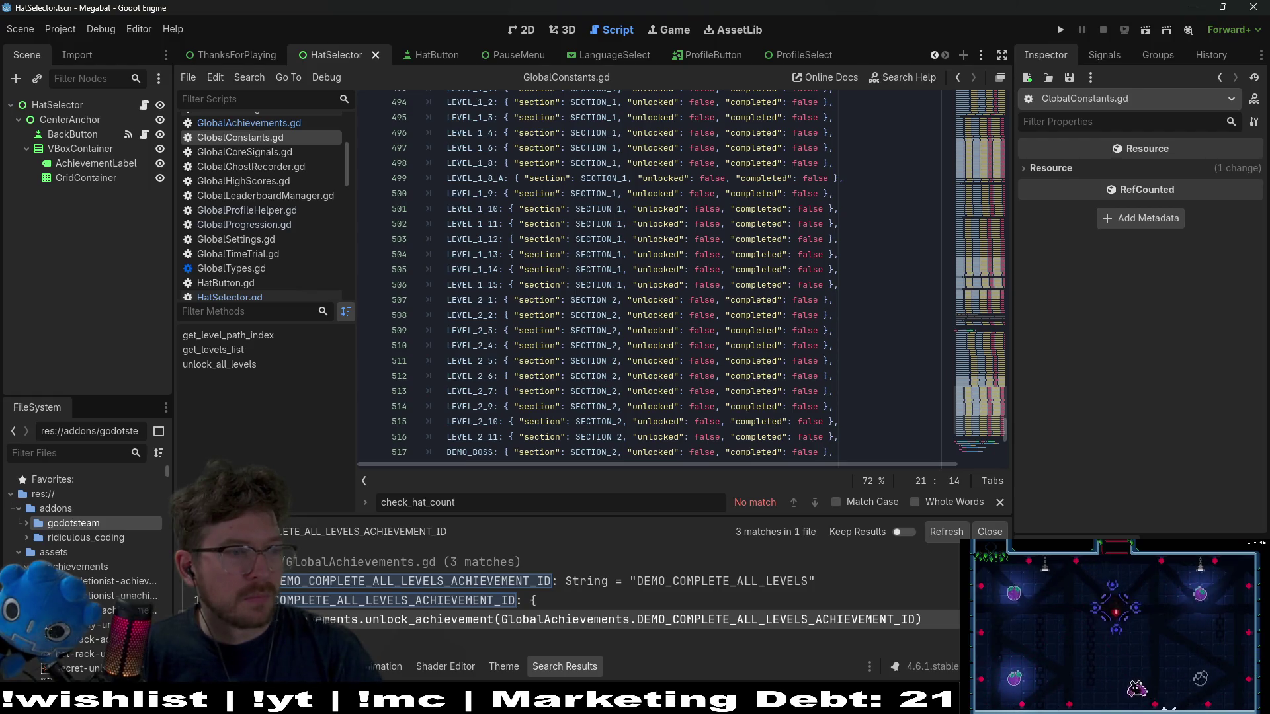
- Quick-open the level_demo search result to load the Demo_Boss scene in the 2D view
{"action": "key", "text": "shift+alt+o"}
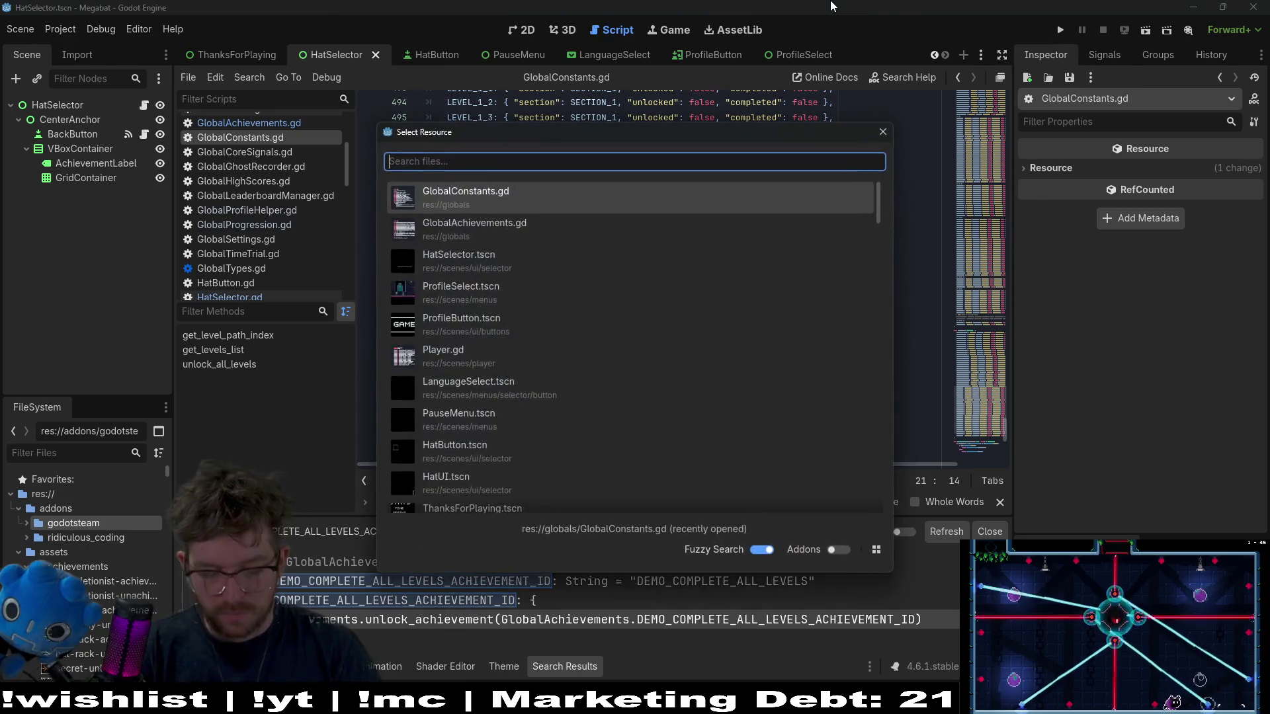
{"action": "type", "text": "level_demo"}
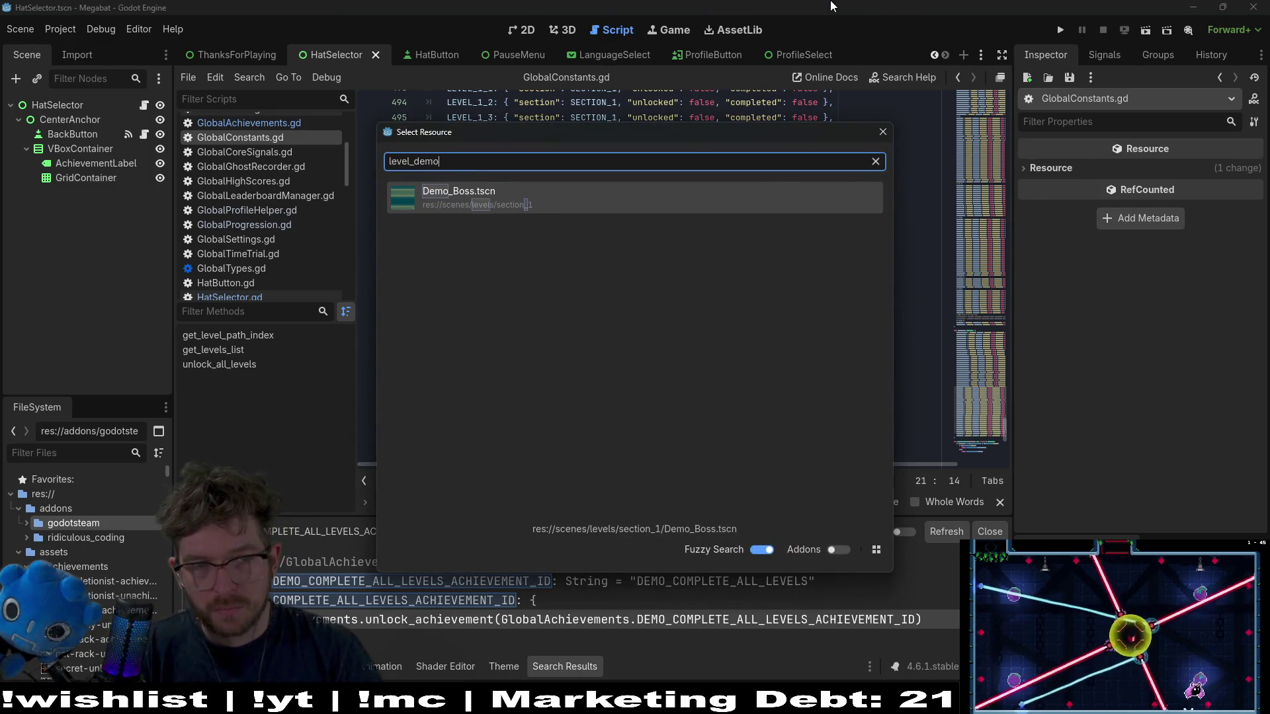
{"action": "key", "text": "Return"}
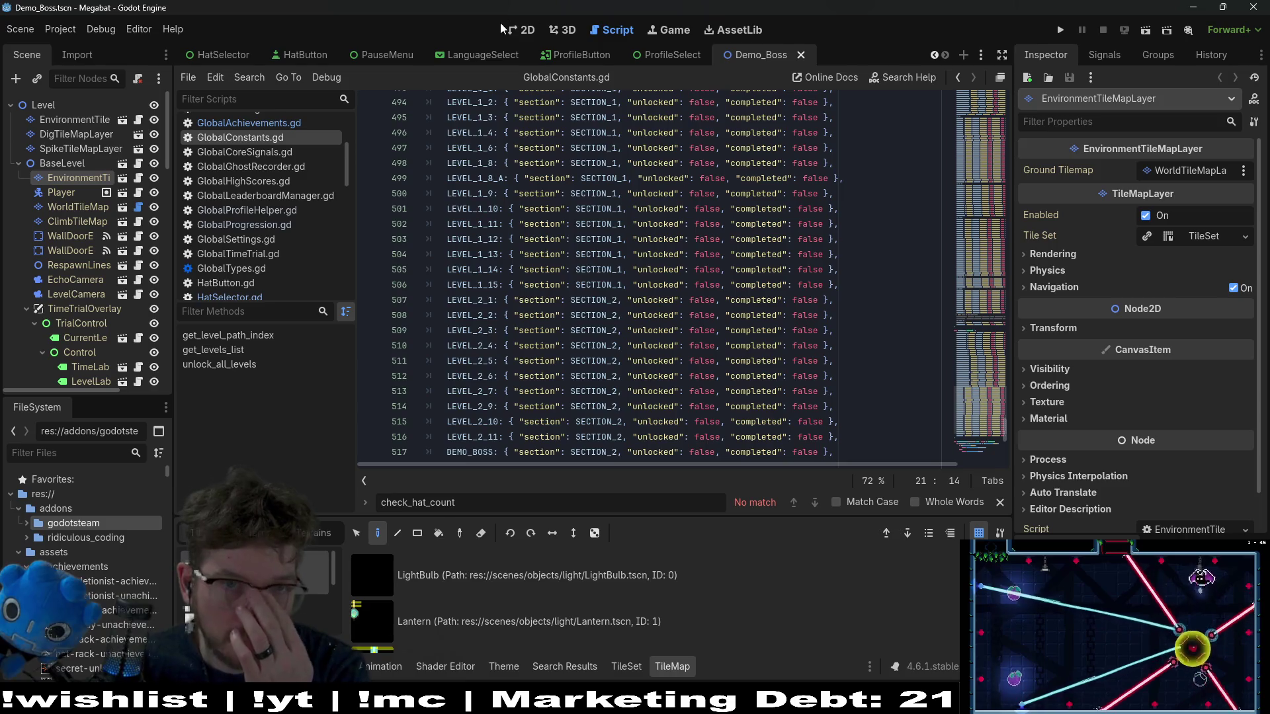
{"action": "left_click", "coordinate": [518, 29]}
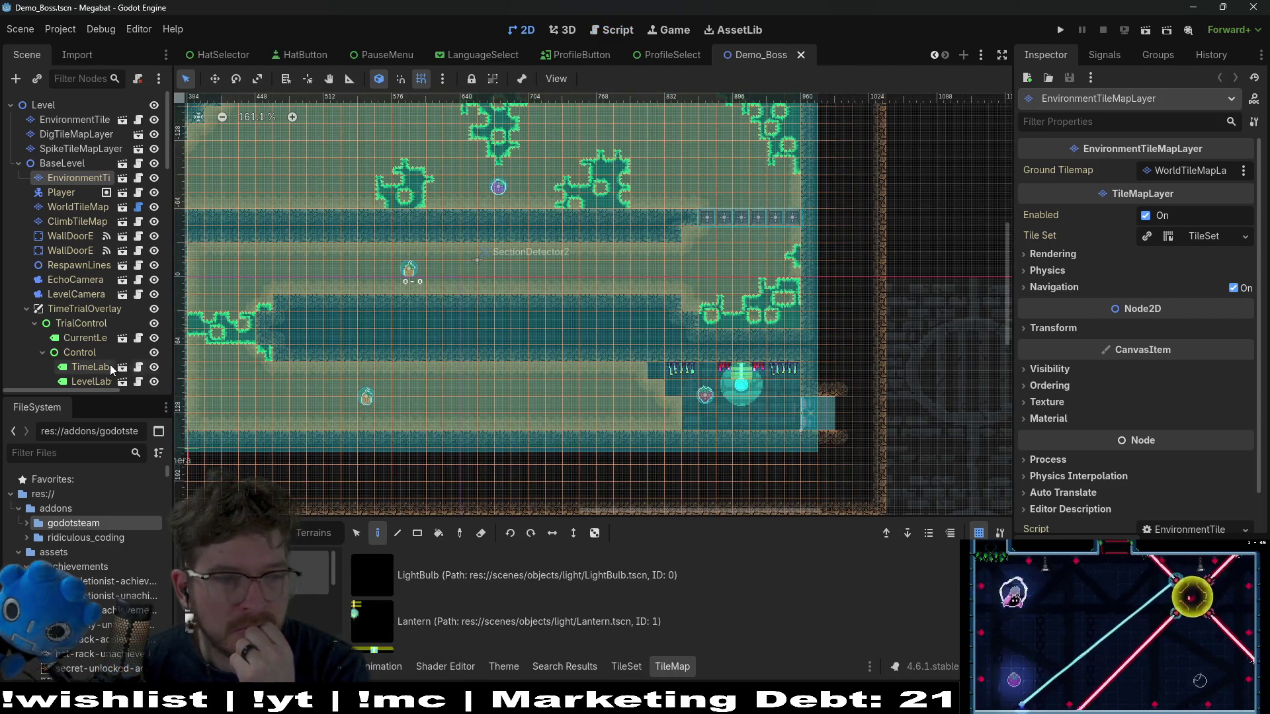
{"action": "scroll", "coordinate": [110, 368], "scroll_direction": "down", "scroll_amount": 5}
{"action": "scroll", "coordinate": [110, 367], "scroll_direction": "up", "scroll_amount": 5}
- Inspect the wall door nodes, reselect WallDoorExit, then save and run the game
{"action": "left_click", "coordinate": [86, 260]}
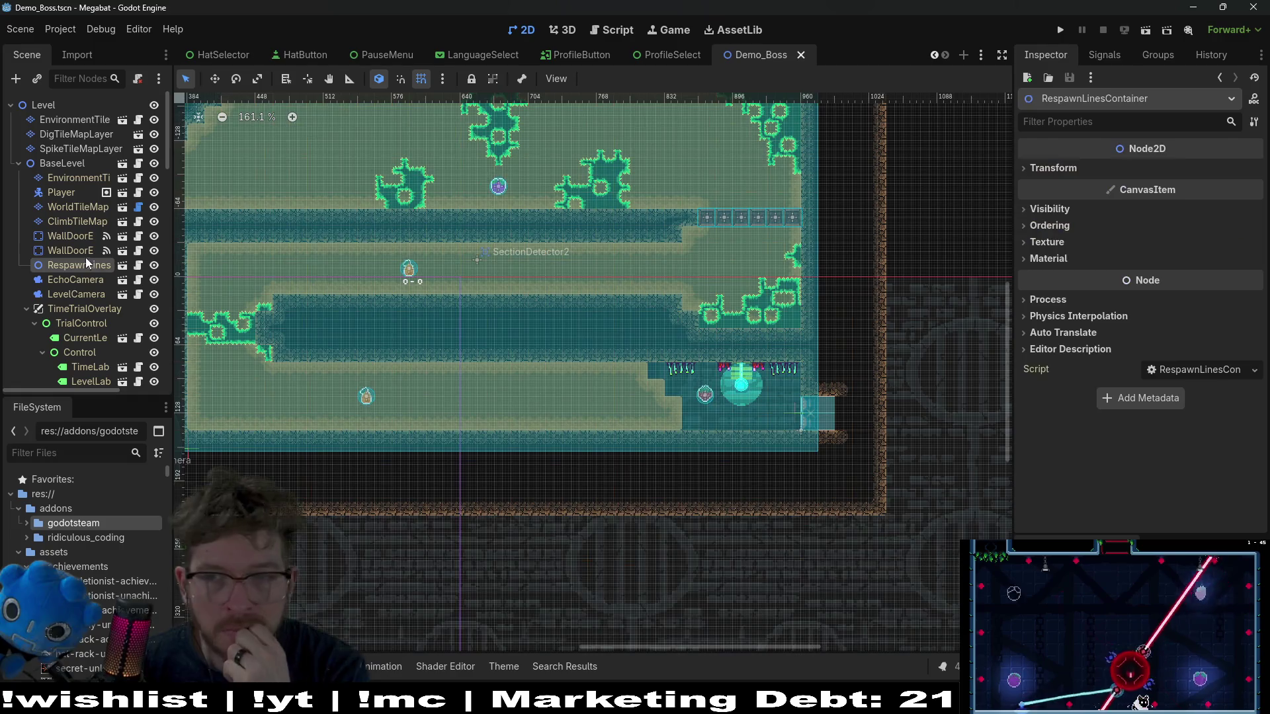
{"action": "left_click", "coordinate": [81, 250]}
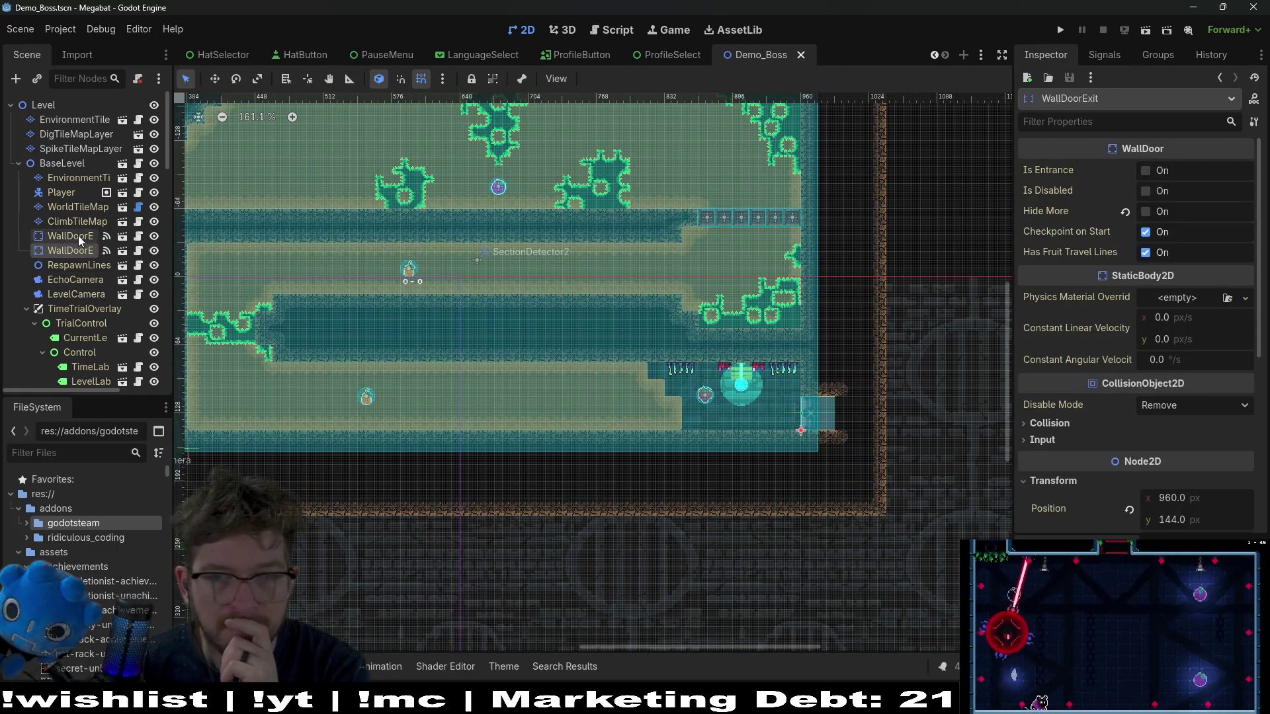
{"action": "left_click", "coordinate": [79, 236]}
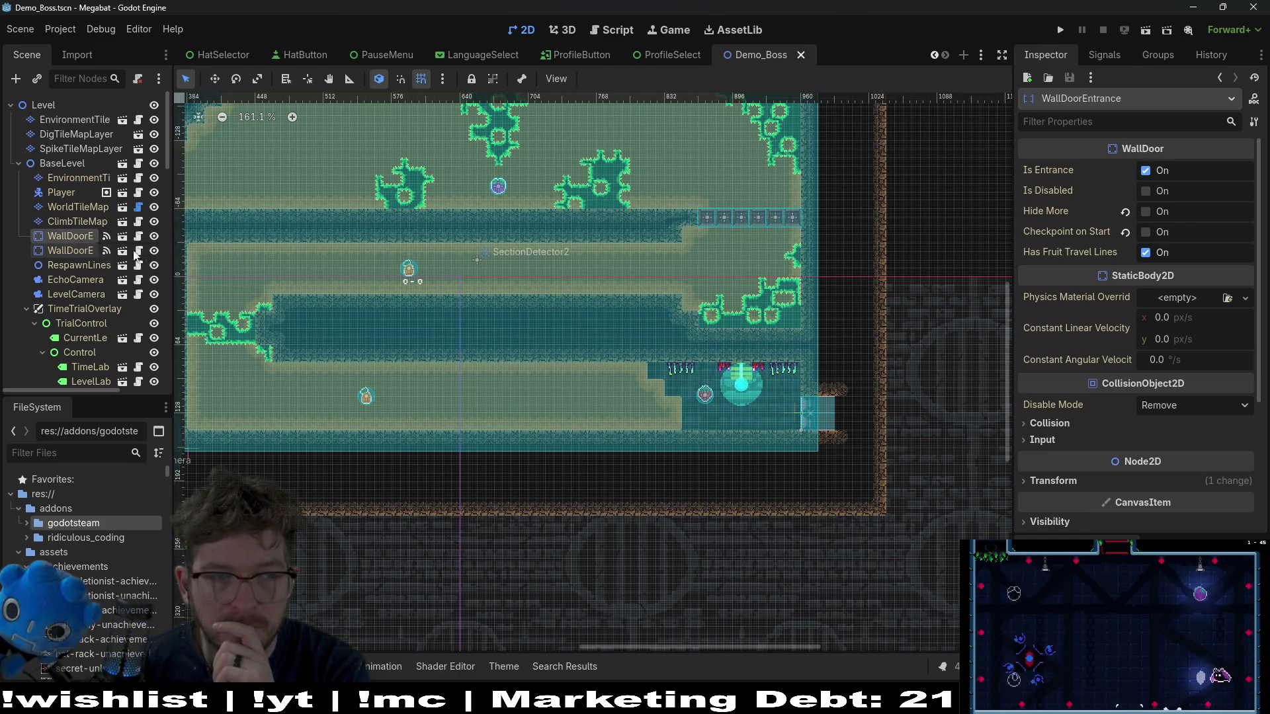
{"action": "left_click_drag", "start_coordinate": [172, 246], "coordinate": [282, 246]}
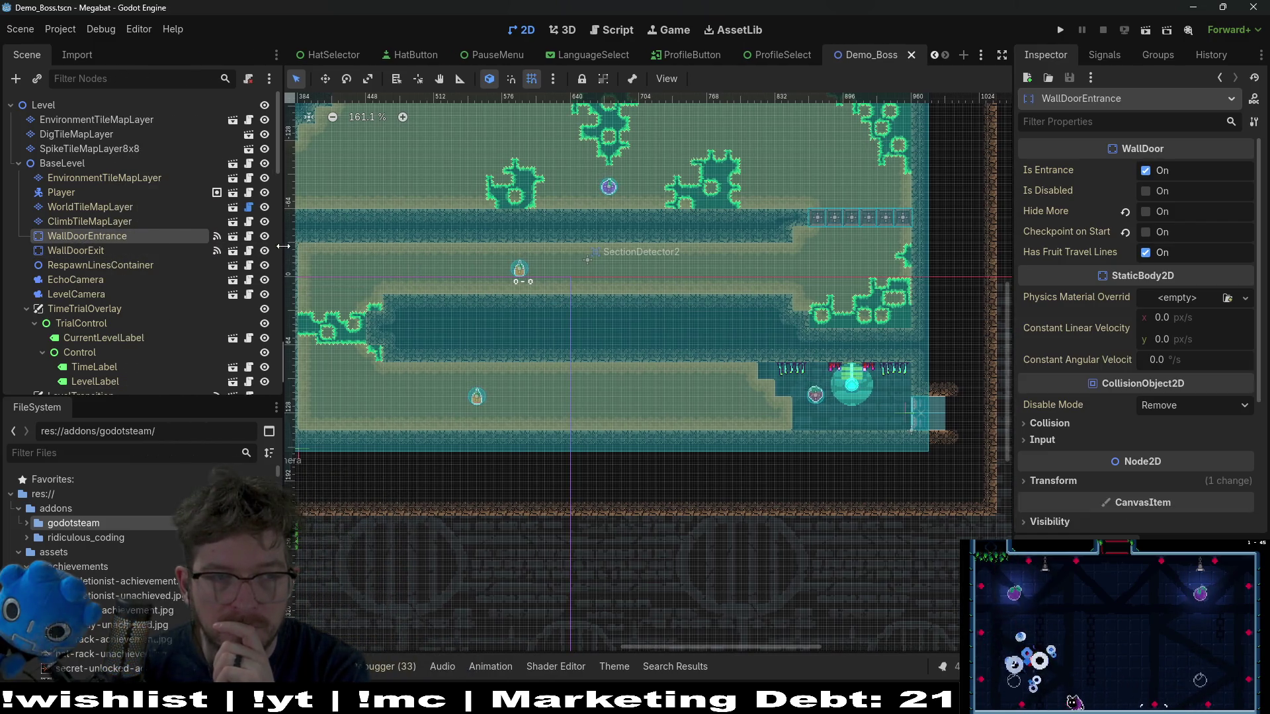
{"action": "left_click", "coordinate": [131, 252]}
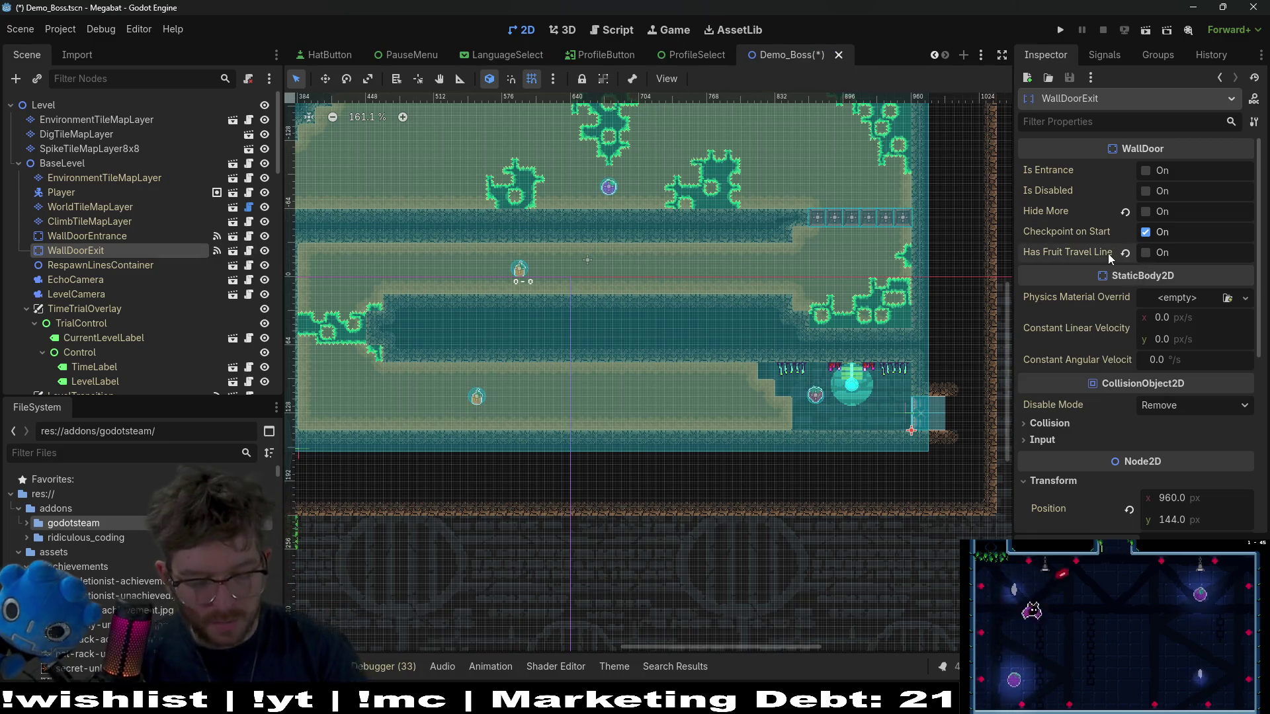
{"action": "left_click", "coordinate": [1145, 30]}
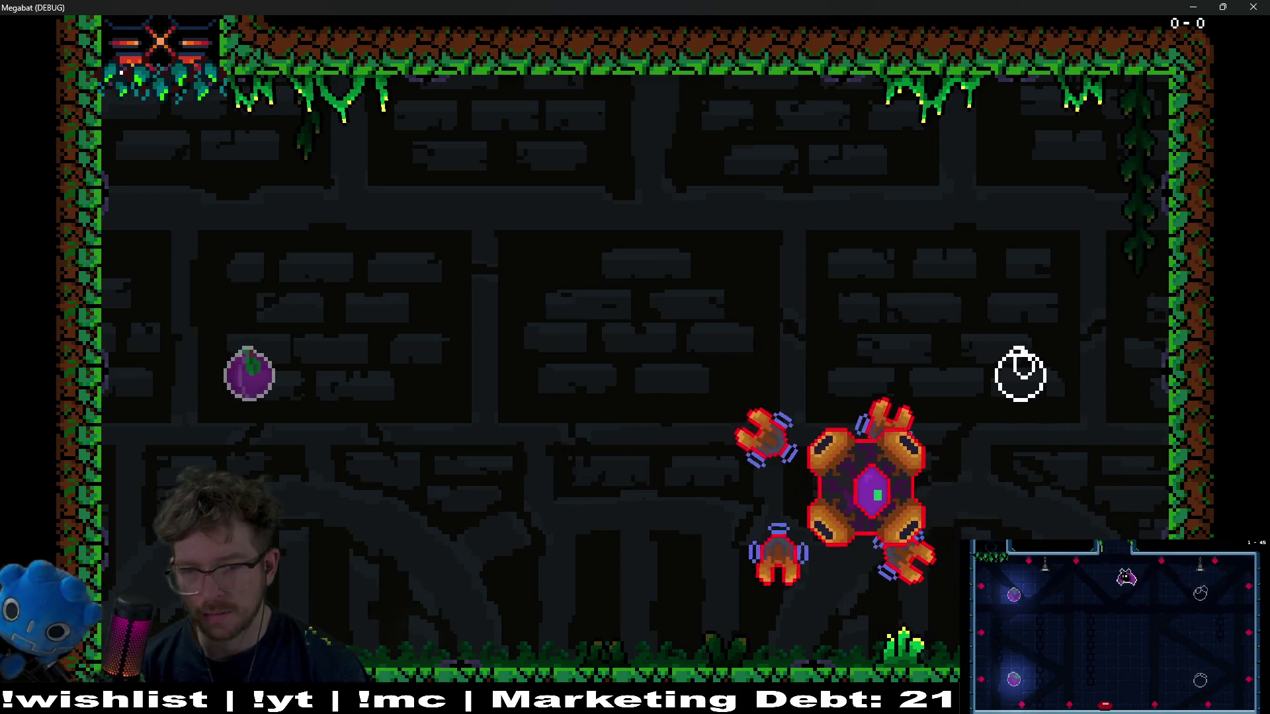
- Fly the bat around the Demo_Boss arena, dodging the boss's opening laser volleys
{"action": "key", "text": "Left"}
{"action": "key", "text": "Right"}
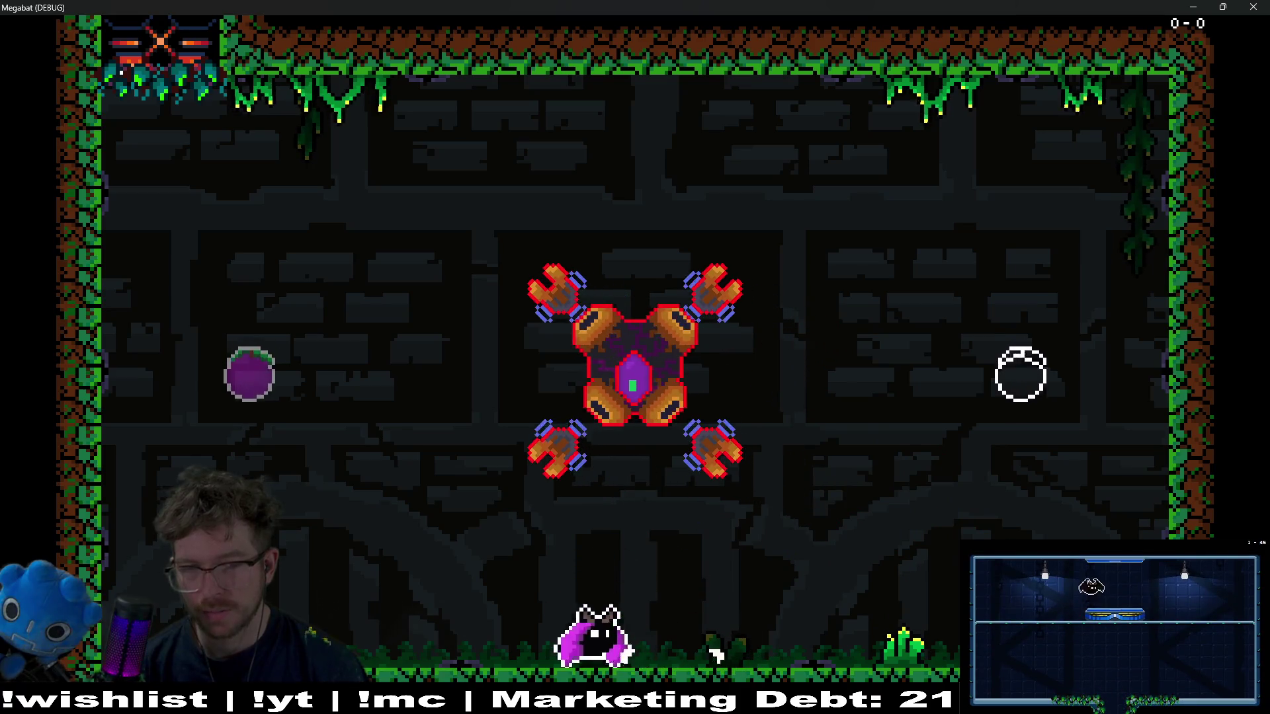
{"action": "key", "text": "Right"}
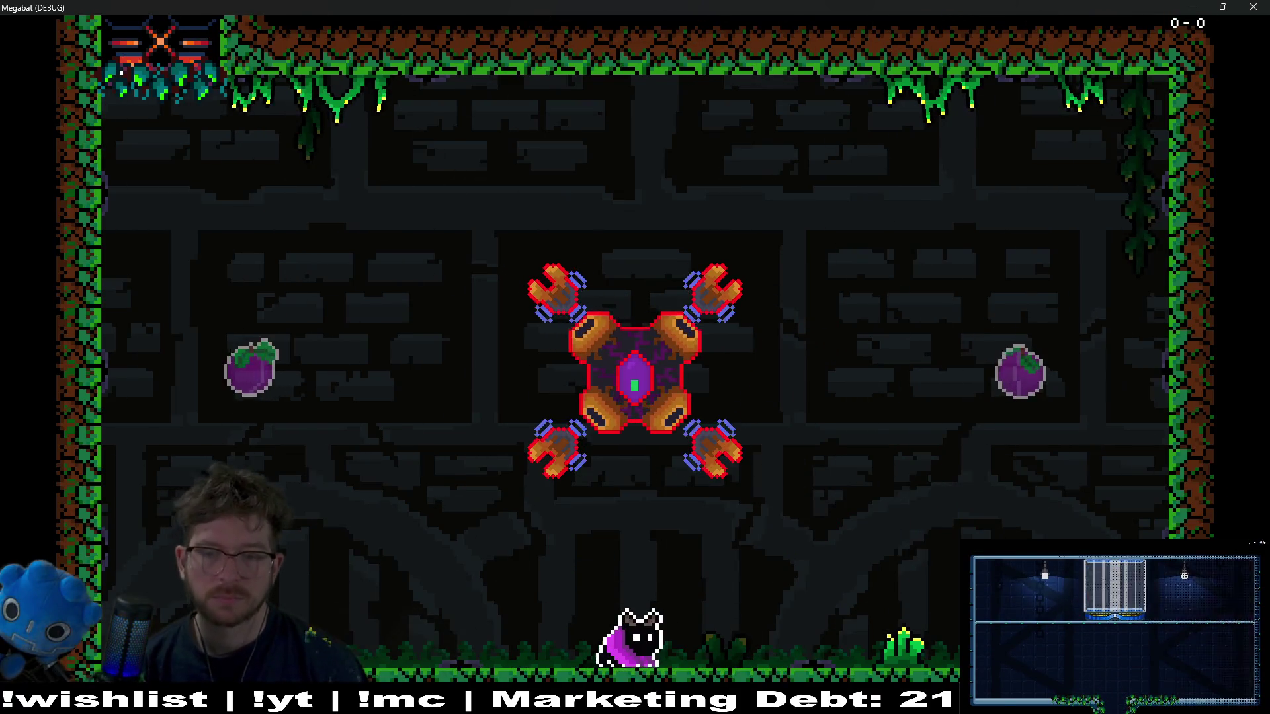
{"action": "key", "text": "Up"}
{"action": "key", "text": "Right"}
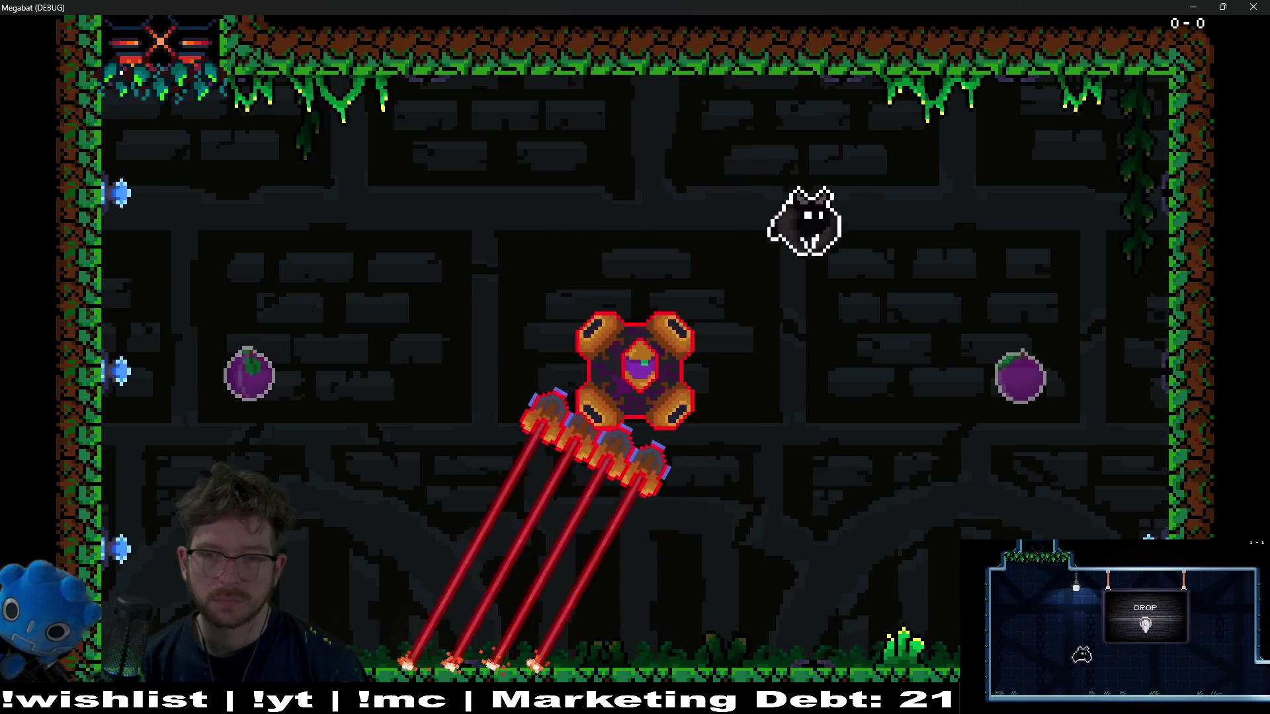
{"action": "key", "text": "Left"}
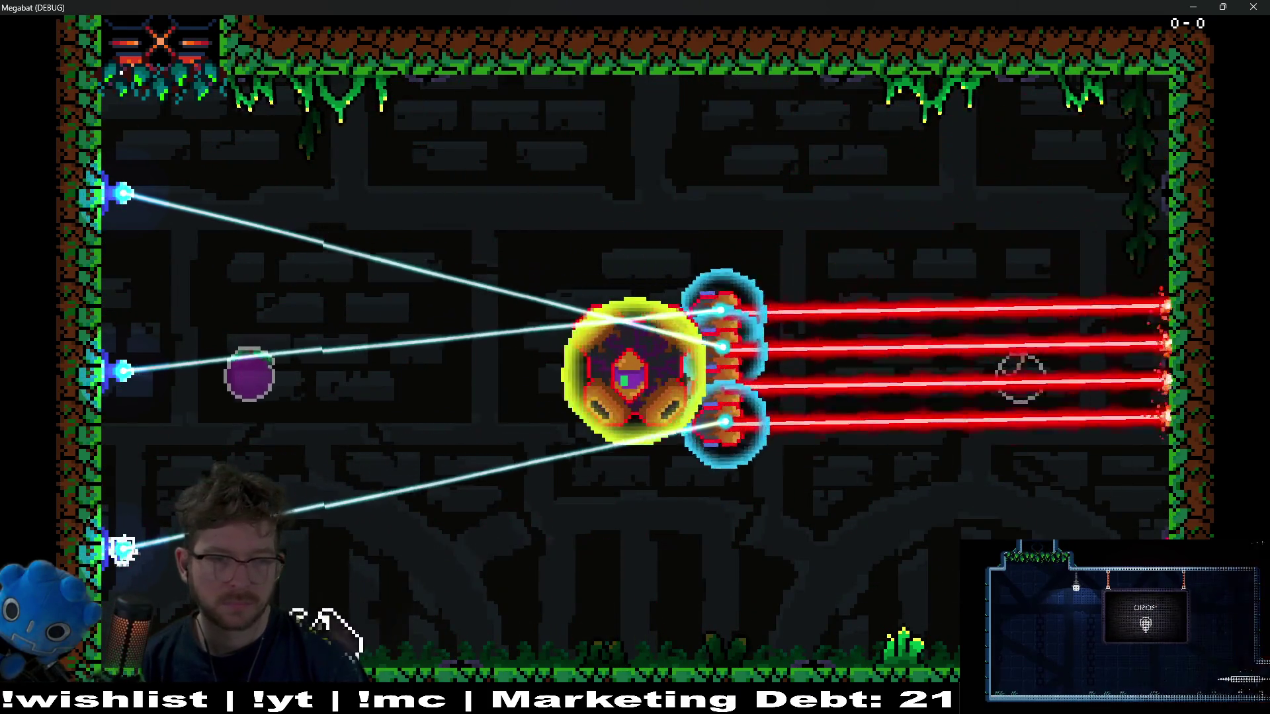
{"action": "key", "text": "Up"}
{"action": "key", "text": "Right"}
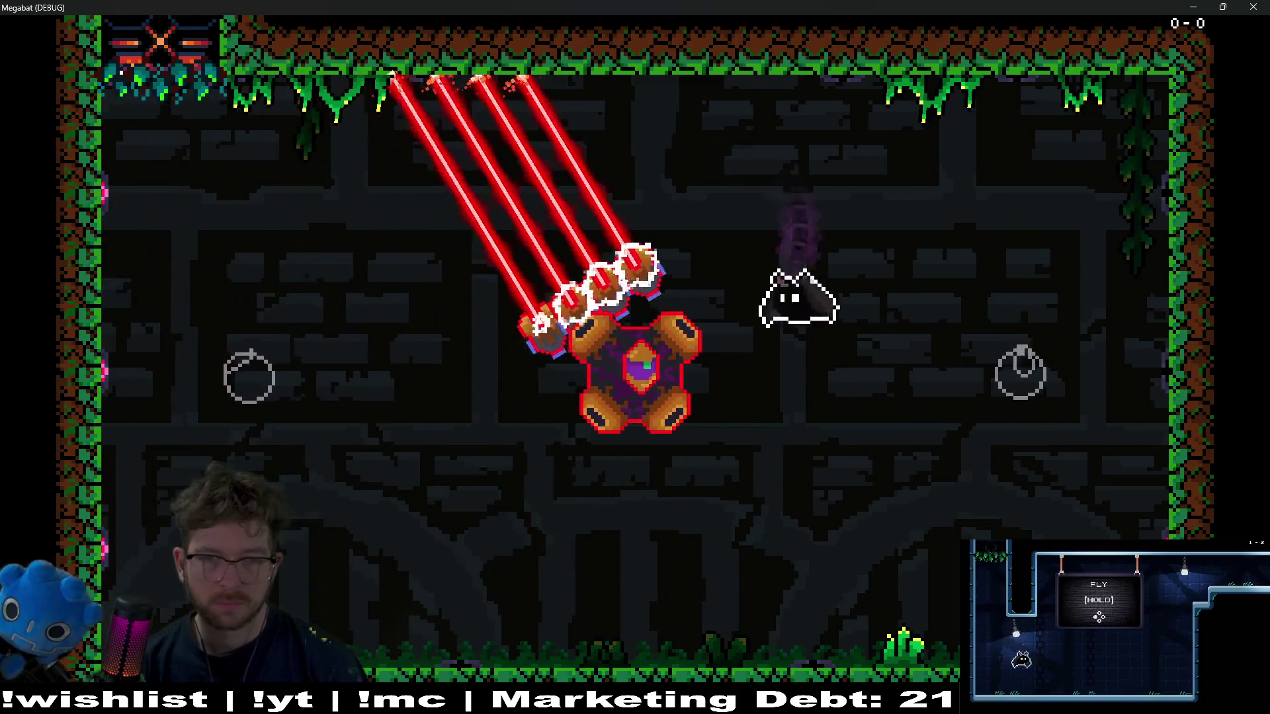
{"action": "key", "text": "Down"}
{"action": "key", "text": "Left"}
{"action": "key", "text": "Up"}
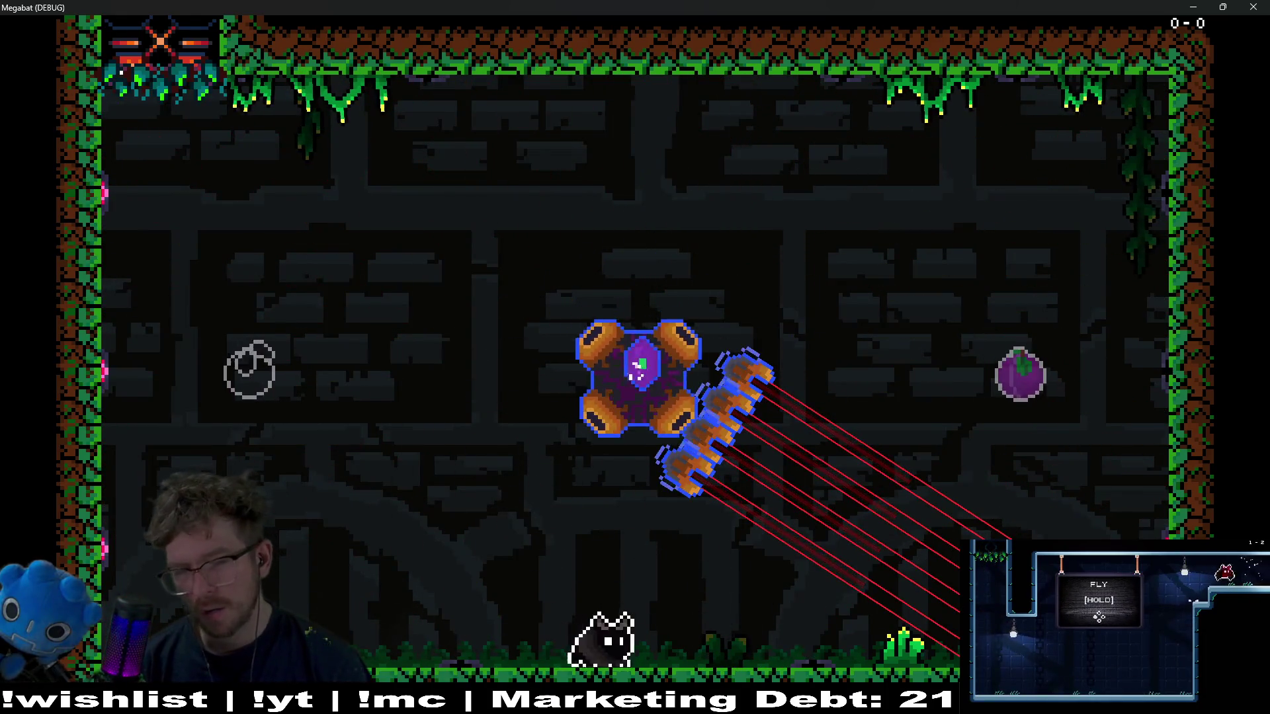
{"action": "key", "text": "Right"}
- Keep weaving along the floor and upper arena, pulsing at the boss between laser bursts
{"action": "key", "text": "Left"}
{"action": "key", "text": "Down"}
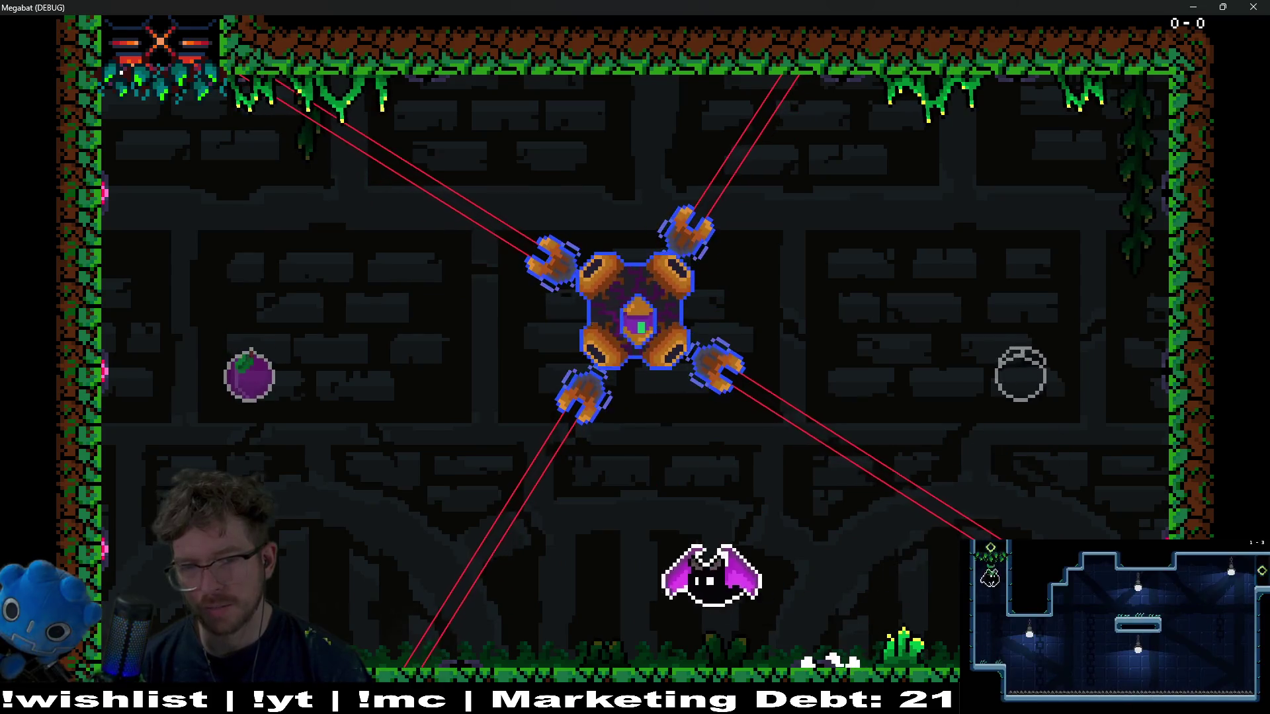
{"action": "key", "text": "Right"}
{"action": "key", "text": "Up"}
{"action": "key", "text": "Down"}
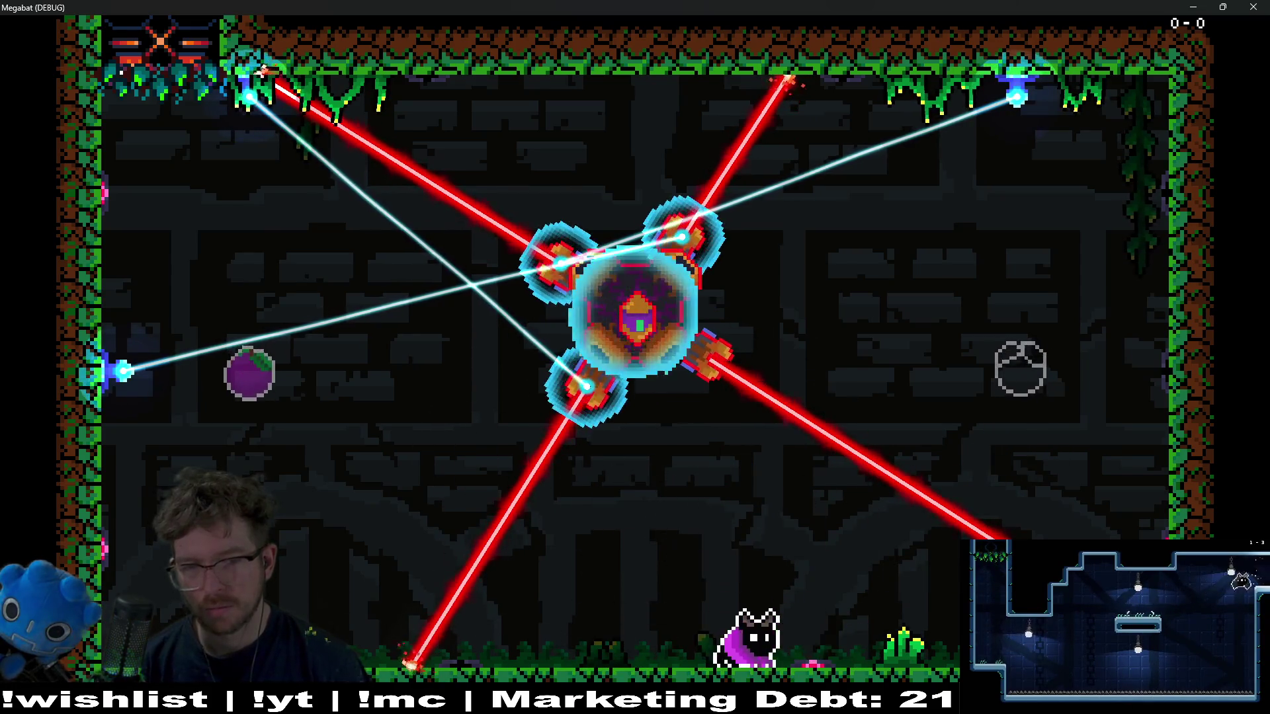
{"action": "key", "text": "Left"}
{"action": "key", "text": "Up"}
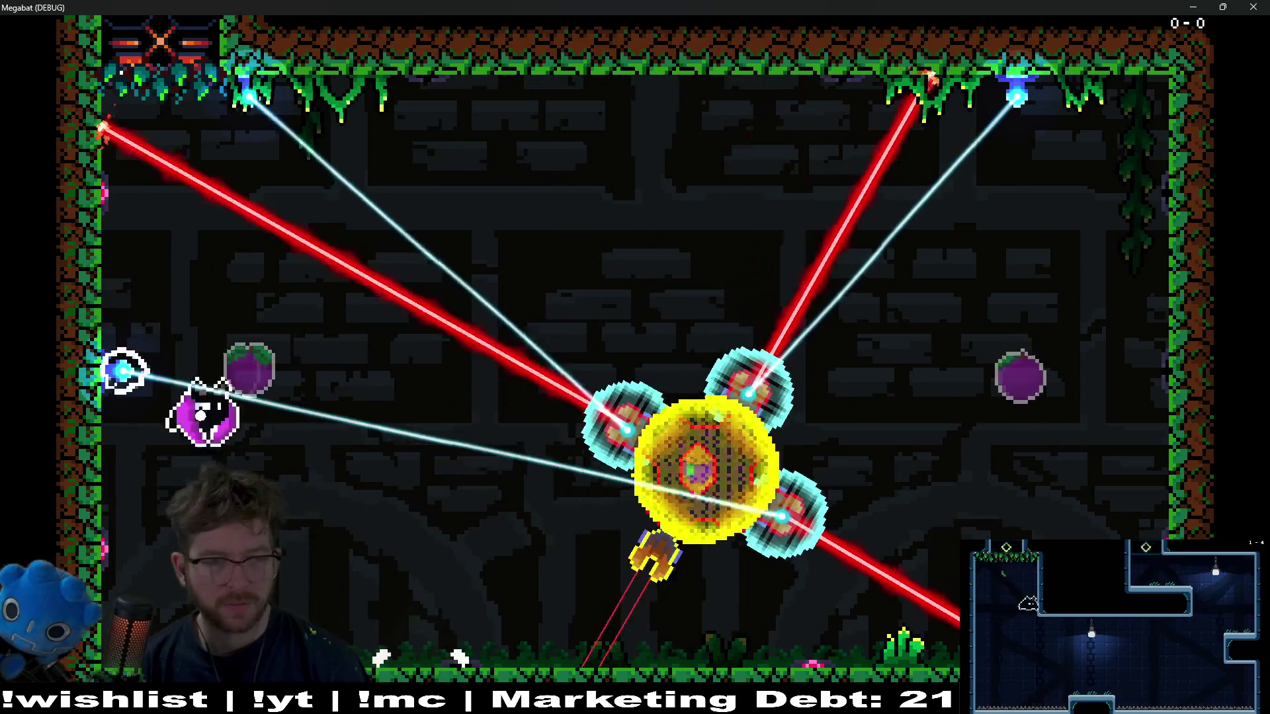
{"action": "key", "text": "Right"}
{"action": "key", "text": "Right"}
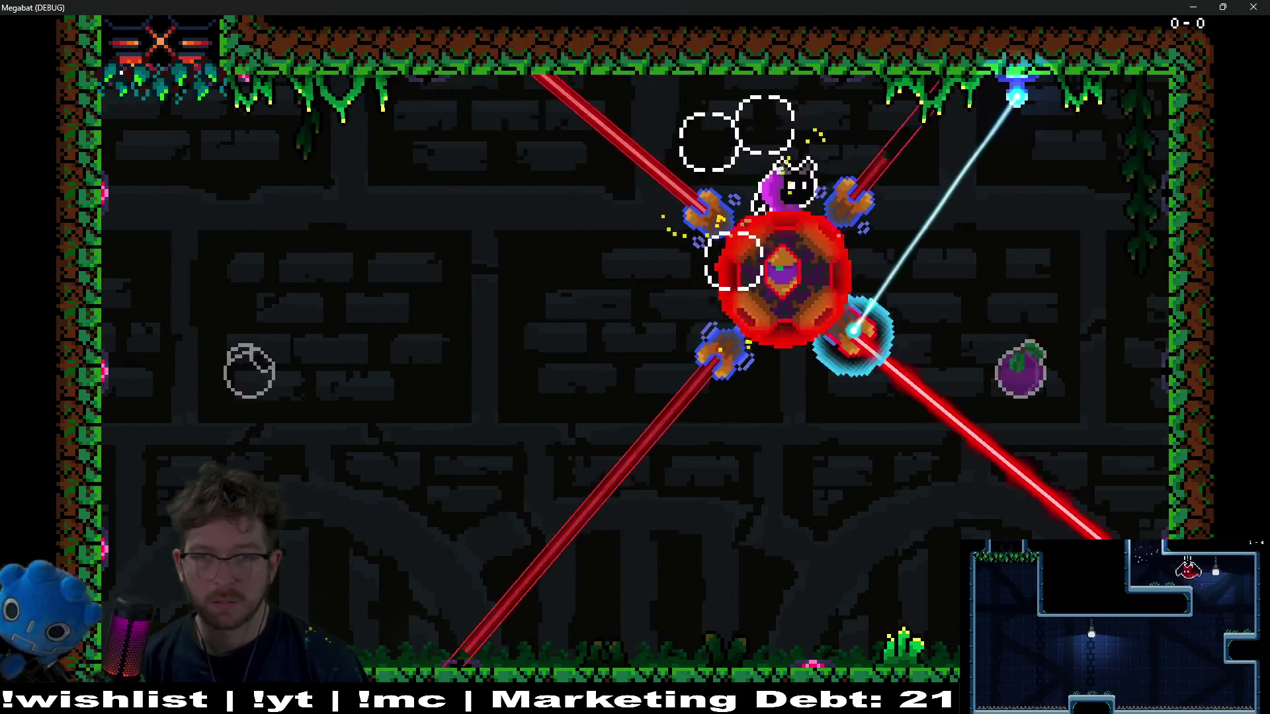
{"action": "key", "text": "Down"}
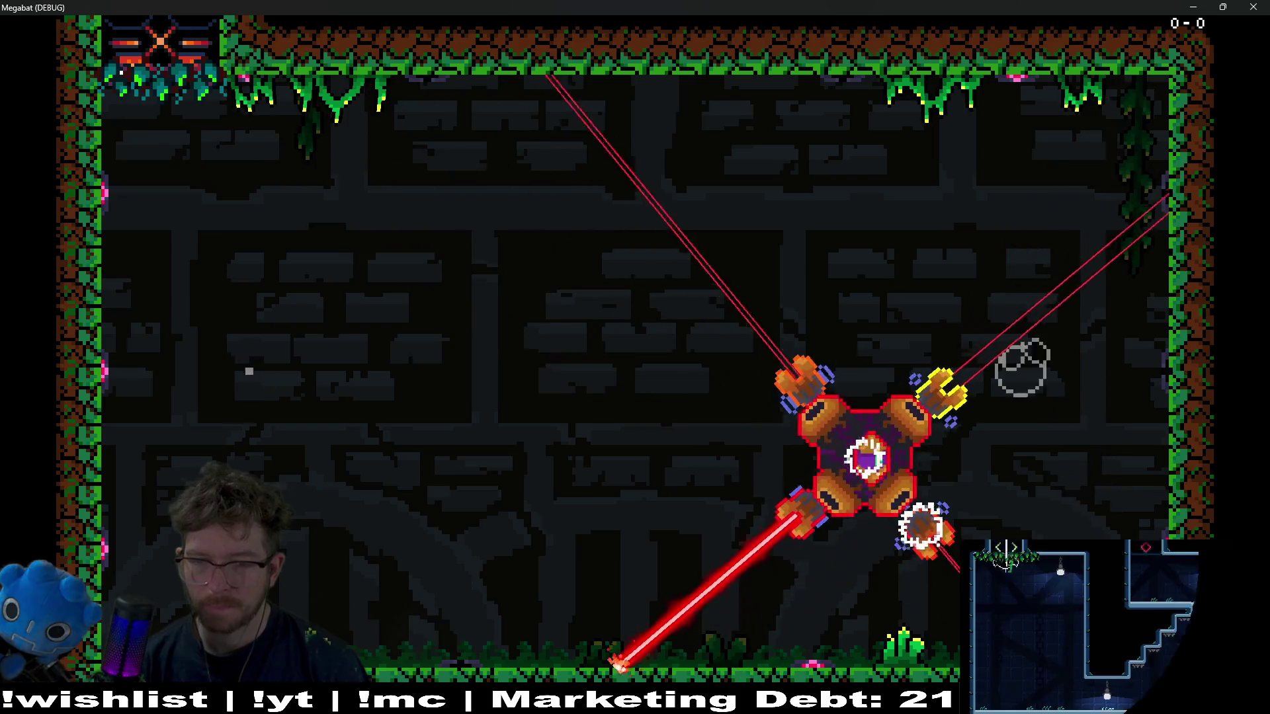
{"action": "key", "text": "Left"}
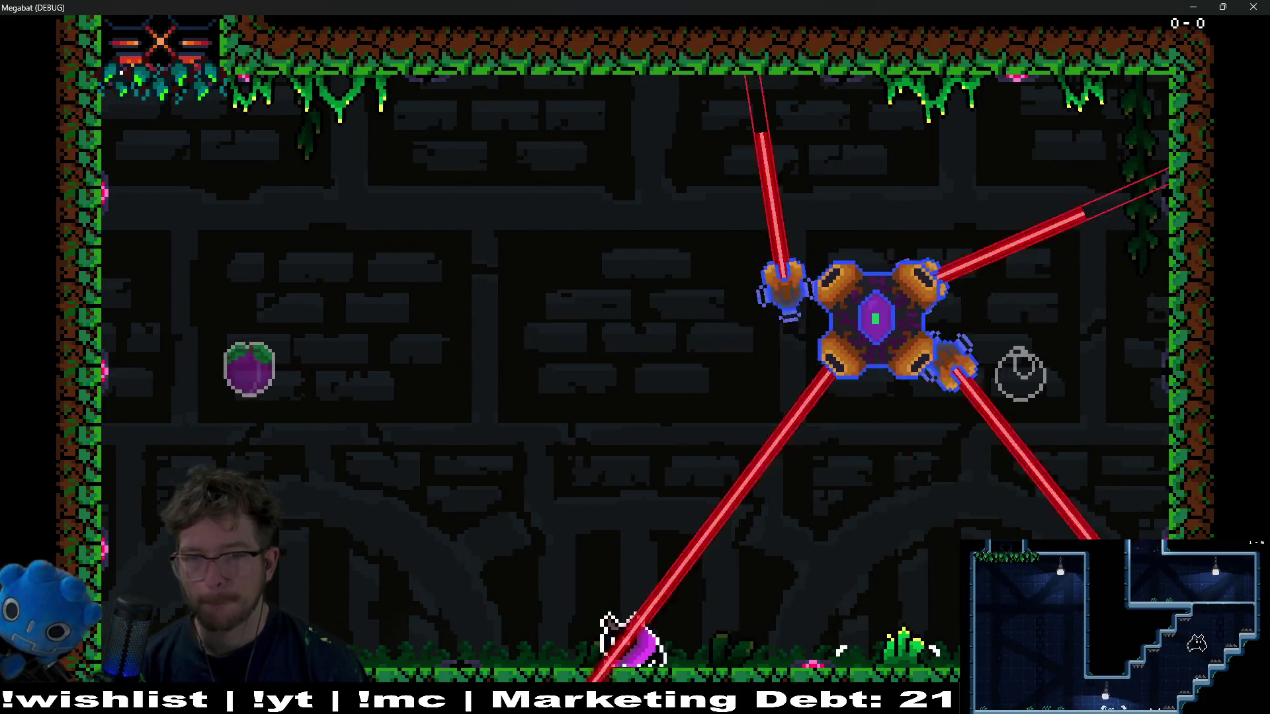
{"action": "key", "text": "Right"}
{"action": "key", "text": "Left"}
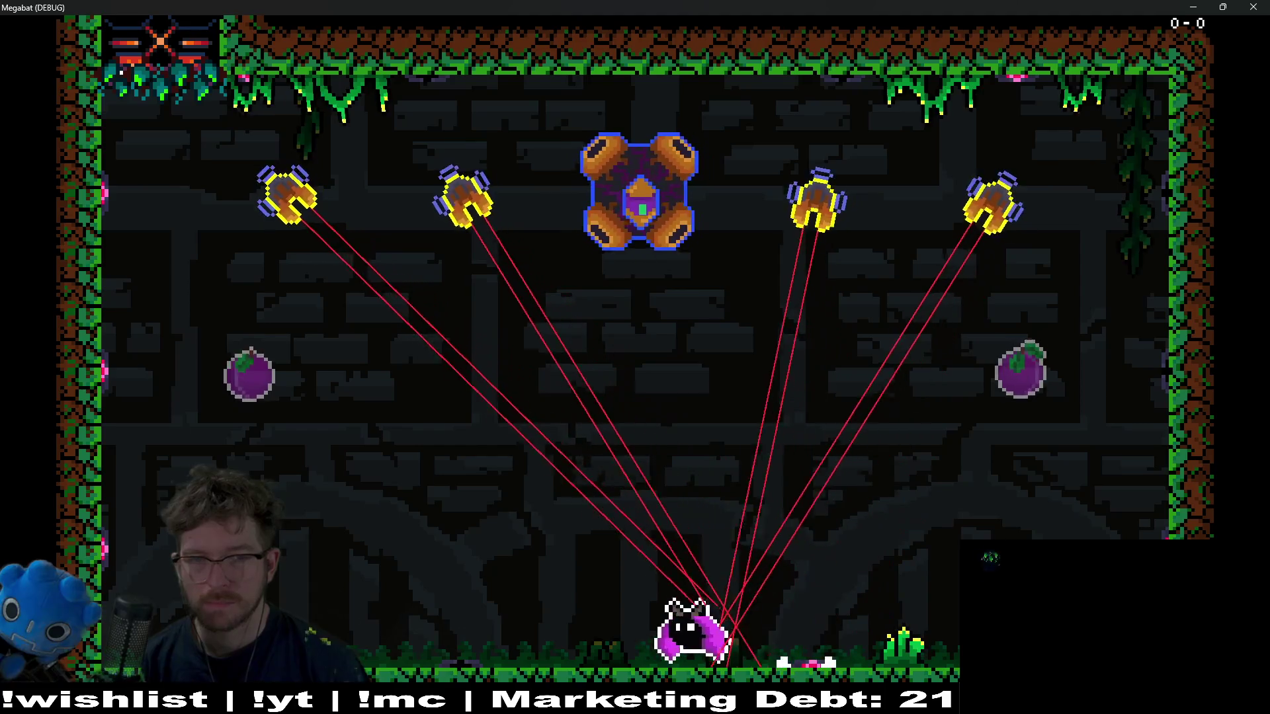
{"action": "key", "text": "Left"}
- Strike the boss from mid-room until it explodes, then fly up out of the arena
{"action": "key", "text": "Up"}
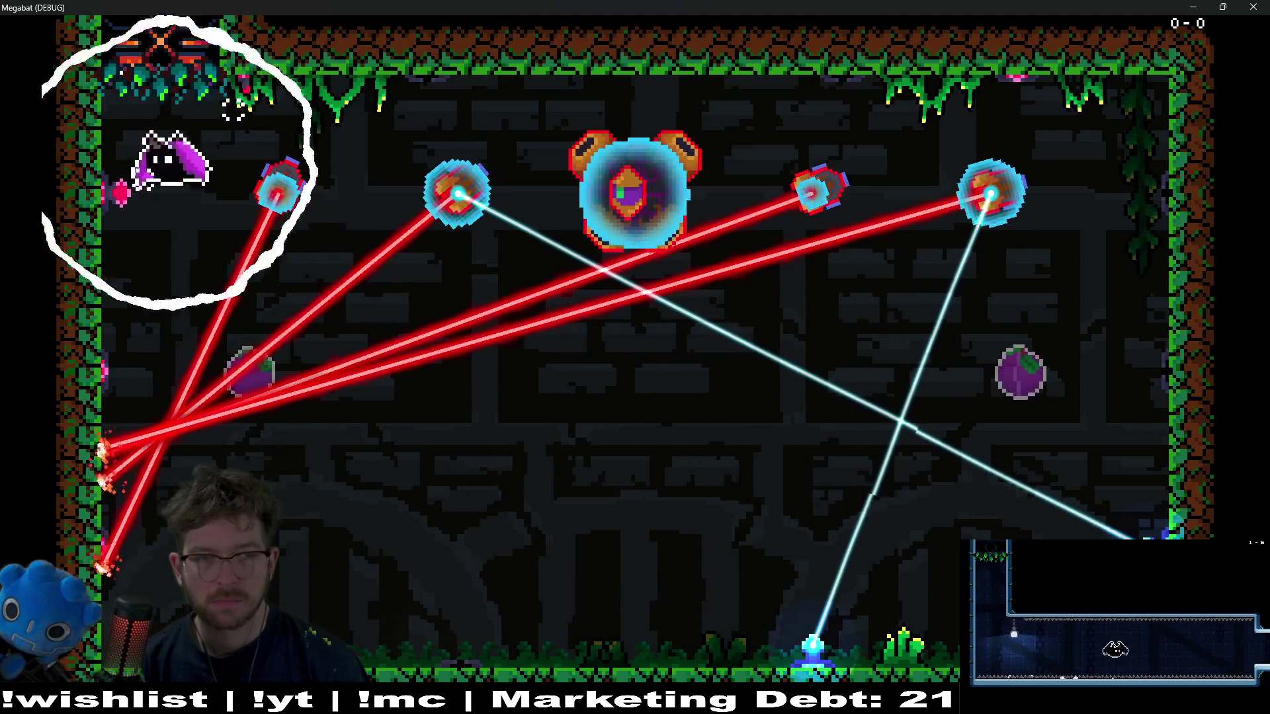
{"action": "key", "text": "Down"}
{"action": "key", "text": "Right"}
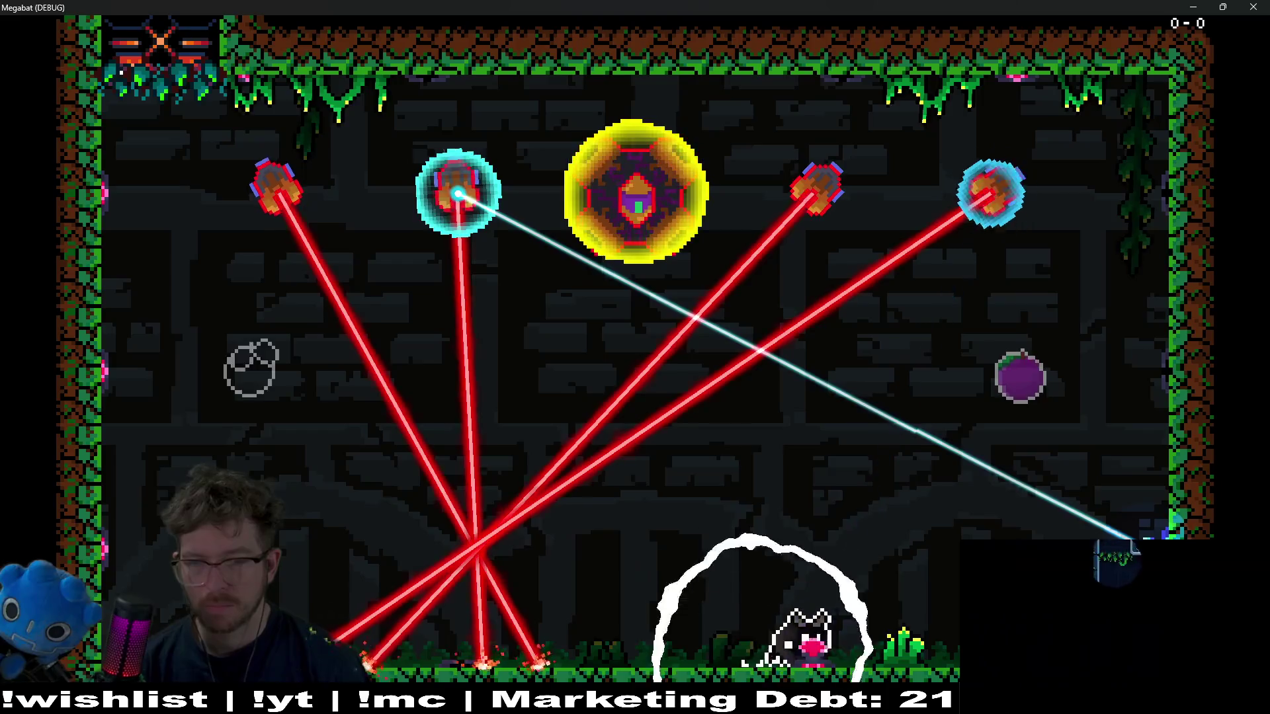
{"action": "key", "text": "Left"}
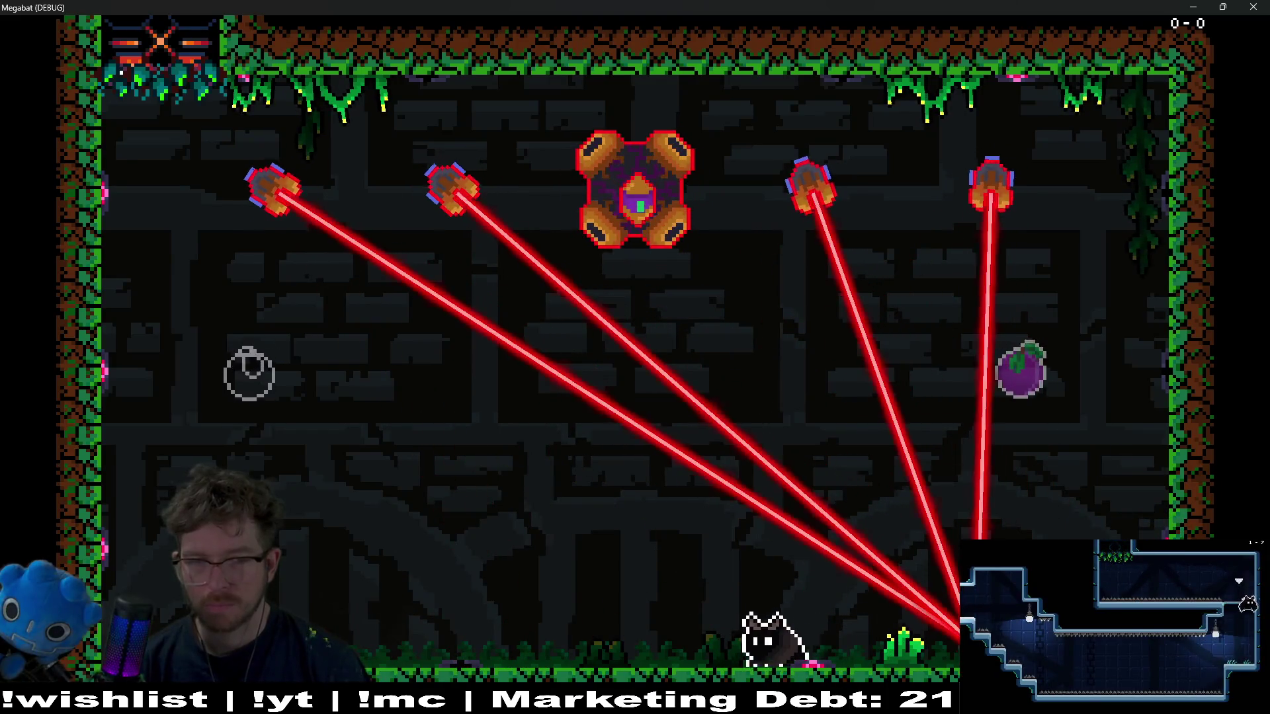
{"action": "key", "text": "Up"}
{"action": "key", "text": "Up"}
{"action": "key", "text": "Right"}
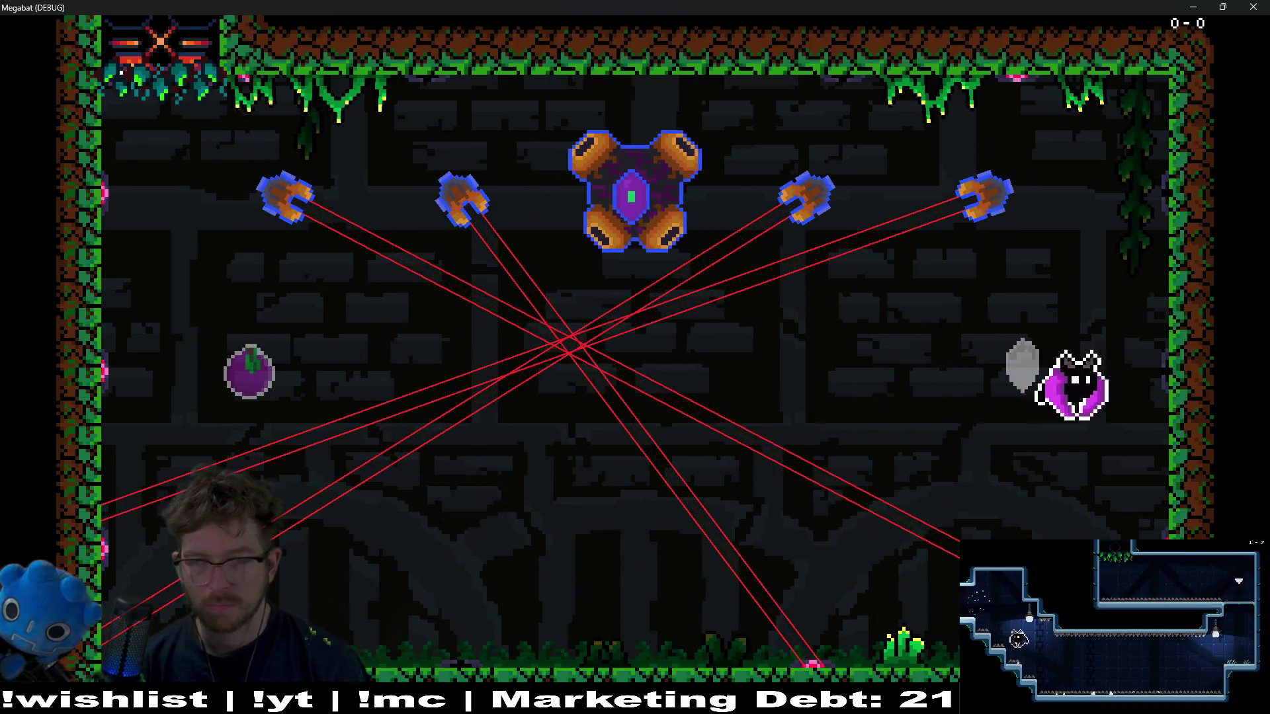
{"action": "key", "text": "Down"}
{"action": "key", "text": "Left"}
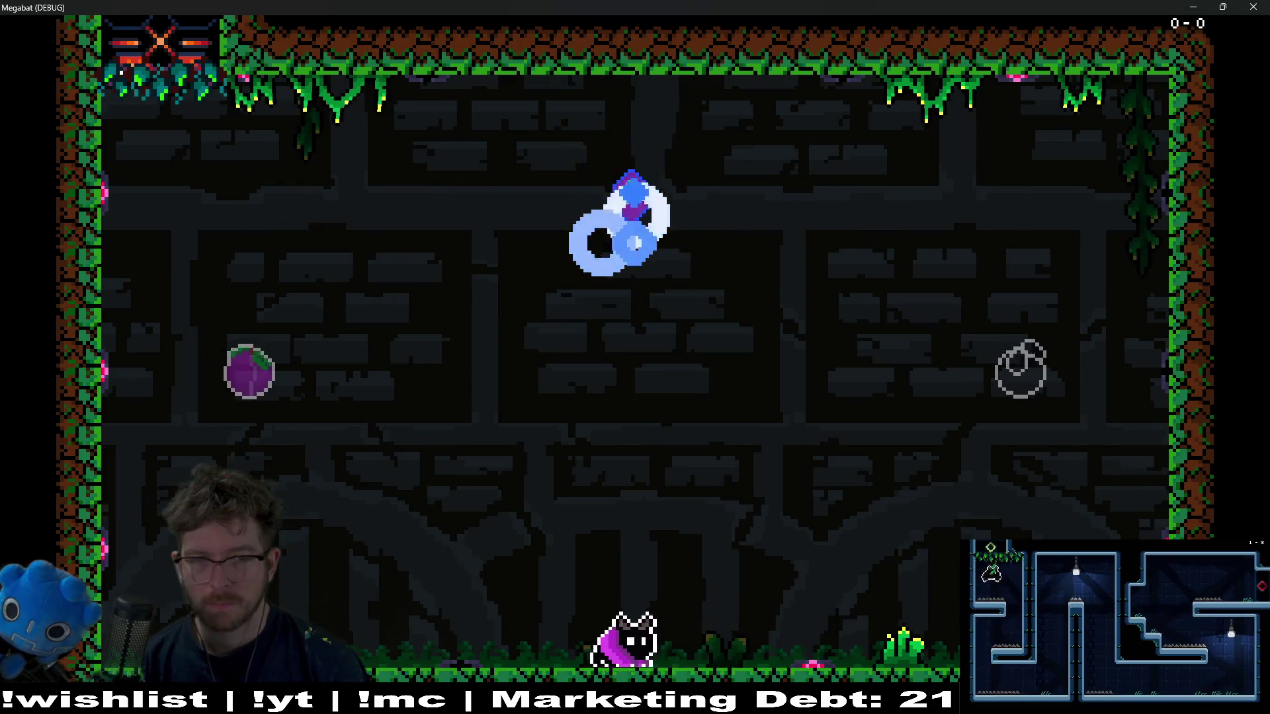
{"action": "key", "text": "Up"}
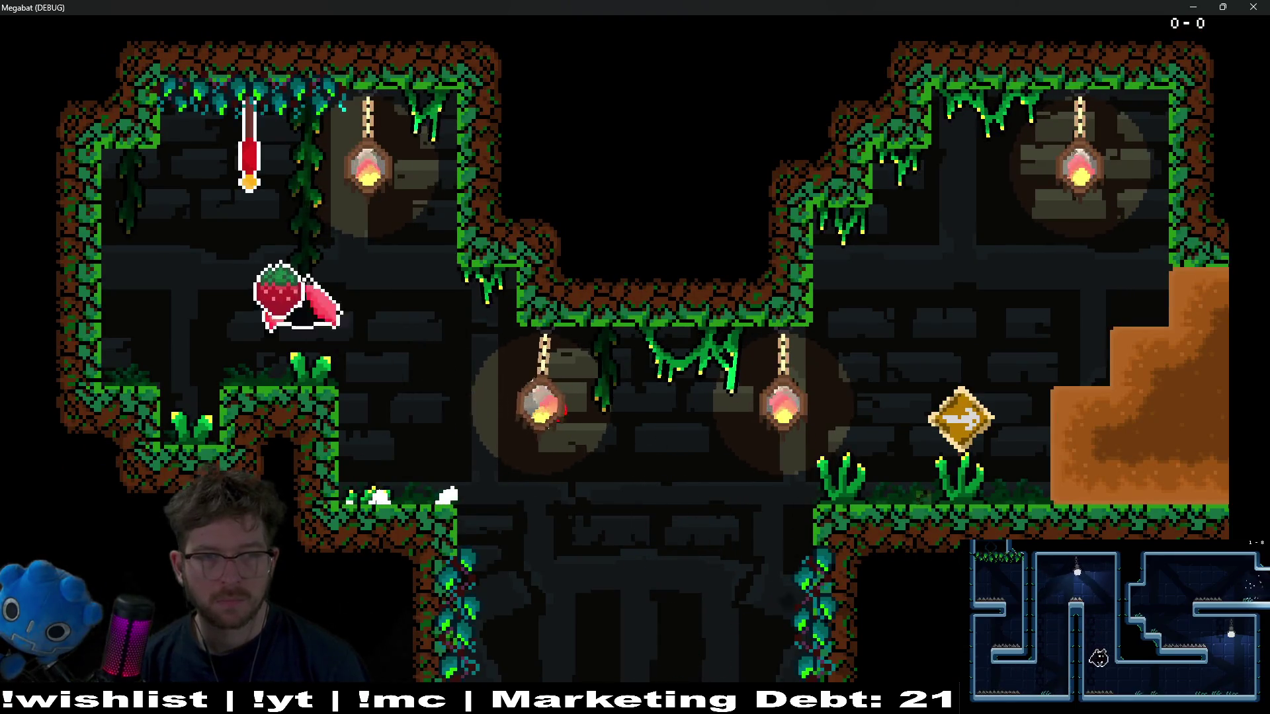
- Grab the strawberry and leave through the right exit past the arrow sign
{"action": "key", "text": "Down"}
{"action": "key", "text": "Right"}
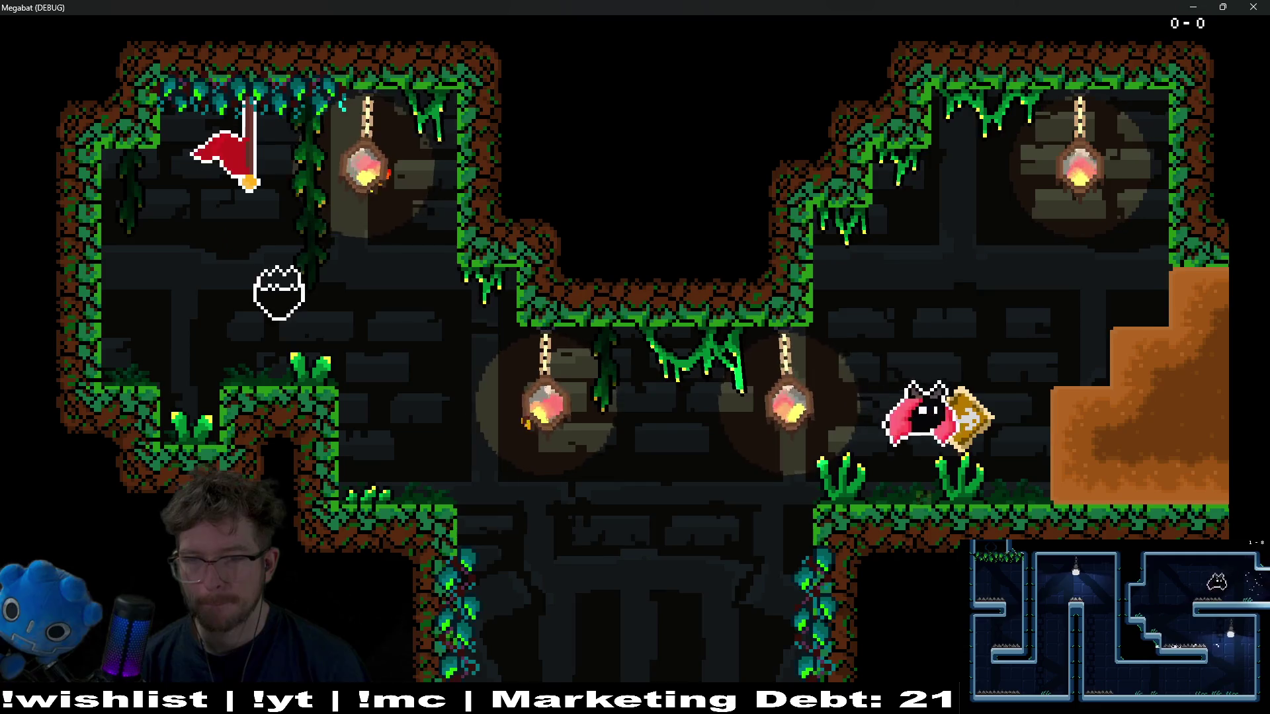
{"action": "key", "text": "Up"}
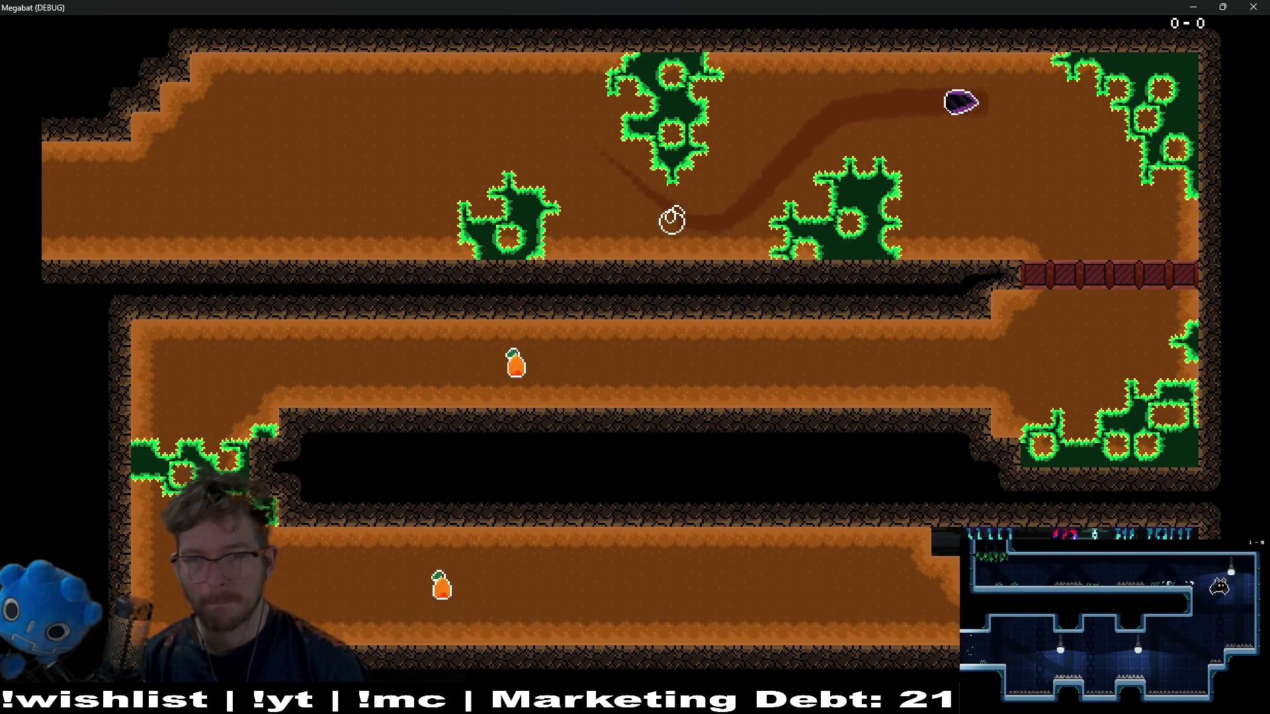
- Dig down through the red barrier and fly left along the lower corridor toward the pickup
{"action": "key", "text": "Down"}
{"action": "key", "text": "Left"}
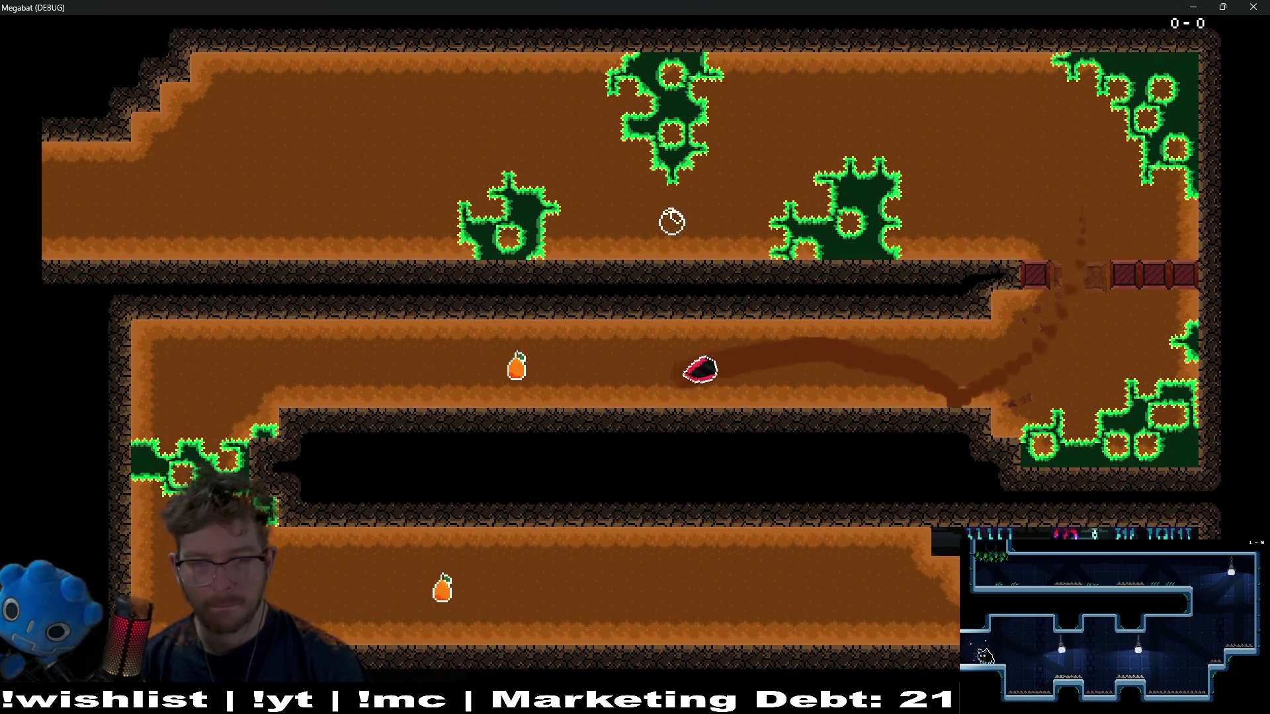
{"action": "key", "text": "Down"}
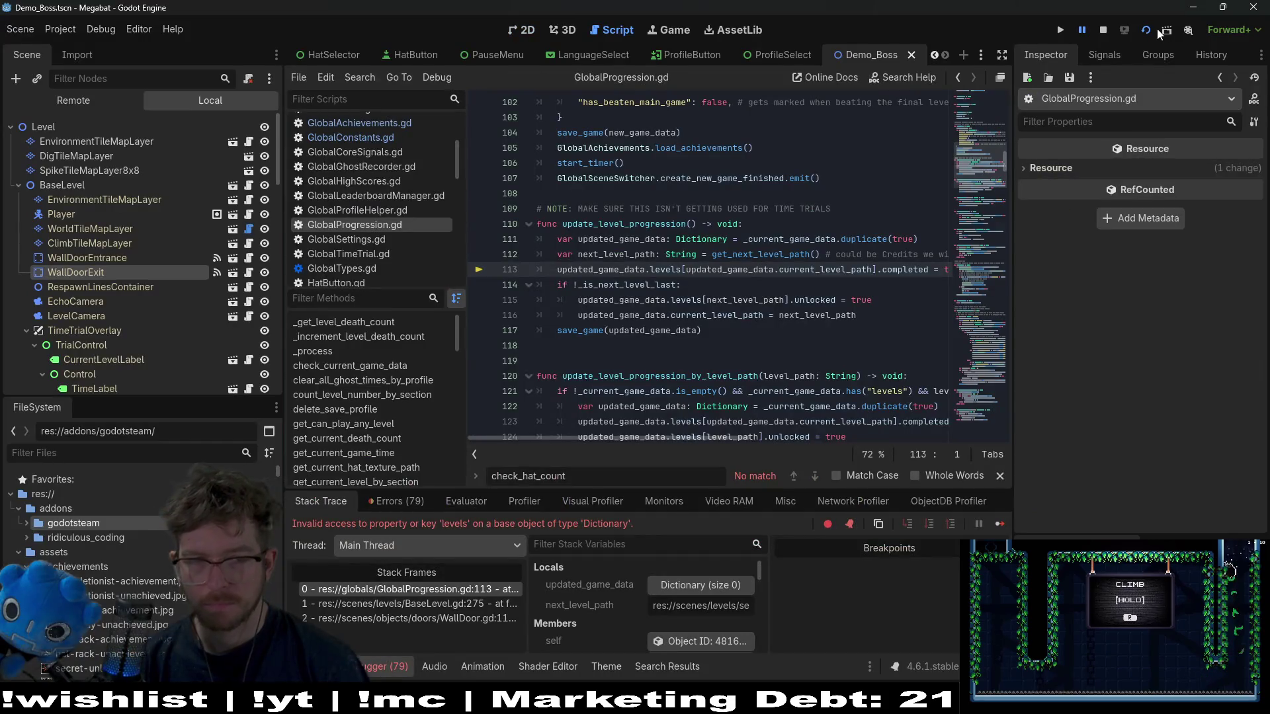
- Stop the debug session halted on the 'levels' error and relaunch Megabat from the 2D workspace
{"action": "left_click", "coordinate": [1103, 30]}
{"action": "left_click", "coordinate": [528, 31]}
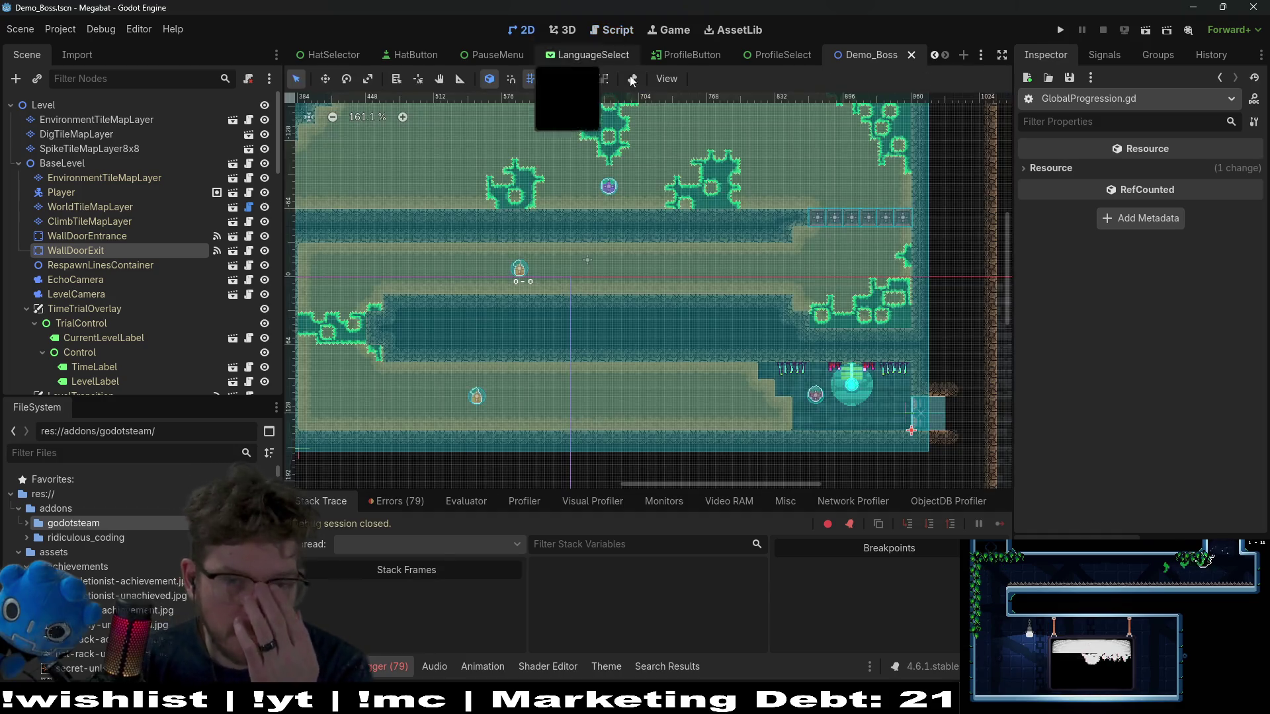
{"action": "left_click", "coordinate": [1062, 30]}
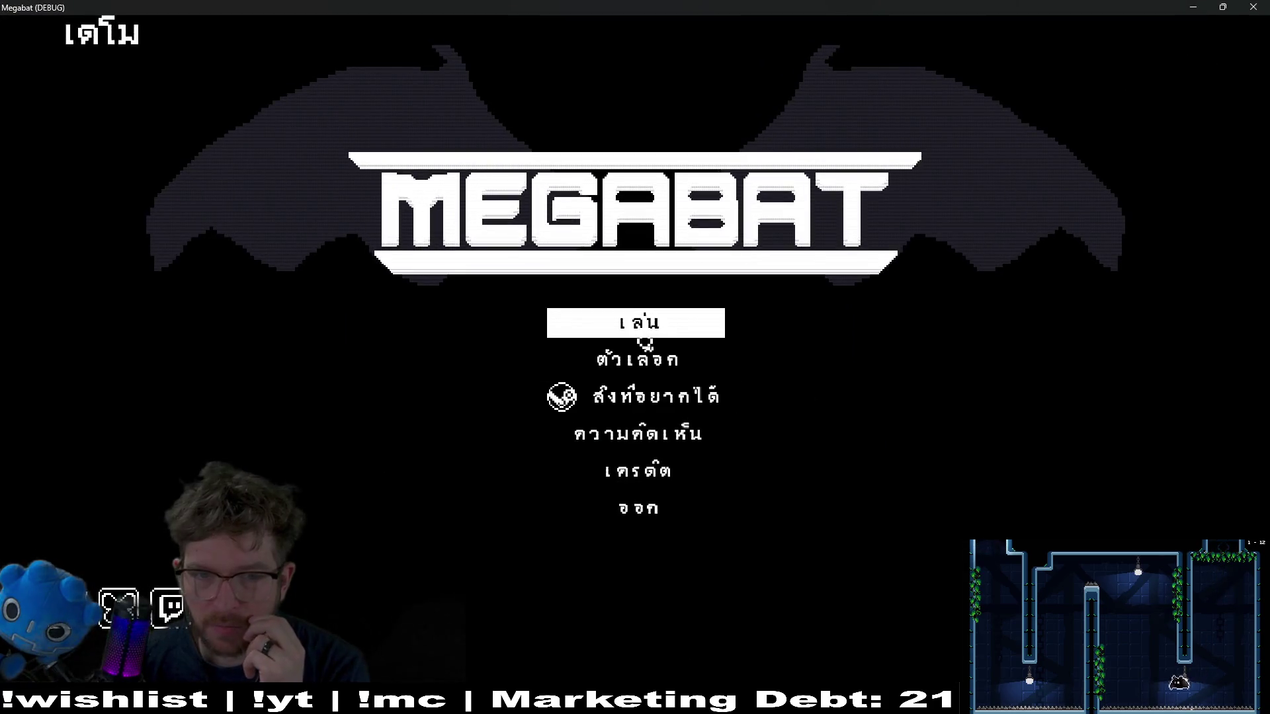
- Choose Play on the title menu to reach profile selection, then quit with Alt+F4
{"action": "left_click", "coordinate": [638, 322]}
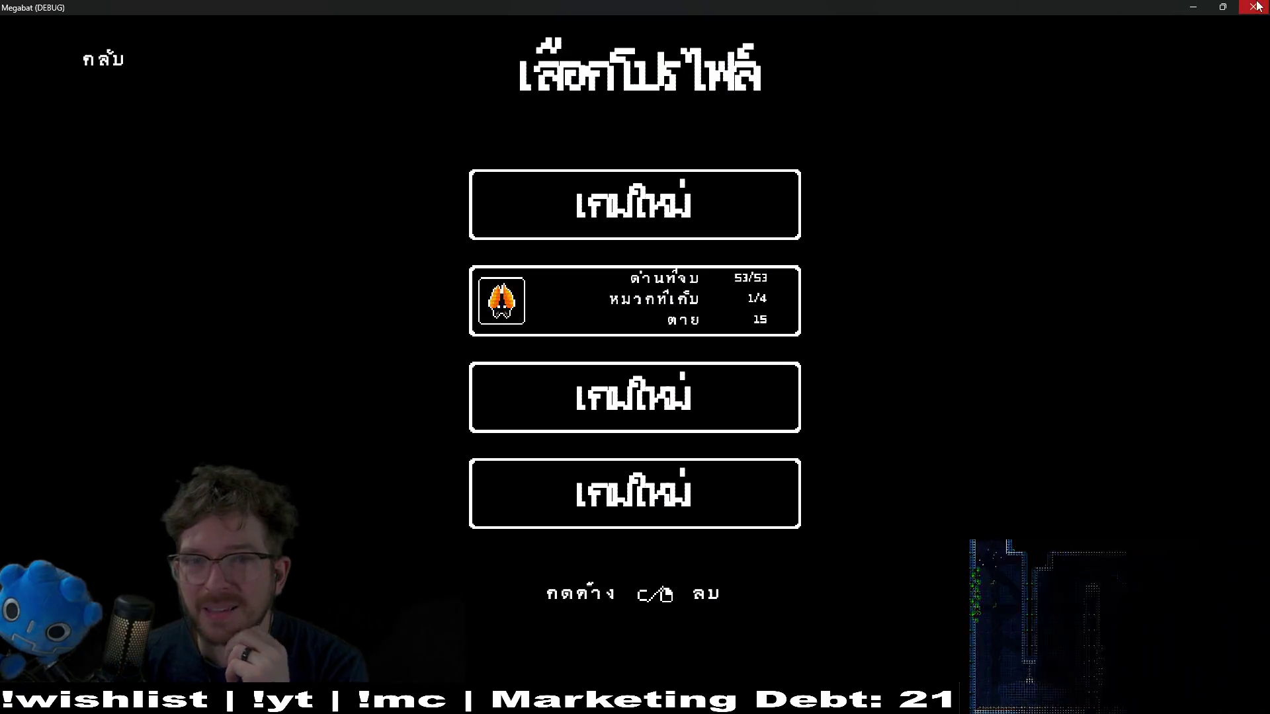
{"action": "key", "text": "alt+F4"}
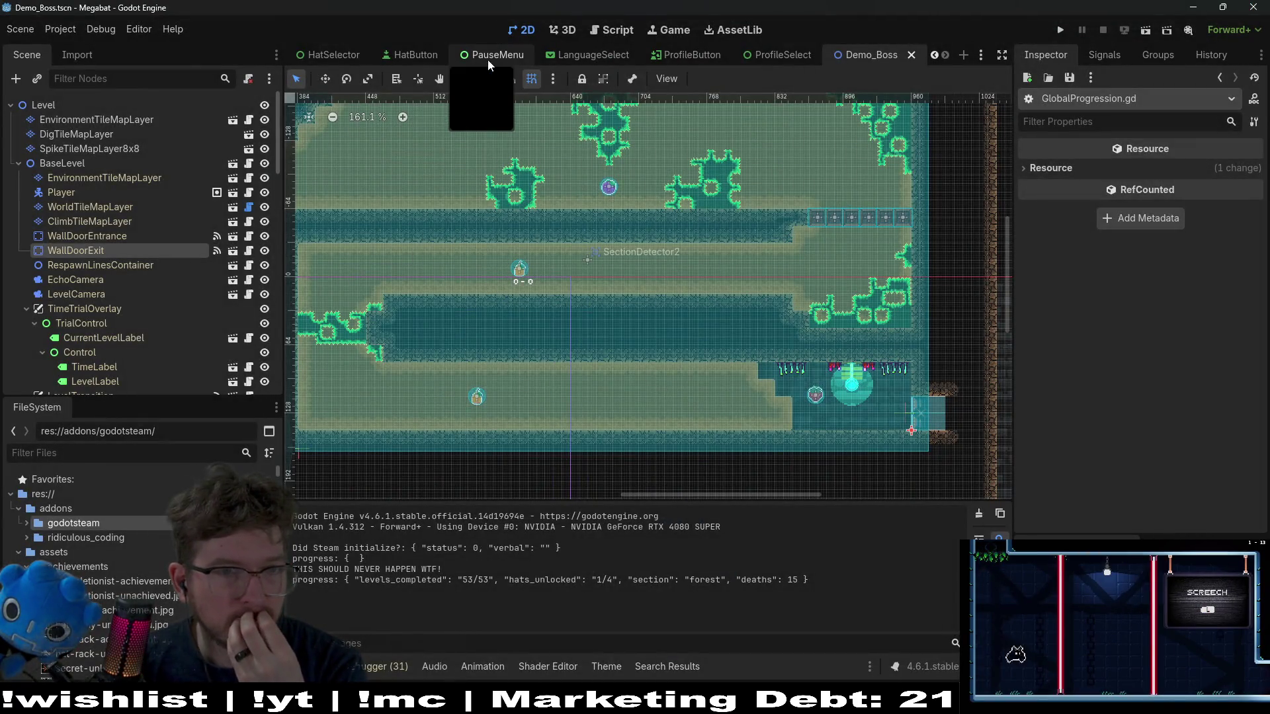
{"action": "left_click", "coordinate": [65, 32]}
{"action": "left_click", "coordinate": [73, 50]}
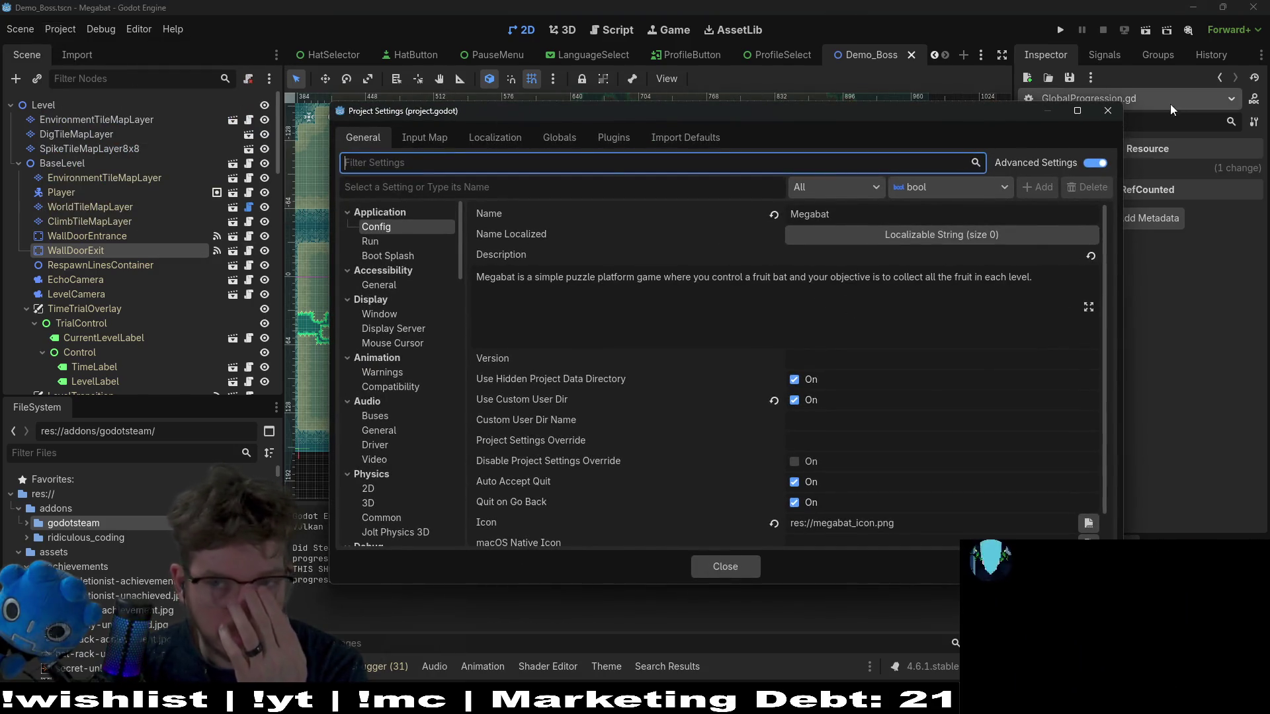
{"action": "key", "text": "Escape"}
{"action": "left_click", "coordinate": [37, 33]}
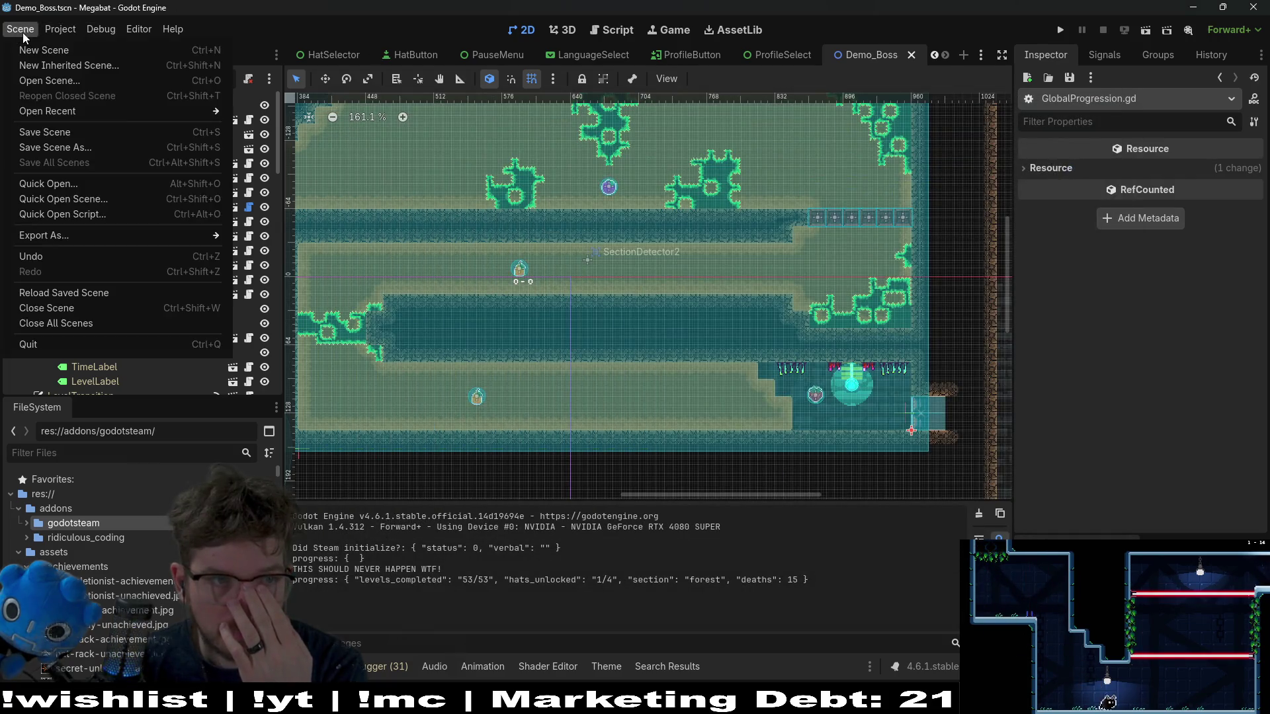
{"action": "mouse_move", "coordinate": [48, 37]}
{"action": "left_click", "coordinate": [90, 108]}
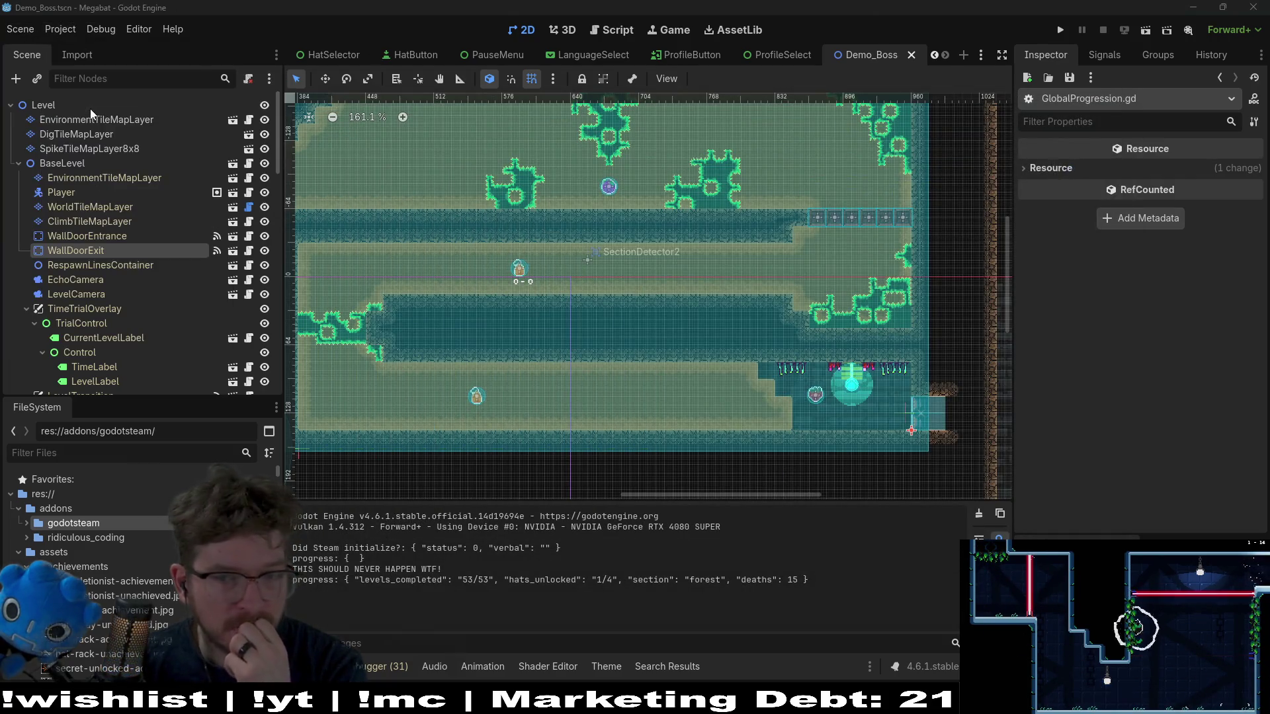